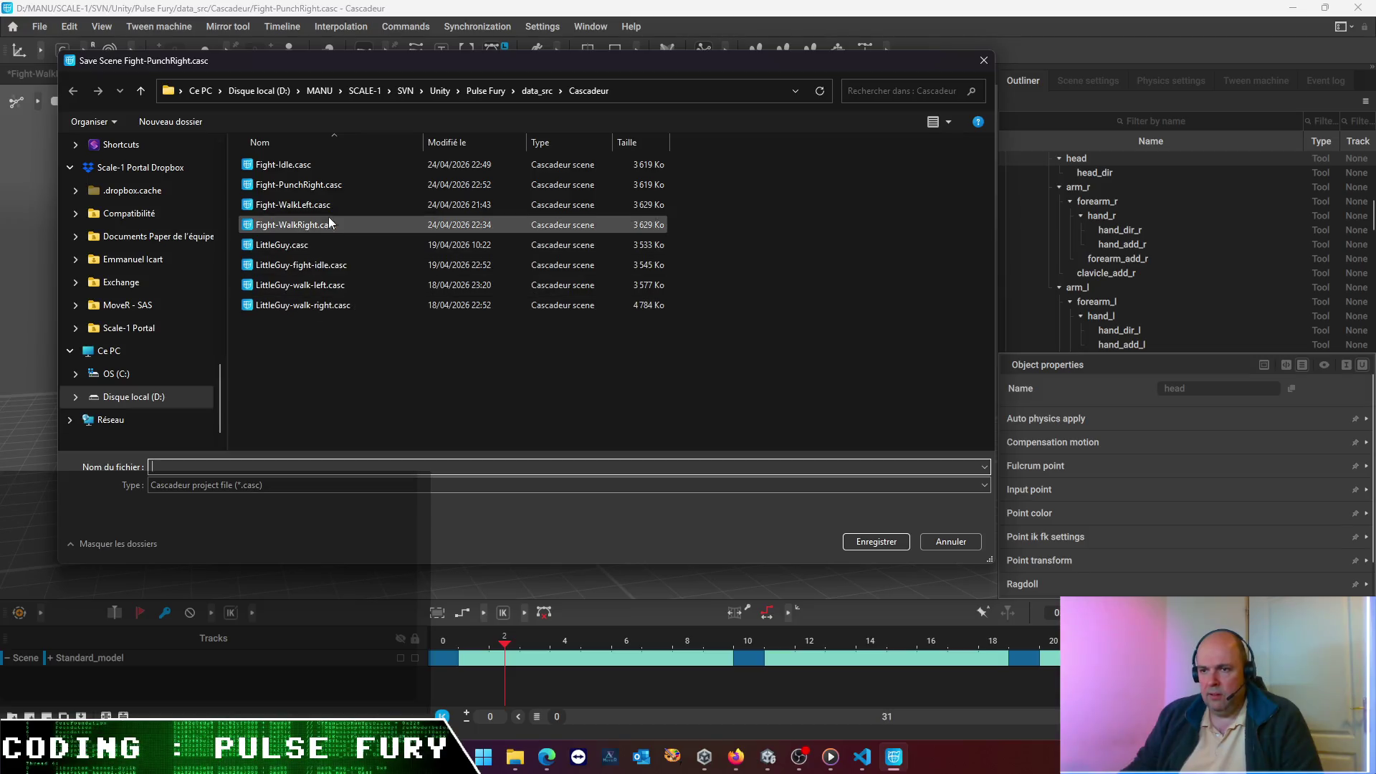
- Save the scene as Fight-PunchLeft.casc, adapting the Fight-PunchRight.casc file name
left_click(331, 184)
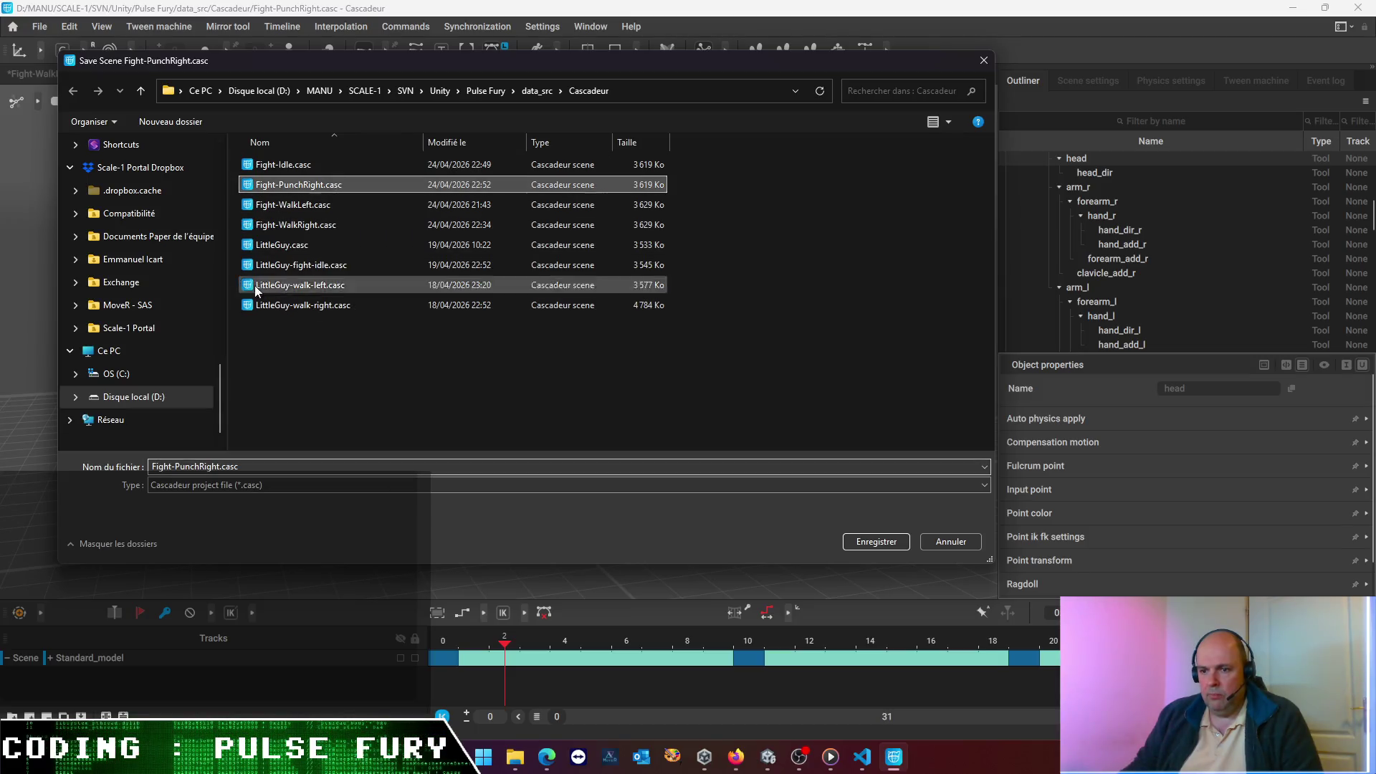
double_click(208, 467)
left_click(207, 467)
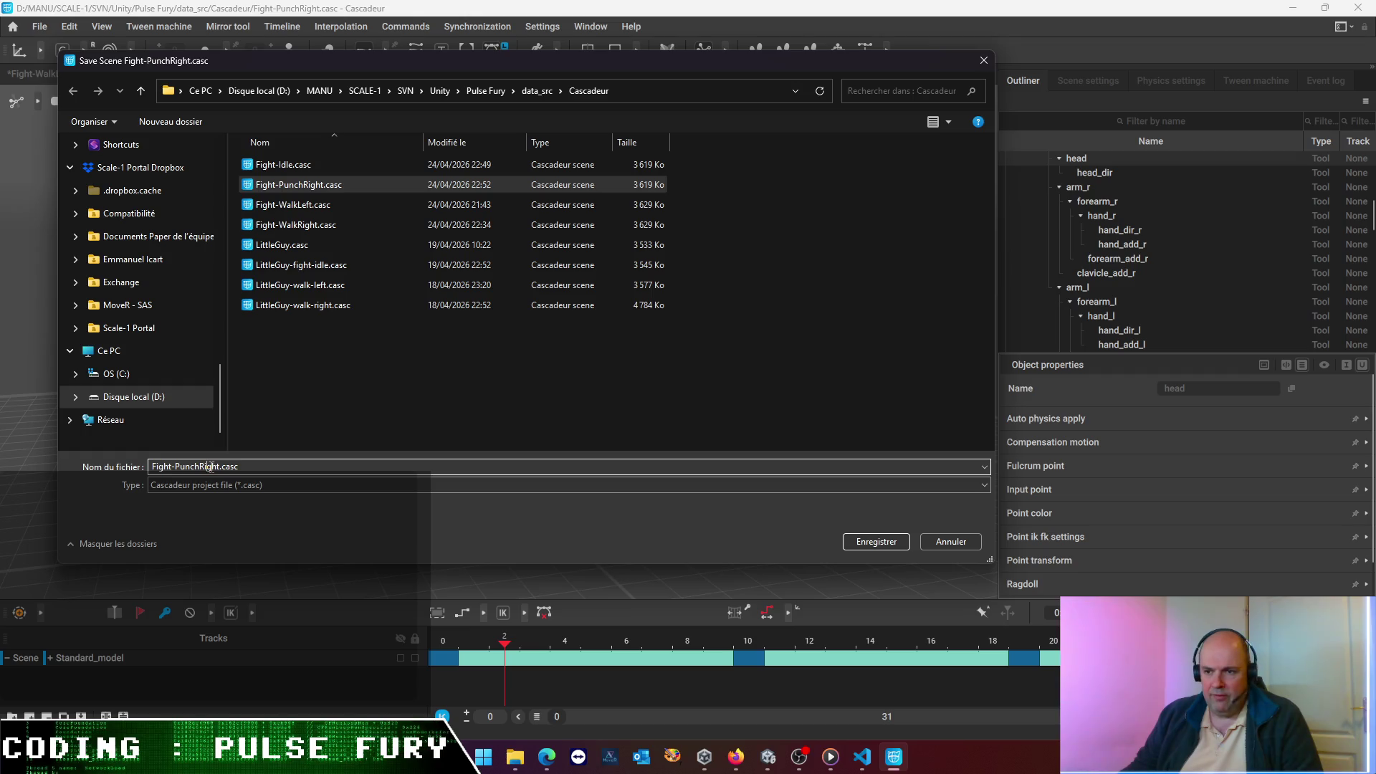
key("BackSpace")
key("BackSpace")
key("BackSpace")
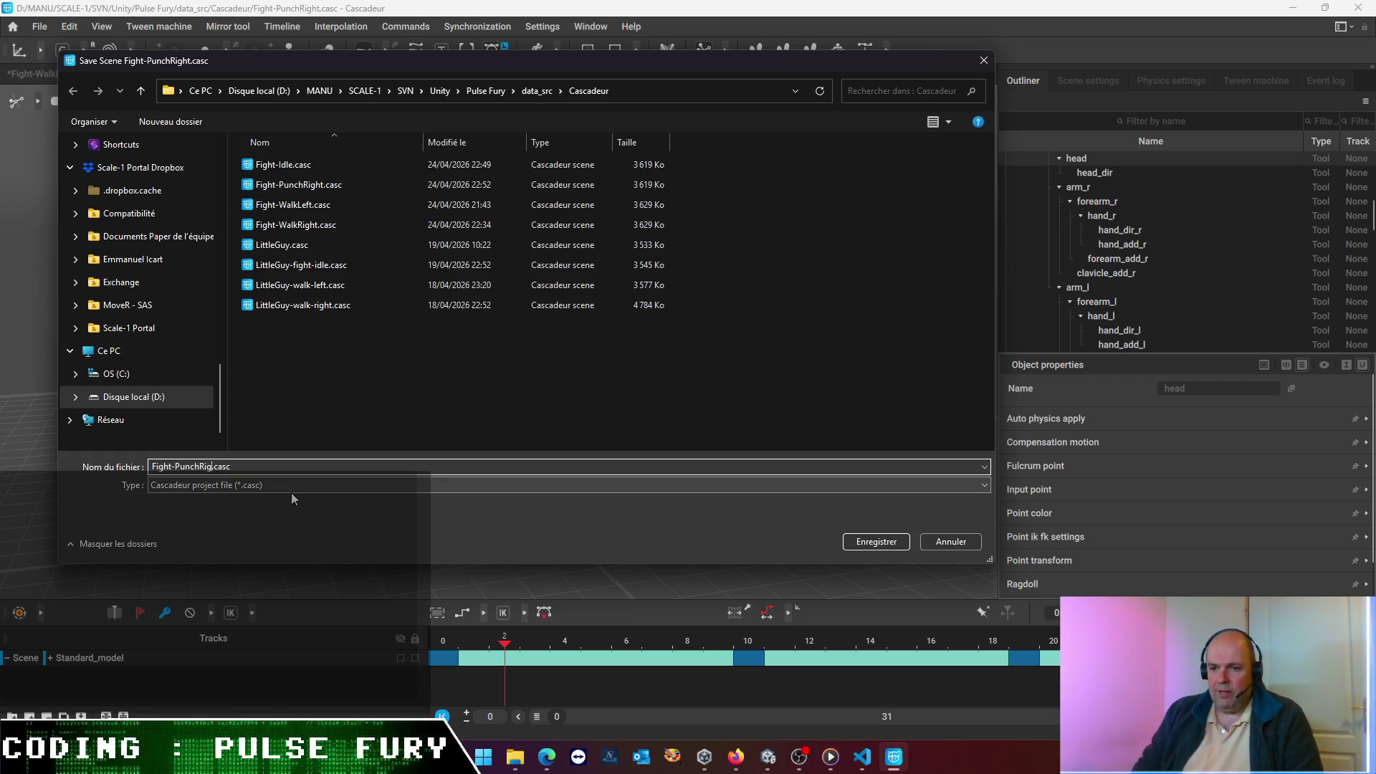
type("Left")
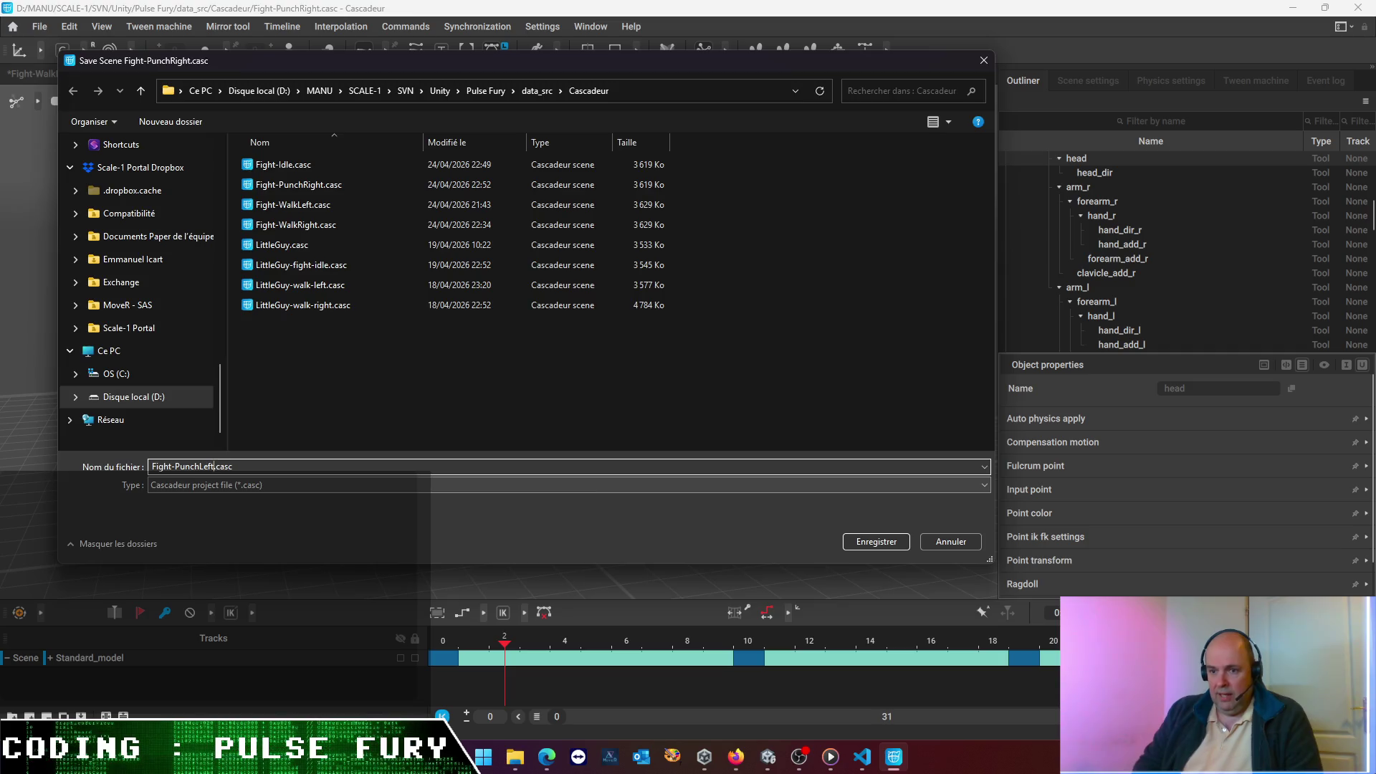
key("Return")
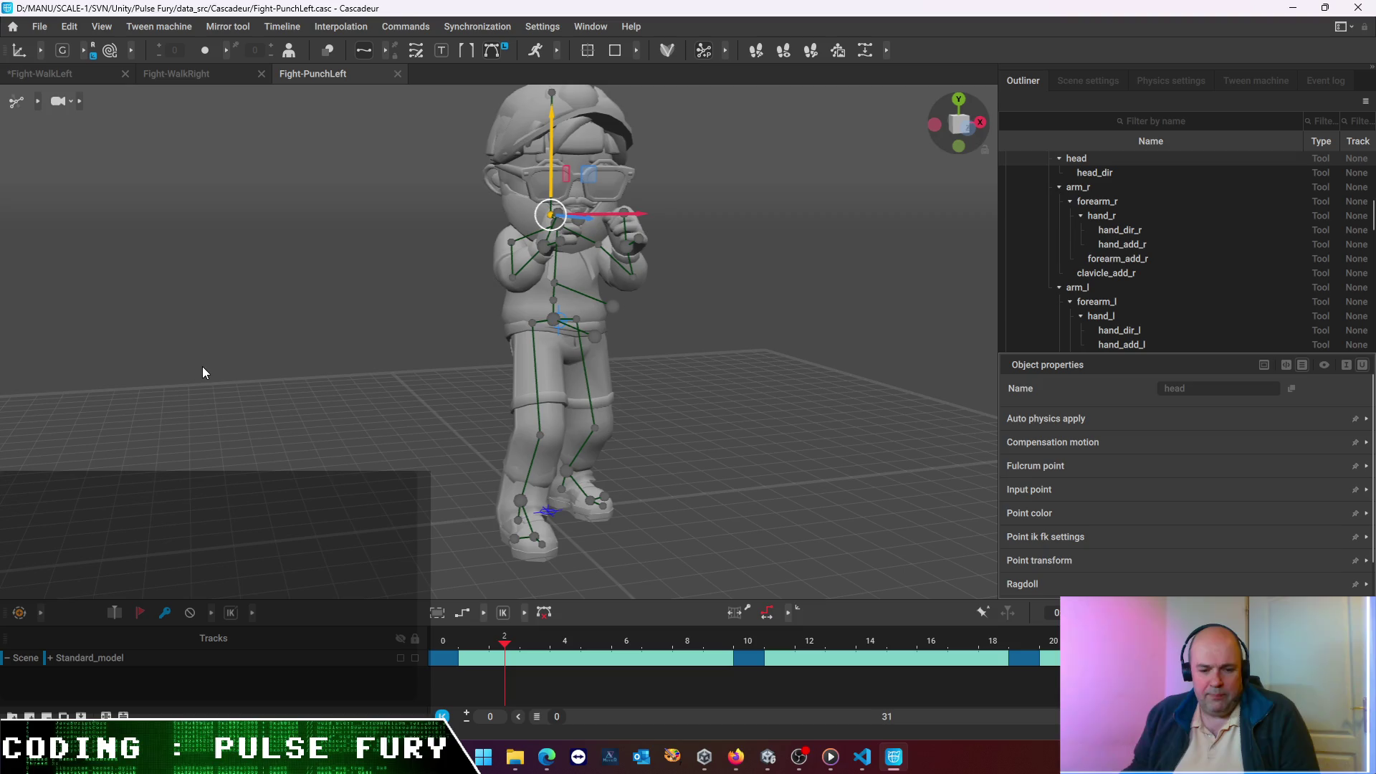
- On frame 10, set mirroring to the YZ plane and mirror the head's pose
left_click(451, 660)
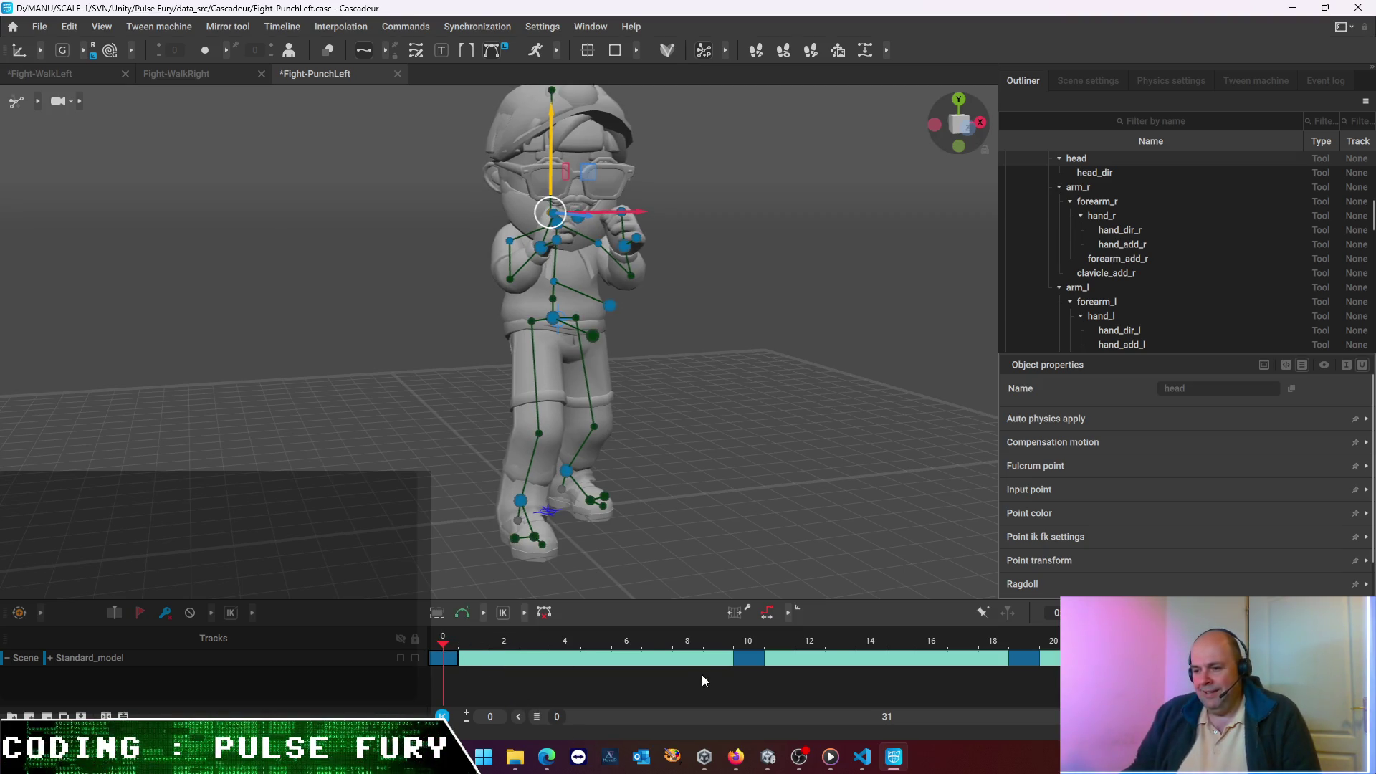
left_click(748, 658)
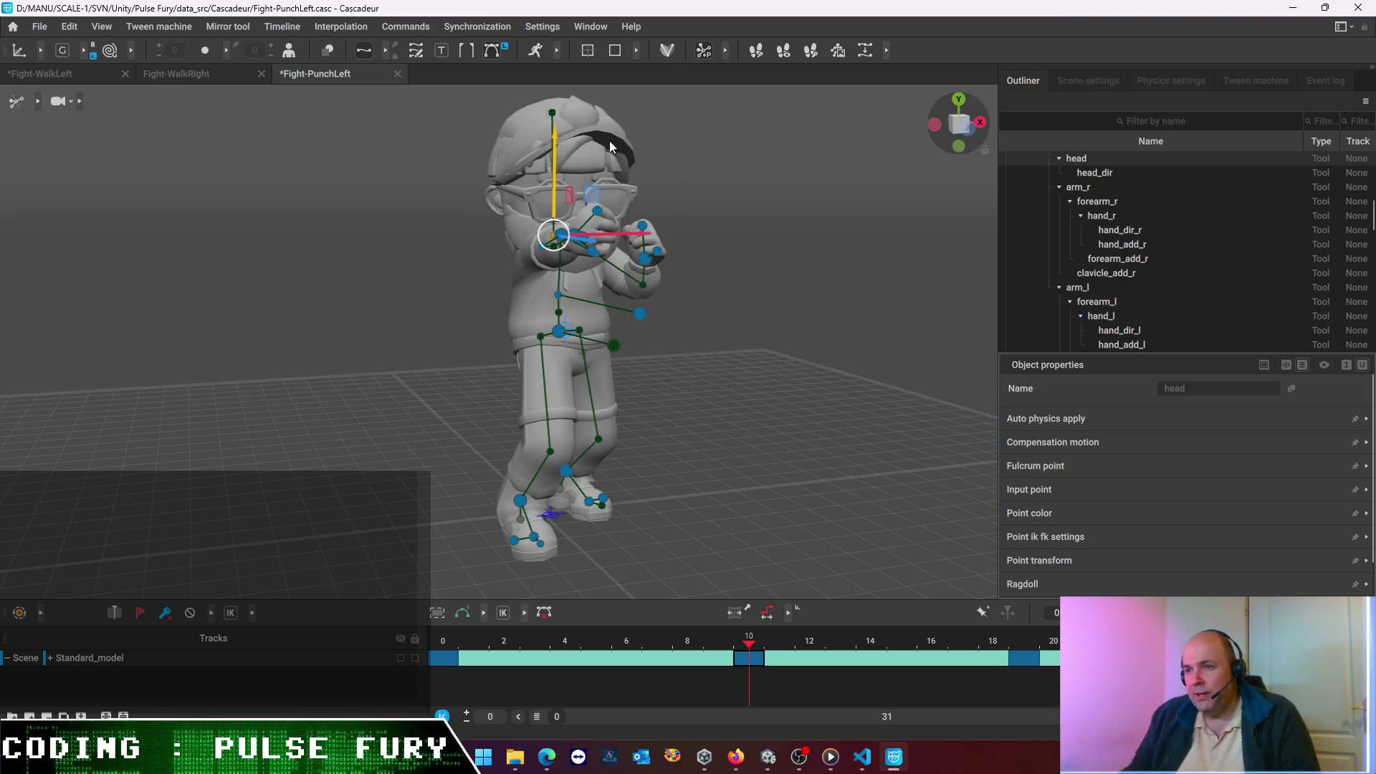
left_click(225, 28)
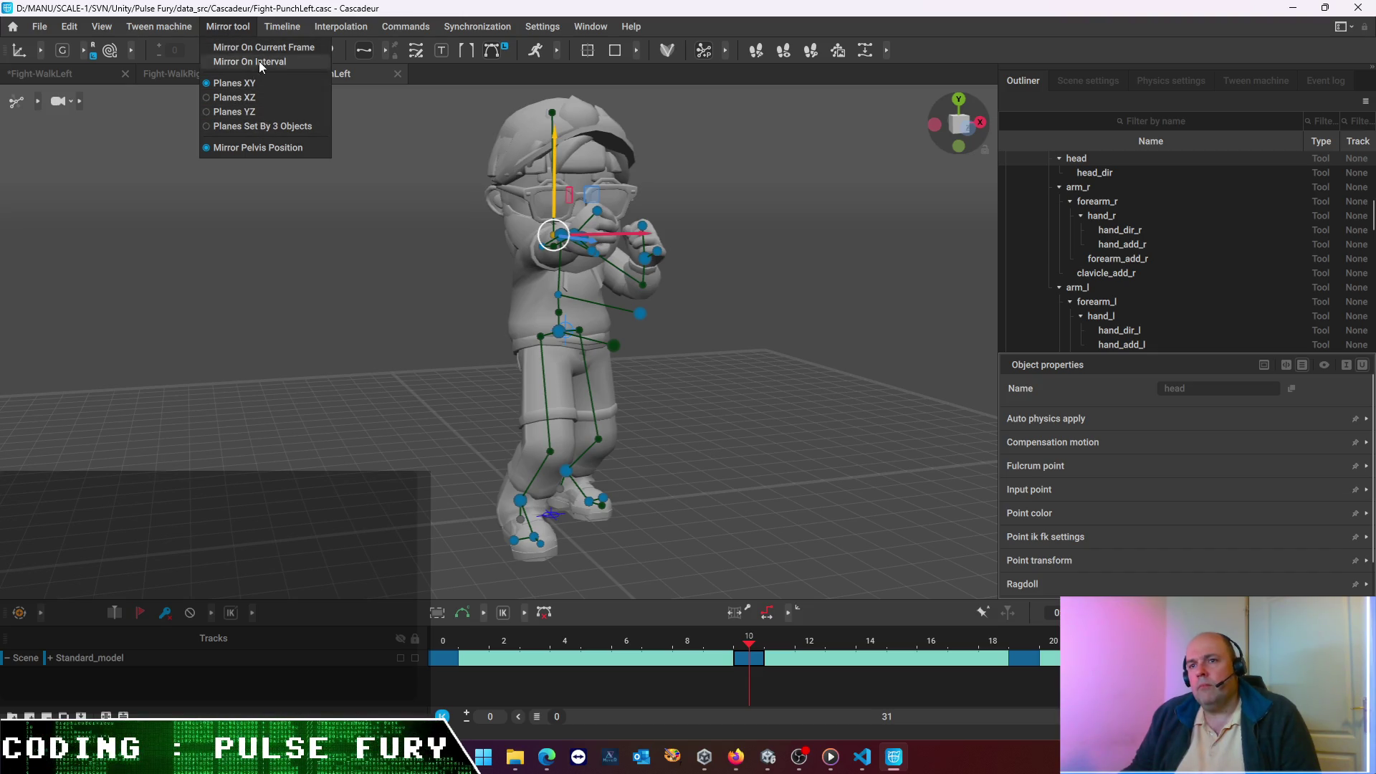
left_click(252, 112)
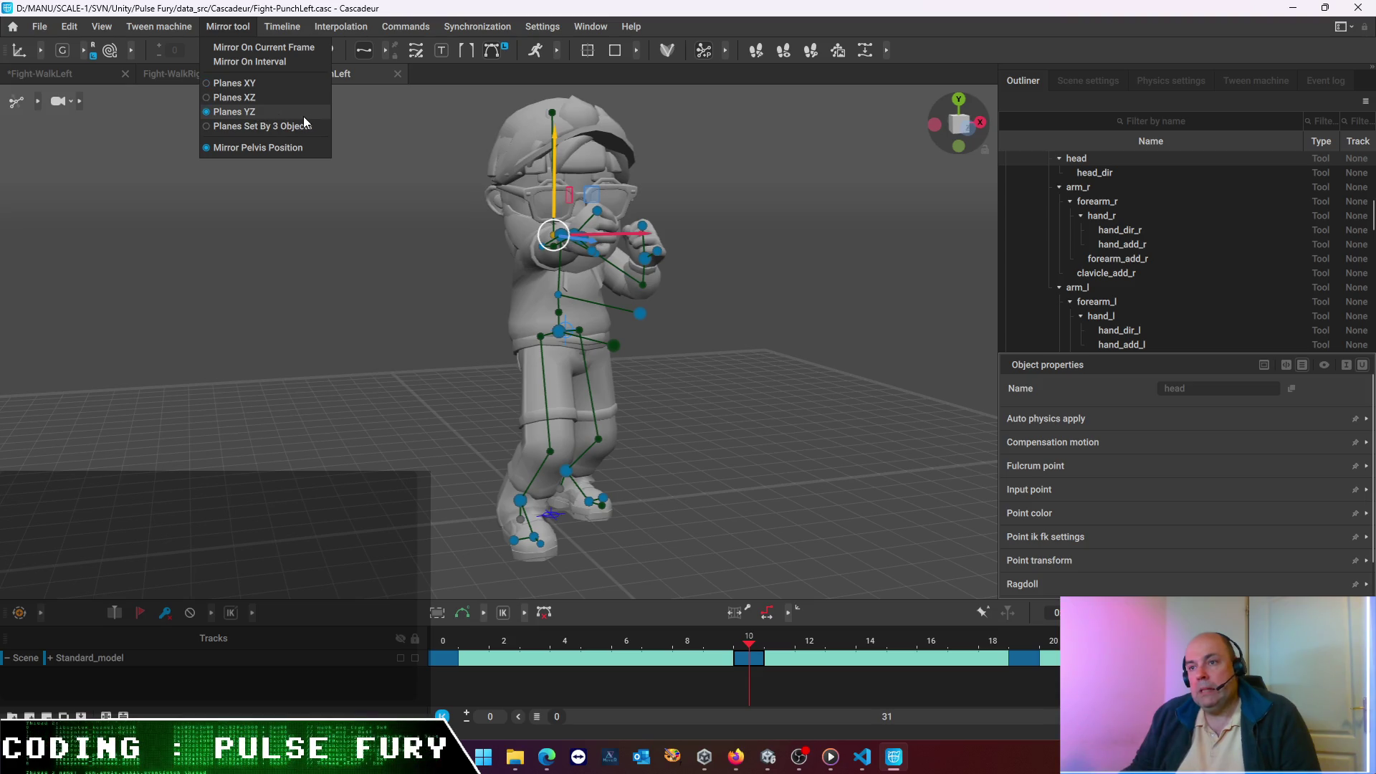
left_click(265, 49)
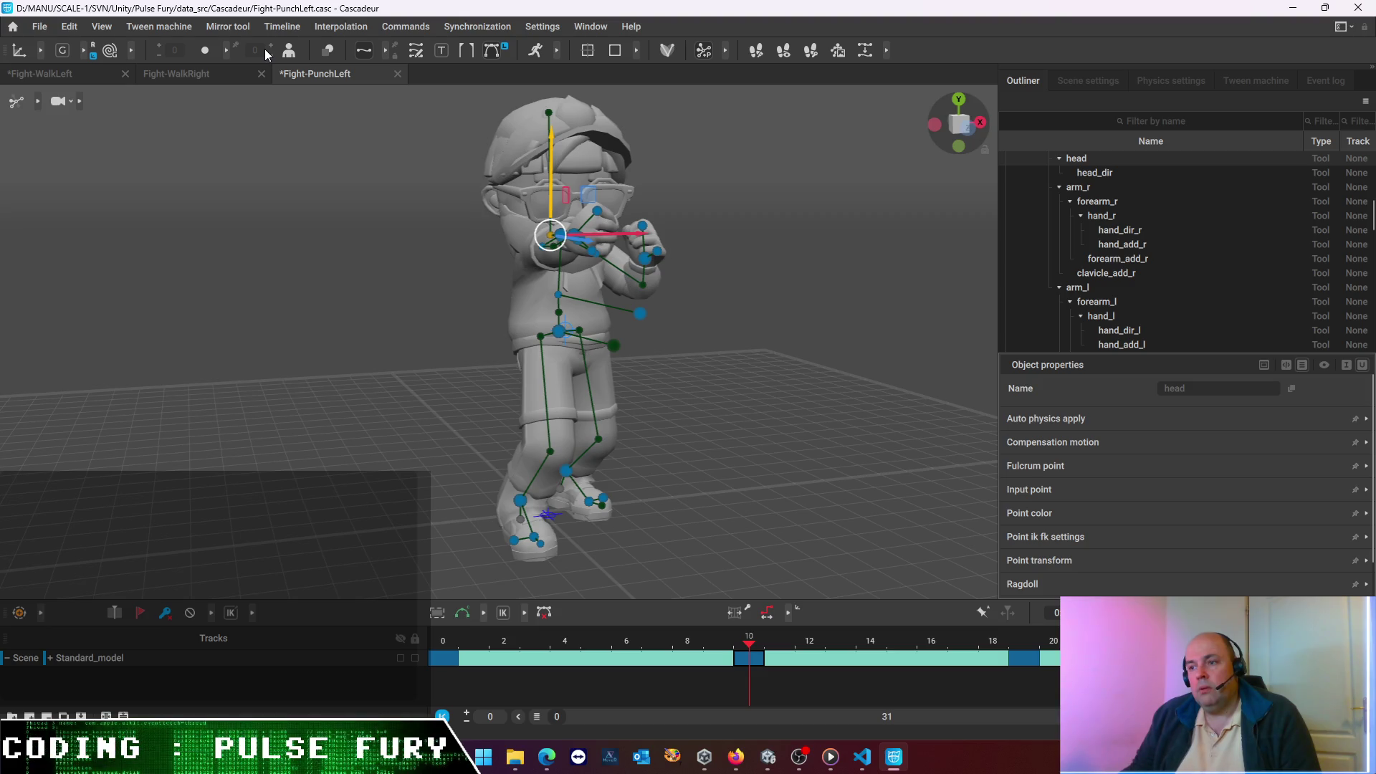
left_click(265, 49)
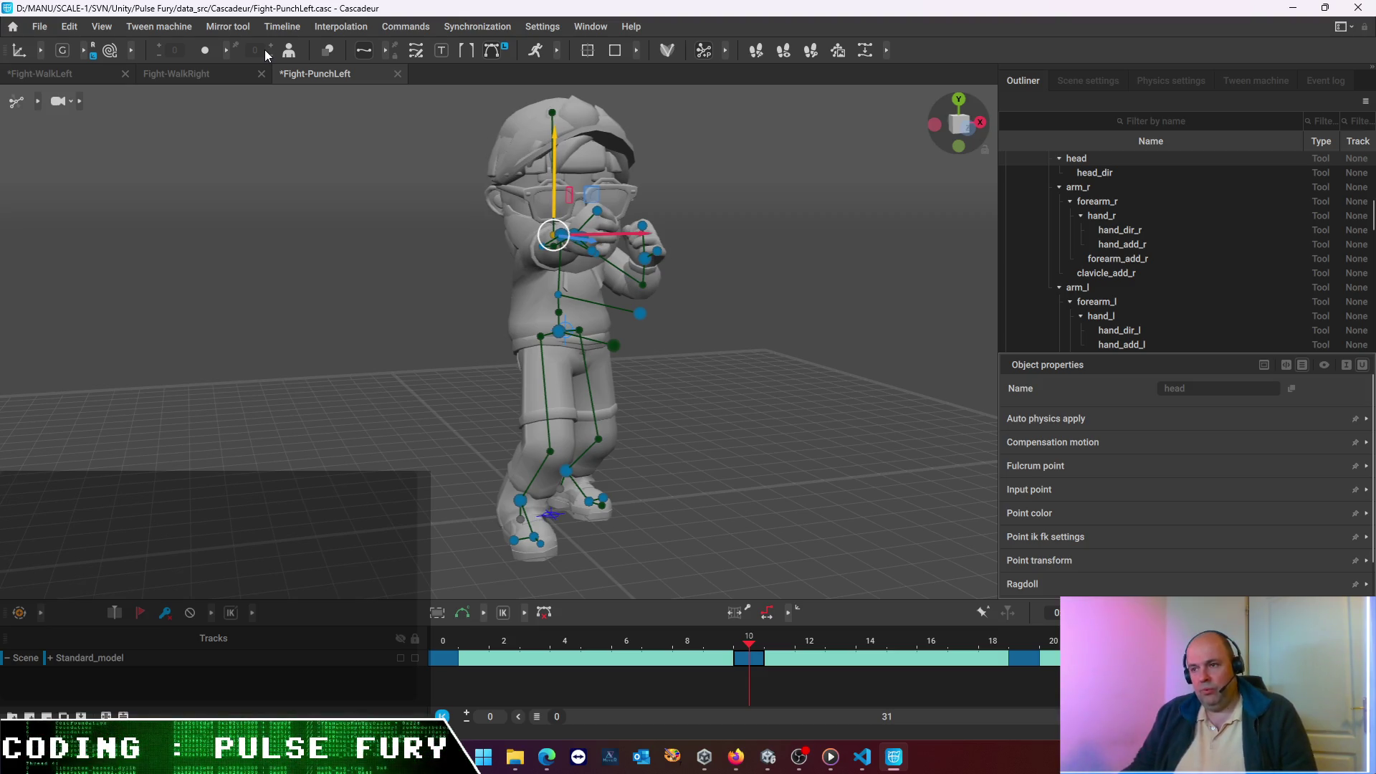
left_click(391, 201)
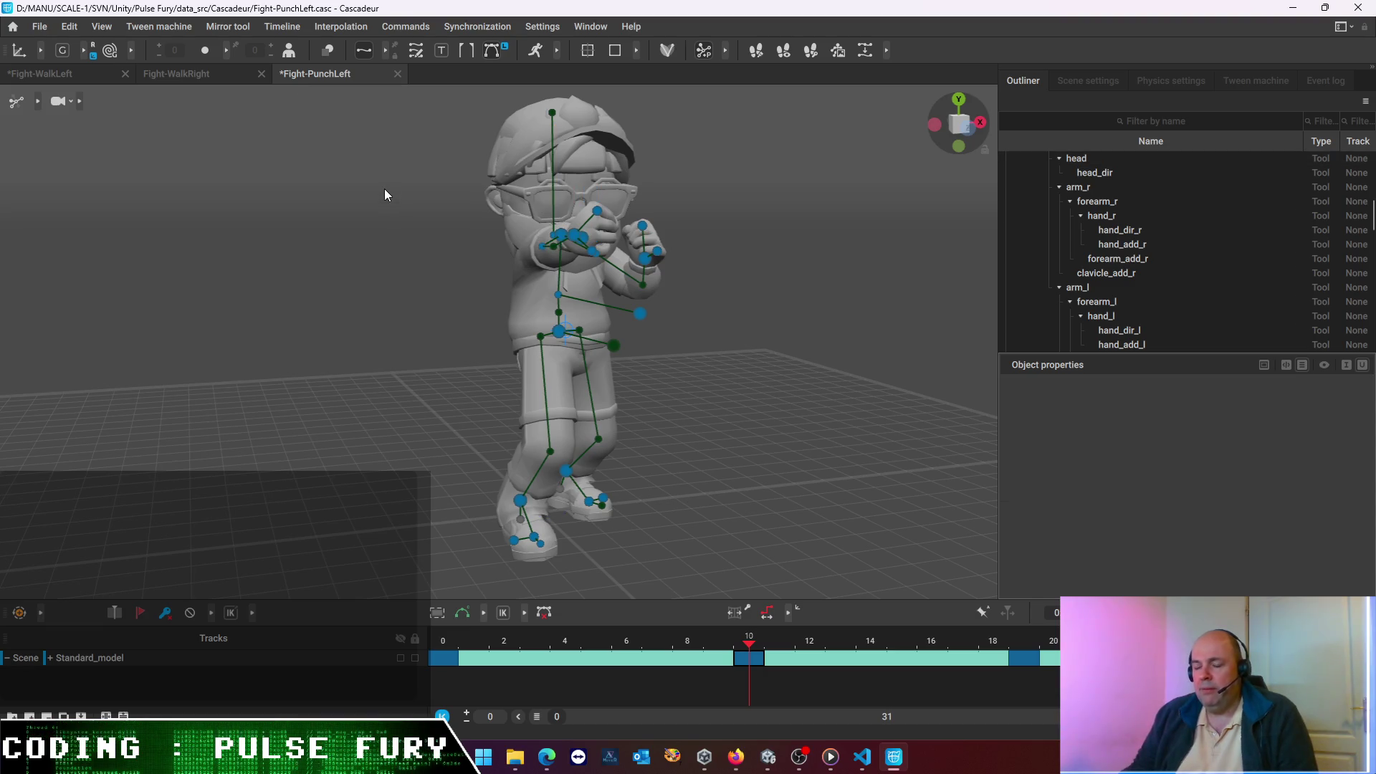
- Select the chest and arm points on frame 10 and mirror them across YZ
mouse_move(380, 172)
left_mouse_down()
mouse_move(488, 265)
mouse_move(713, 337)
mouse_move(740, 336)
mouse_move(747, 299)
left_mouse_up()
left_click(746, 305)
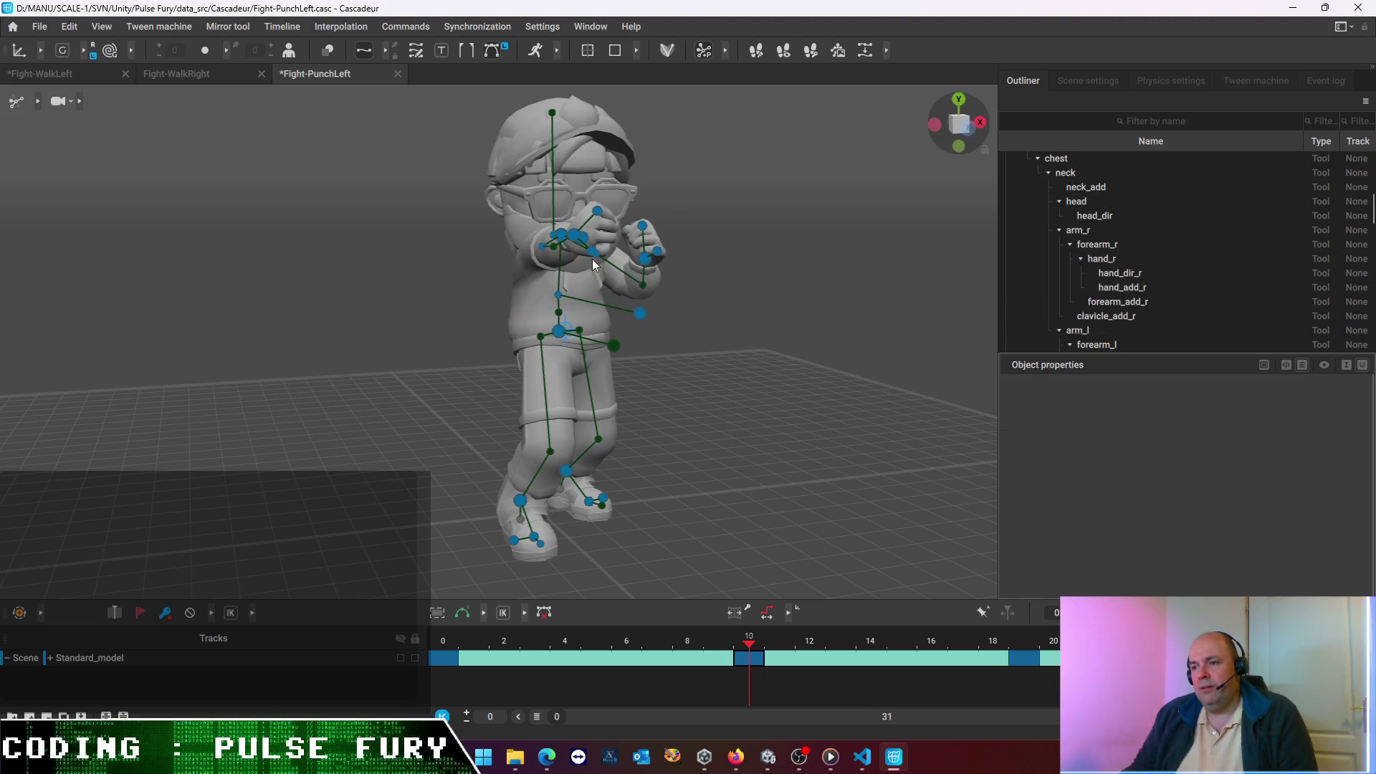
mouse_move(417, 190)
left_mouse_down()
mouse_move(750, 323)
mouse_move(746, 312)
left_mouse_up()
left_click(227, 29)
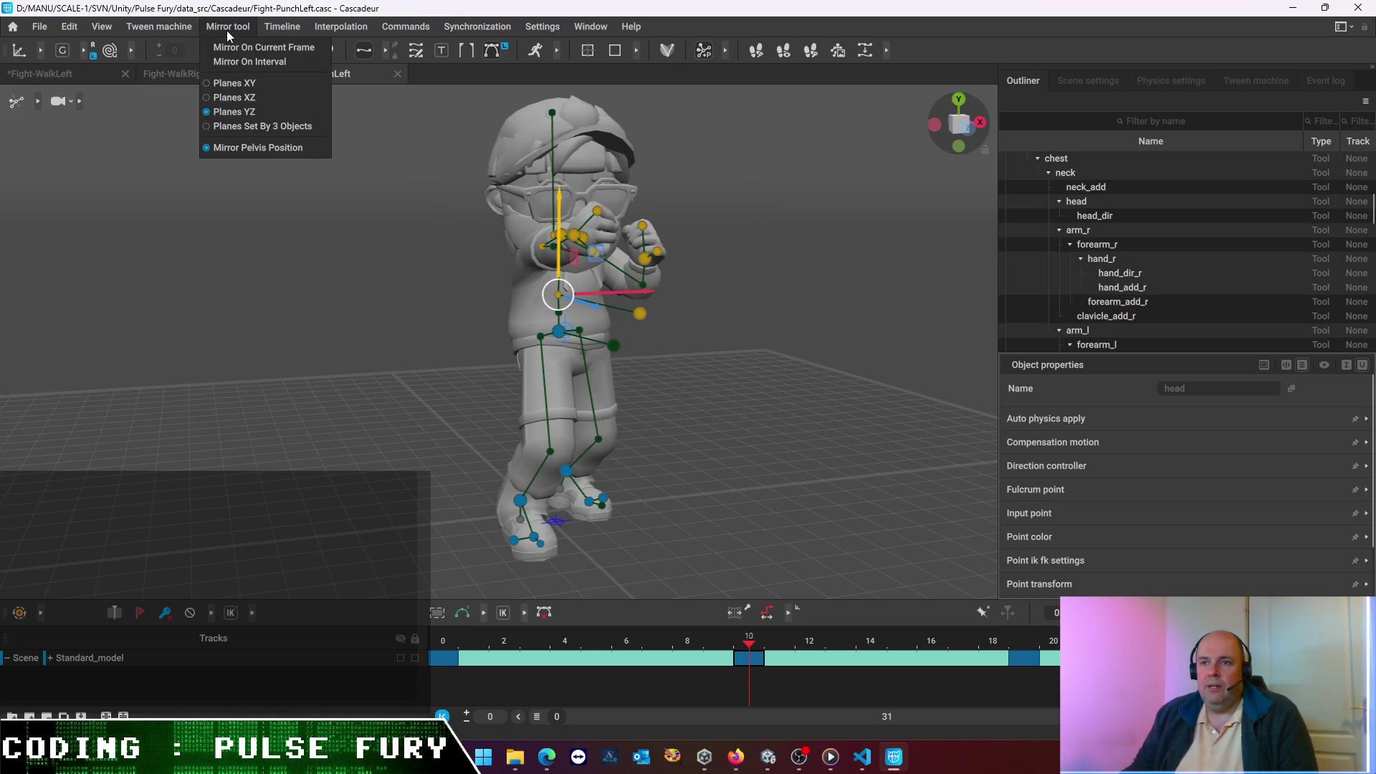
left_click(230, 47)
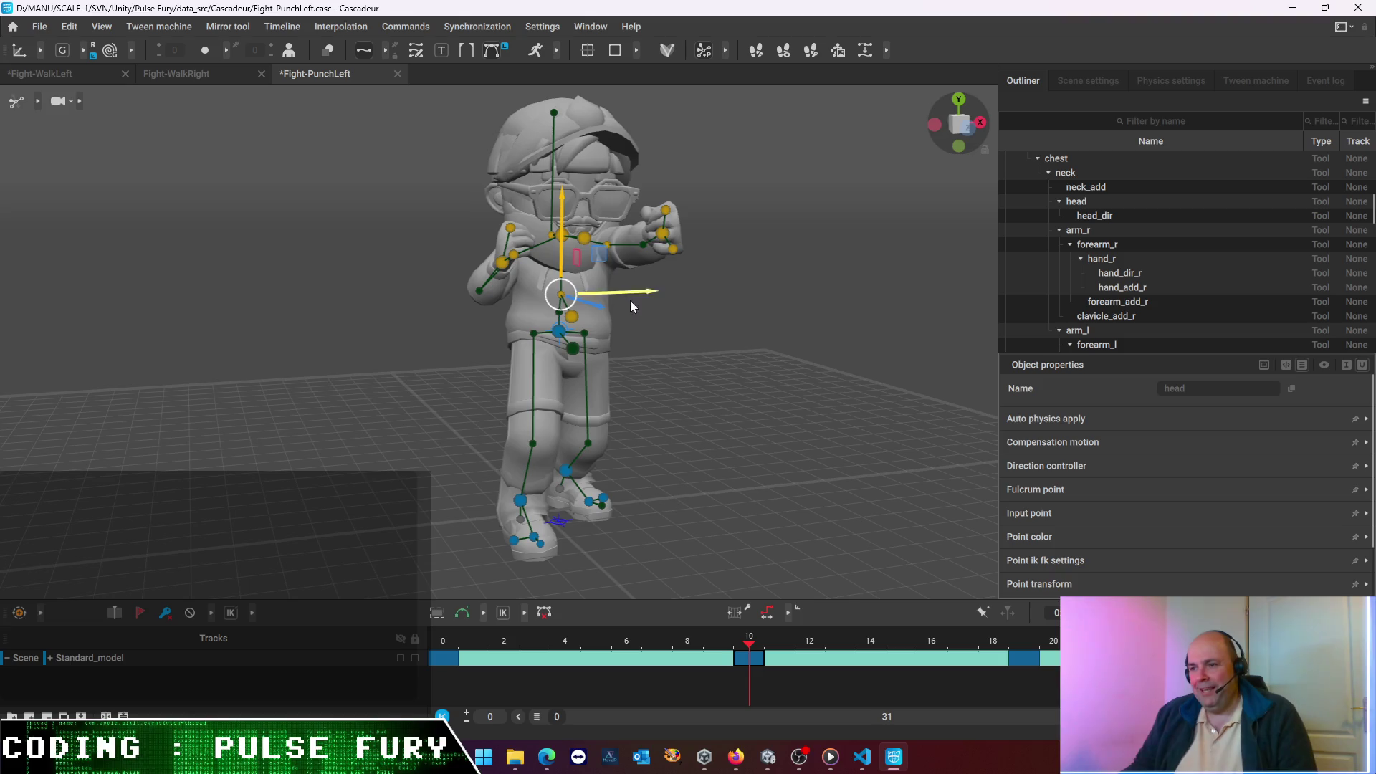
mouse_move(740, 328)
left_mouse_down()
mouse_move(681, 295)
mouse_move(605, 204)
mouse_move(565, 234)
mouse_move(562, 279)
left_mouse_up()
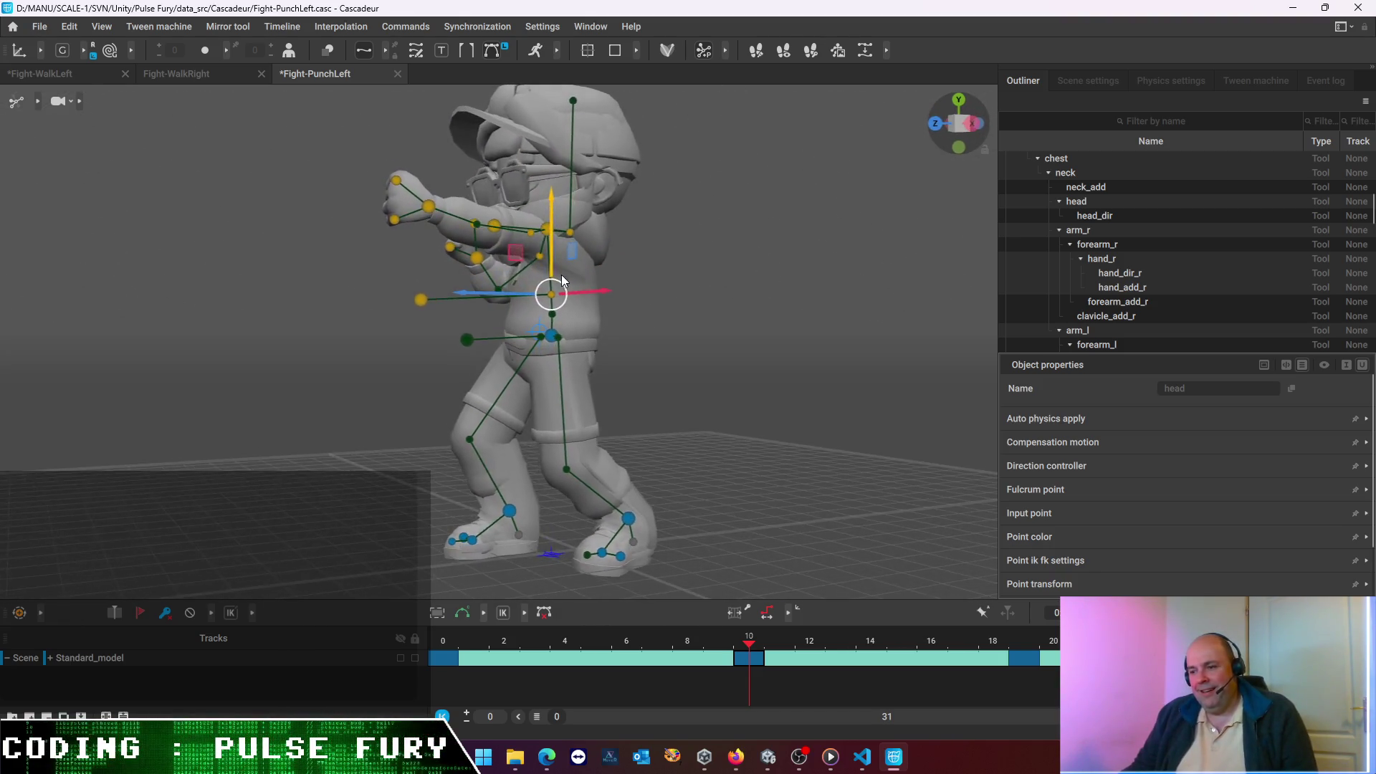
- On frame 19, select the upper-body controls and mirror their pose
left_click(1030, 661)
left_click_drag(703, 402, 831, 388)
mouse_move(443, 213)
left_mouse_down()
mouse_move(743, 333)
mouse_move(732, 324)
left_mouse_up()
left_click(499, 202)
mouse_move(399, 179)
left_mouse_down()
mouse_move(487, 222)
mouse_move(725, 294)
left_mouse_up()
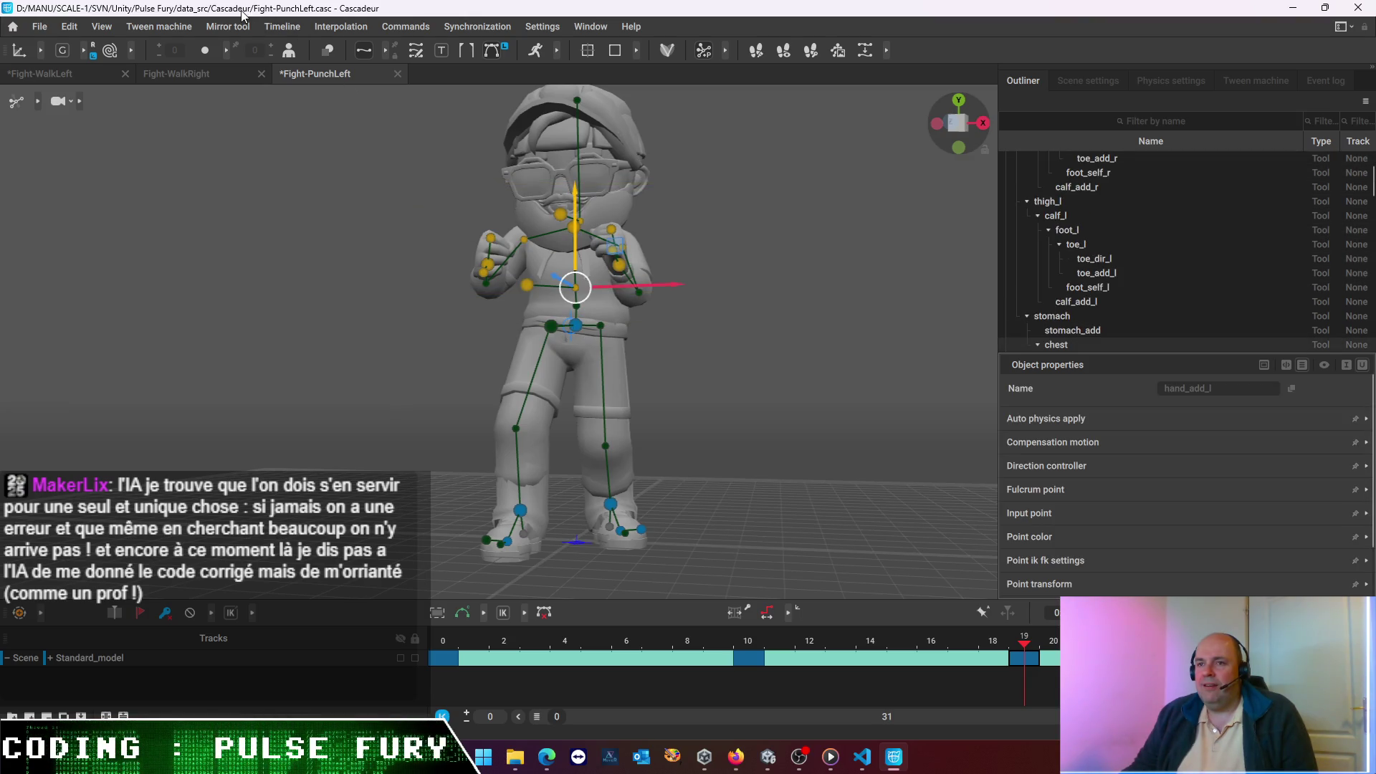
left_click(232, 49)
left_click(246, 48)
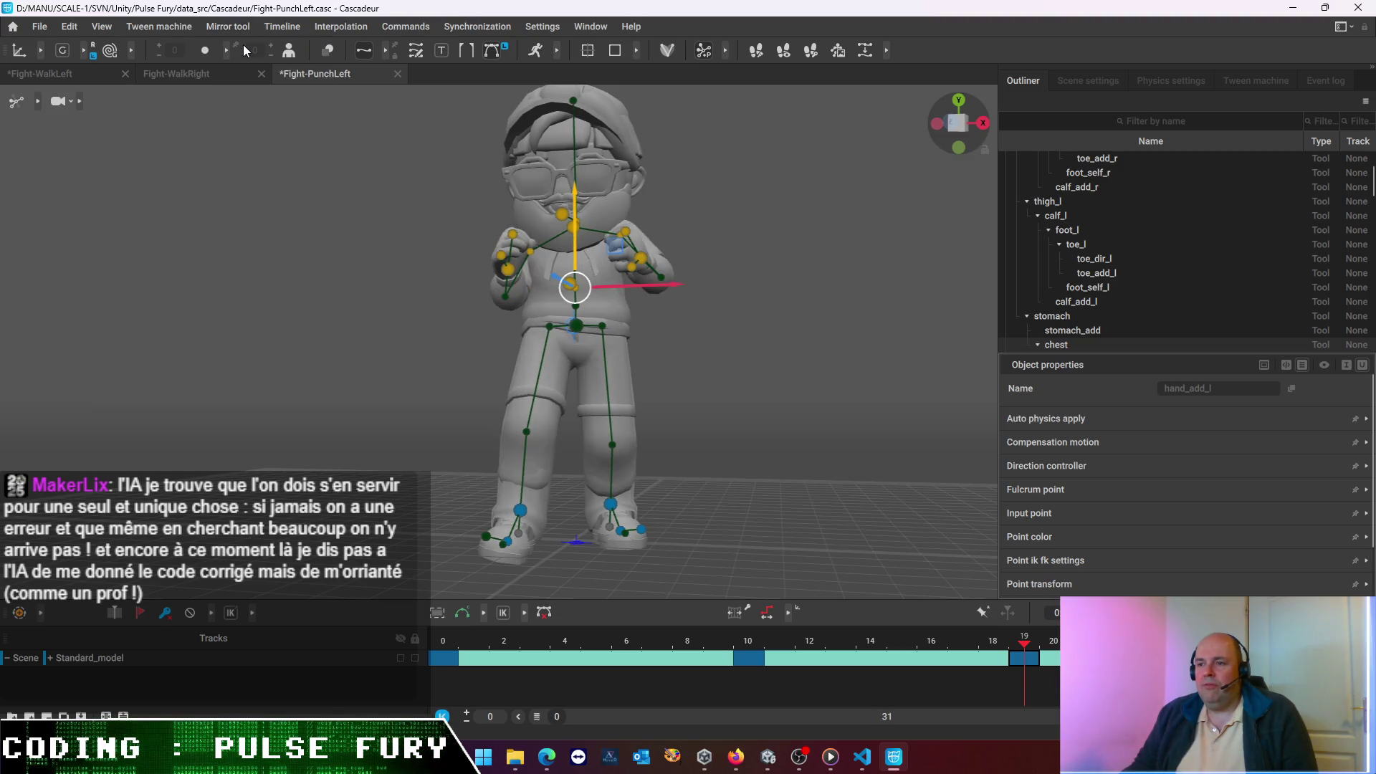
- Play back the left punch and inspect it from several camera angles
key("End")
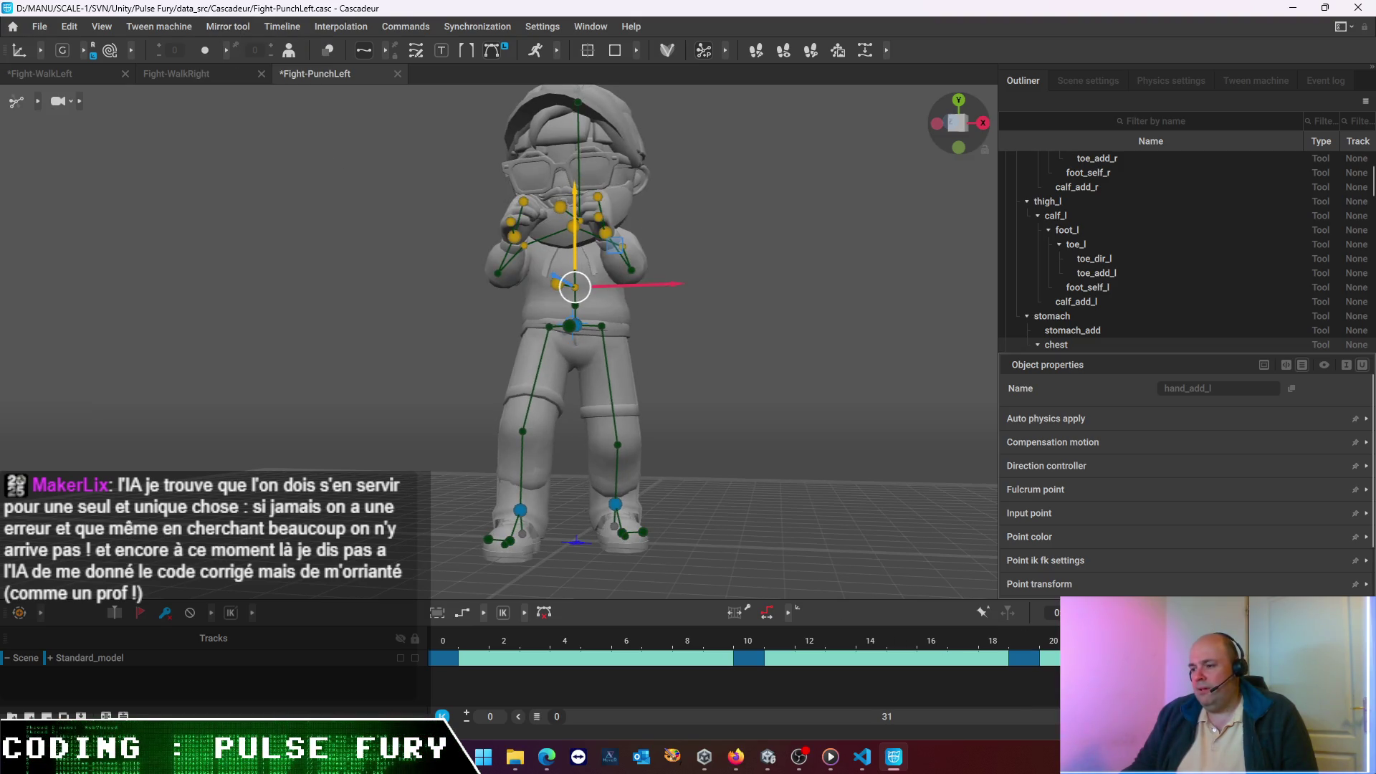
key("space")
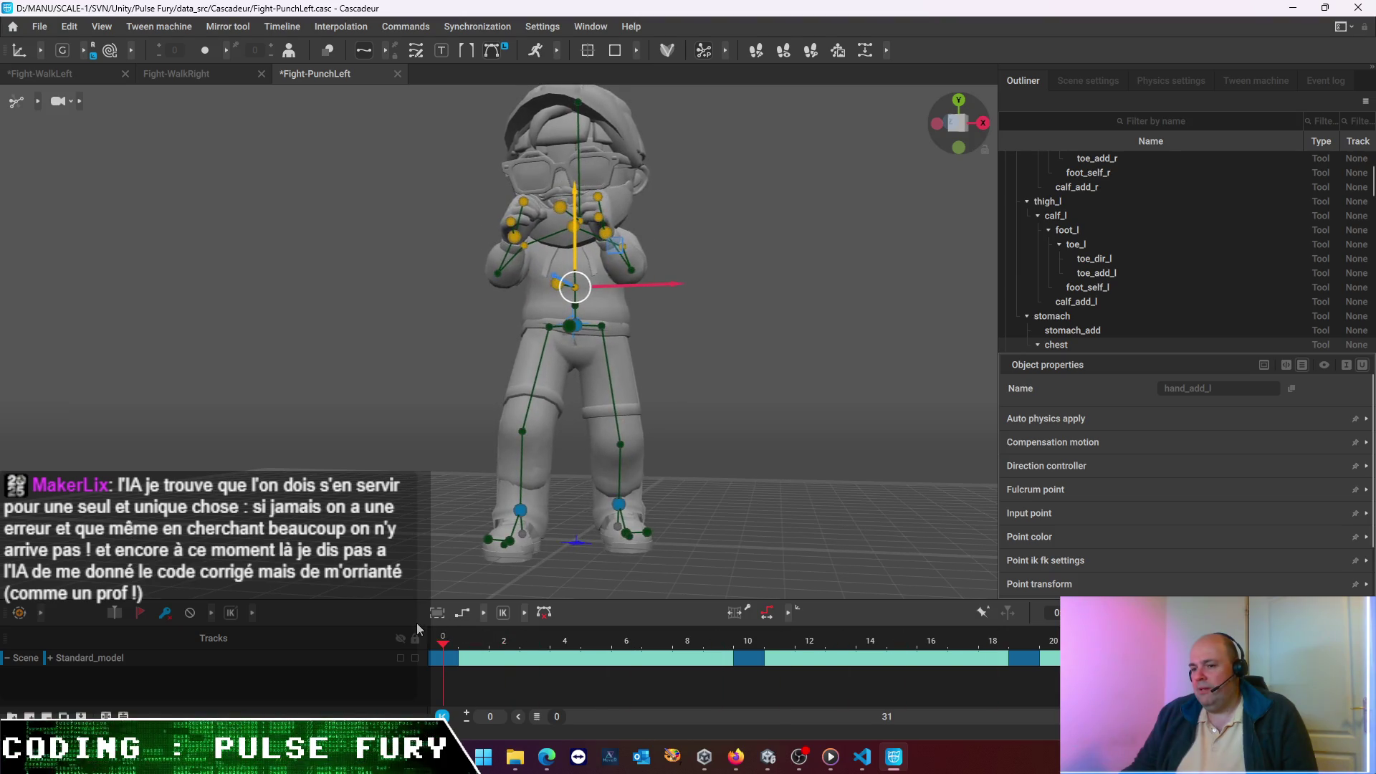
mouse_move(746, 590)
left_mouse_down()
mouse_move(661, 488)
mouse_move(619, 513)
left_mouse_up()
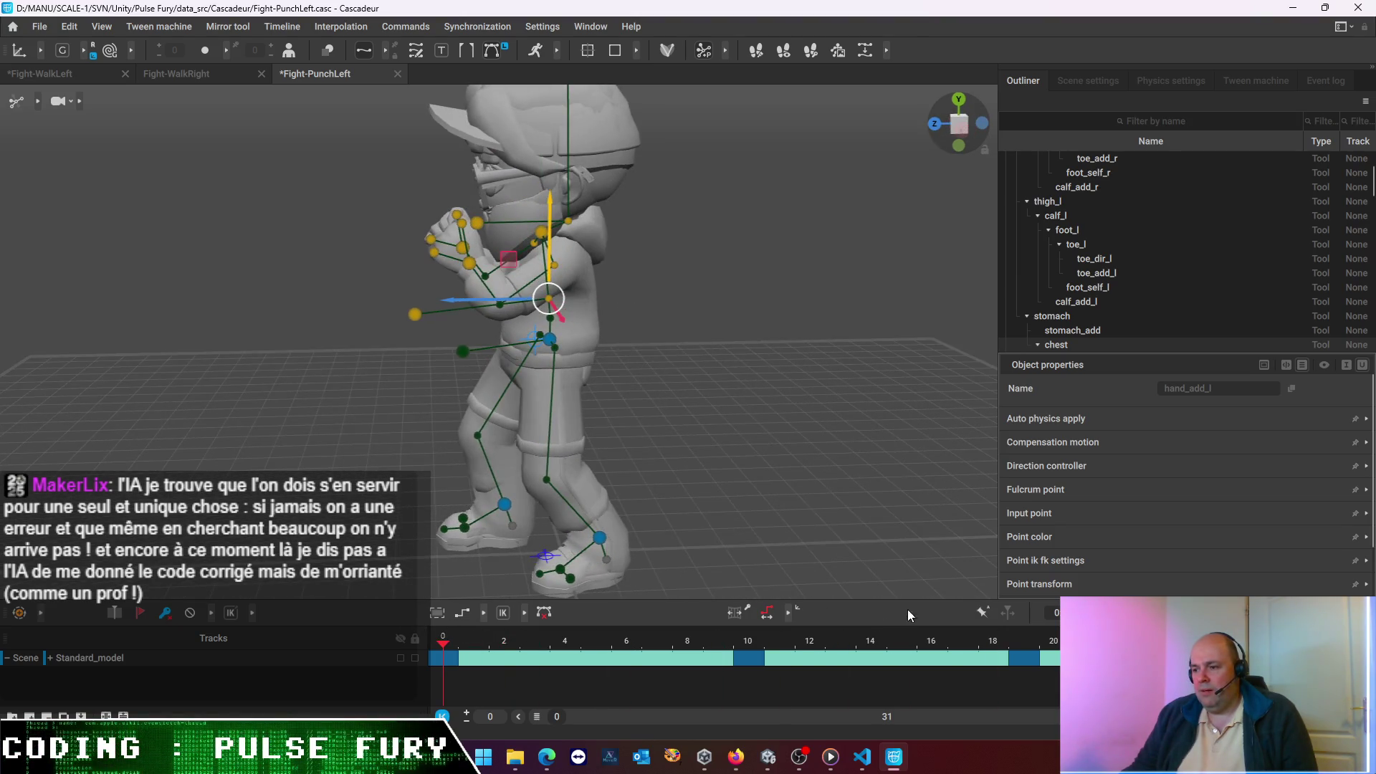
key("space")
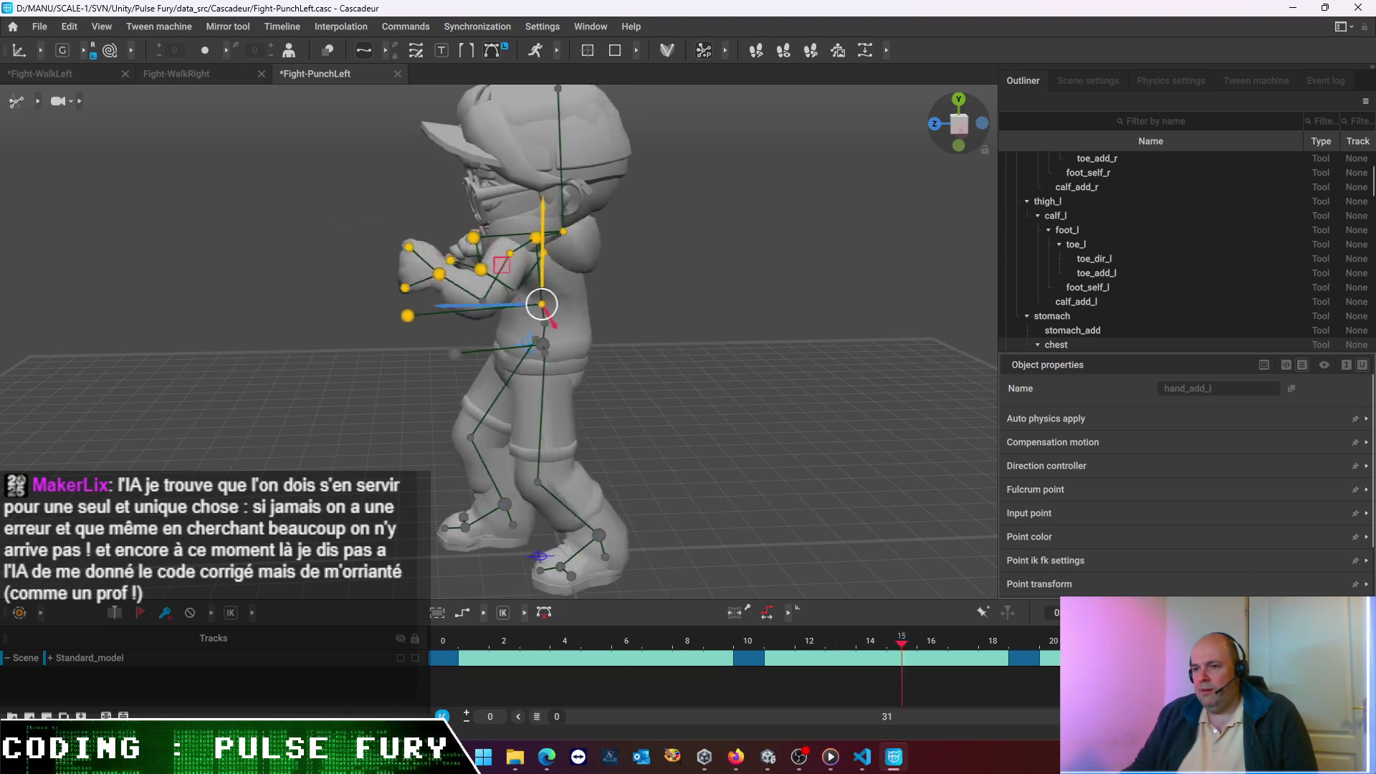
left_click_drag(350, 406, 632, 428)
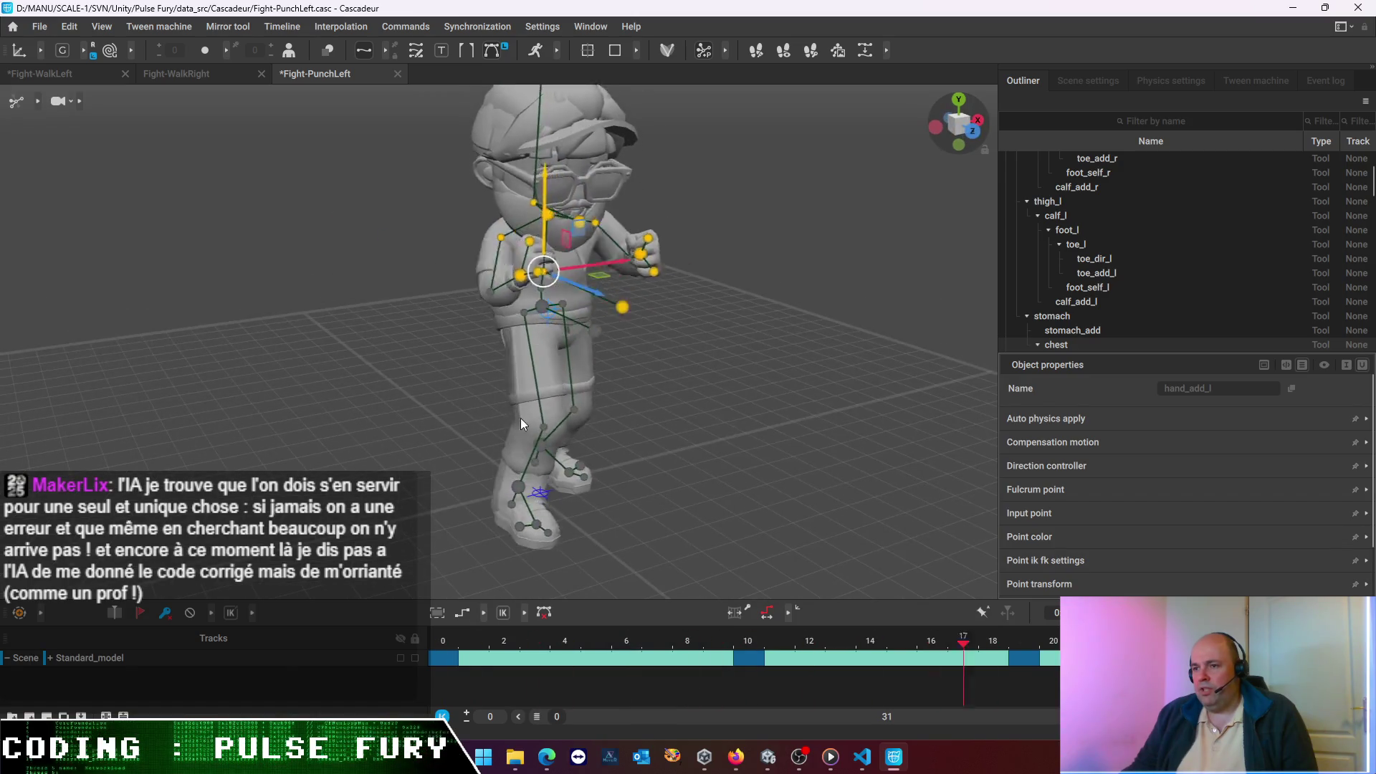
mouse_move(444, 411)
left_mouse_down()
mouse_move(630, 401)
mouse_move(650, 365)
left_mouse_up()
mouse_move(515, 373)
left_mouse_down()
mouse_move(394, 401)
mouse_move(716, 409)
left_mouse_up()
left_click_drag(250, 409, 476, 405)
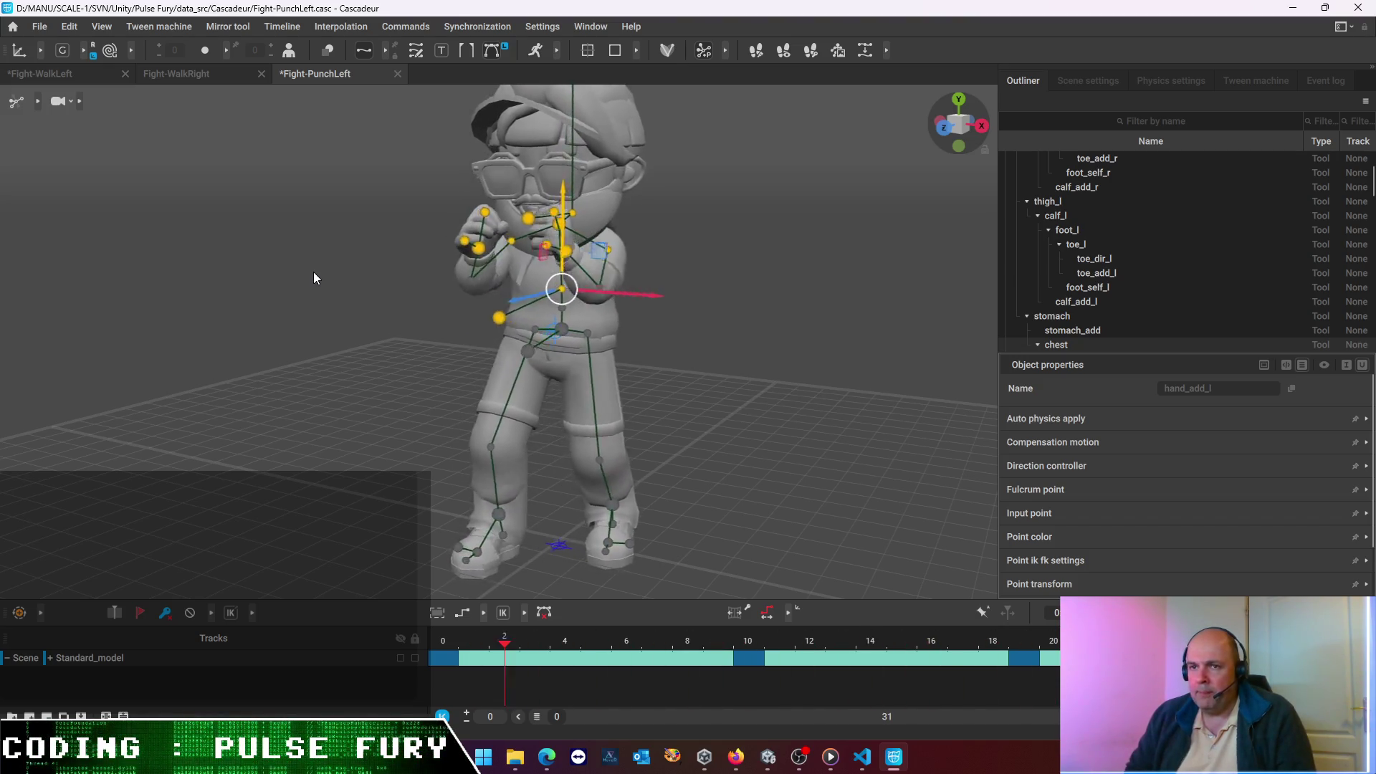
left_click(47, 29)
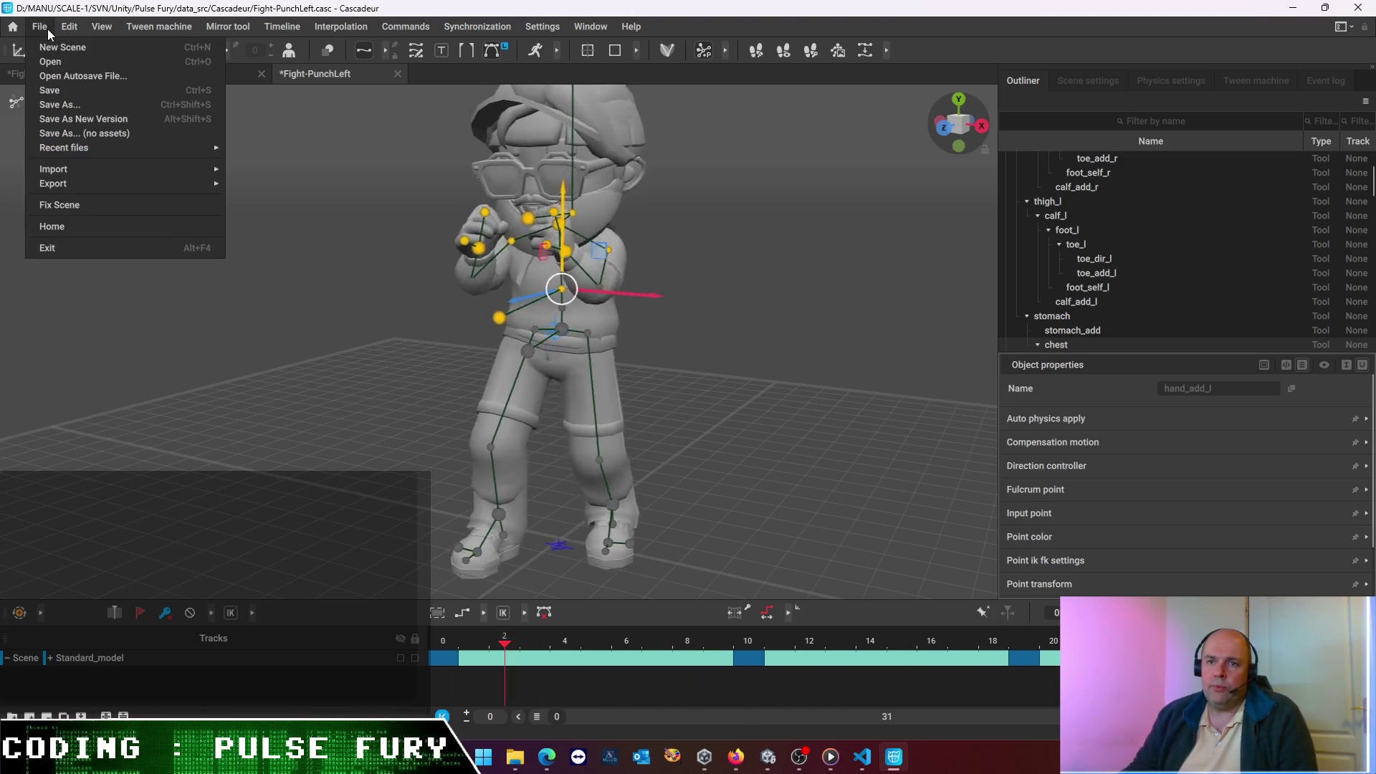
left_click(51, 97)
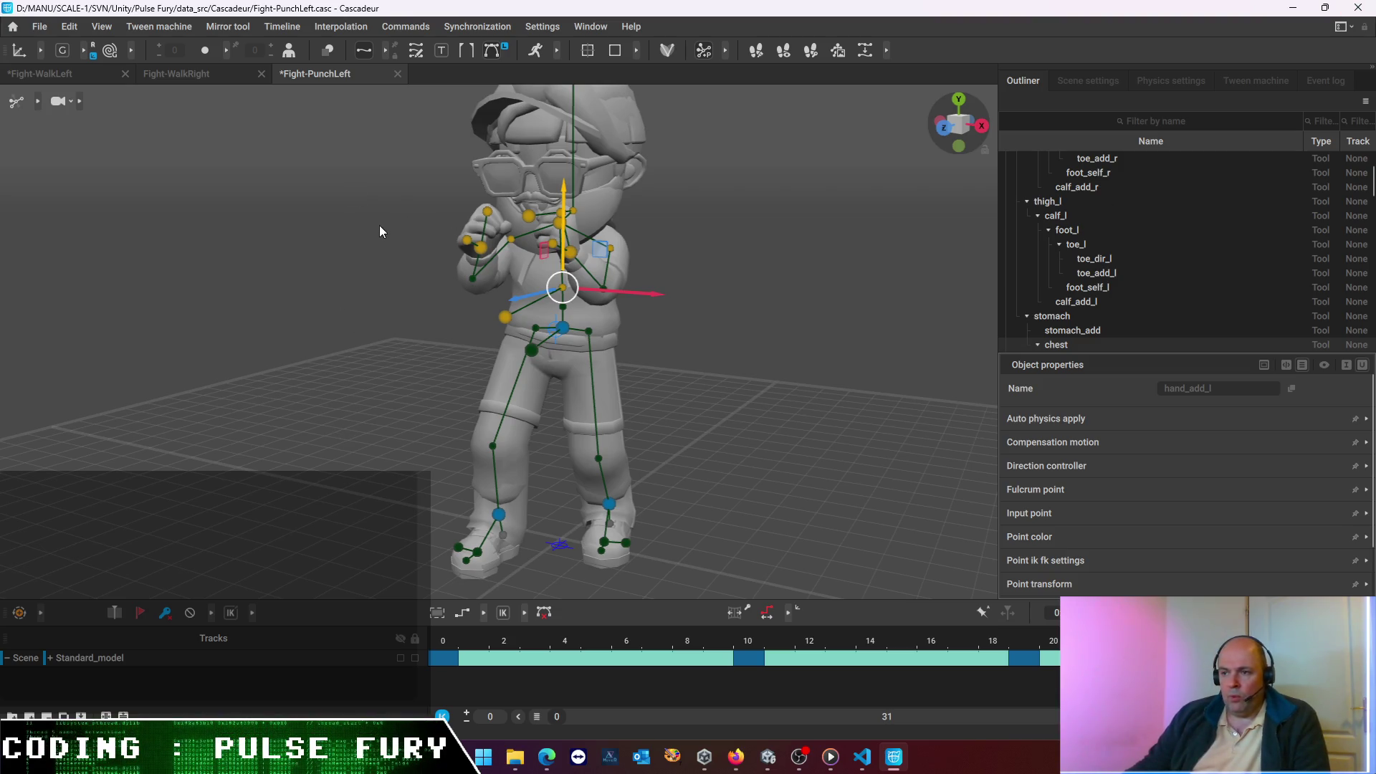
left_click(313, 237)
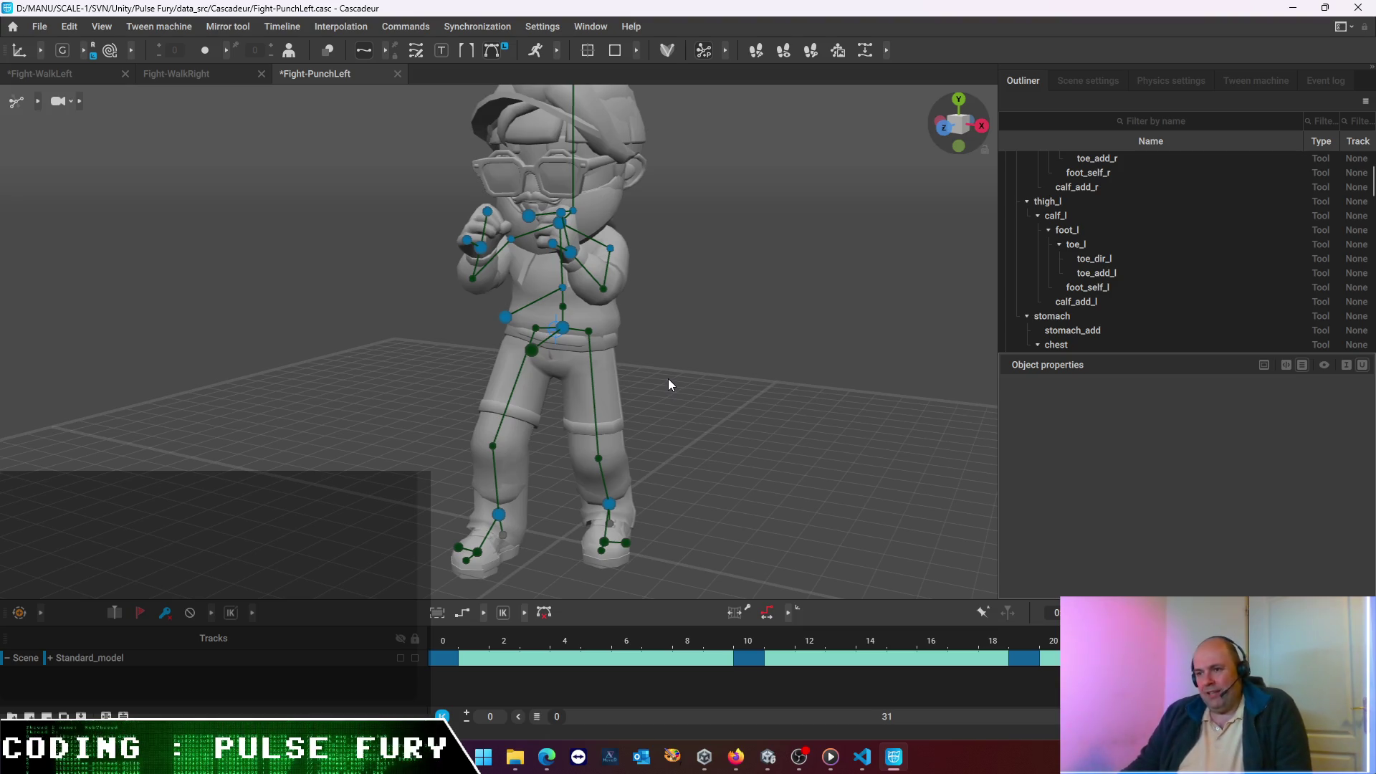
key("f")
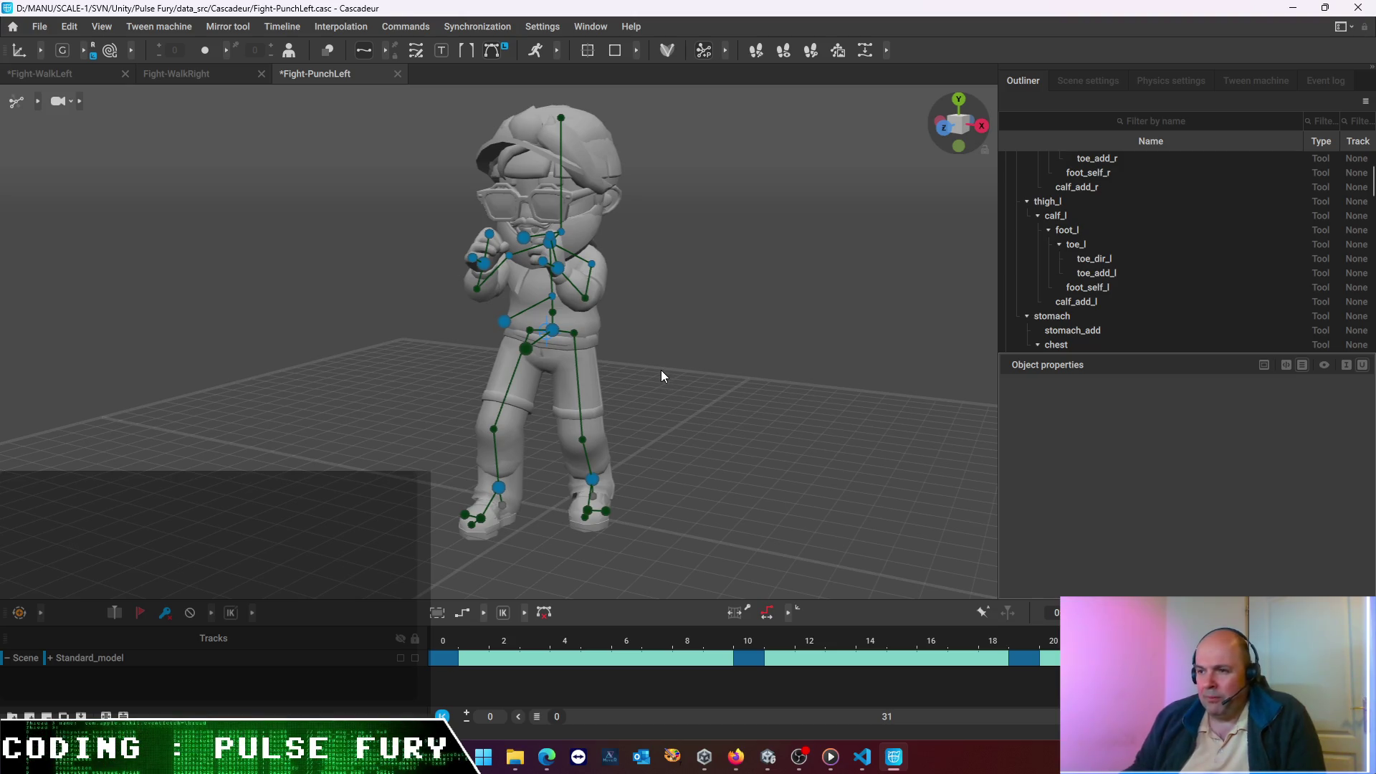
scroll(661, 370, "up", 2)
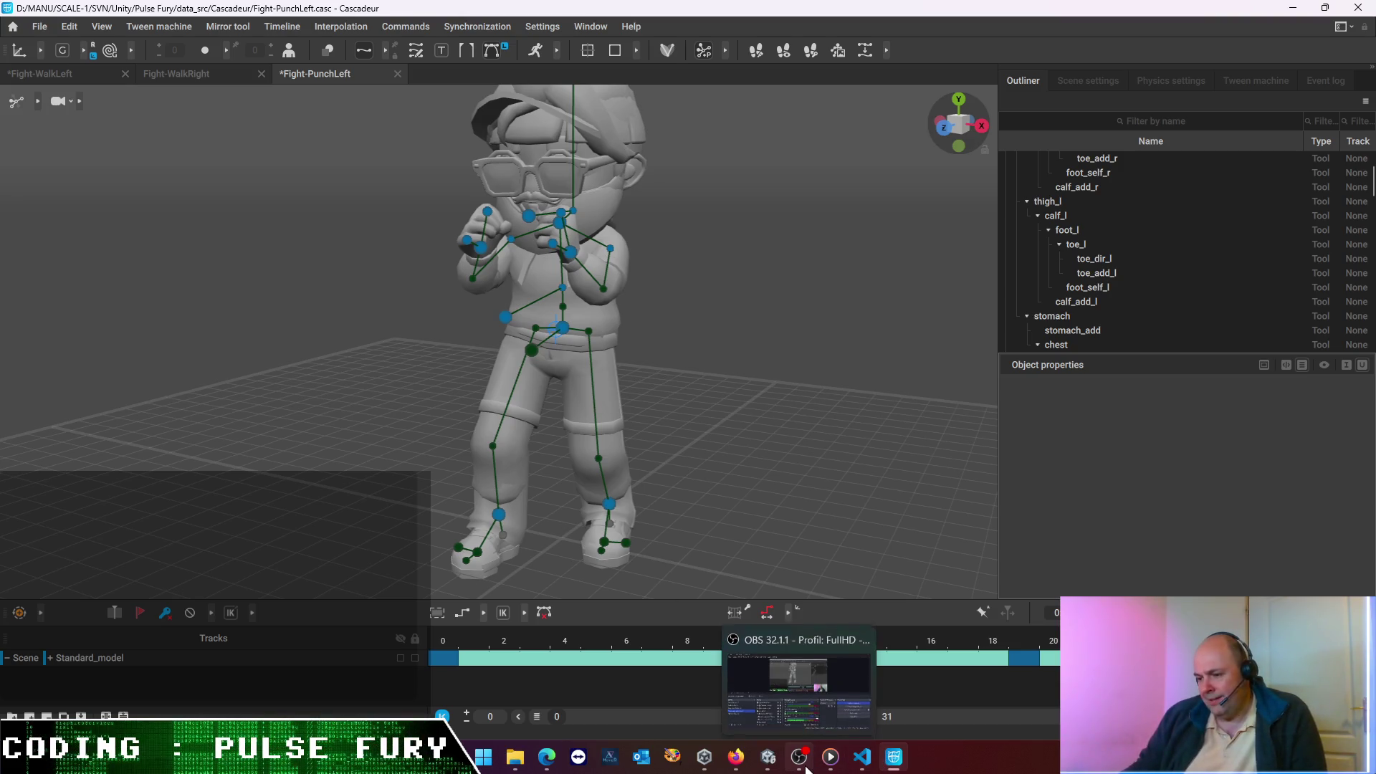
mouse_move(878, 765)
left_click(768, 757)
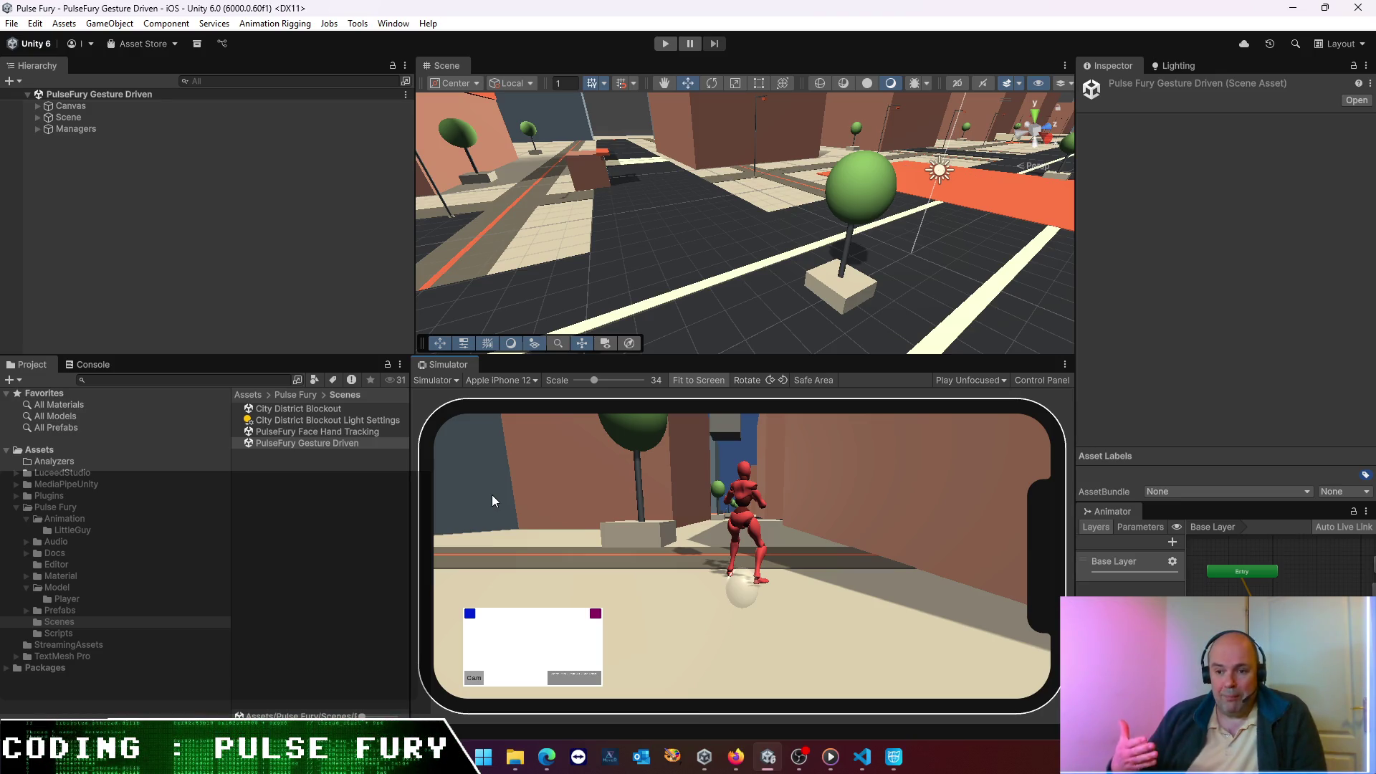
- Expand the MediaPipeUnity folder in the Project panel to show its contents
left_click(16, 484)
left_click(61, 486)
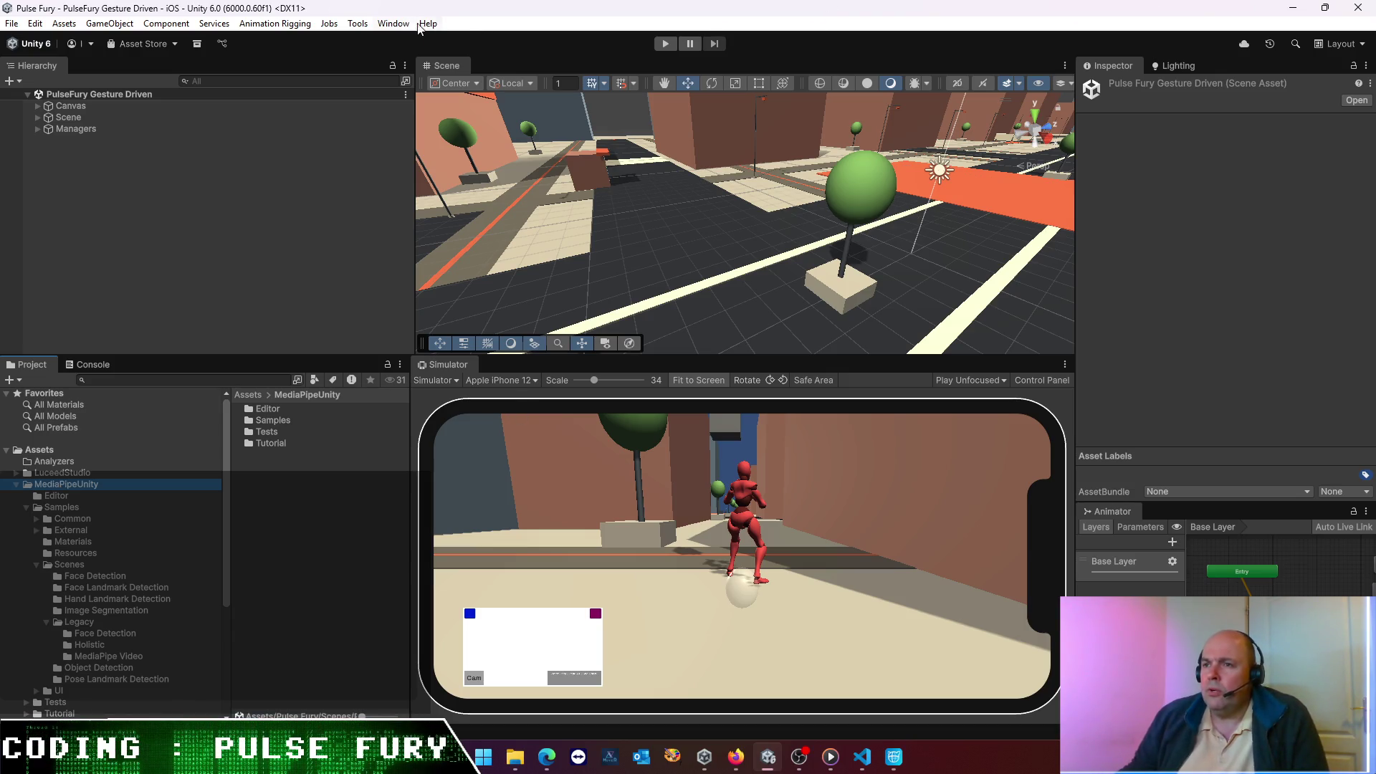
left_click(399, 26)
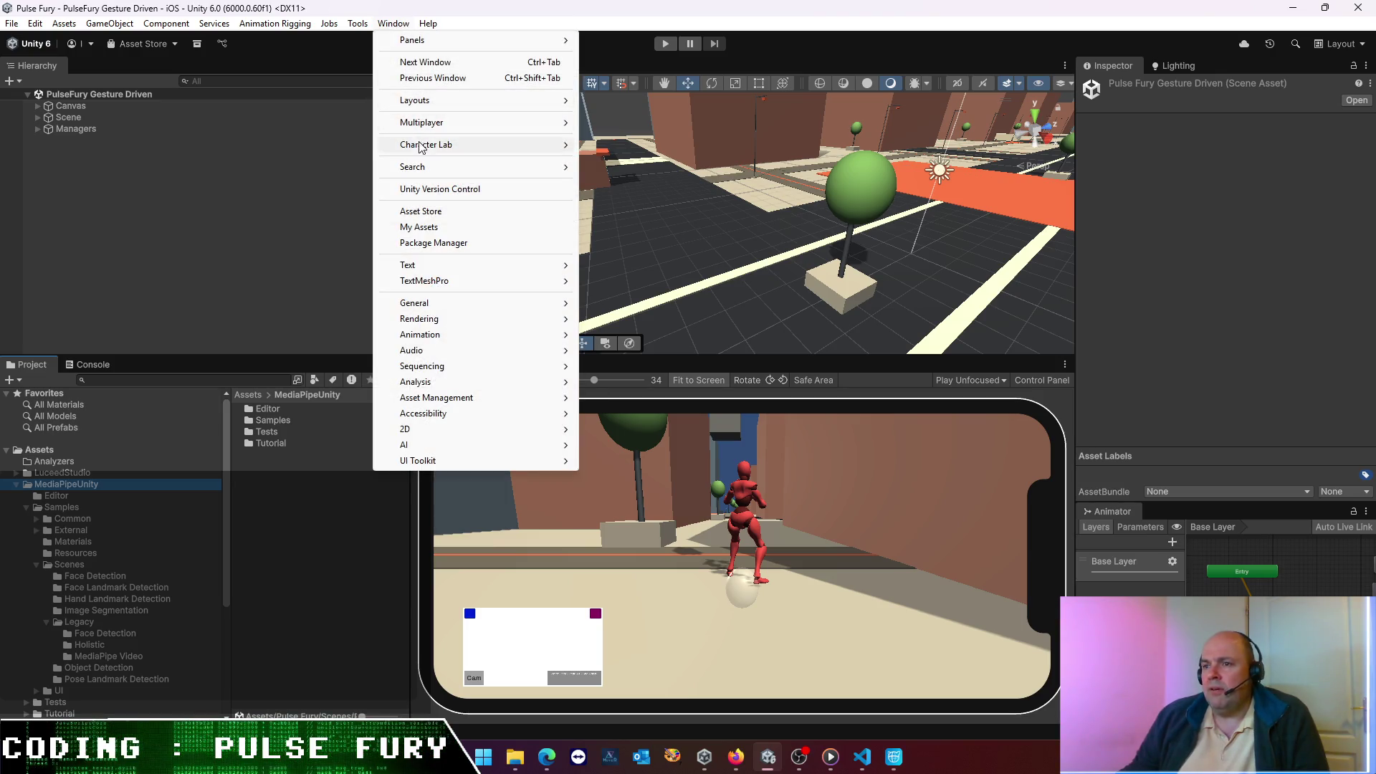
- Open the Package Manager and browse the My Assets, Unity Registry and Built-in lists
left_click(433, 244)
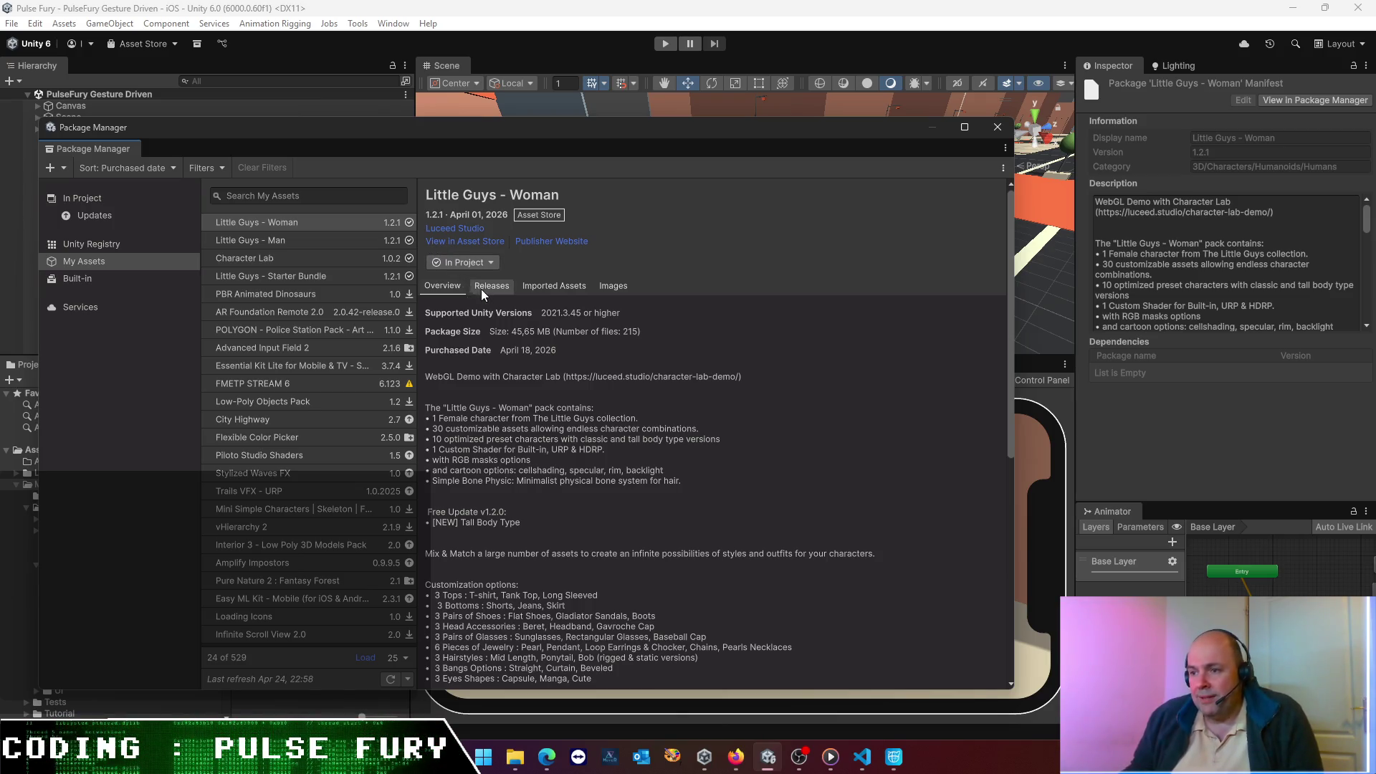
left_click(321, 313)
left_click(301, 202)
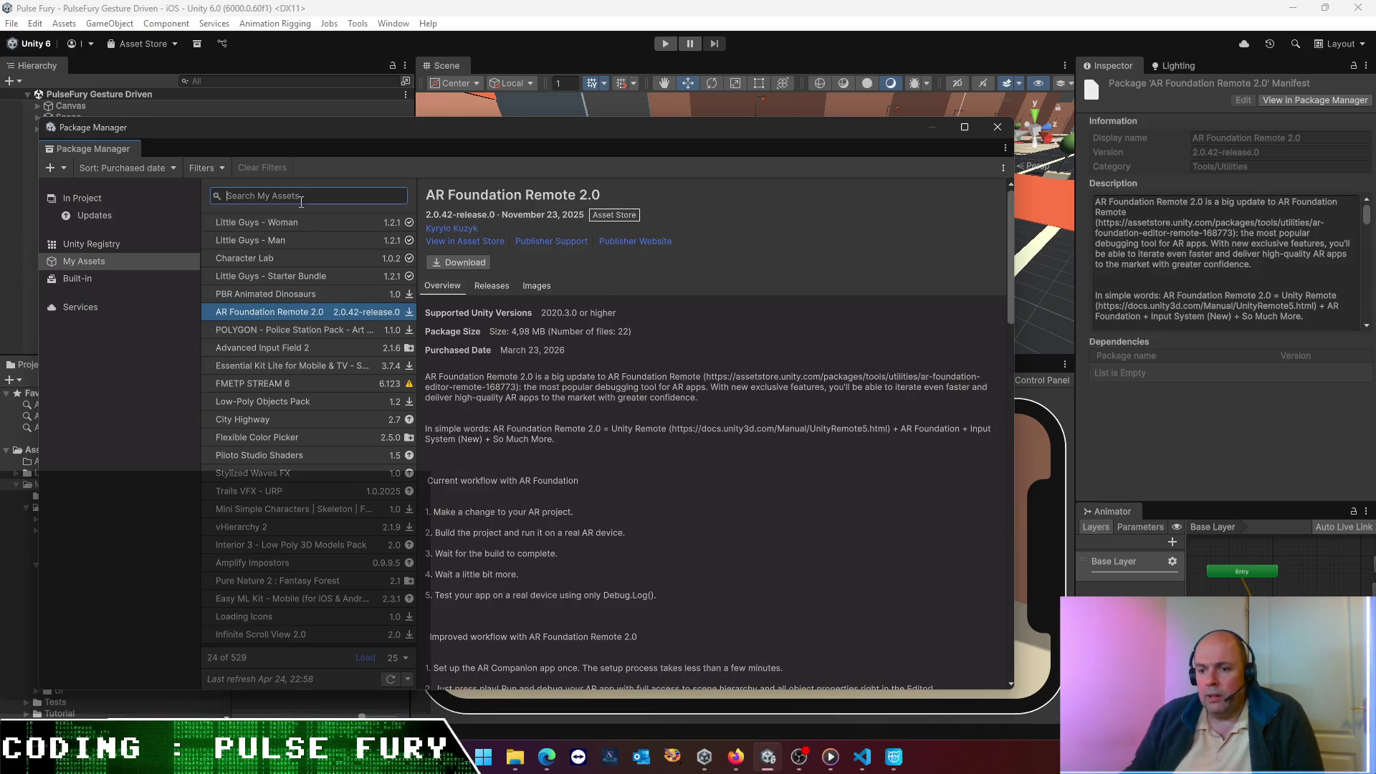
left_click(101, 242)
left_click(89, 281)
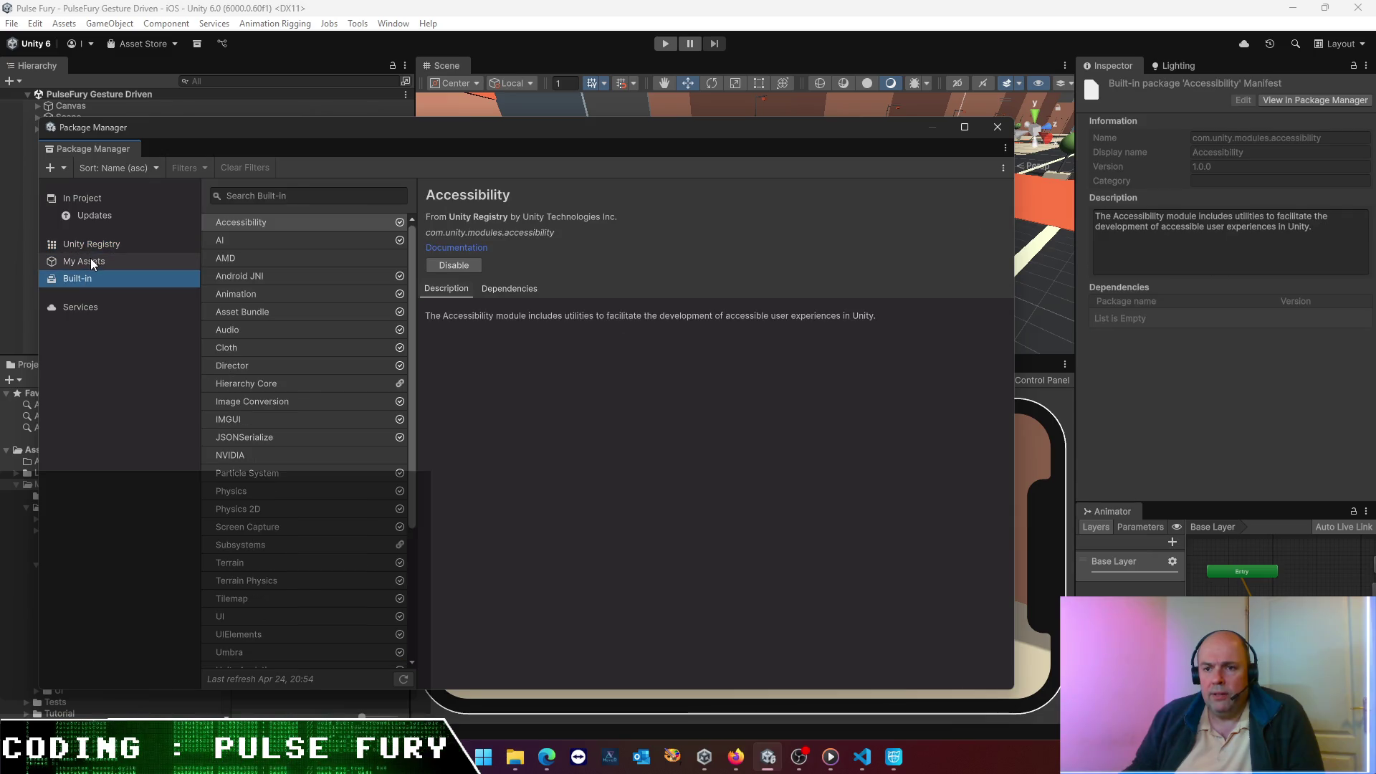
left_click(90, 258)
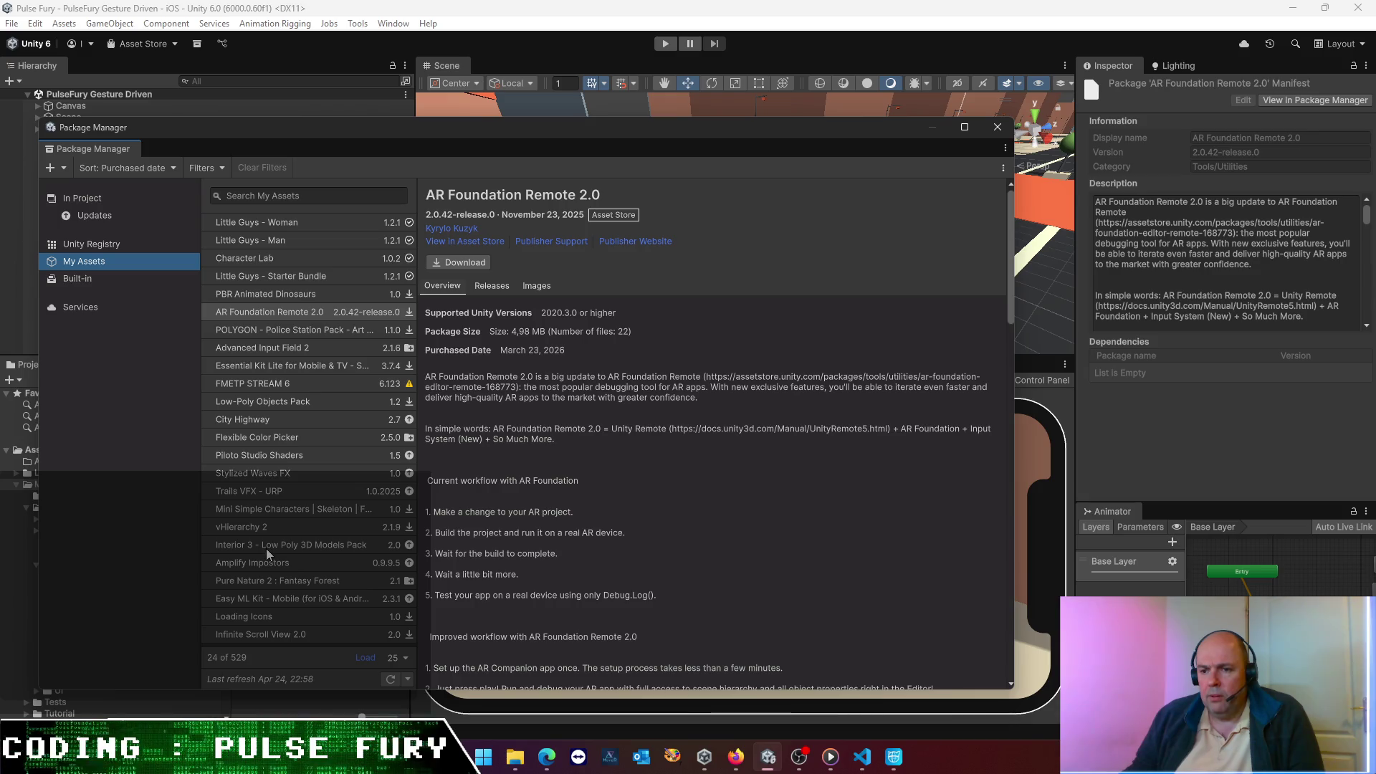
- Search My Assets for mediapipe, then clear the search
left_click(295, 199)
type("iap")
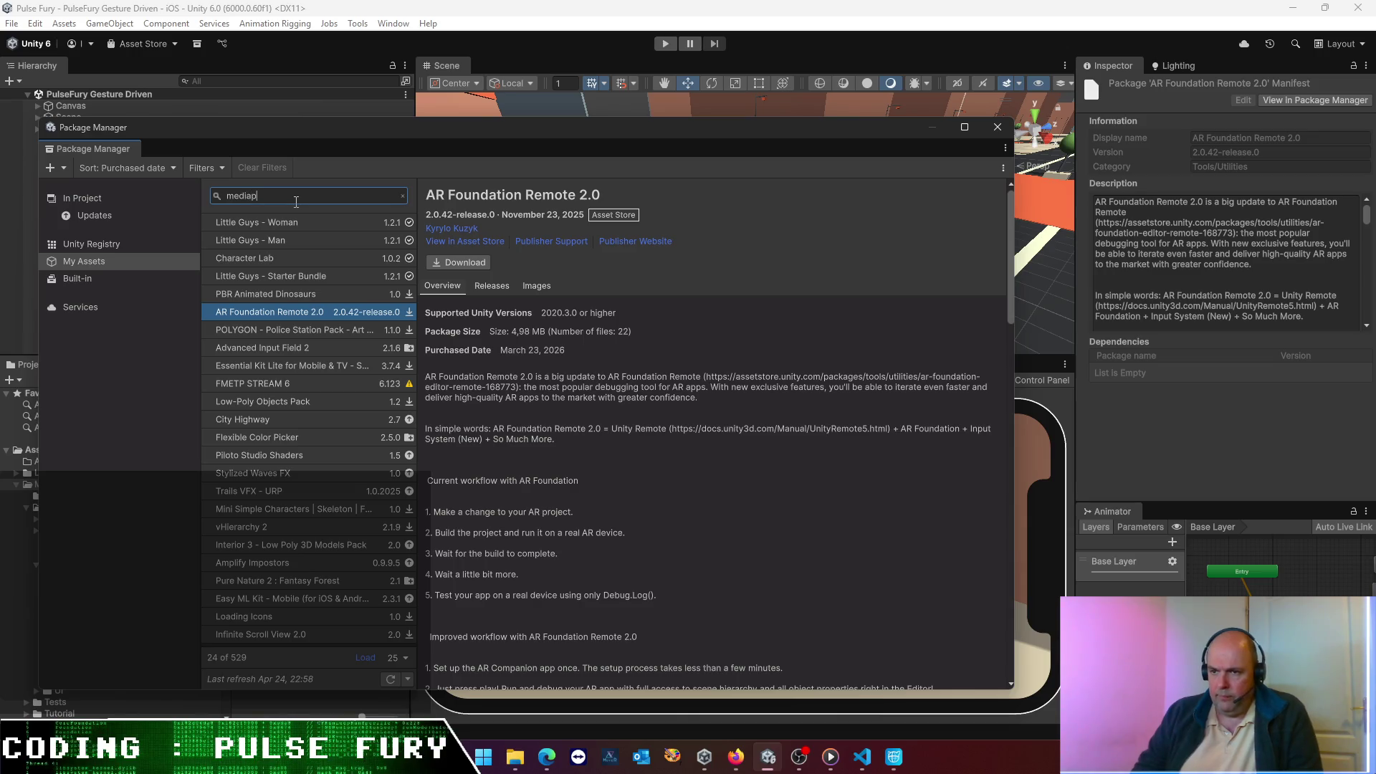
type("ipe")
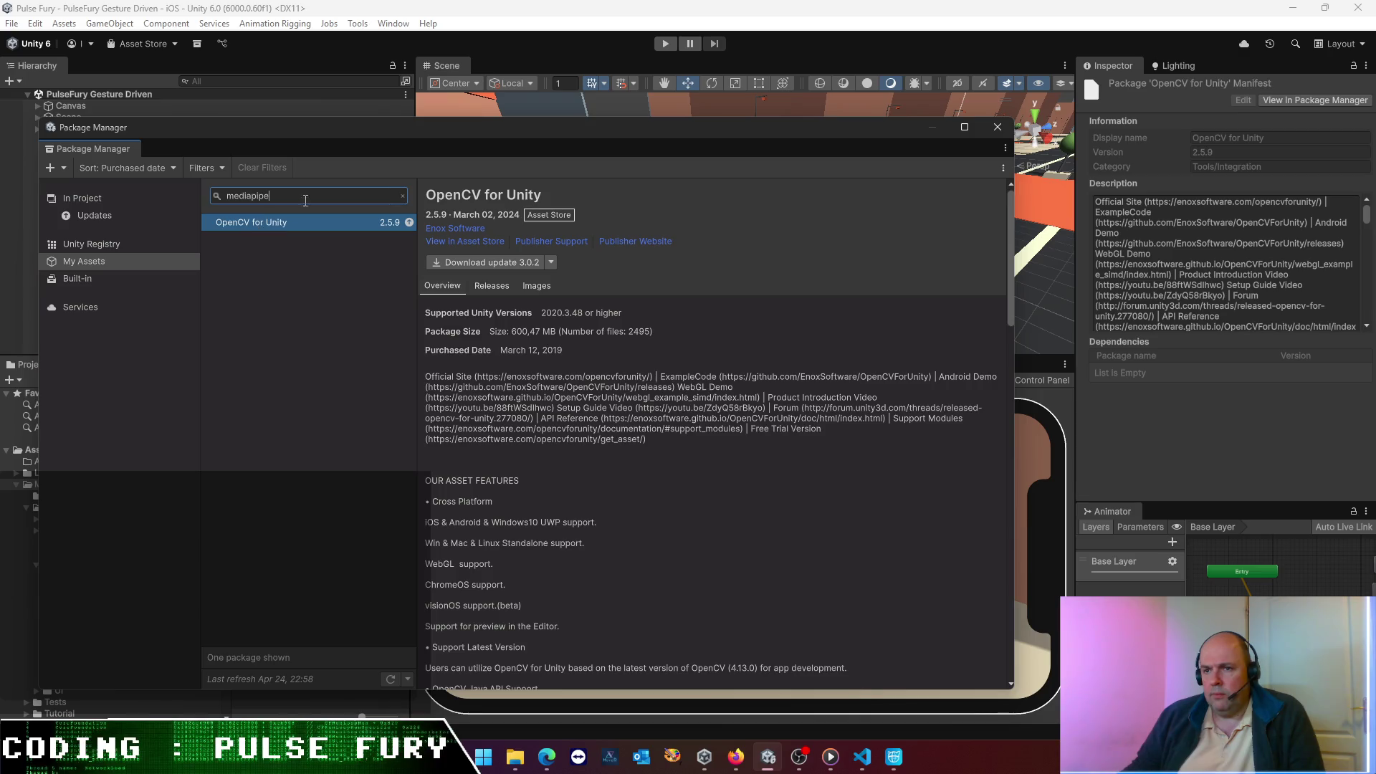
left_click(403, 196)
- Open the changelog for the installed MediaPipe Unity Plugin 0.16.3 from its version history
left_click(90, 199)
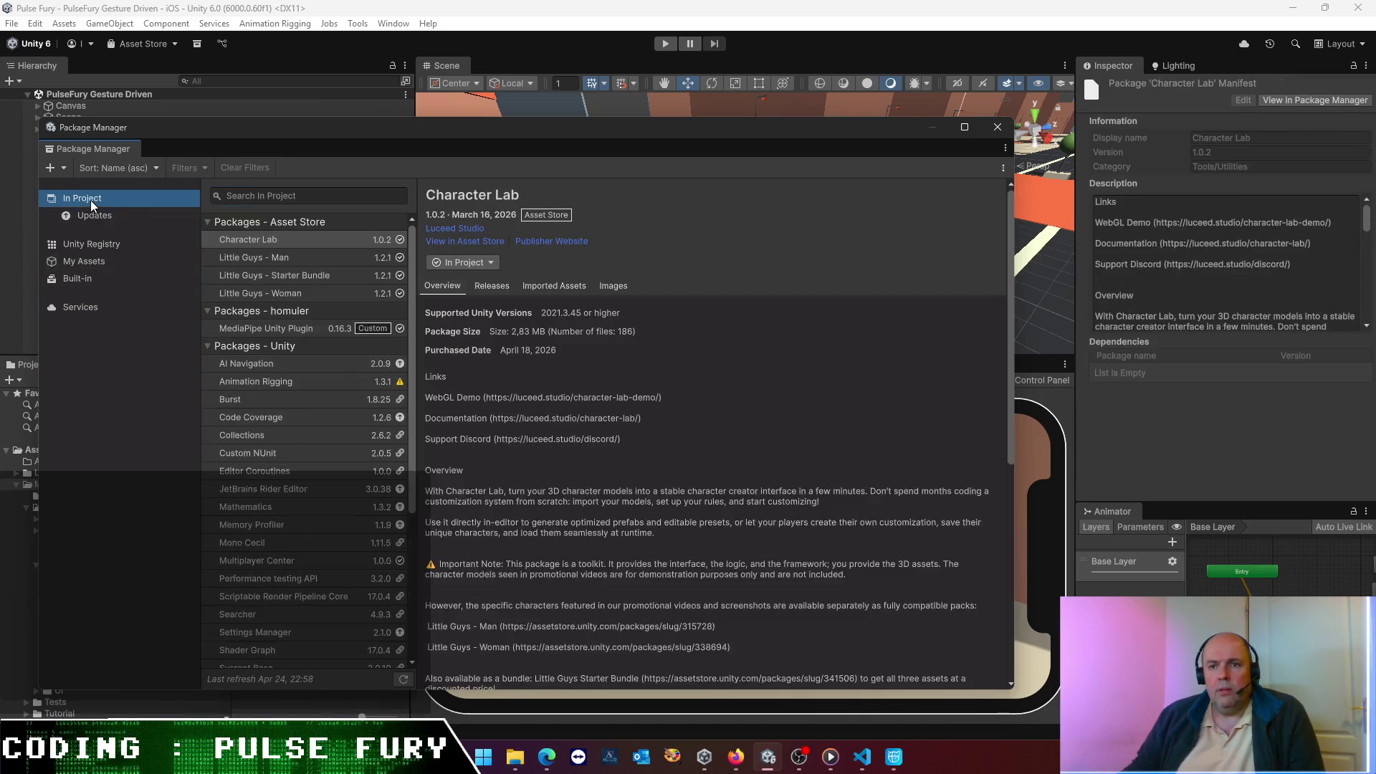
left_click(303, 330)
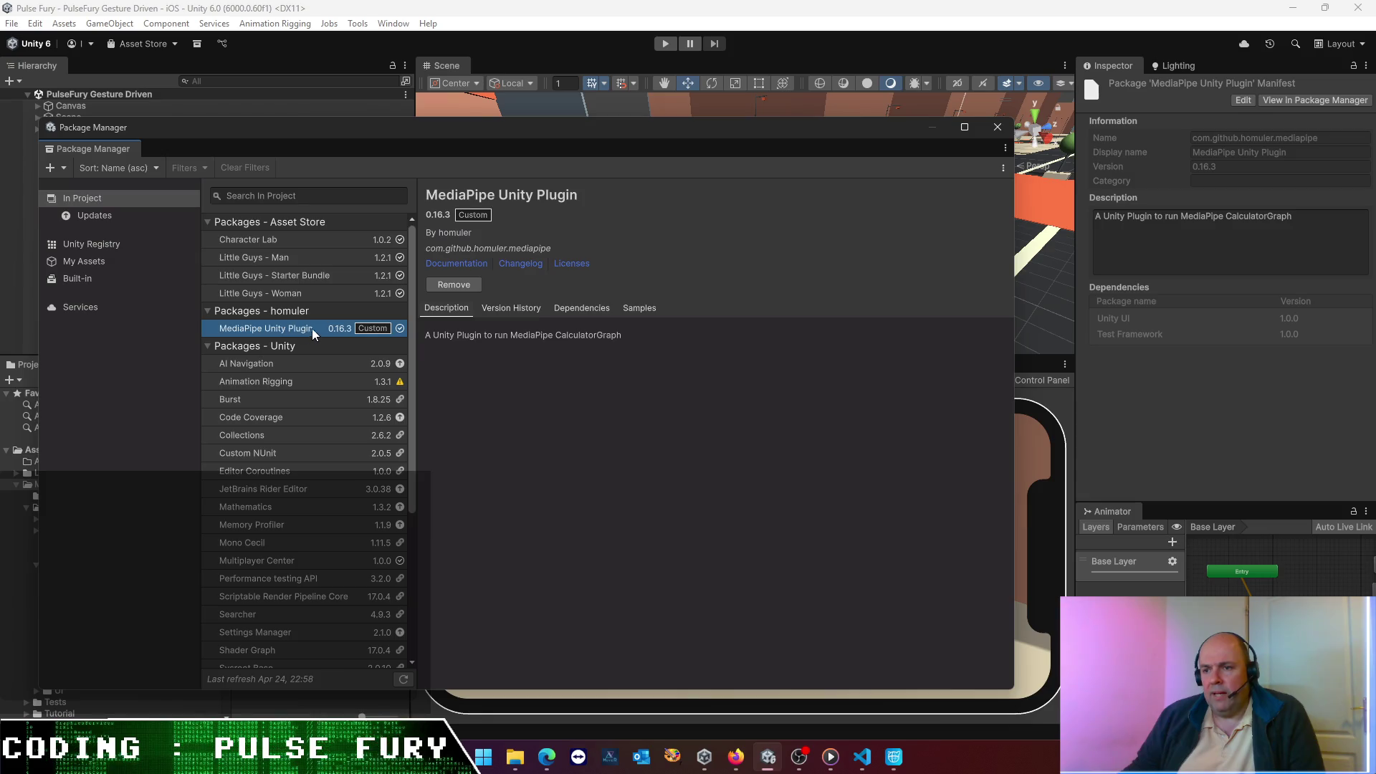
left_click(514, 306)
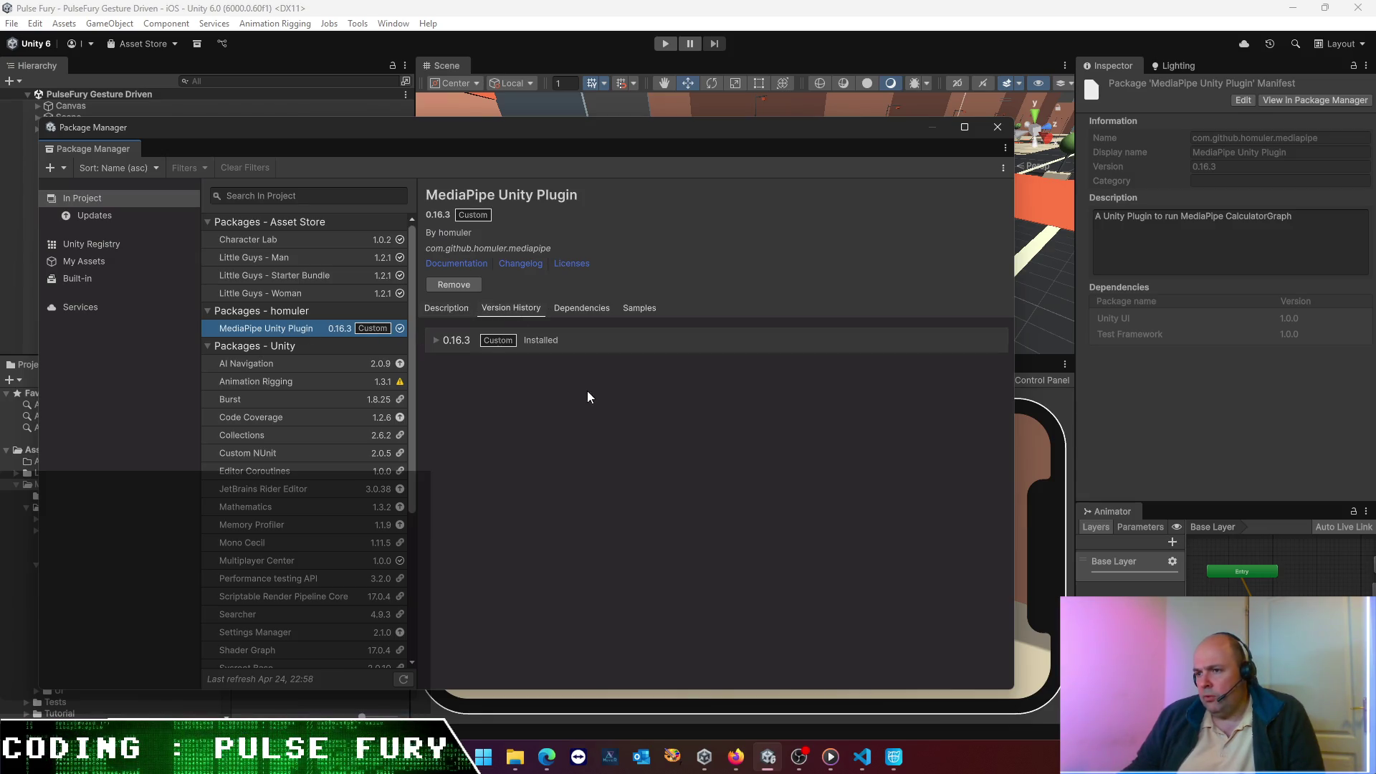
left_click(440, 336)
left_click(477, 372)
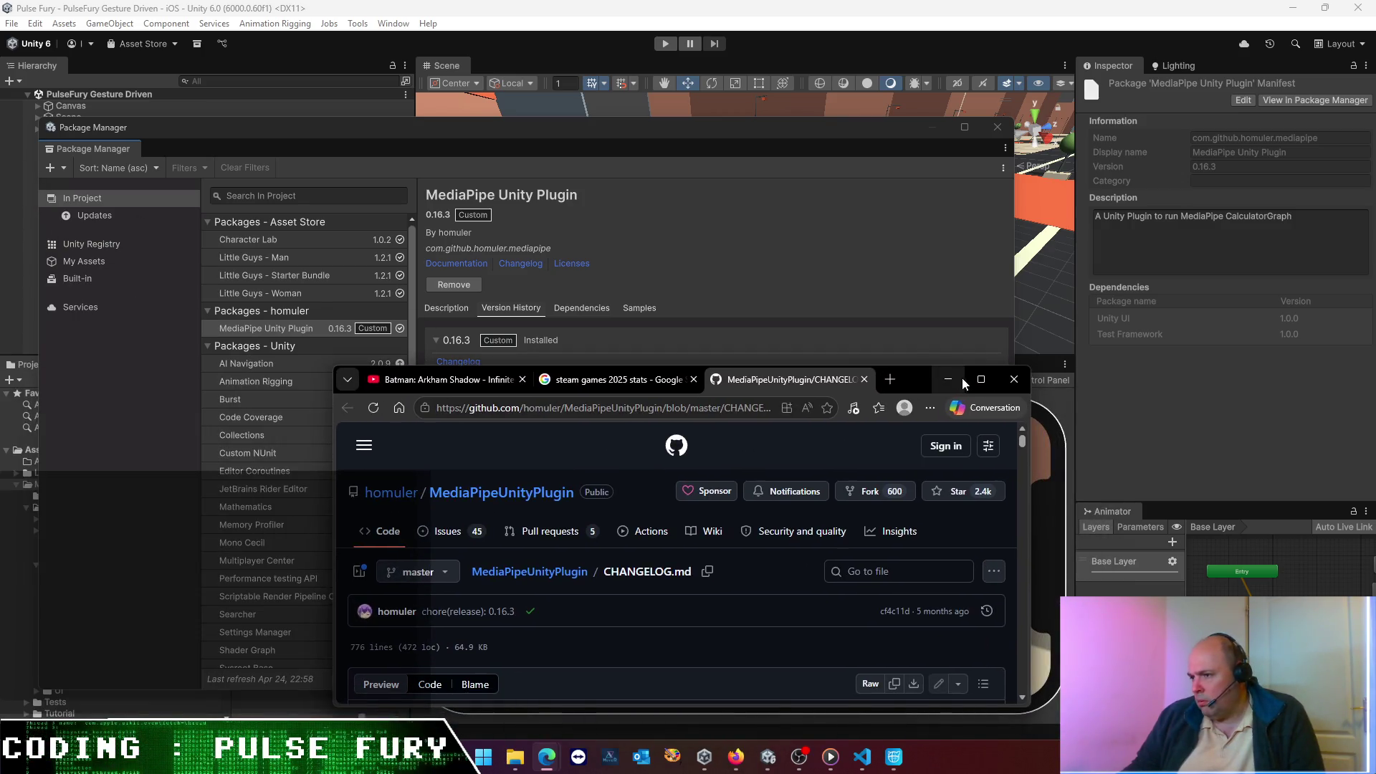
- Maximize the browser, scroll through CHANGELOG.md, then minimize it
left_click(980, 379)
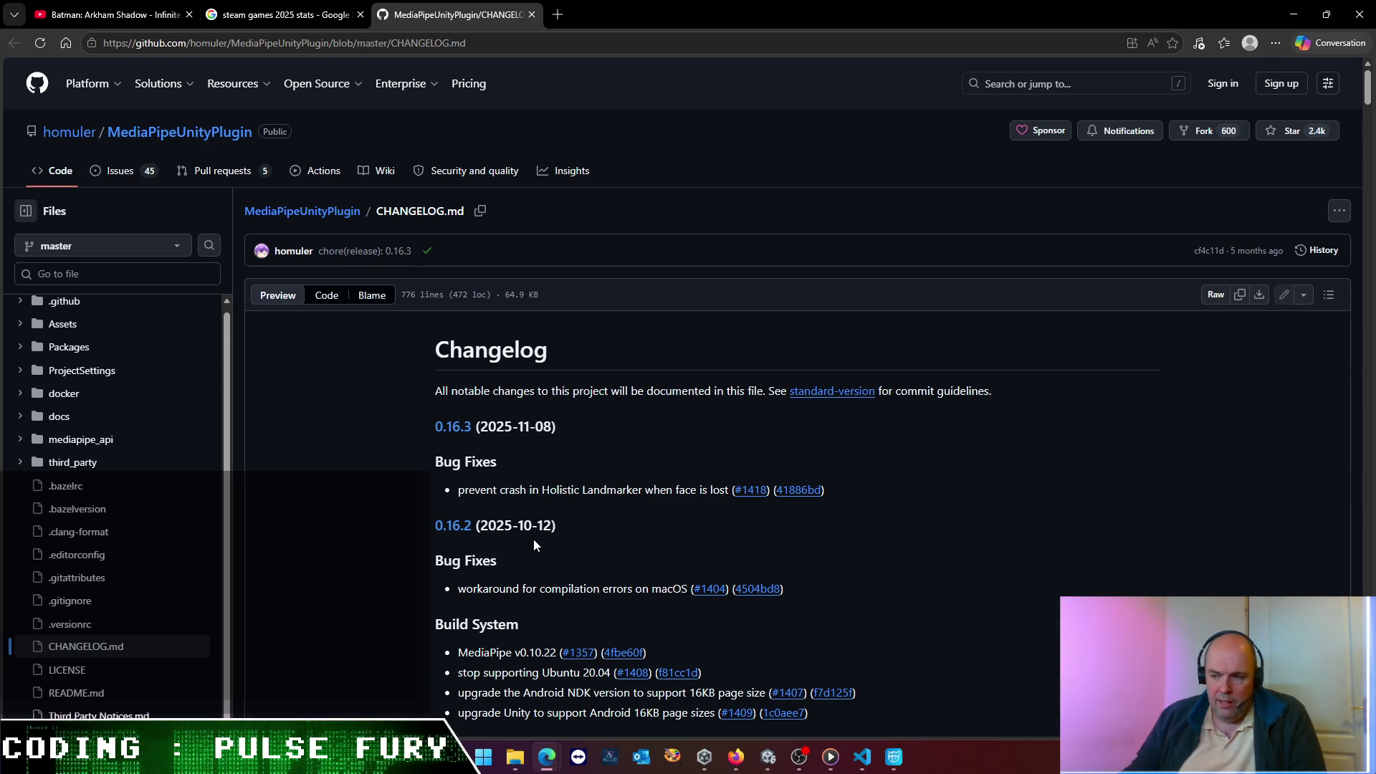
scroll(534, 539, "down", 2)
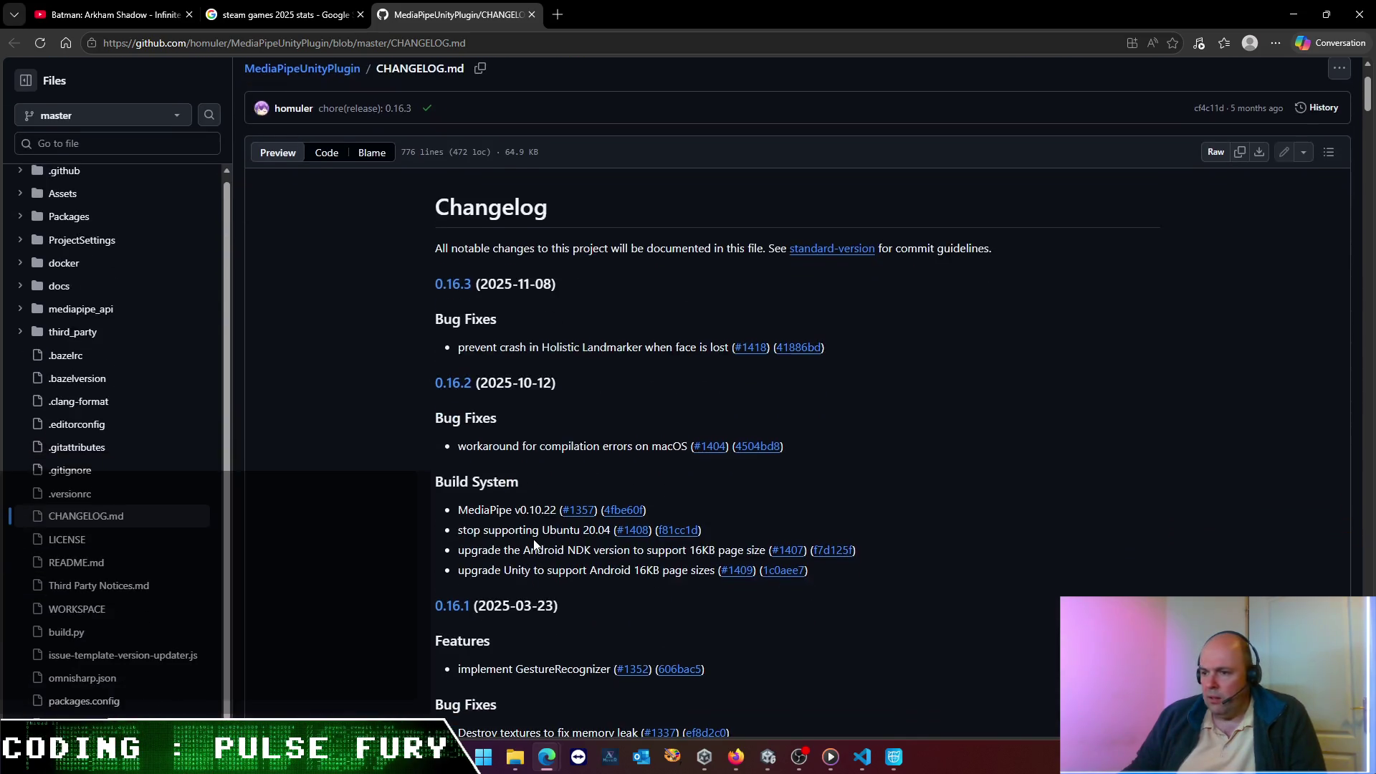
left_click(1294, 14)
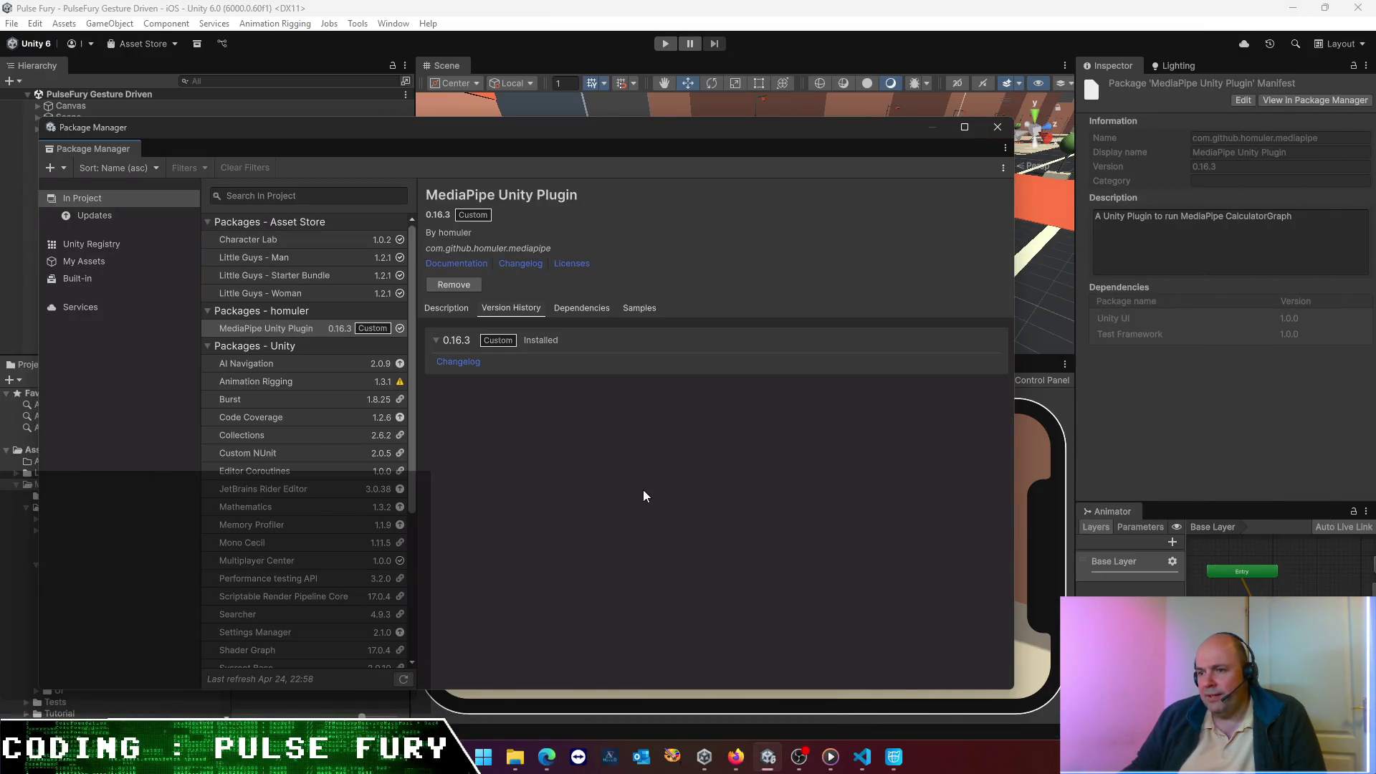
- Close the Package Manager window
left_click(996, 127)
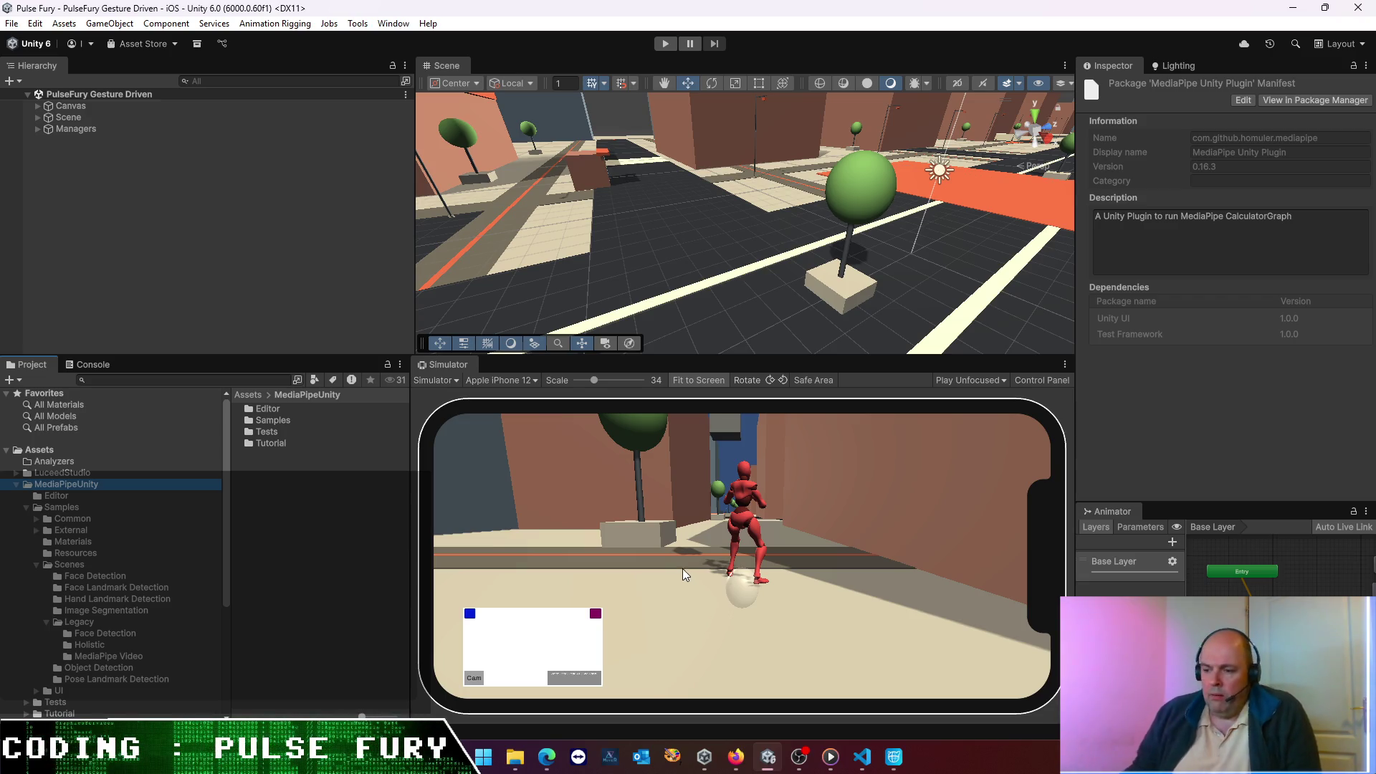
mouse_move(768, 757)
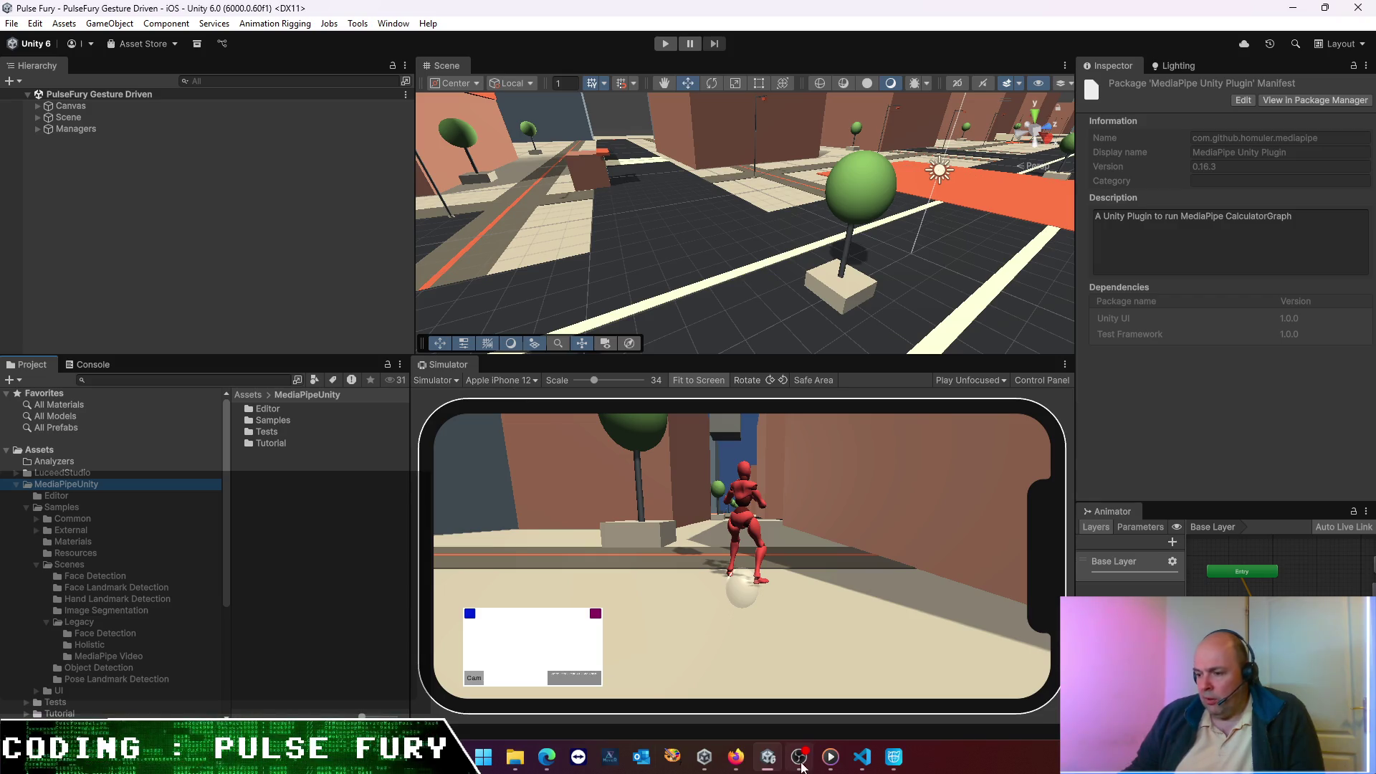
- Switch to Cascadeur and save the Fight-PunchLeft scene
mouse_move(893, 757)
left_click(853, 681)
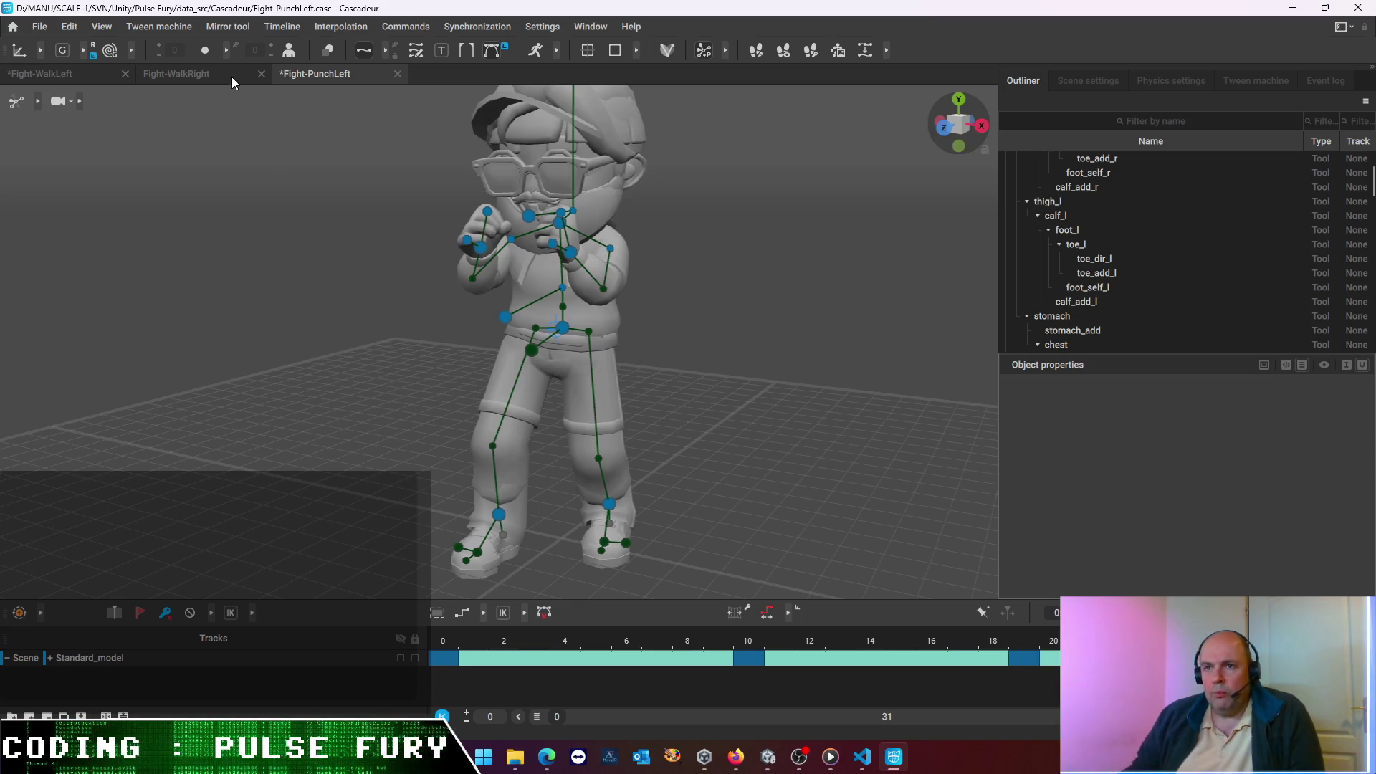
left_click(39, 28)
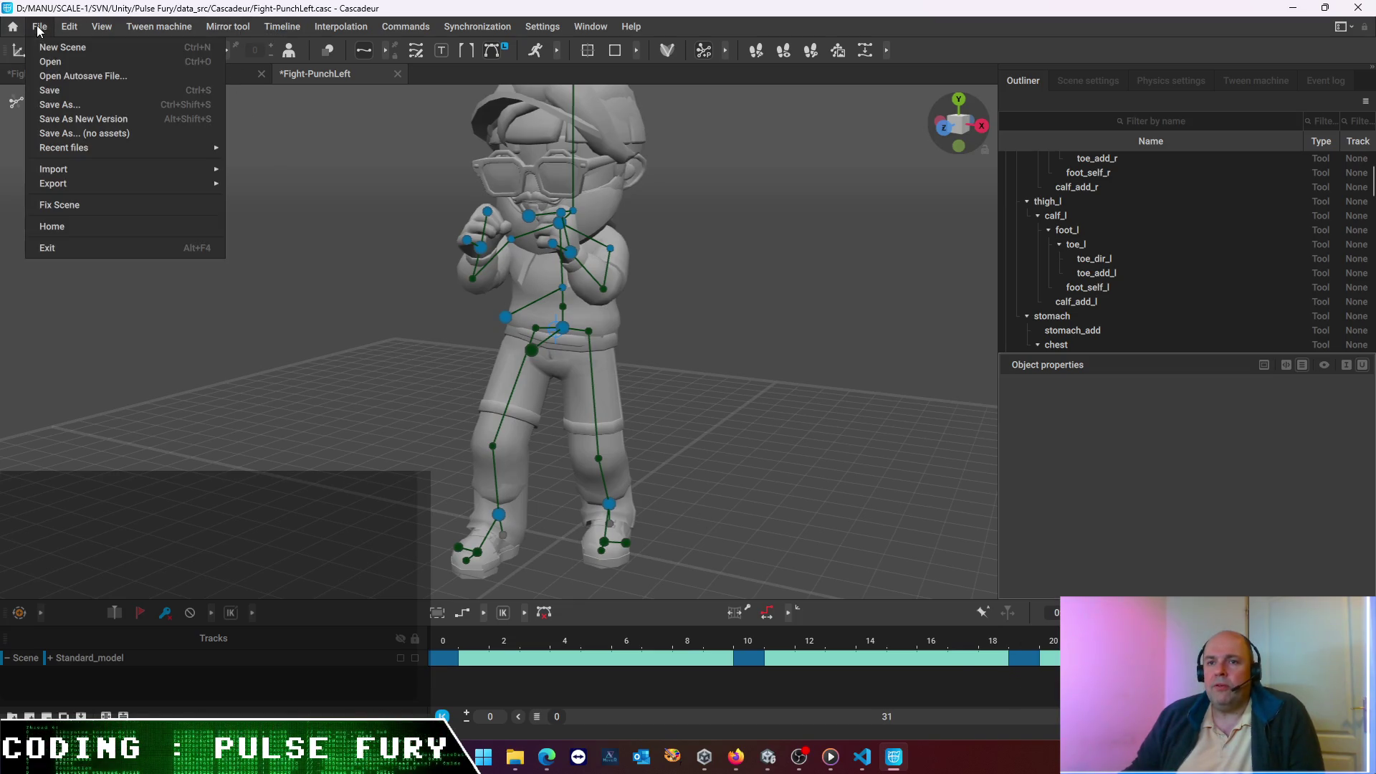
left_click(57, 90)
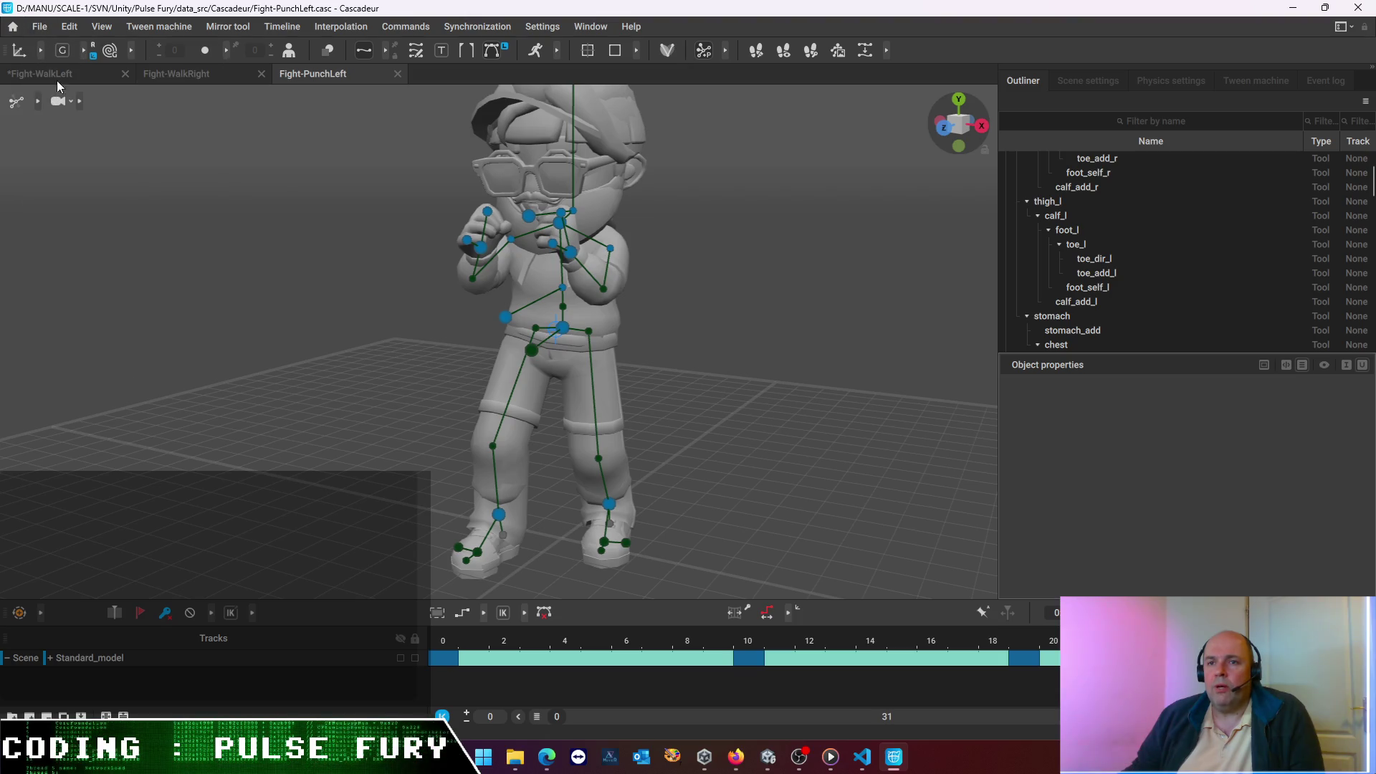
- Export the animation to FBX as fight-punch-left.fbx
left_click(39, 27)
mouse_move(100, 185)
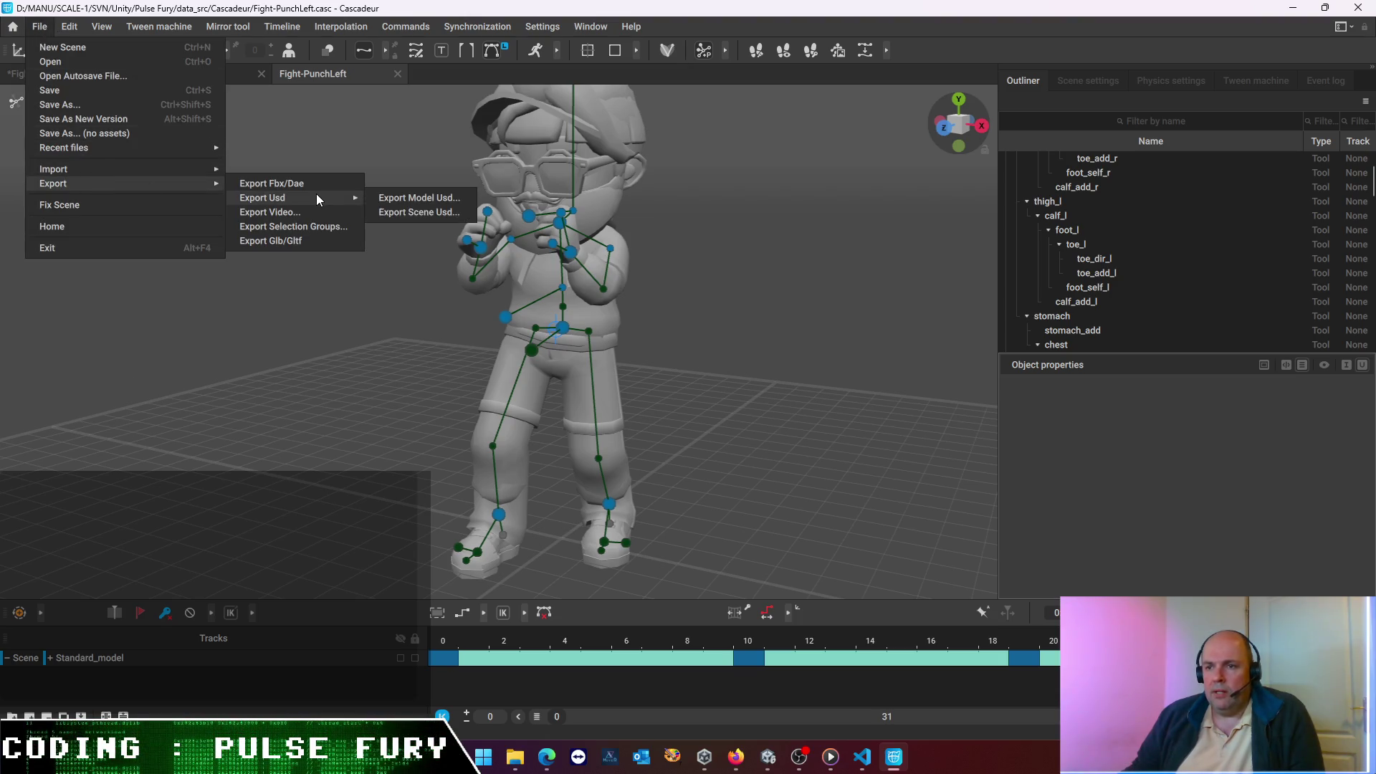
left_click(309, 184)
left_click(670, 519)
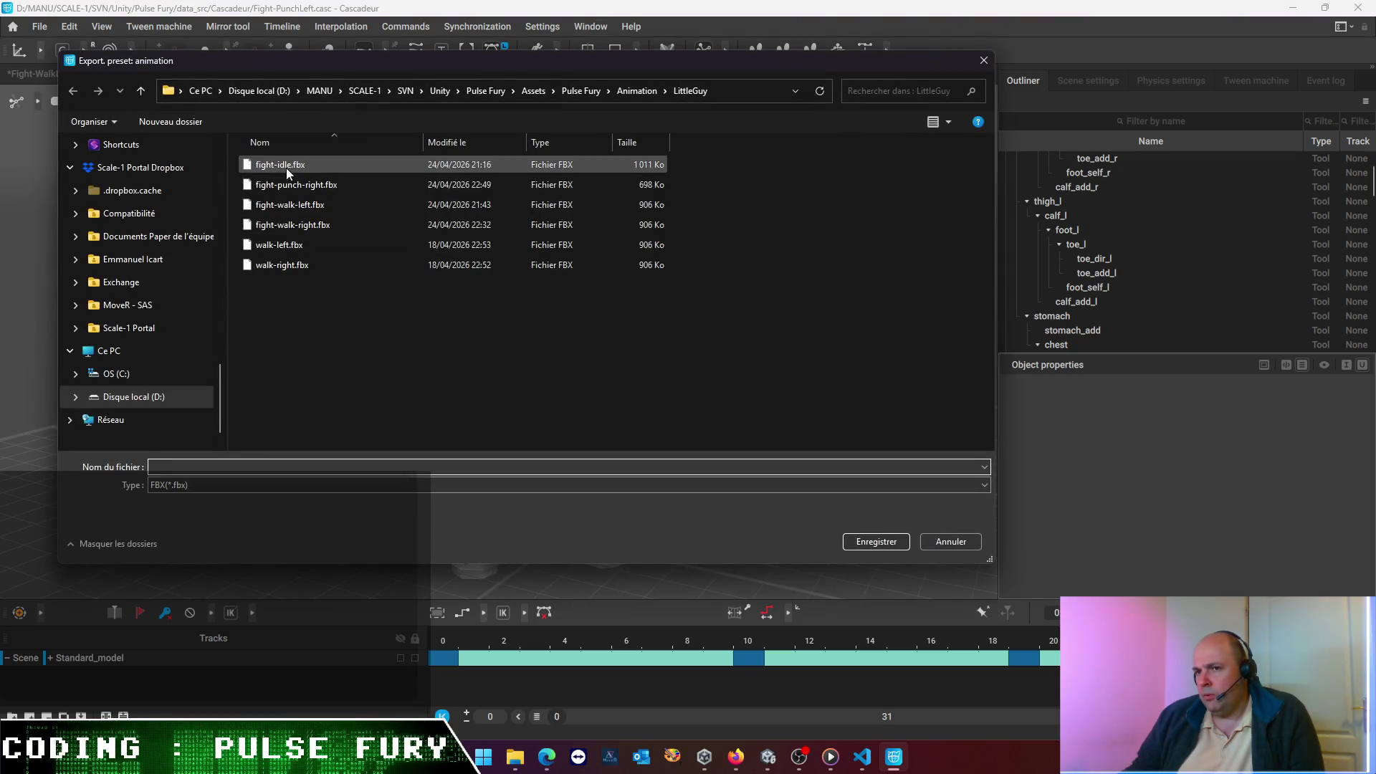
left_click(291, 185)
left_click(217, 466)
key("BackSpace")
key("BackSpace")
key("BackSpace")
key("BackSpace")
type("left")
key("Return")
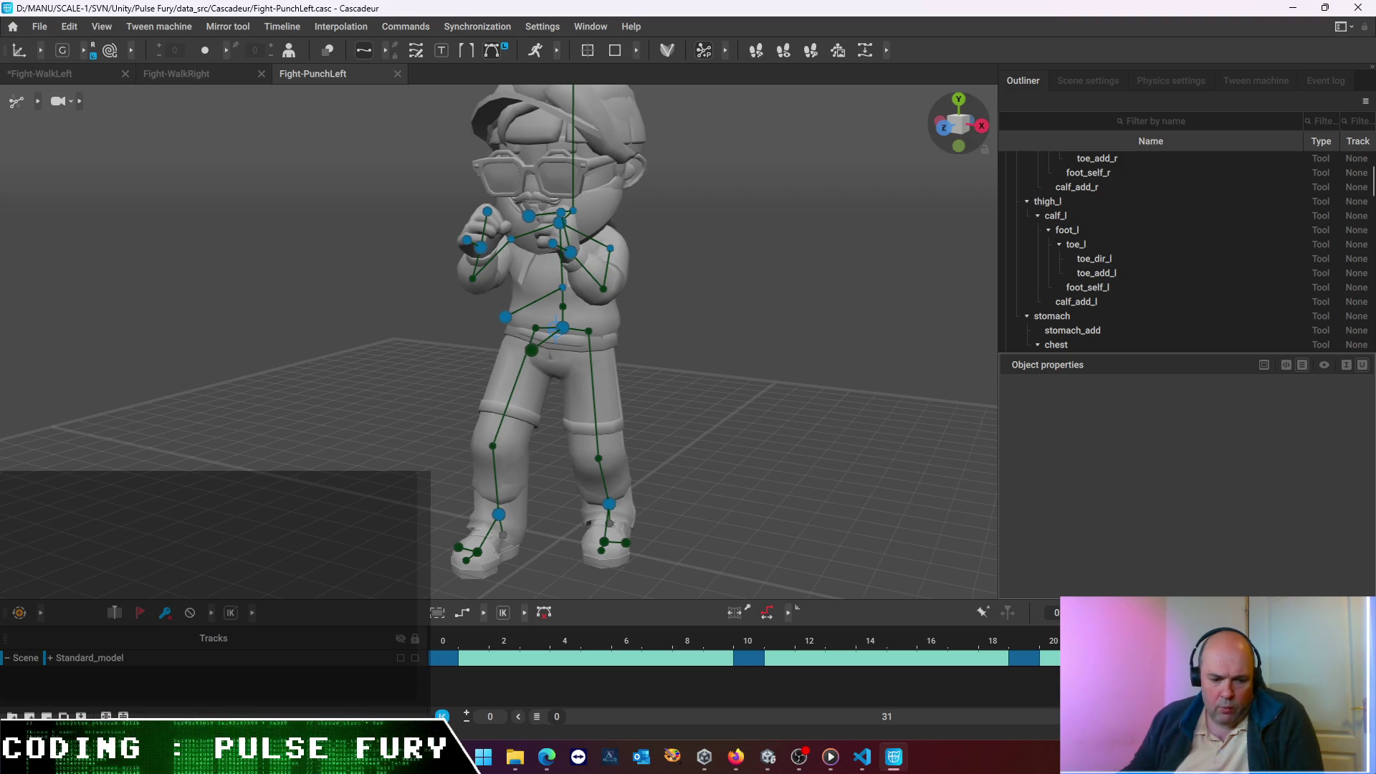
- Close Cascadeur, saving its changes, and return to the Unity editor
key("alt+Tab")
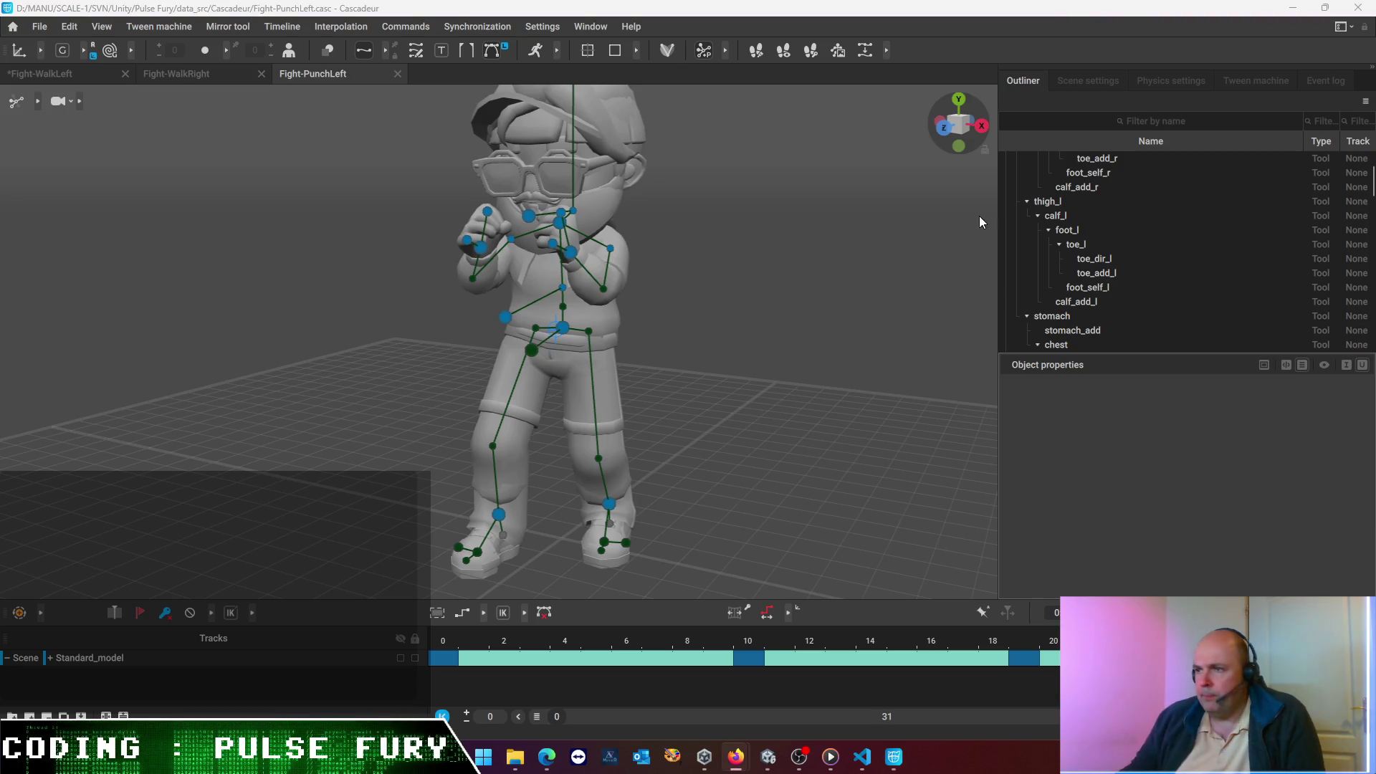
key("alt+Tab")
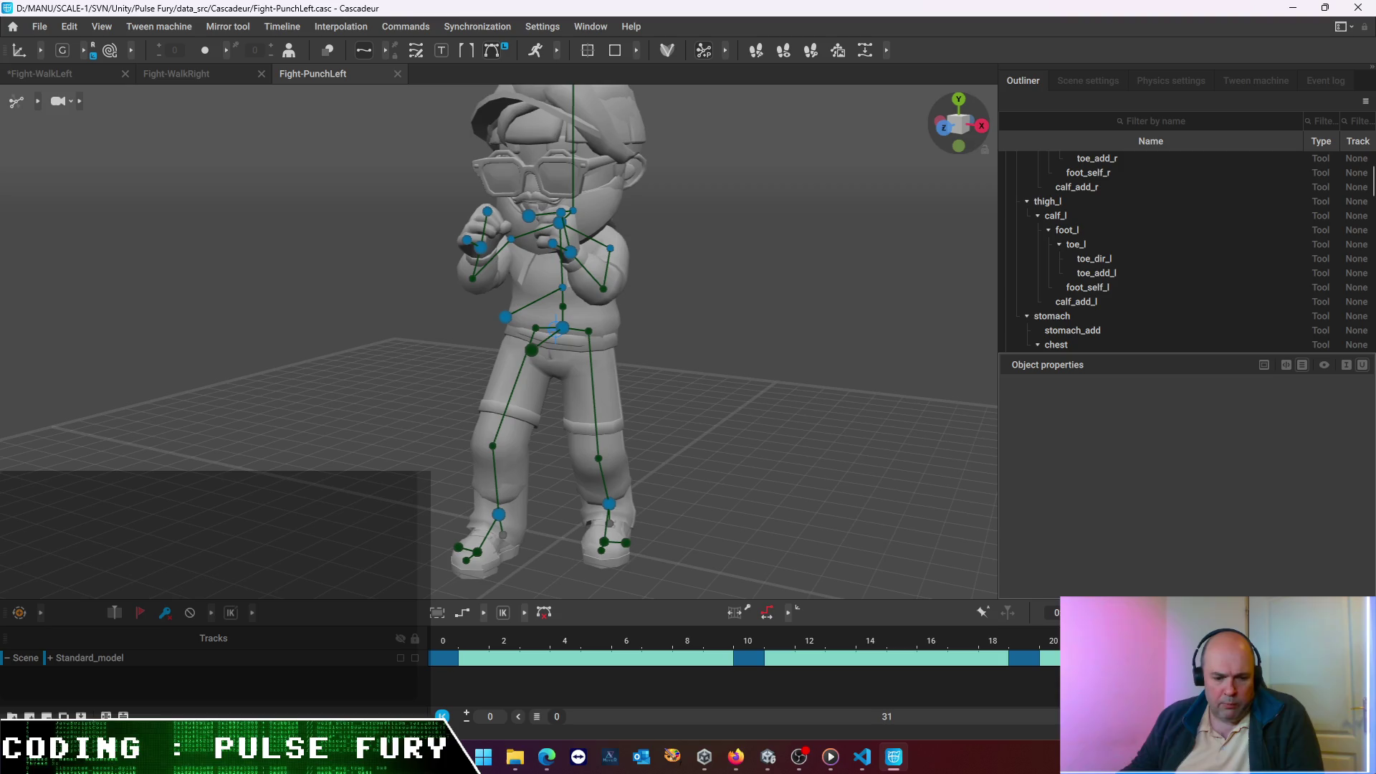
key("alt+Tab")
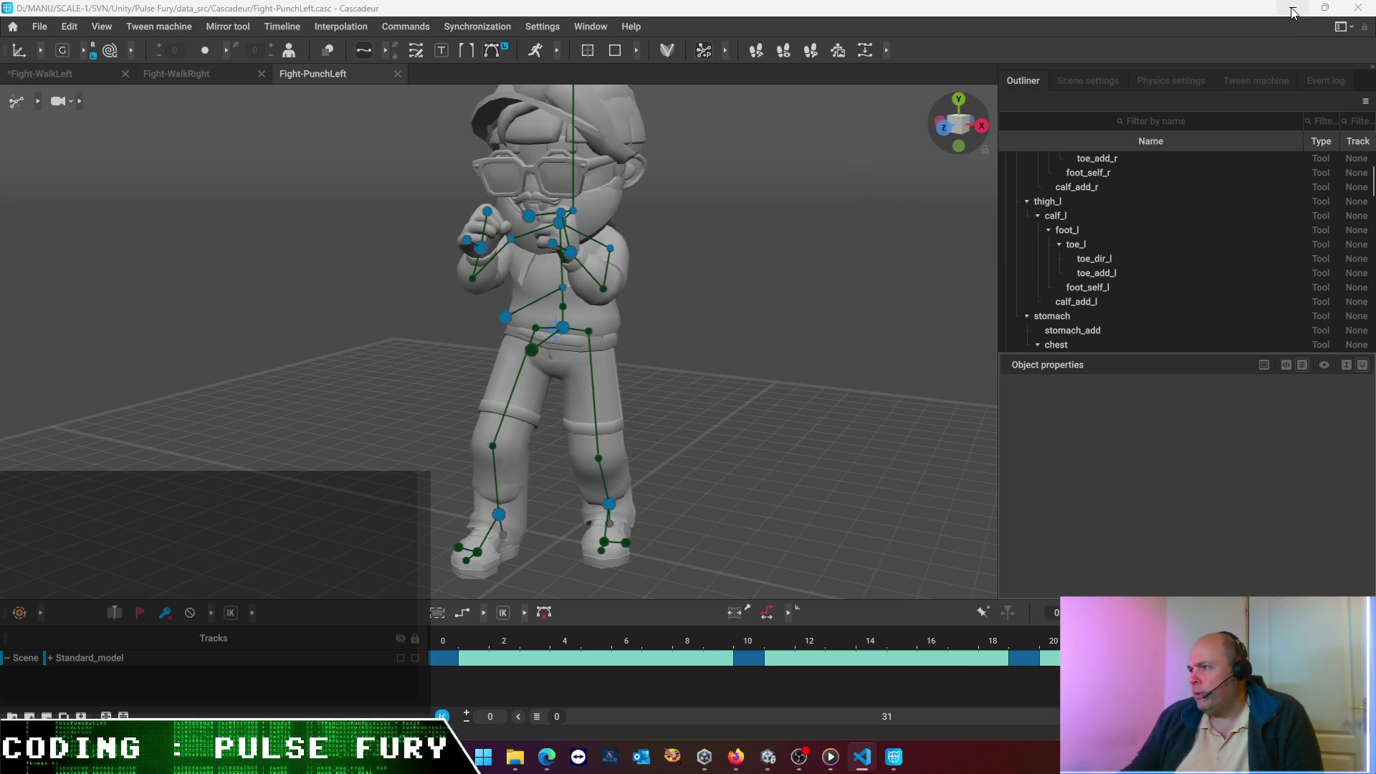
left_click(1357, 7)
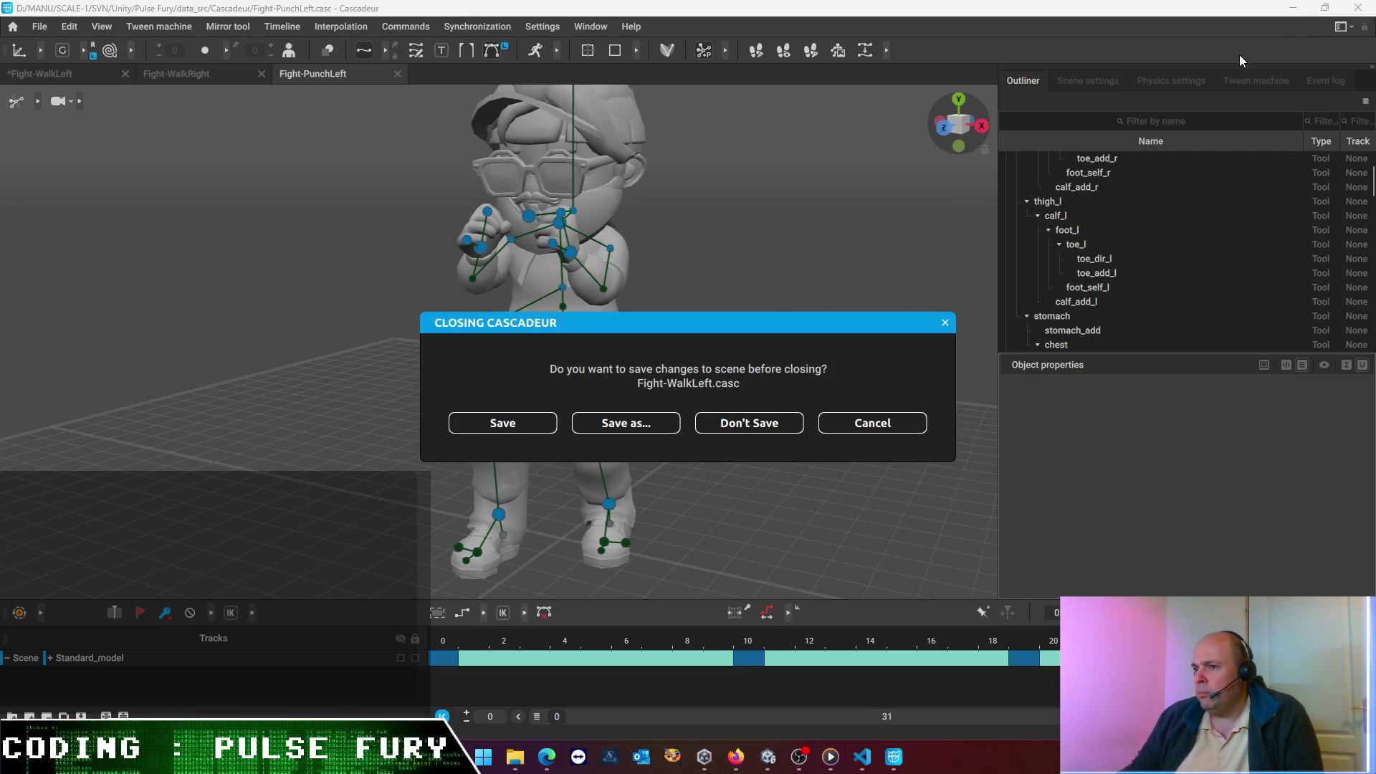
left_click(510, 424)
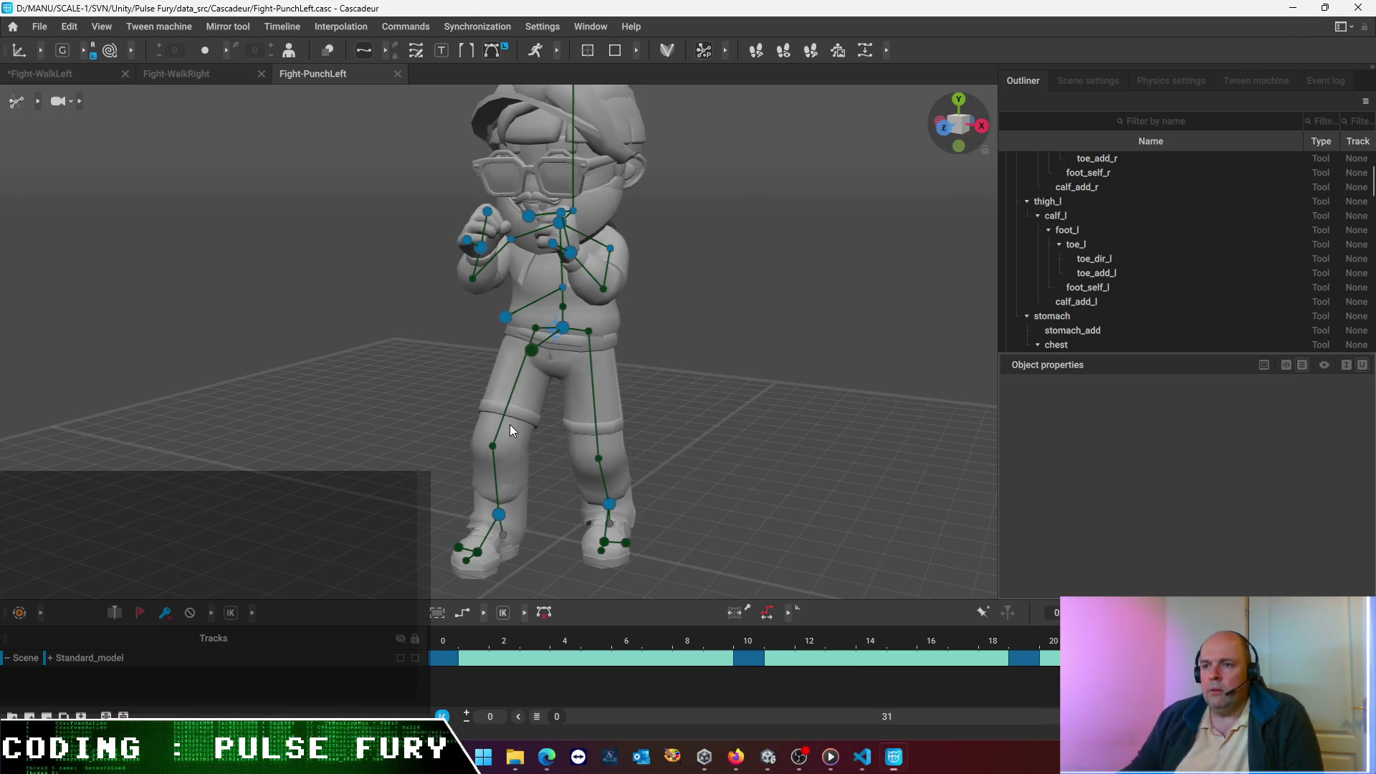
left_click(768, 751)
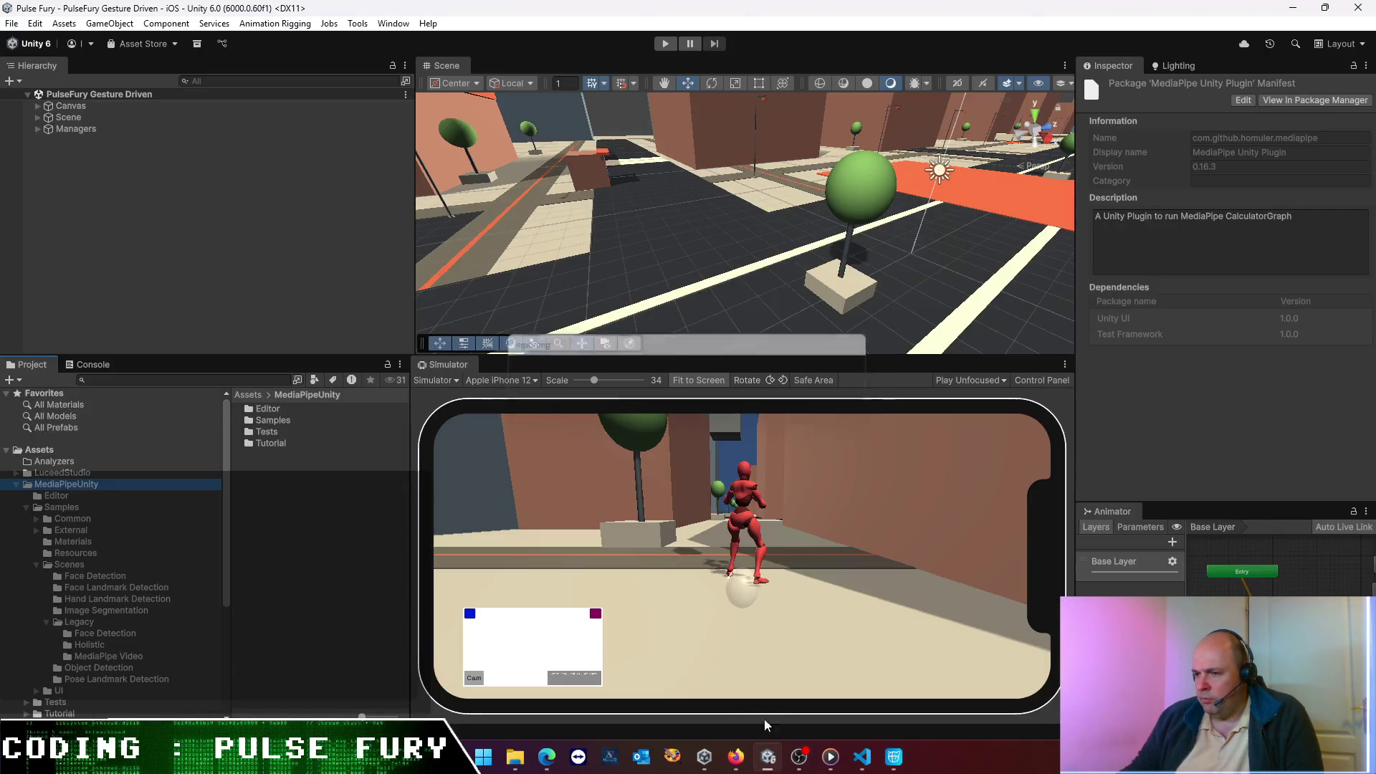
- Navigate from Assets through Pulse Fury and Animation into the LittleGuy animations folder
left_click(250, 395)
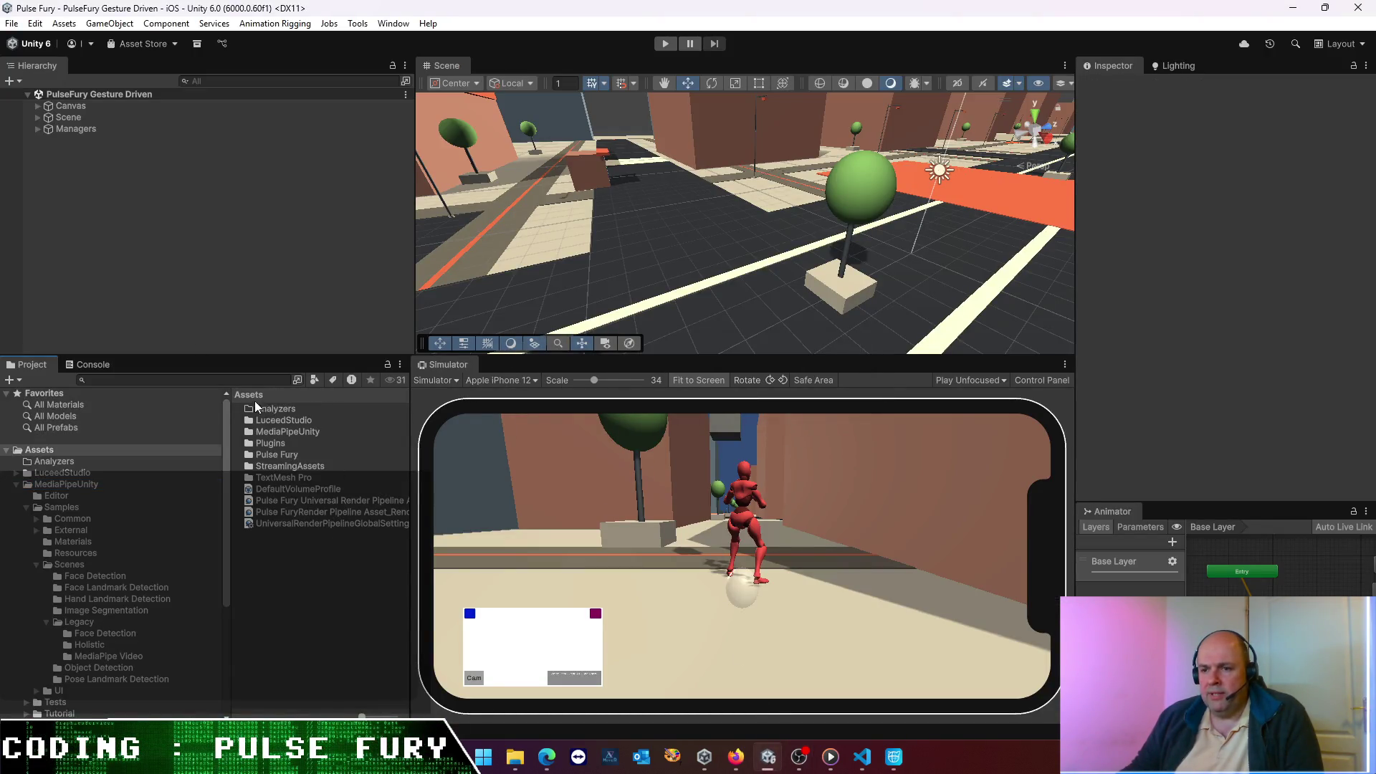
left_click(274, 455)
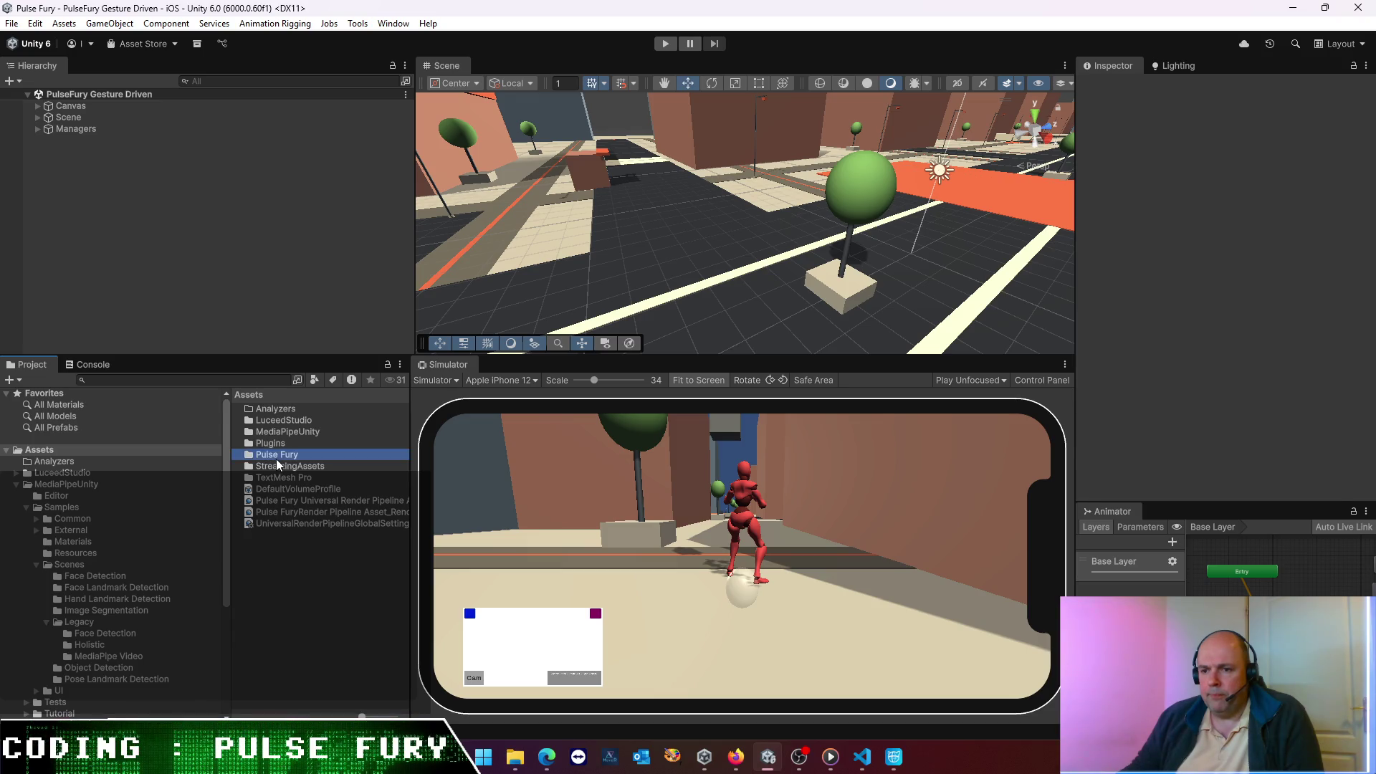
double_click(275, 456)
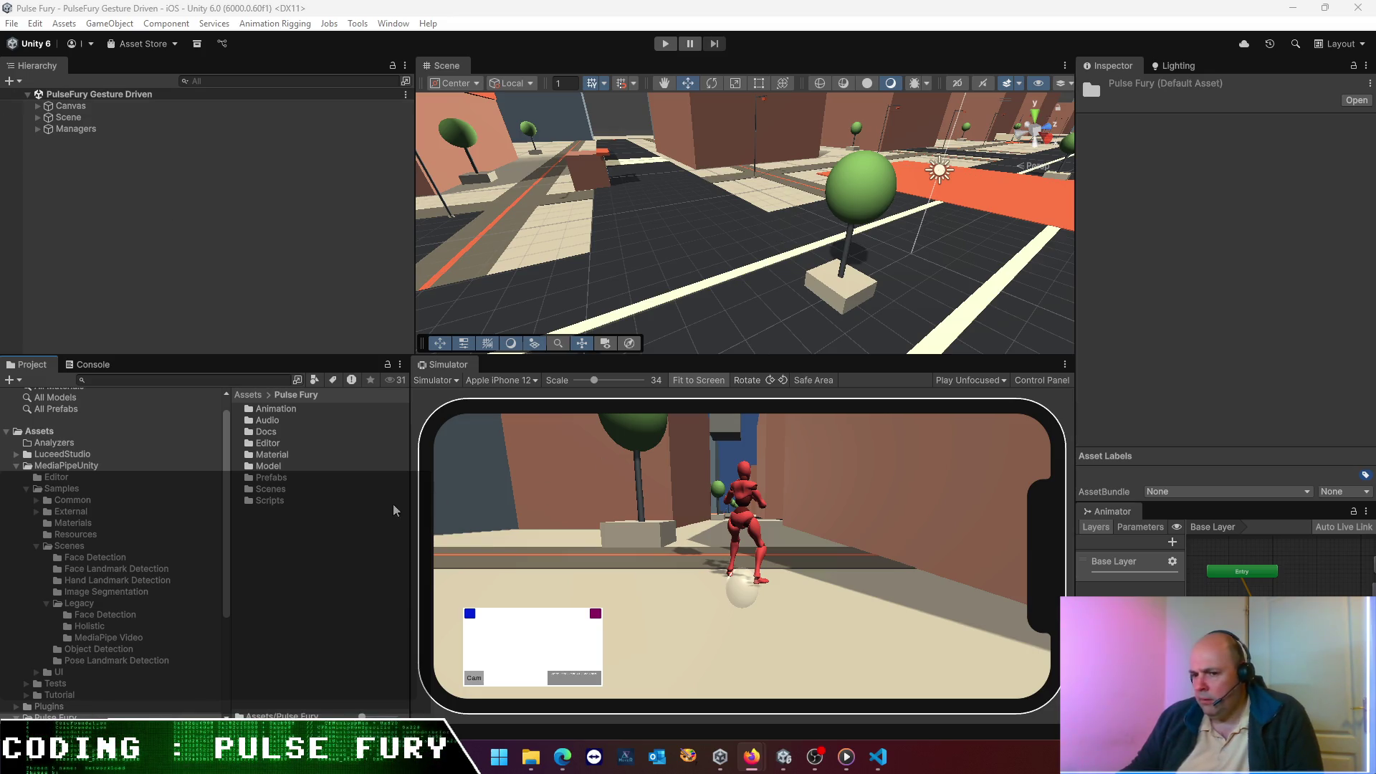
left_click(291, 445)
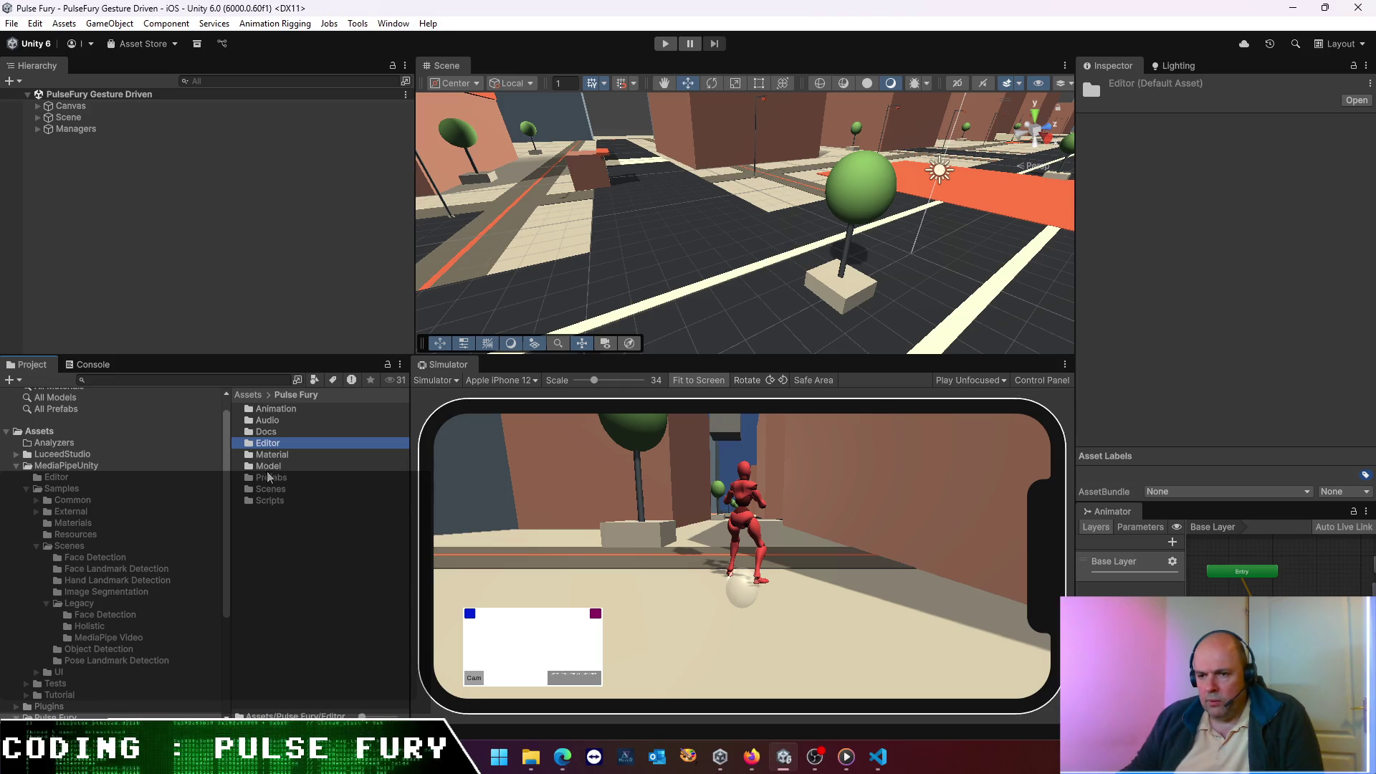
double_click(276, 409)
double_click(278, 409)
- Show fight-punch-right's import settings in a widened Inspector and dock the Animator graph centrally
left_click(285, 410)
left_click(287, 432)
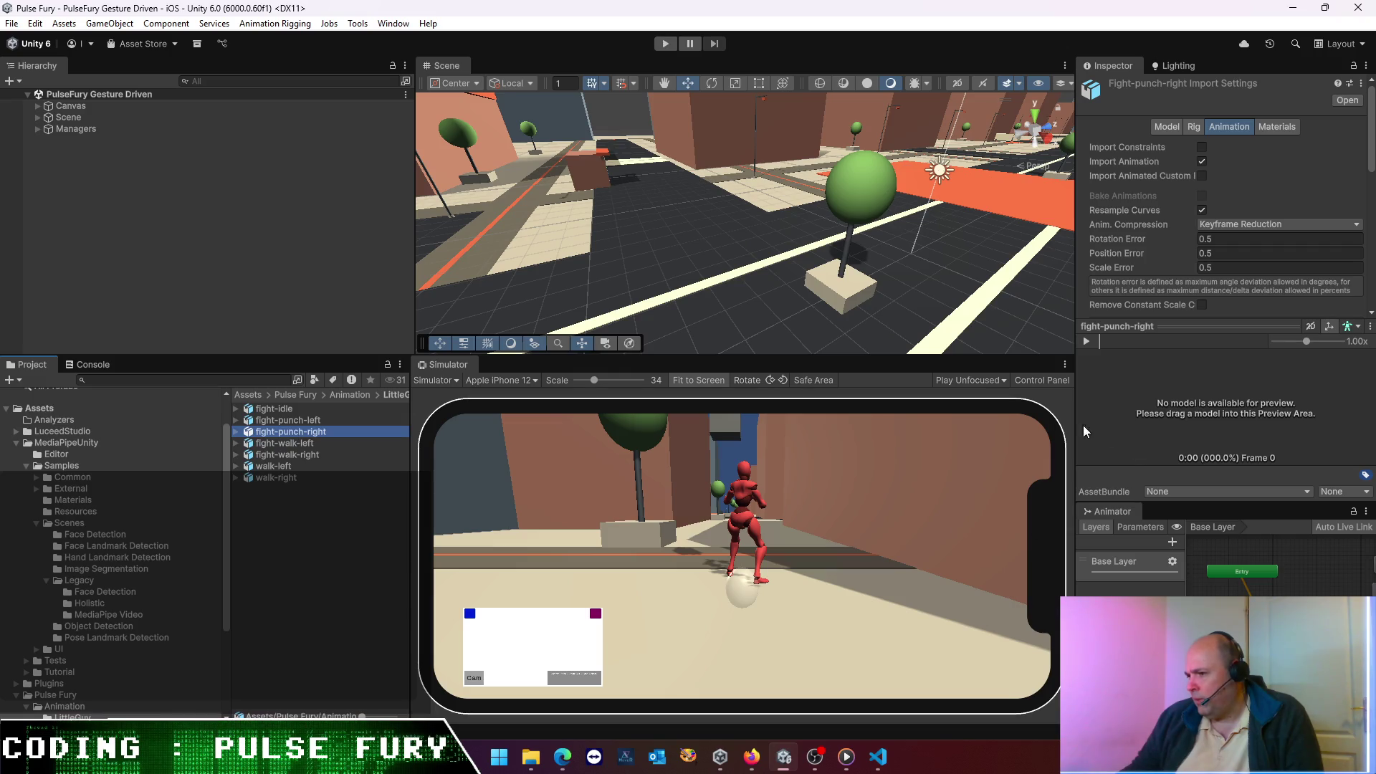
left_click_drag(1073, 420, 941, 420)
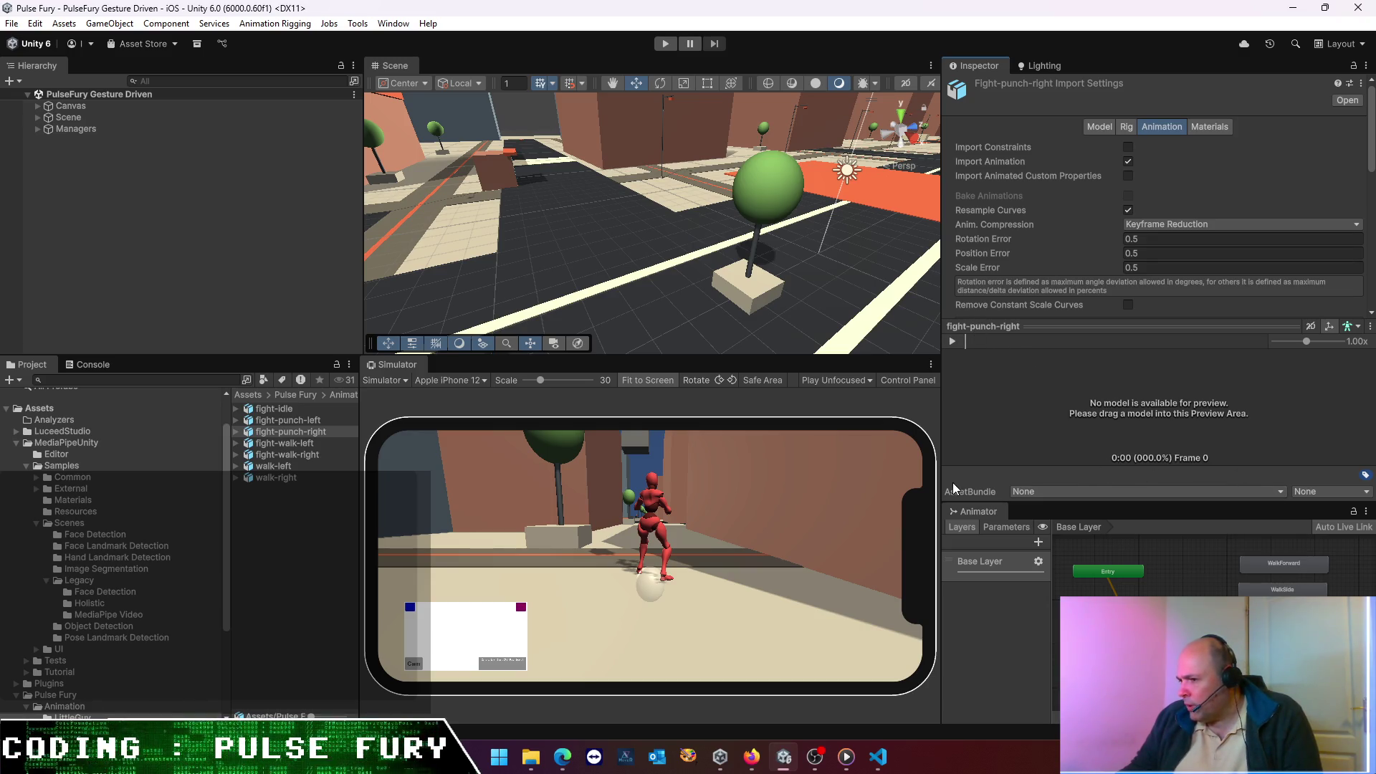
mouse_move(965, 510)
left_mouse_down()
mouse_move(487, 350)
mouse_move(491, 380)
mouse_move(463, 246)
mouse_move(452, 67)
left_mouse_up()
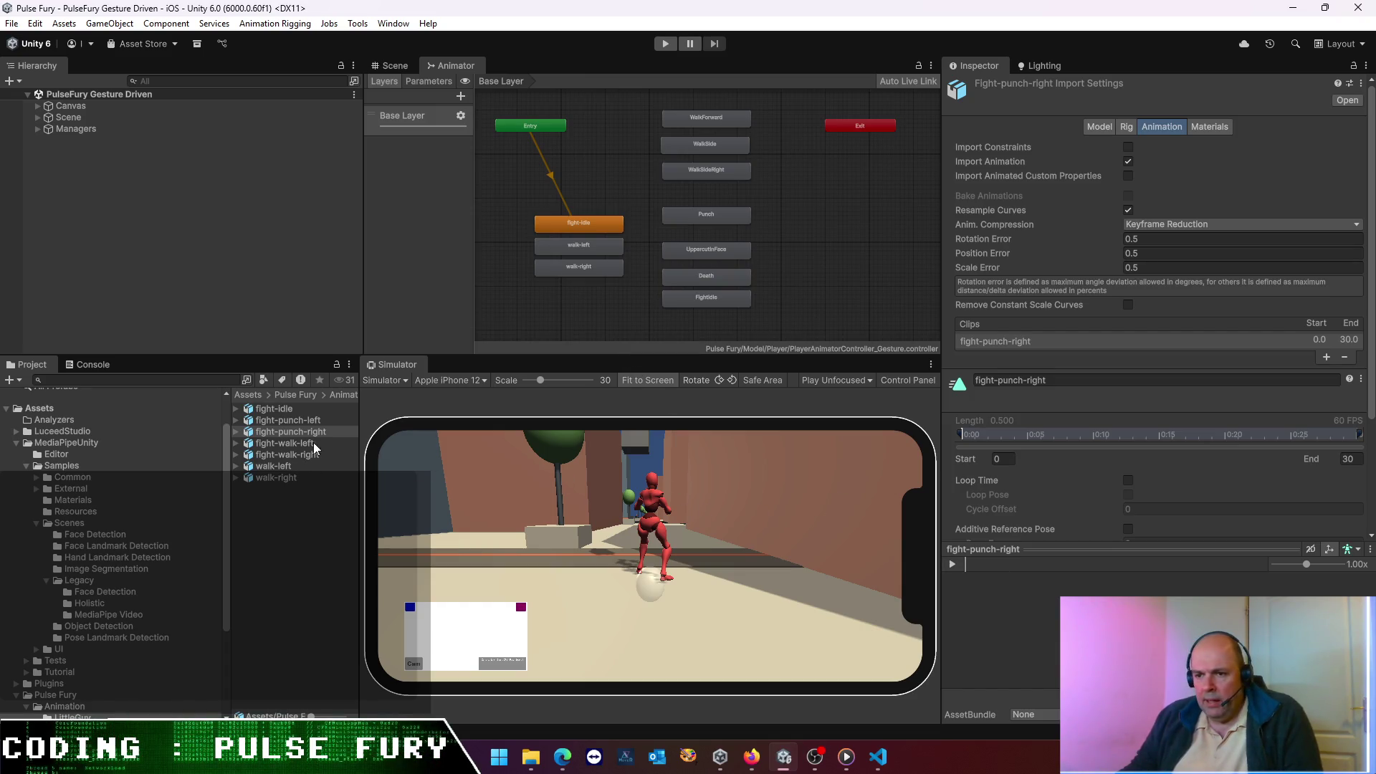
- Check fight-idle's rig, then switch fight-punch-left's rig to Humanoid and apply
left_click(278, 412)
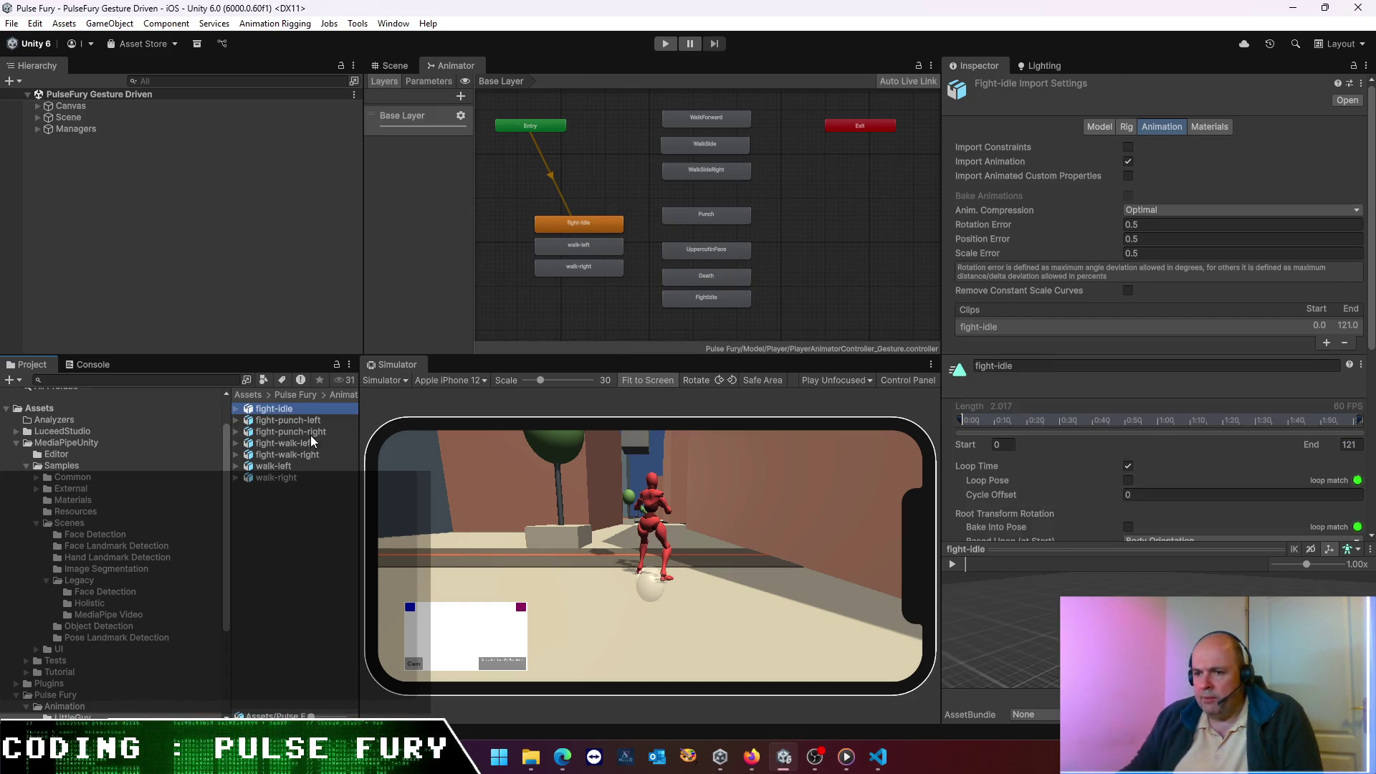
left_click(1122, 126)
left_click(271, 422)
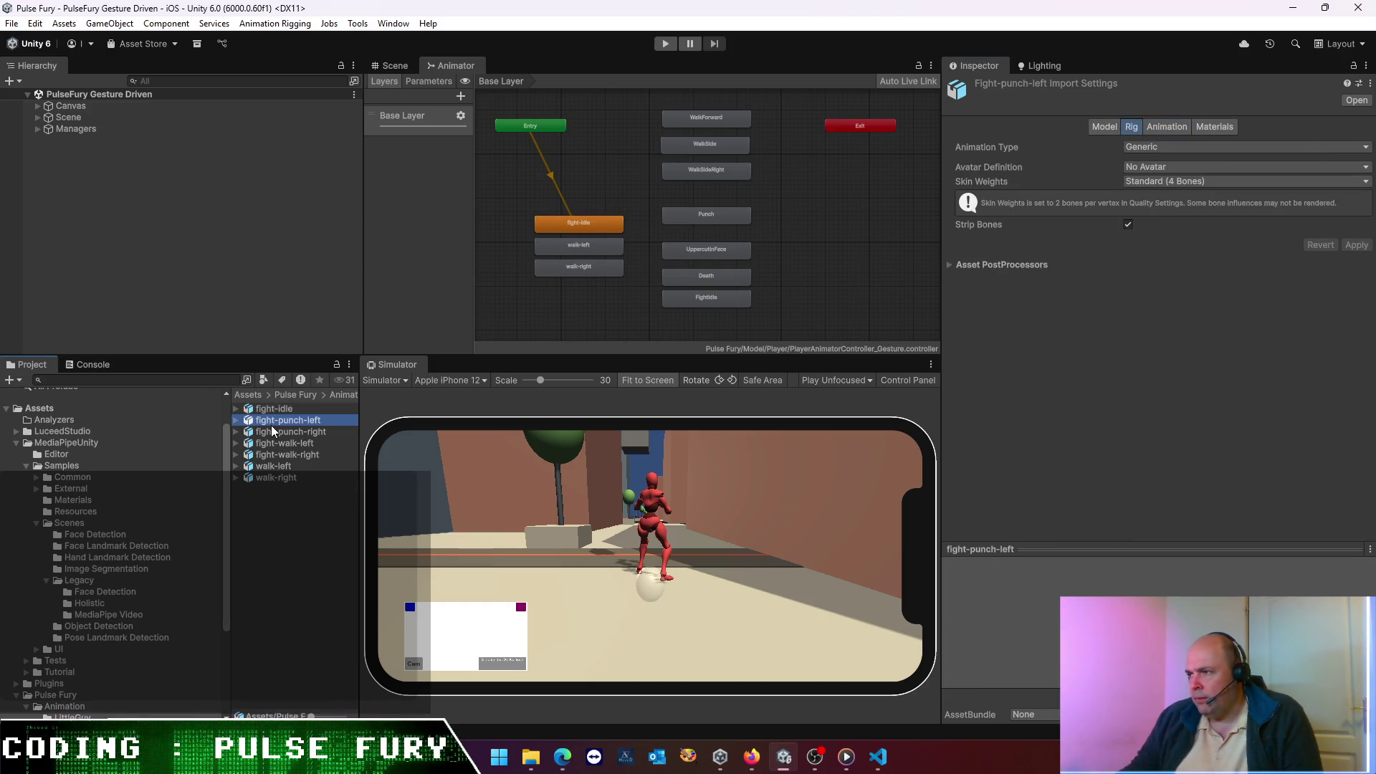
left_click(1191, 151)
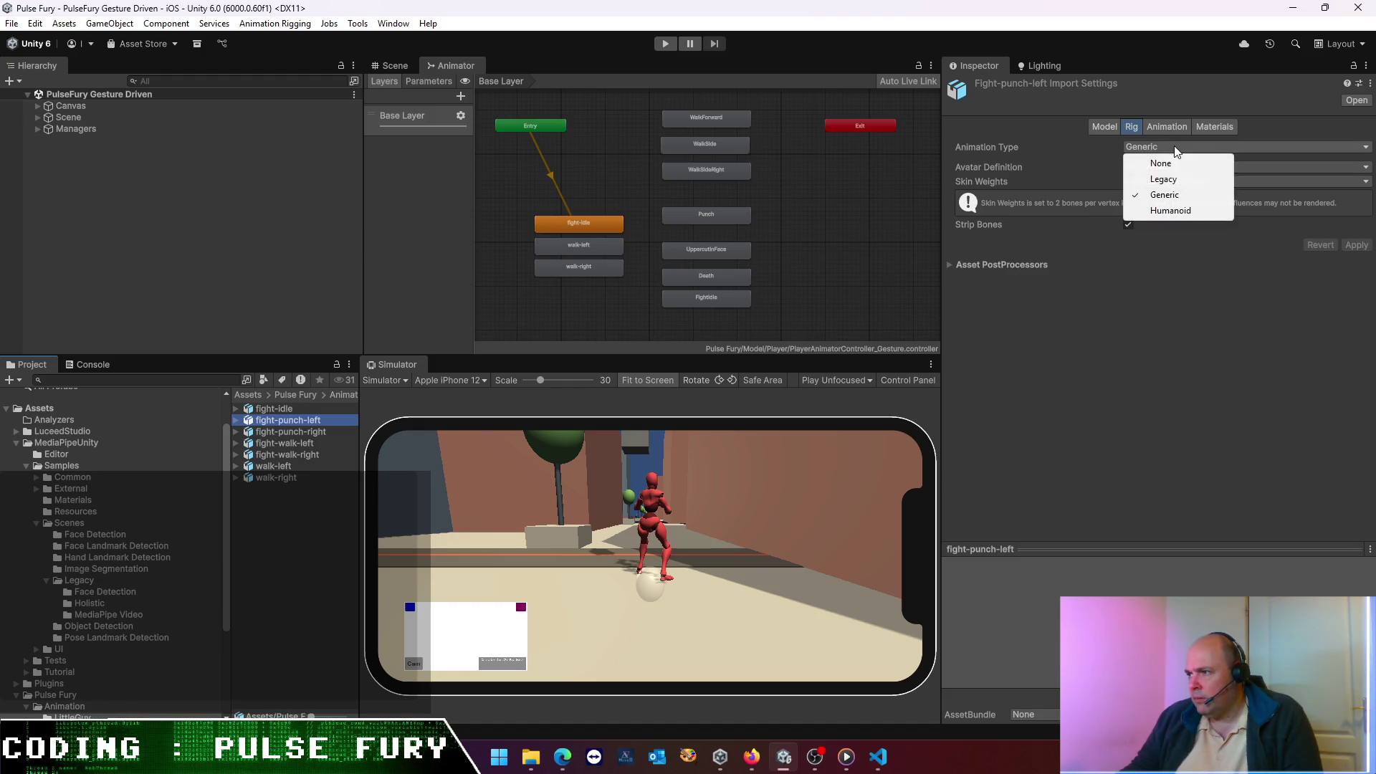
left_click(1179, 212)
left_click(1357, 294)
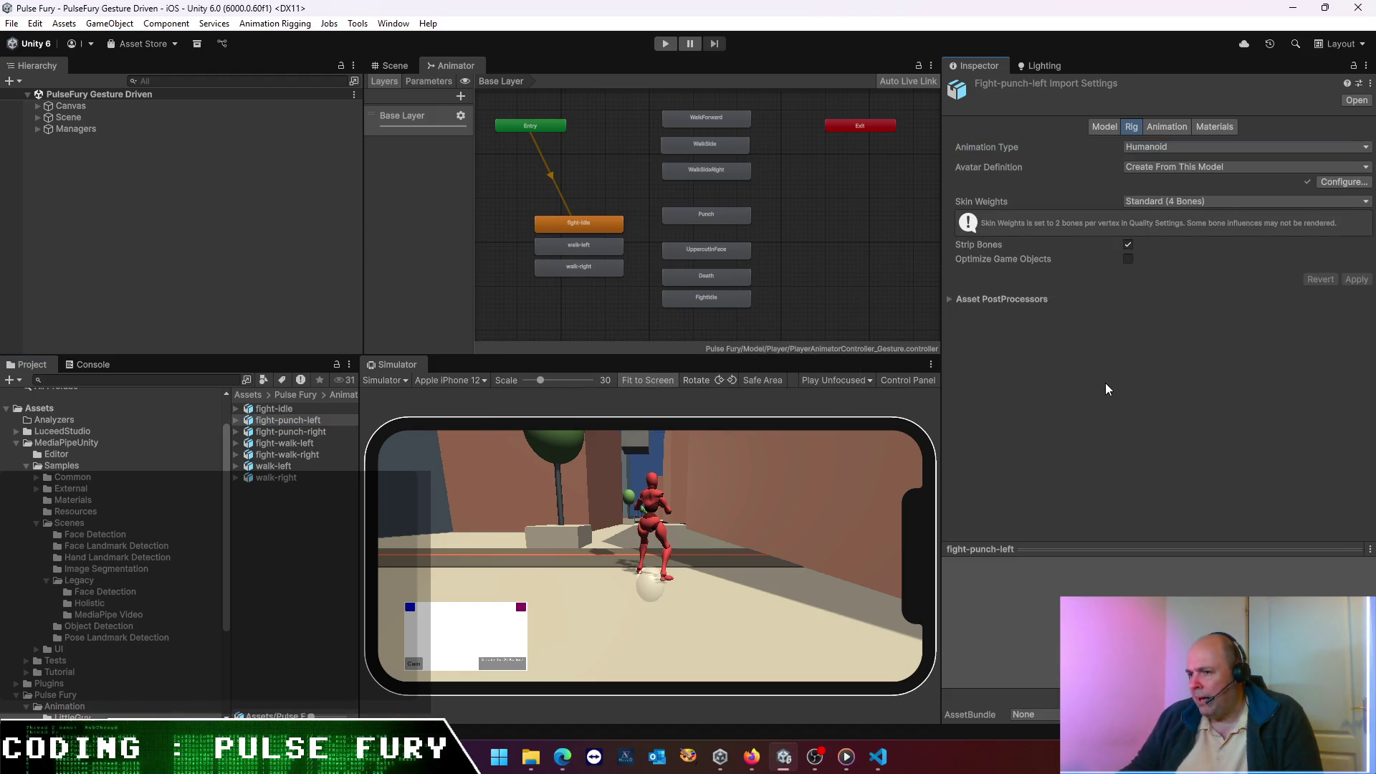
- Enable Loop Time on the fight-punch-left clip, preview it, and apply the change
left_click(1172, 126)
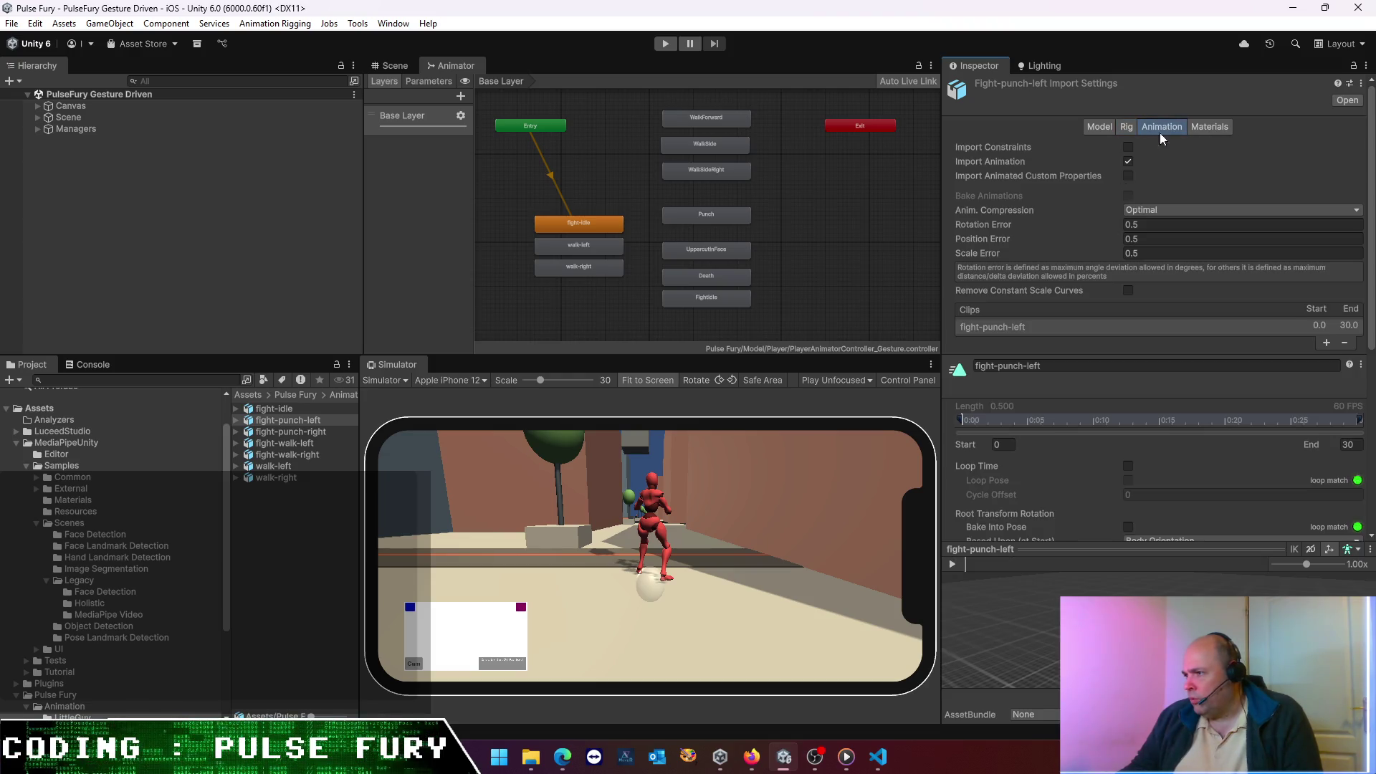
scroll(1107, 496, "down", 5)
left_click(954, 562)
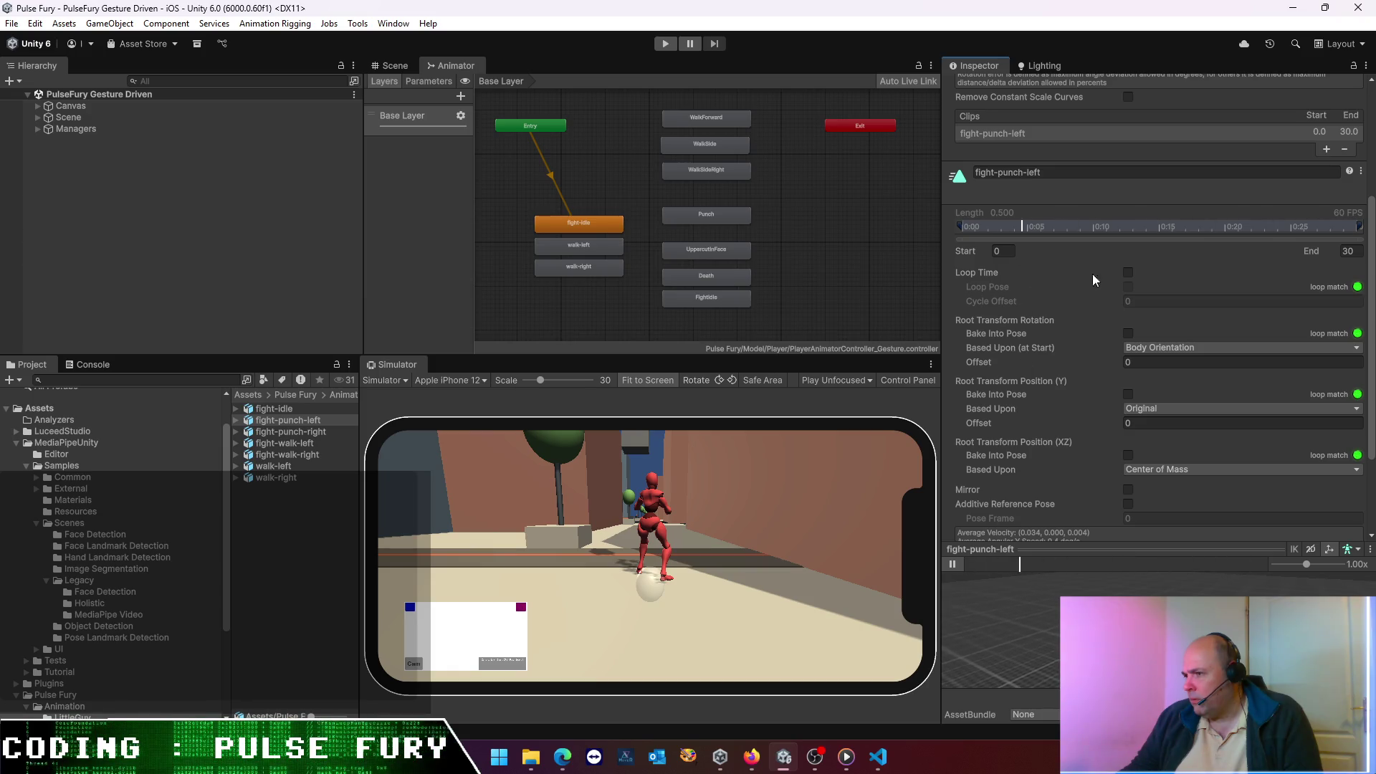
left_click(1128, 273)
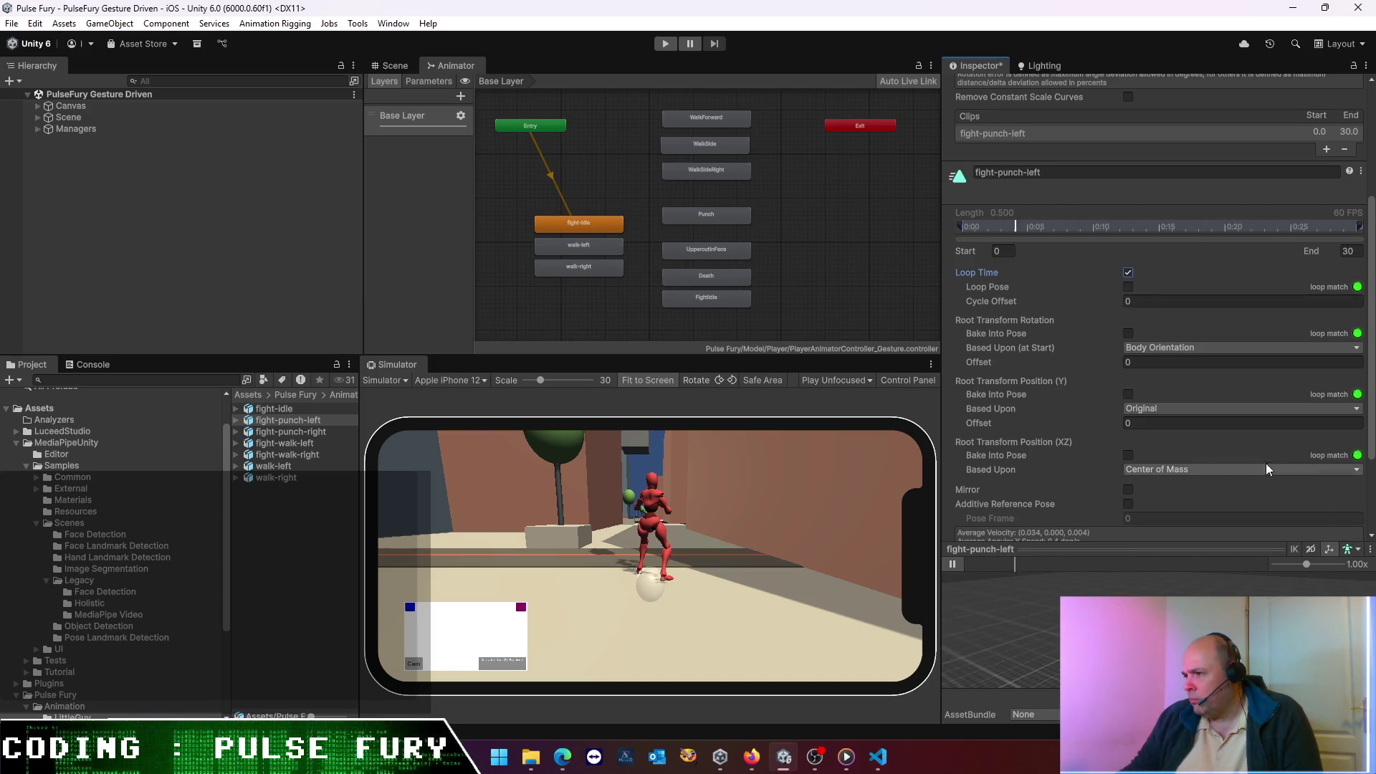
scroll(1218, 430, "down", 3)
left_click(1347, 508)
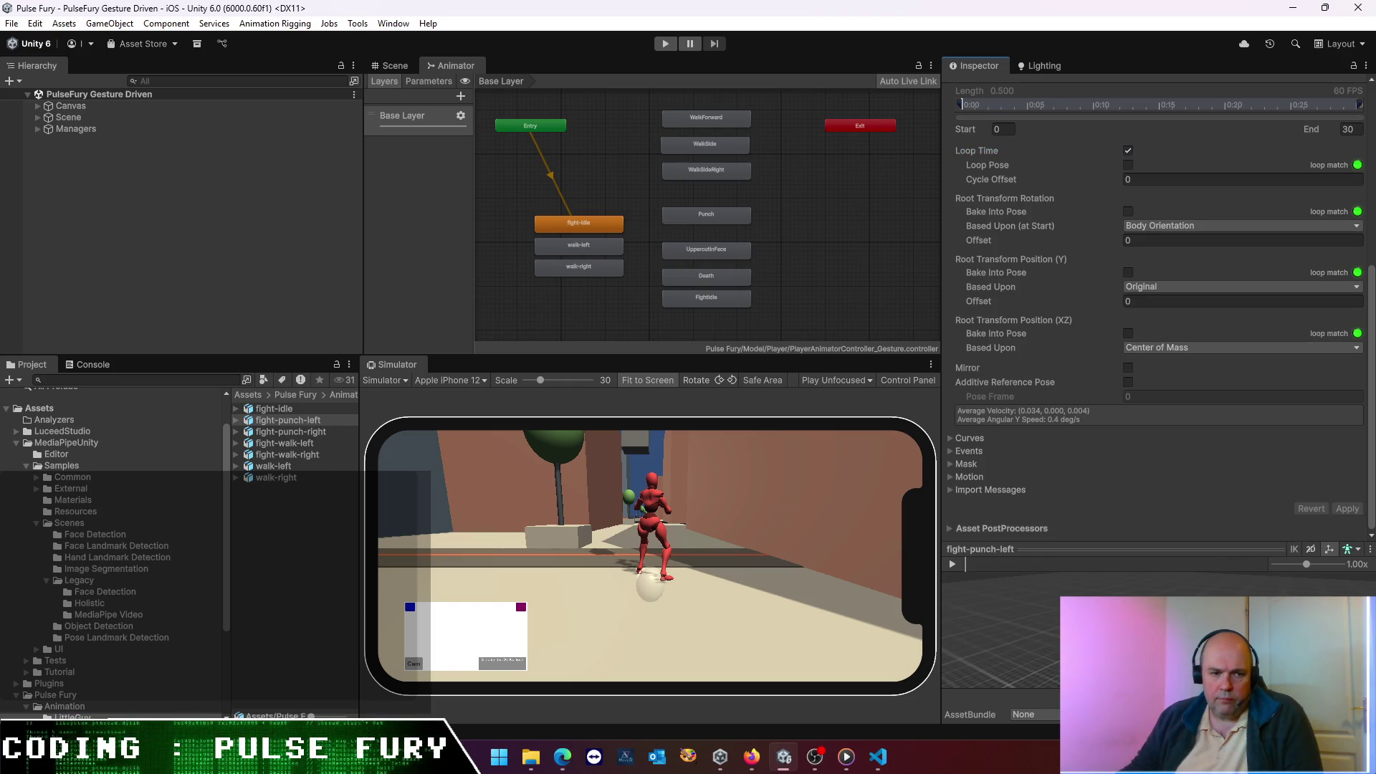
key("alt+Tab")
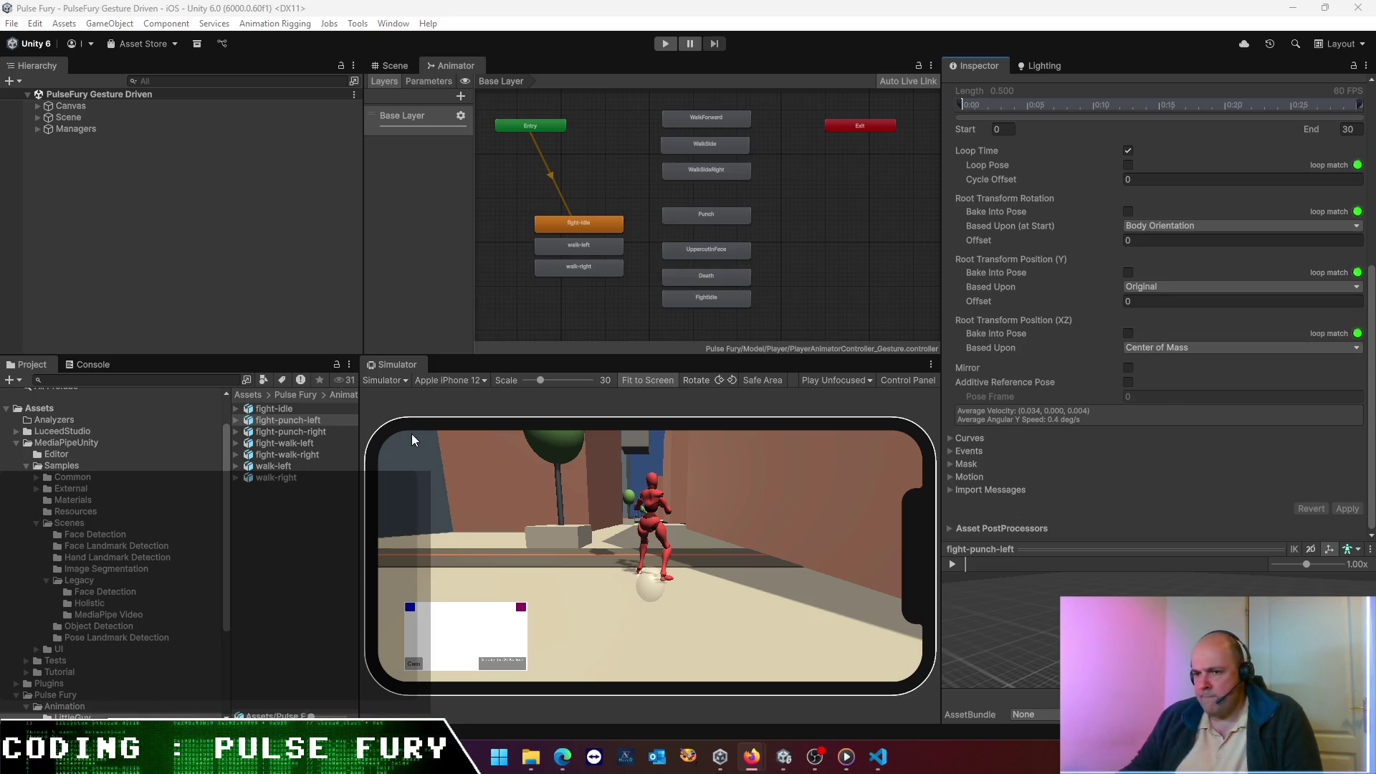
left_click(307, 432)
- Set fight-punch-right's rig Animation Type to Humanoid and apply
scroll(1130, 258, "up", 3)
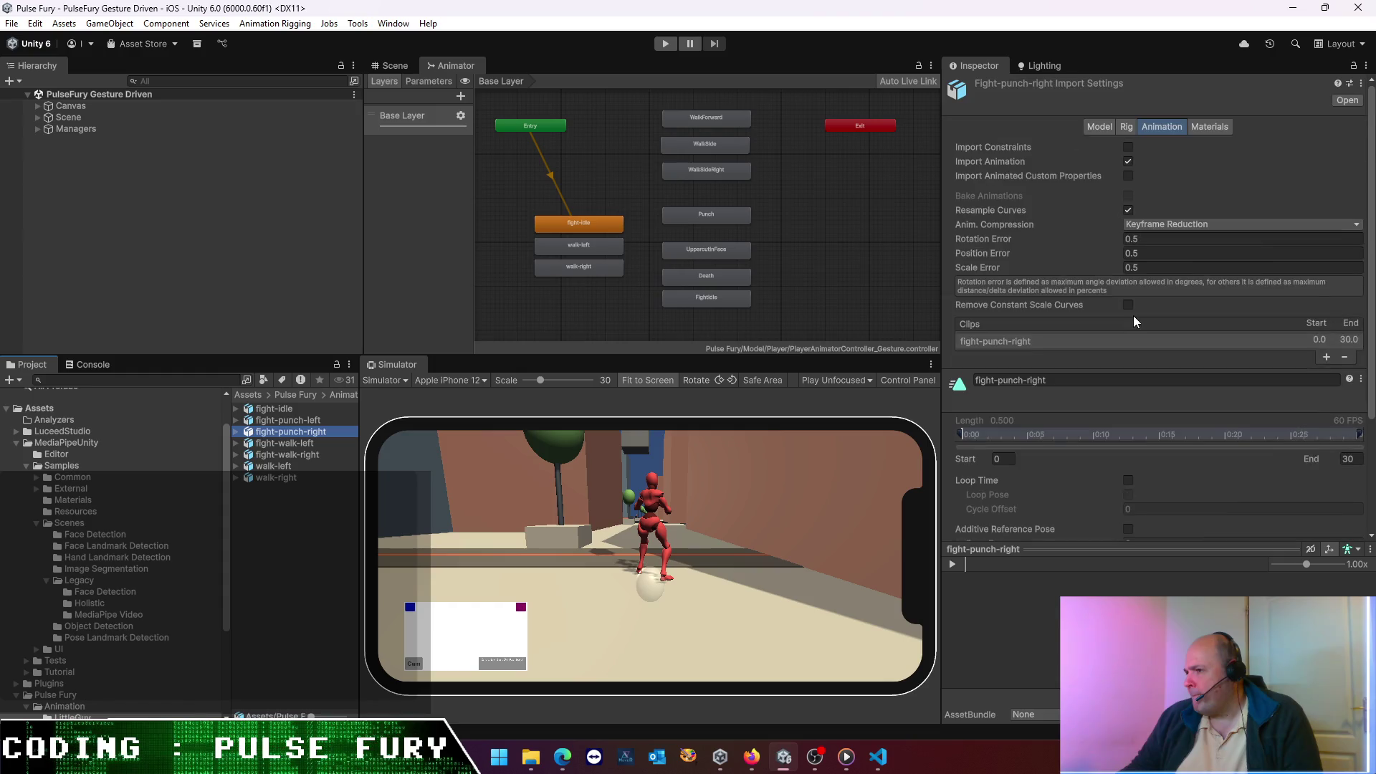
left_click(1126, 127)
left_click(1147, 147)
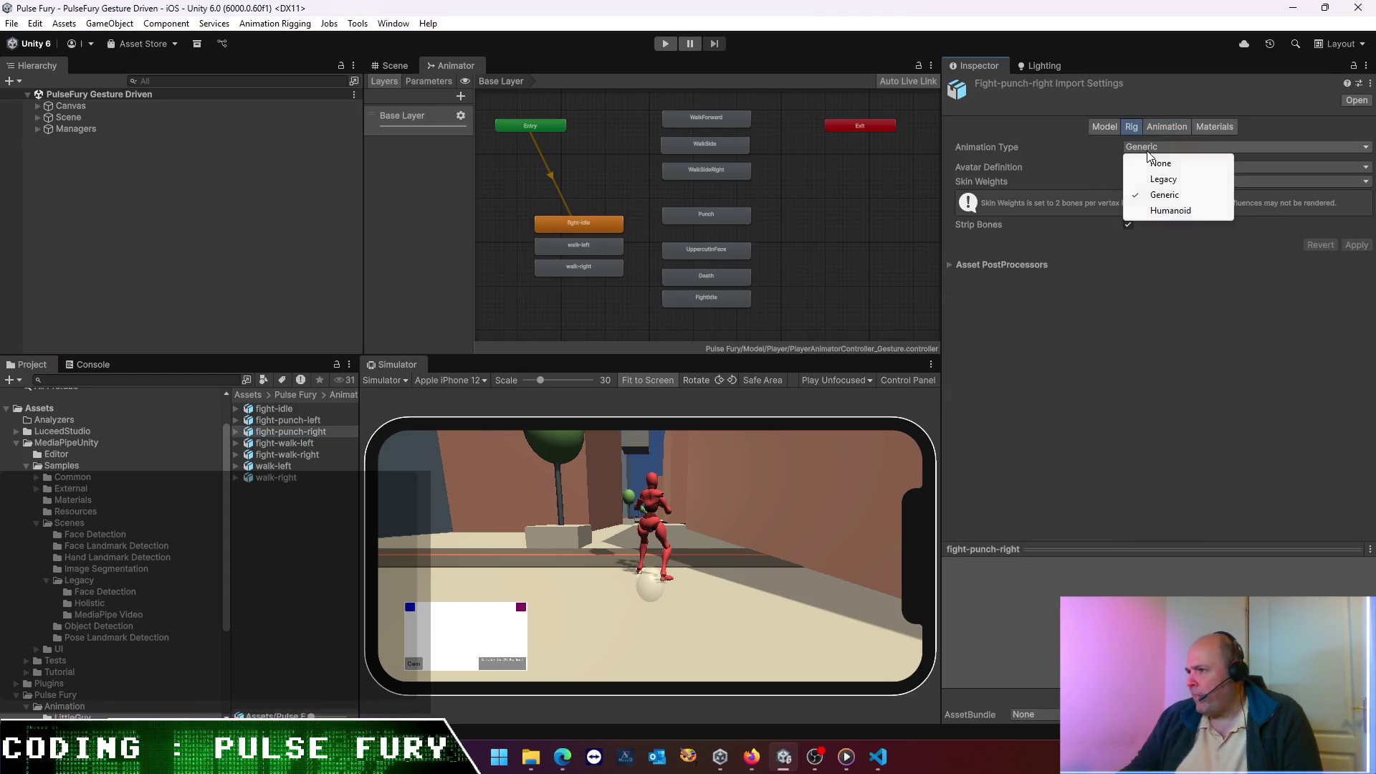
left_click(1170, 210)
left_click(1356, 294)
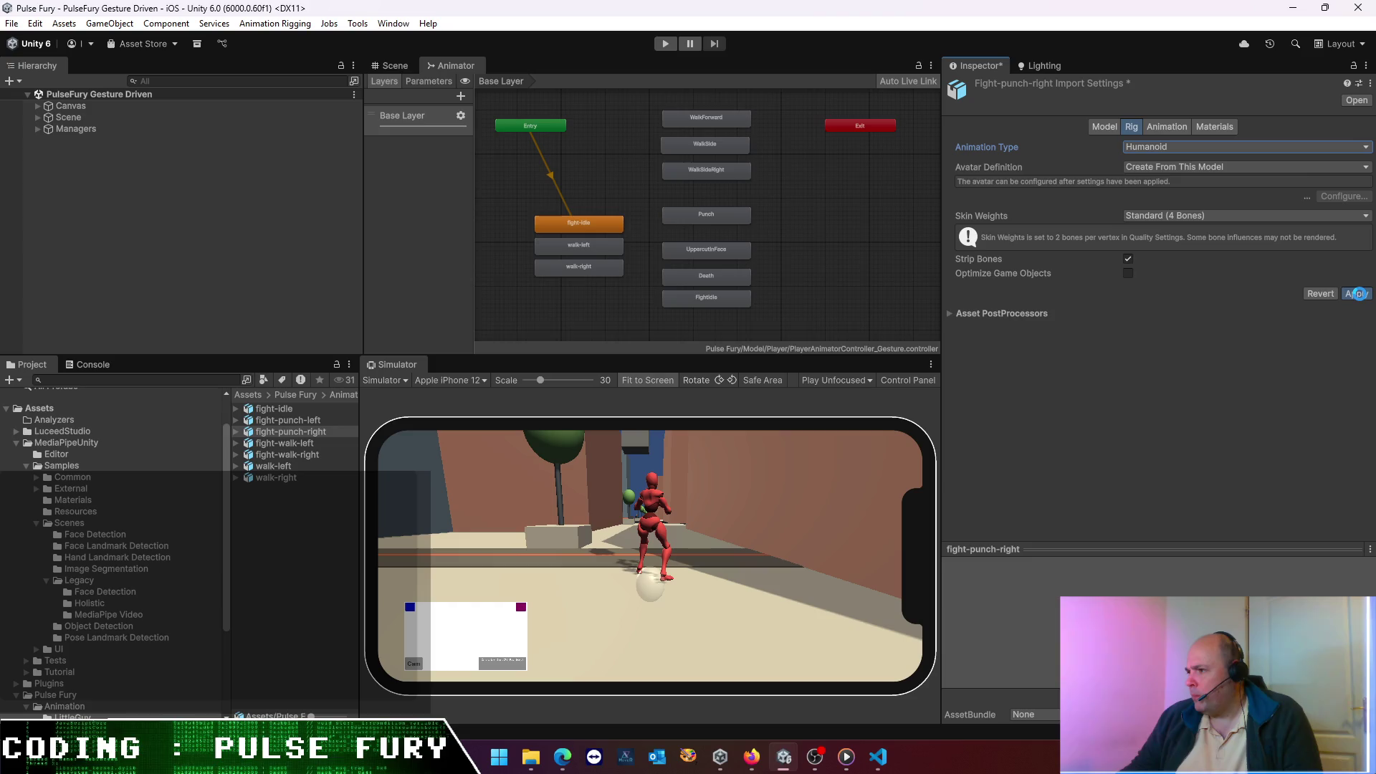
- Turn on Loop Time for the fight-punch-right clip, preview it, and apply
left_click(1048, 67)
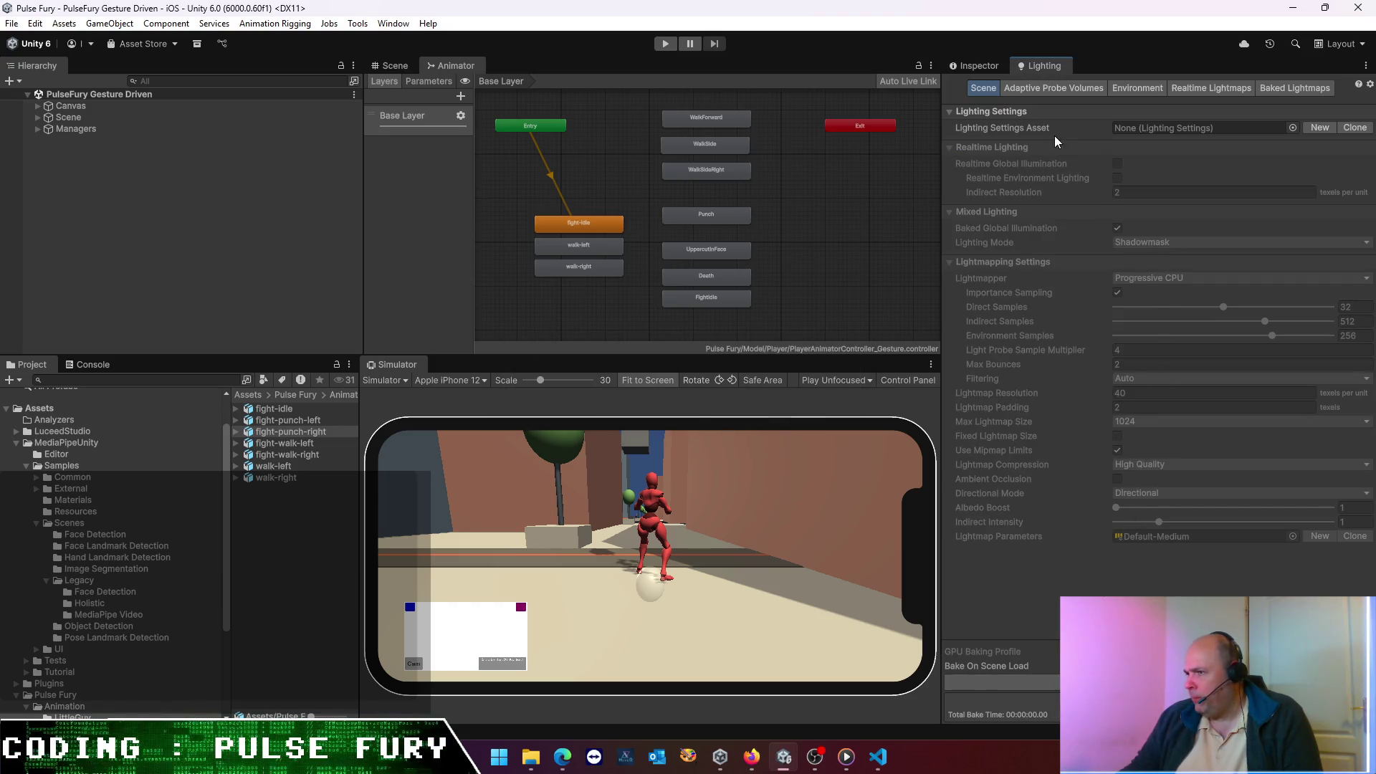
left_click(986, 67)
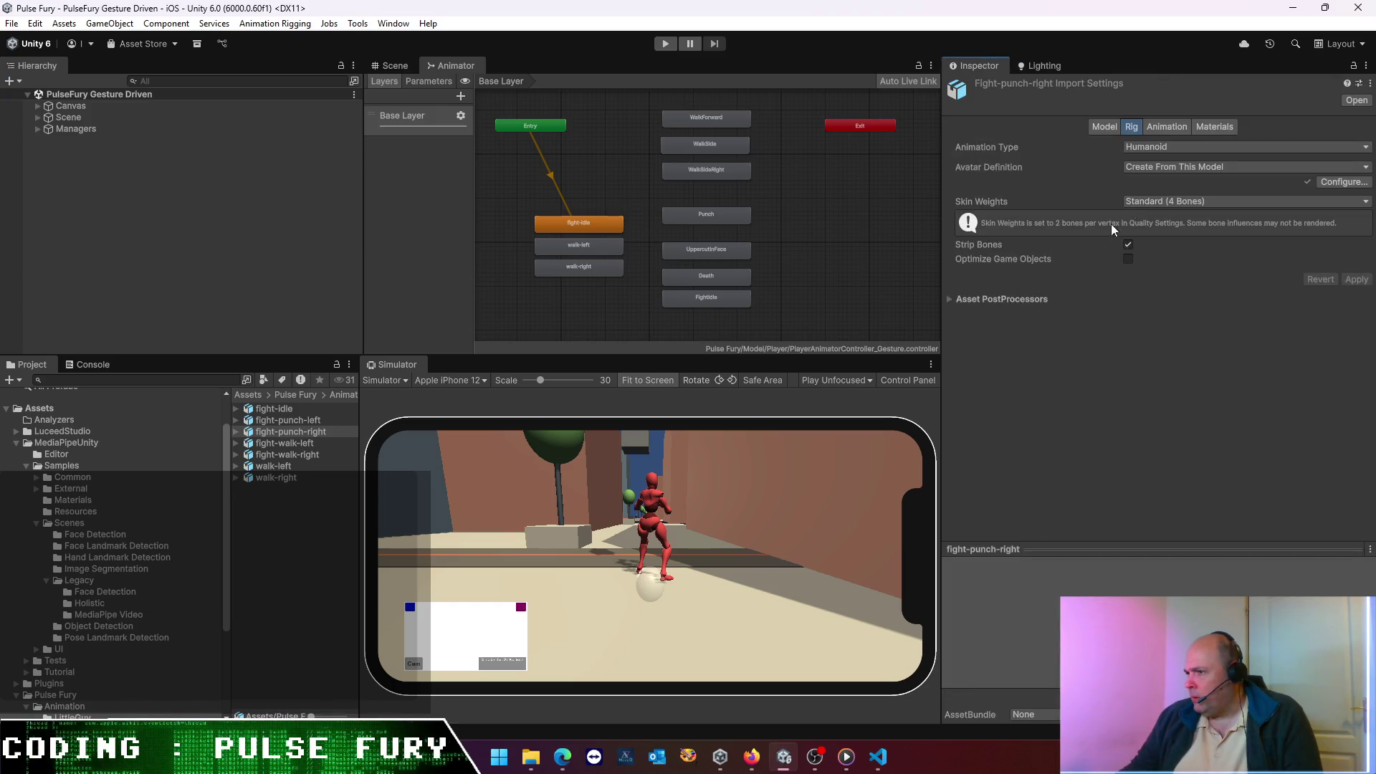
left_click(1155, 126)
scroll(1009, 464, "down", 5)
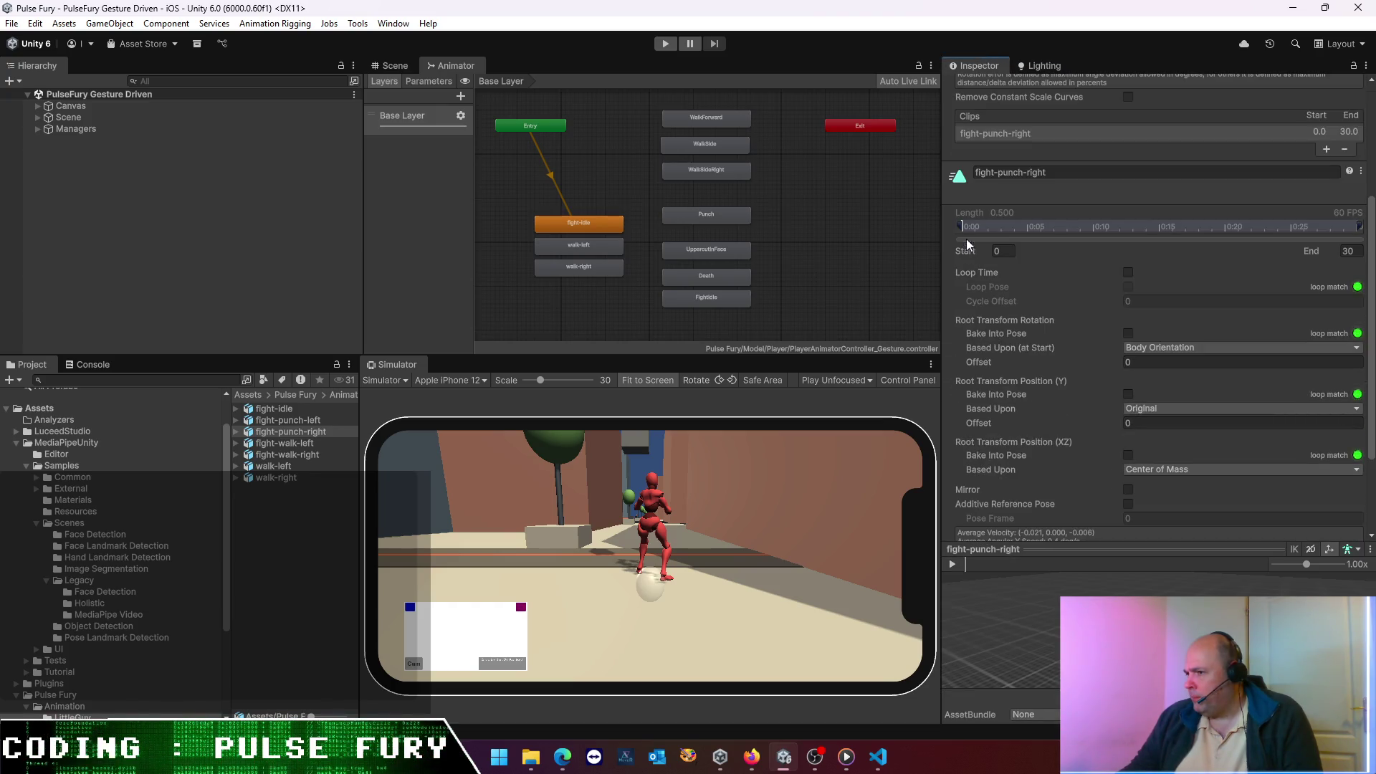
left_click(1128, 273)
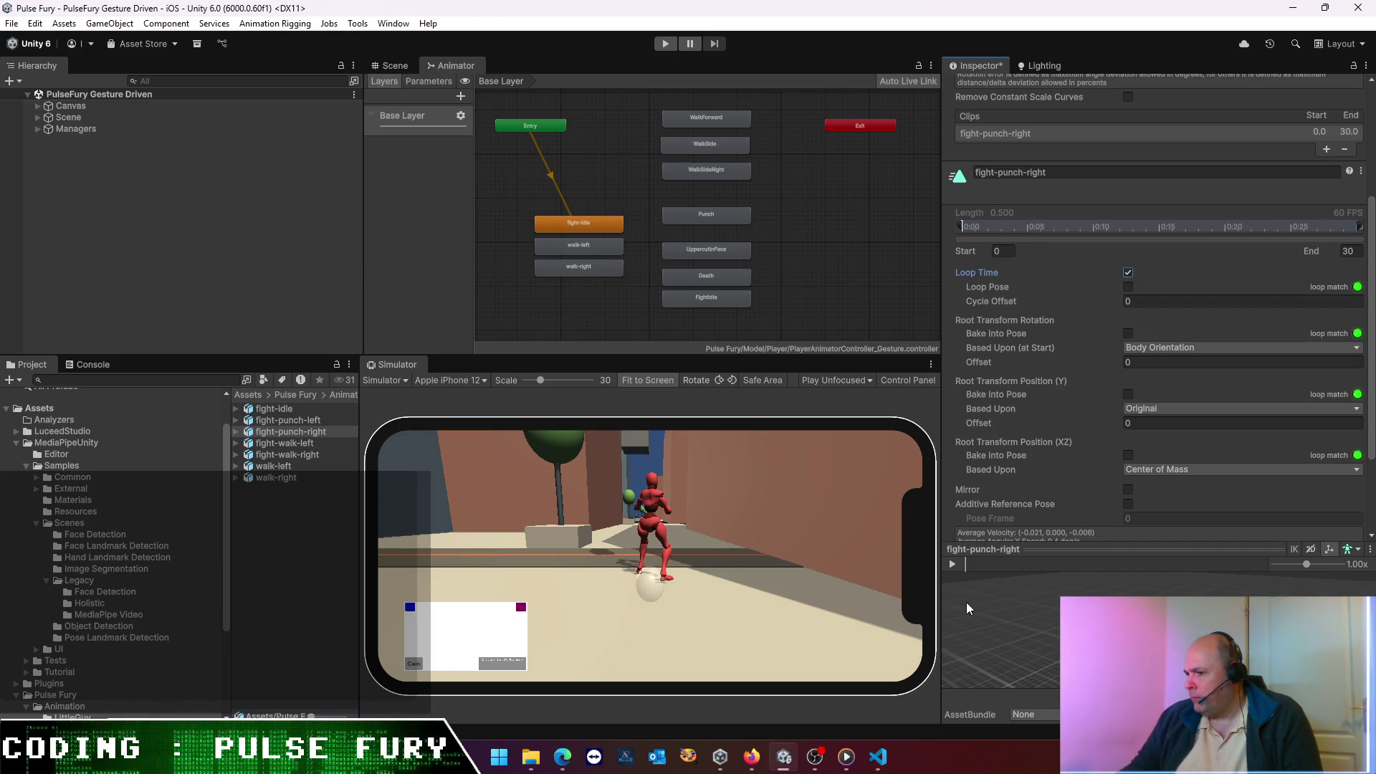
left_click(953, 564)
scroll(1225, 387, "down", 3)
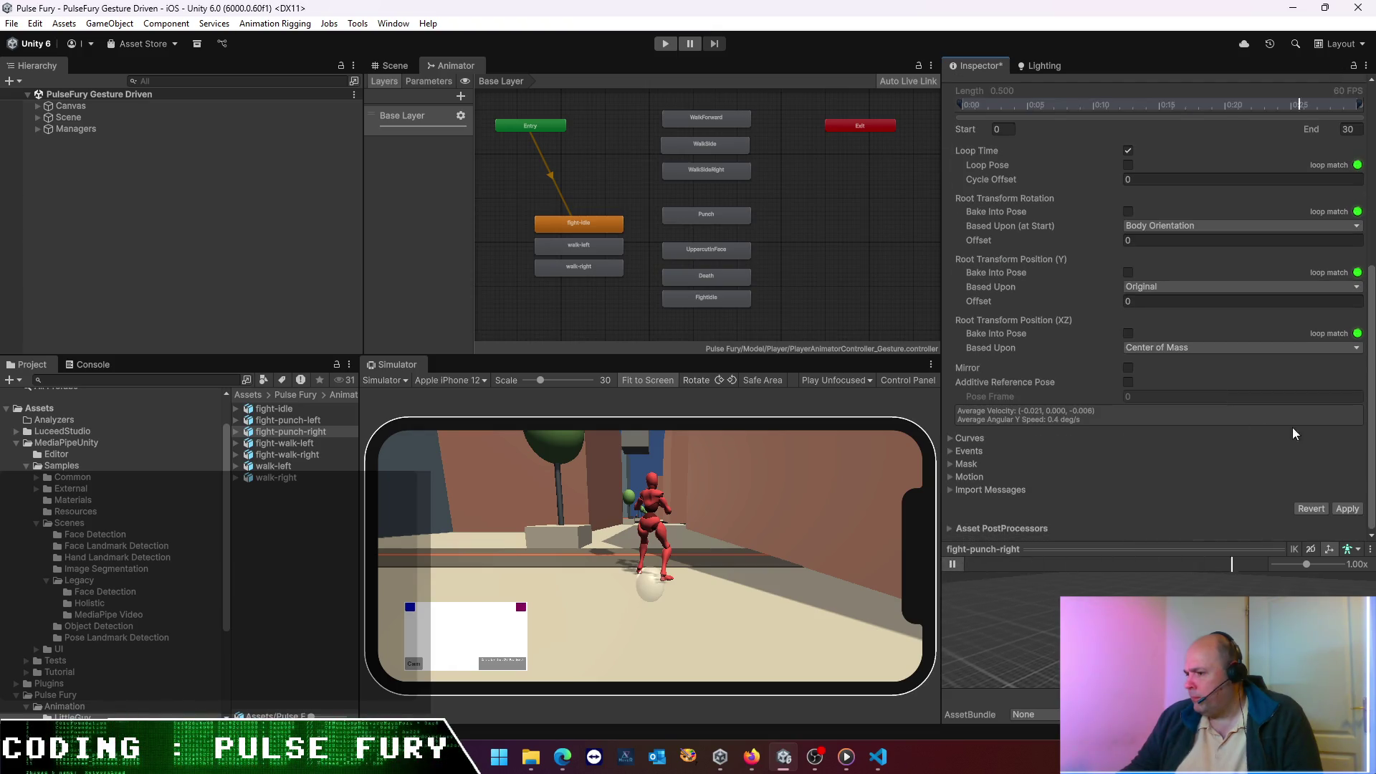
left_click(1343, 509)
- Show fight-walk-left's rig settings with the Animation Type list open
left_click(307, 442)
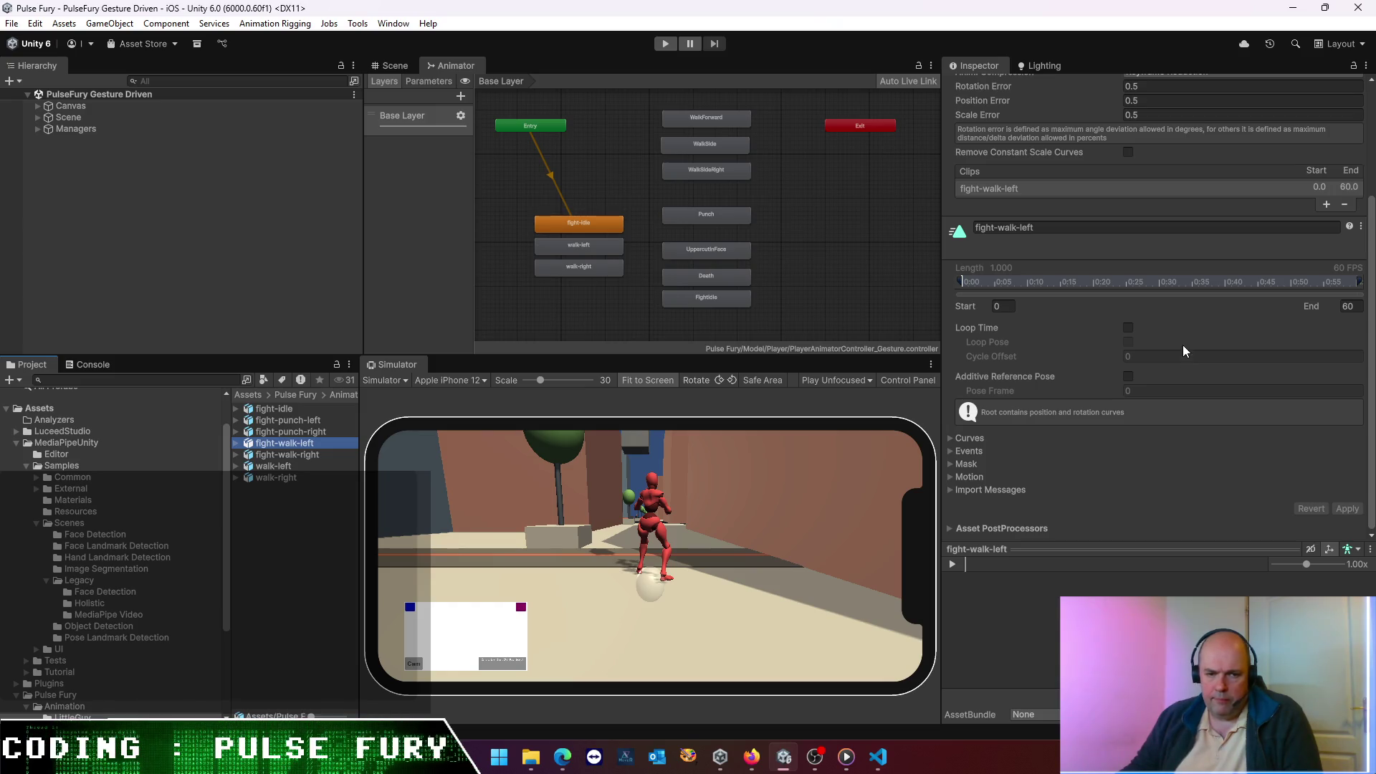
scroll(1100, 230, "up", 5)
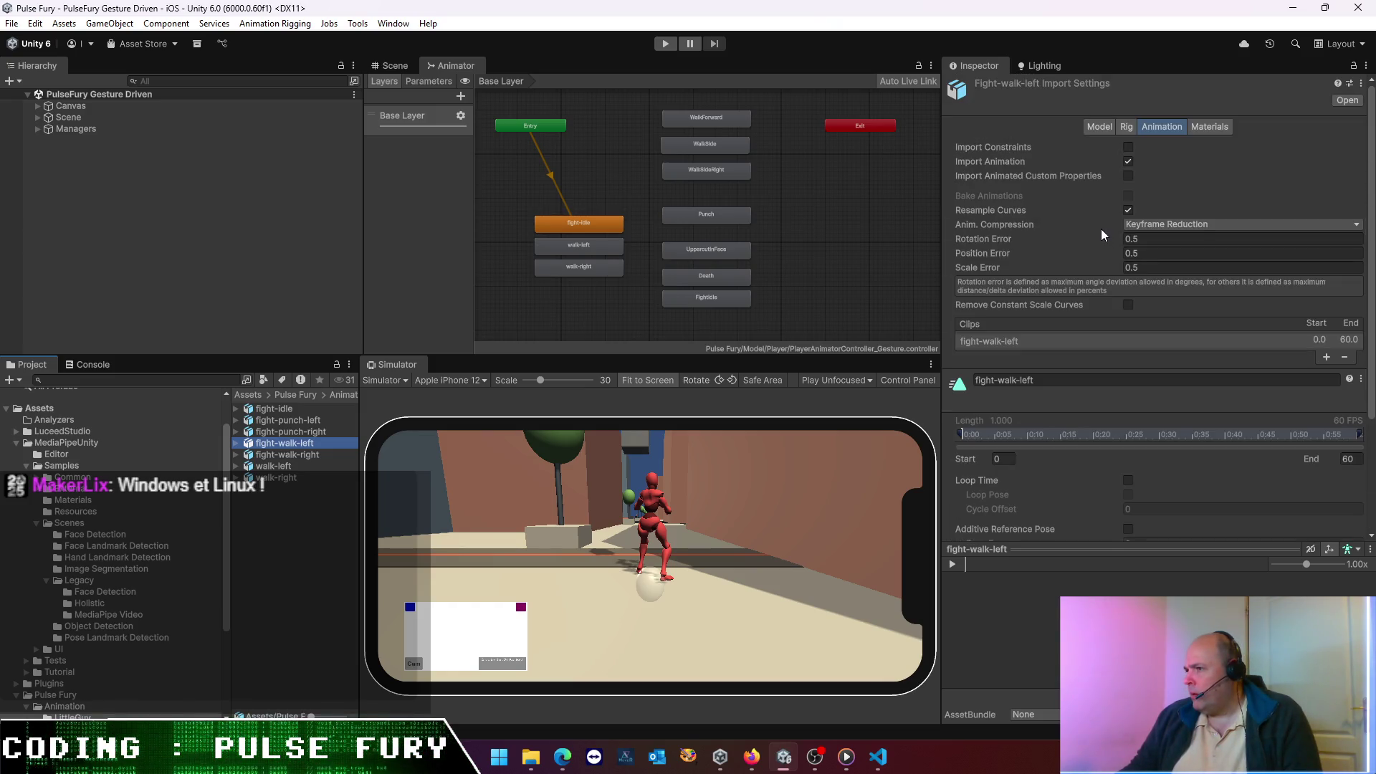
left_click(1129, 129)
left_click(1131, 150)
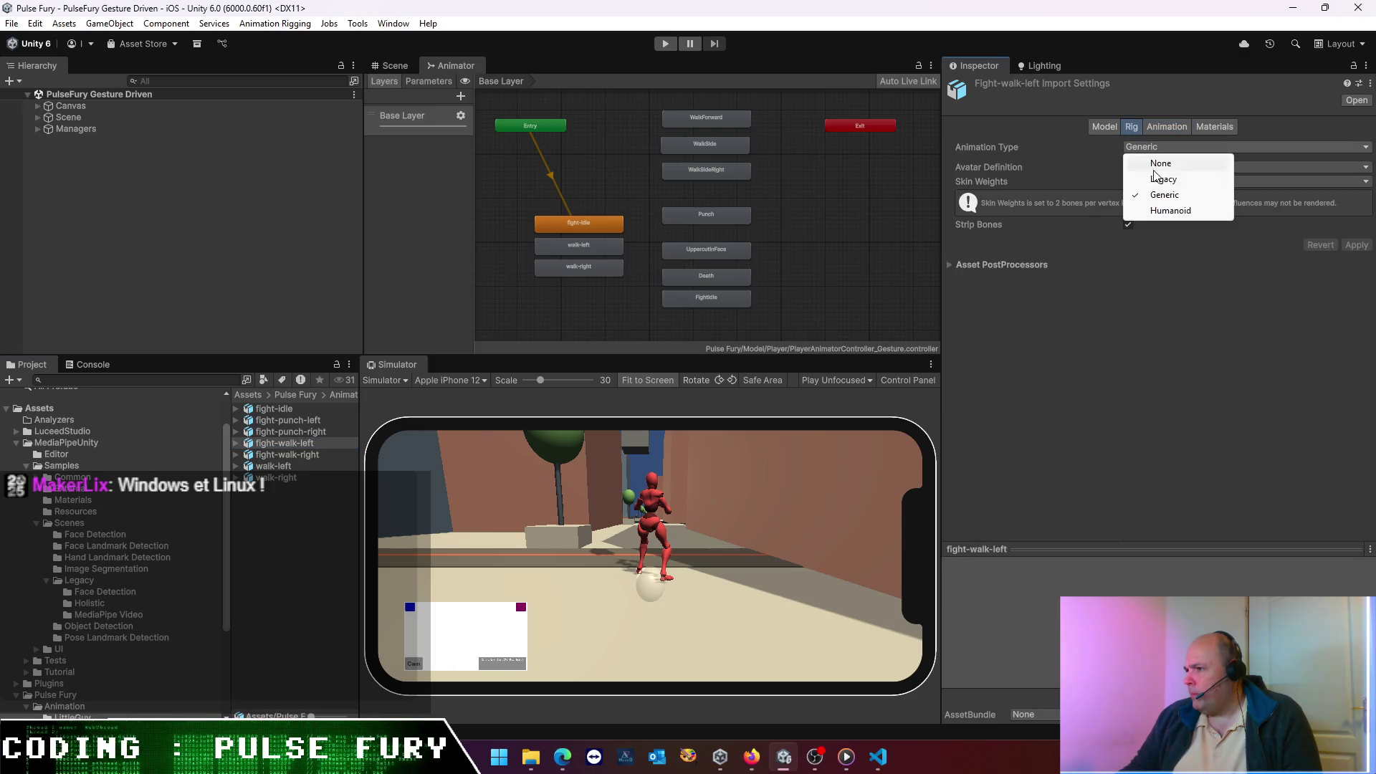
- Make fight-walk-left a Humanoid rig and enable Loop Time, applying both
left_click(1175, 210)
left_click(1357, 295)
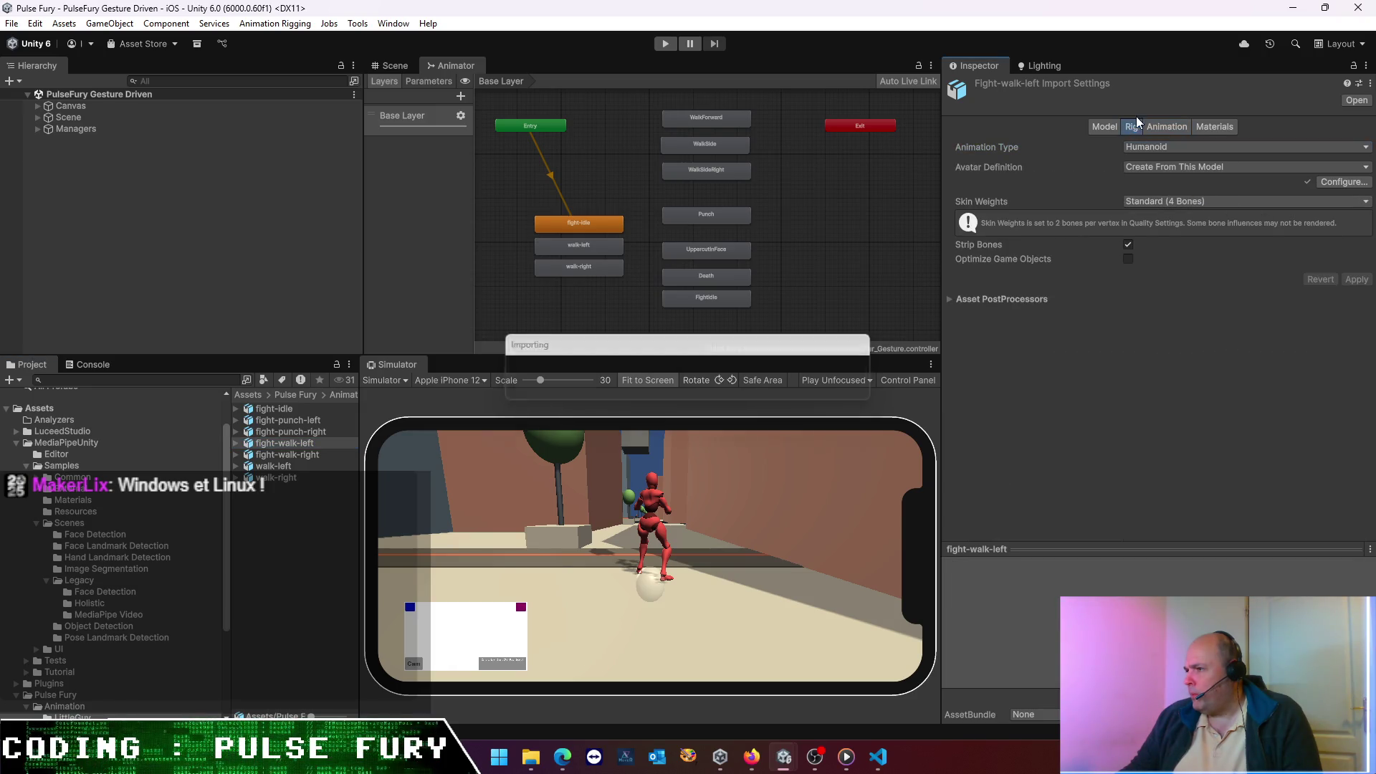
left_click(1160, 127)
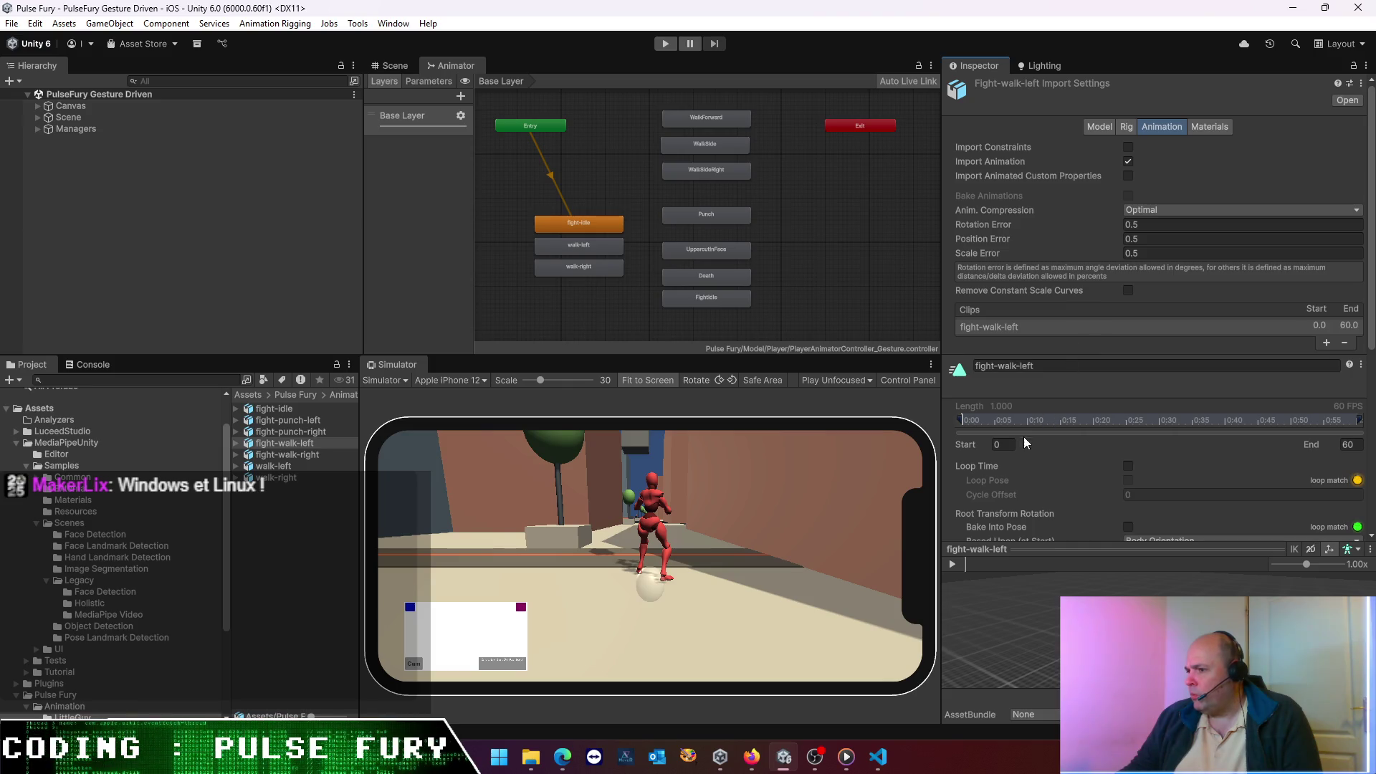
scroll(1024, 441, "down", 3)
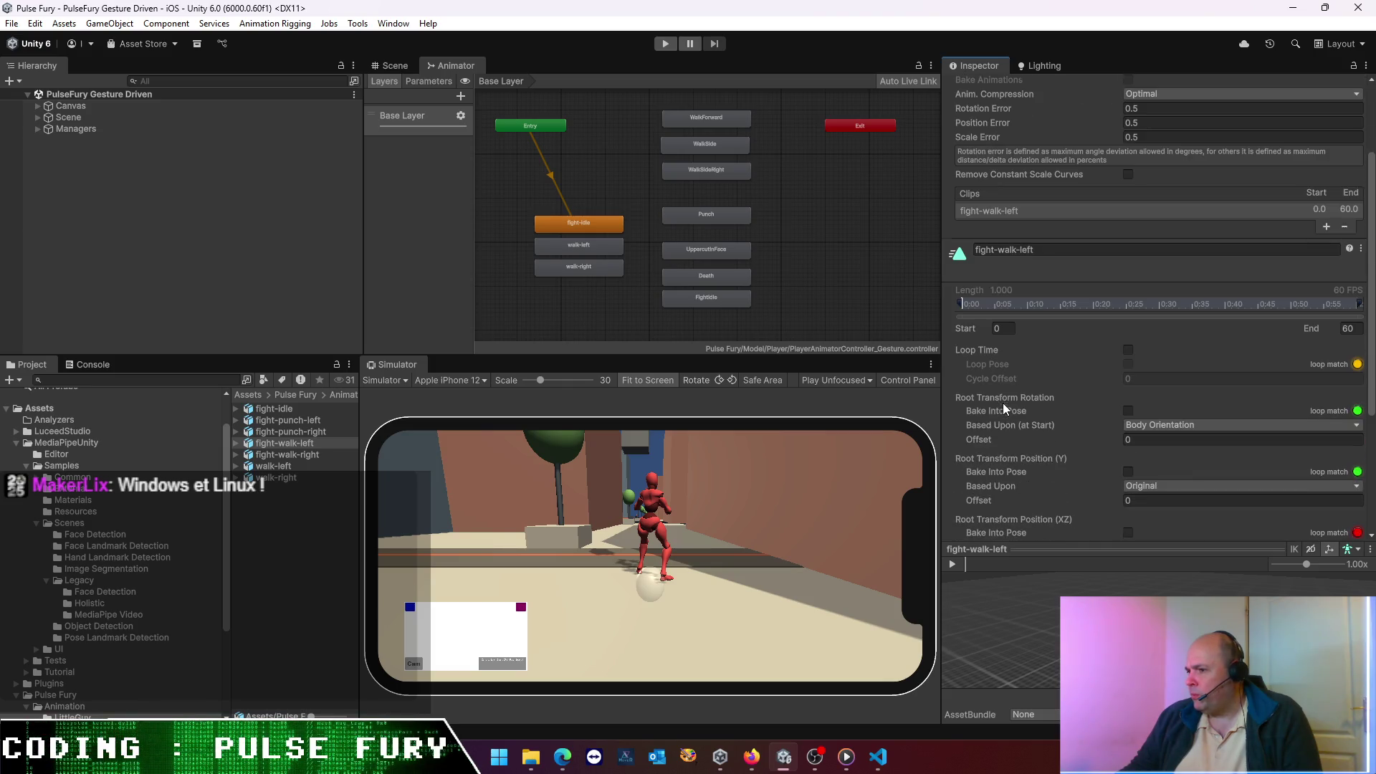
left_click(1130, 350)
scroll(1211, 462, "down", 5)
left_click(1347, 507)
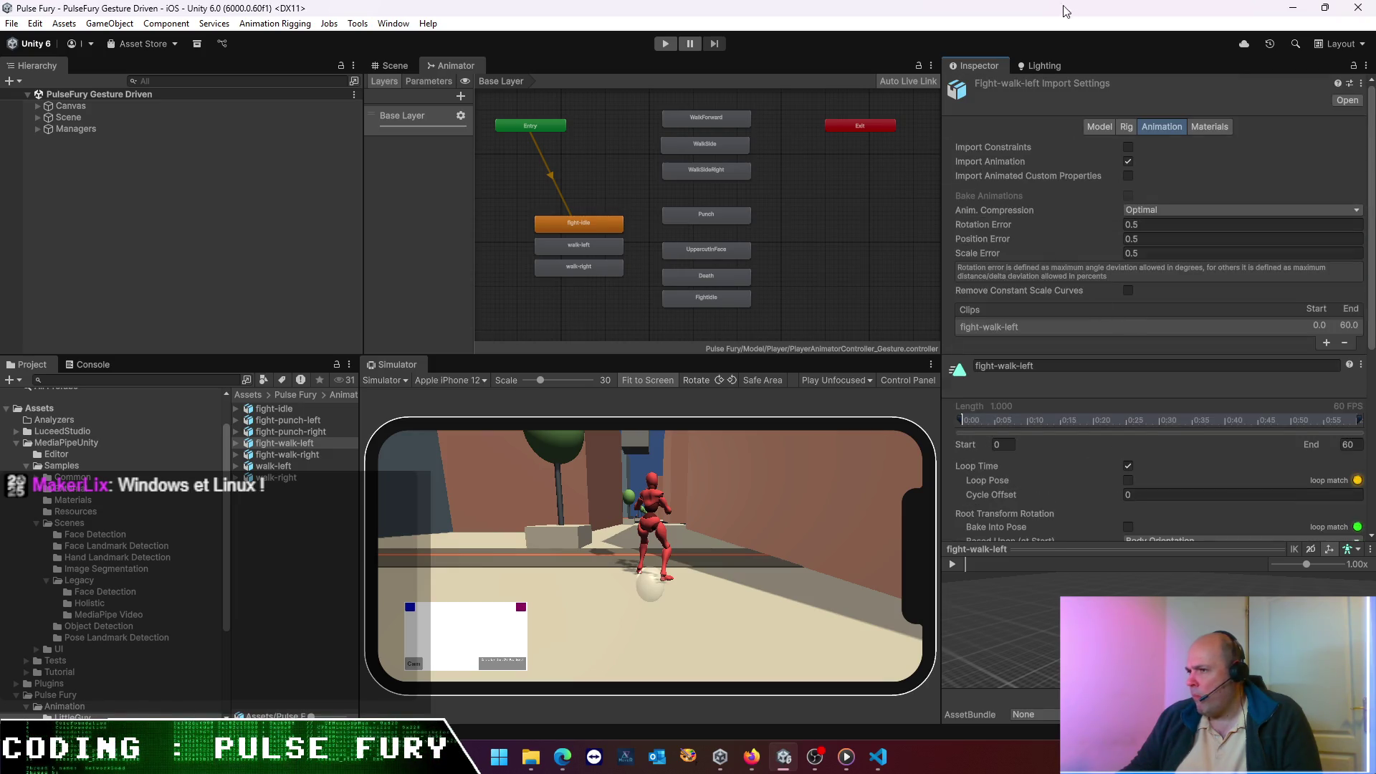
- Set fight-walk-right's rig Animation Type to Humanoid and apply
left_click(287, 456)
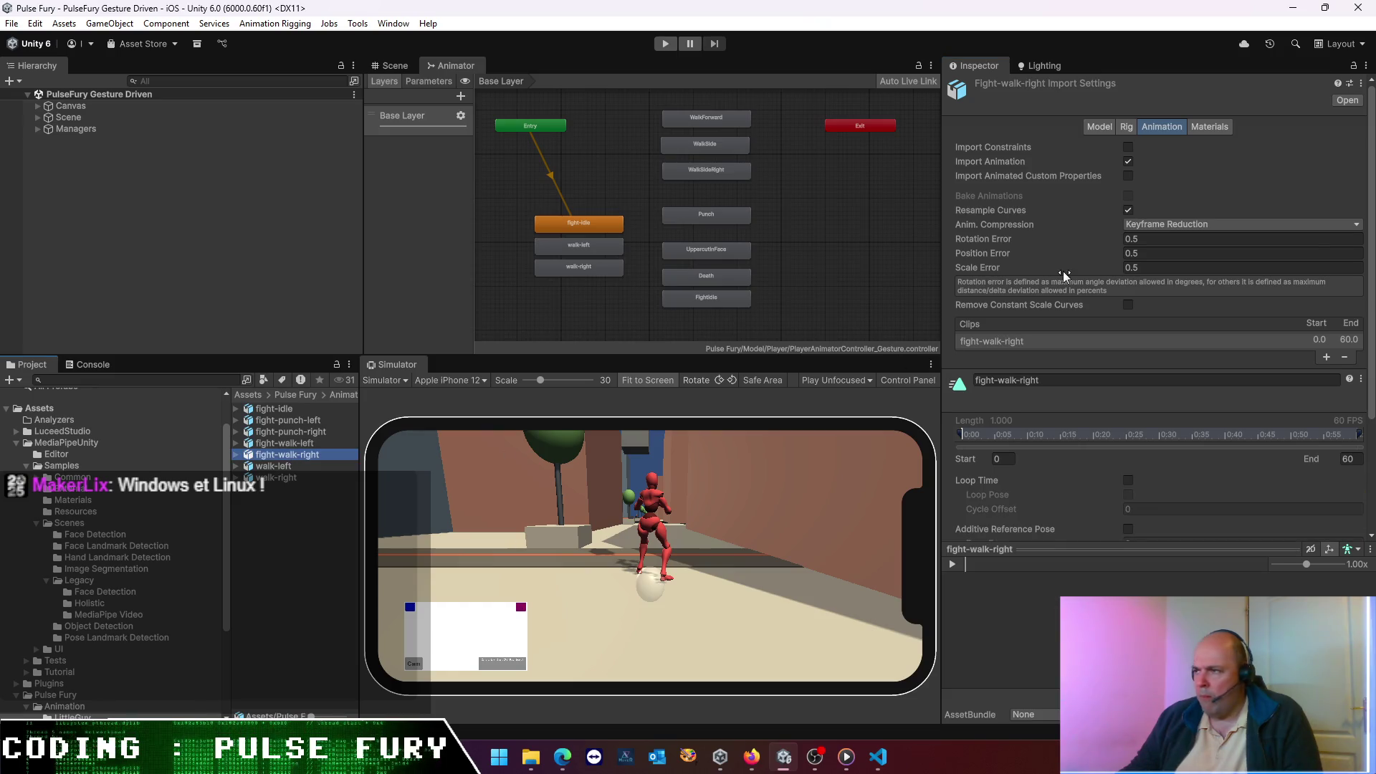
left_click(1128, 126)
left_click(1140, 148)
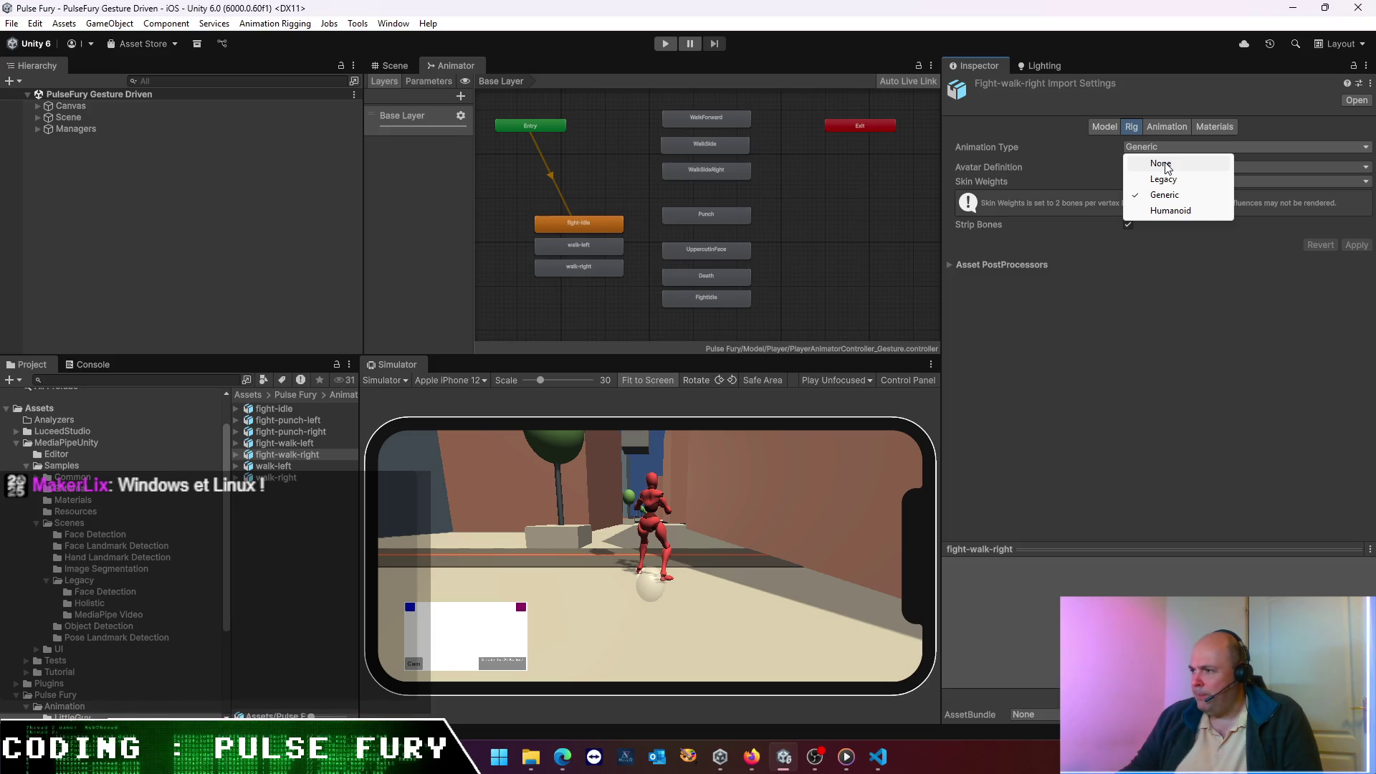
left_click(1171, 210)
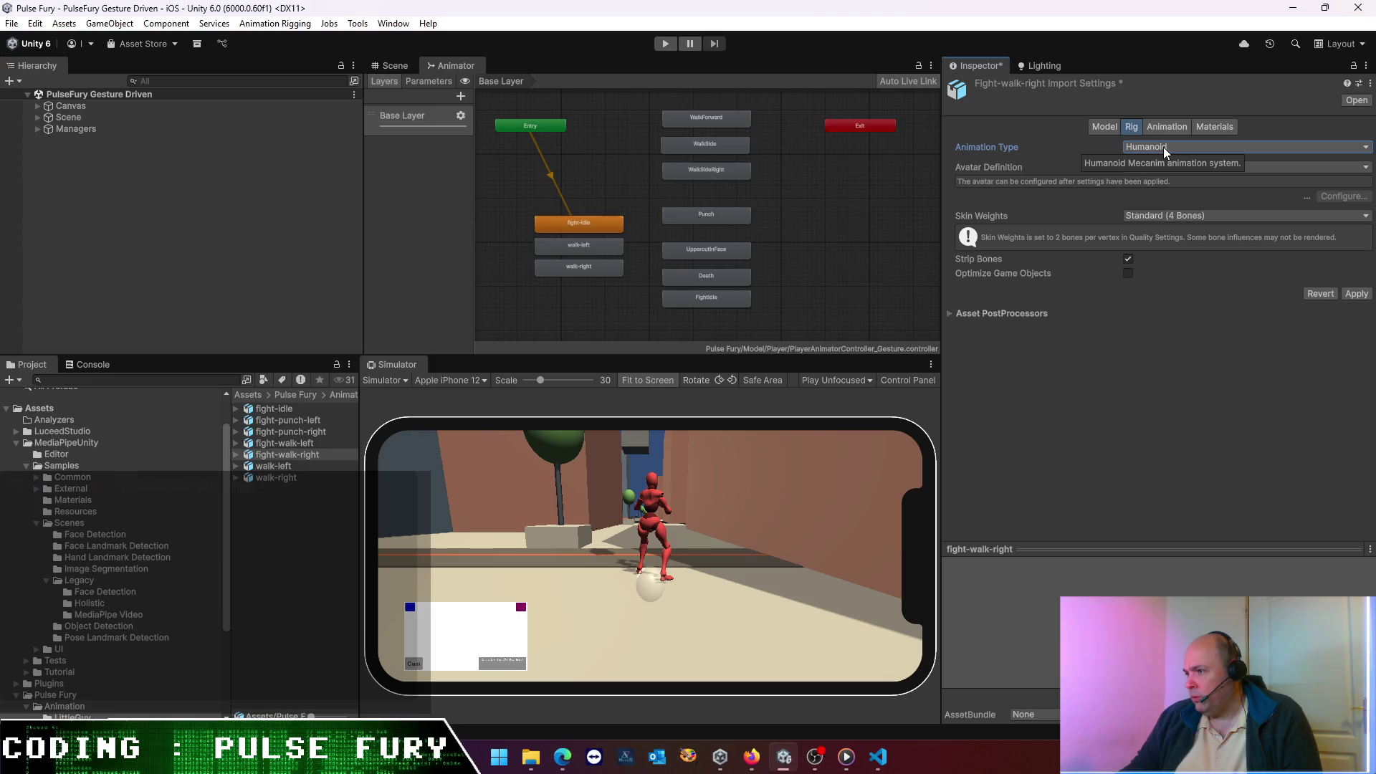
left_click(1163, 148)
left_click(1331, 331)
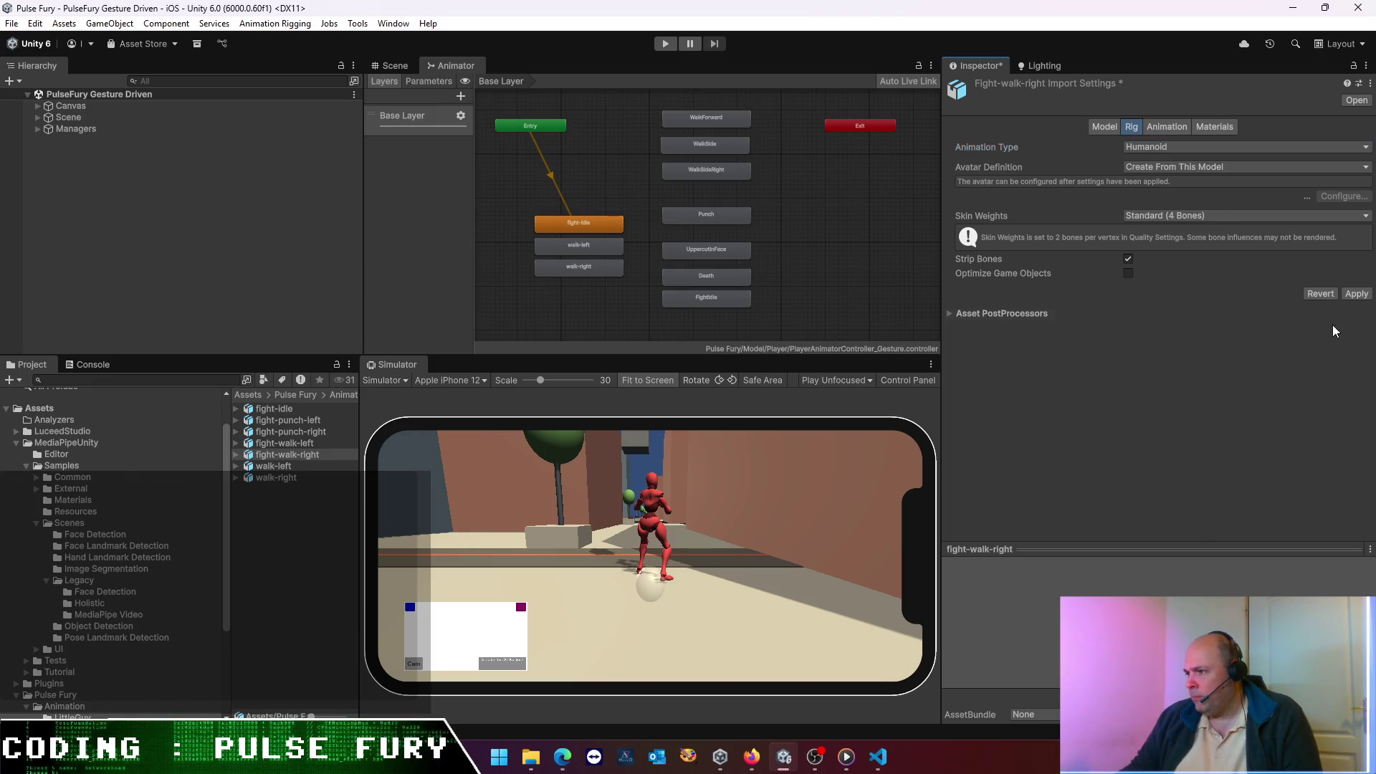
left_click(1363, 296)
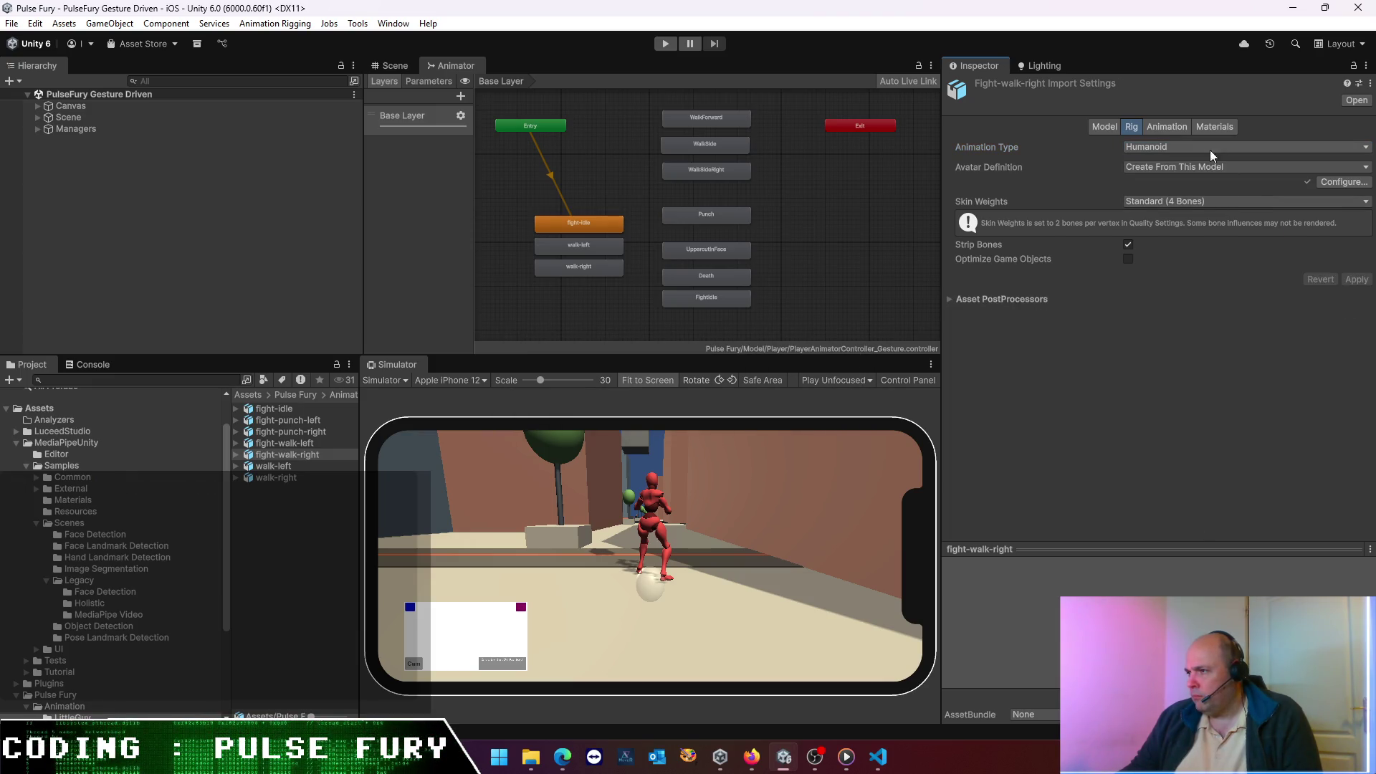
- Enable Loop Time on fight-walk-right, apply it, and play the walk preview
left_click(1165, 128)
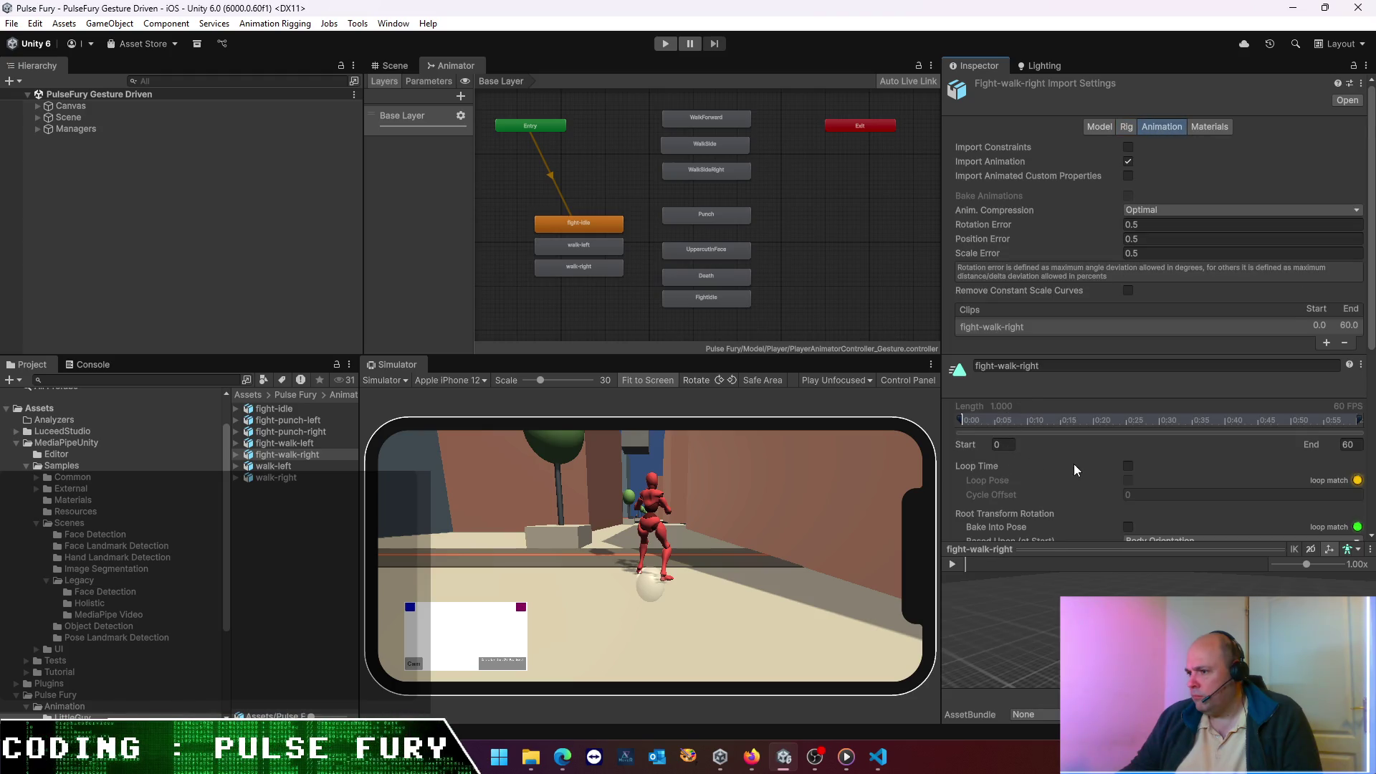
left_click(1127, 465)
scroll(1203, 445, "down", 5)
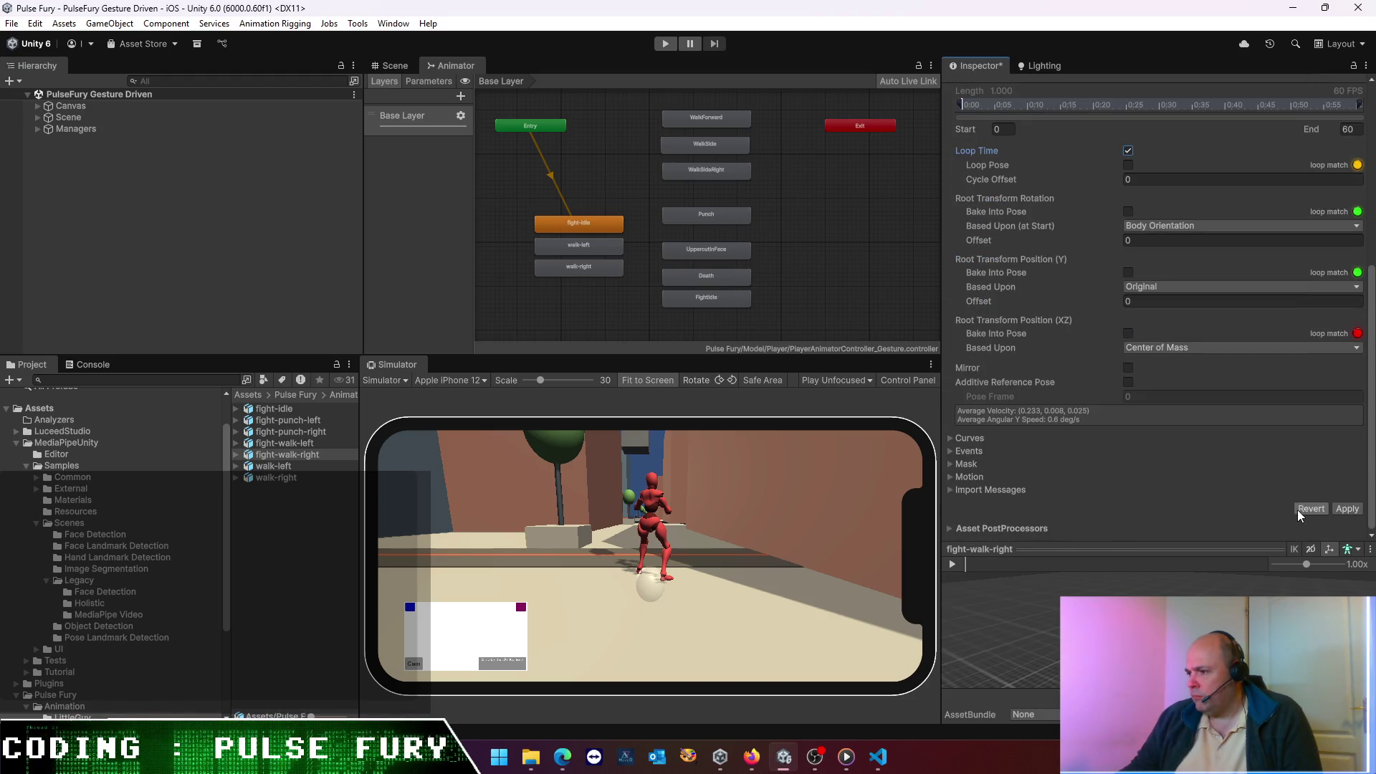
left_click(1344, 510)
left_click(955, 565)
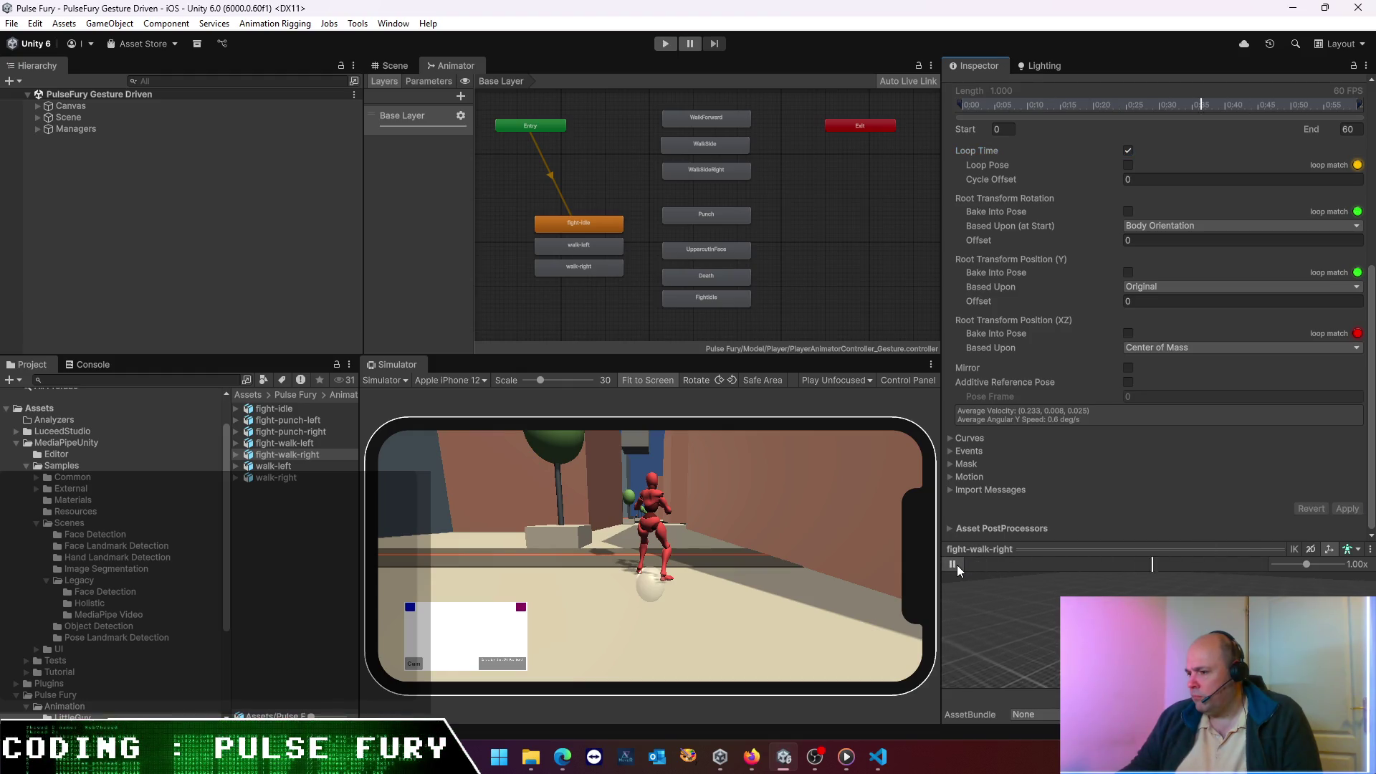
mouse_move(1170, 549)
left_mouse_down()
mouse_move(1204, 260)
mouse_move(1218, 248)
mouse_move(1233, 258)
mouse_move(1247, 150)
mouse_move(1253, 562)
left_mouse_up()
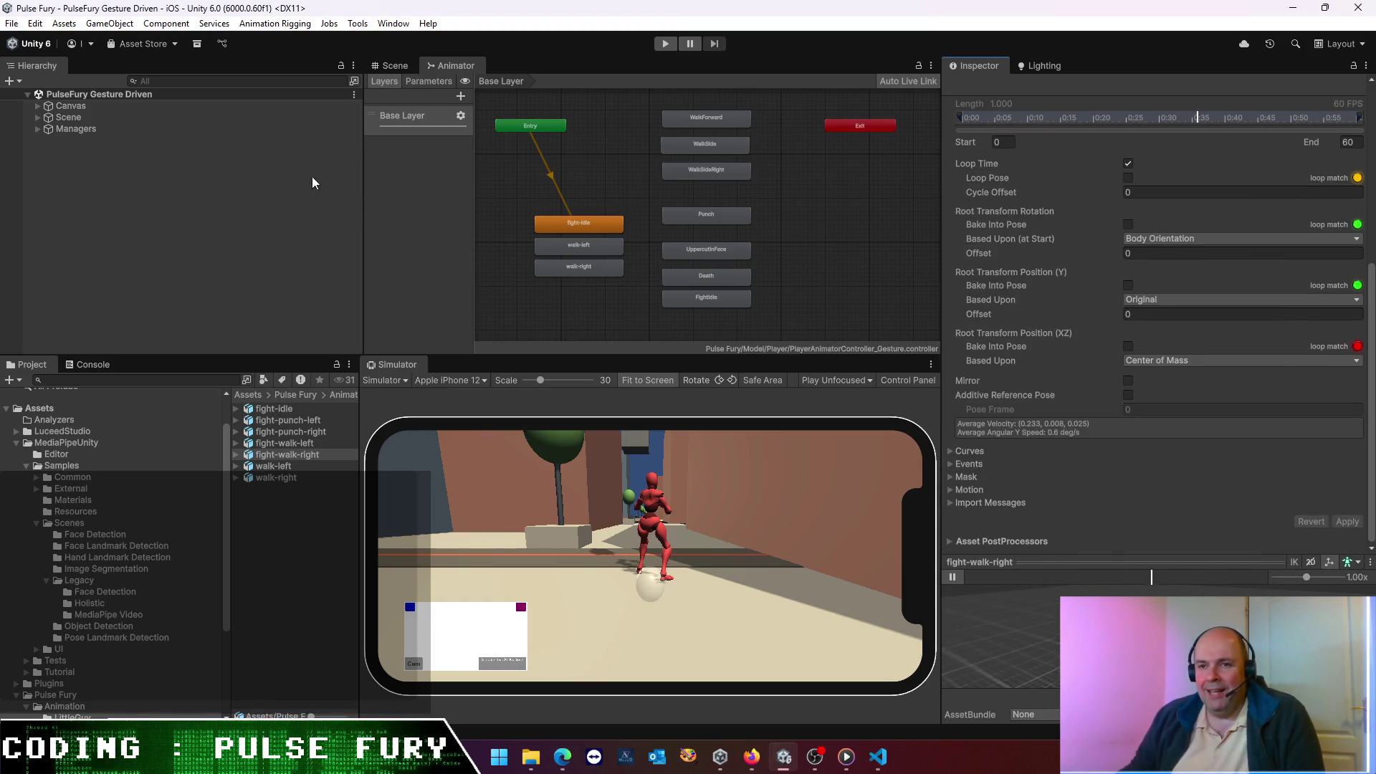
- Deselect the clip and widen the Hierarchy and Project panels
left_click(180, 262)
left_click_drag(362, 313, 540, 326)
left_click_drag(361, 432, 549, 457)
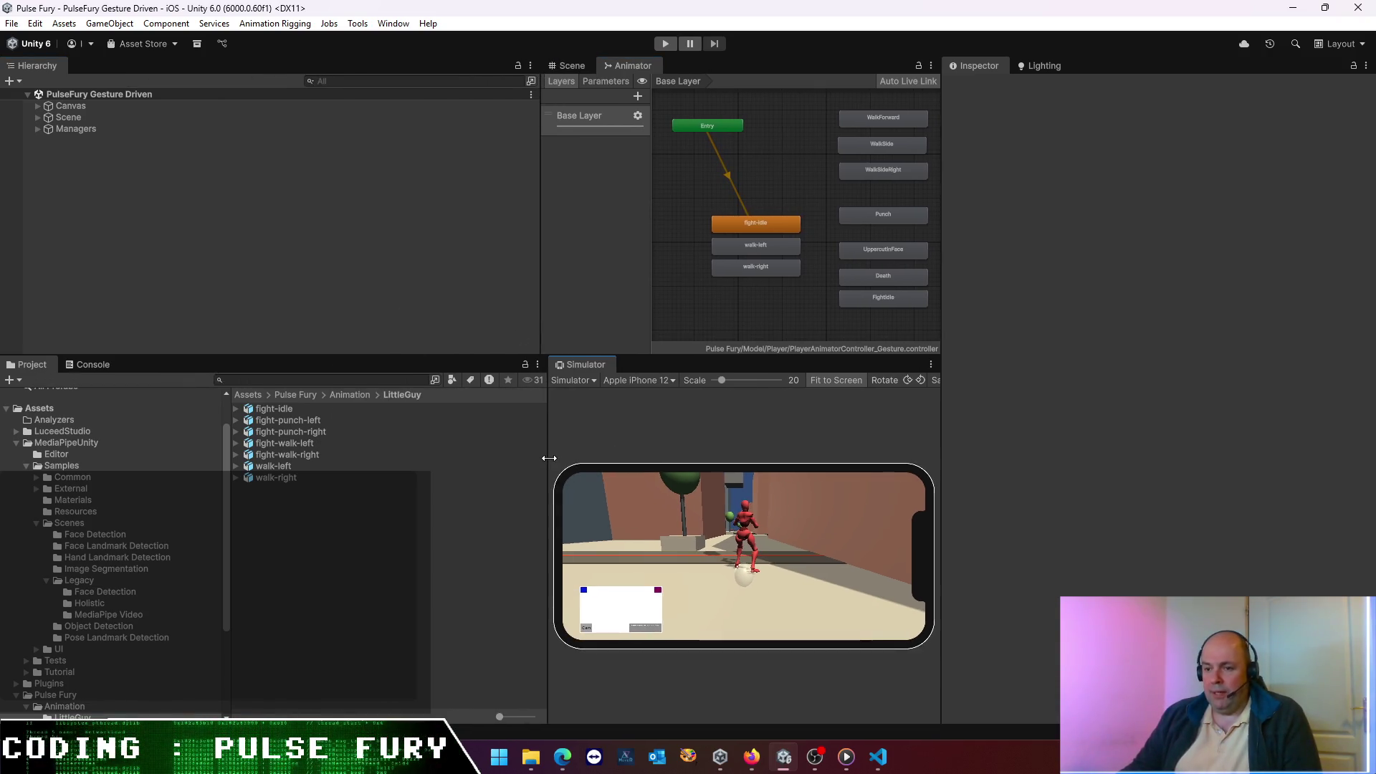
- Open the LuceedStudio folder and show a wider 3D Scene view
left_click(248, 395)
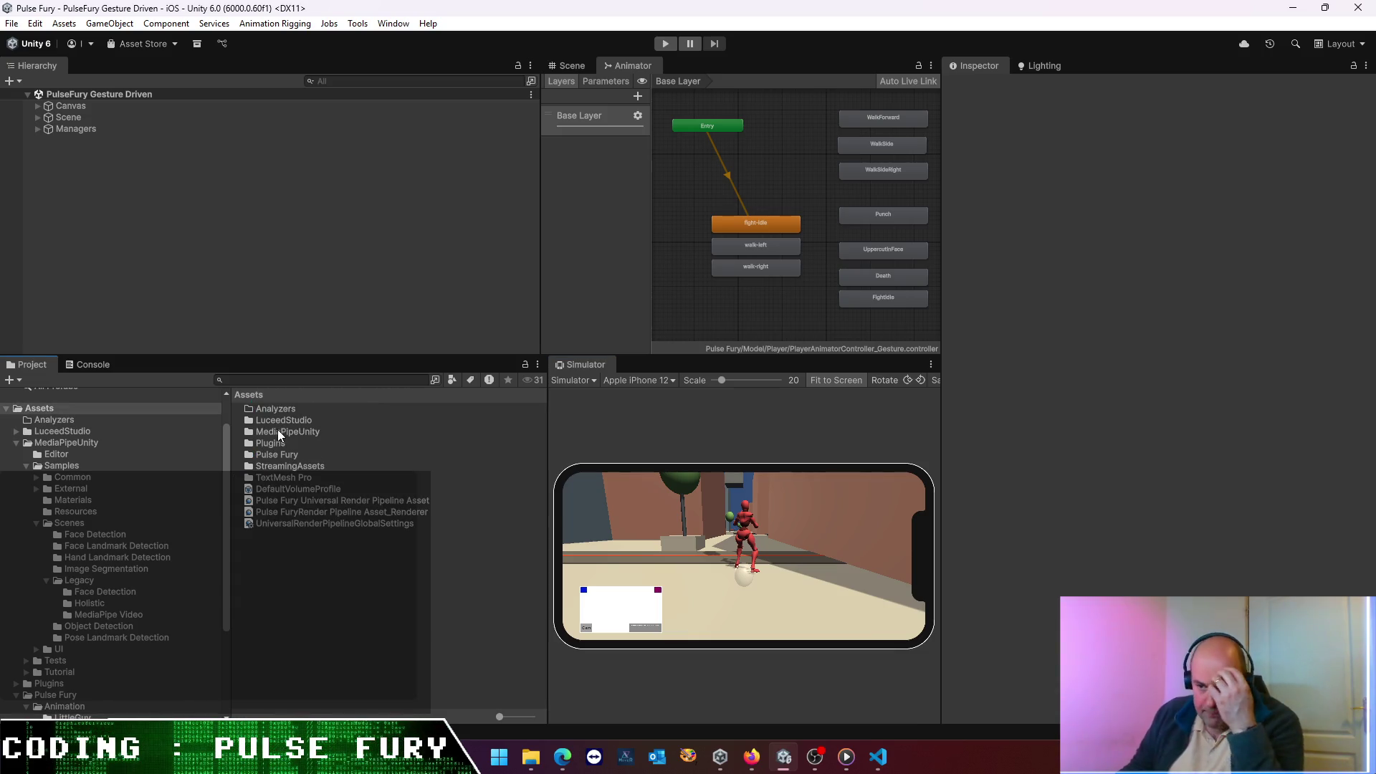
double_click(278, 420)
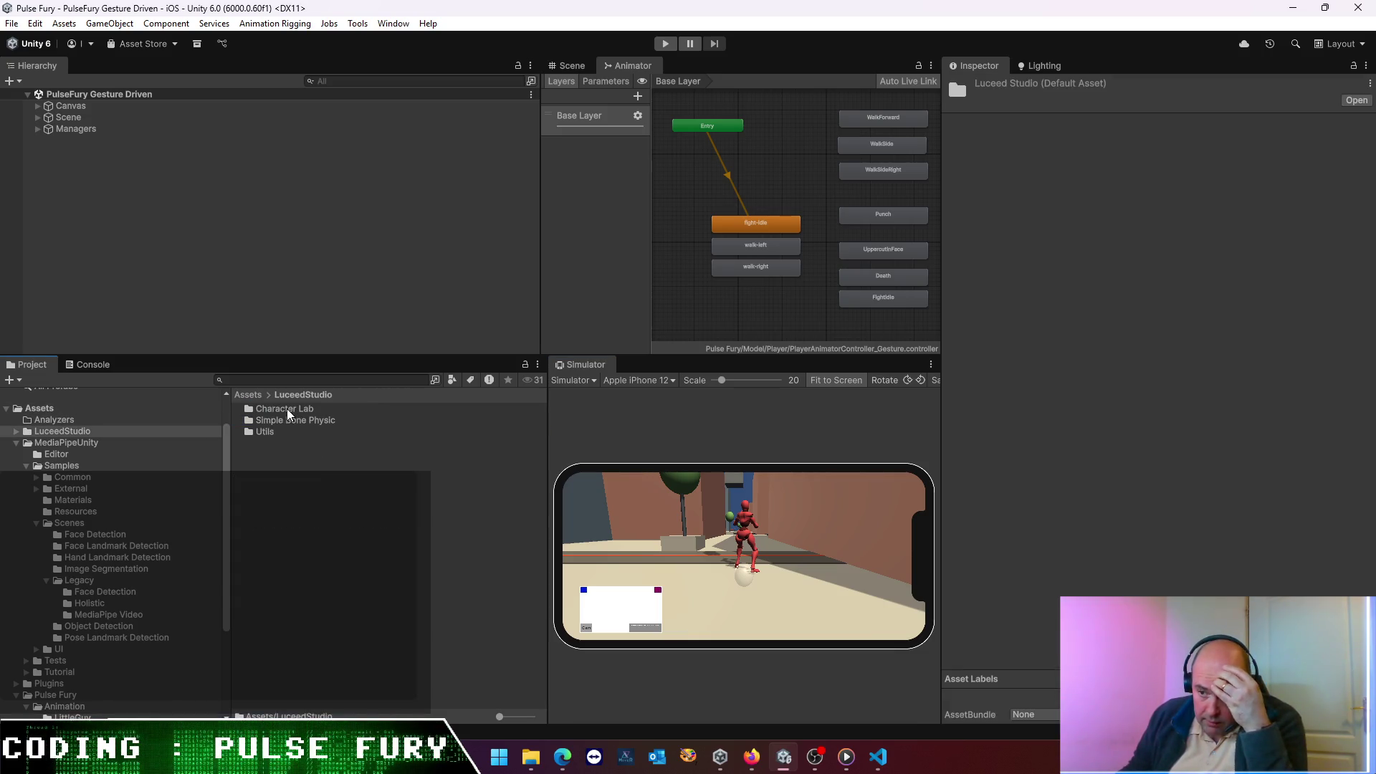
left_click(568, 65)
left_click_drag(538, 165, 361, 165)
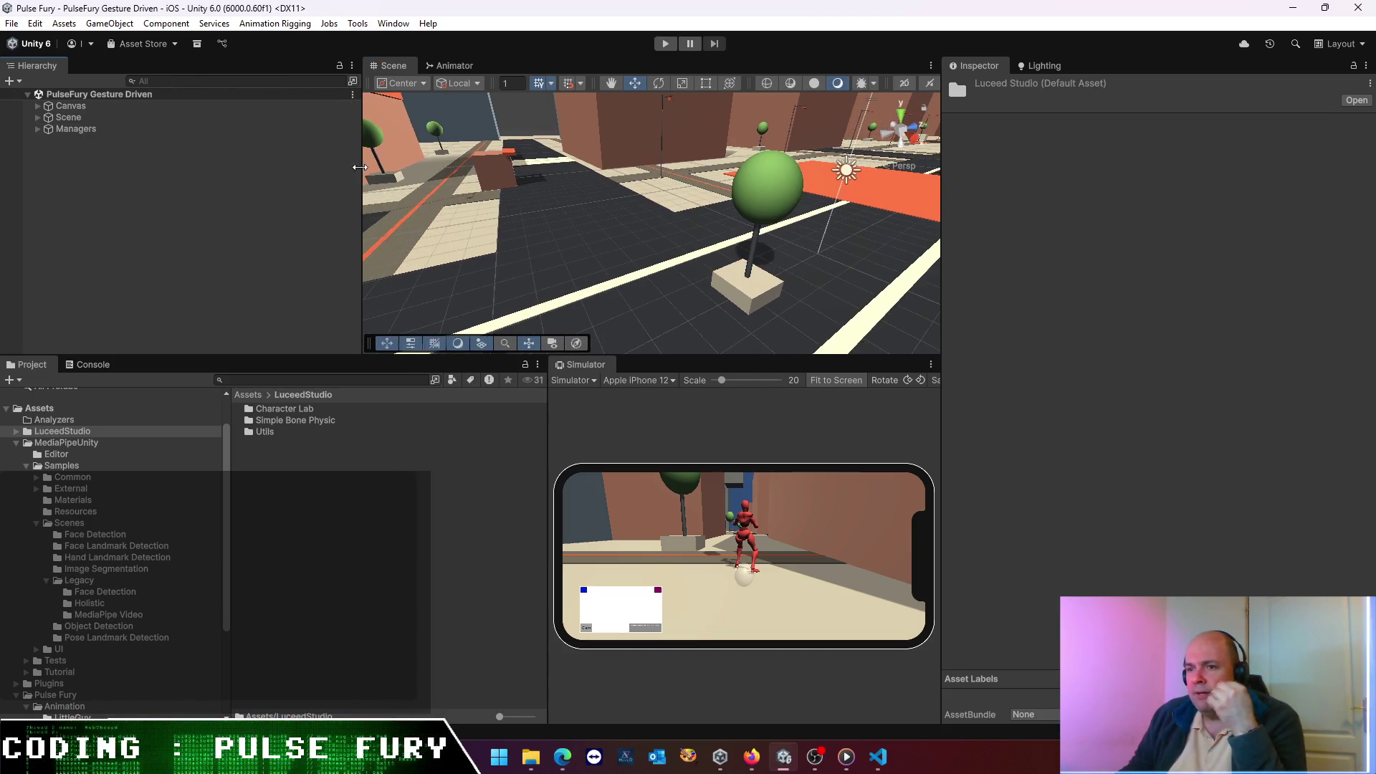
- Browse to Character Lab > Little Guys - Man > Presets > Guy02 and place Guy02 in the scene
double_click(271, 410)
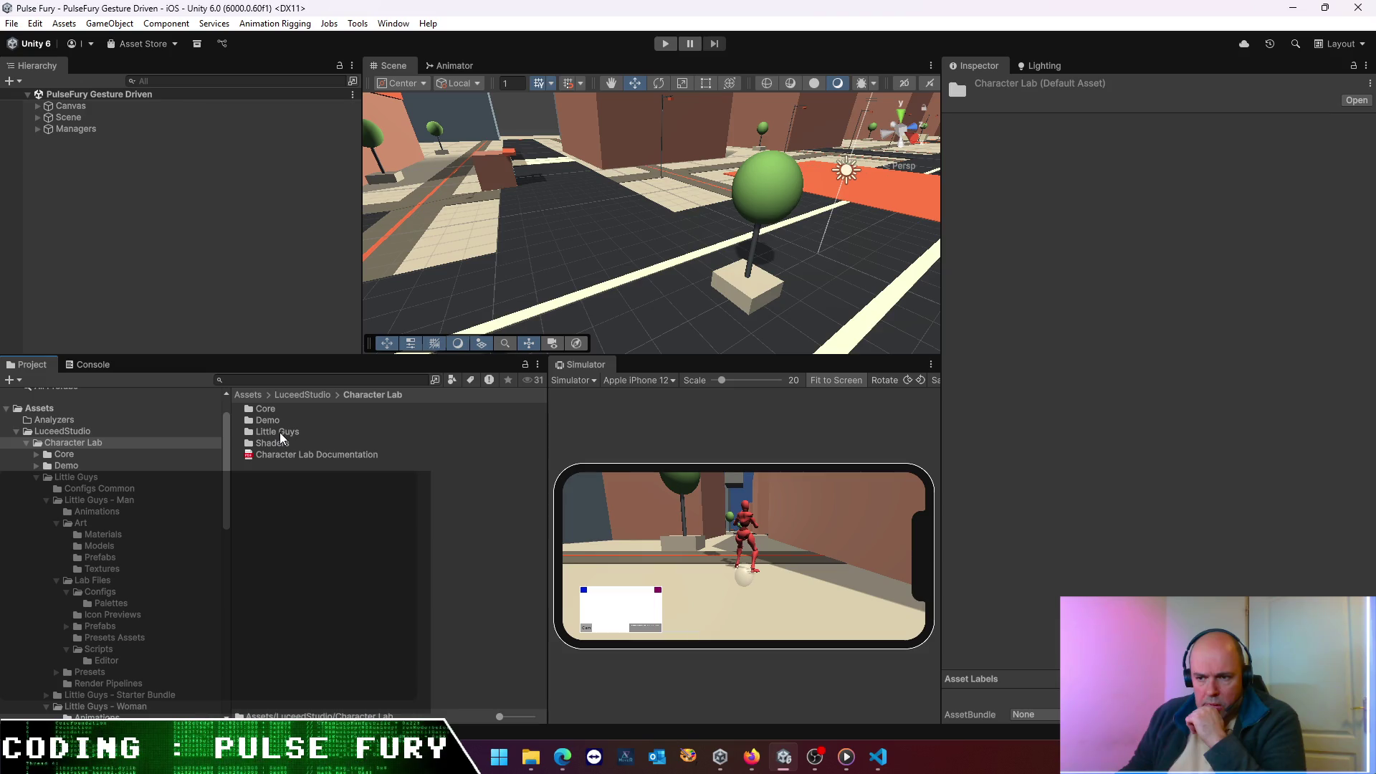
double_click(281, 433)
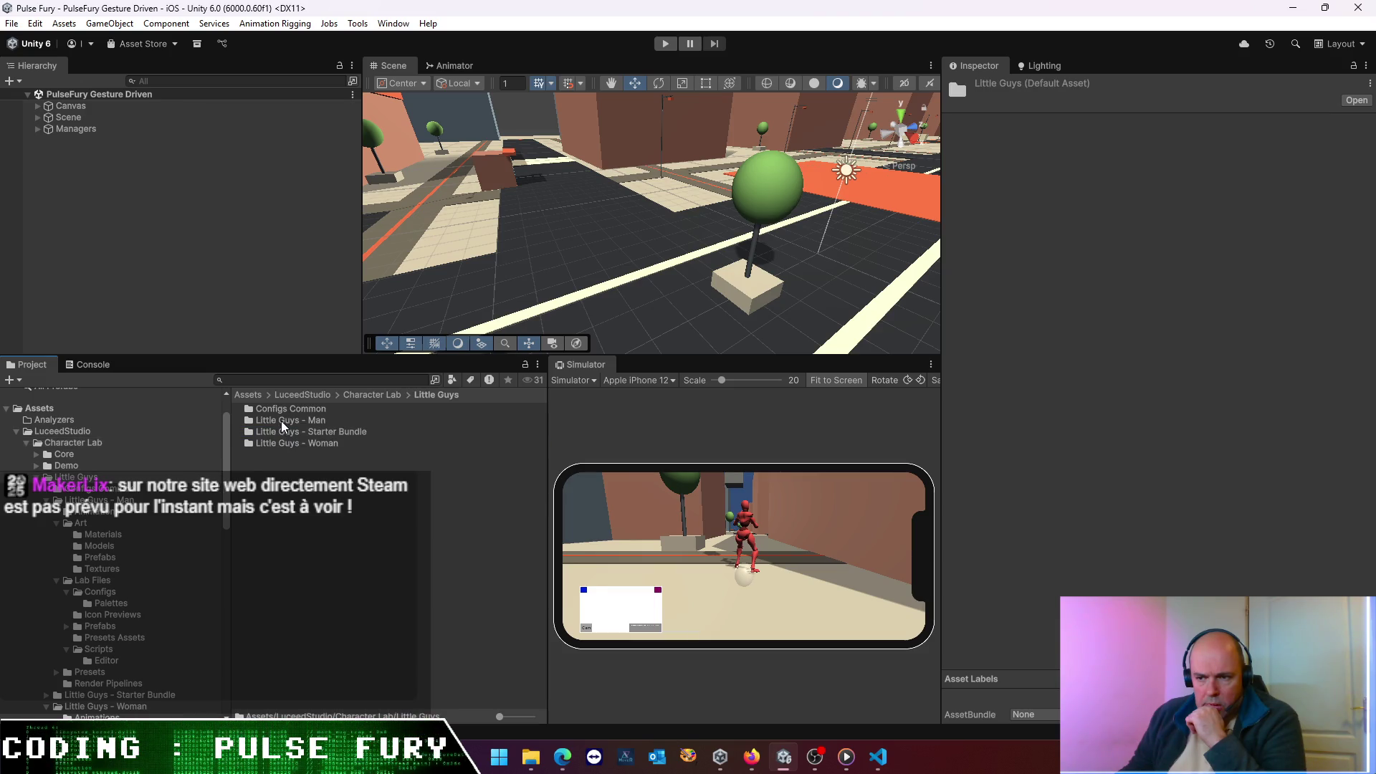
double_click(283, 422)
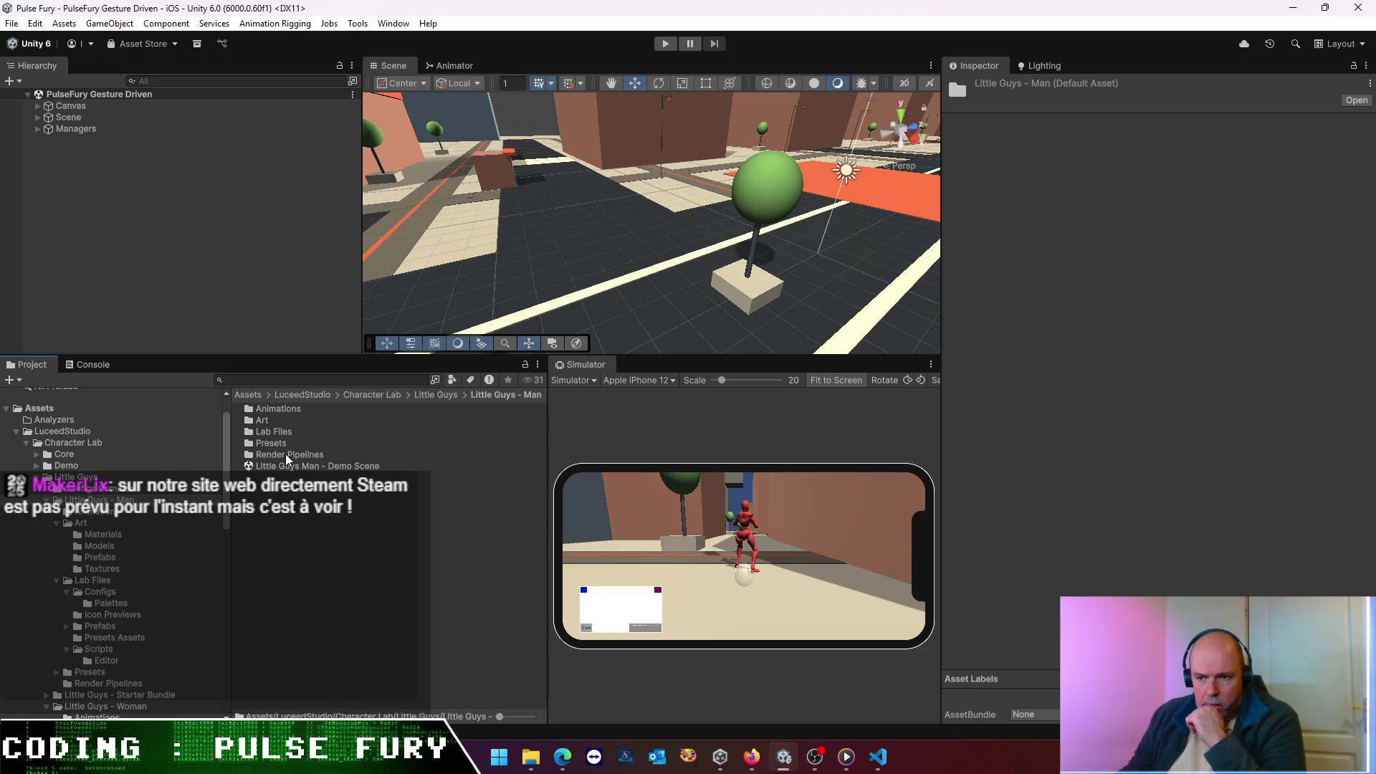
double_click(270, 443)
double_click(272, 422)
left_click_drag(271, 444, 227, 298)
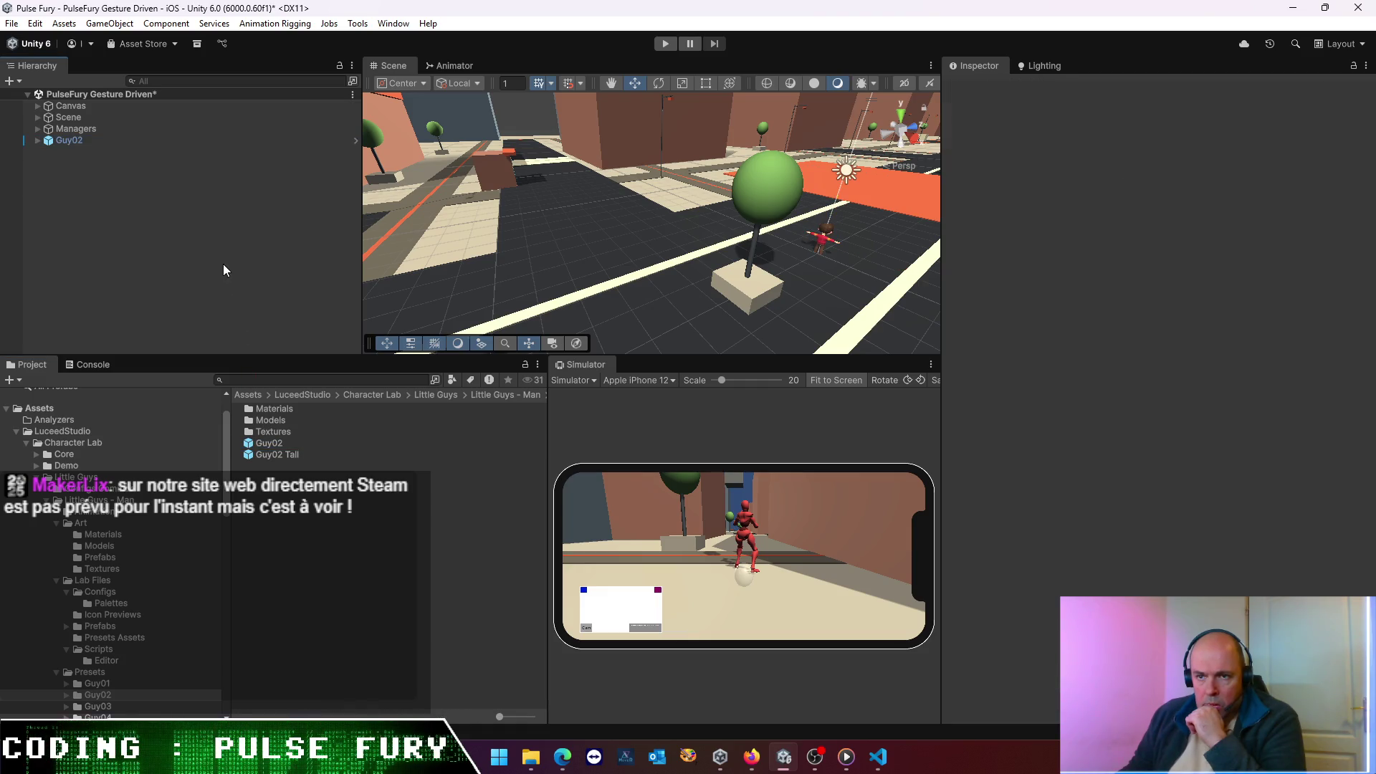
key("Delete")
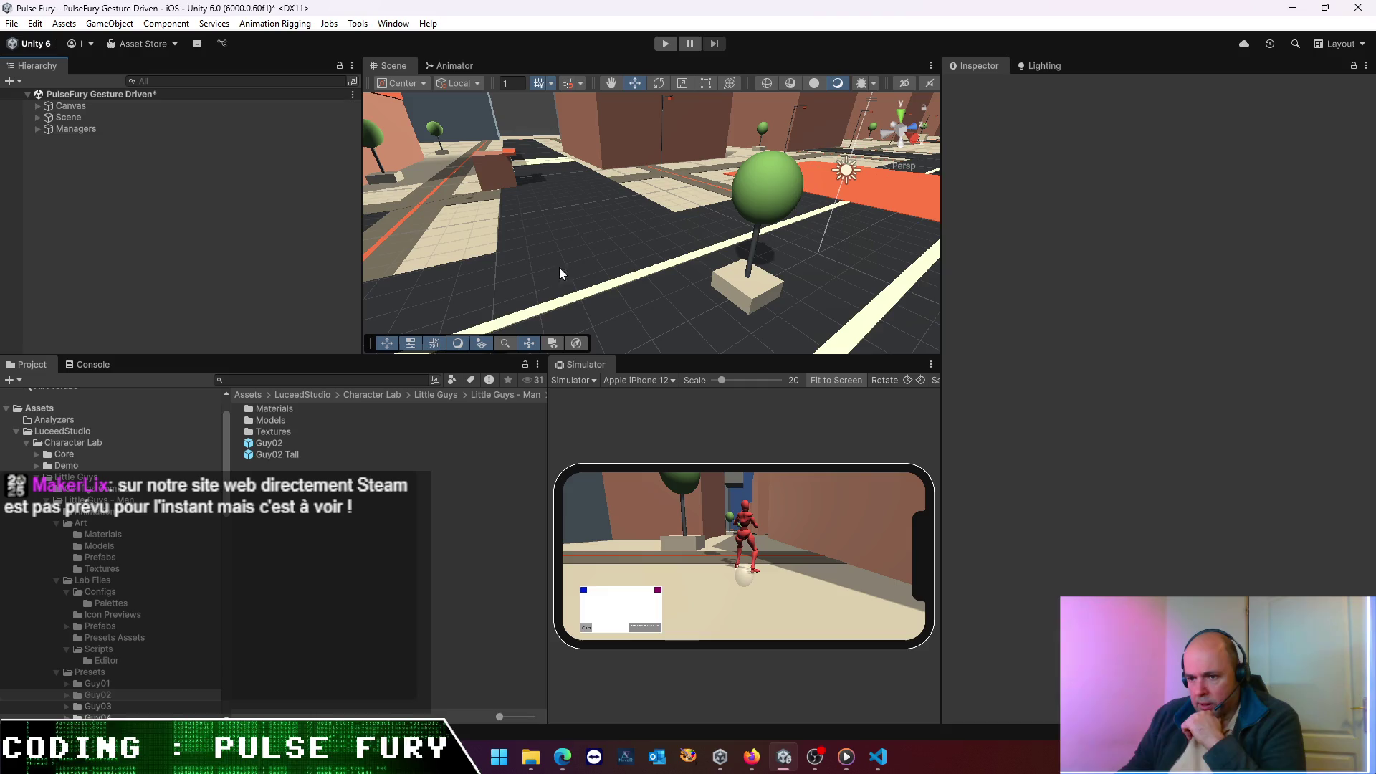
left_click(293, 457)
left_click_drag(278, 450, 143, 276)
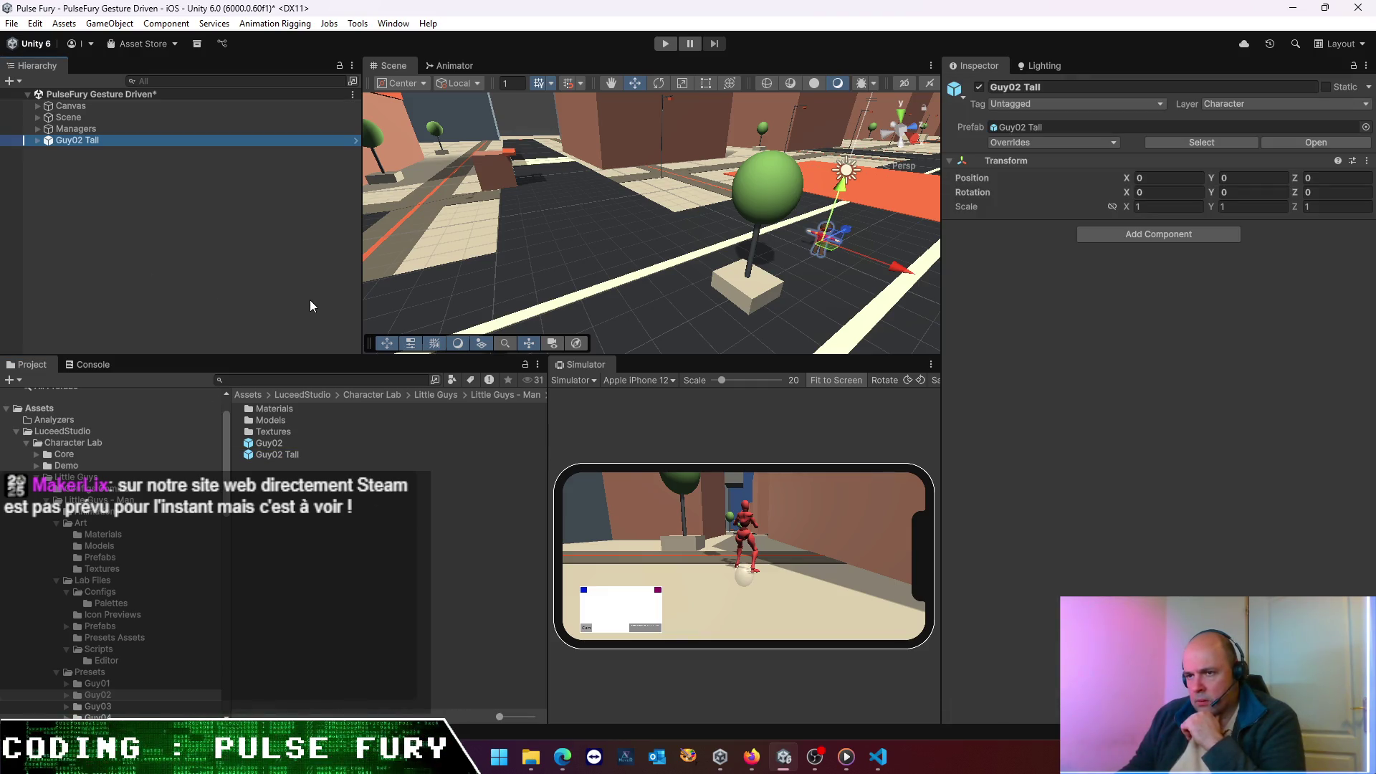
double_click(65, 143)
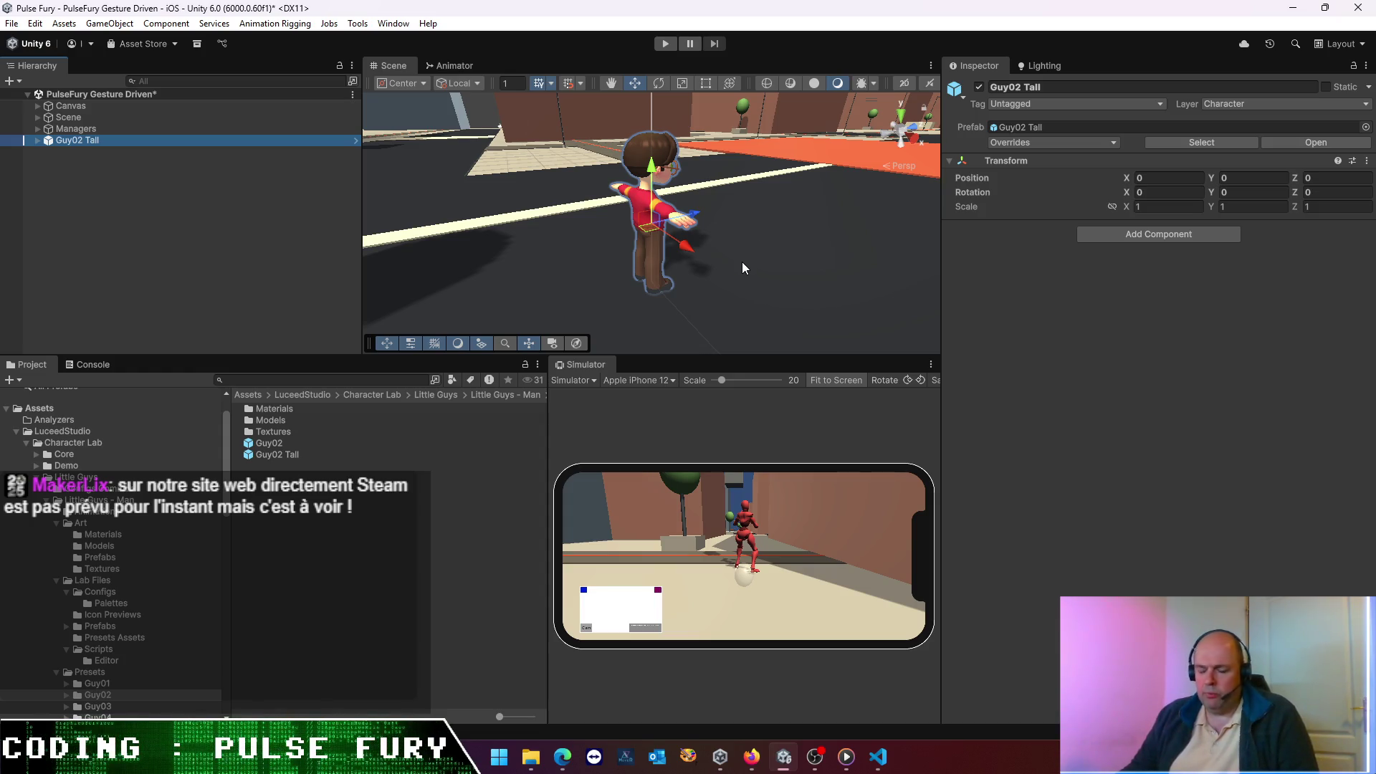
left_click(738, 280)
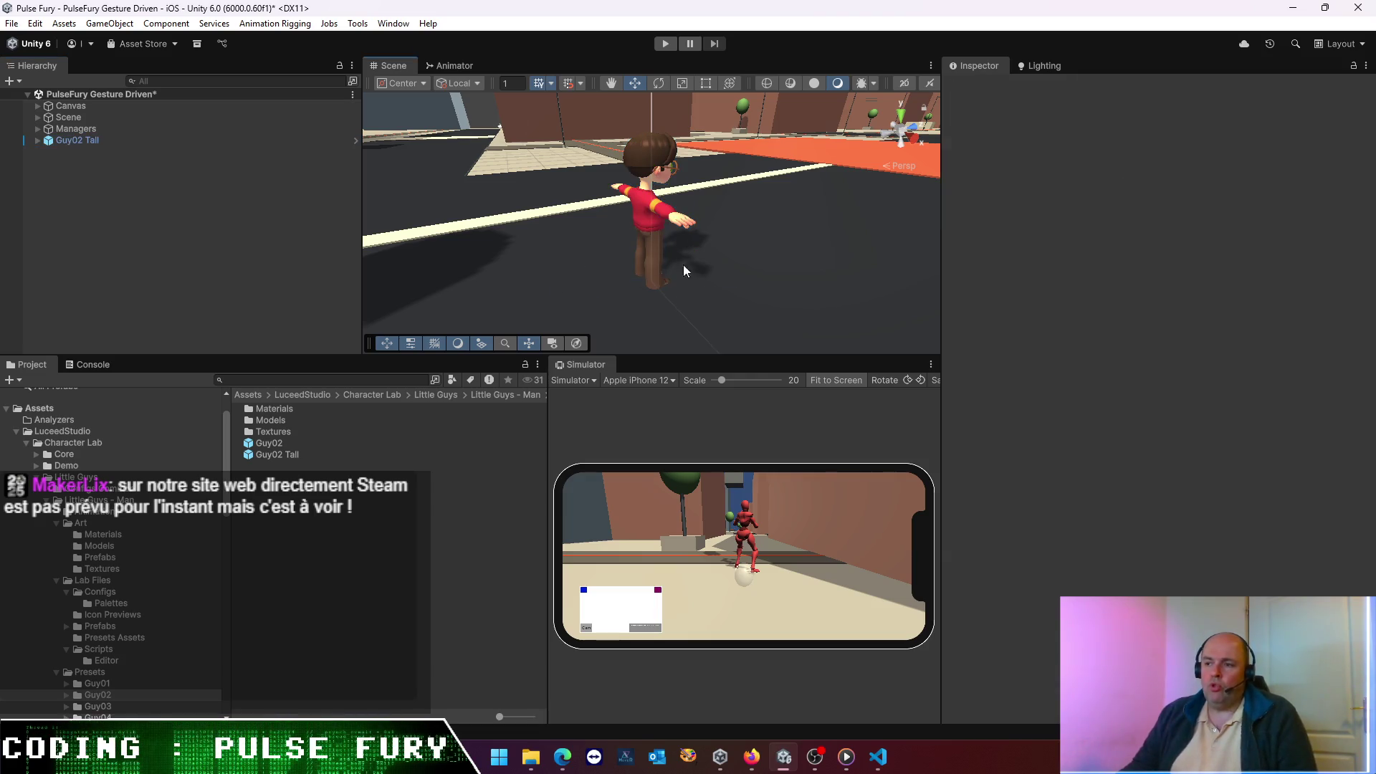
left_click_drag(728, 281, 686, 310)
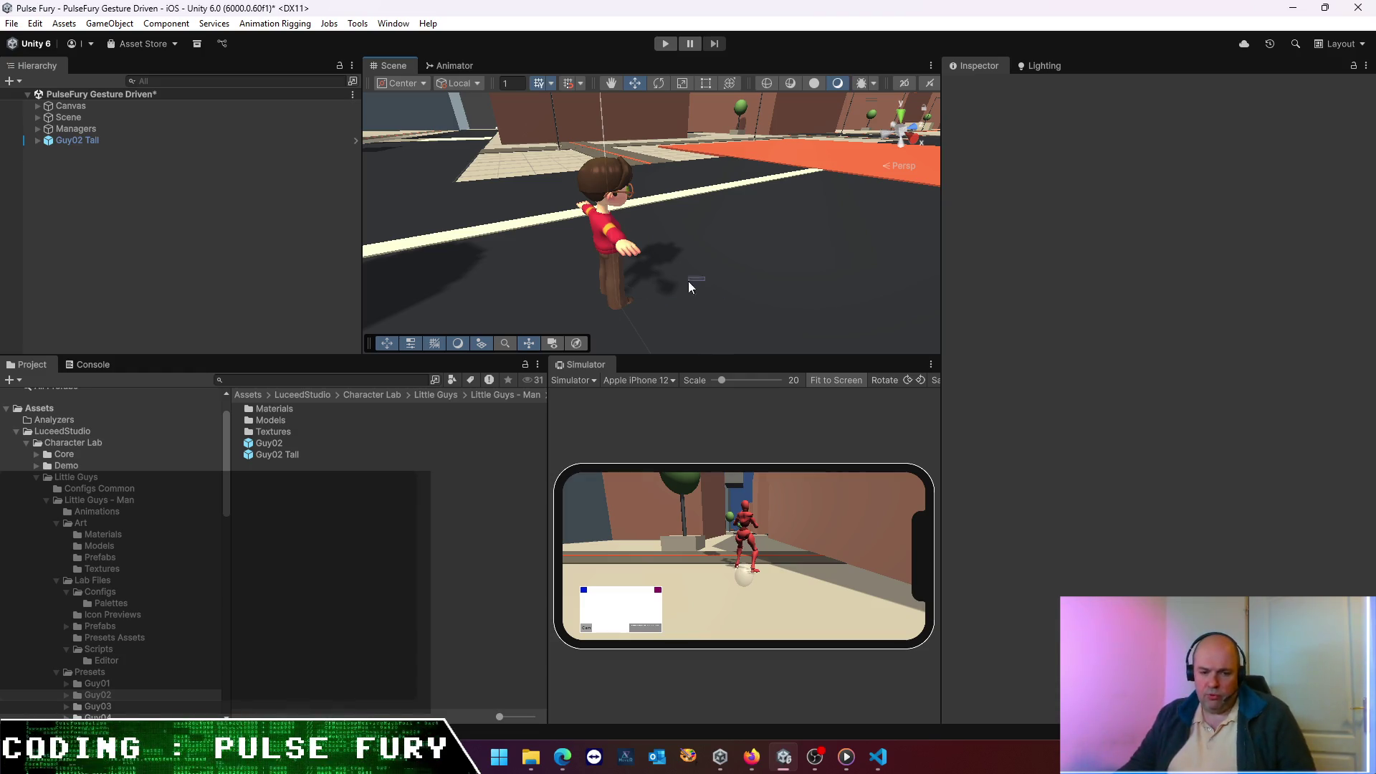
left_click(612, 288)
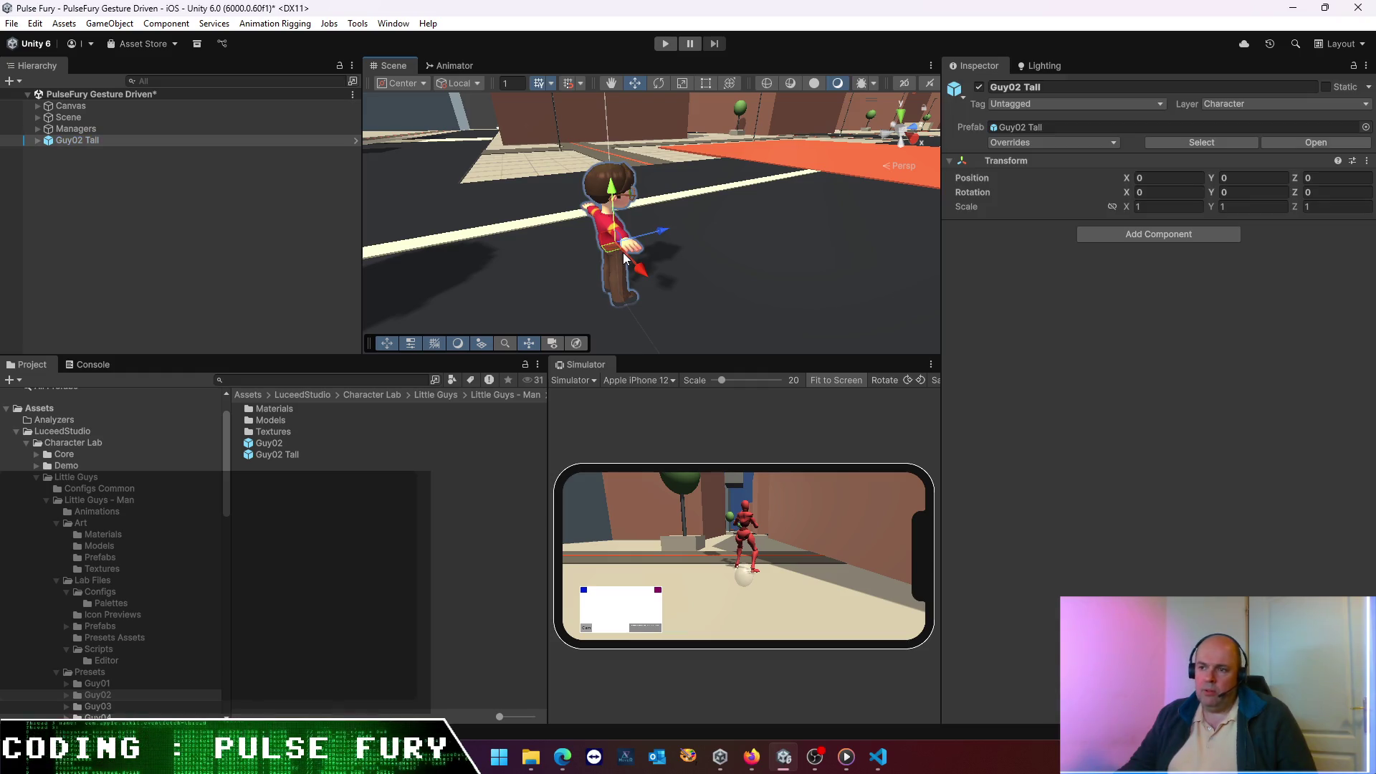
left_click(680, 269)
mouse_move(672, 269)
left_mouse_down()
mouse_move(571, 277)
mouse_move(591, 257)
left_mouse_up()
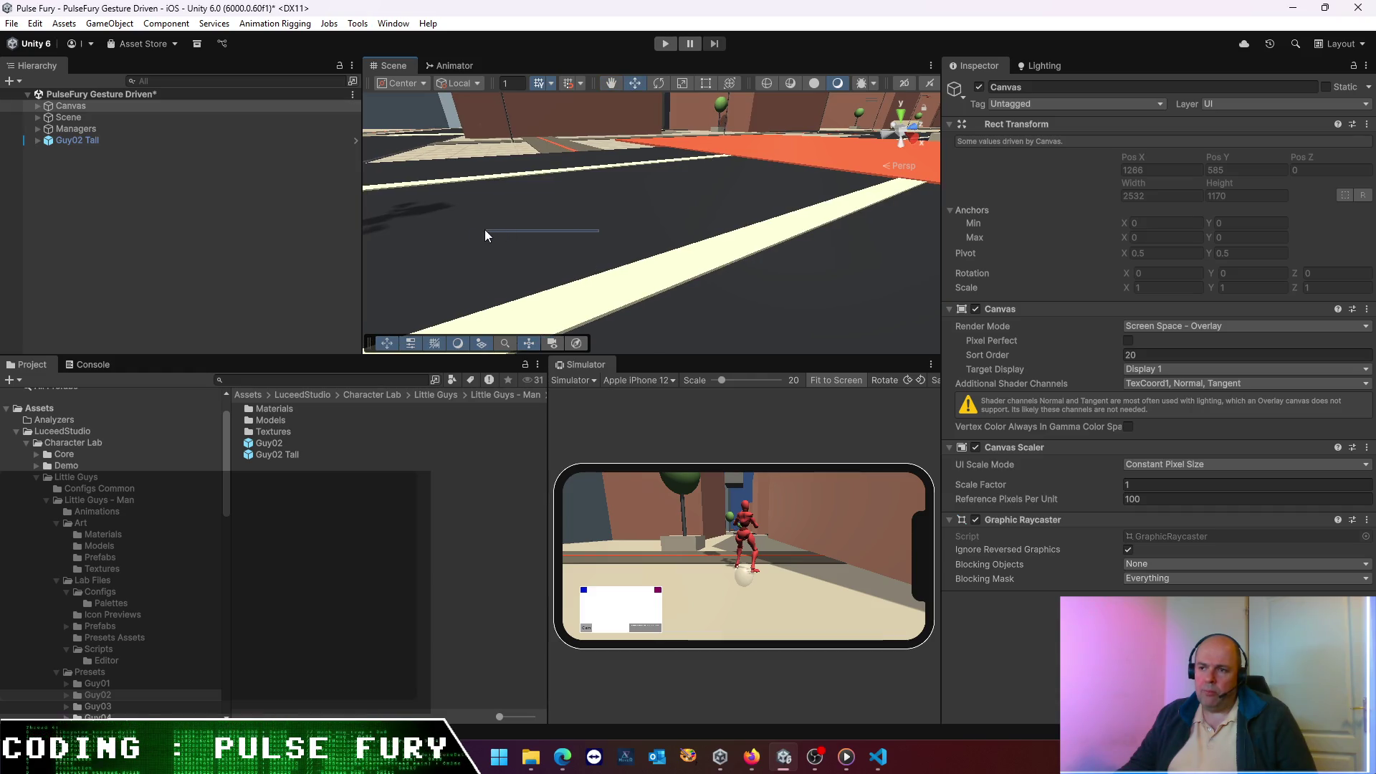
mouse_move(541, 204)
left_mouse_down()
mouse_move(613, 262)
mouse_move(401, 161)
left_mouse_up()
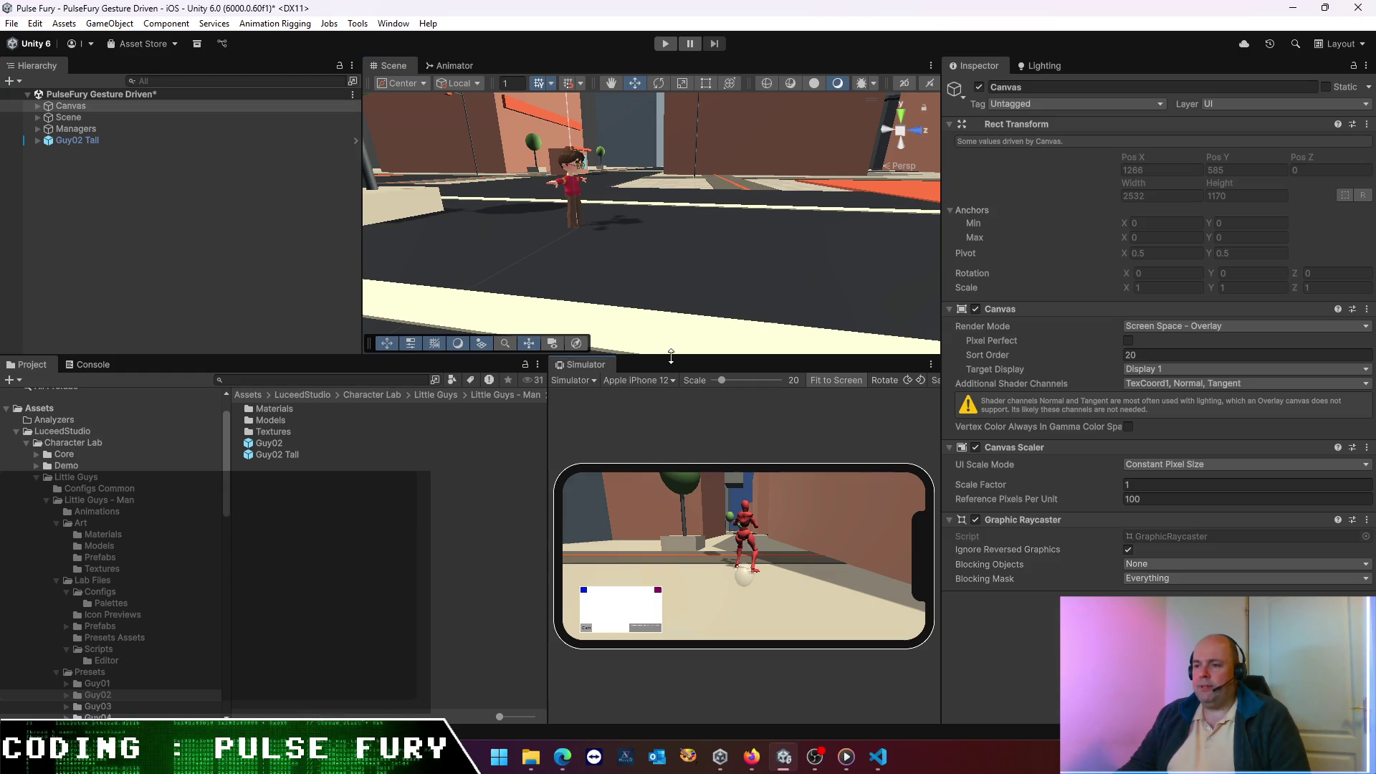
left_click_drag(671, 356, 668, 469)
scroll(559, 277, "up", 5)
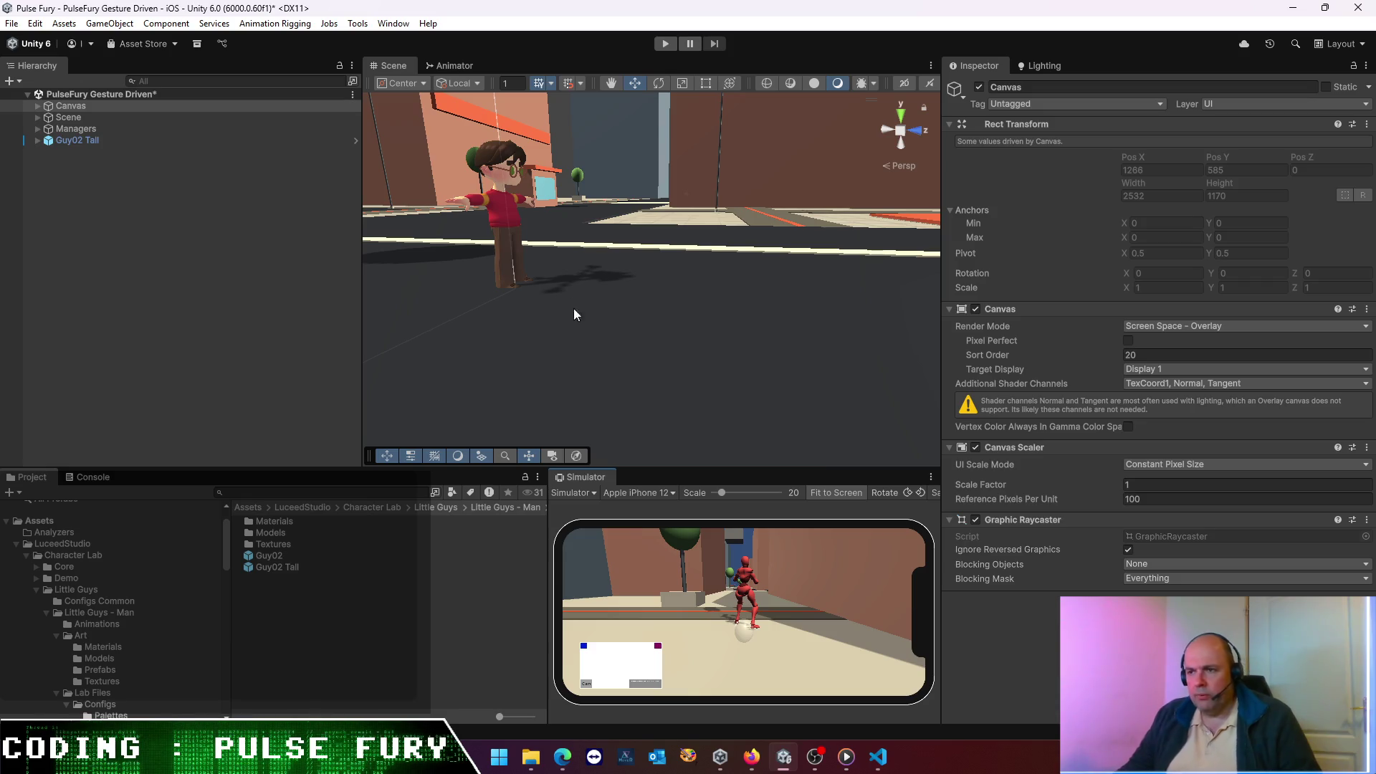
scroll(521, 320, "down", 5)
left_click_drag(478, 297, 616, 358)
mouse_move(625, 270)
left_mouse_down()
mouse_move(609, 420)
mouse_move(609, 358)
left_mouse_up()
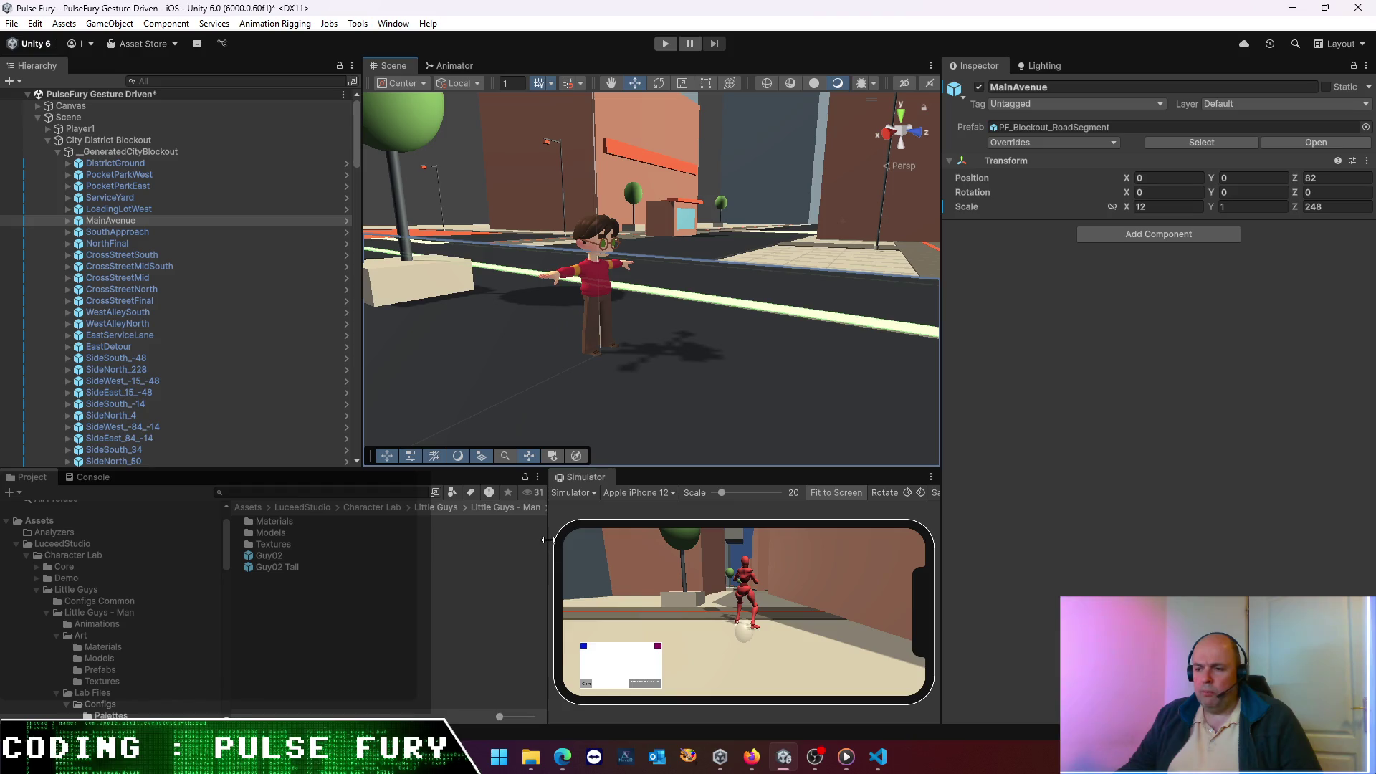
left_click(599, 307)
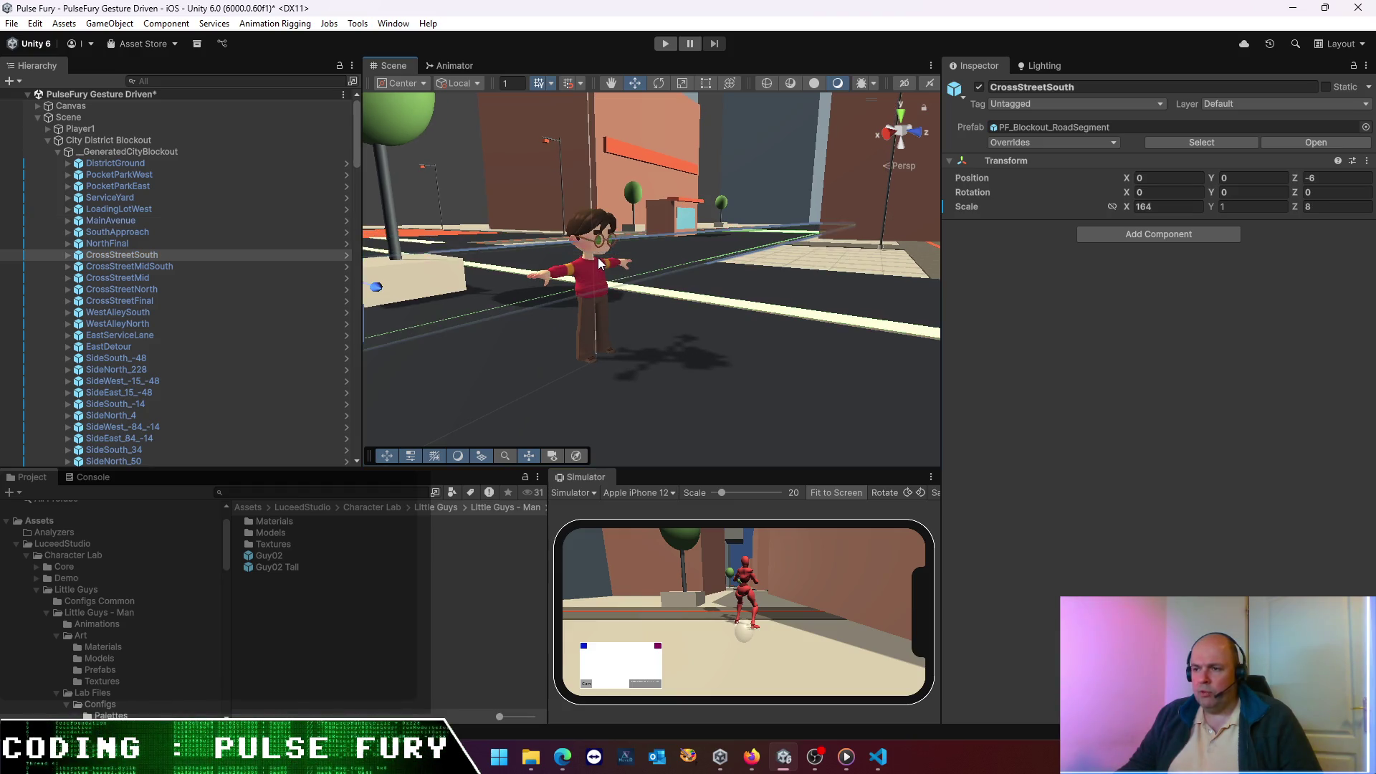
left_click(583, 225)
left_click(584, 225)
left_click(583, 228)
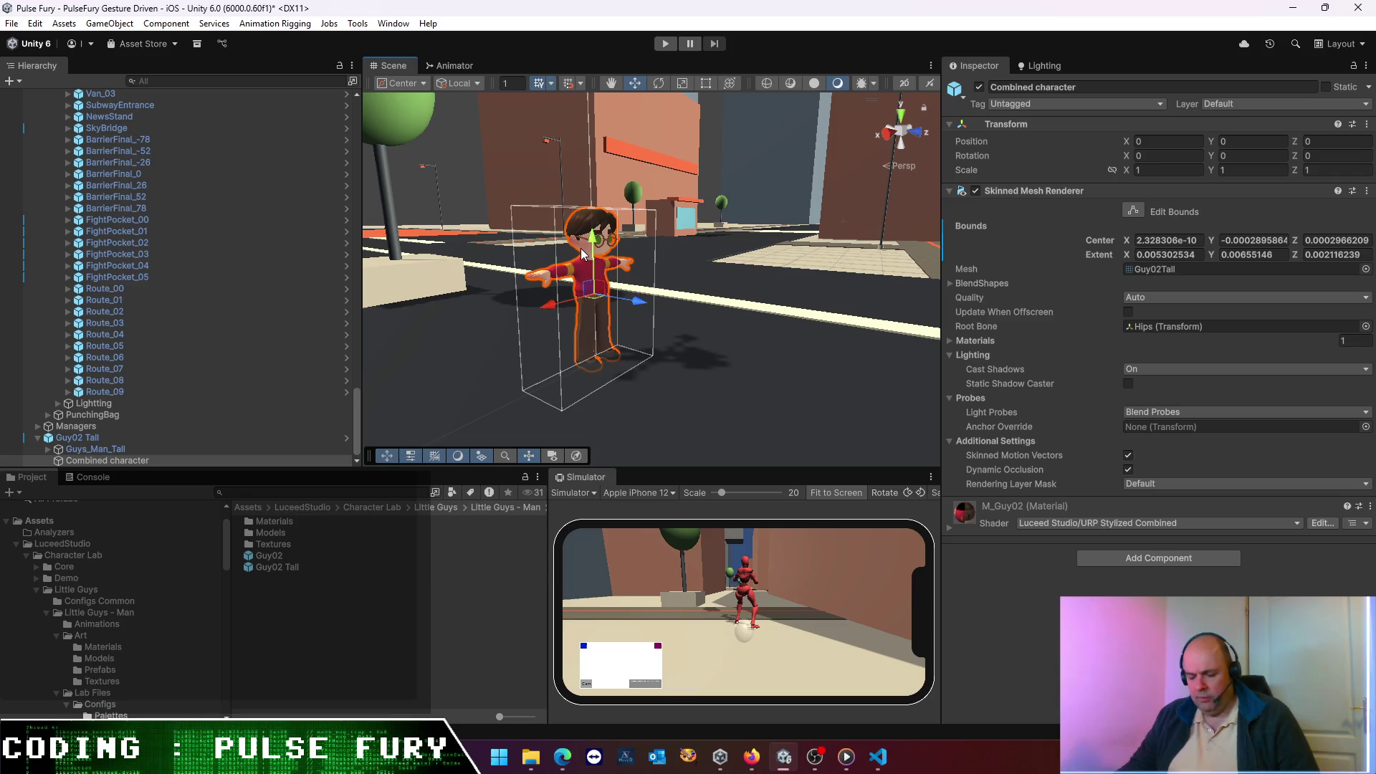
key("f")
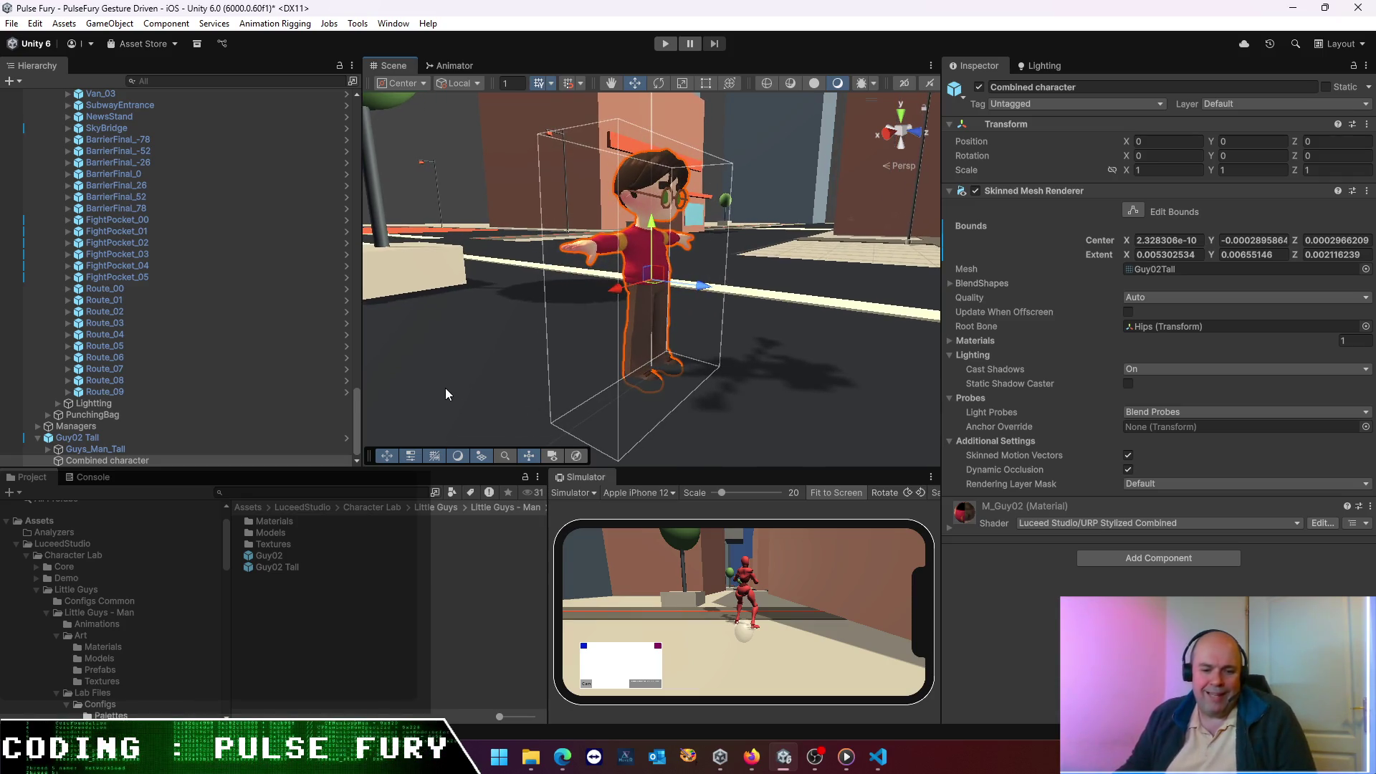
left_click(445, 387)
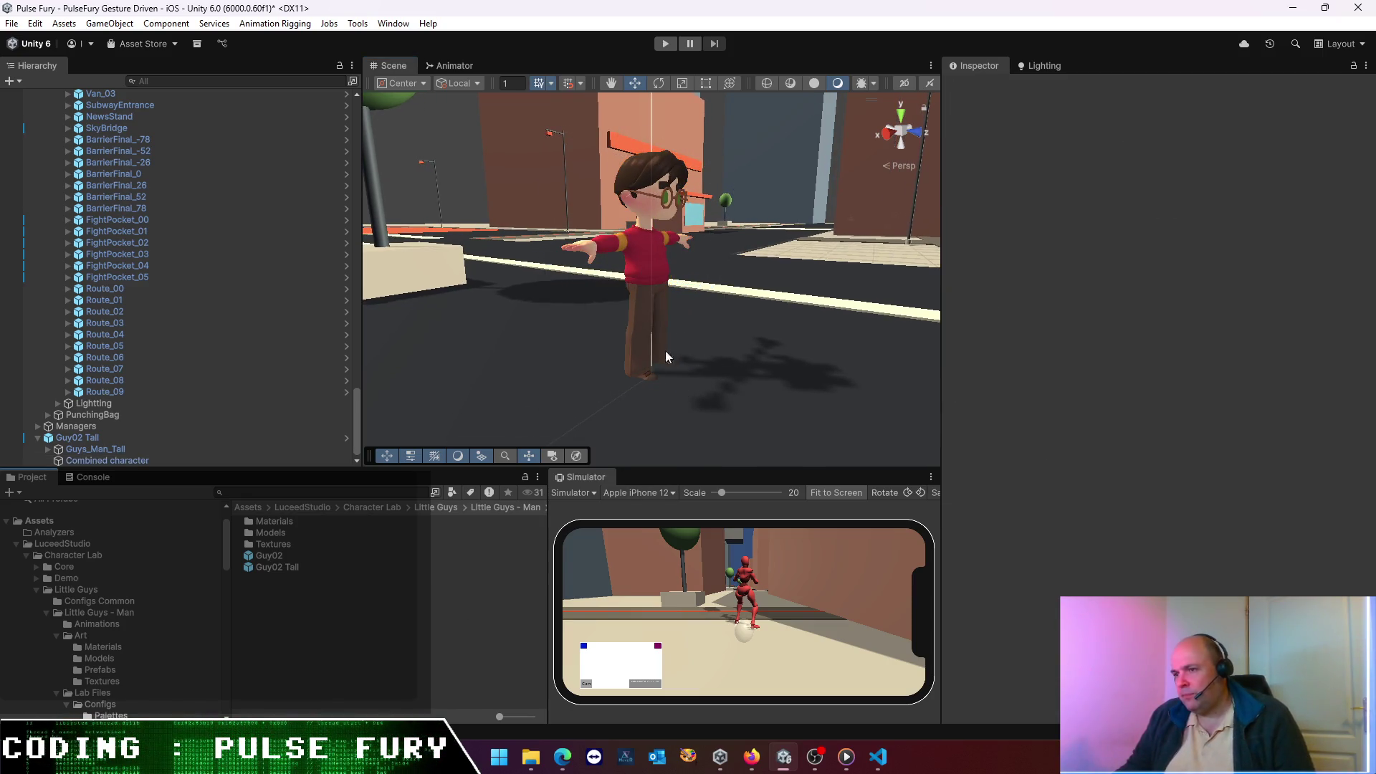
mouse_move(688, 320)
left_mouse_down()
mouse_move(481, 281)
mouse_move(655, 317)
left_mouse_up()
mouse_move(545, 530)
left_mouse_down()
mouse_move(655, 530)
mouse_move(628, 530)
left_mouse_up()
- Preview the Guy01 Tall and Guy02 Tall prefabs in an enlarged Inspector preview
left_click(577, 507)
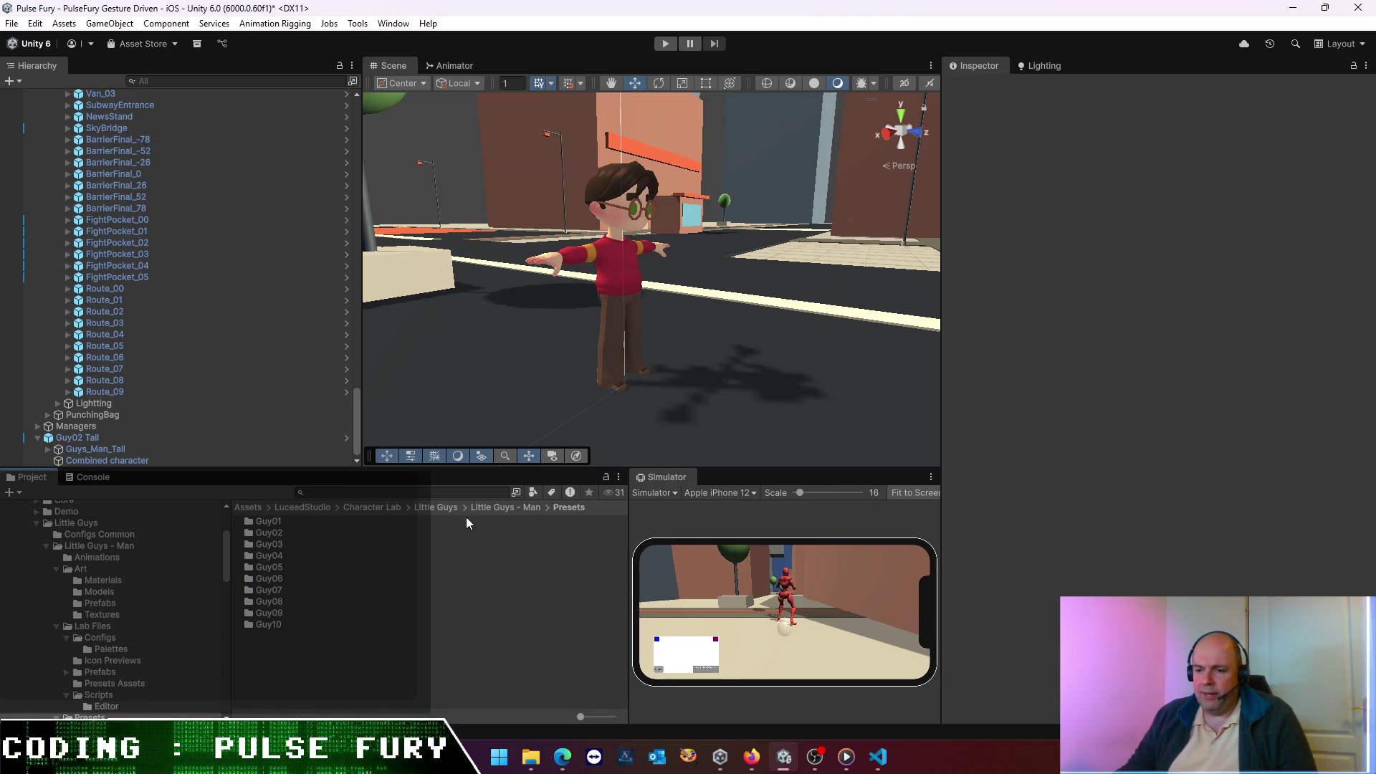
double_click(270, 523)
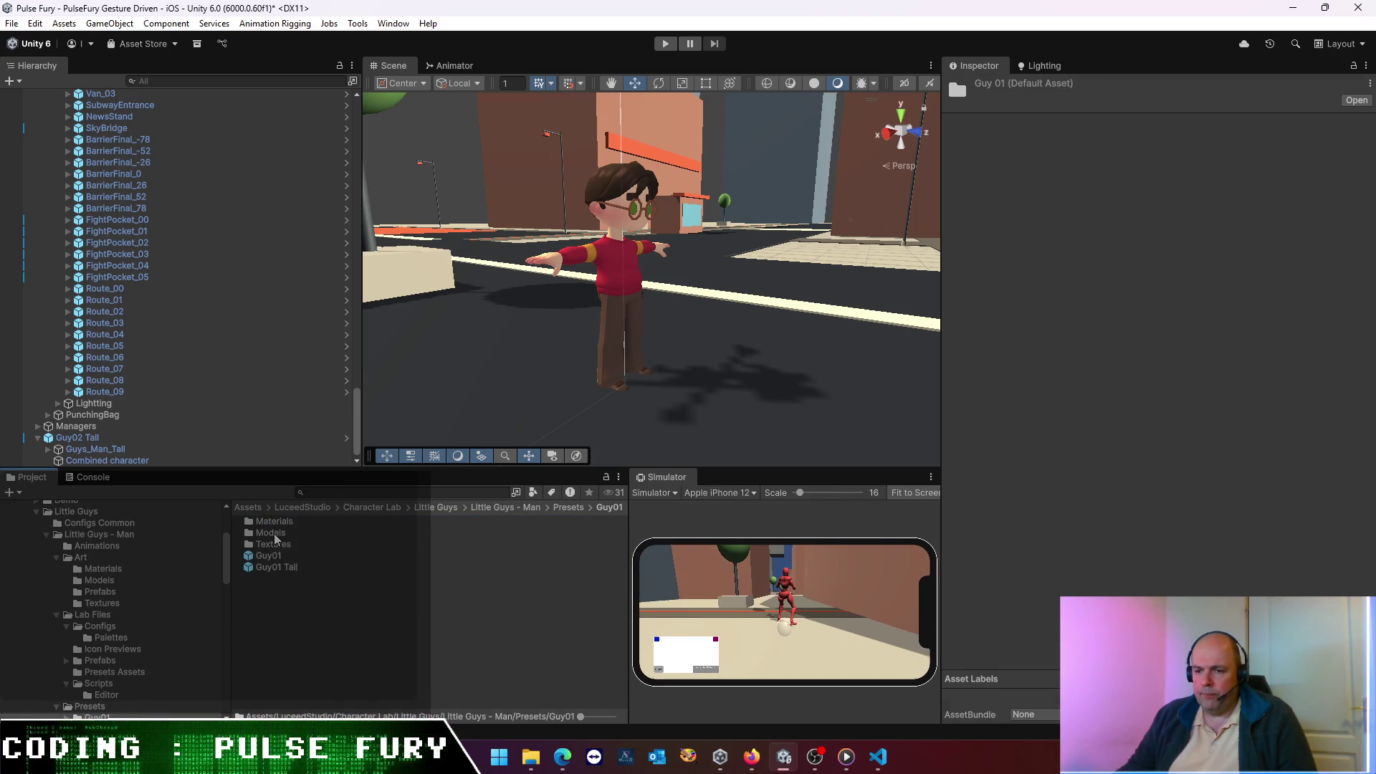
left_click(568, 507)
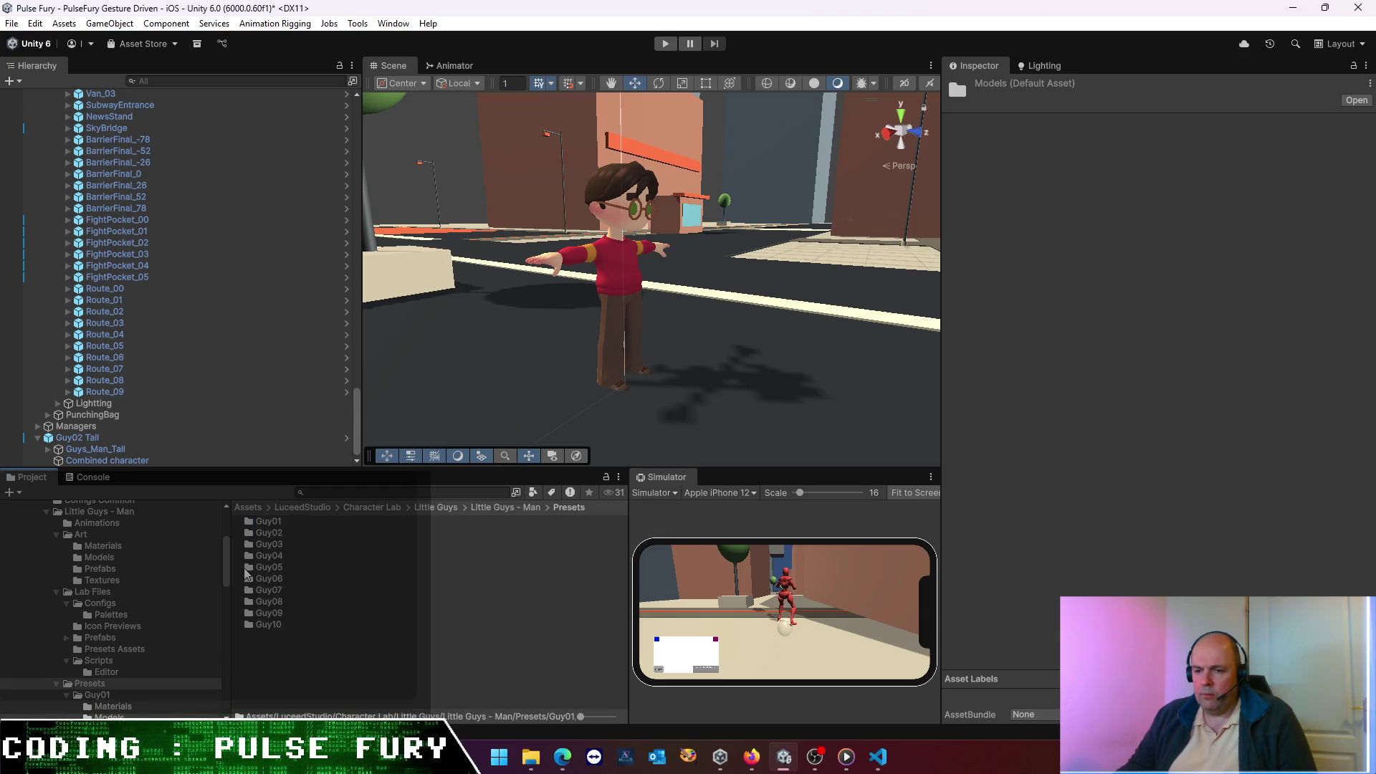
double_click(268, 521)
left_click(269, 556)
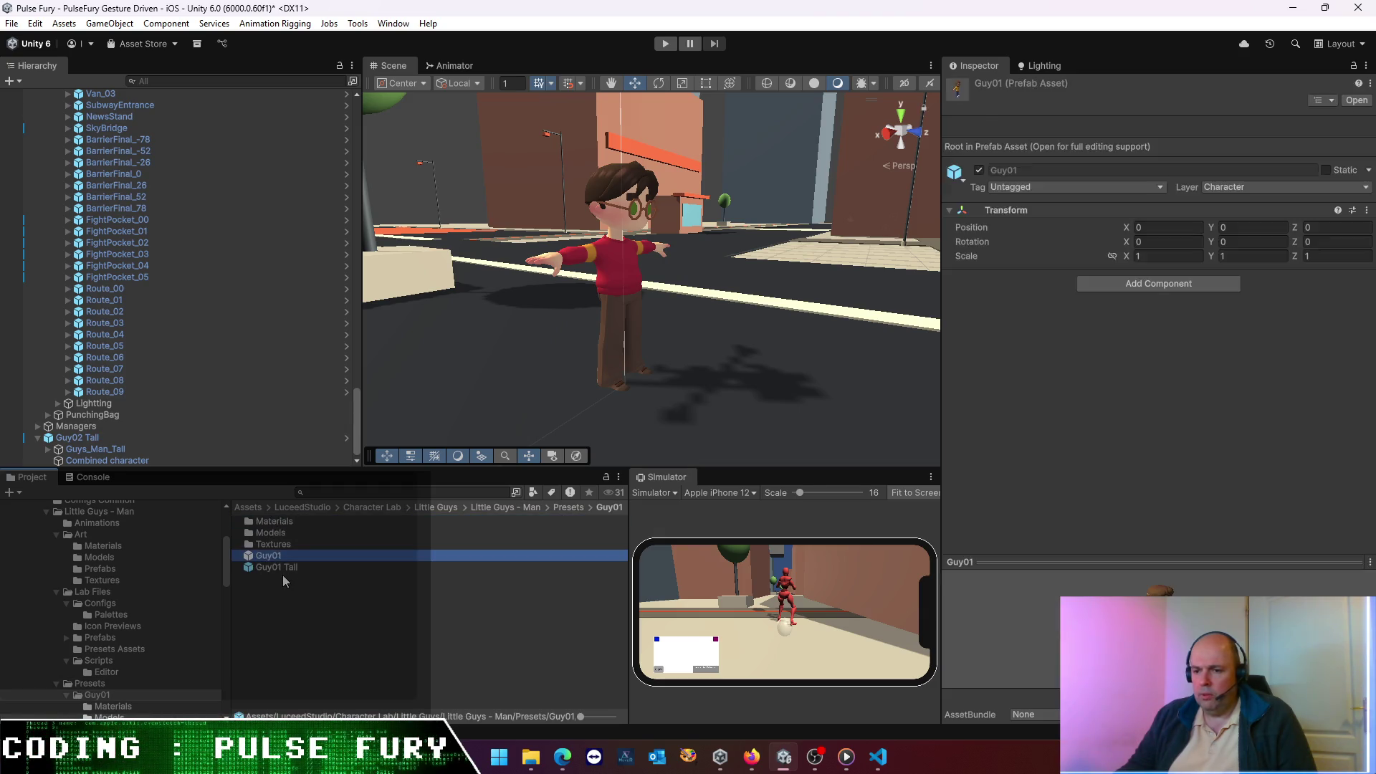
left_click(283, 575)
left_click(283, 571)
left_click_drag(1143, 600, 1143, 296)
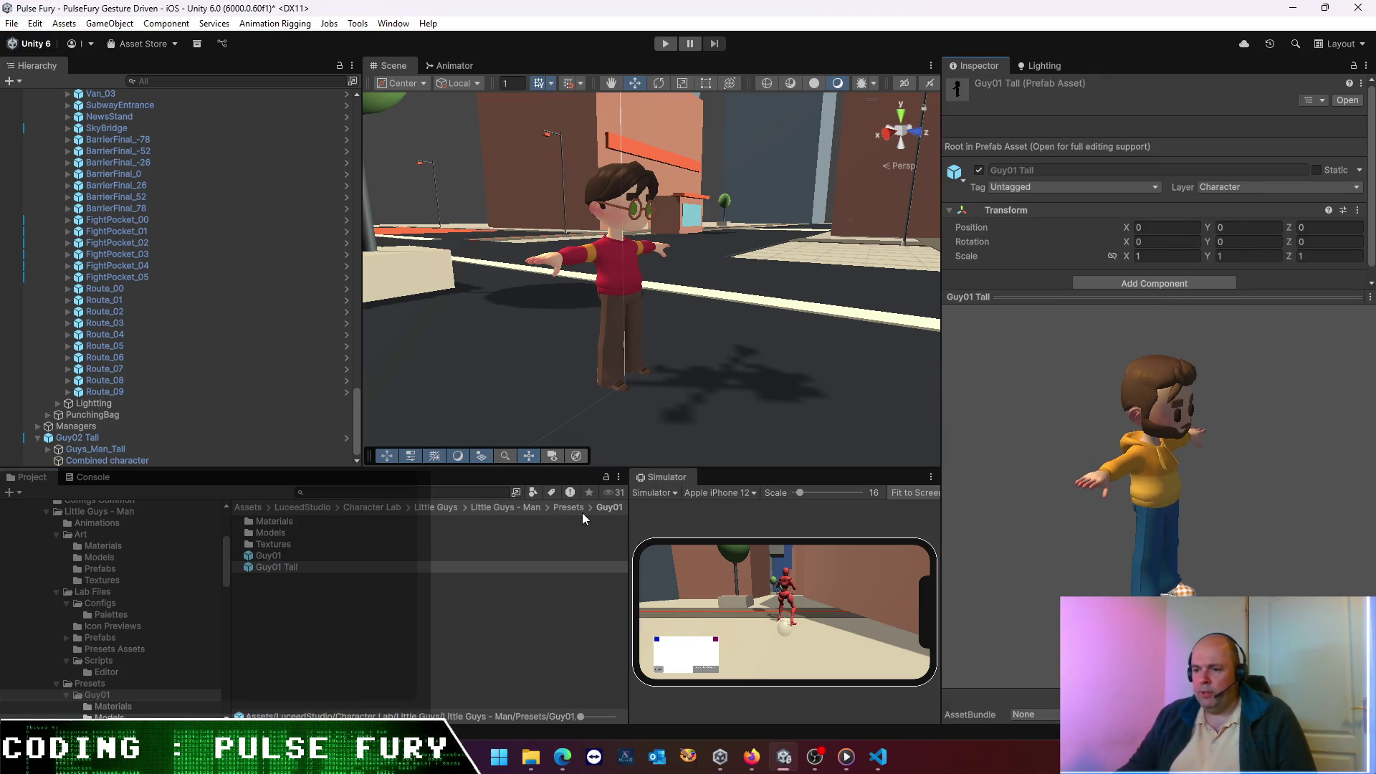
left_click(566, 507)
double_click(269, 532)
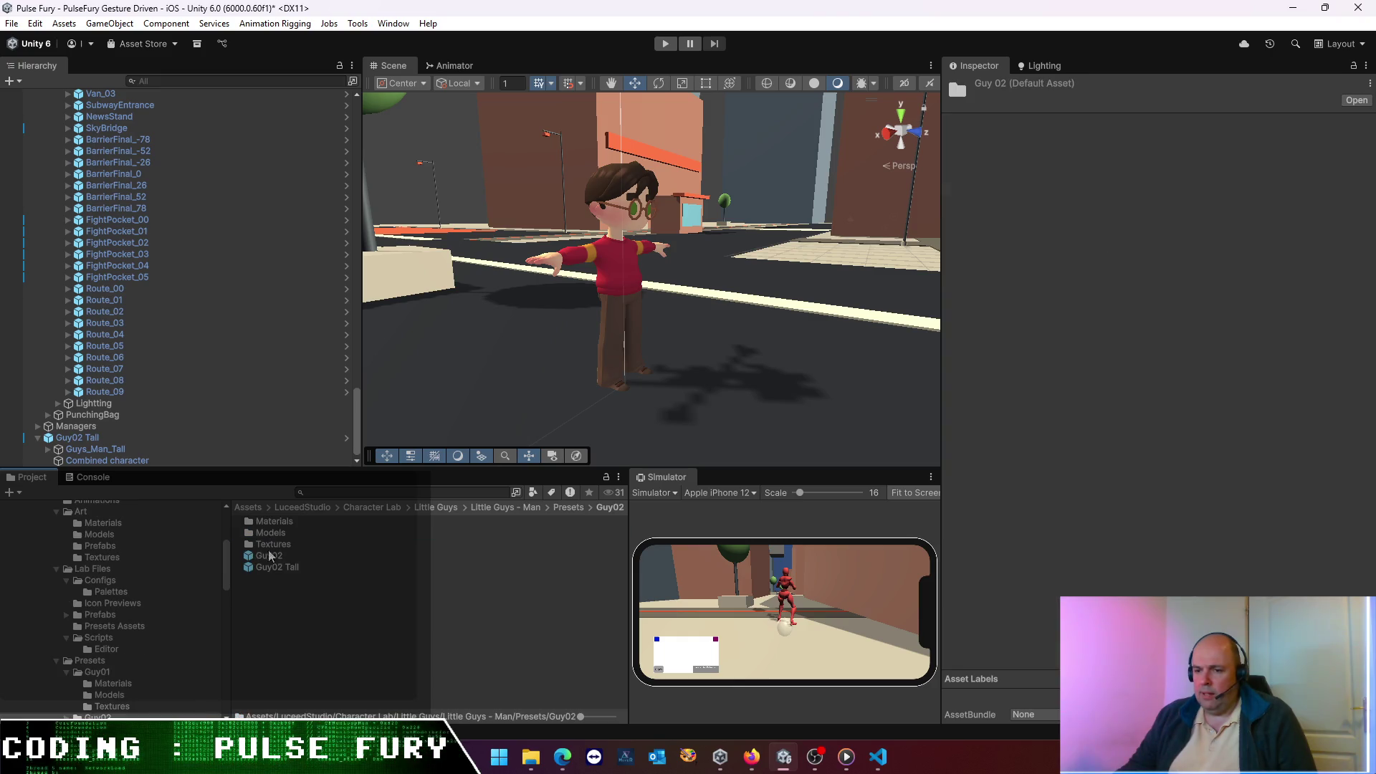
left_click(270, 570)
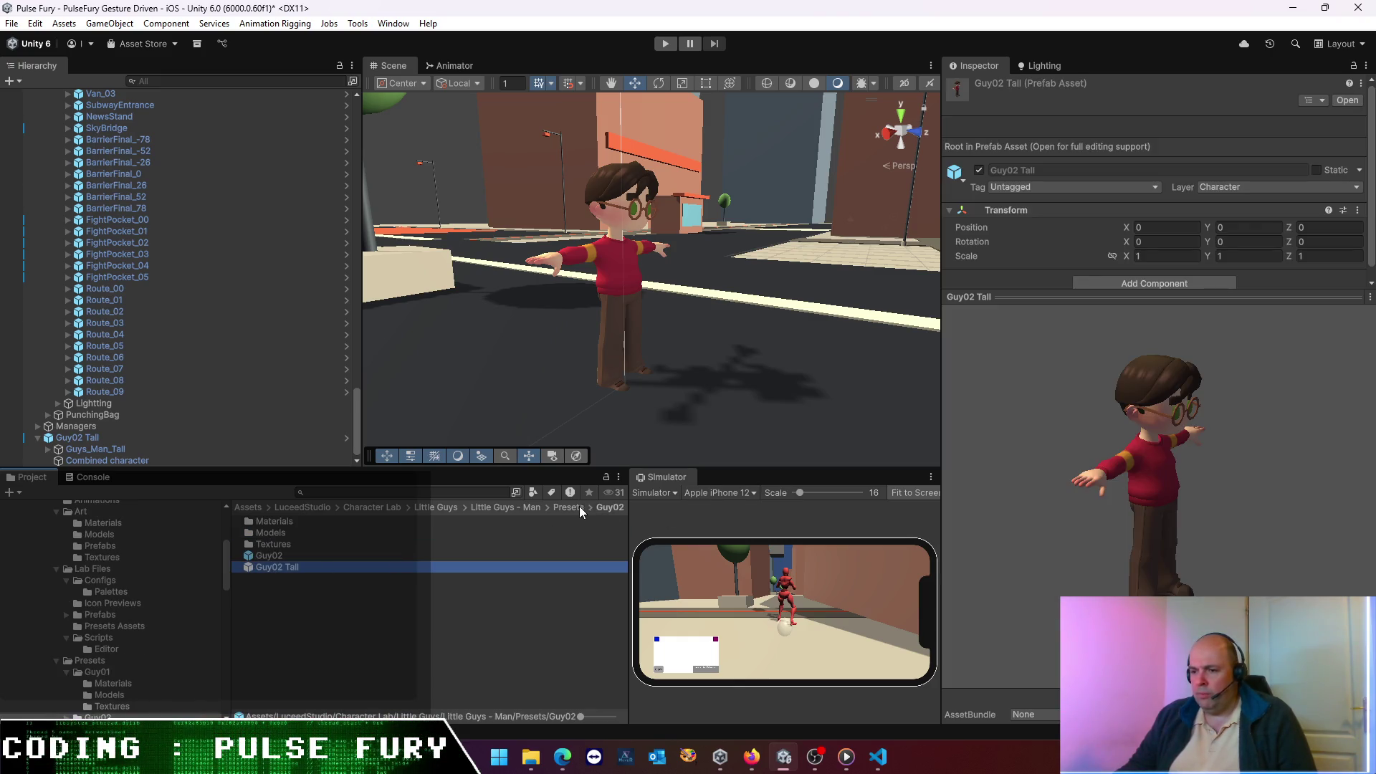
- Preview the Guy03, Guy04 and Guy05 Tall prefabs, each turned to face front
left_click(578, 507)
double_click(268, 544)
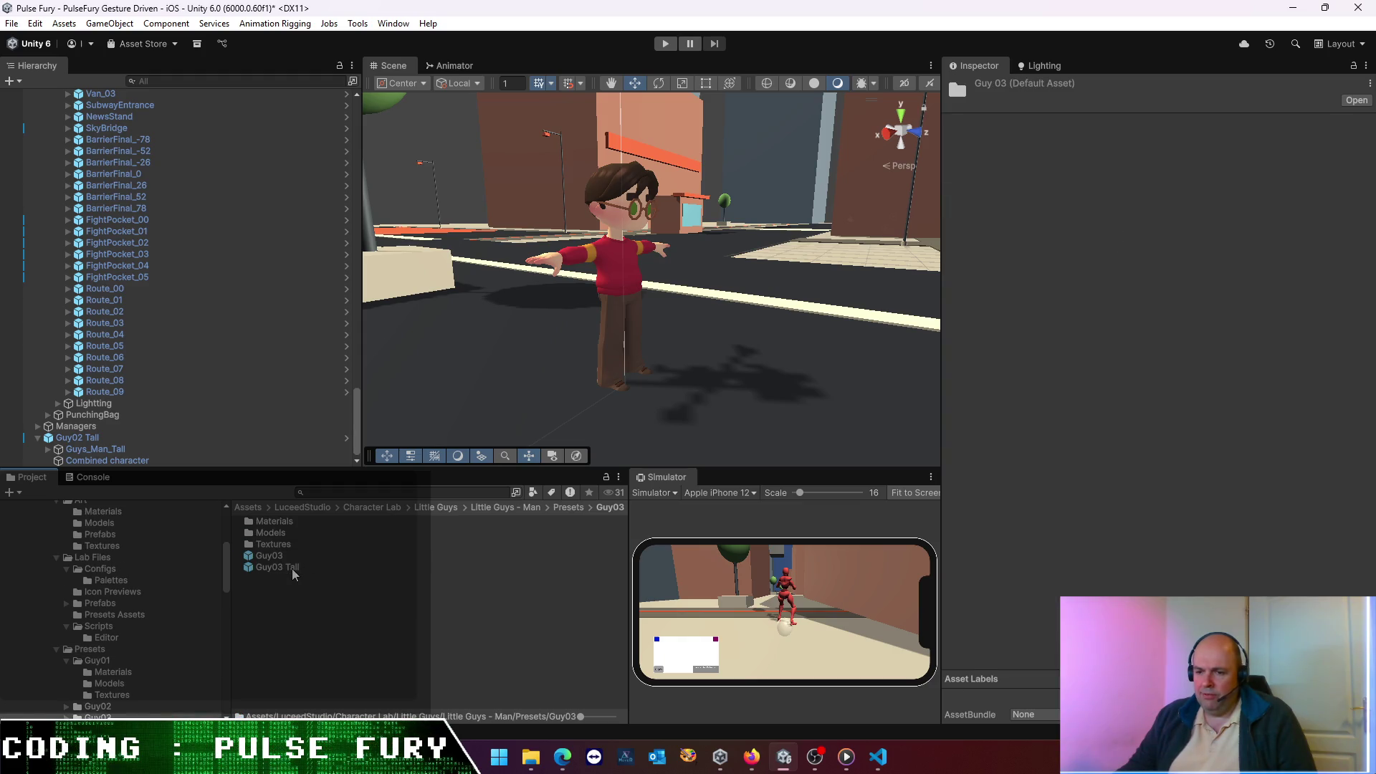
left_click(286, 568)
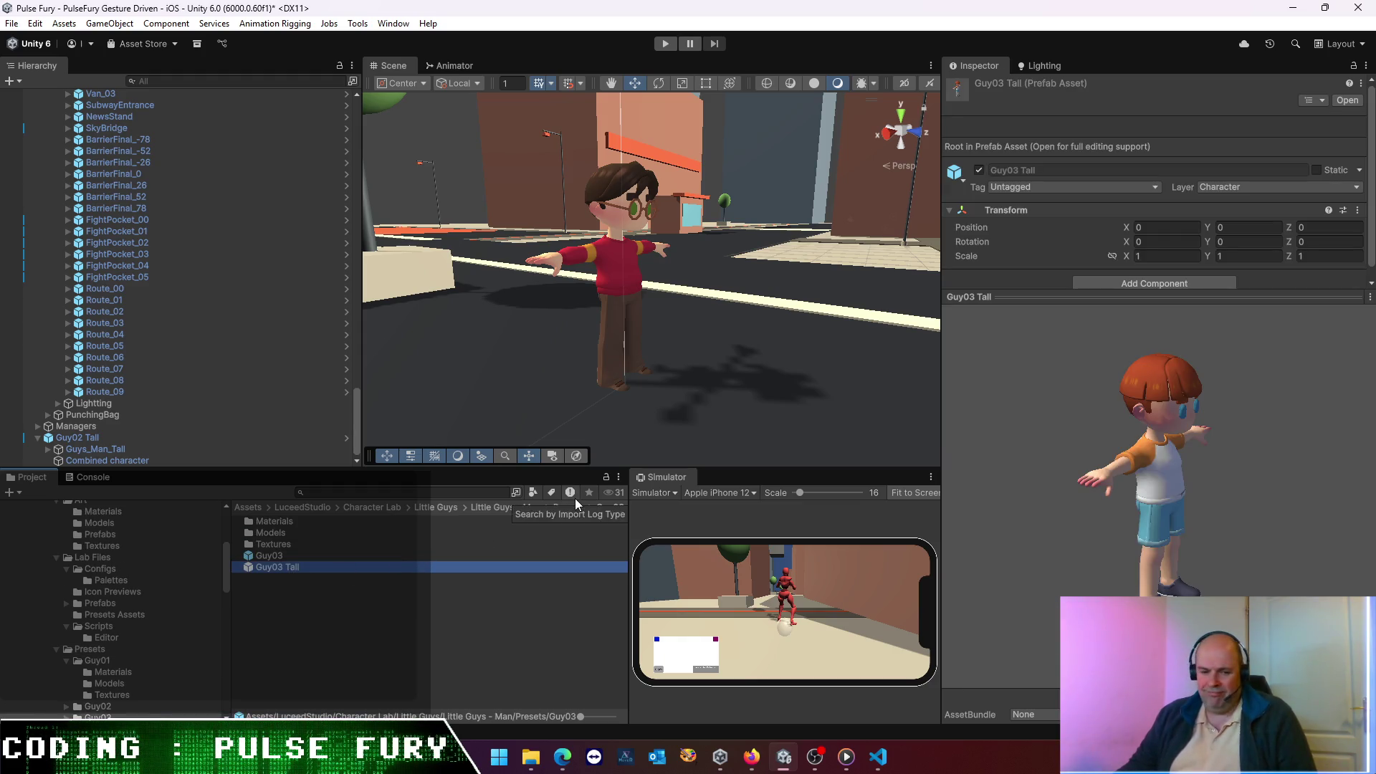
mouse_move(1054, 481)
left_mouse_down()
mouse_move(1016, 483)
mouse_move(1044, 562)
left_mouse_up()
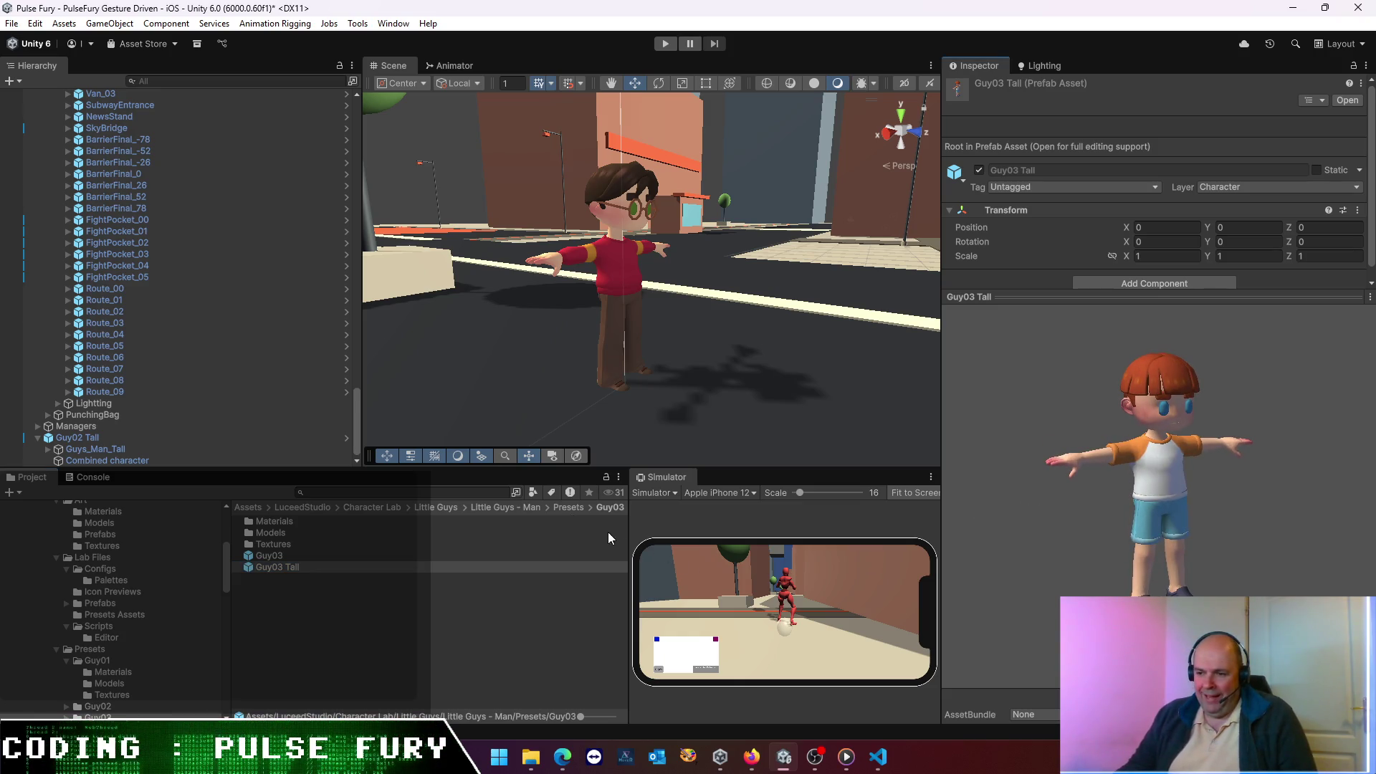
left_click(568, 508)
left_click(265, 559)
double_click(265, 557)
left_click(272, 567)
left_click_drag(1068, 459, 1004, 432)
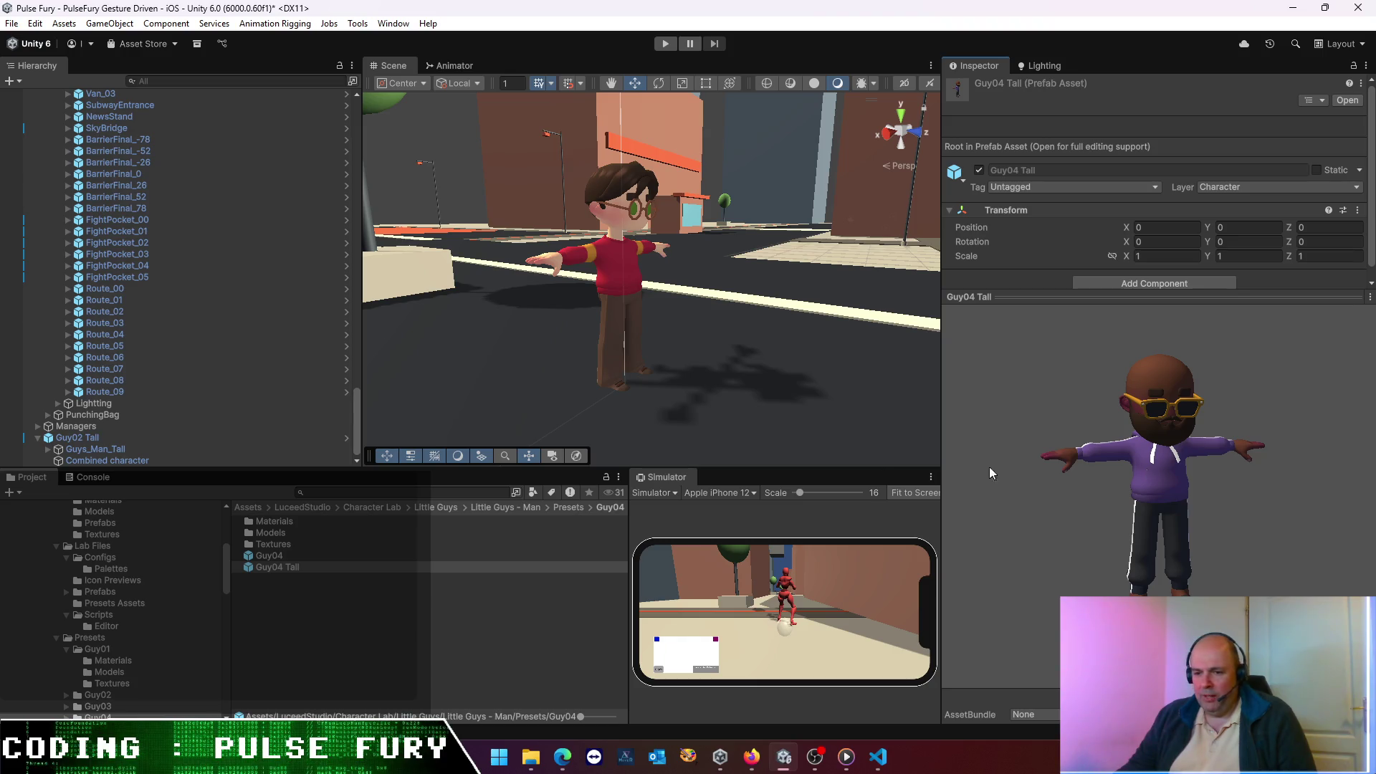
left_click(565, 508)
double_click(269, 567)
left_click(272, 567)
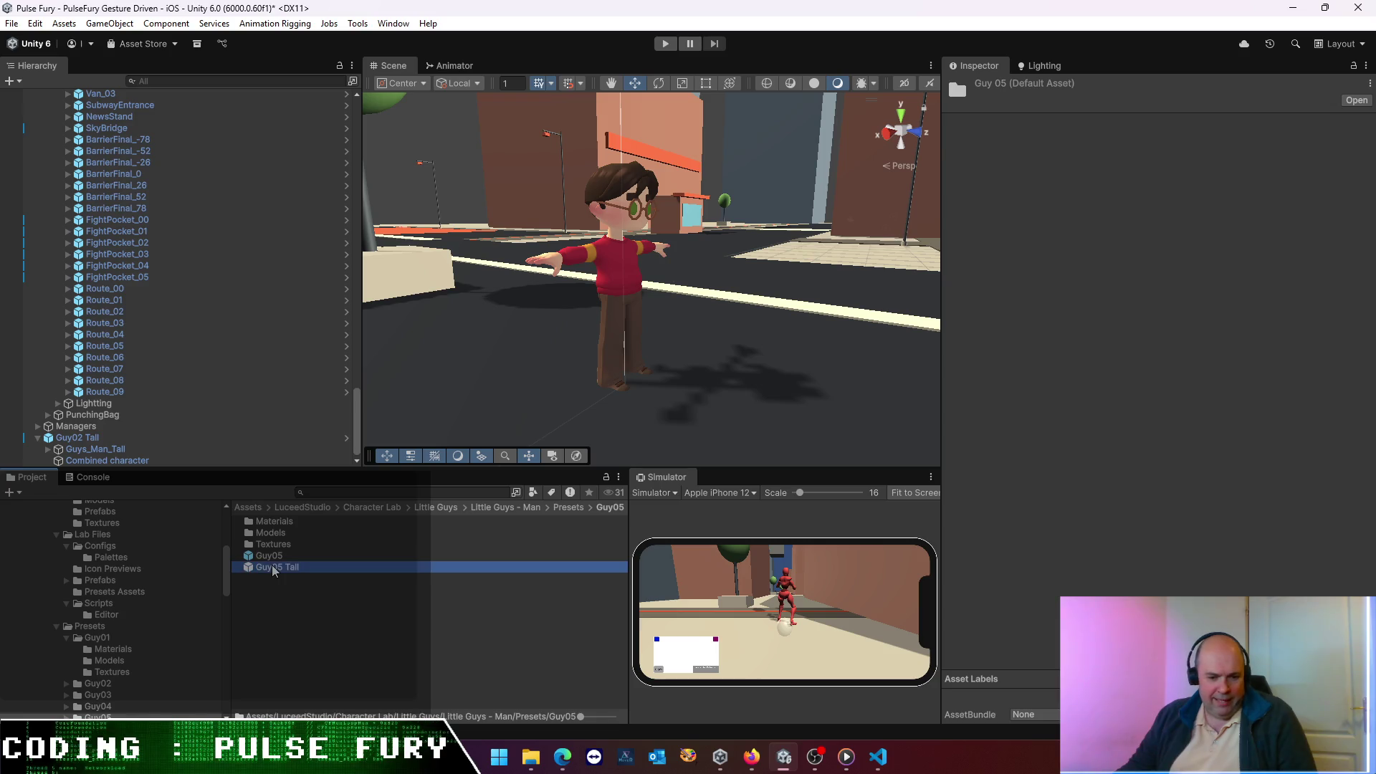
mouse_move(1195, 539)
left_mouse_down()
mouse_move(1044, 439)
mouse_move(986, 497)
mouse_move(1182, 571)
left_mouse_up()
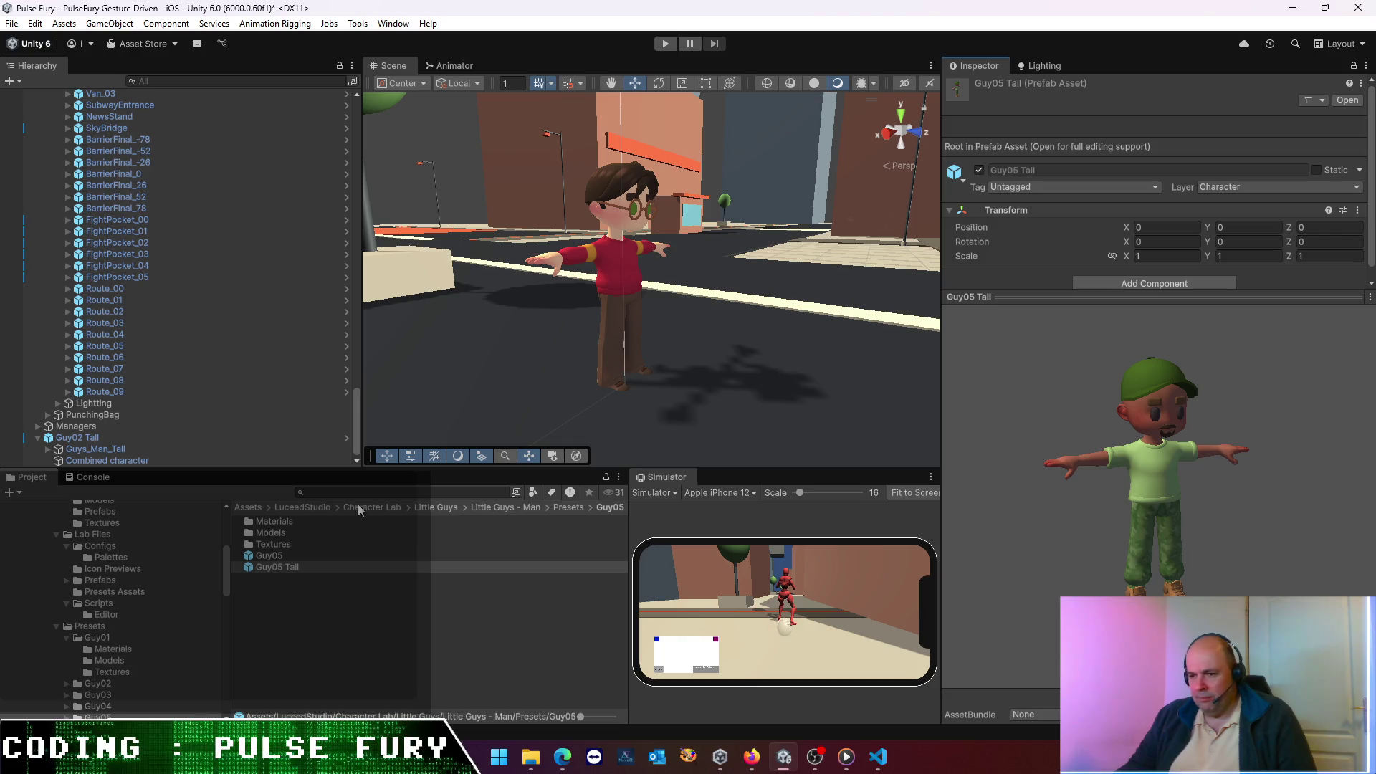
- Look at the Guy06, Guy07 and Guy08 Tall prefabs, turning Guy08 to face front
left_click(569, 507)
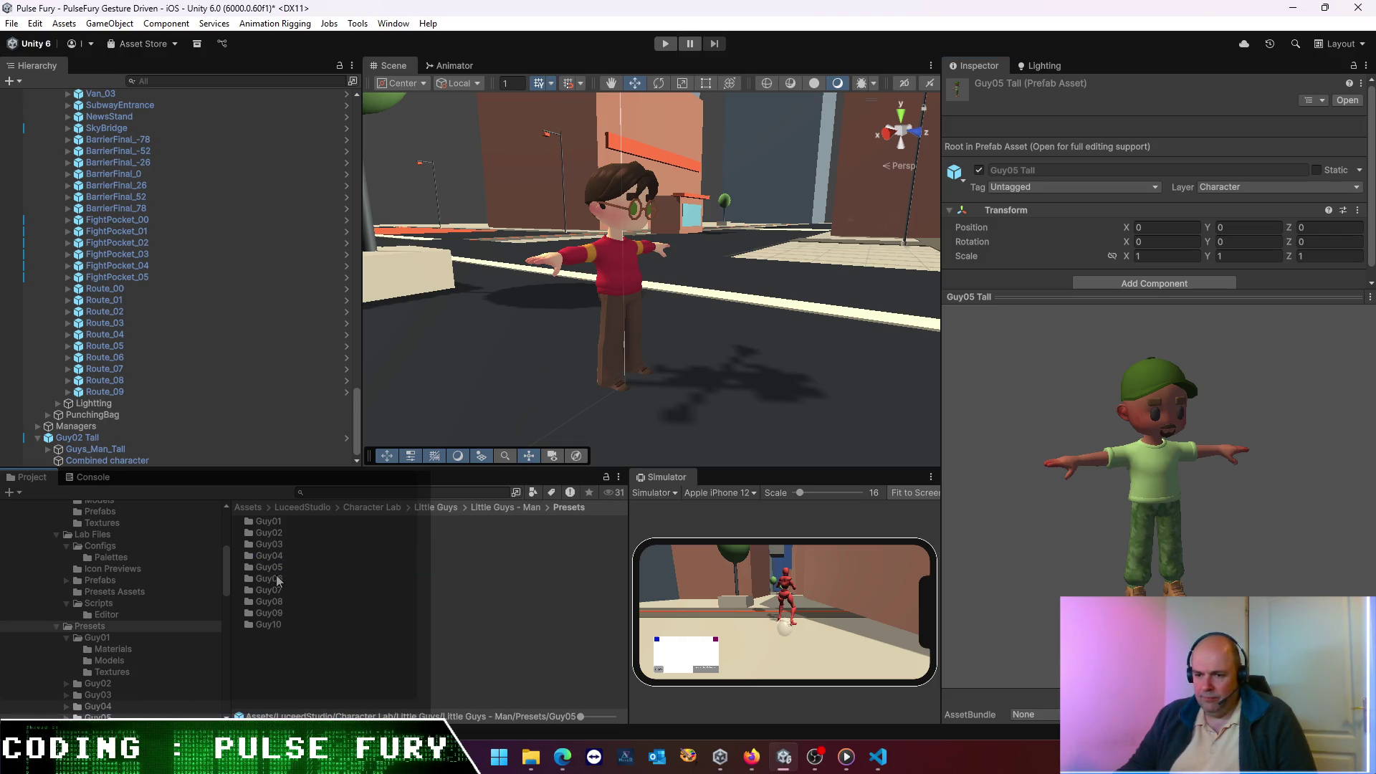
double_click(269, 578)
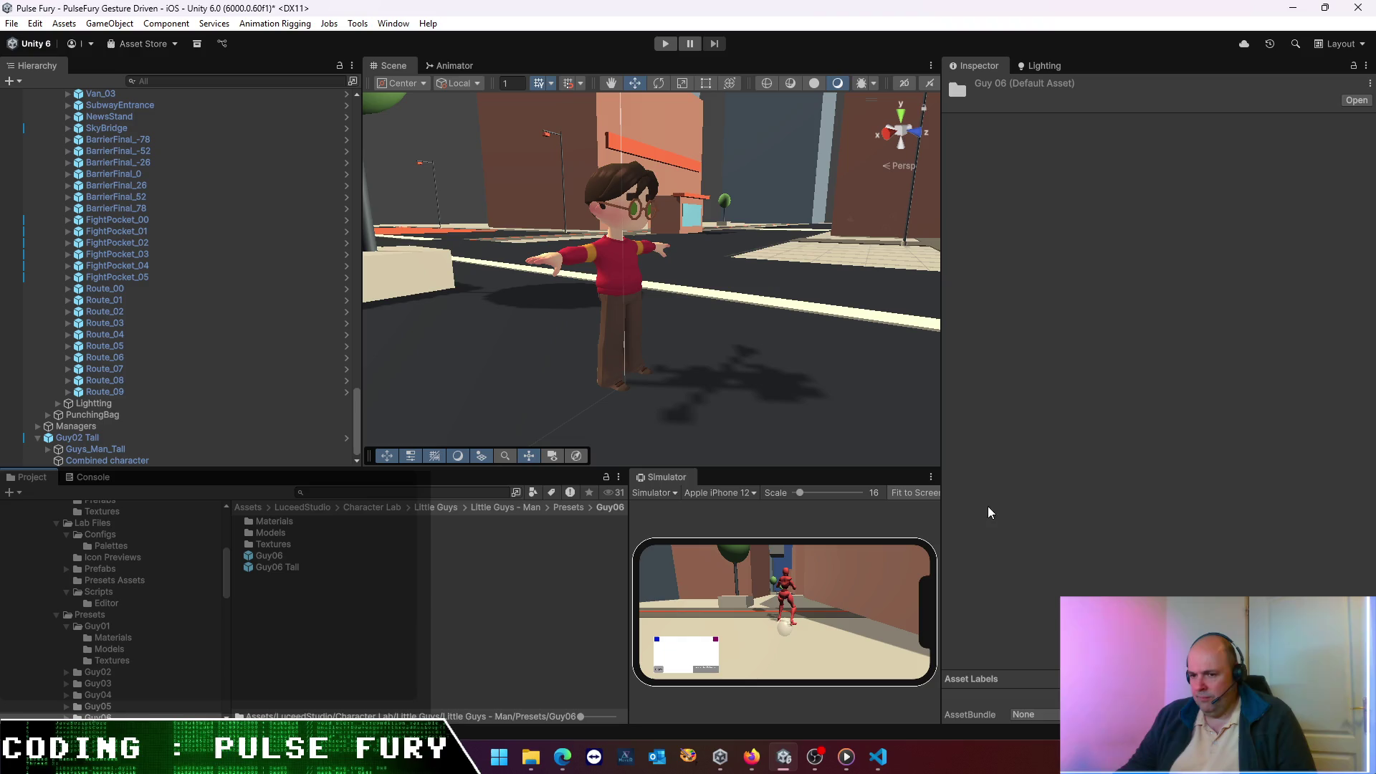
left_click(287, 567)
mouse_move(1254, 462)
left_mouse_down()
mouse_move(1107, 449)
mouse_move(1026, 419)
mouse_move(1138, 456)
left_mouse_up()
left_click(588, 507)
left_click(304, 590)
double_click(273, 568)
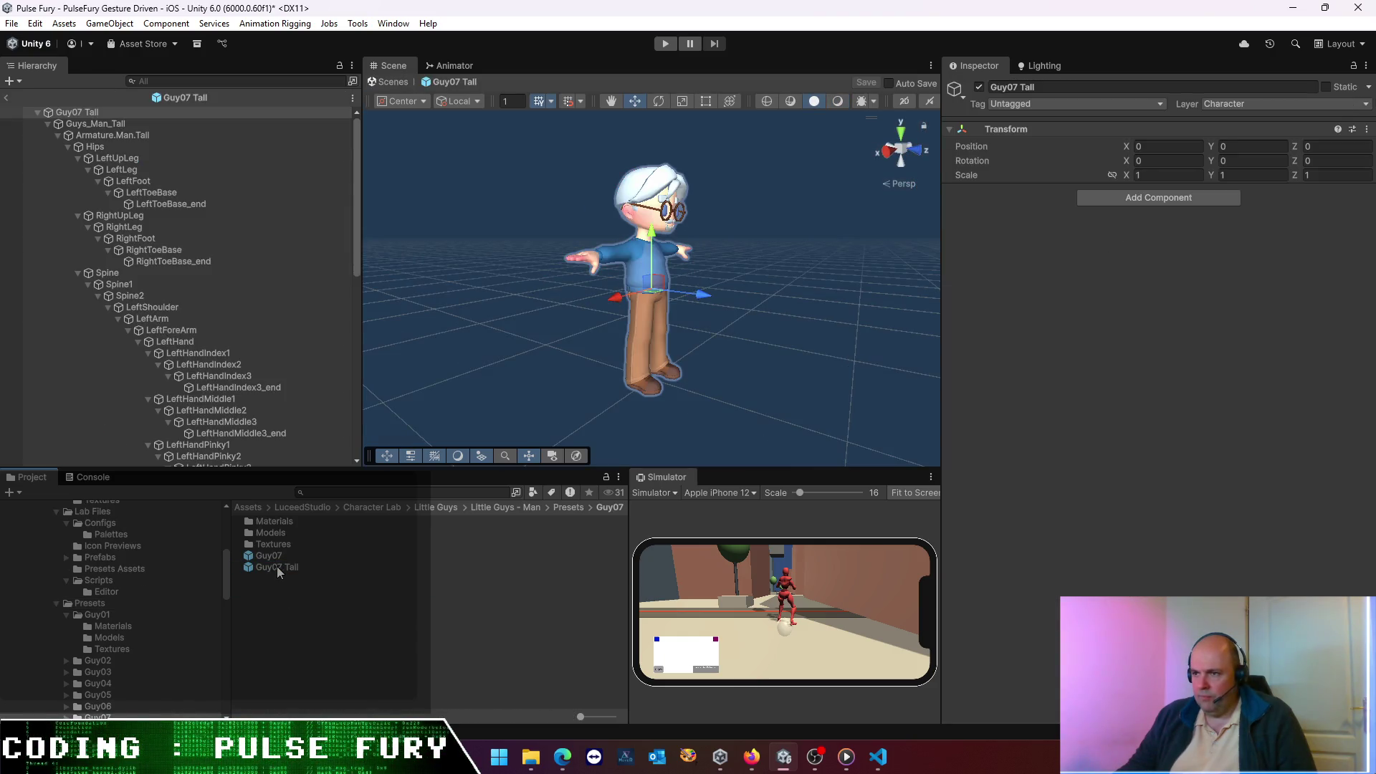
left_click(4, 99)
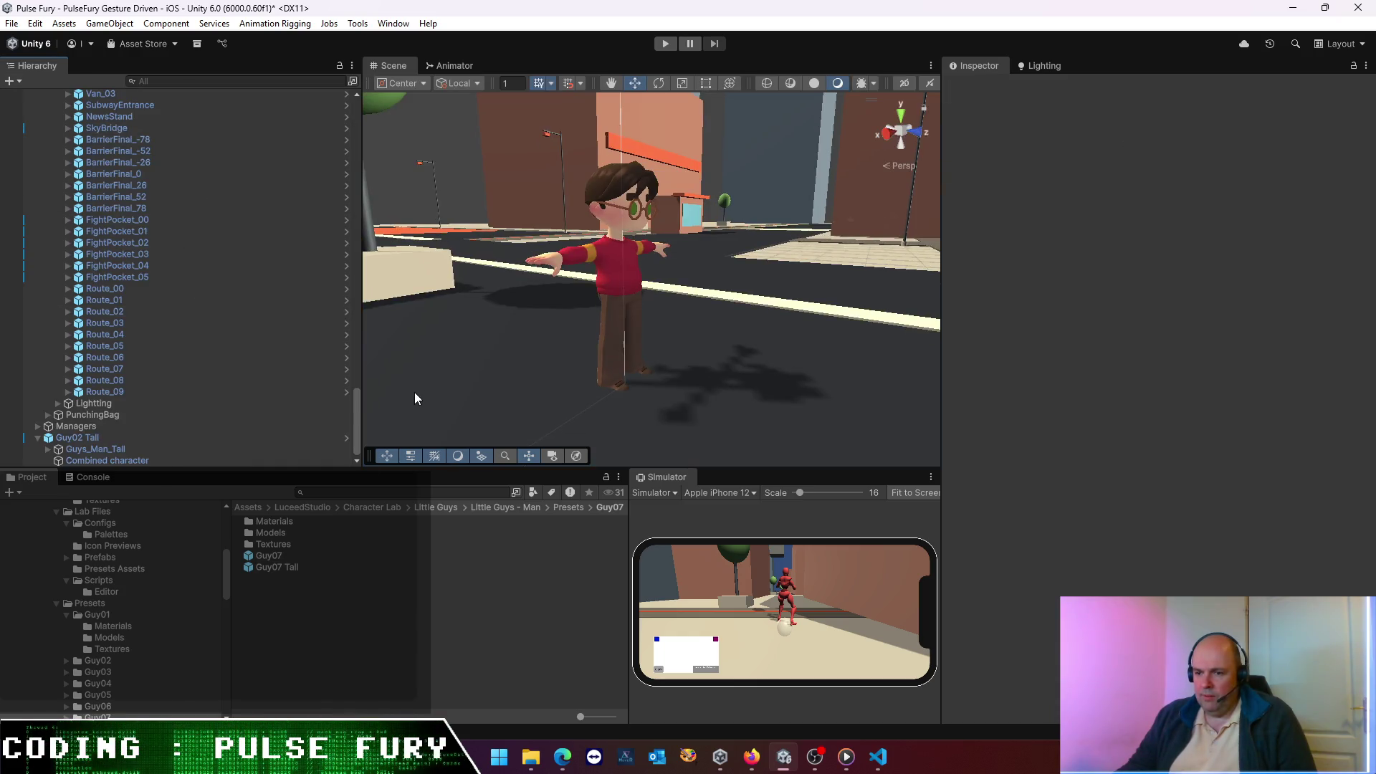
left_click(567, 506)
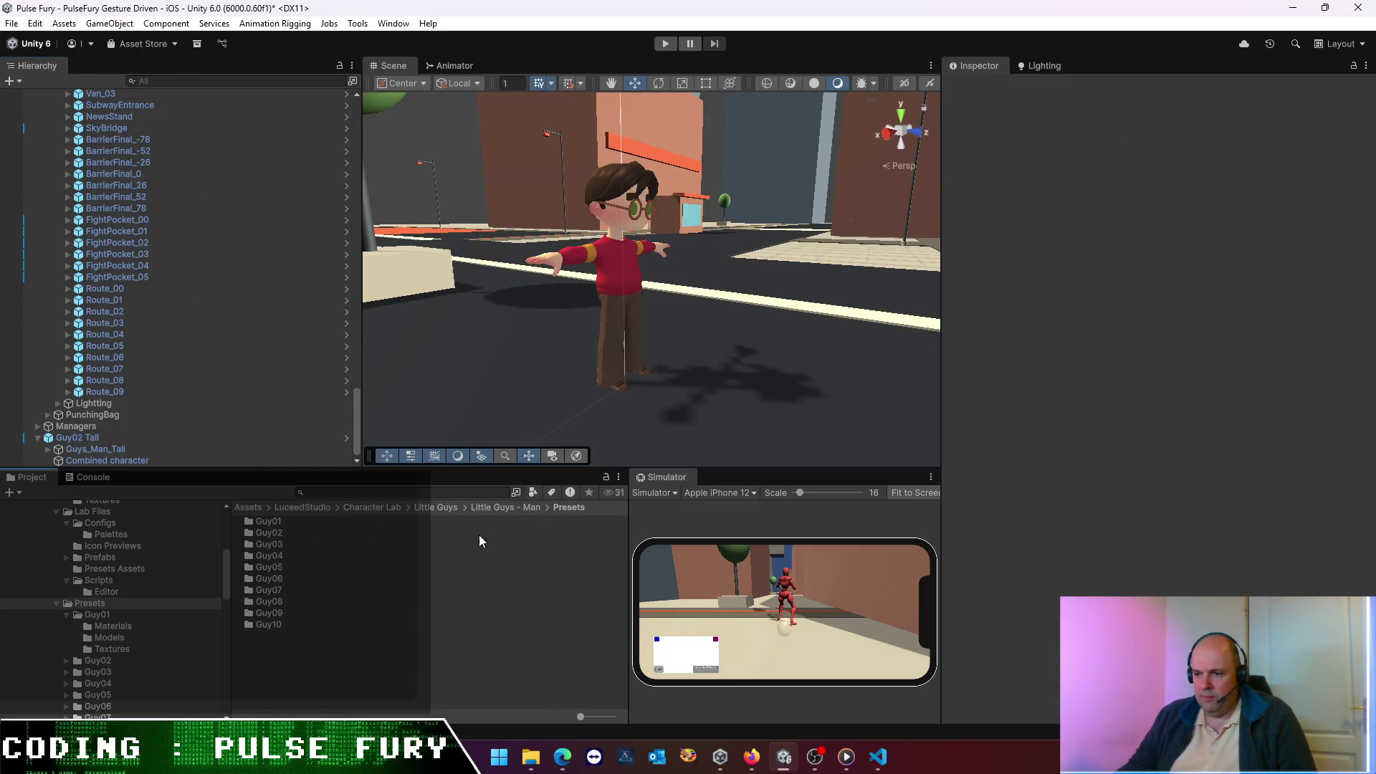
double_click(269, 601)
left_click(283, 566)
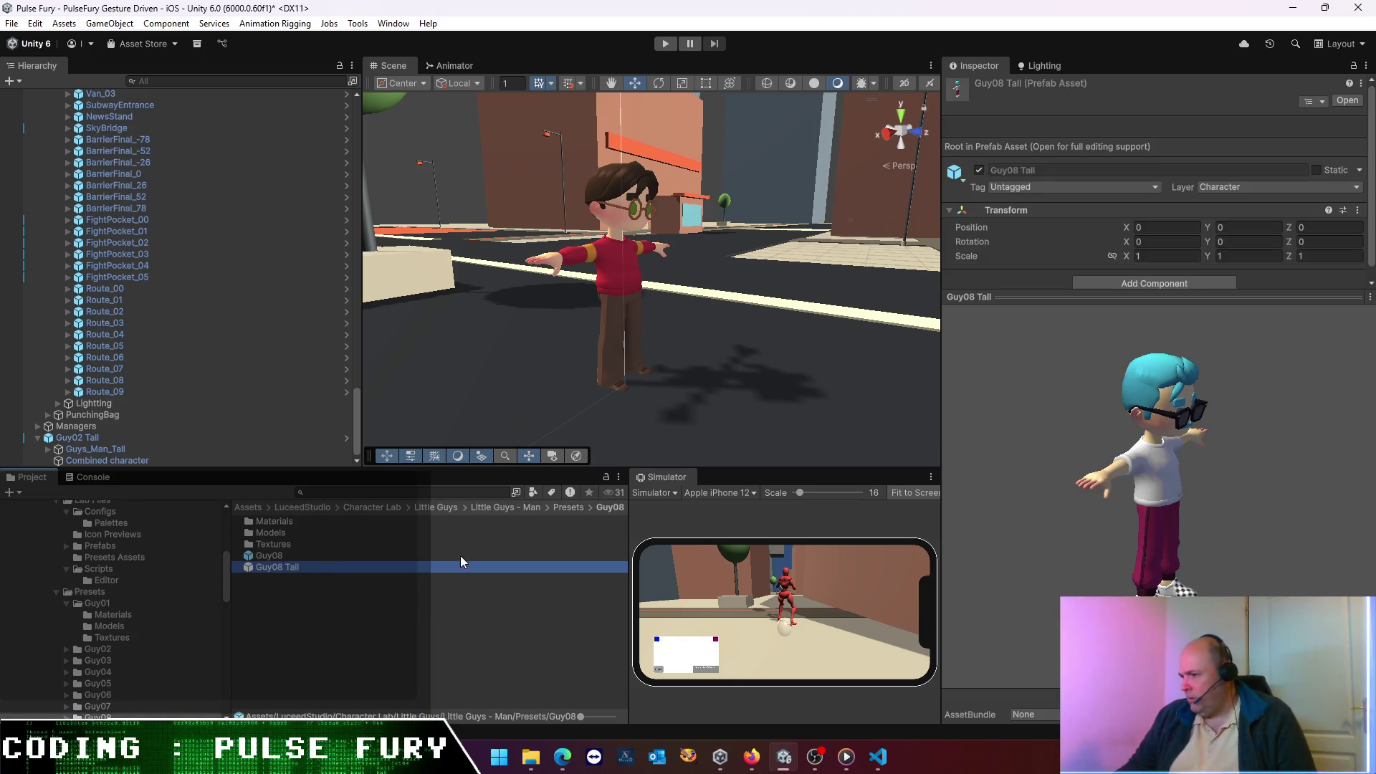
mouse_move(1197, 526)
left_mouse_down()
mouse_move(926, 469)
mouse_move(1005, 462)
left_mouse_up()
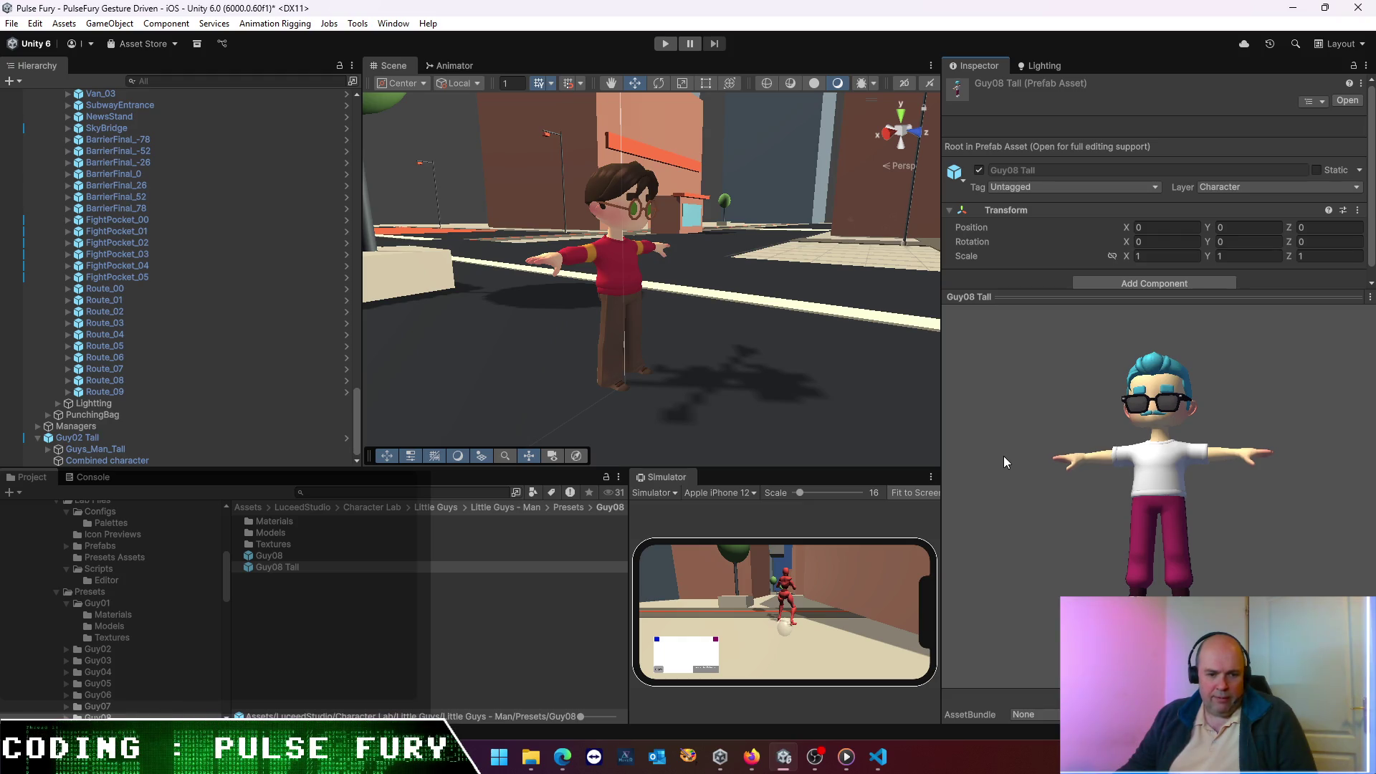
left_click_drag(1123, 296, 1164, 147)
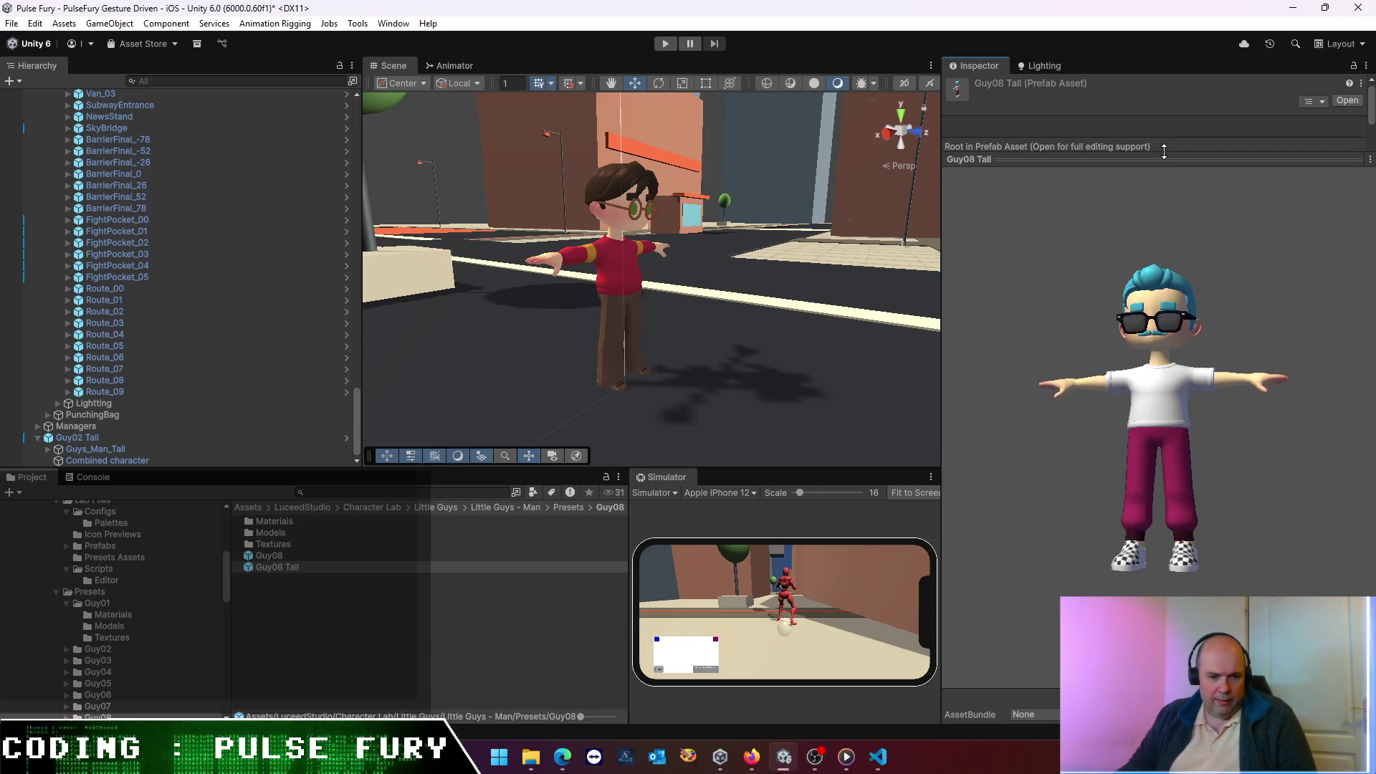
mouse_move(1237, 449)
left_mouse_down()
mouse_move(1231, 406)
mouse_move(1274, 424)
left_mouse_up()
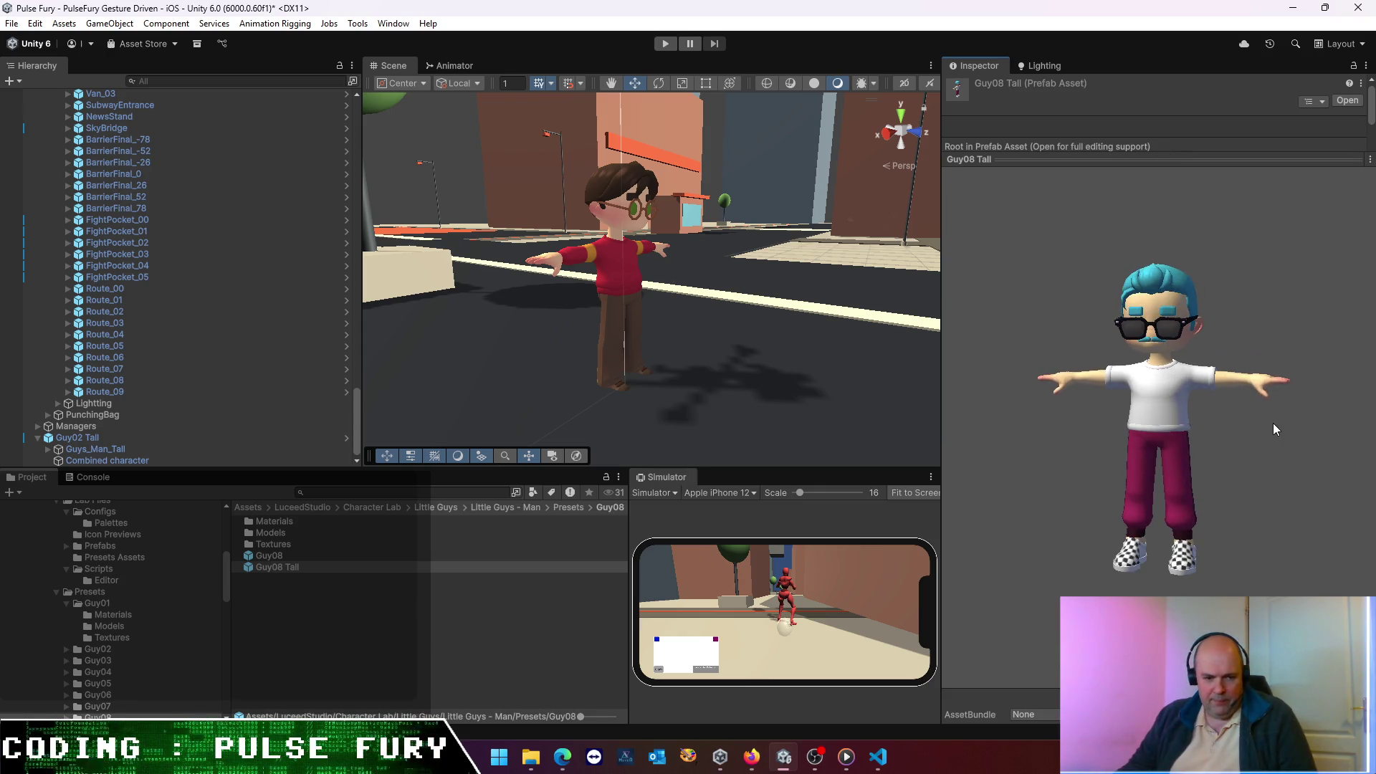
- Preview the Guy09 Tall and Guy10 Tall prefabs, turning Guy10 to face front
left_click(569, 507)
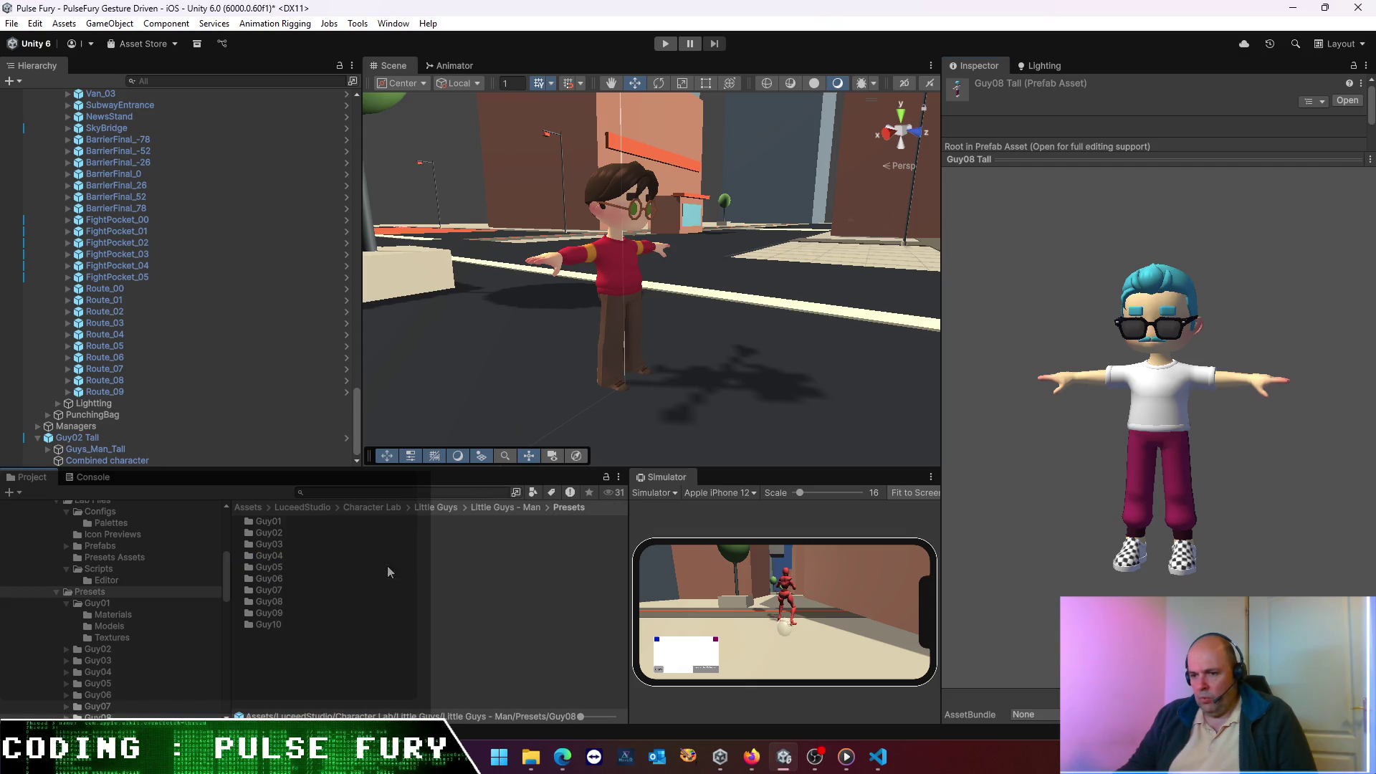
double_click(275, 612)
left_click(291, 566)
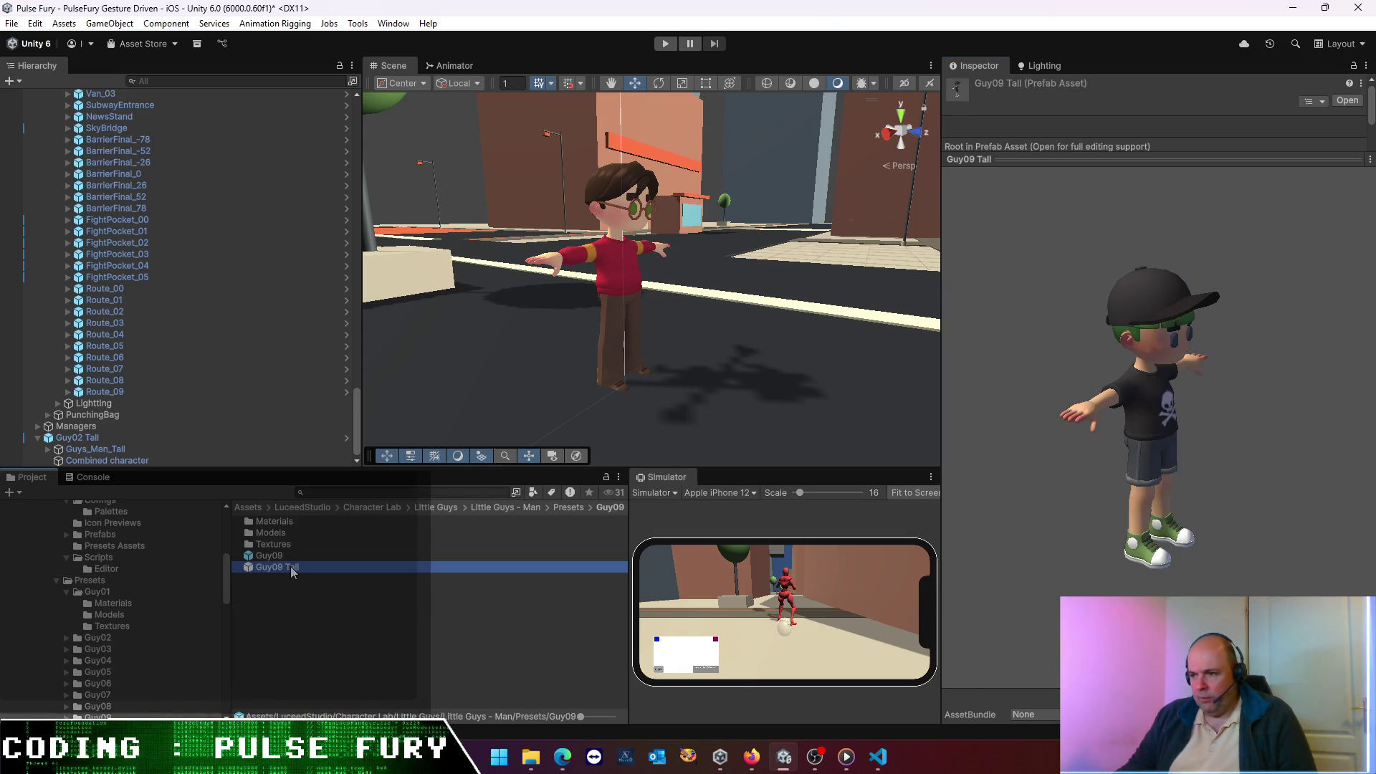
left_click(573, 507)
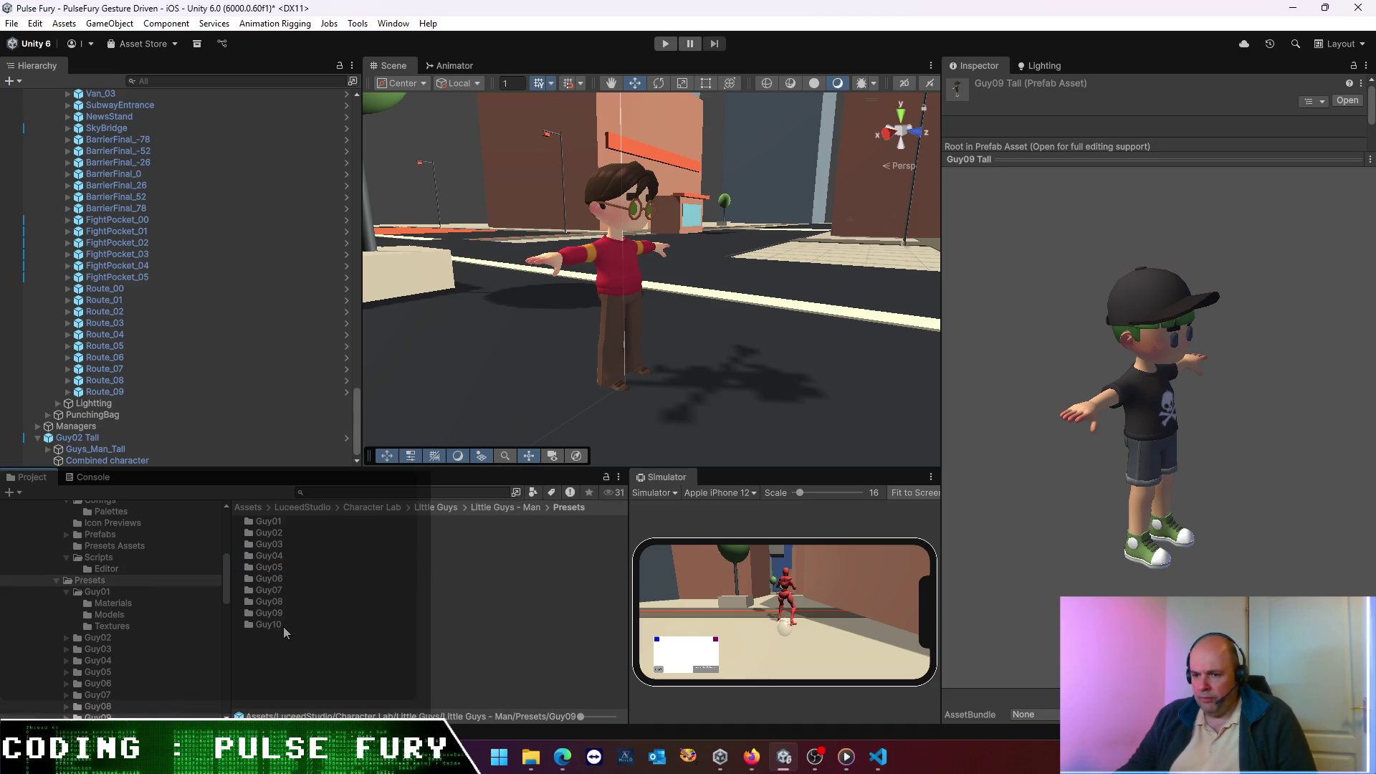
double_click(282, 625)
left_click(290, 572)
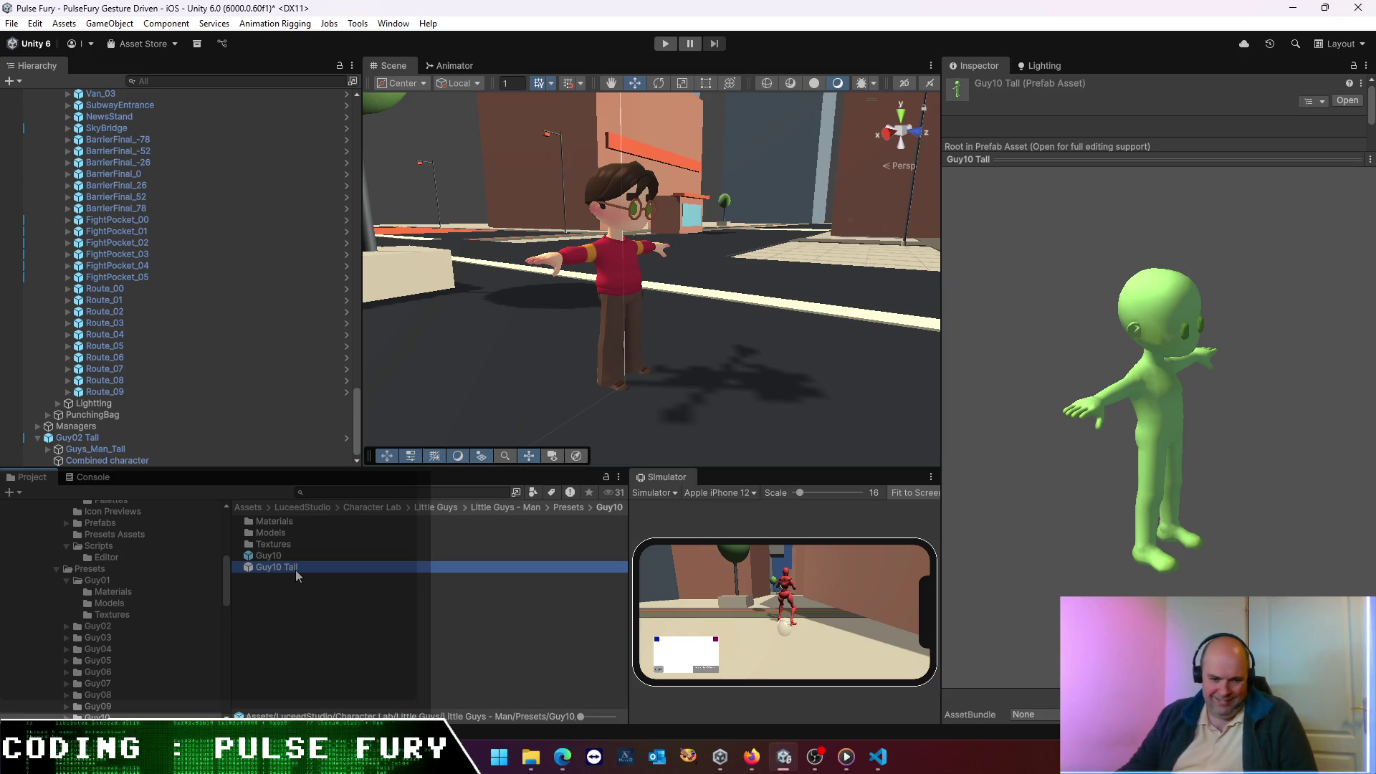
mouse_move(1222, 539)
left_mouse_down()
mouse_move(1055, 431)
mouse_move(948, 394)
mouse_move(921, 404)
mouse_move(1125, 421)
mouse_move(1287, 461)
mouse_move(943, 458)
mouse_move(1168, 415)
mouse_move(1103, 430)
left_mouse_up()
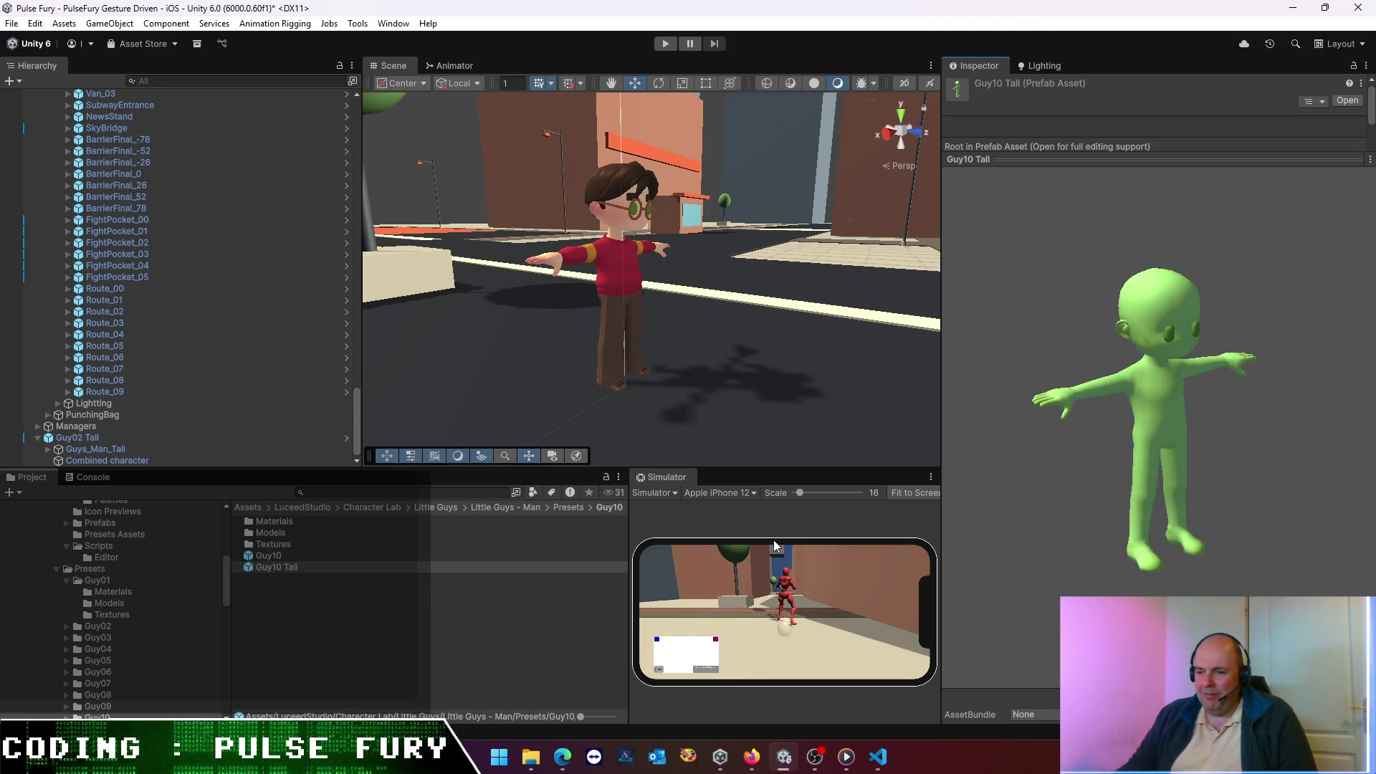
- Scroll the Hierarchy to the top, collapse City District Blockout and expand Player1
left_click(565, 507)
scroll(110, 323, "up", 20)
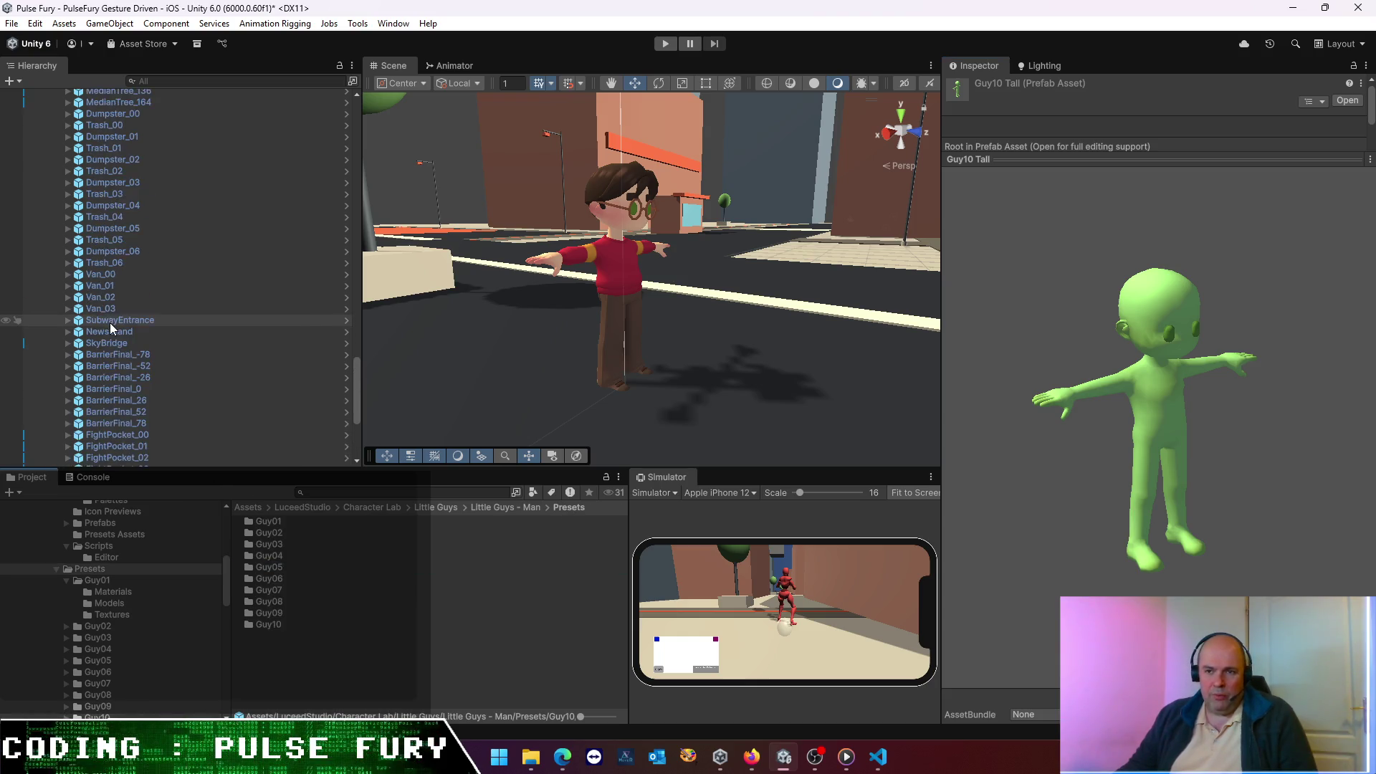
scroll(109, 322, "up", 3)
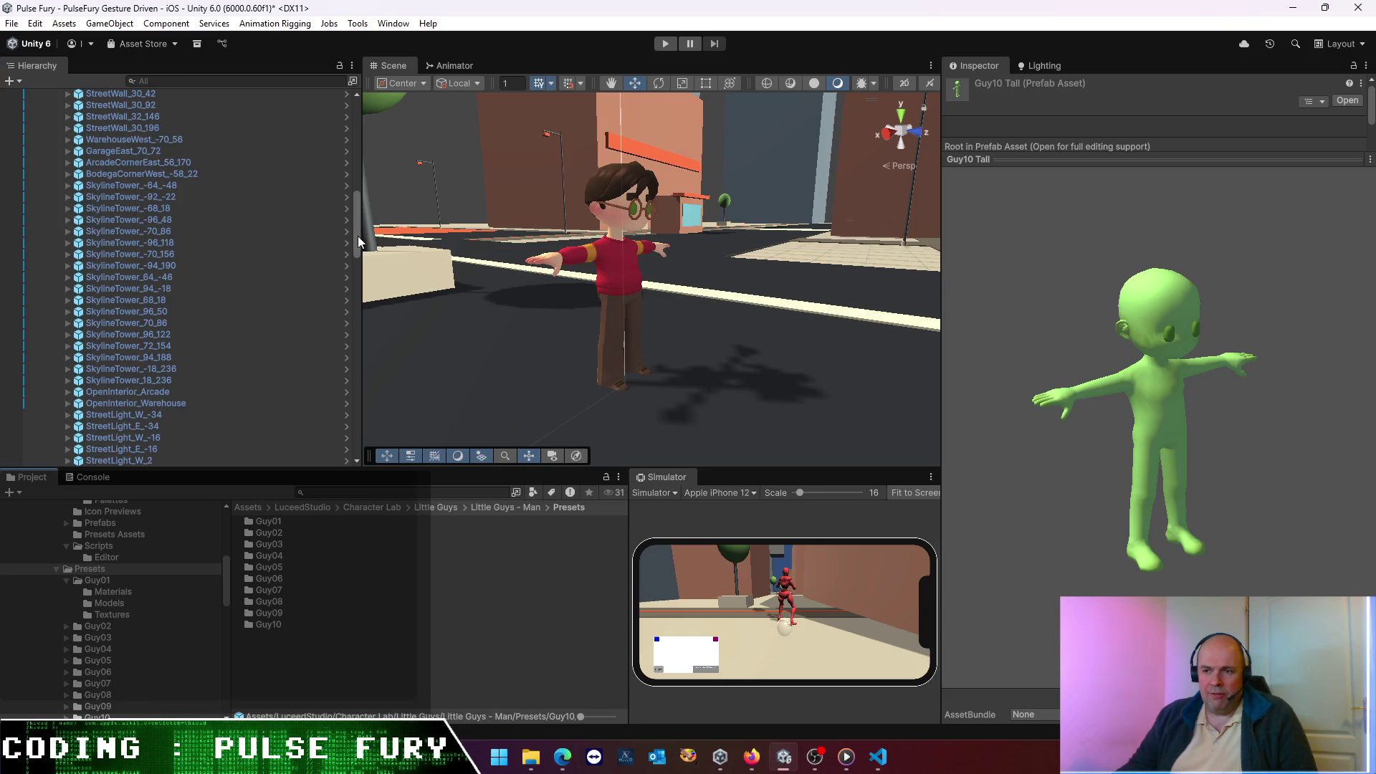
left_click_drag(357, 235, 372, 109)
left_click(48, 140)
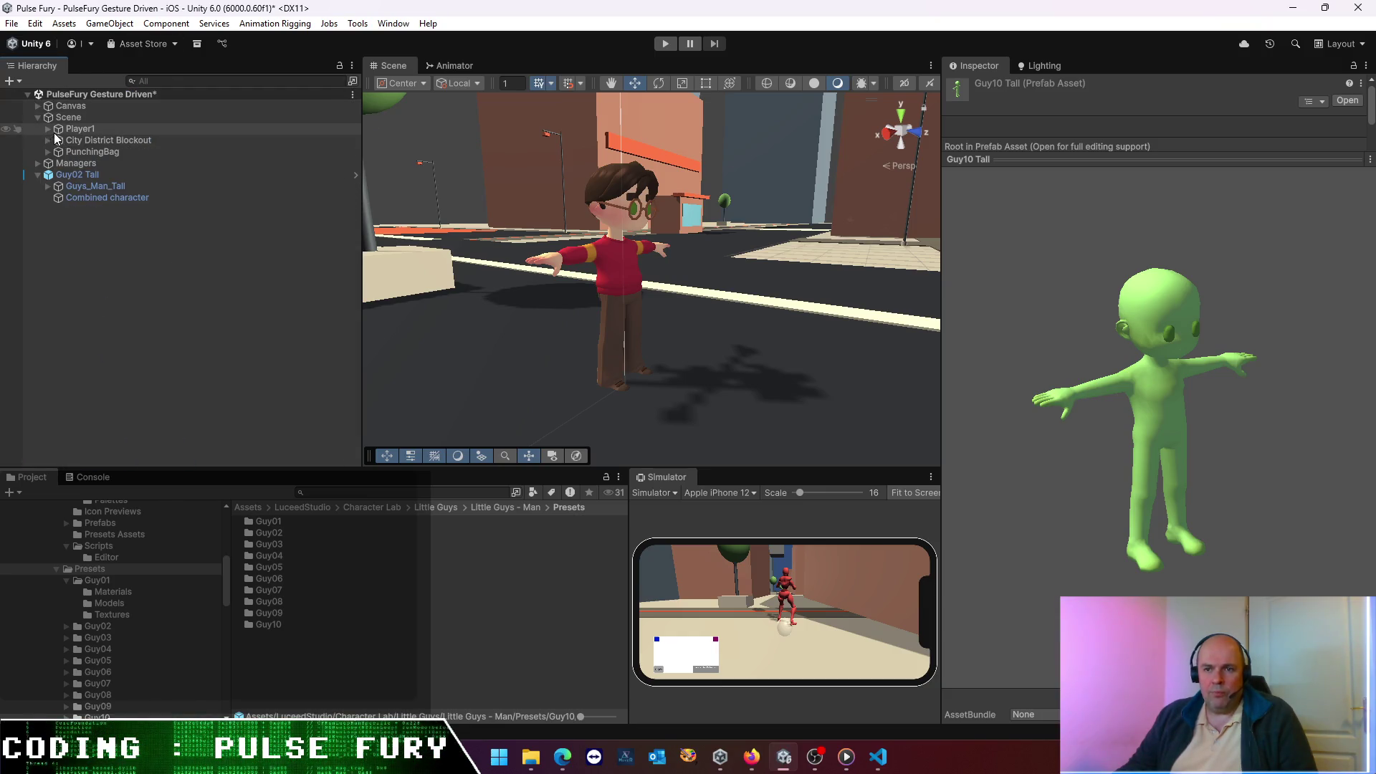
left_click(47, 128)
- Inspect Player1 and PlayerPunching, then add Guy04 Tall as a child of Player1
left_click(80, 131)
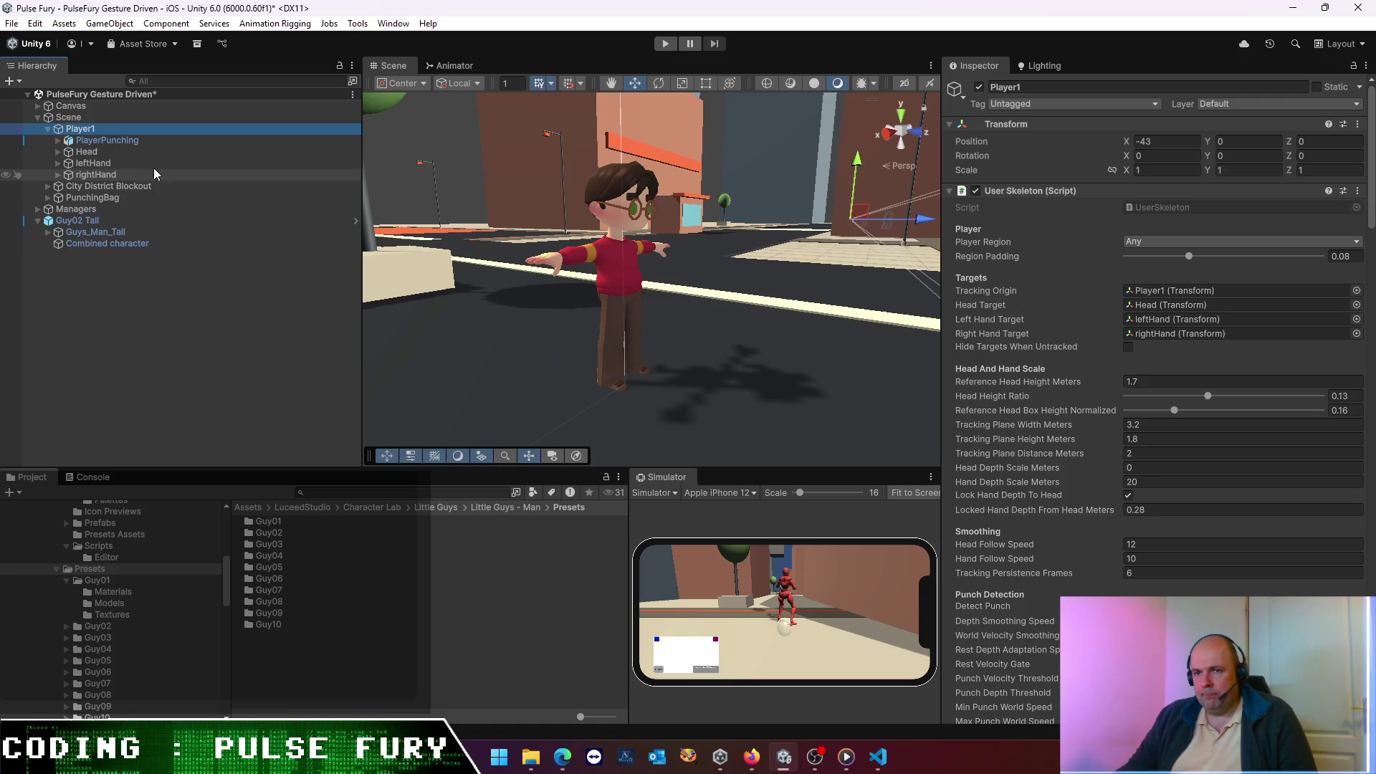
left_click(110, 138)
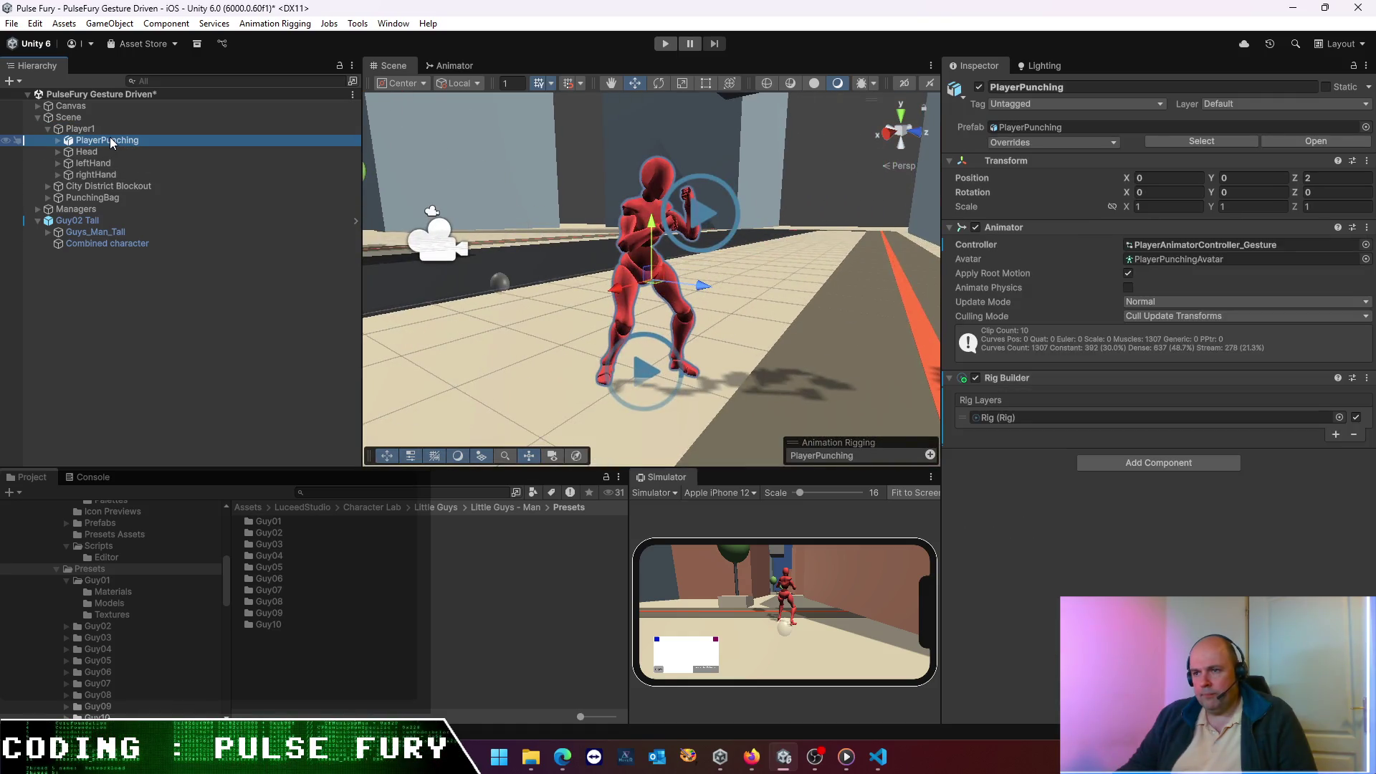
left_click(96, 129)
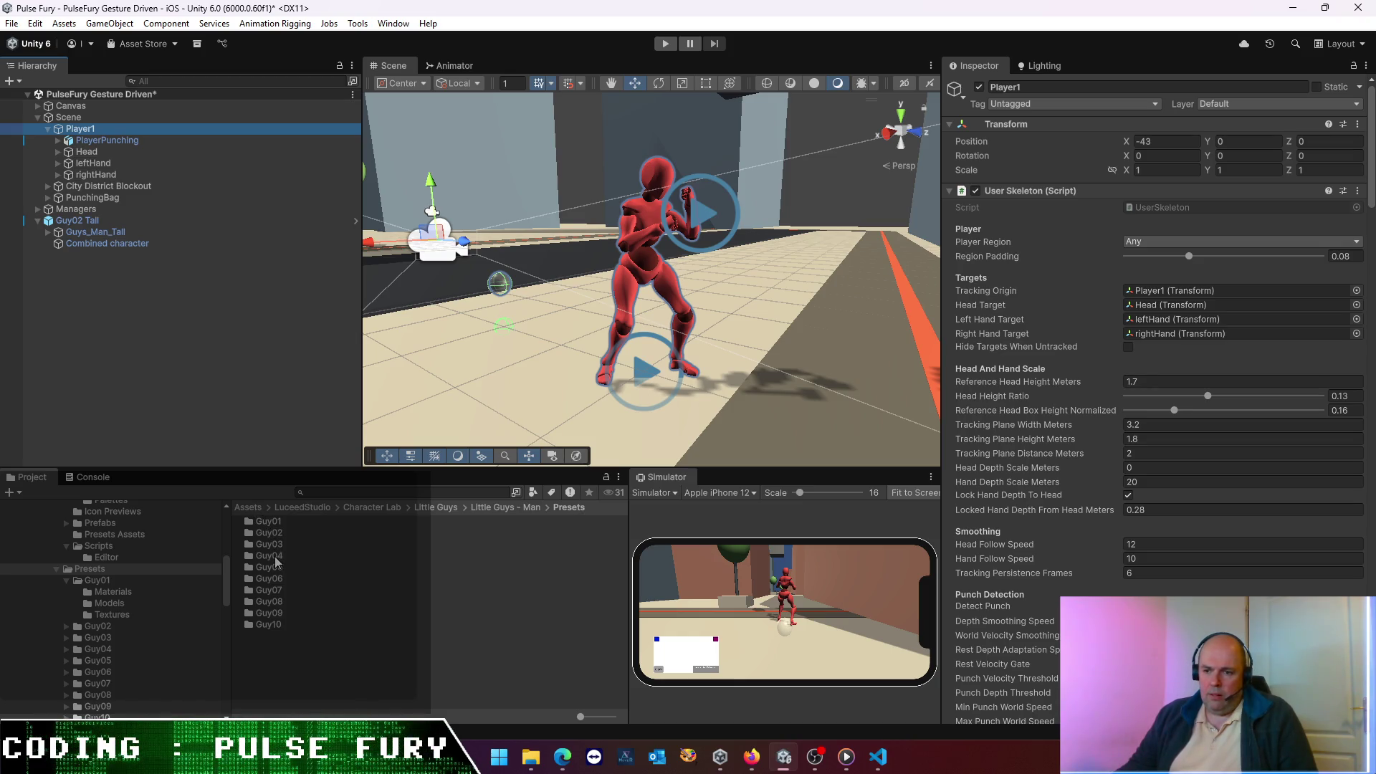
double_click(272, 556)
mouse_move(280, 572)
left_mouse_down()
mouse_move(143, 179)
mouse_move(120, 152)
mouse_move(158, 147)
left_mouse_up()
- Compare PlayerPunching's Animator and rig setup with the newly added Guy04 Tall
left_click(157, 141)
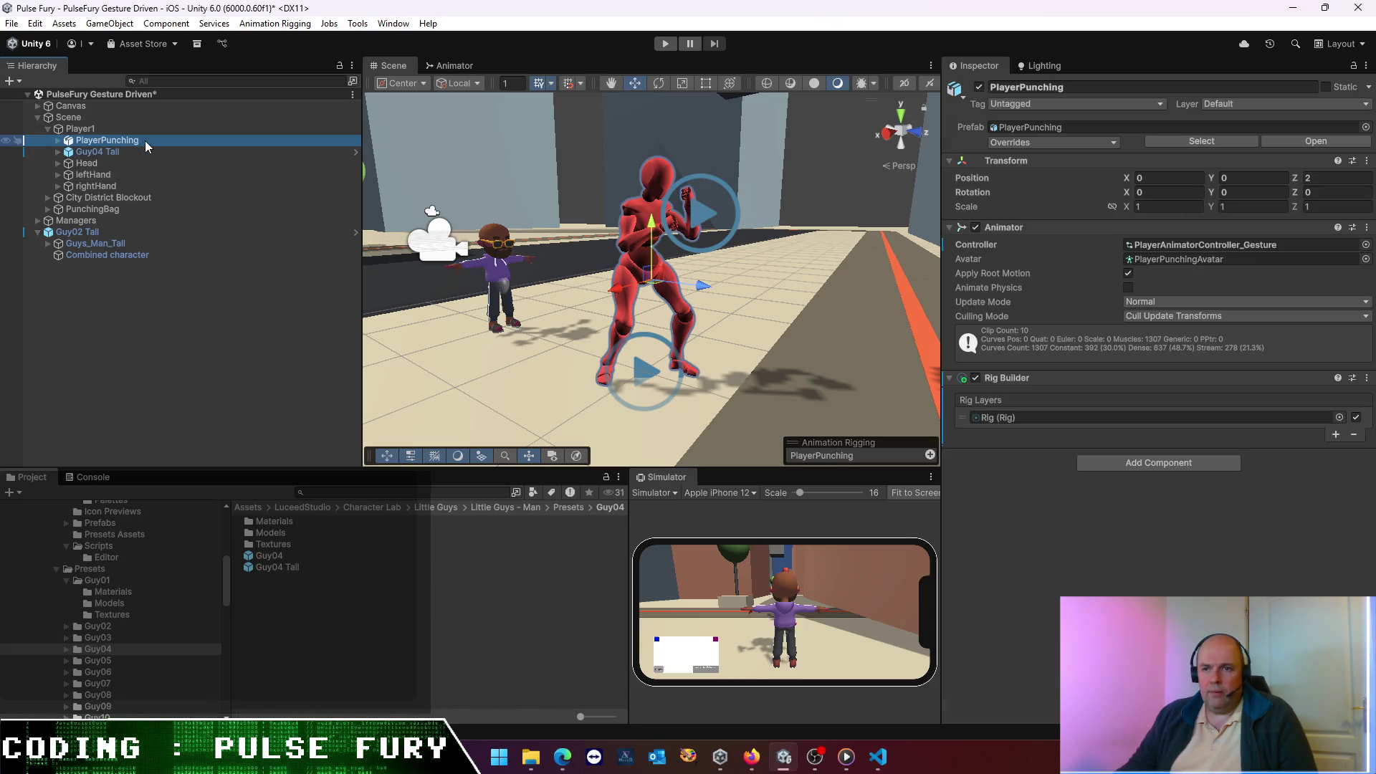
left_click(1186, 243)
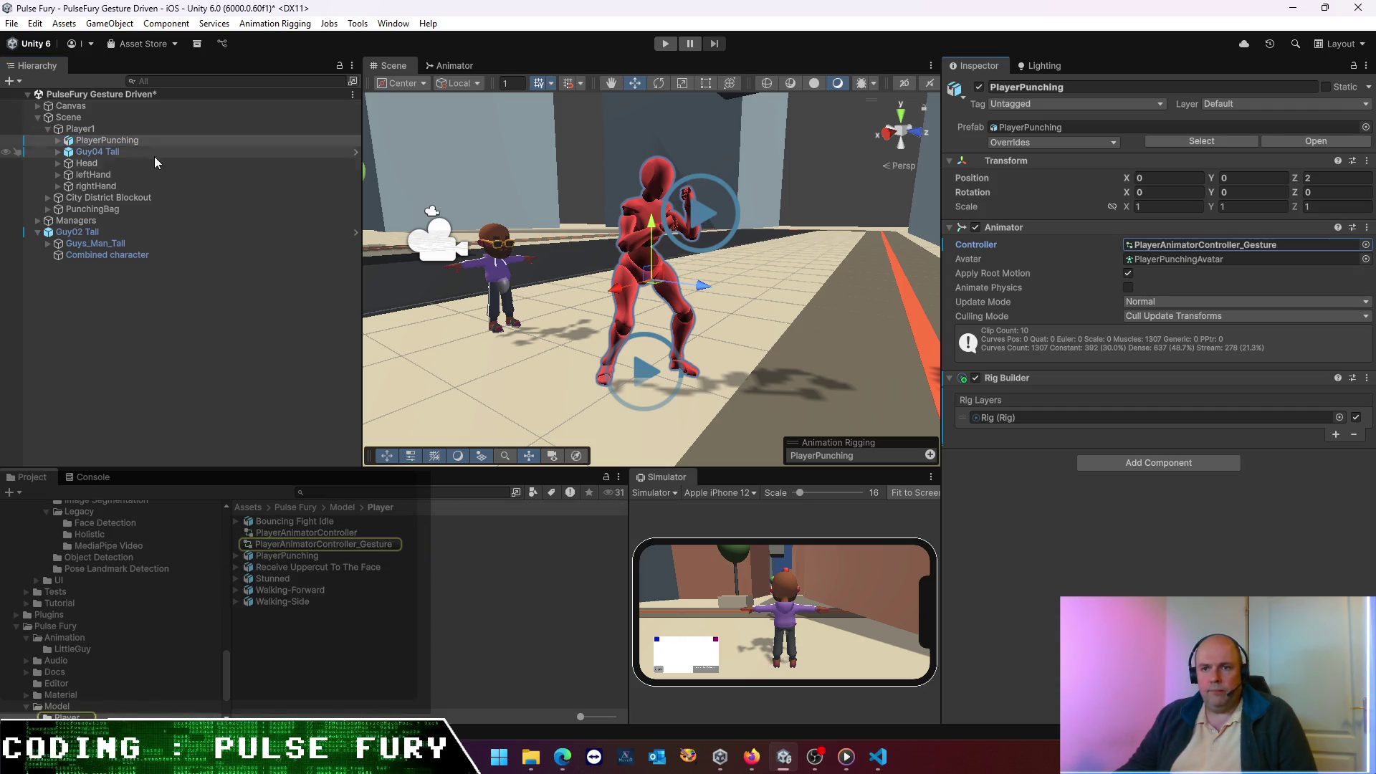
left_click(137, 152)
left_click(126, 141)
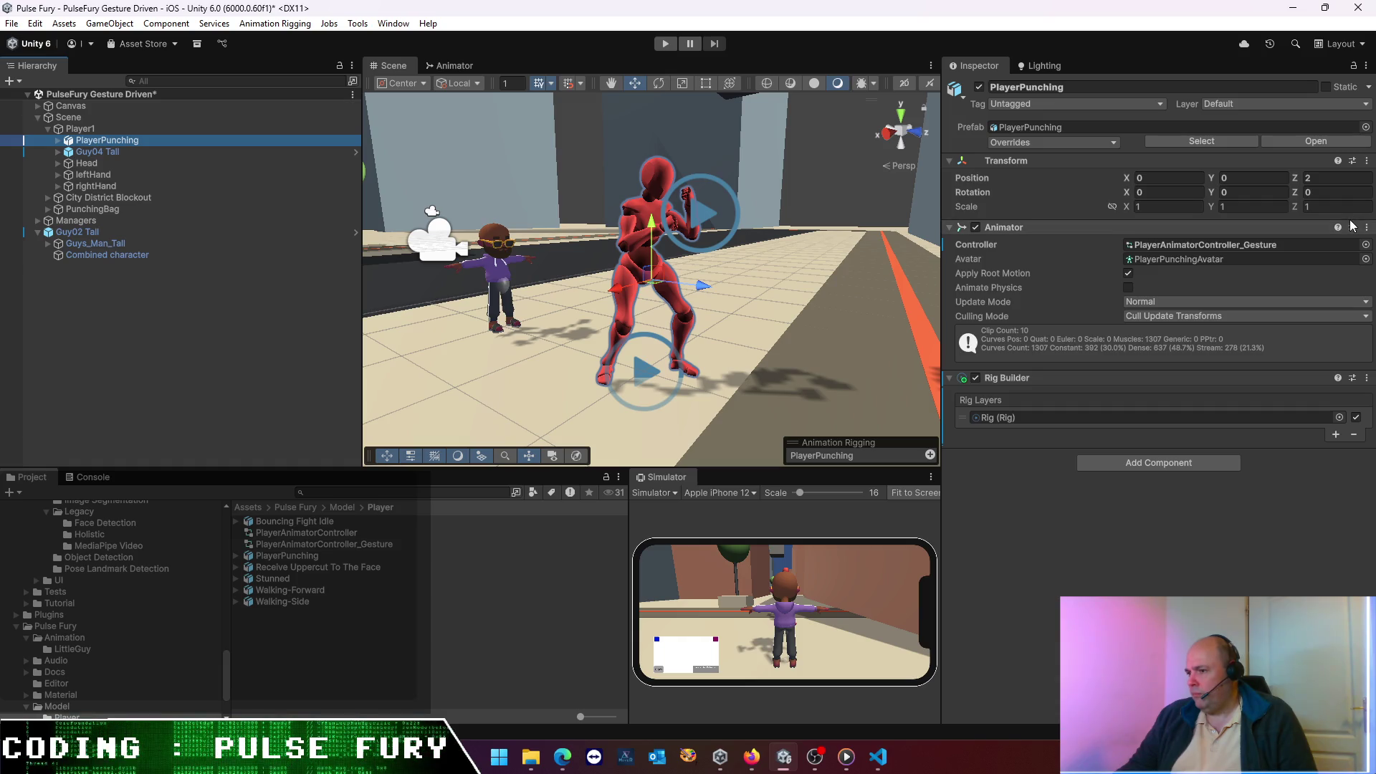
left_click(1011, 377)
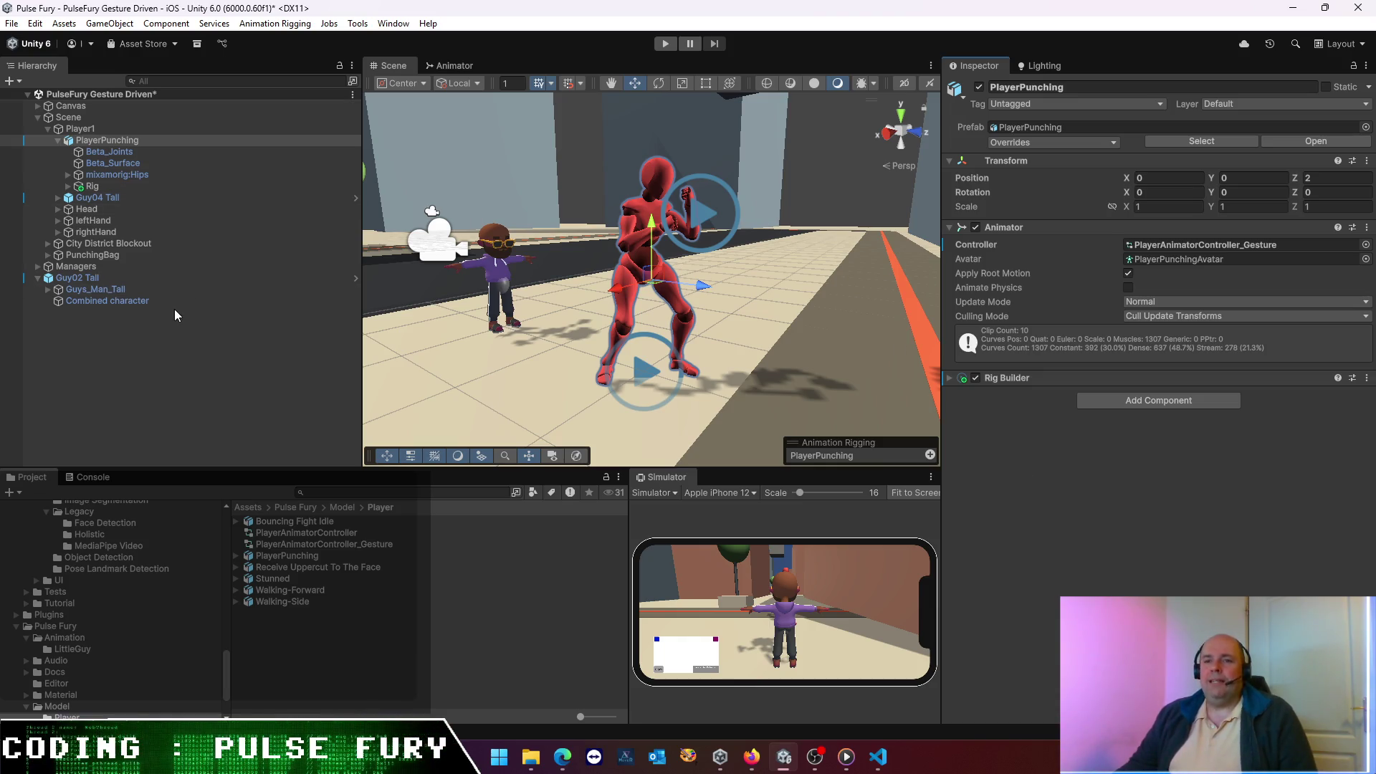
left_click(96, 198)
- Reorder Guy04 Tall above PlayerPunching under Player1, then compare the two characters' settings
left_click_drag(95, 199, 111, 136)
left_click(111, 152)
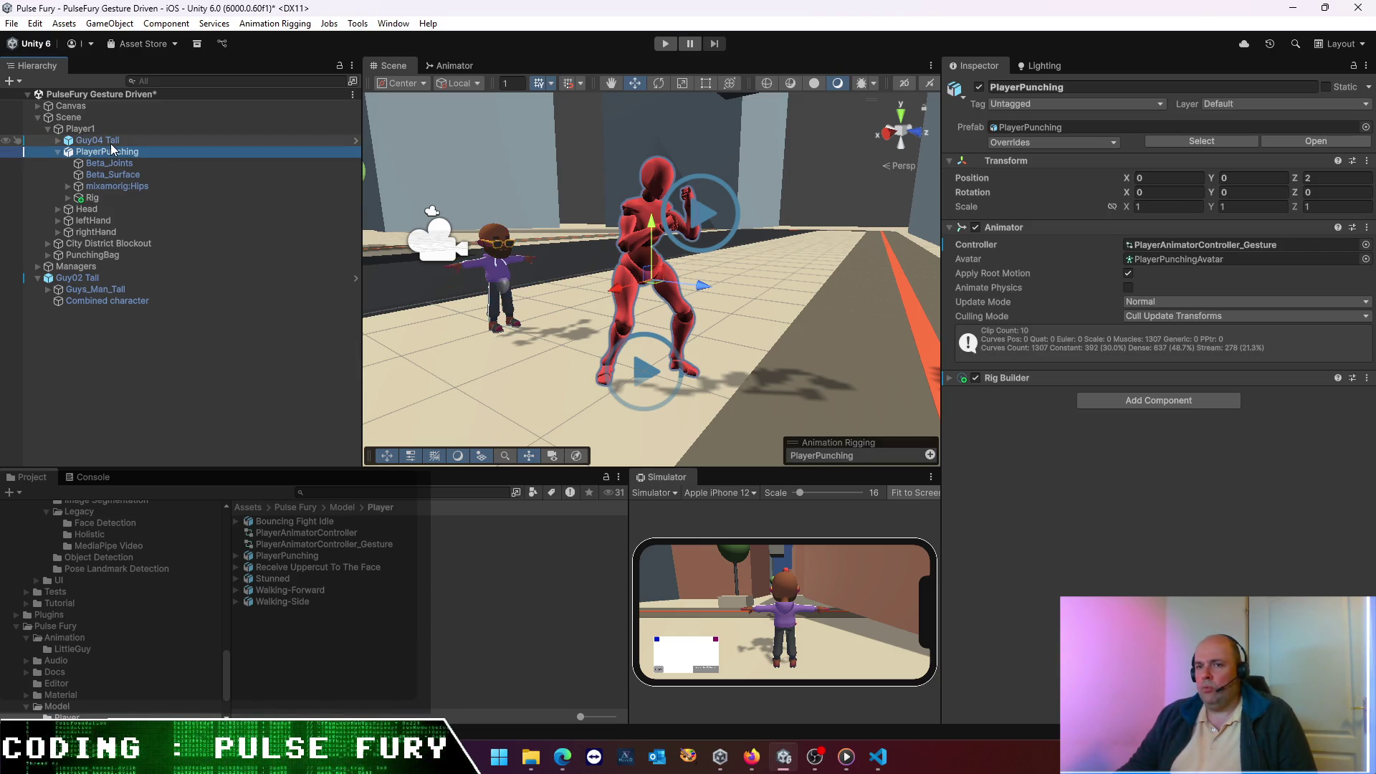
left_click(110, 143)
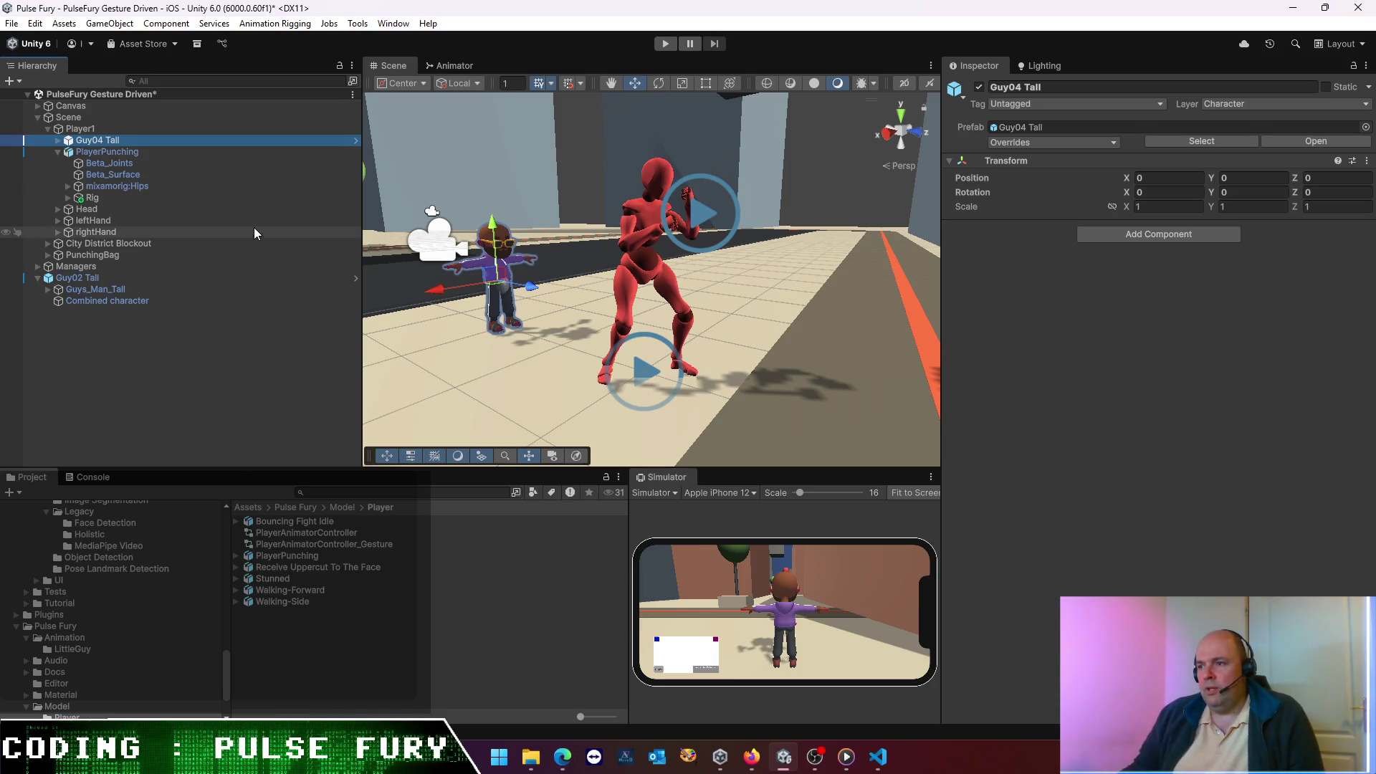
left_click(94, 153)
left_click(93, 199)
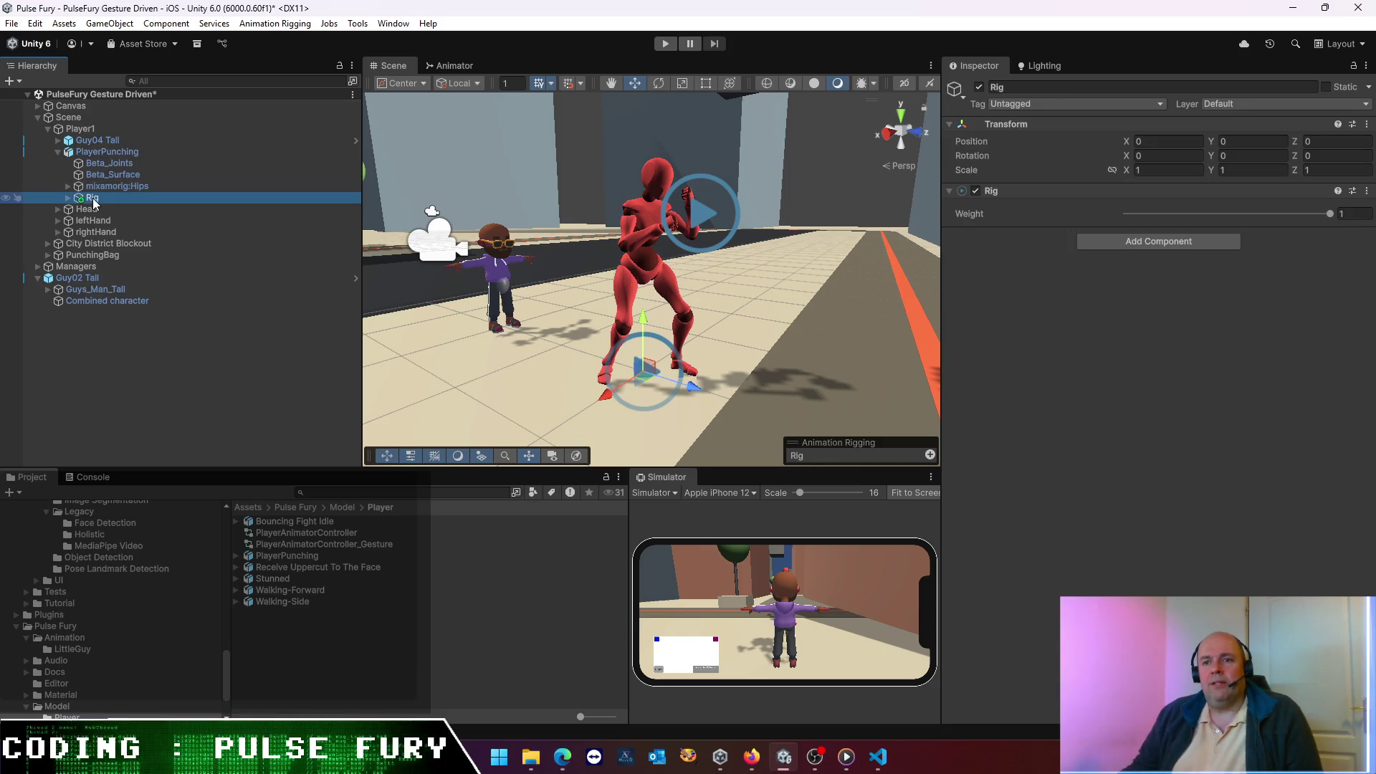
left_click(97, 152)
left_click(97, 142)
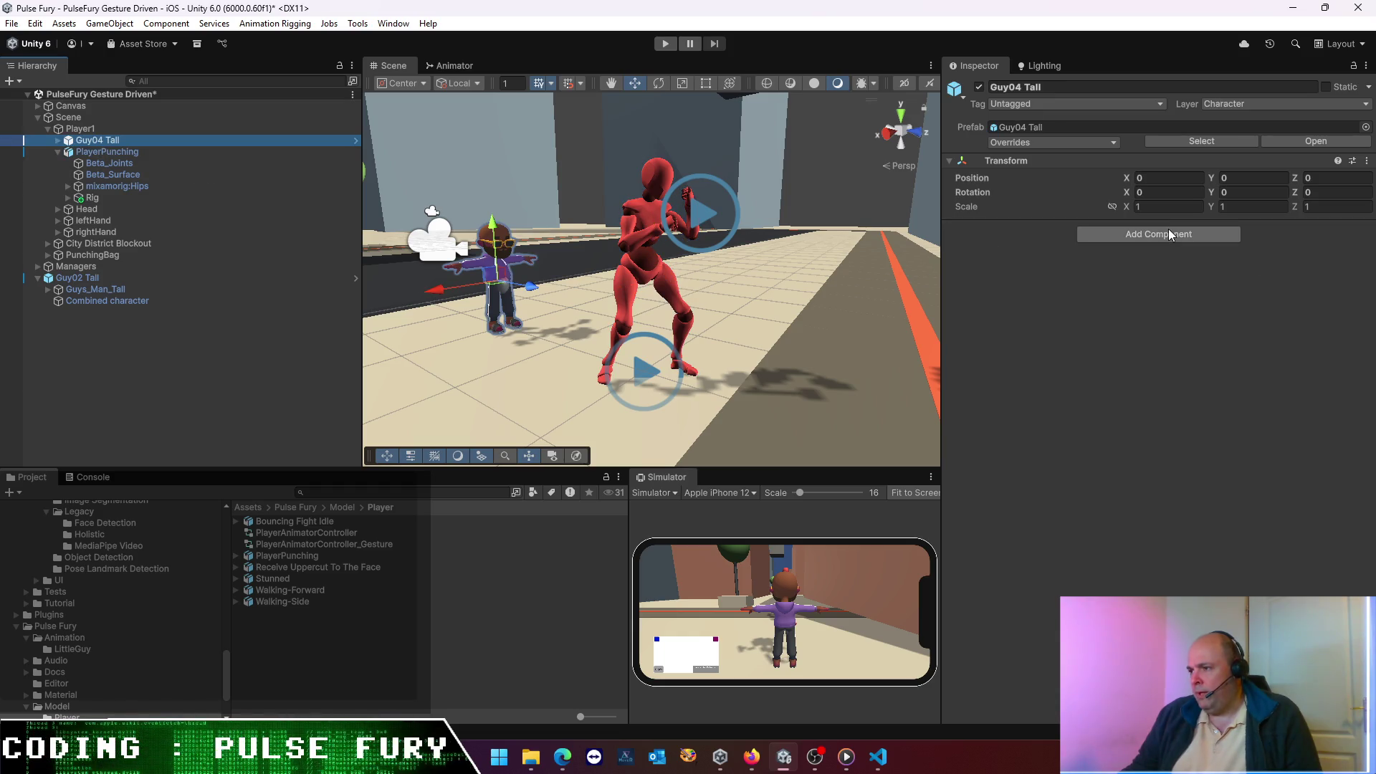
- Add an Animator component to Guy04 Tall by searching 'anima'
left_click(1168, 230)
type("anima")
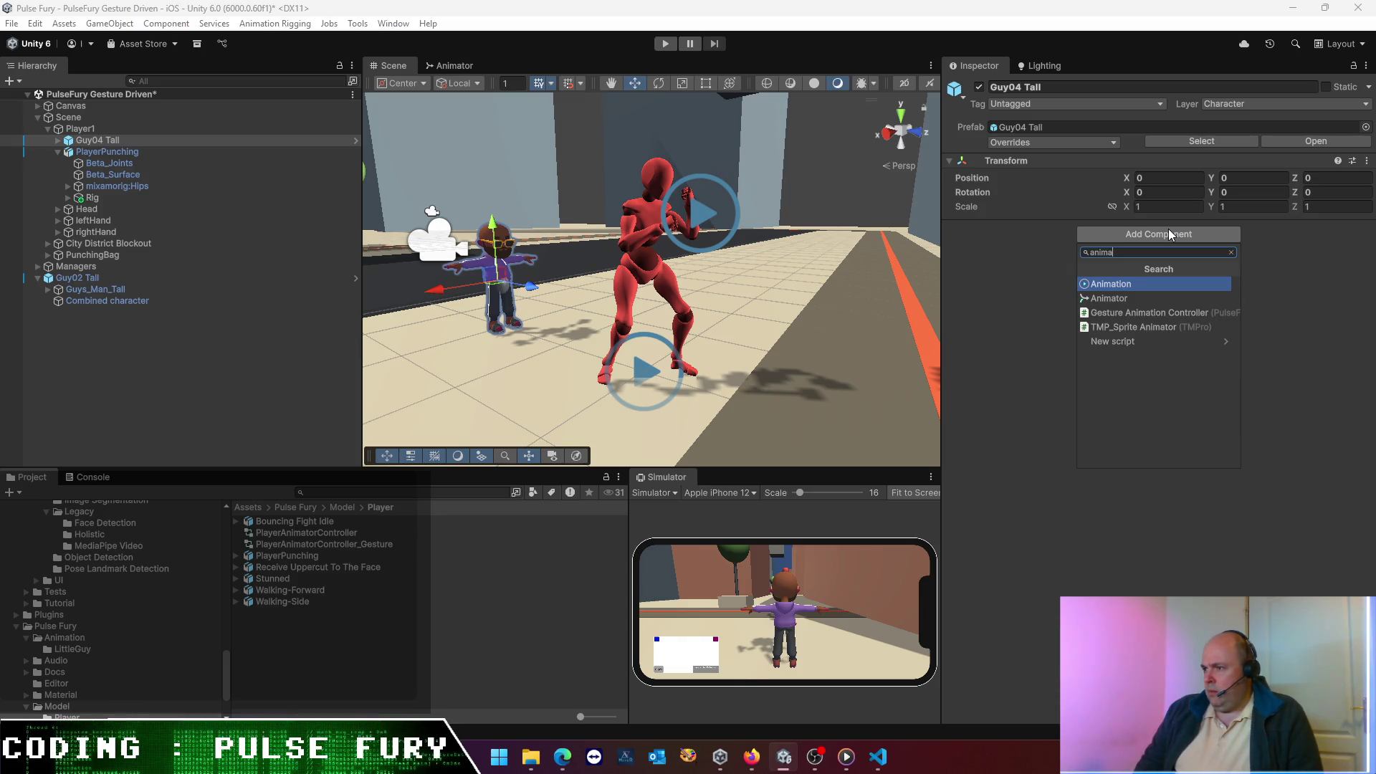
key("Down")
key("Return")
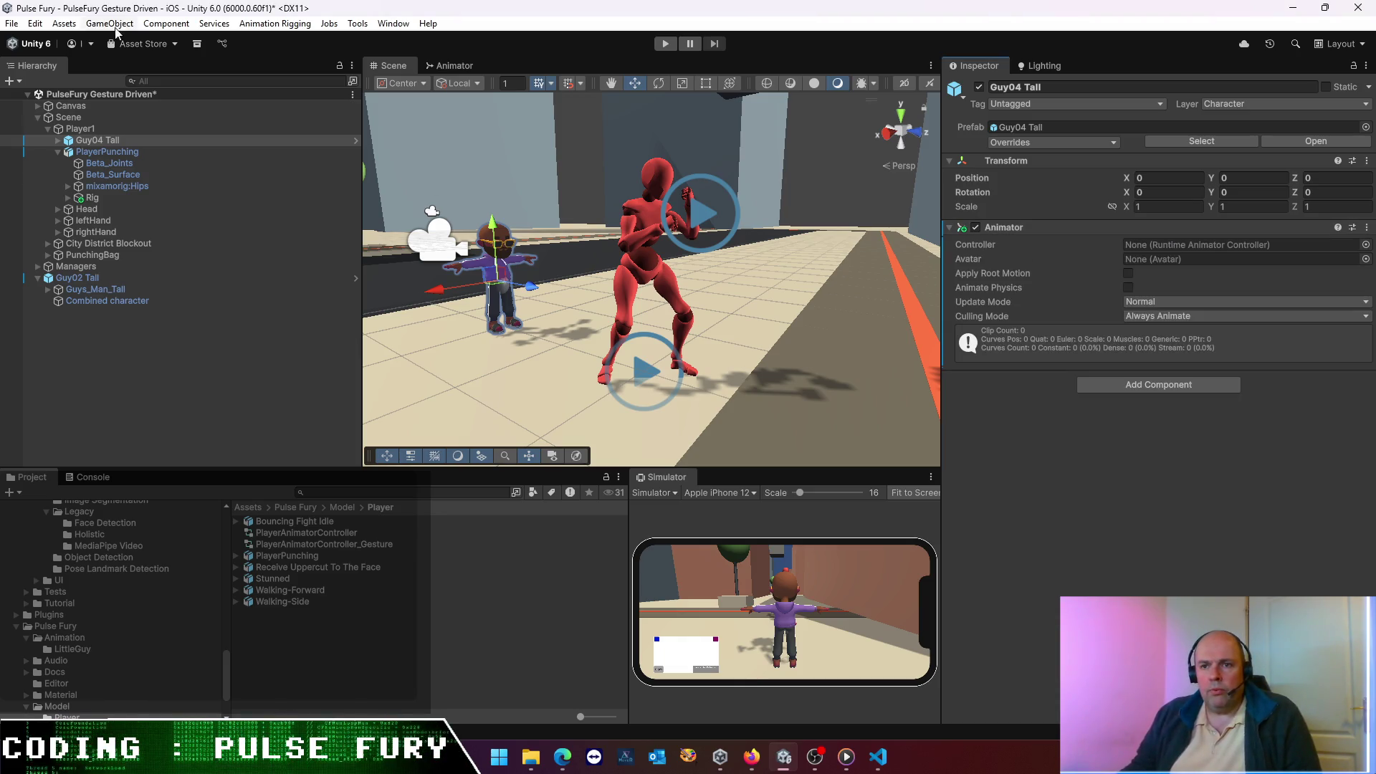
- Set Guy04 Tall's Animator controller to PlayerAnimatorController_Gesture
left_click(136, 152)
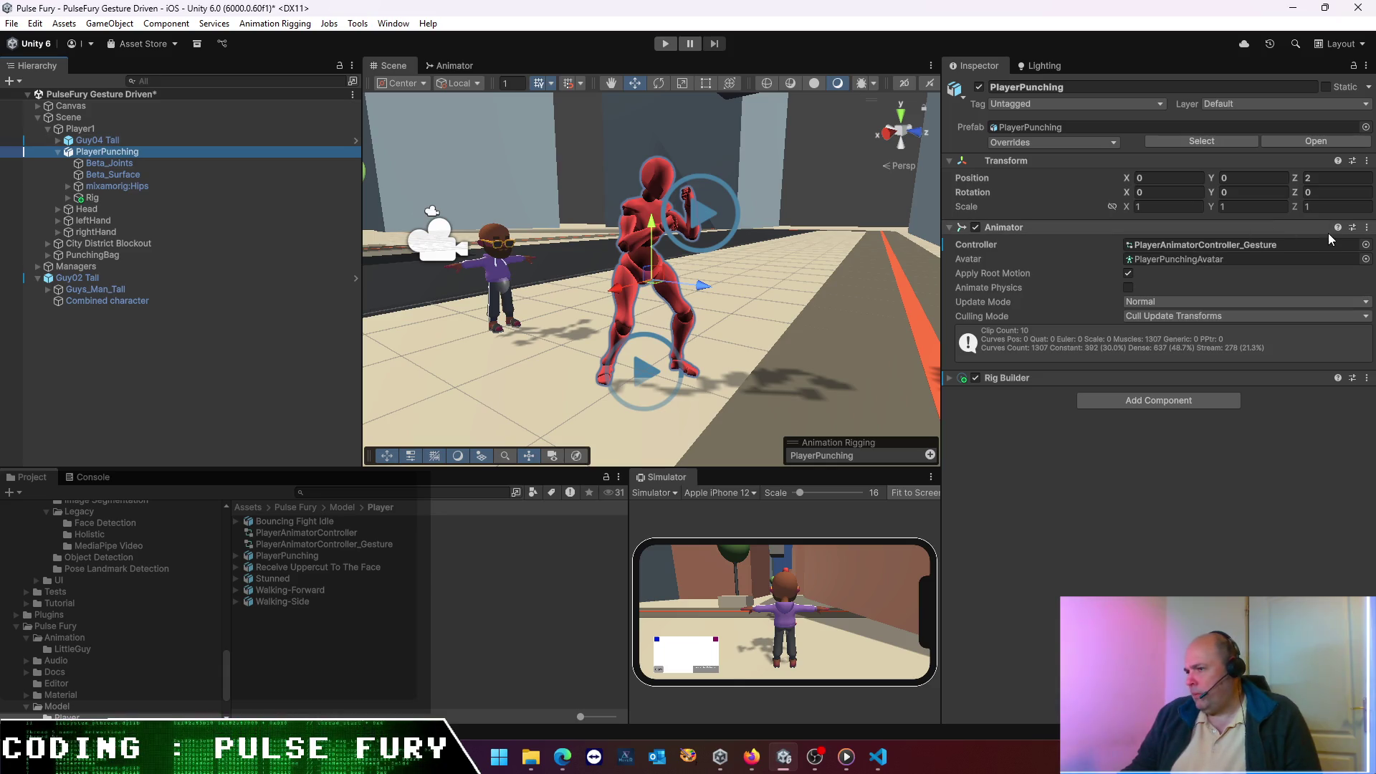
left_click(1266, 247)
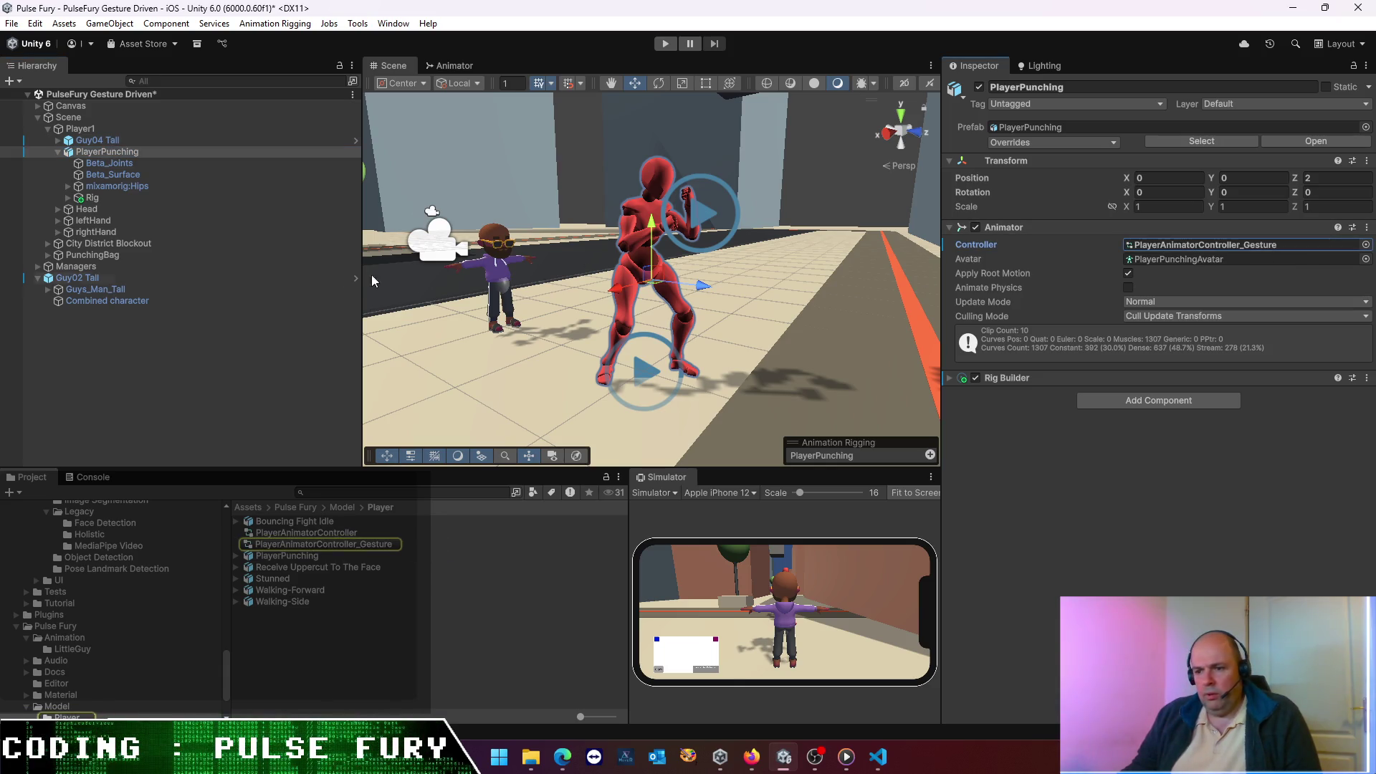
left_click(96, 141)
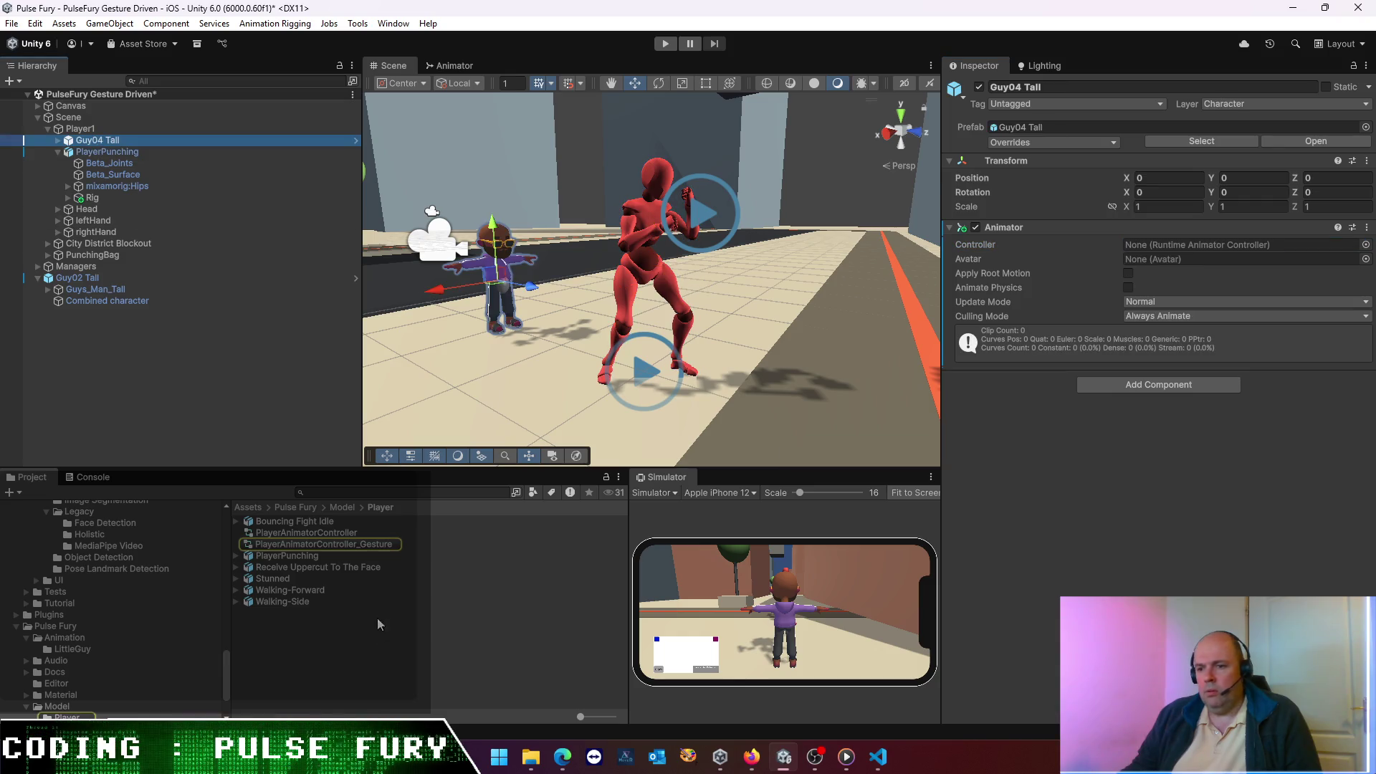
mouse_move(370, 544)
left_mouse_down()
mouse_move(1018, 513)
mouse_move(1203, 247)
left_mouse_up()
- Check PlayerPunching's PlayerPunchingAvatar and expand Guy04 Tall to view its Guys_Man_Tall child
left_click(113, 151)
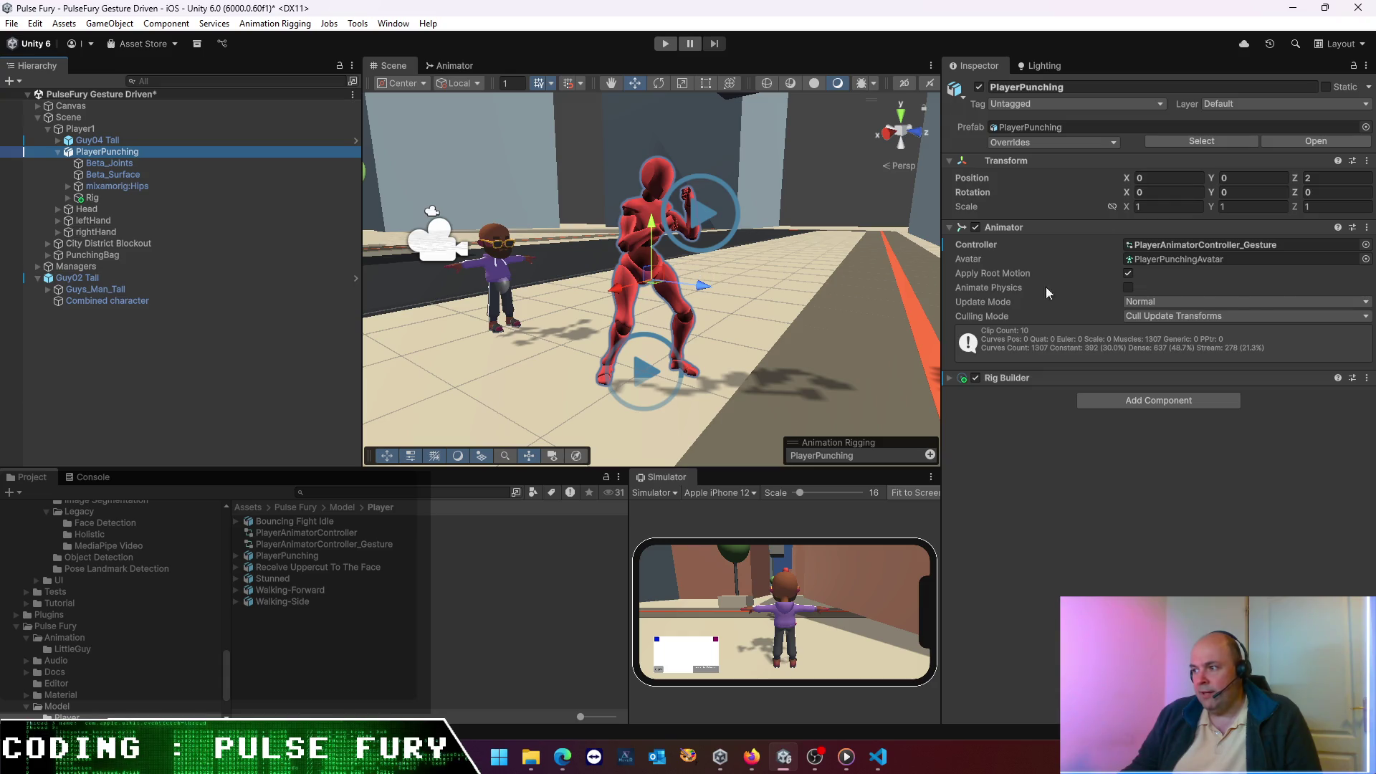
left_click(1236, 258)
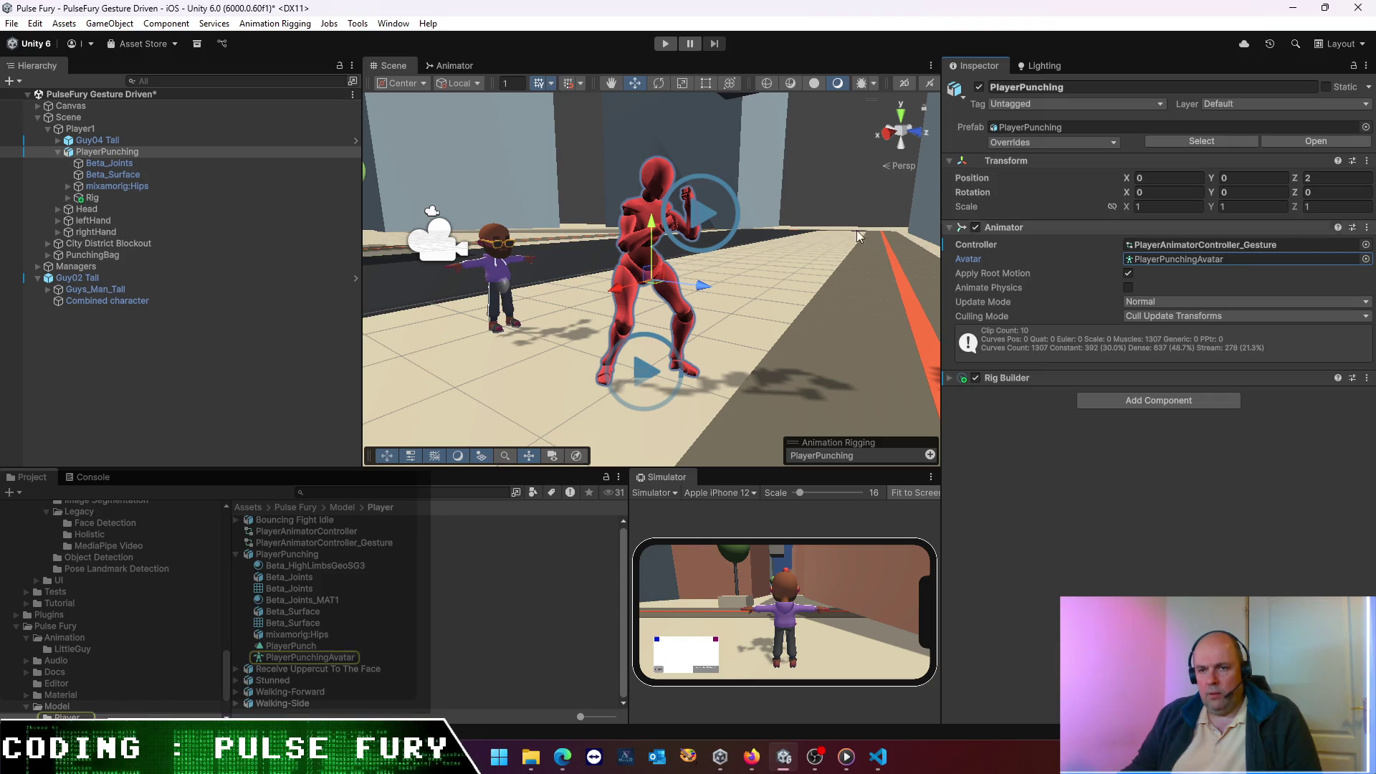
left_click(118, 142)
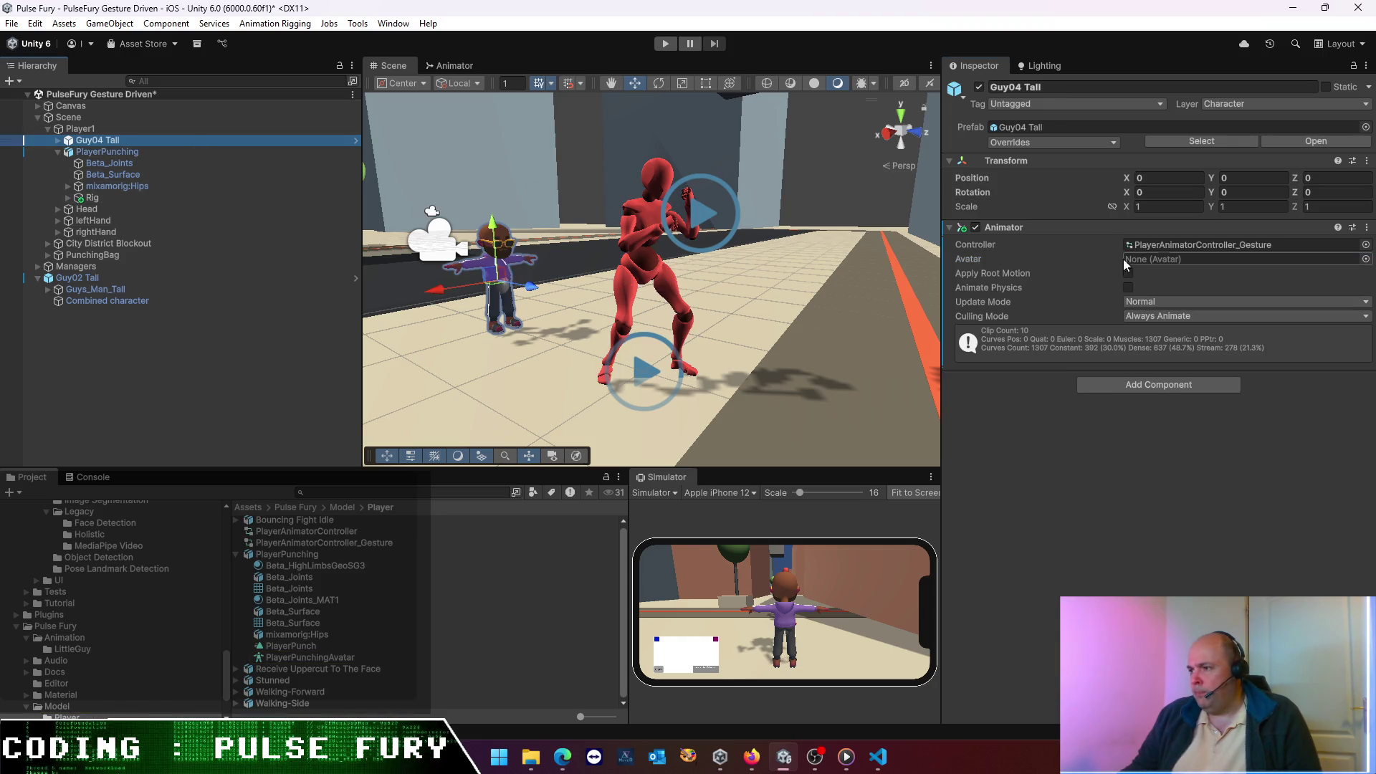
left_click(59, 142)
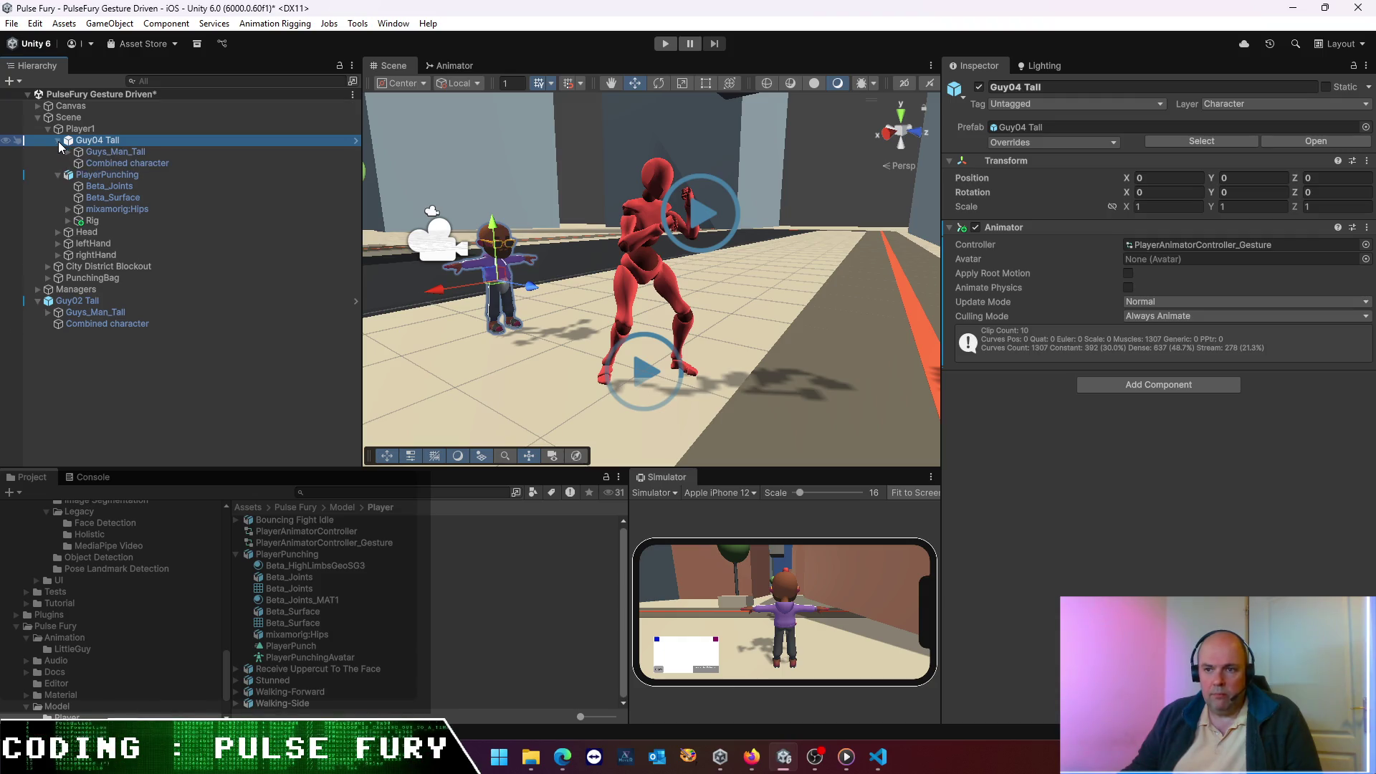
left_click(107, 152)
left_click(122, 141)
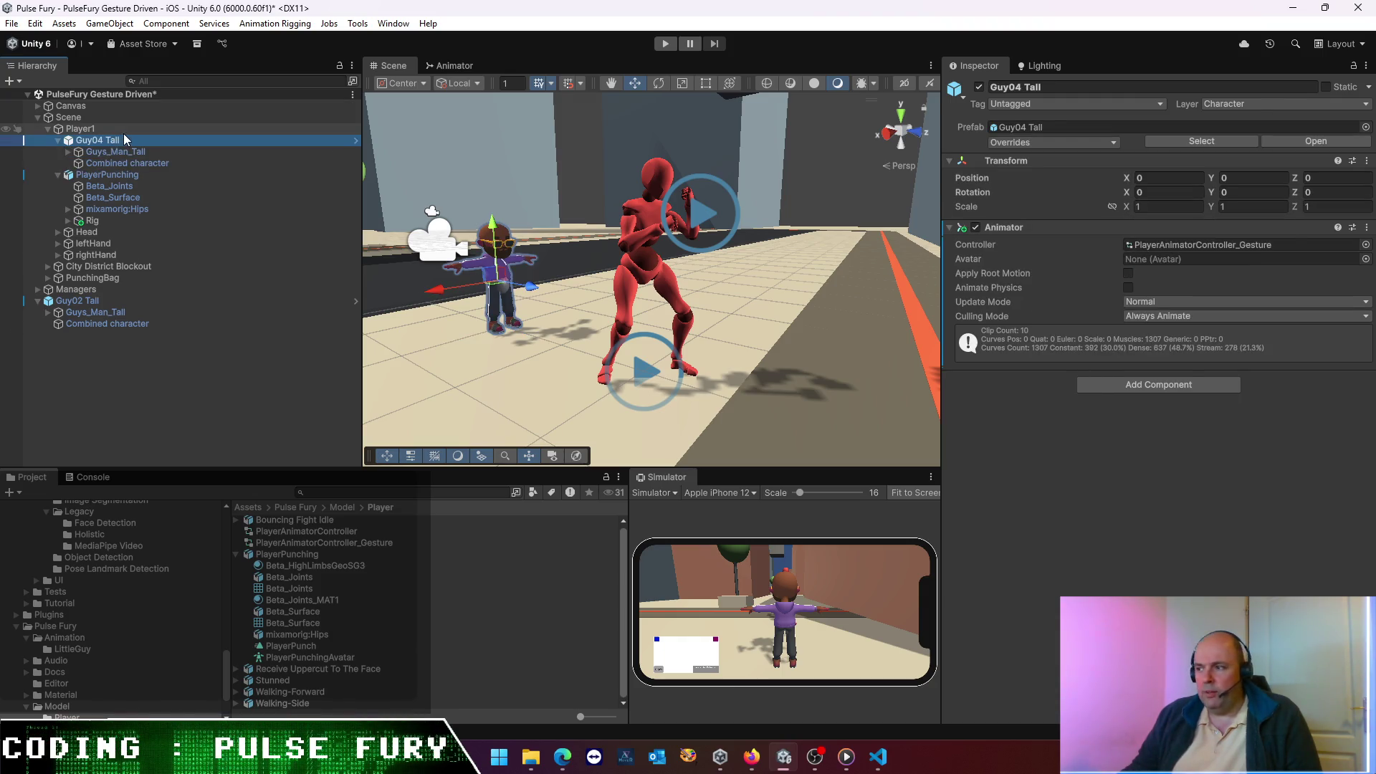
- Inspect the Combined mesh and Guys_Man_Tall's Animator, then reselect Guy04 Tall
left_click(105, 164)
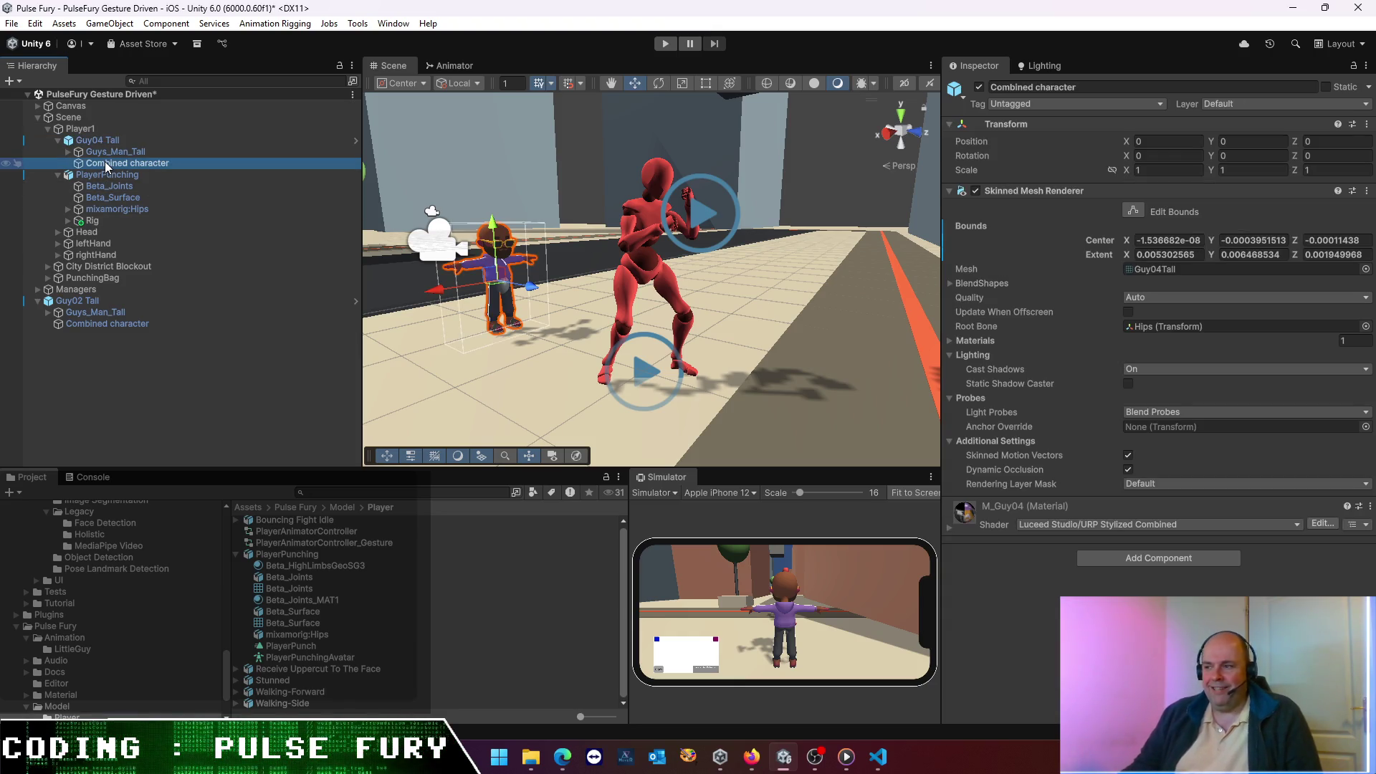
left_click(106, 152)
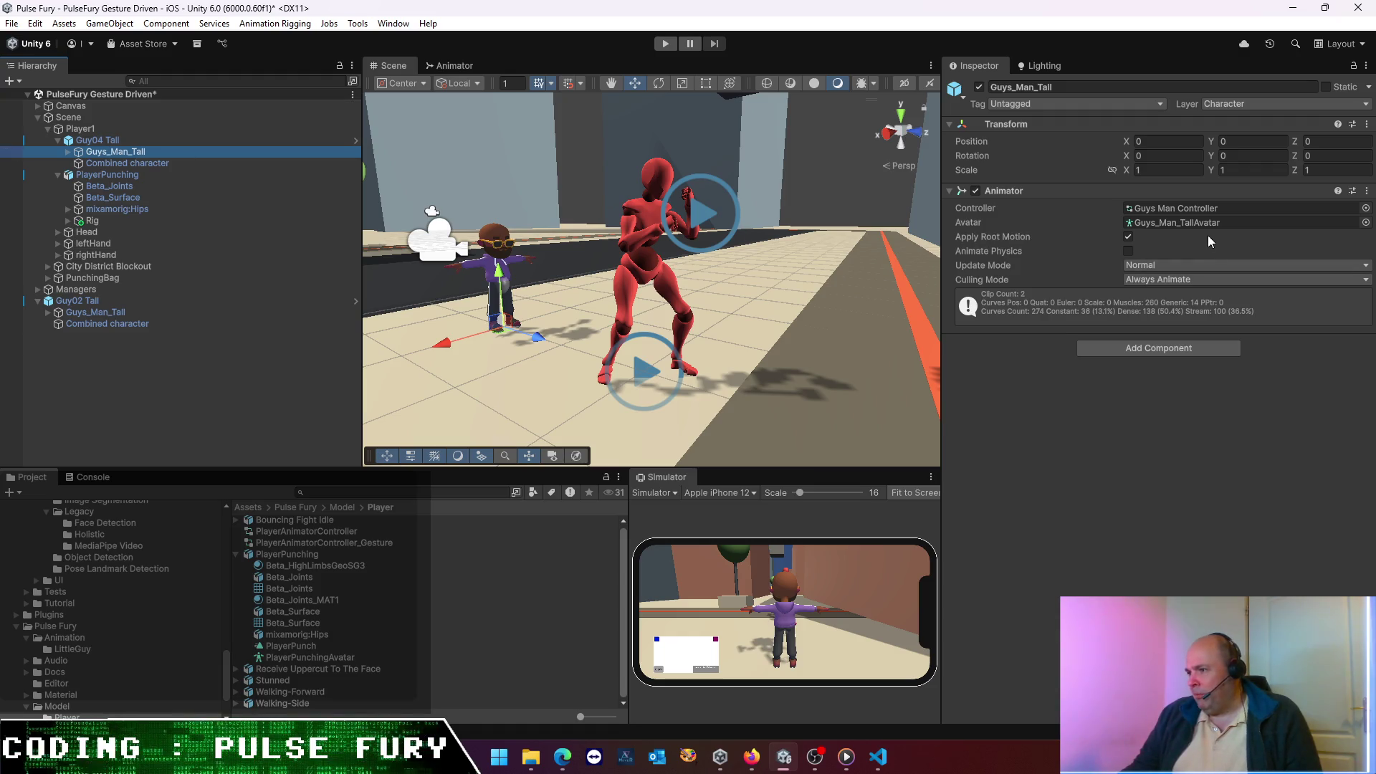
left_click(134, 187)
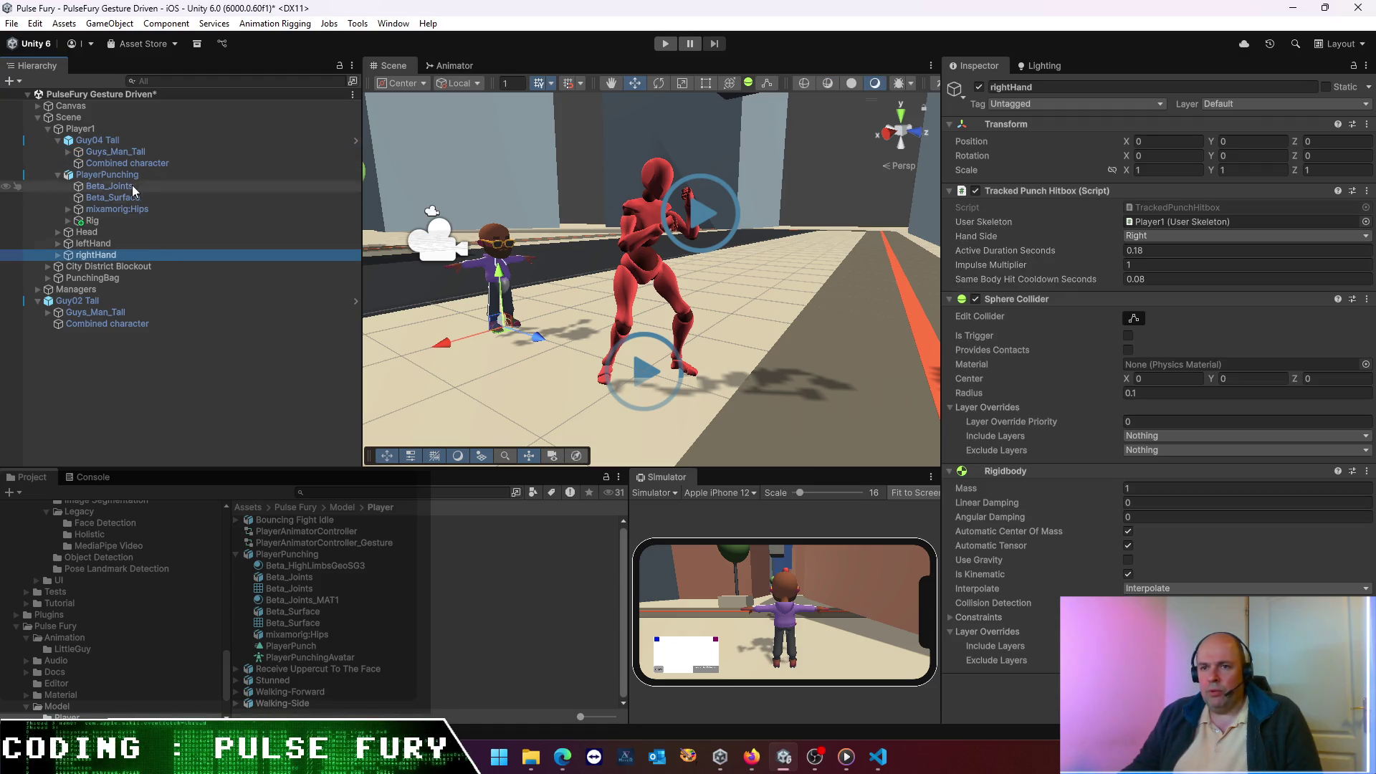
left_click(106, 141)
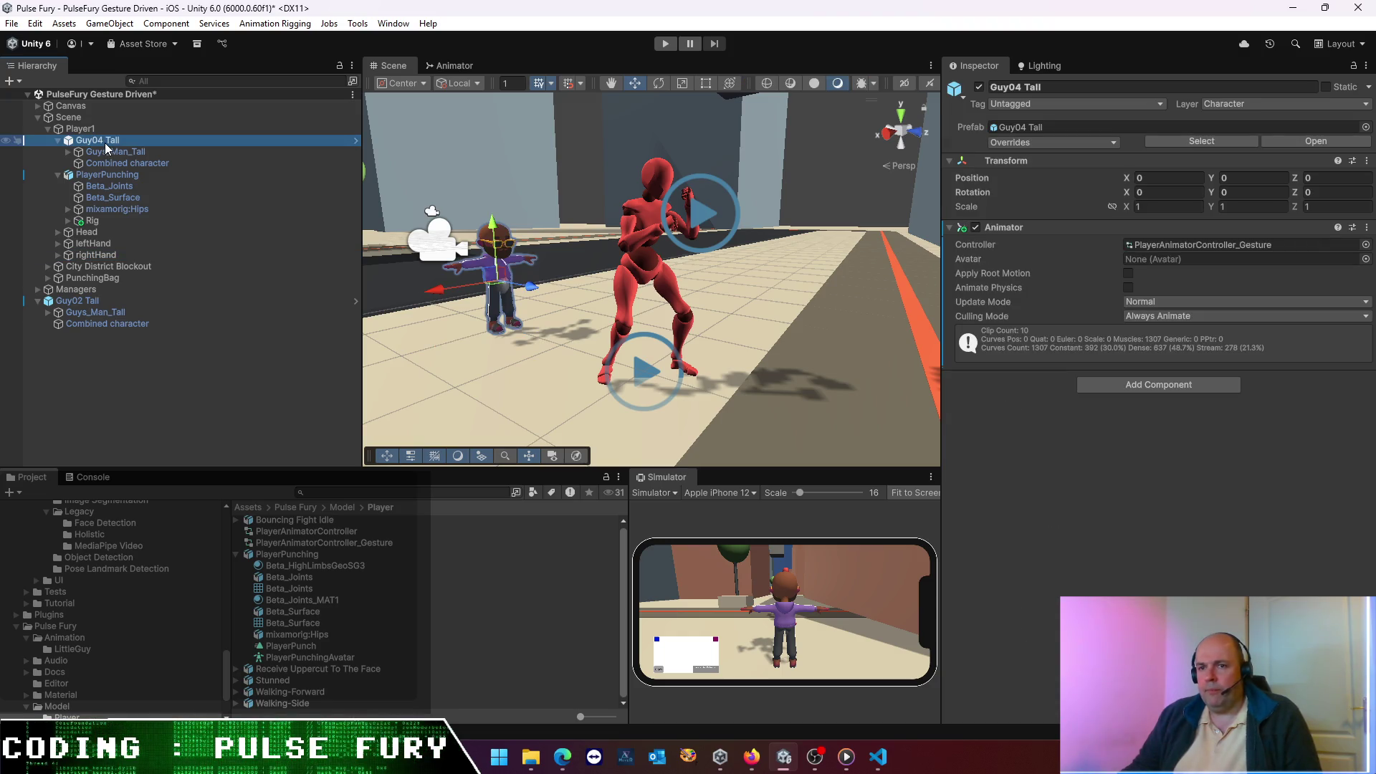
- Unpack Guy04 Tall from its prefab and delete its Animator component
right_click(106, 147)
mouse_move(184, 385)
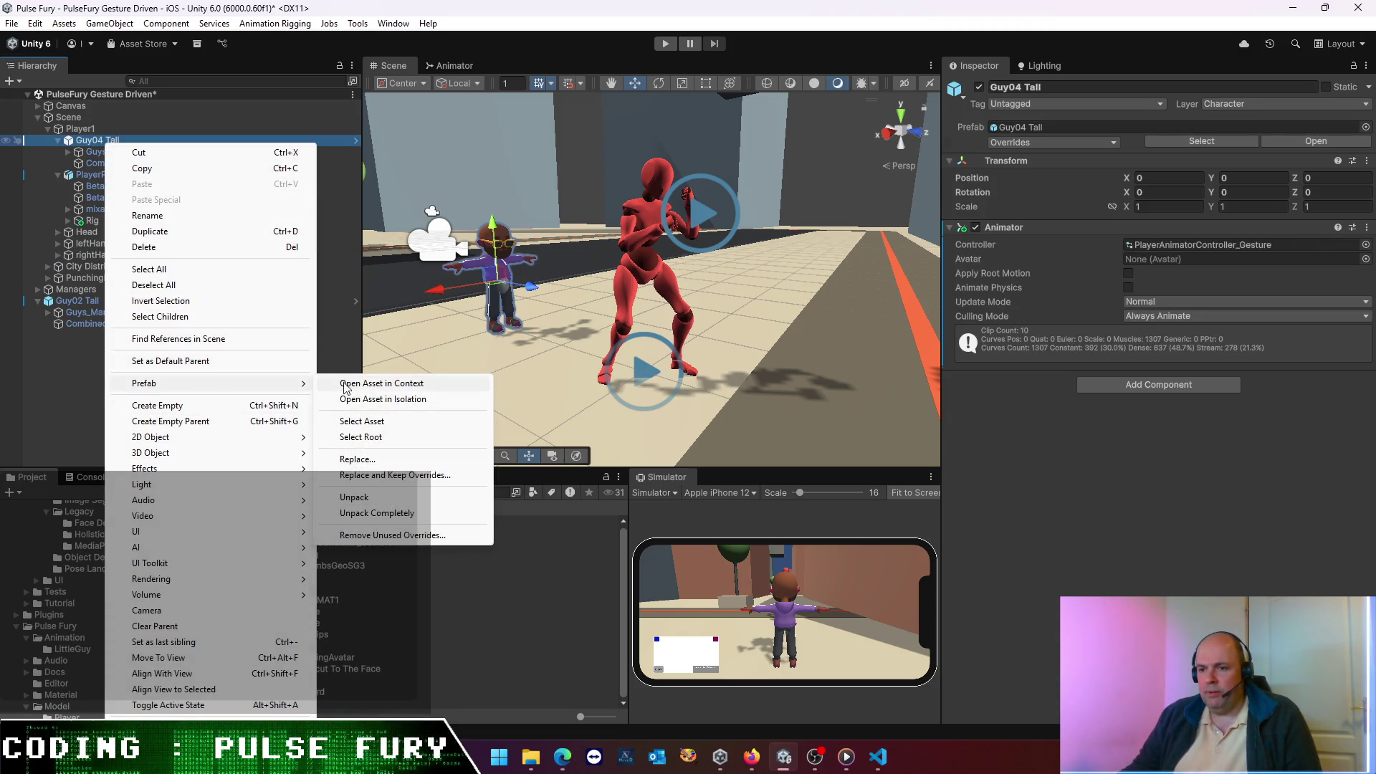
left_click(367, 496)
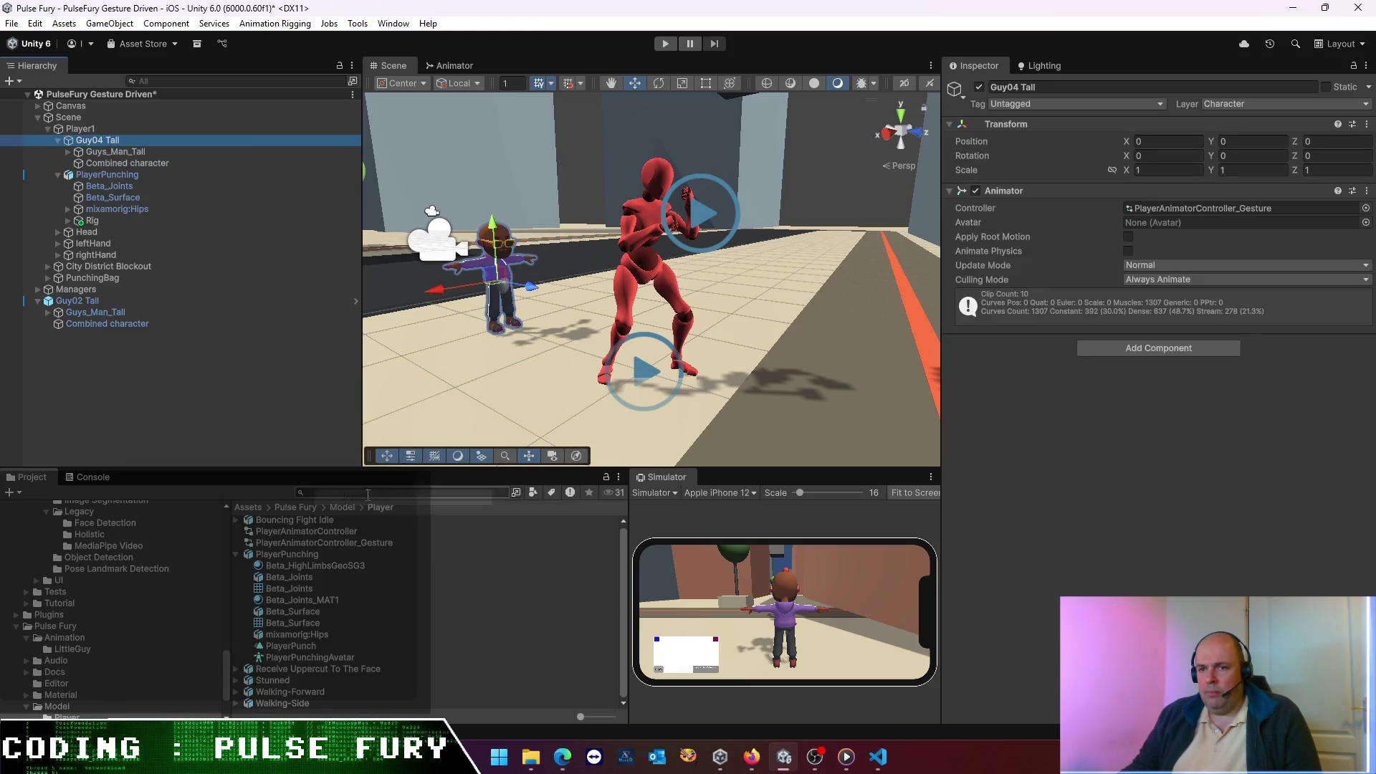
left_click(1367, 190)
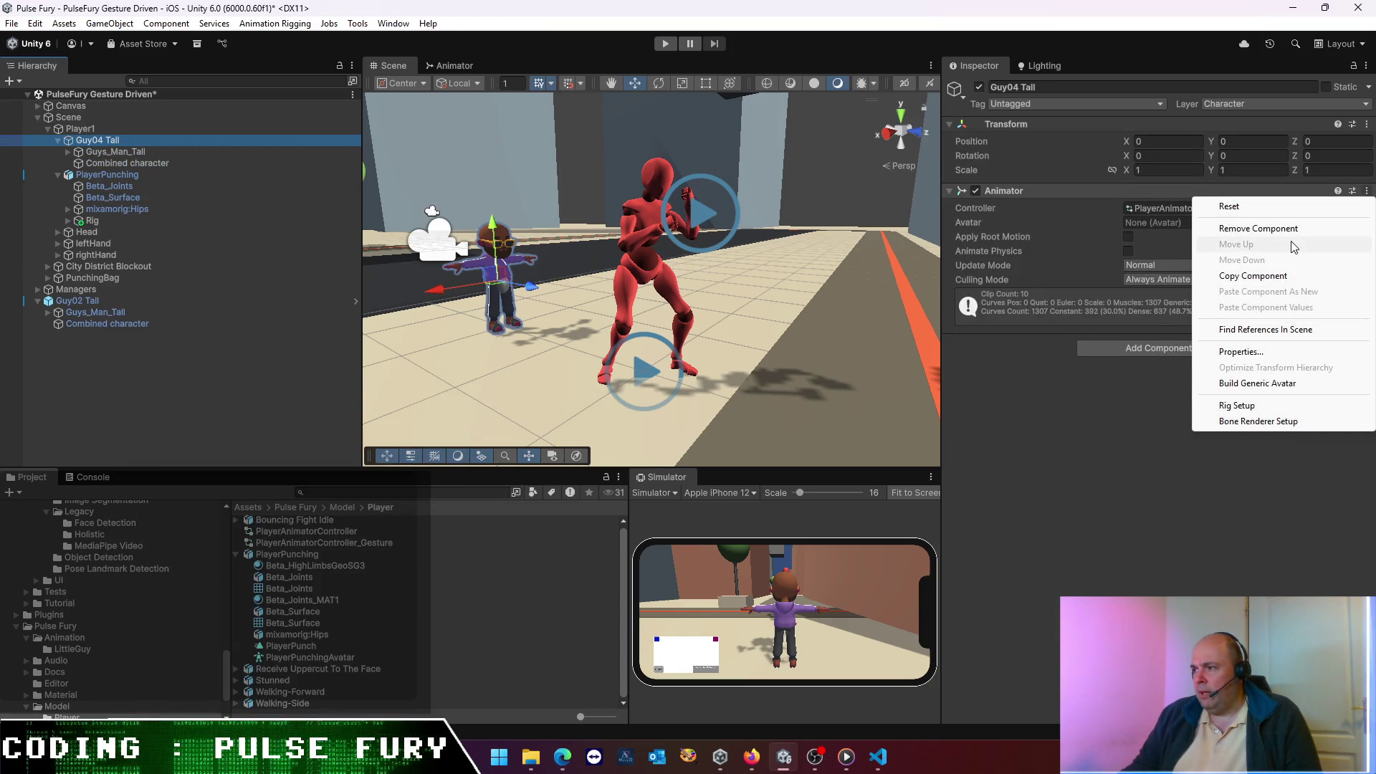
left_click(1279, 230)
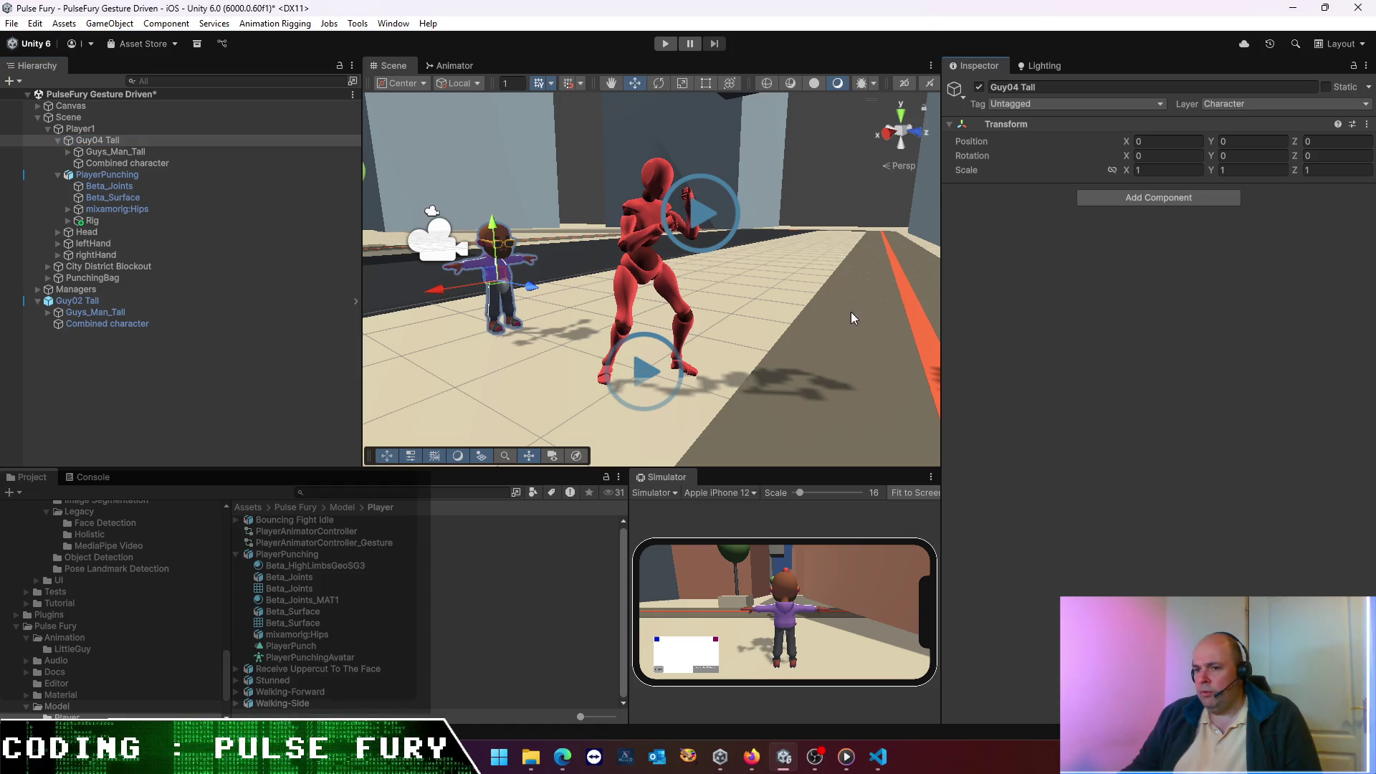
- Replace Guys Man Controller with PlayerAnimatorController_Gesture in Guys_Man_Tall's Animator Controller field
left_click(112, 177)
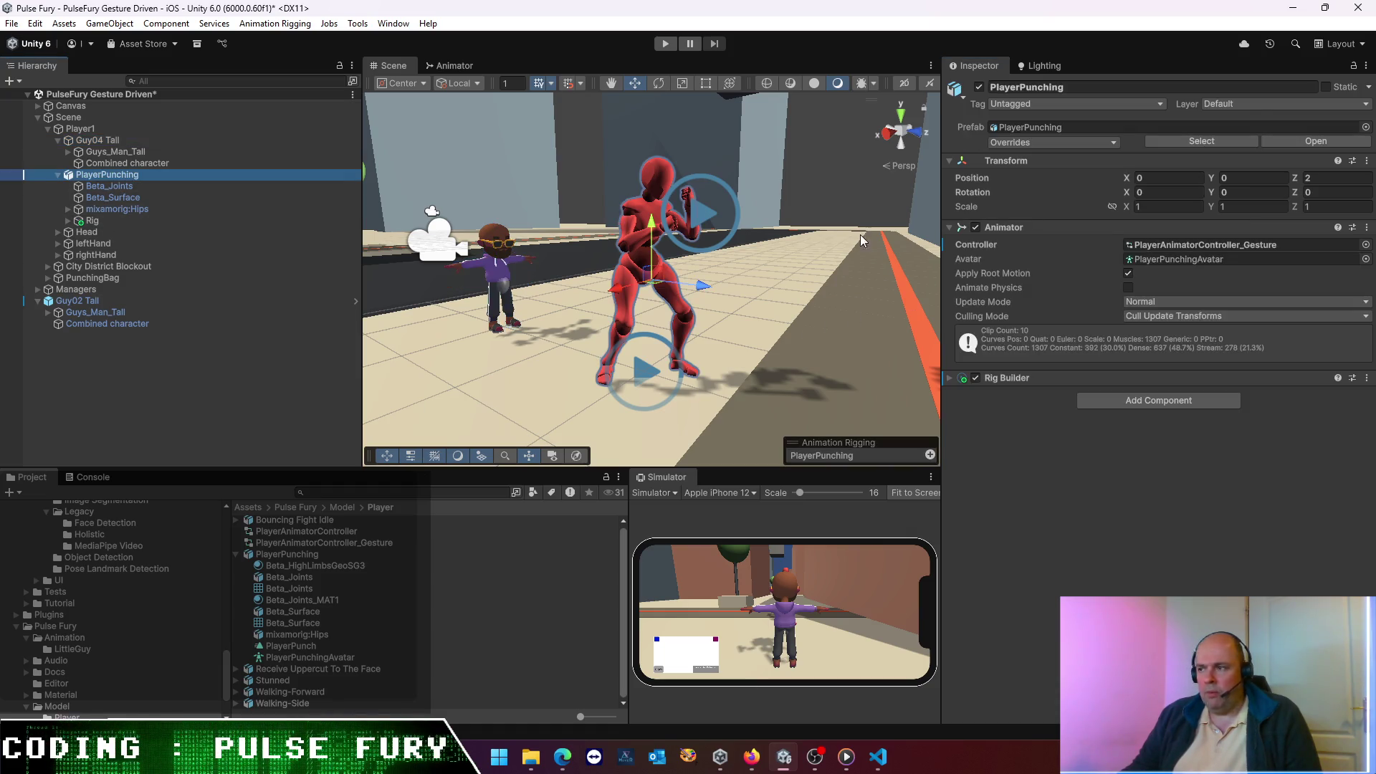
left_click(1211, 244)
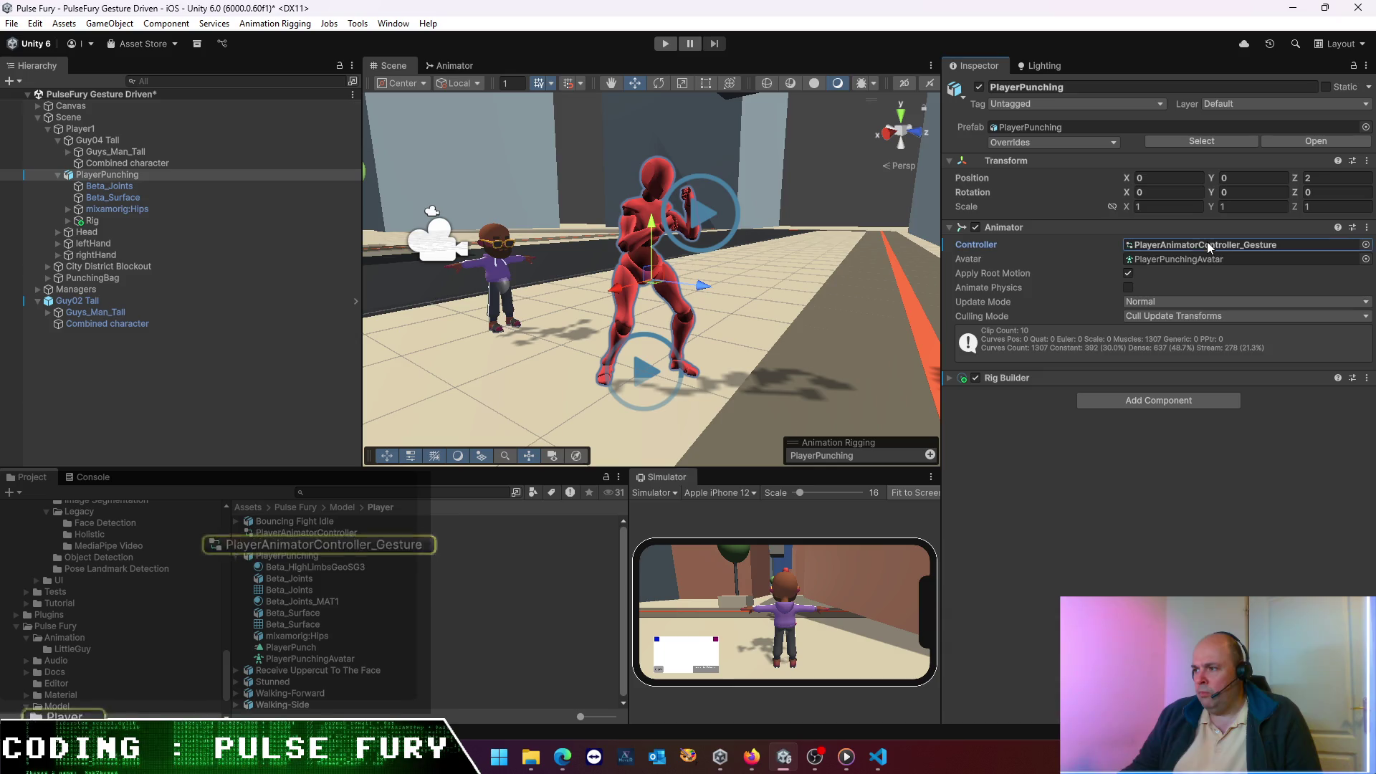
left_click(107, 154)
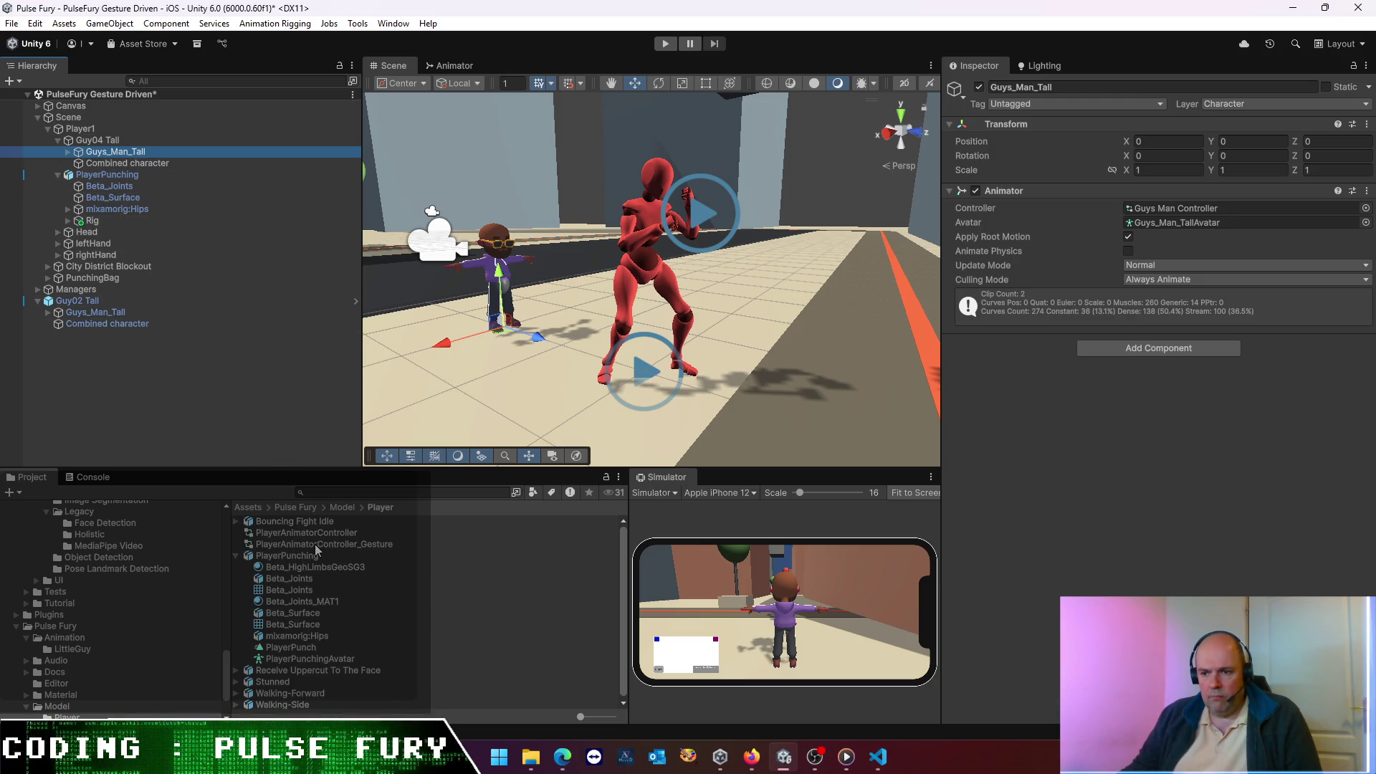
left_click(106, 177)
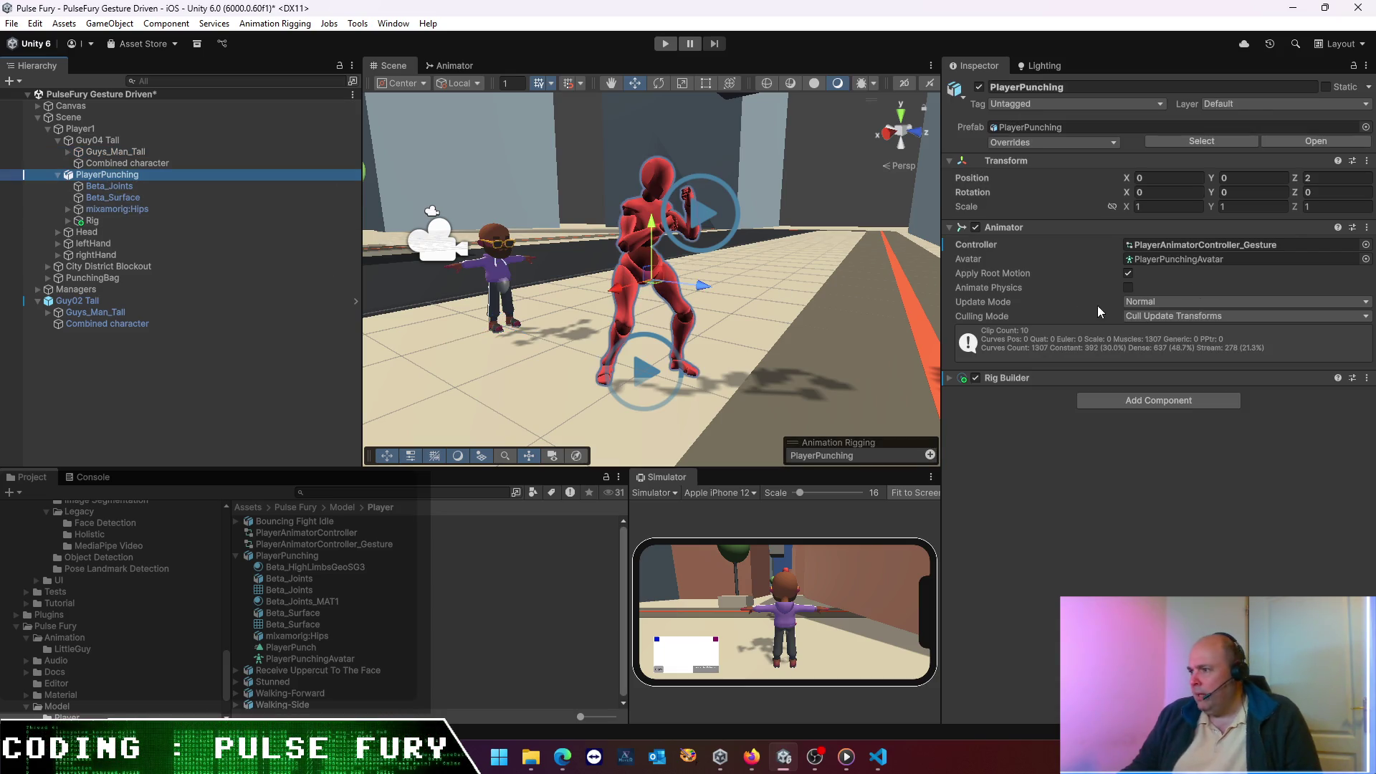
left_click(1222, 245)
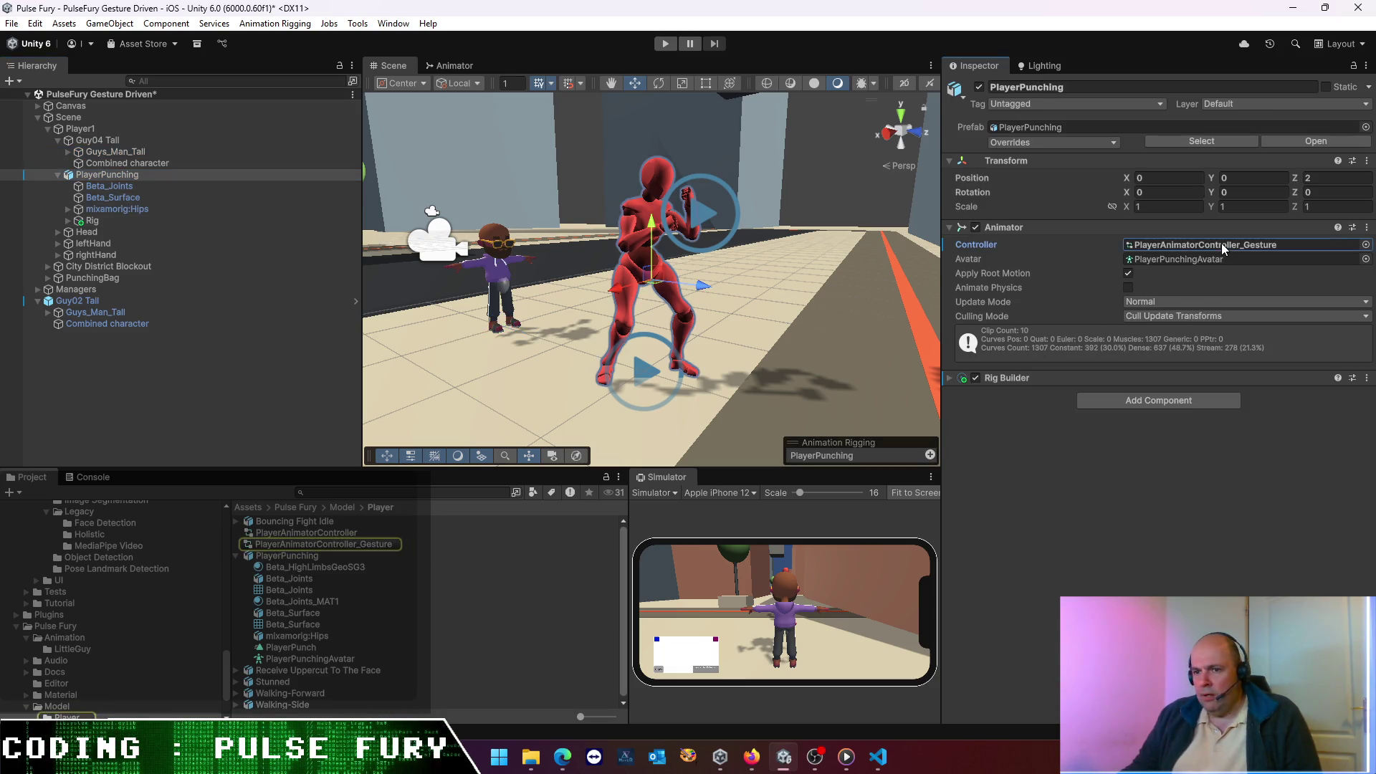
left_click(106, 151)
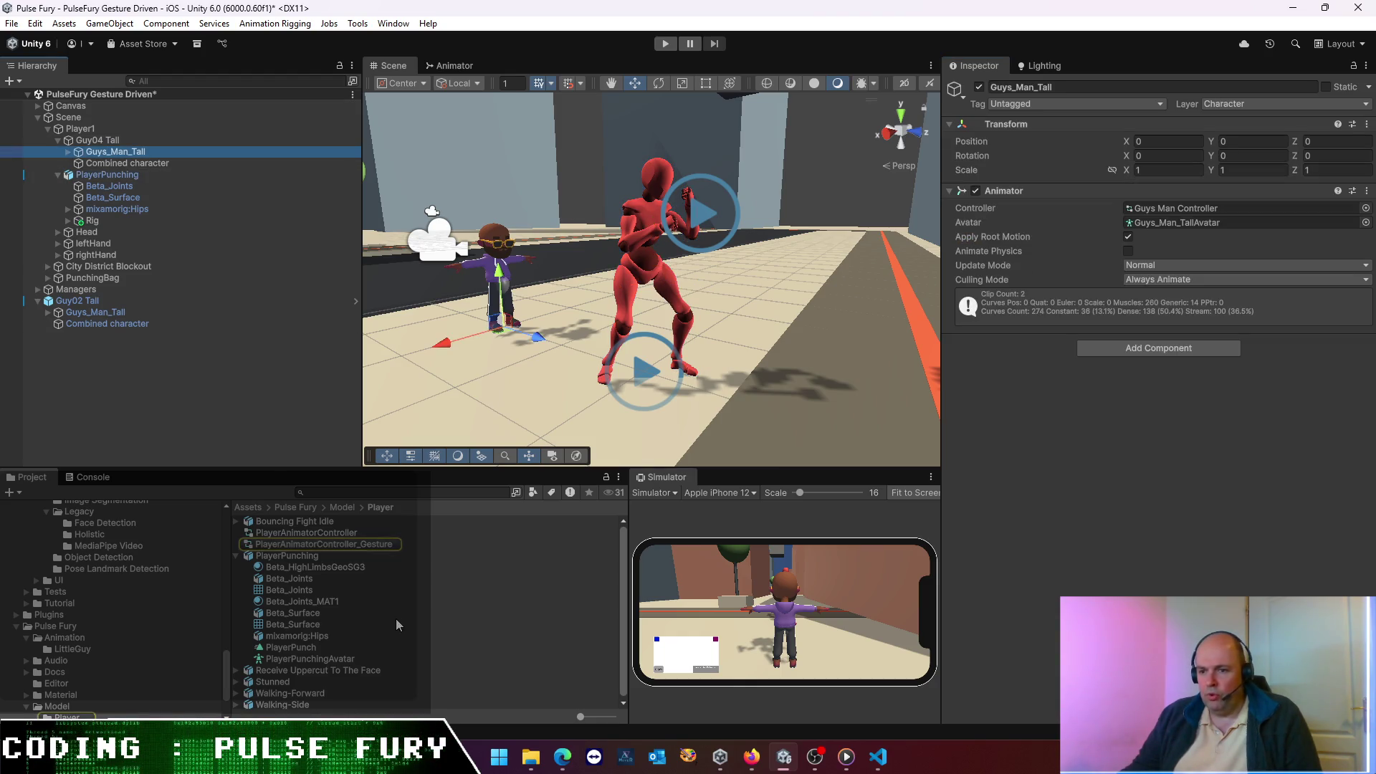
left_click_drag(336, 545, 1196, 209)
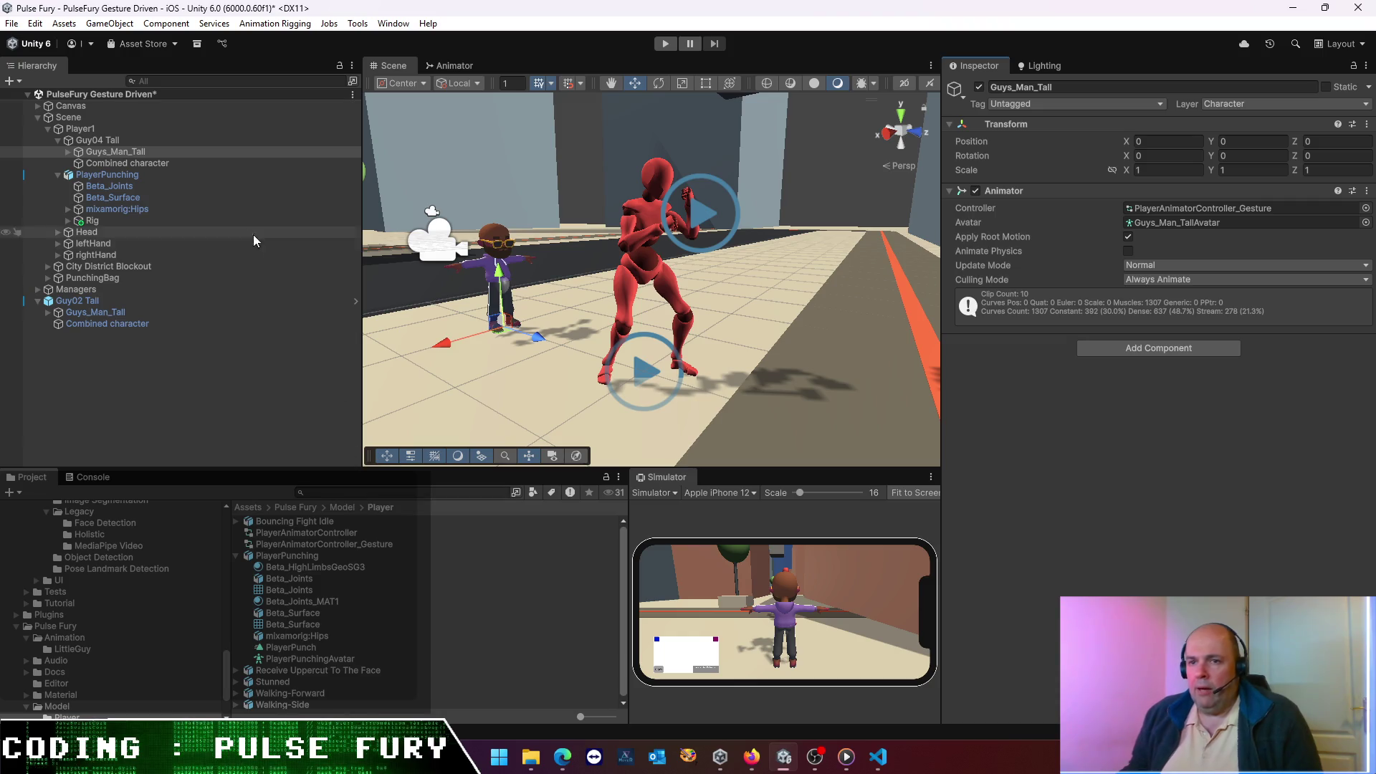
left_click(104, 142)
- Duplicate PlayerPunching's Rig (found via its Rig Builder) and move the copy under Guy04 Tall
left_click(109, 152)
left_click(114, 176)
left_click(1002, 377)
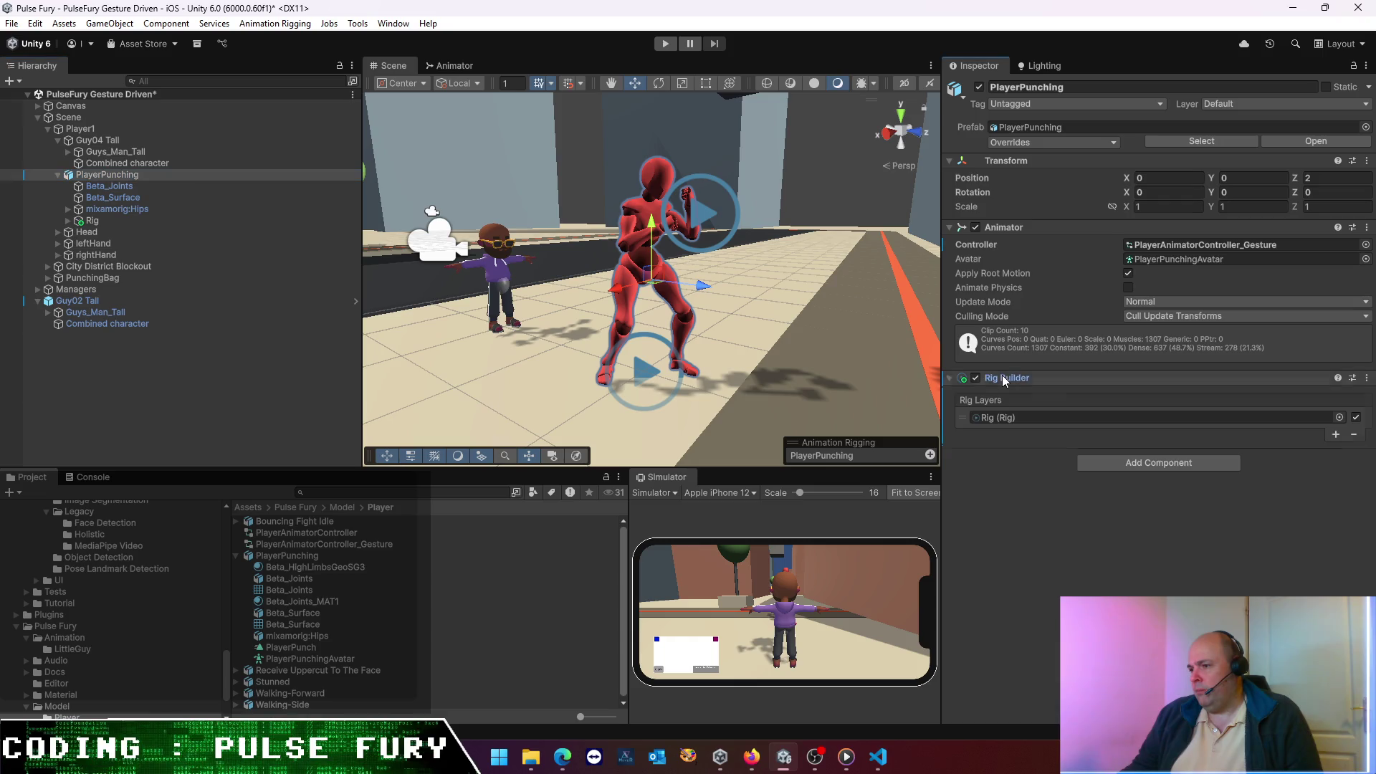
left_click(999, 420)
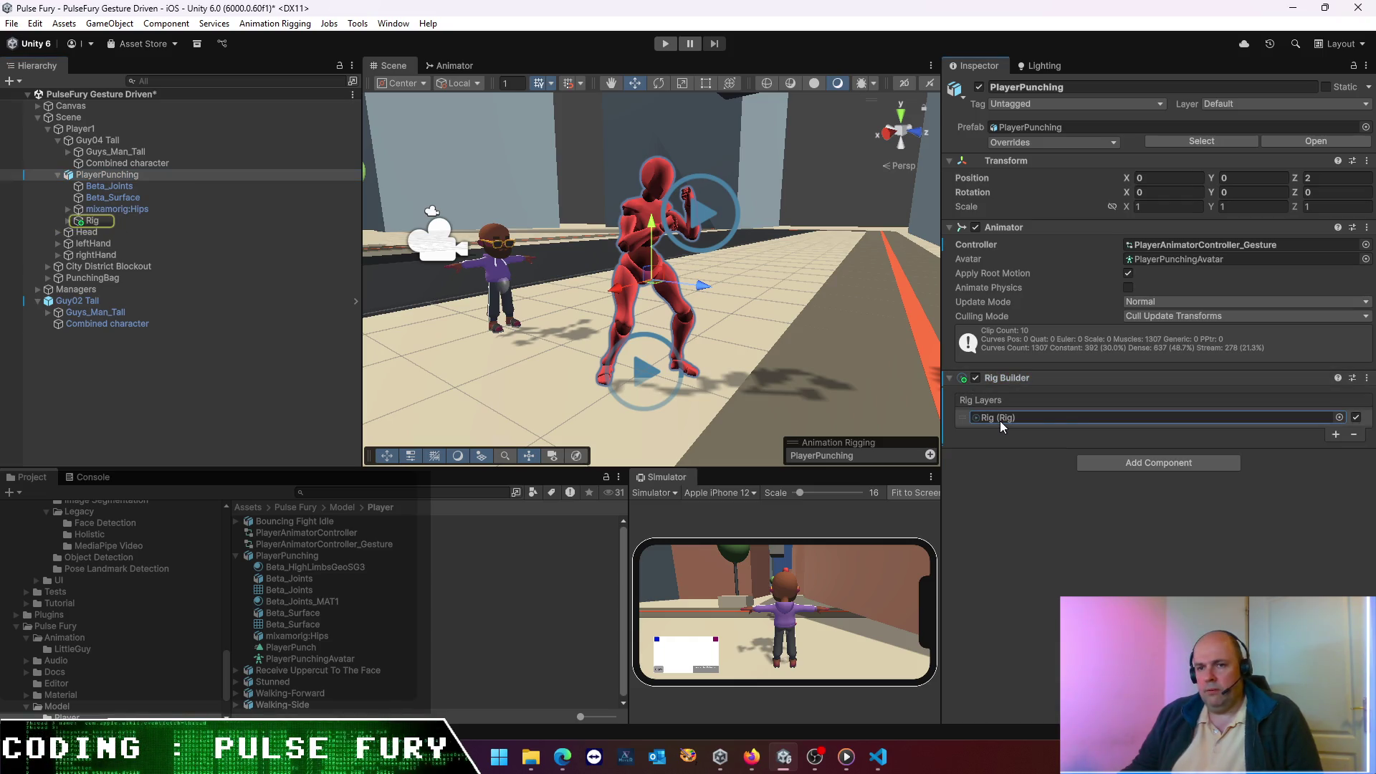
left_click(136, 221)
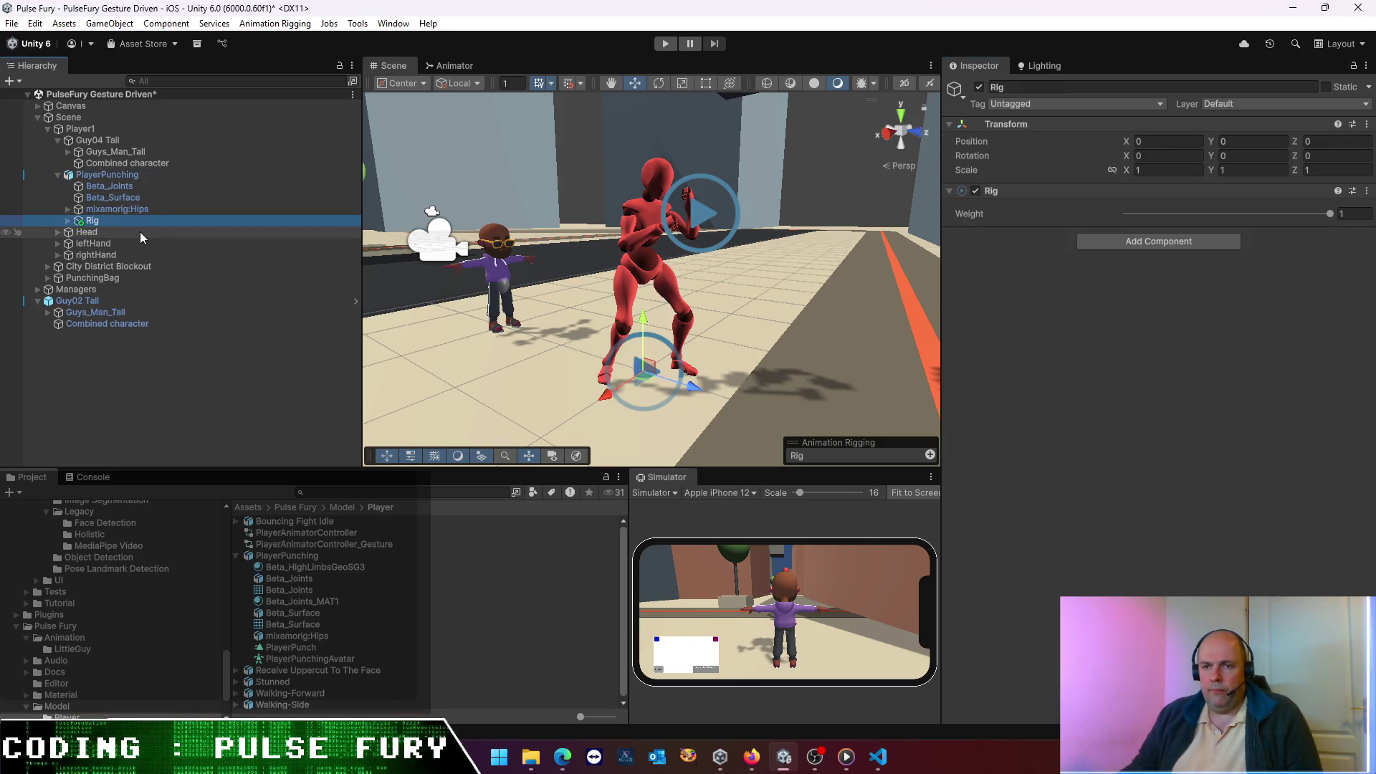
key("ctrl+d")
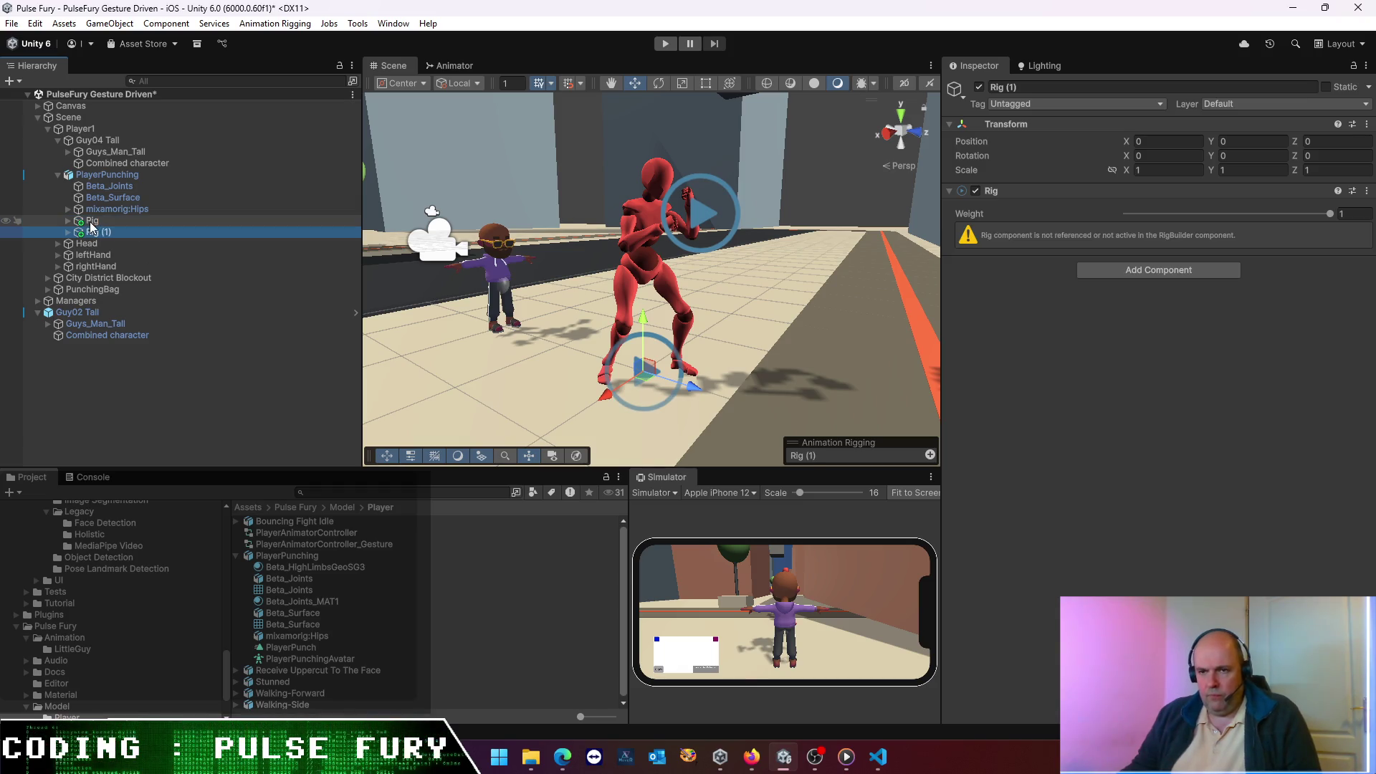
left_click(125, 152)
left_click_drag(120, 140, 118, 145)
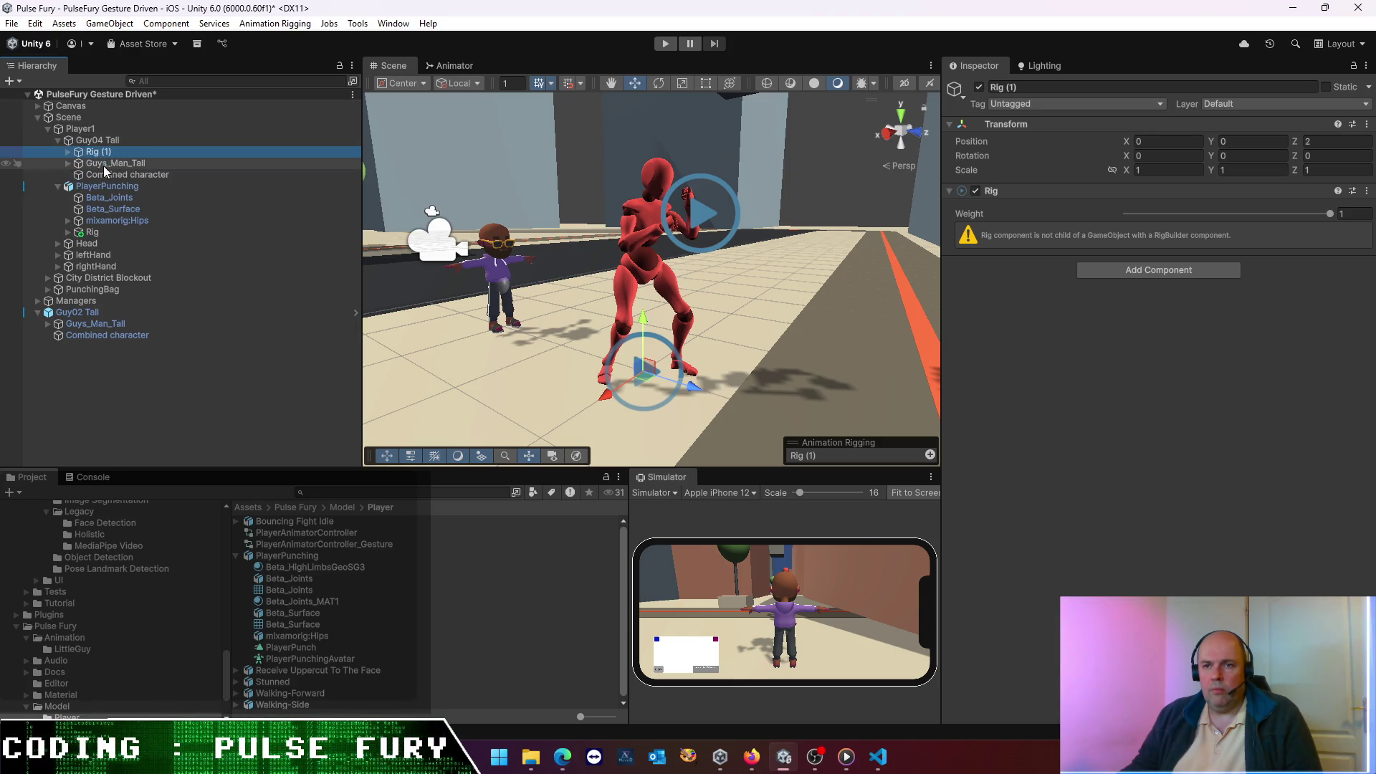
- Rename the copy from 'Rig (1)' to 'Rig' and set its Position Z to 0
left_click(101, 175)
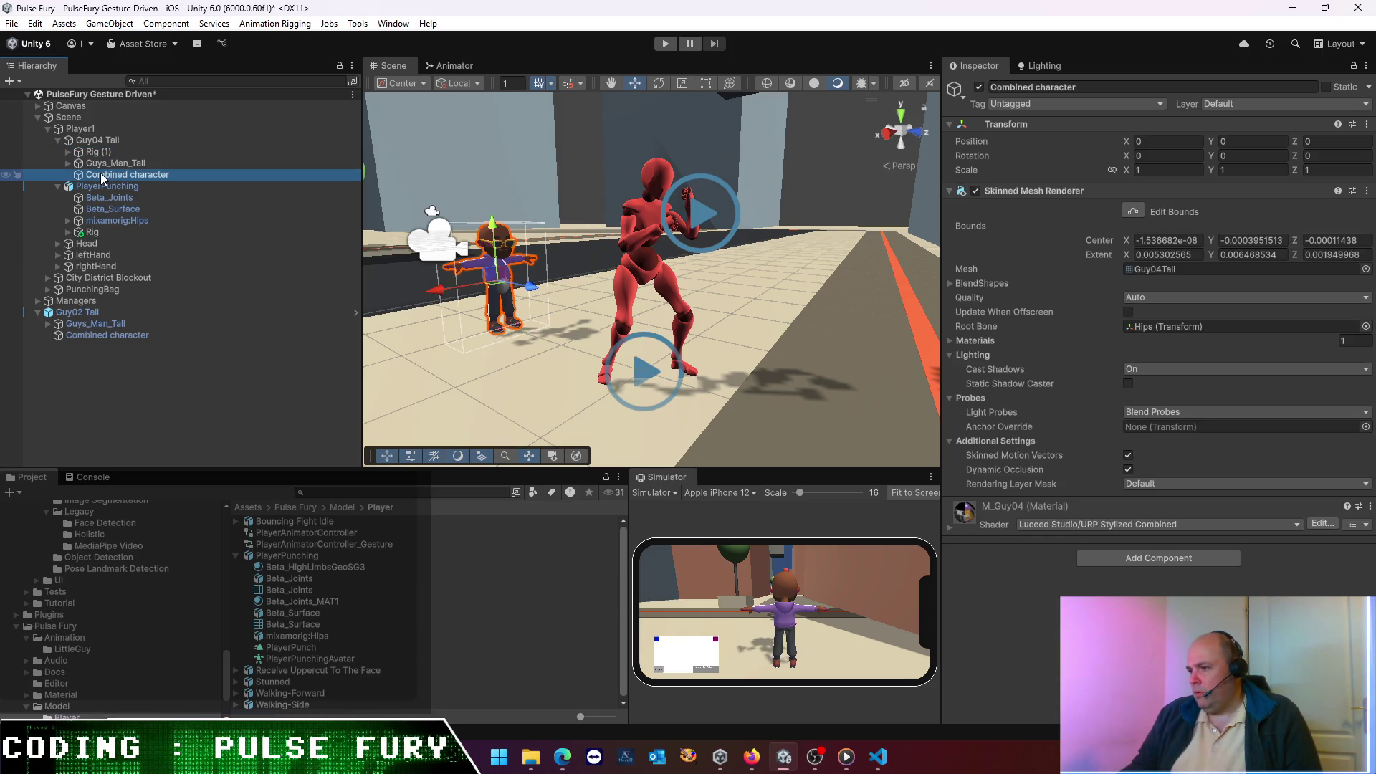
left_click(96, 152)
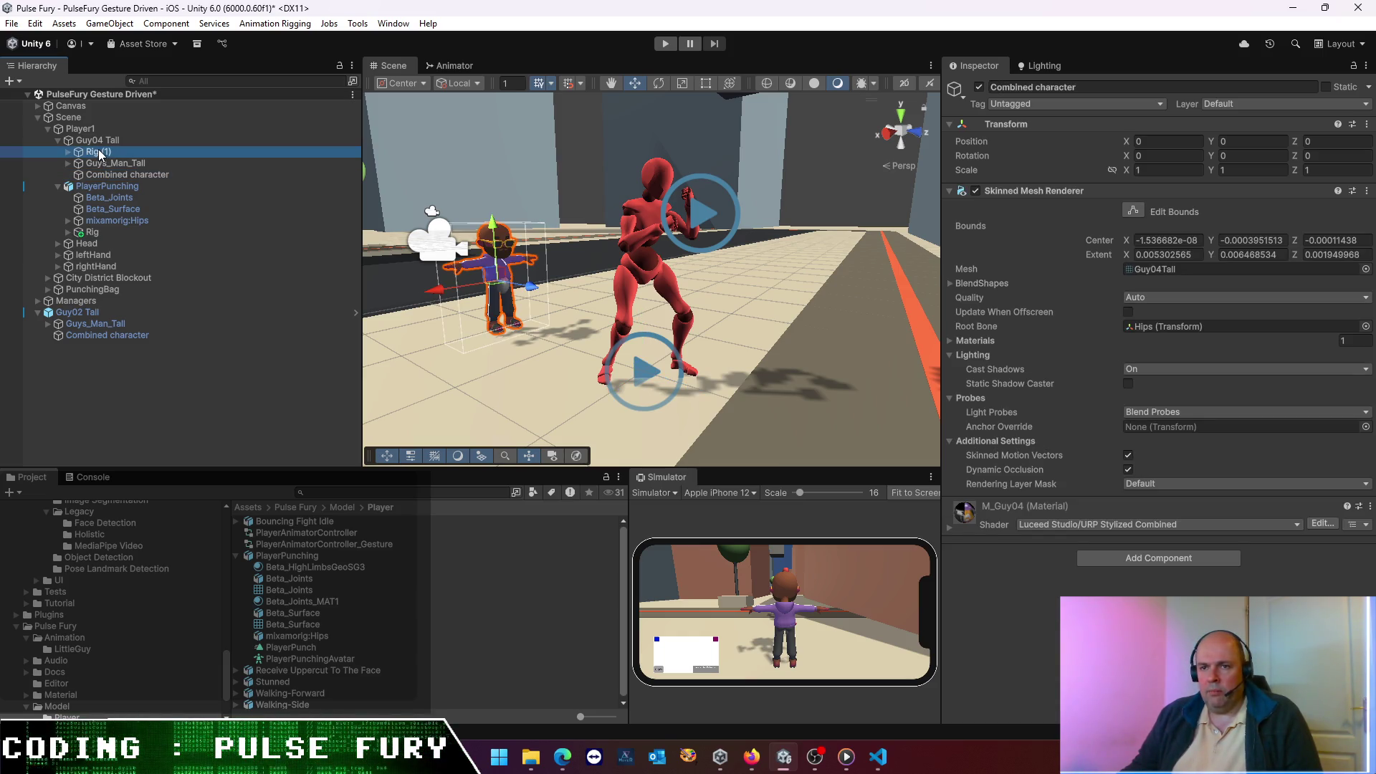
left_click(92, 152)
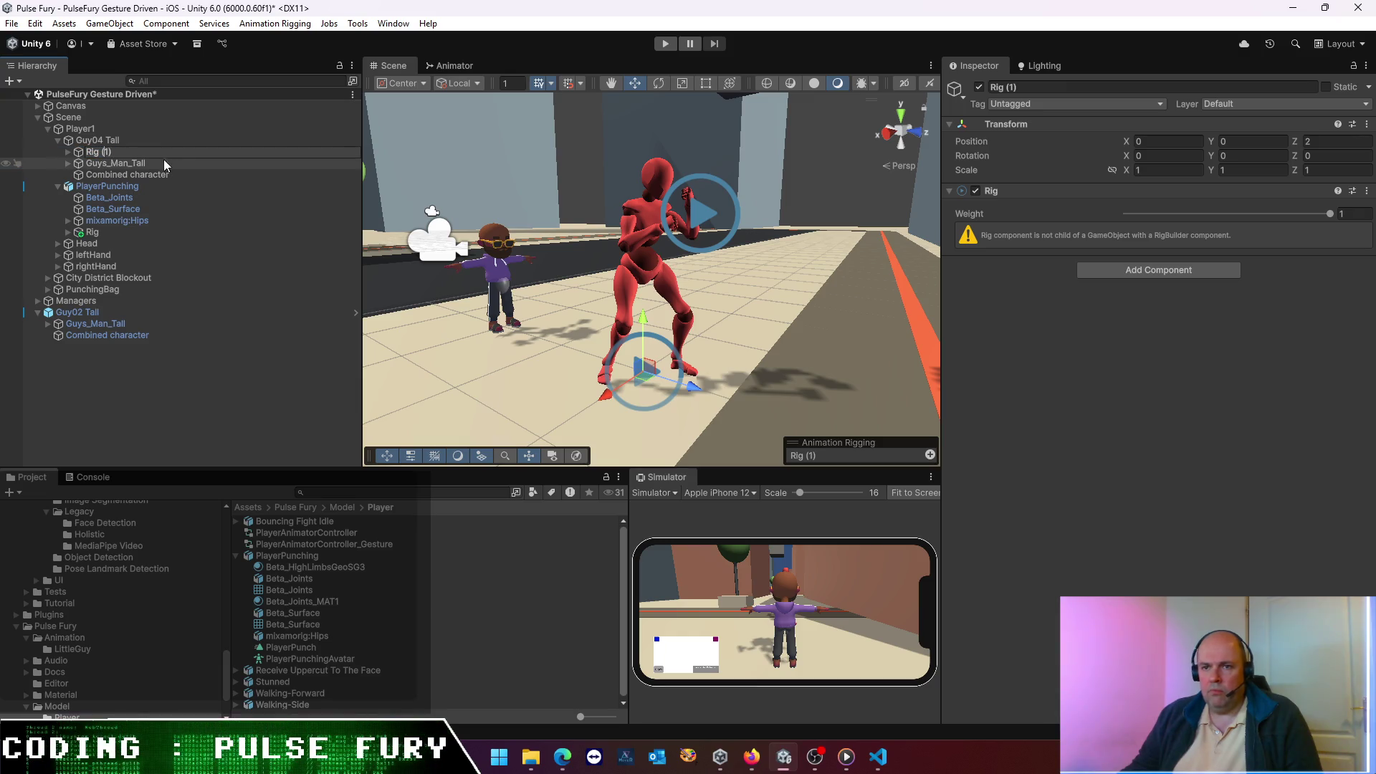
key("Delete")
key("Delete")
key("Delete")
key("Return")
left_click(1311, 141)
type("0")
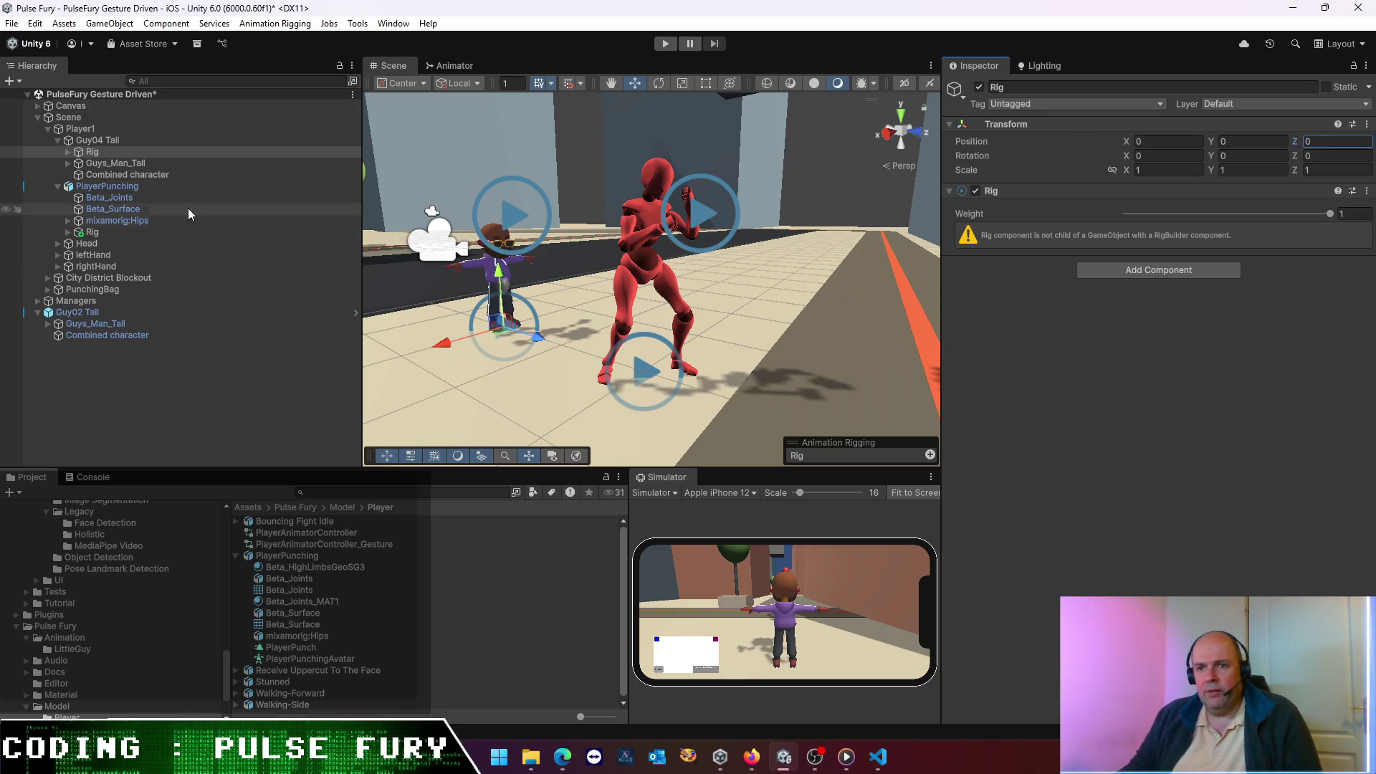
left_click(86, 153)
- Review the Rig's elbow hints and locate RightArmIK's current IK root bone
key("Right")
left_click(115, 163)
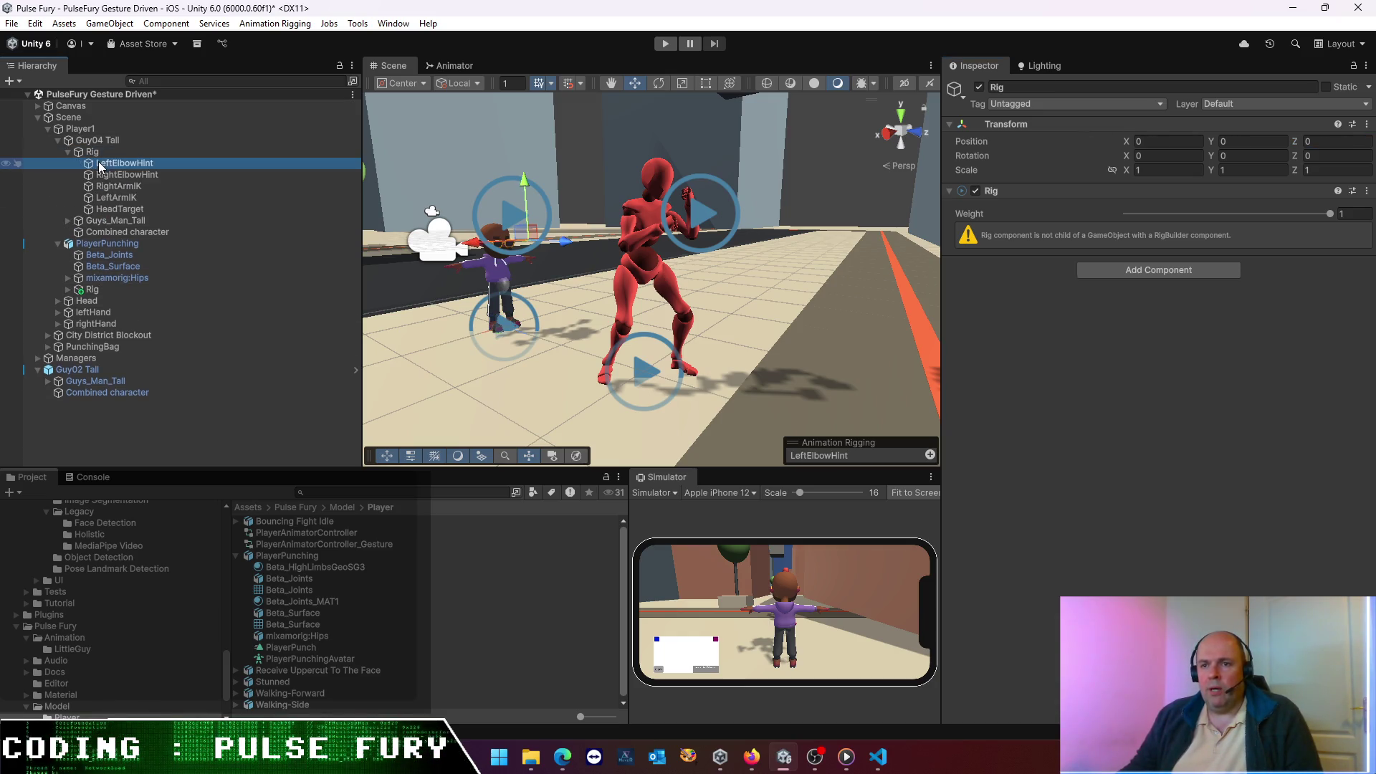
left_click(156, 177)
key("Down")
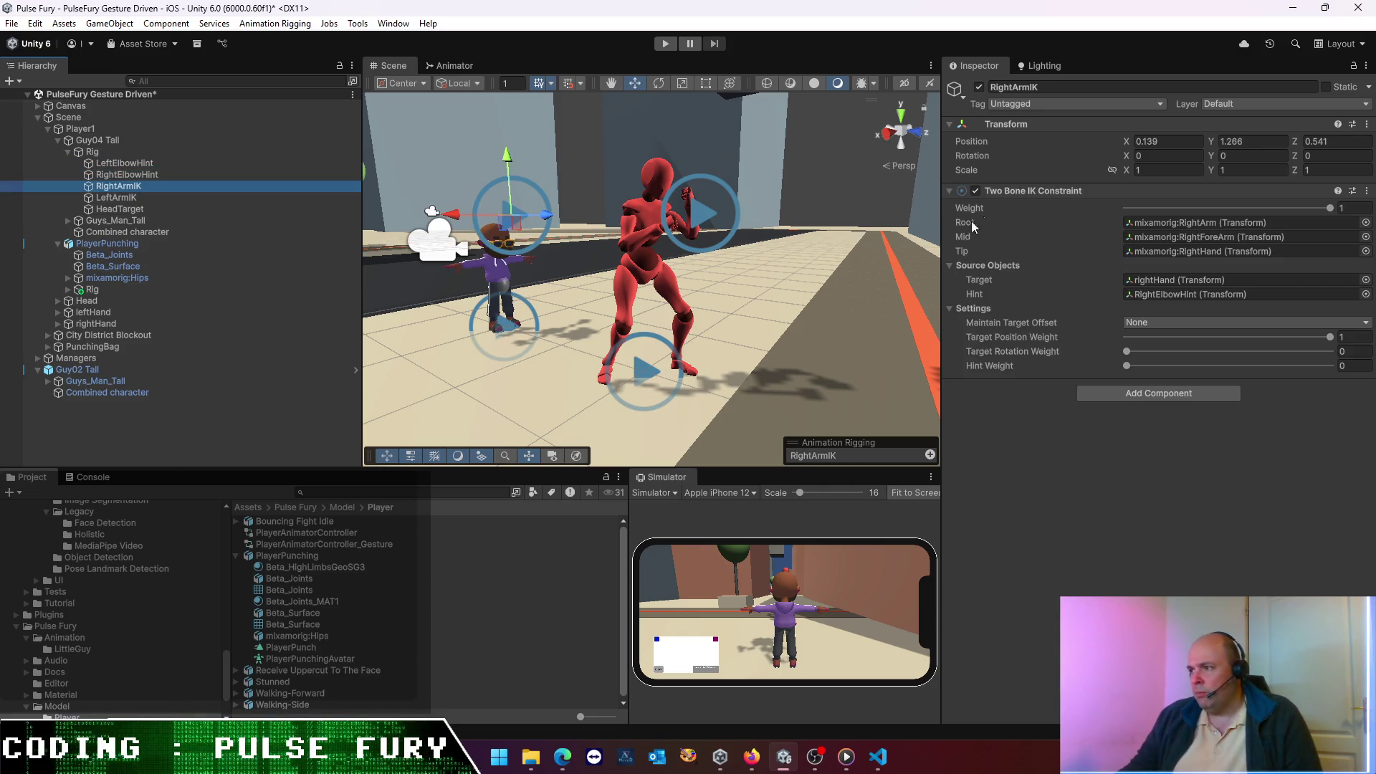
left_click(1180, 220)
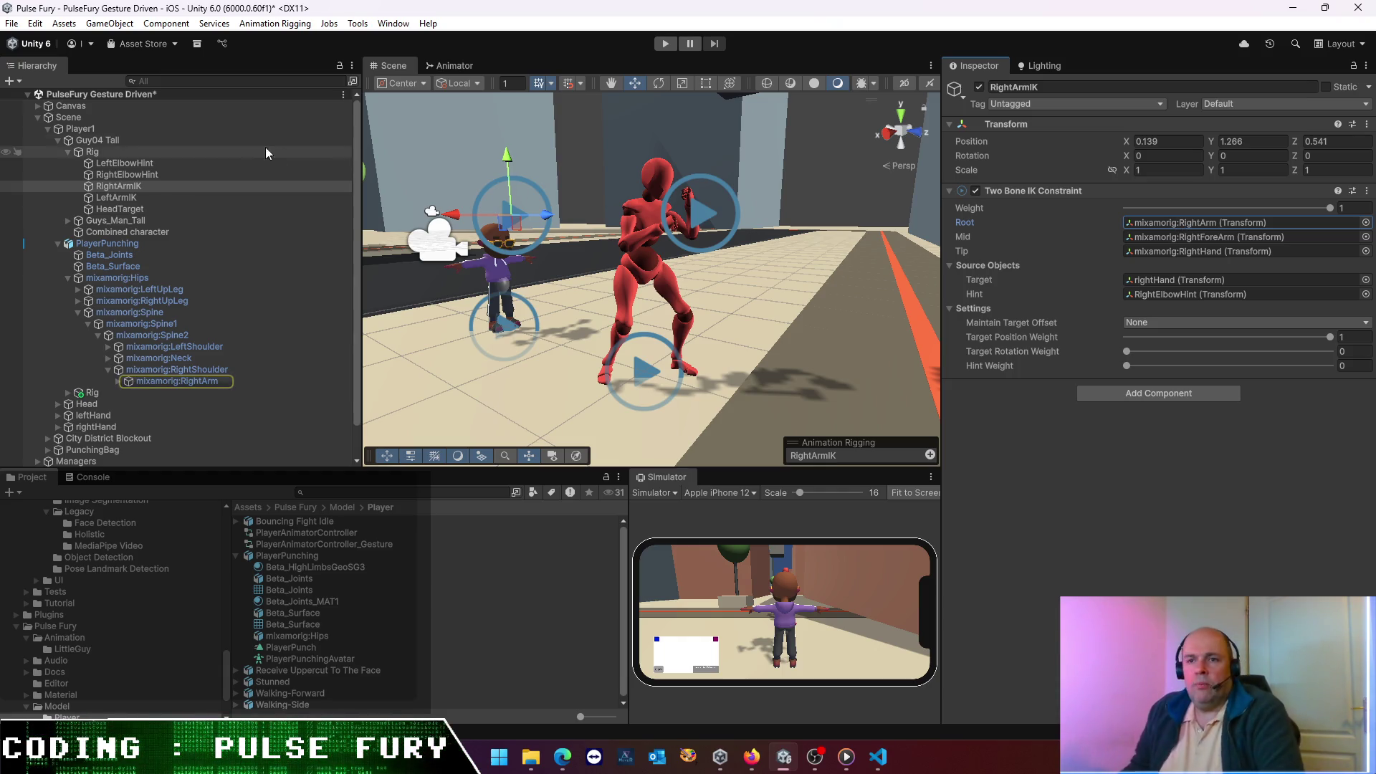
- Expand Guy04 Tall's armature from Hips through Spine2 and RightShoulder down to RightHand's fingers
left_click(68, 220)
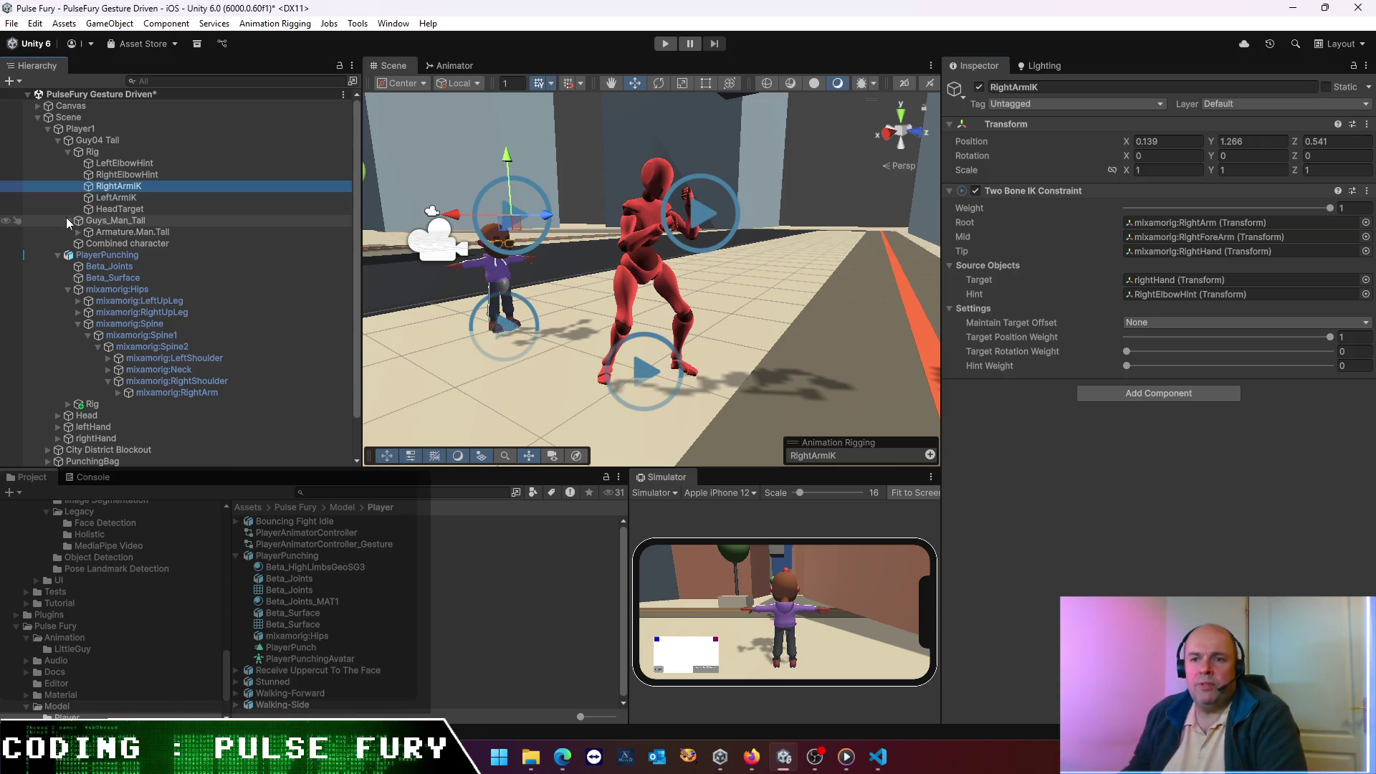
left_click(88, 244)
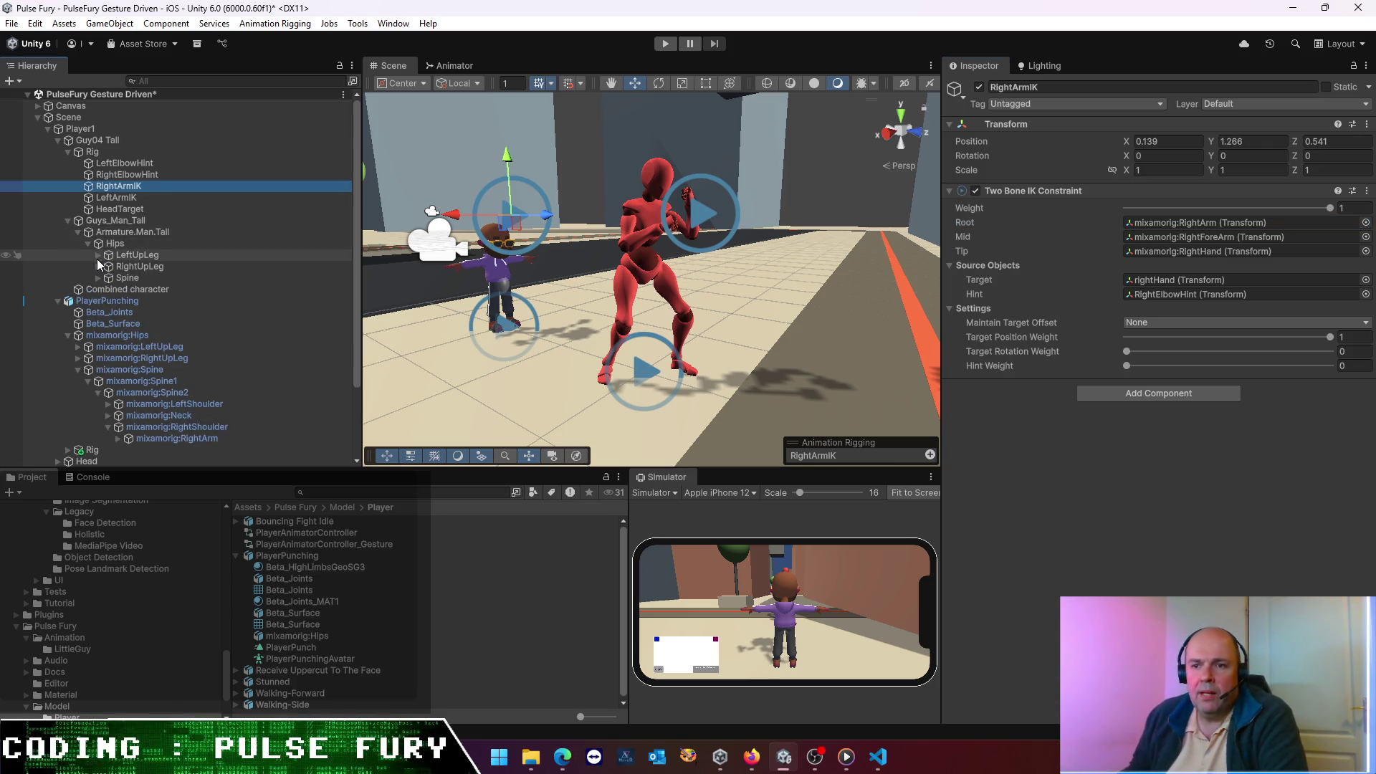
left_click(99, 266)
left_click(98, 289)
left_click(107, 301)
left_click(118, 312)
left_click(128, 347)
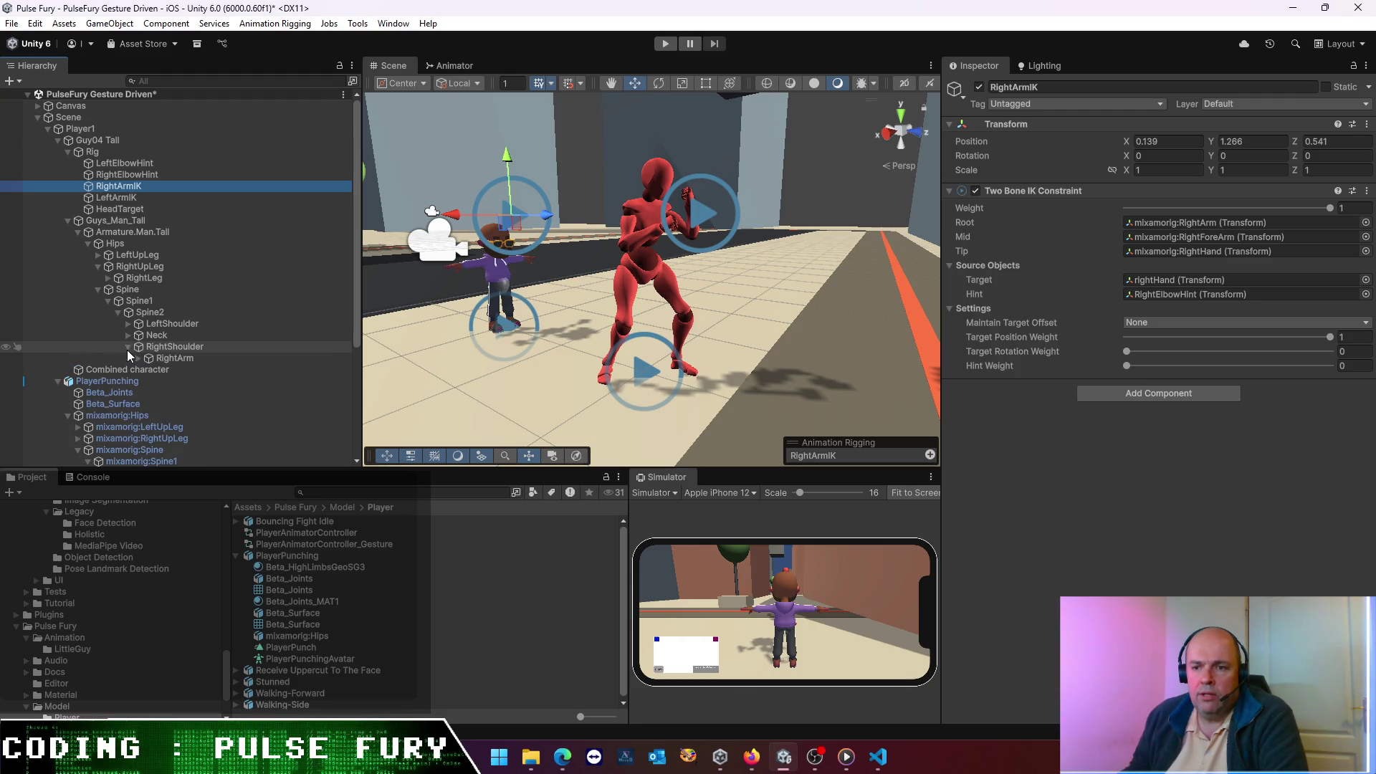
left_click(141, 359)
left_click(136, 356)
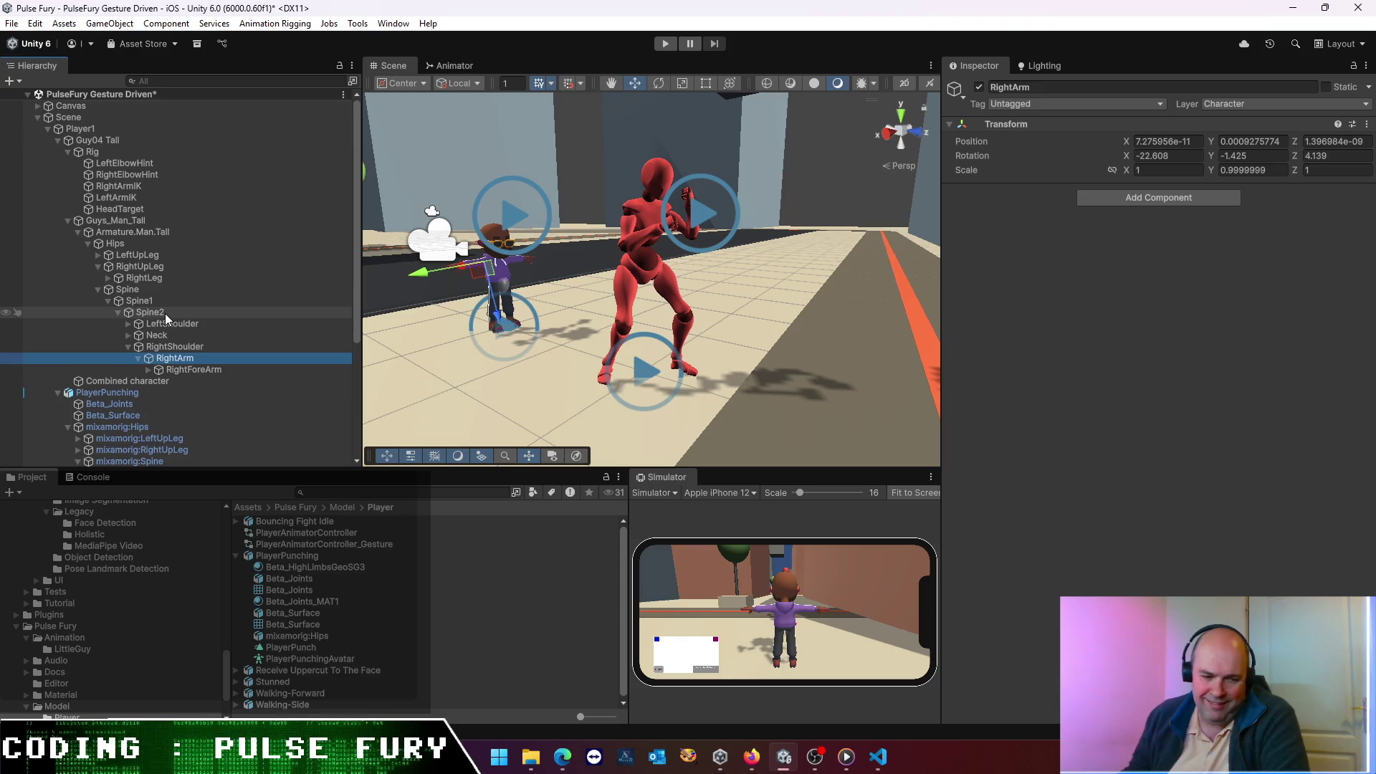
left_click(149, 369)
left_click(159, 381)
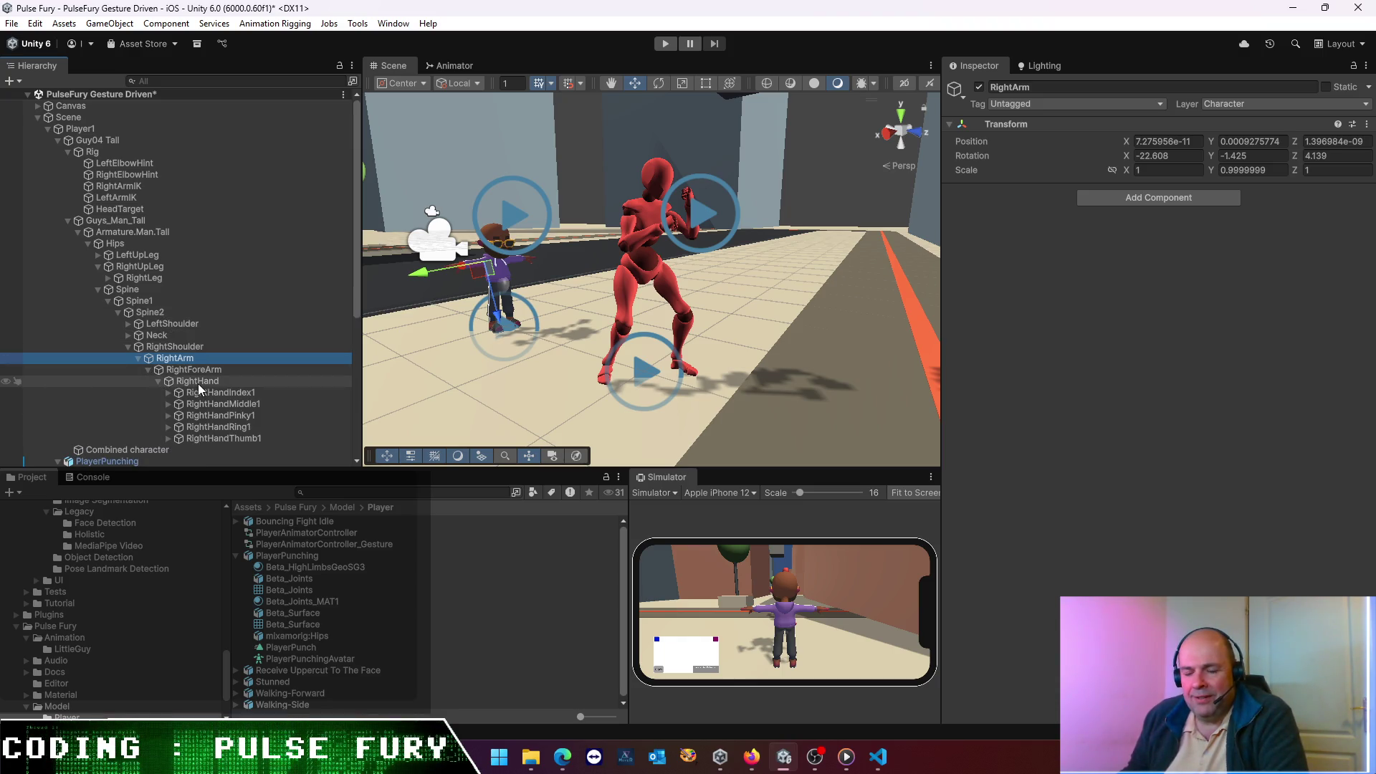
left_click(199, 382)
- Compare with PlayerPunching's right forearm bone, then select Guy04 Tall's Rig
scroll(195, 393, "down", 5)
scroll(195, 393, "down", 5)
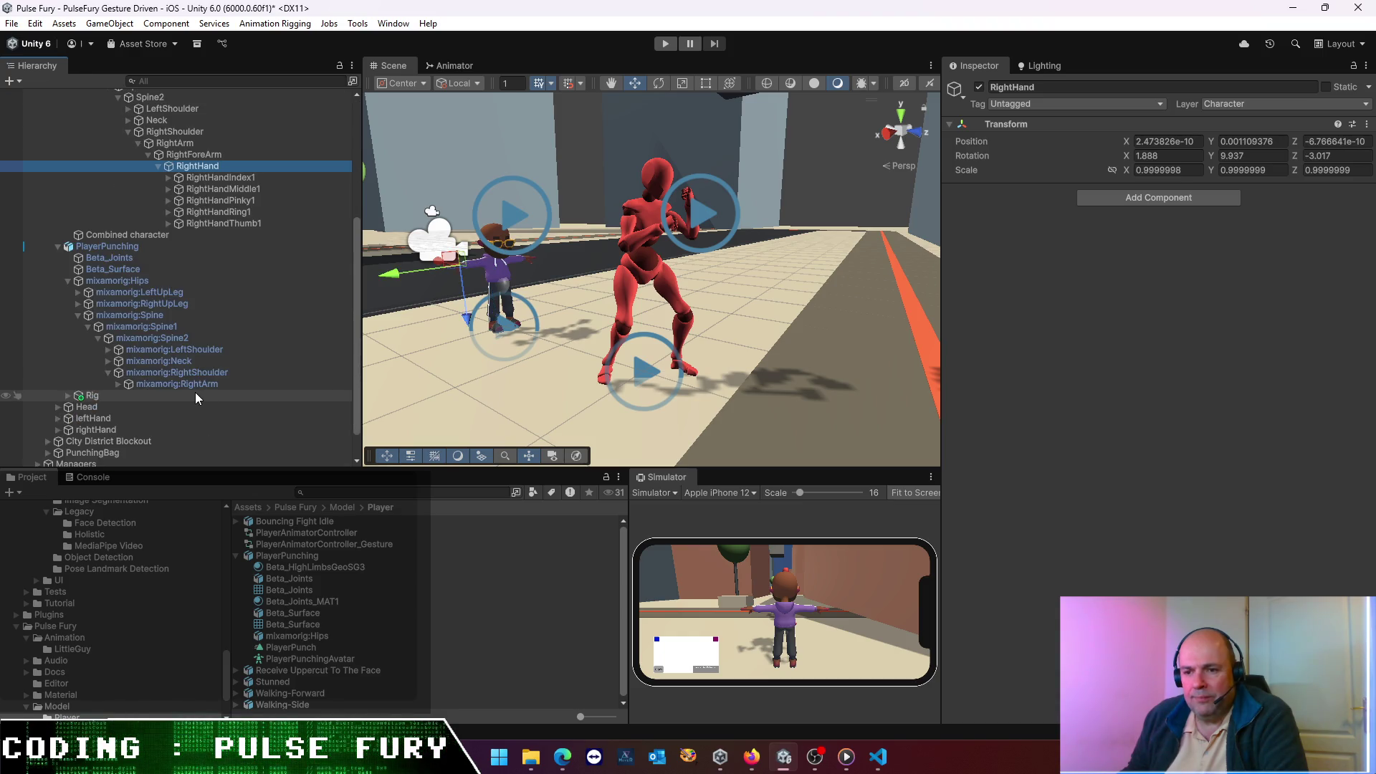
scroll(234, 403, "up", 2)
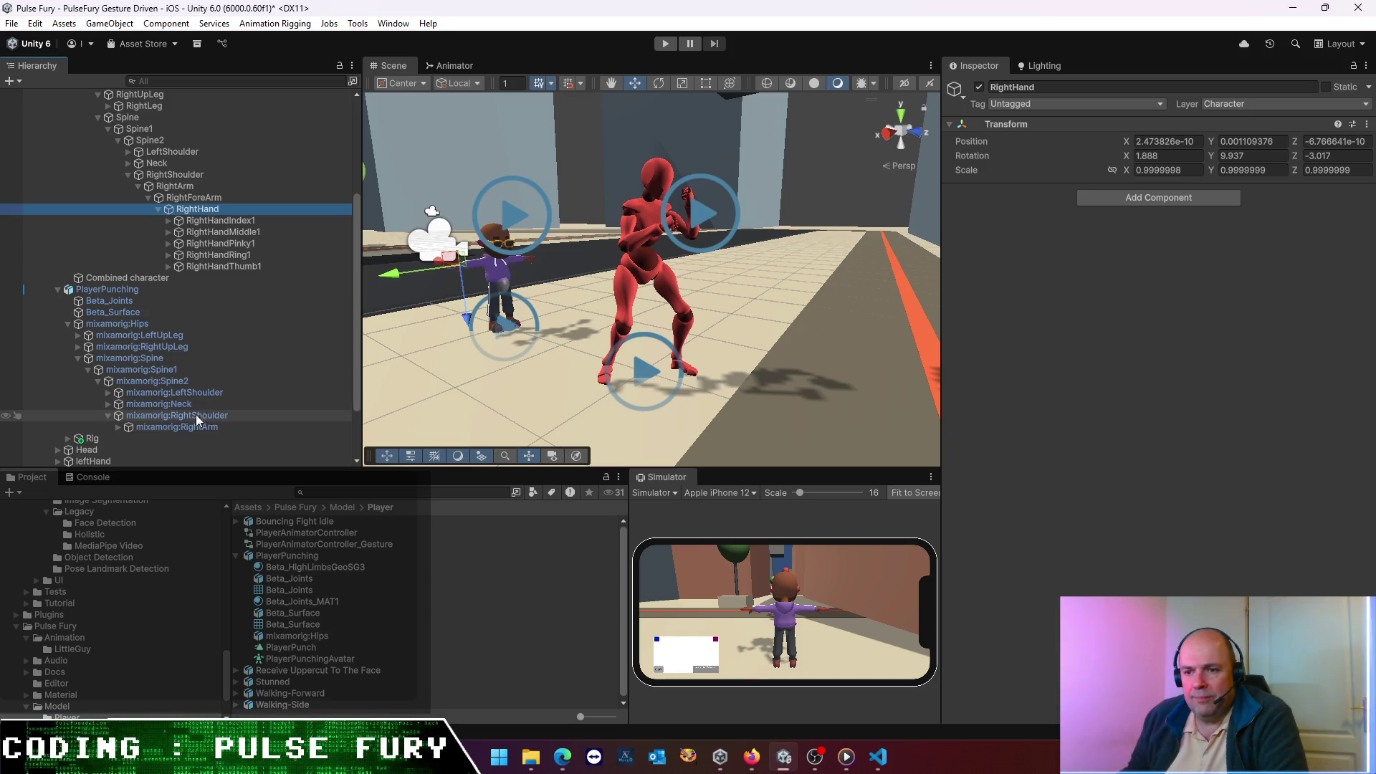
left_click(116, 428)
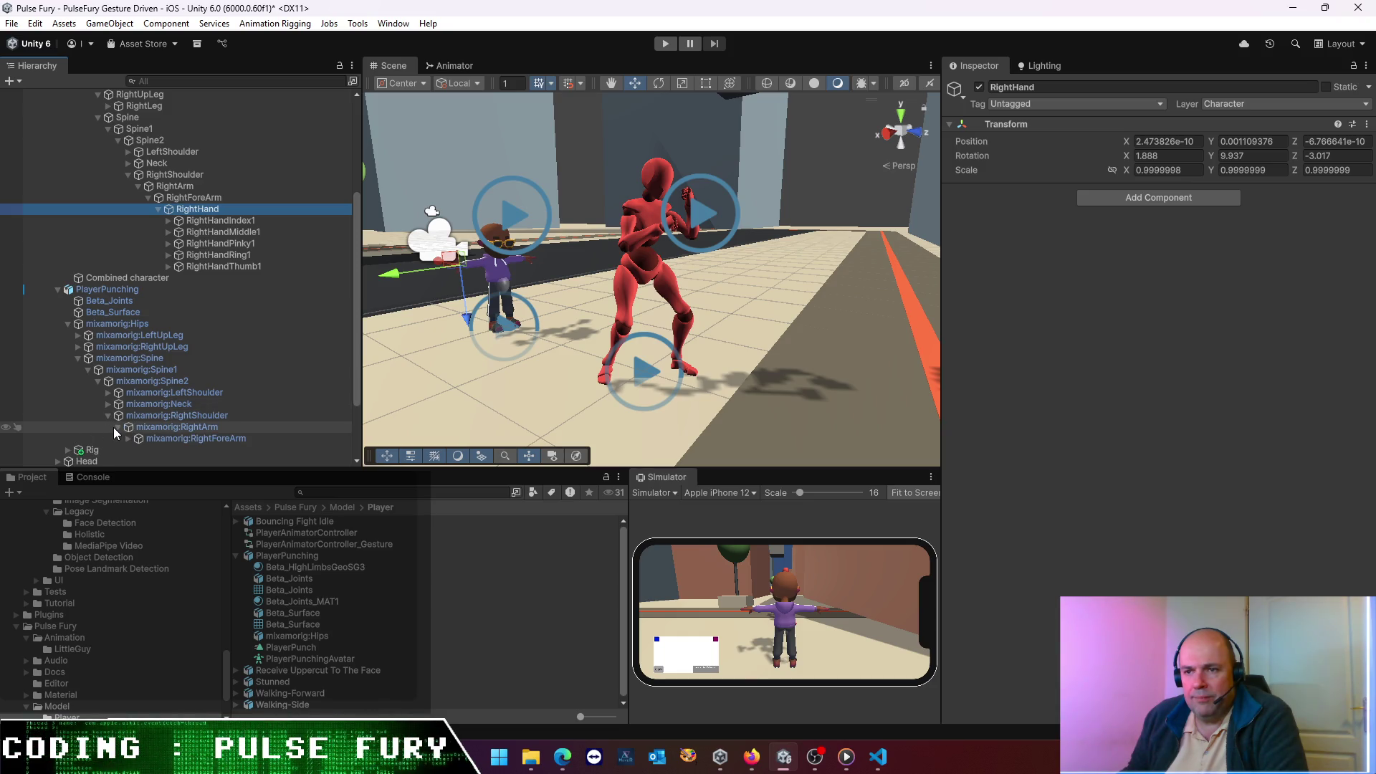
scroll(172, 269, "up", 8)
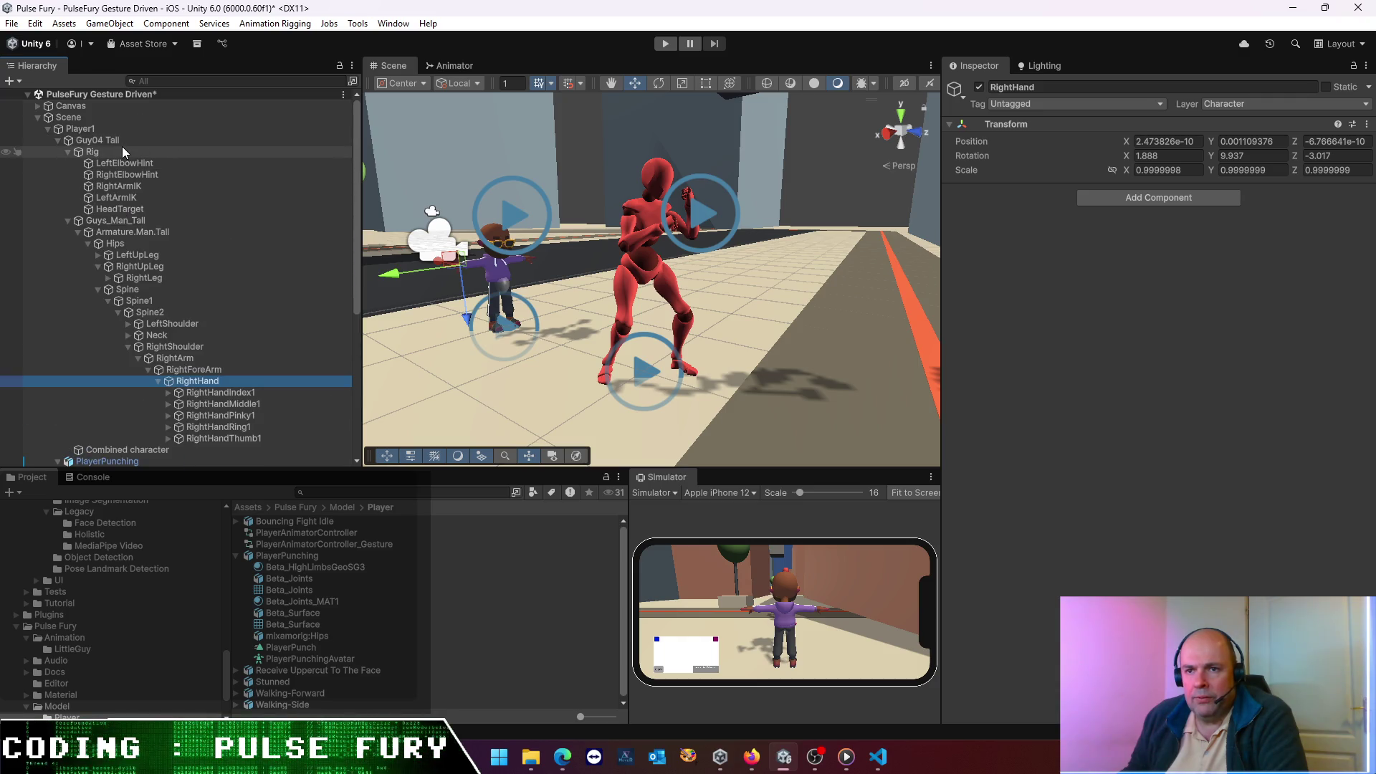
left_click(117, 137)
left_click(113, 148)
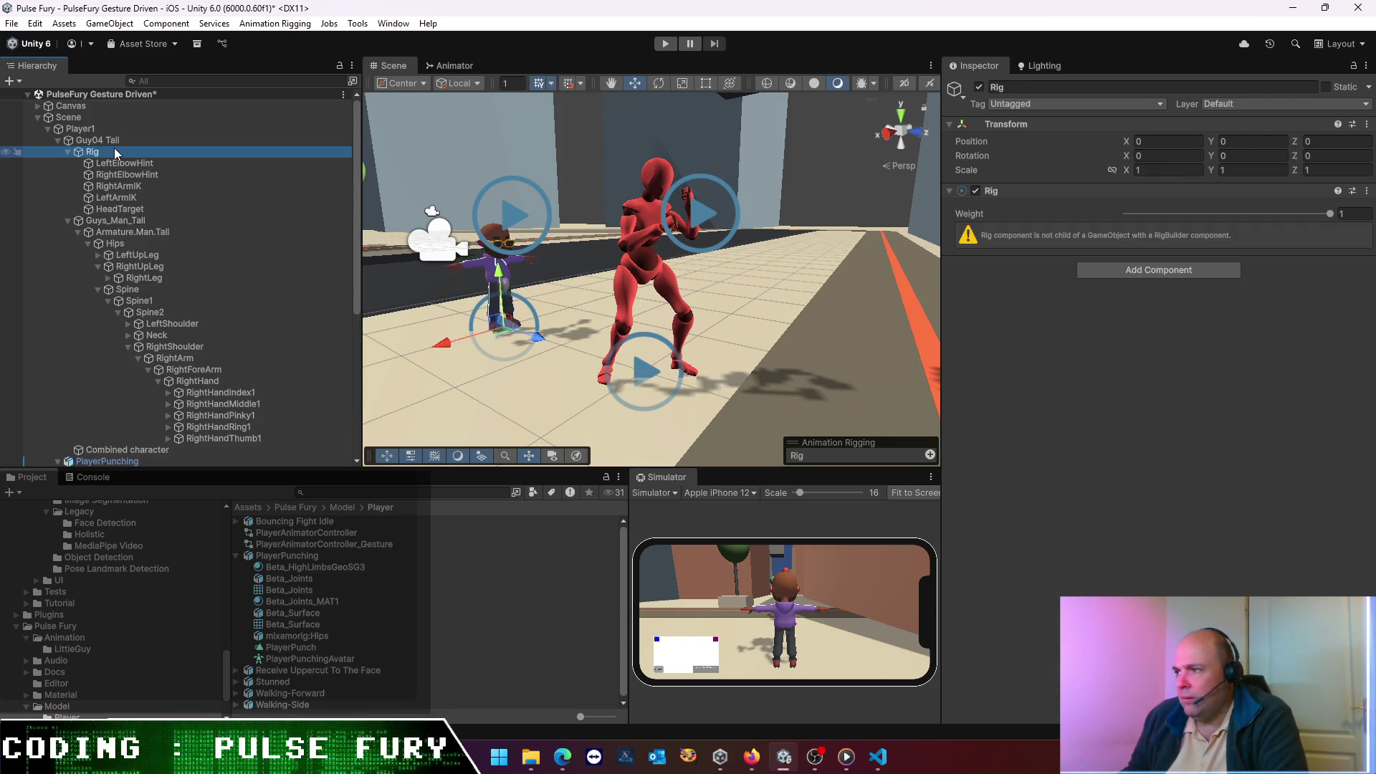
- Set RightArmIK's Root, Mid and Tip to RightArm, RightForeArm and RightHand
left_click(113, 163)
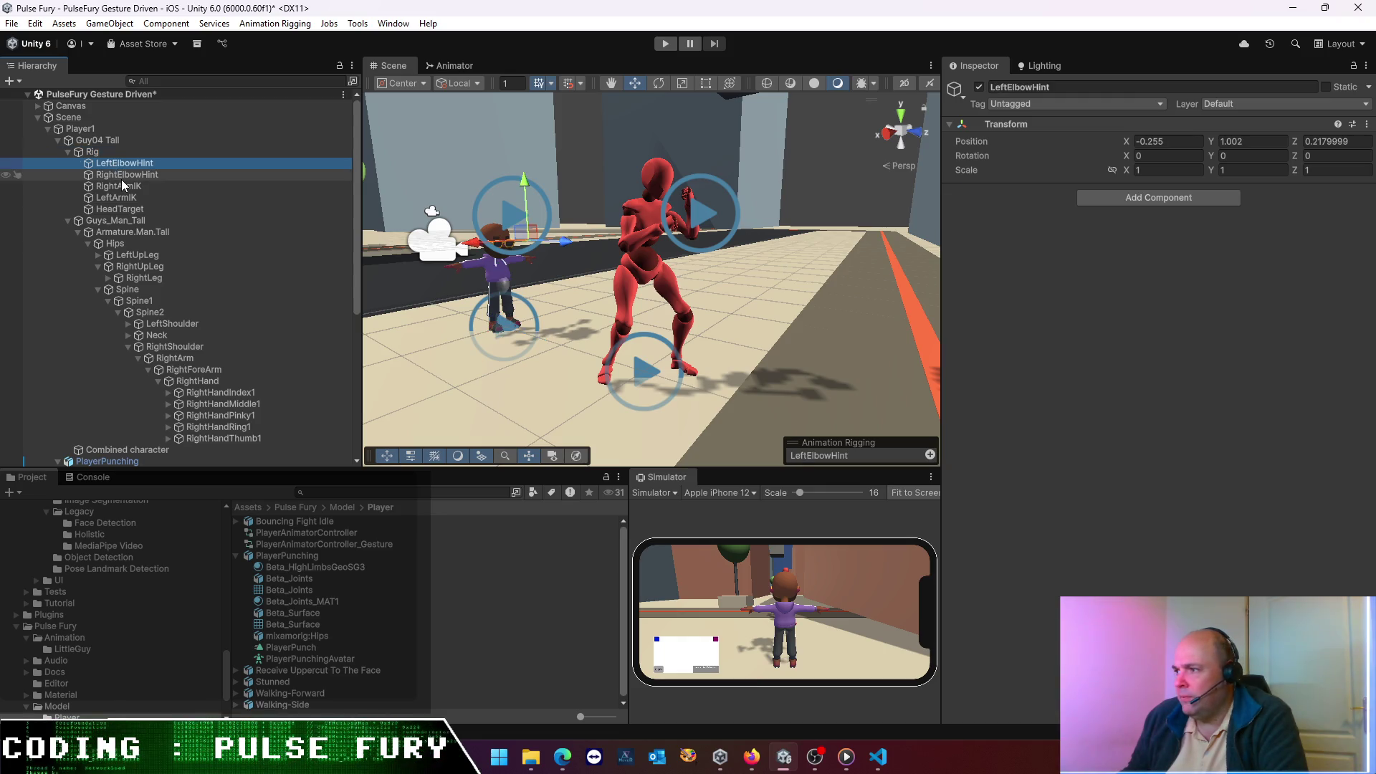
left_click(126, 188)
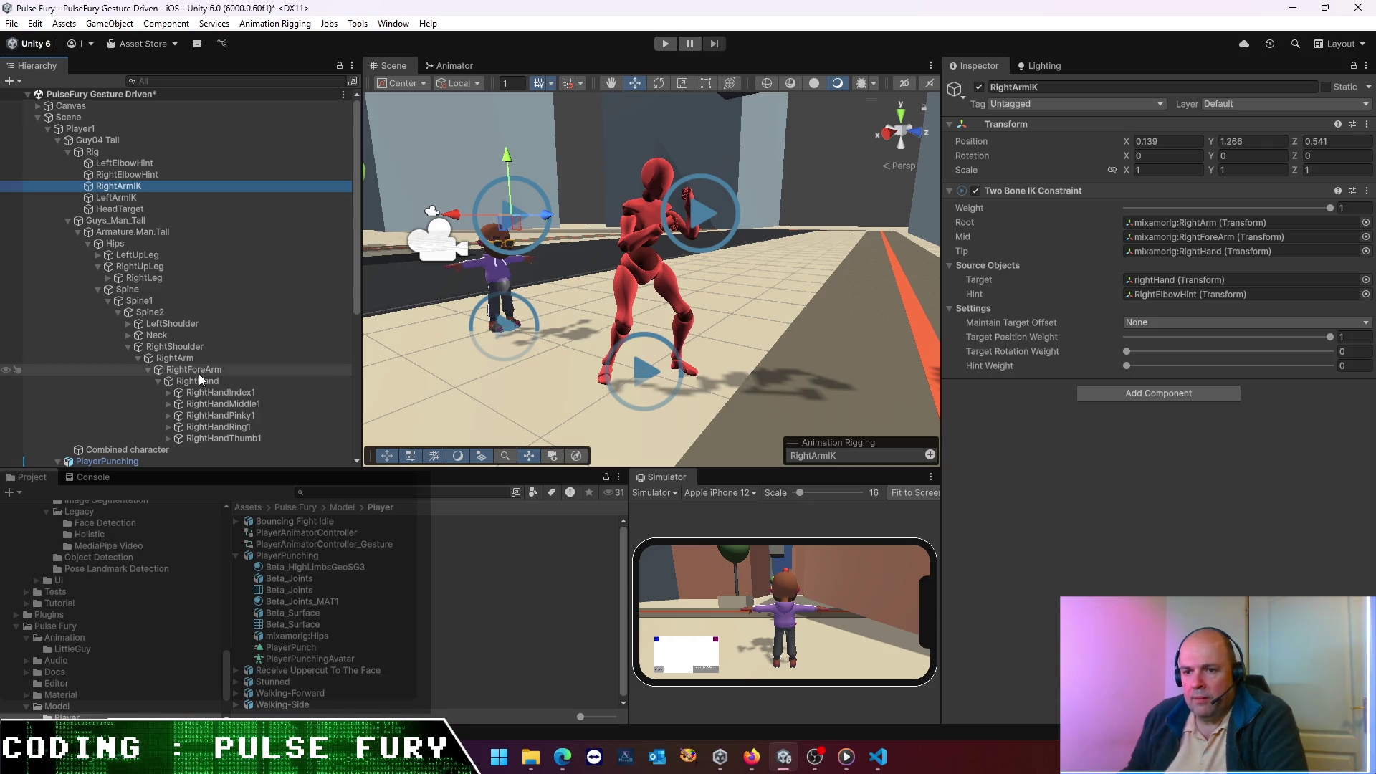
mouse_move(187, 358)
left_mouse_down()
mouse_move(1153, 260)
mouse_move(1209, 225)
left_mouse_up()
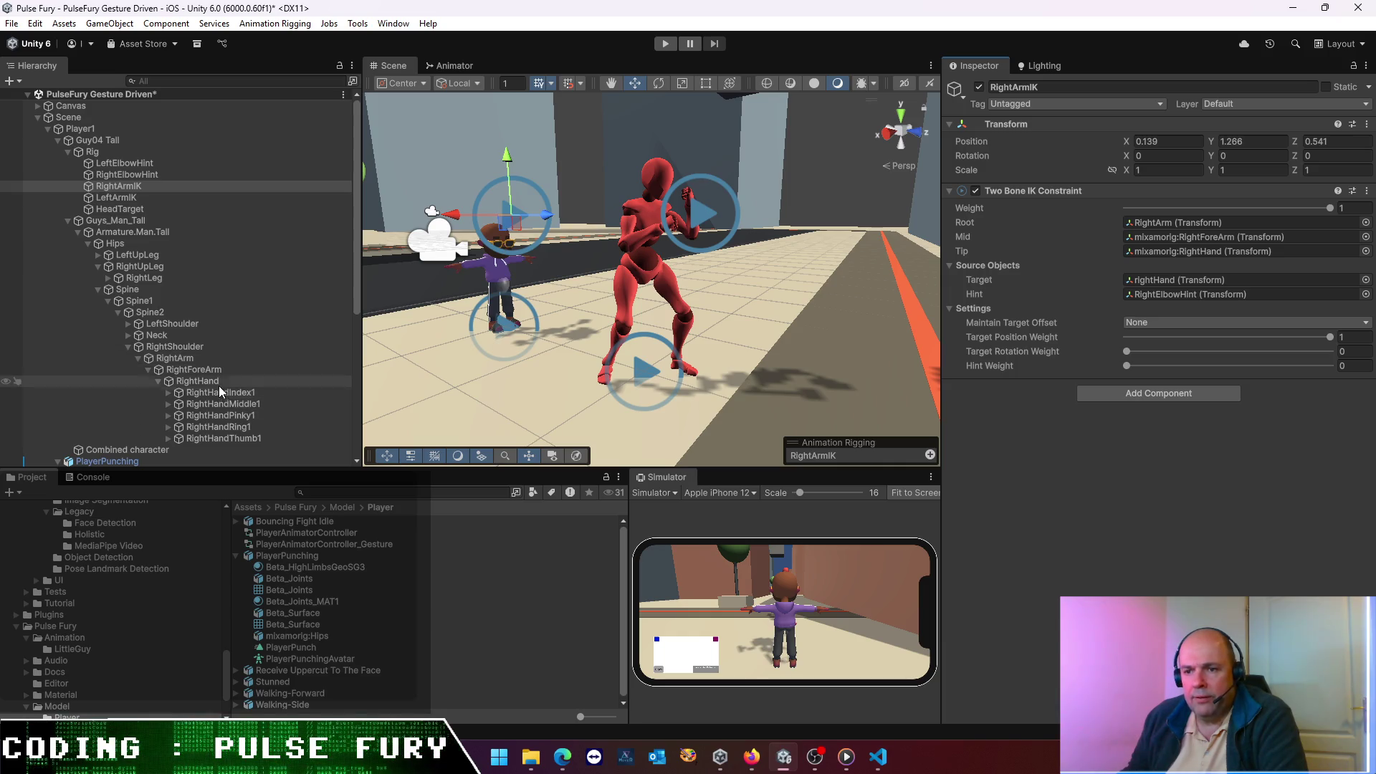
left_click_drag(209, 371, 1243, 244)
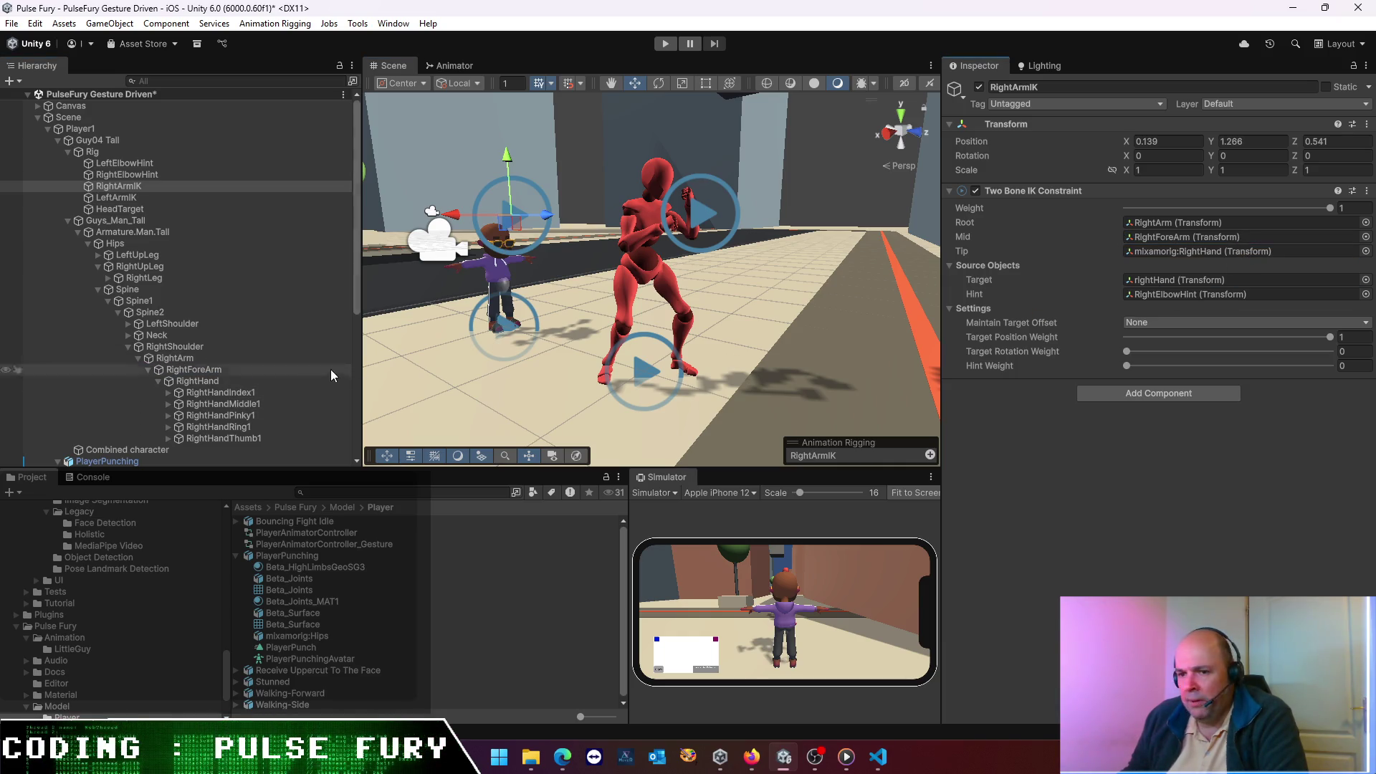
mouse_move(215, 382)
left_mouse_down()
mouse_move(1205, 265)
mouse_move(1215, 252)
left_mouse_up()
- Verify RightArmIK's target is rightHand and its hint is RightElbowHint
left_click(1147, 282)
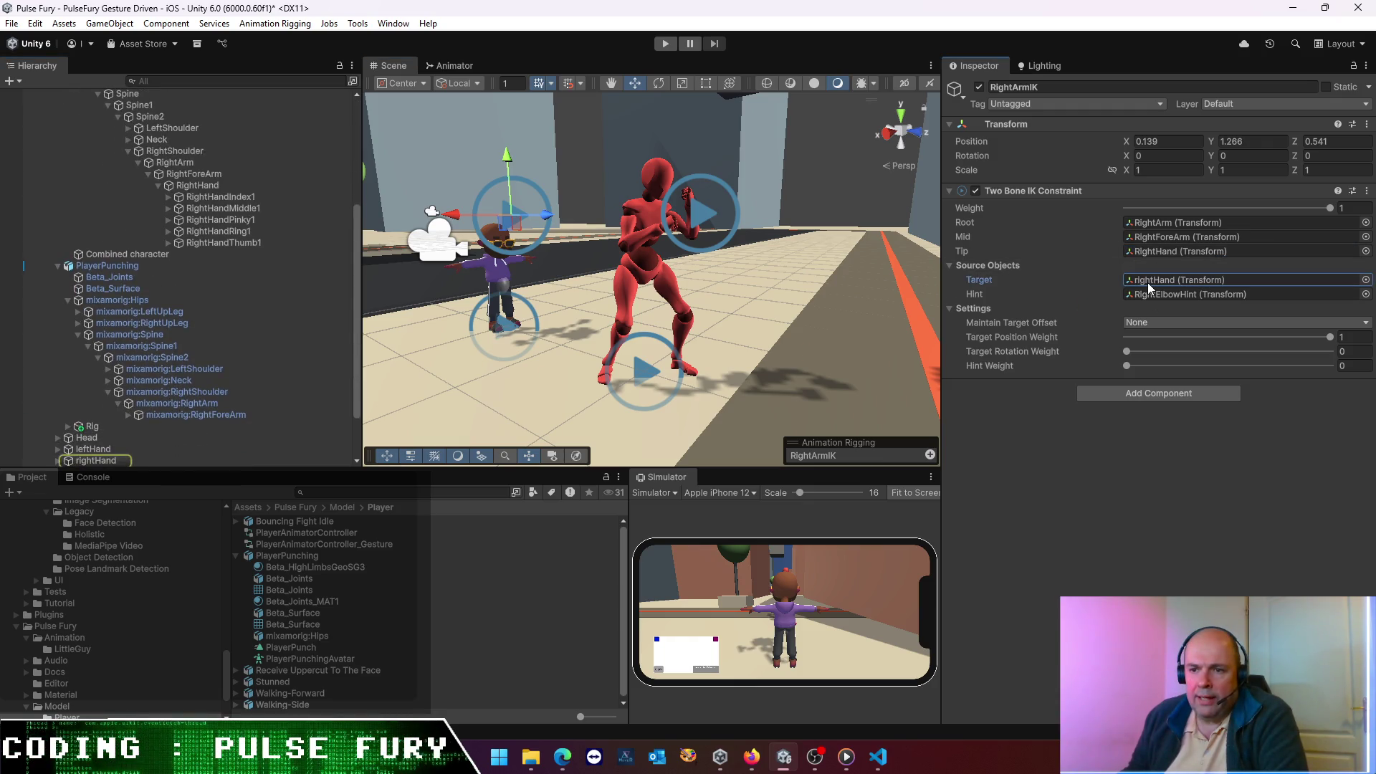
left_click(1160, 291)
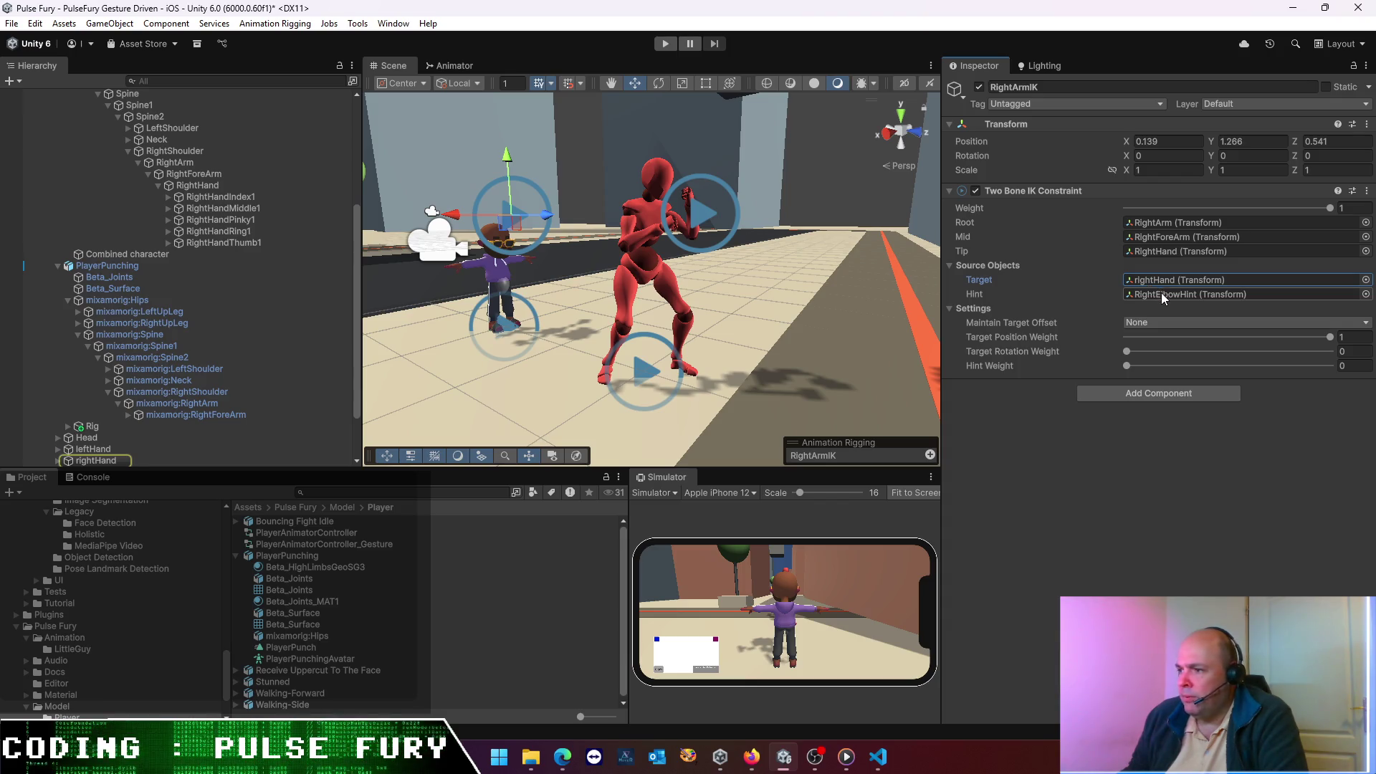
scroll(238, 217, "up", 3)
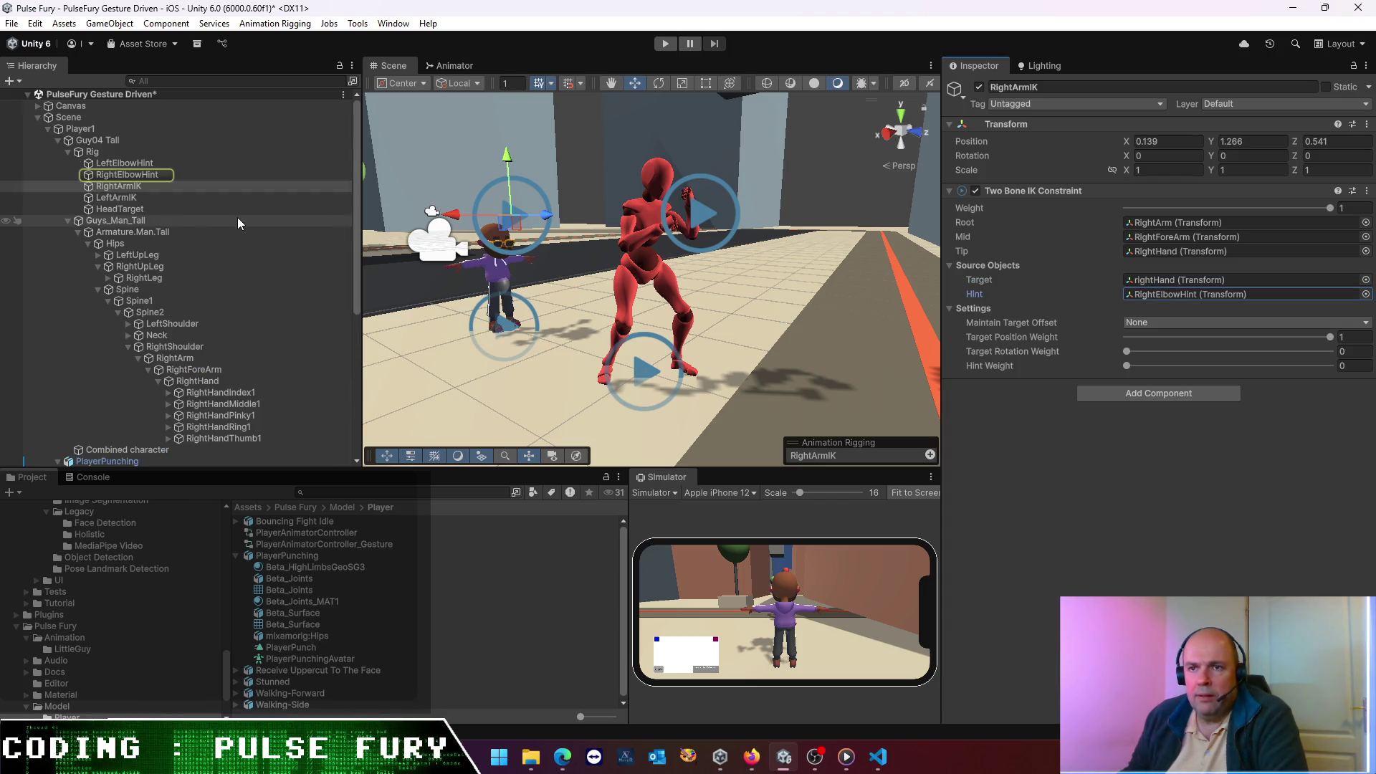
left_click(135, 176)
left_click(133, 186)
left_click(132, 176)
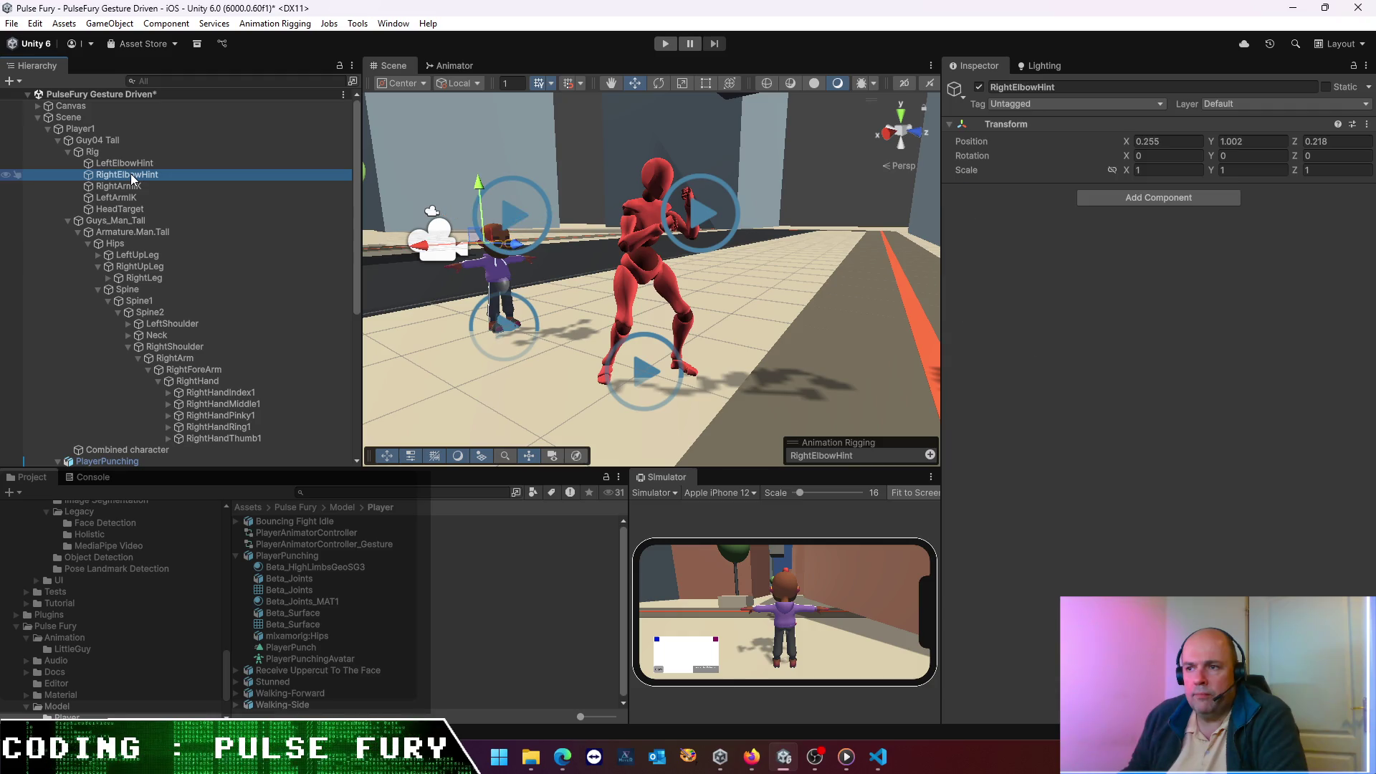
left_click(131, 187)
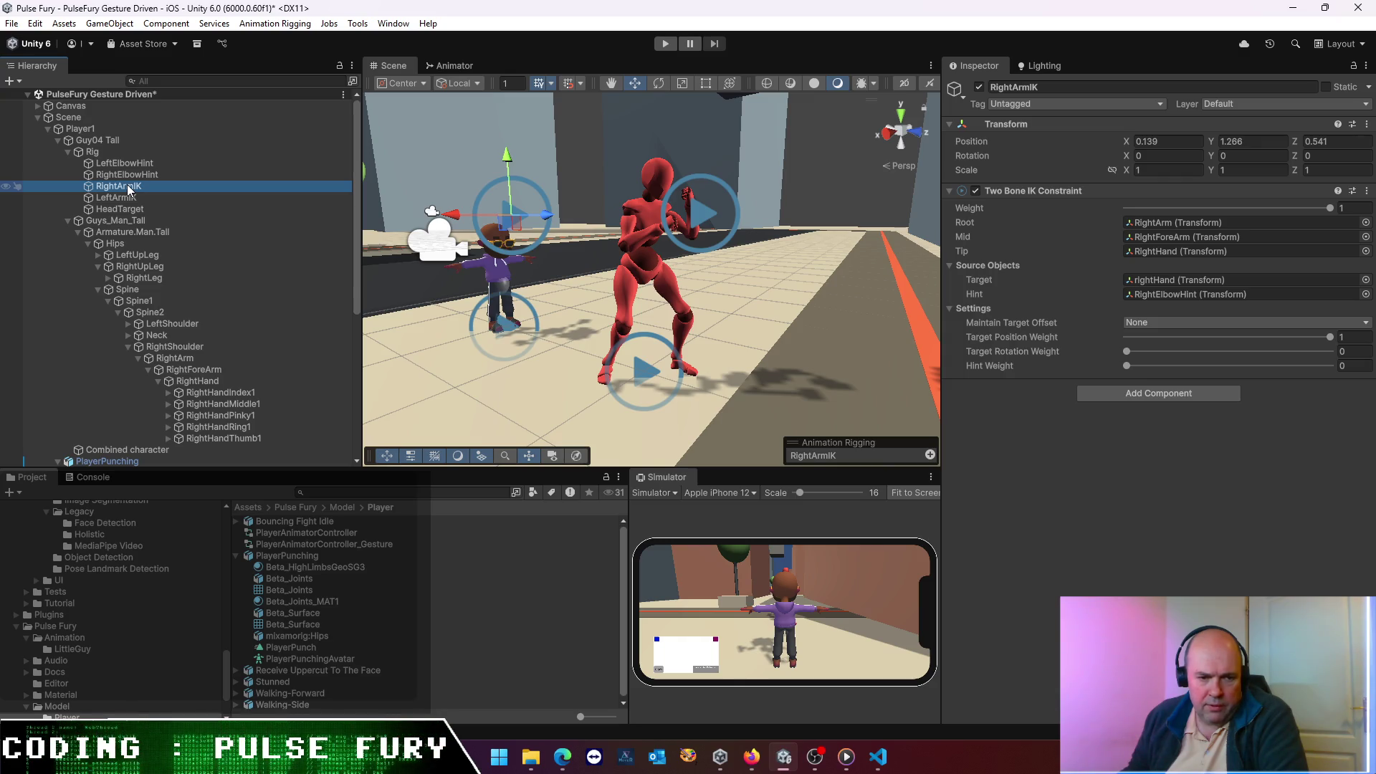
left_click(124, 199)
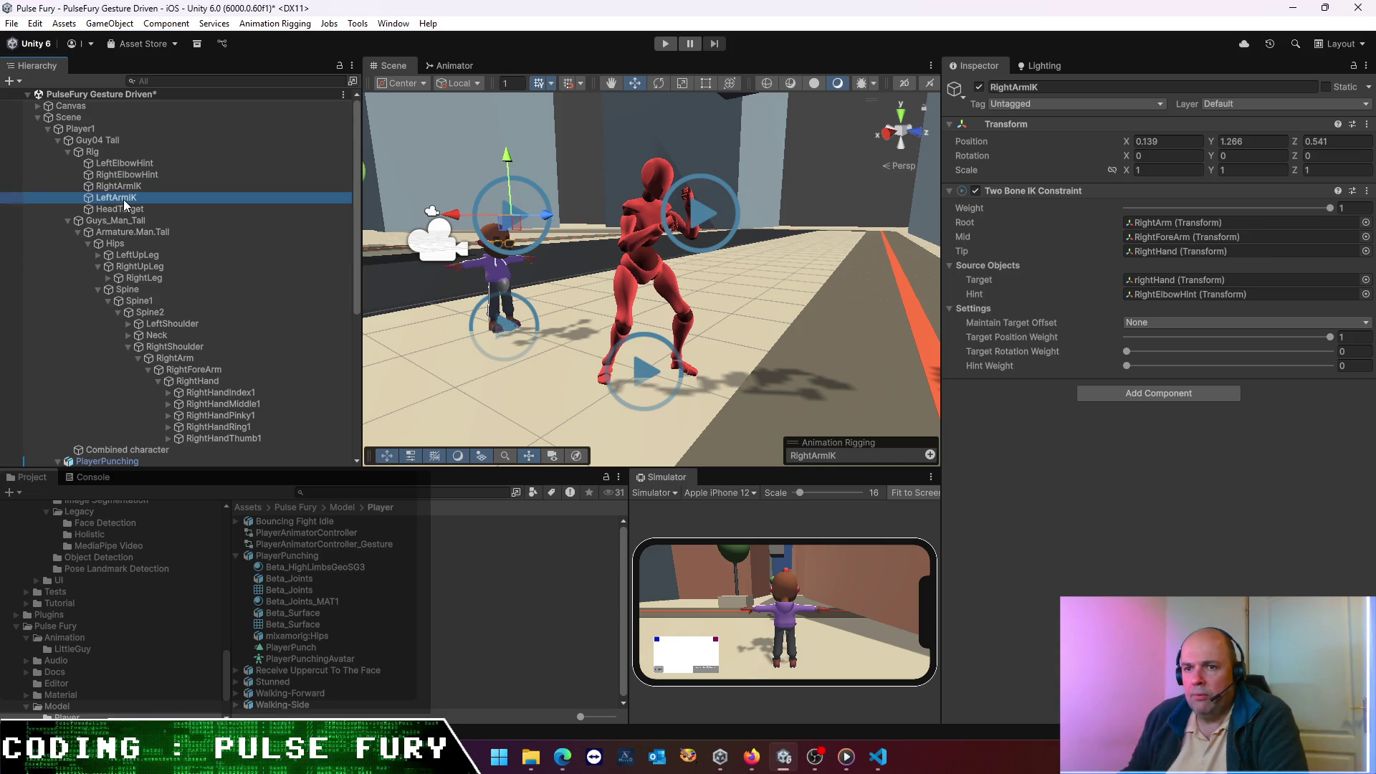
- Expand Guy04 Tall's left arm chain from LeftShoulder down to LeftHand's finger bones
scroll(179, 346, "down", 3)
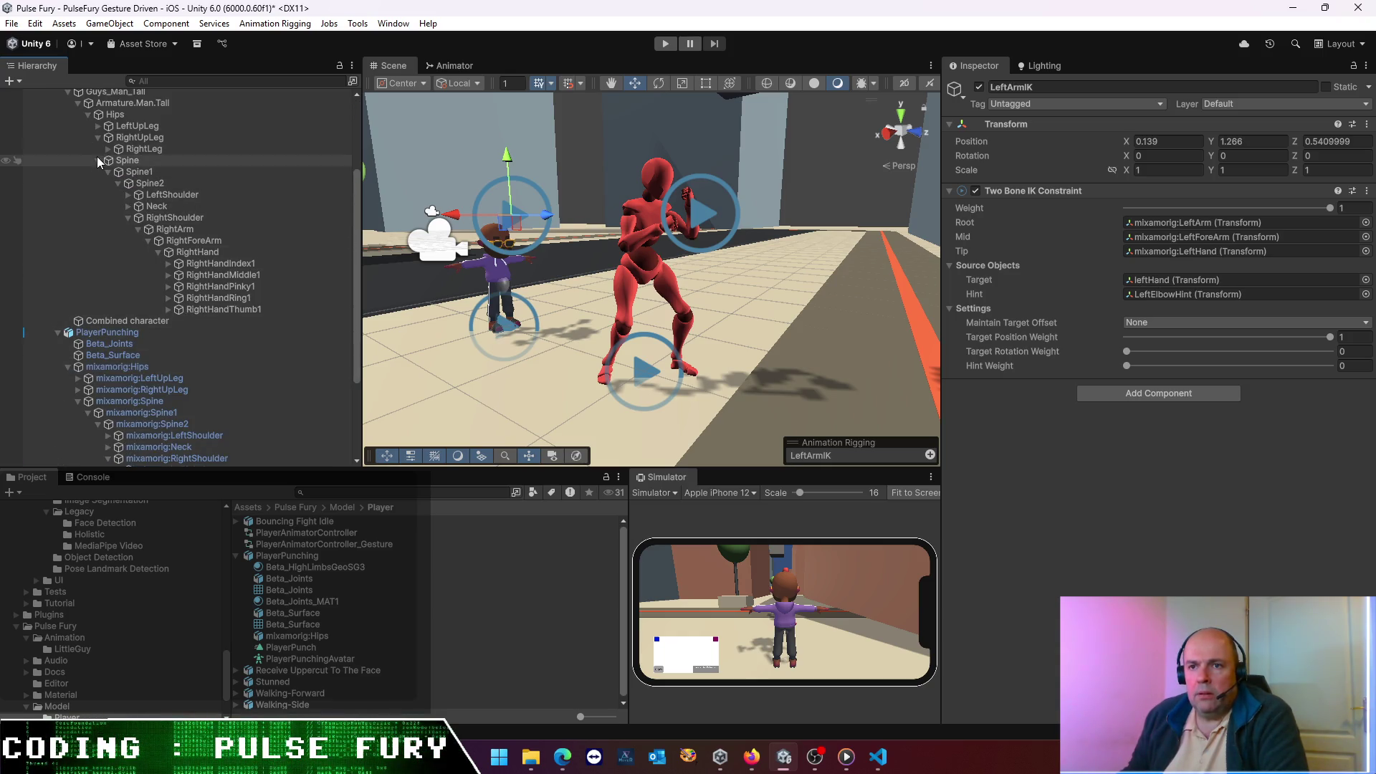
scroll(96, 173, "up", 1)
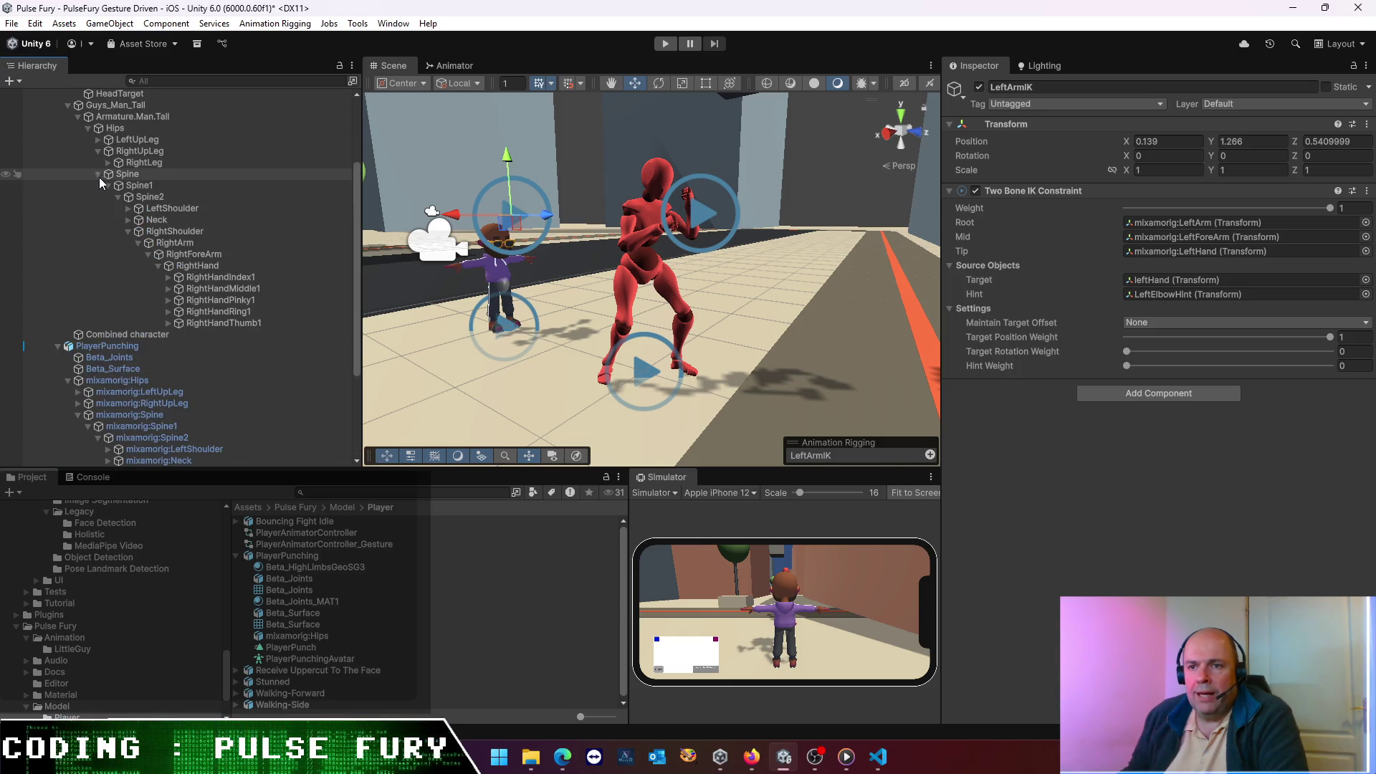
left_click(129, 208)
left_click(139, 219)
left_click(148, 231)
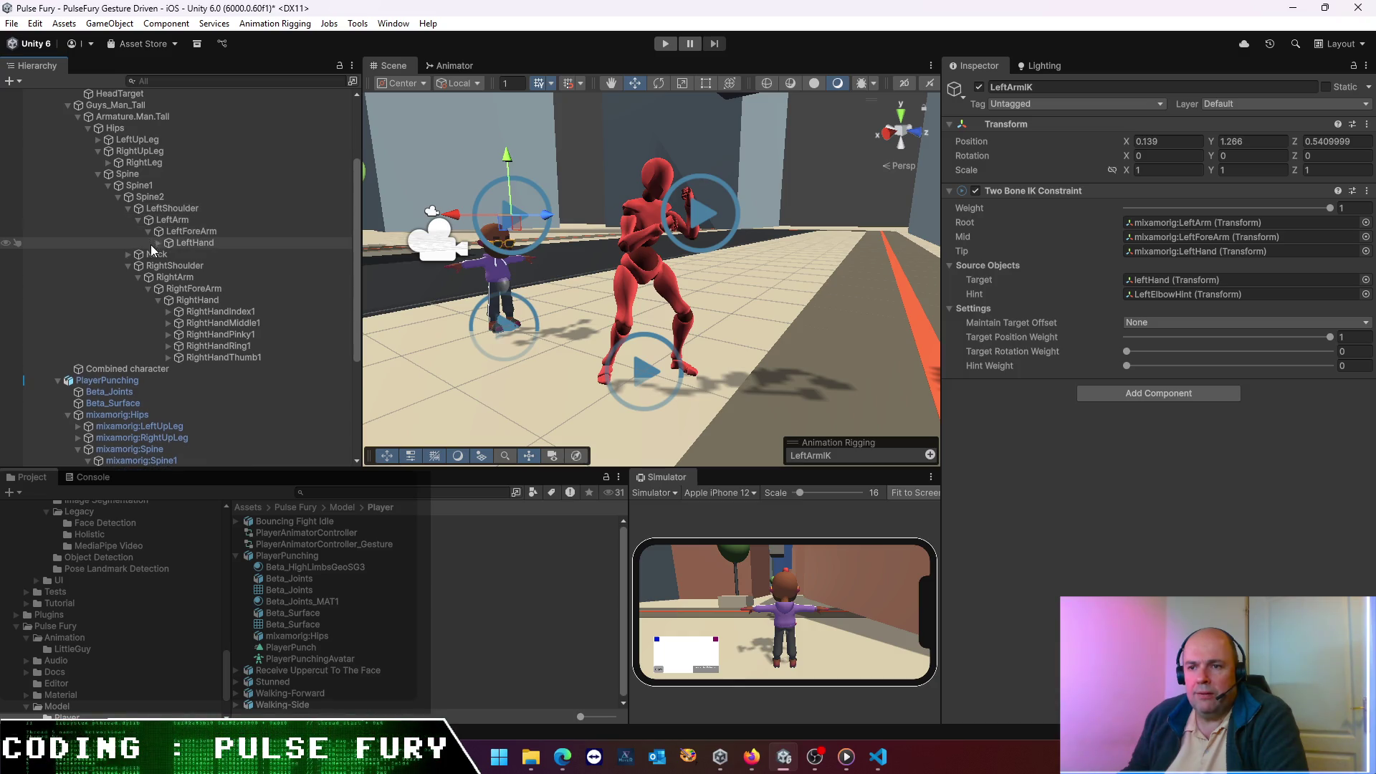
left_click(154, 243)
left_click(159, 242)
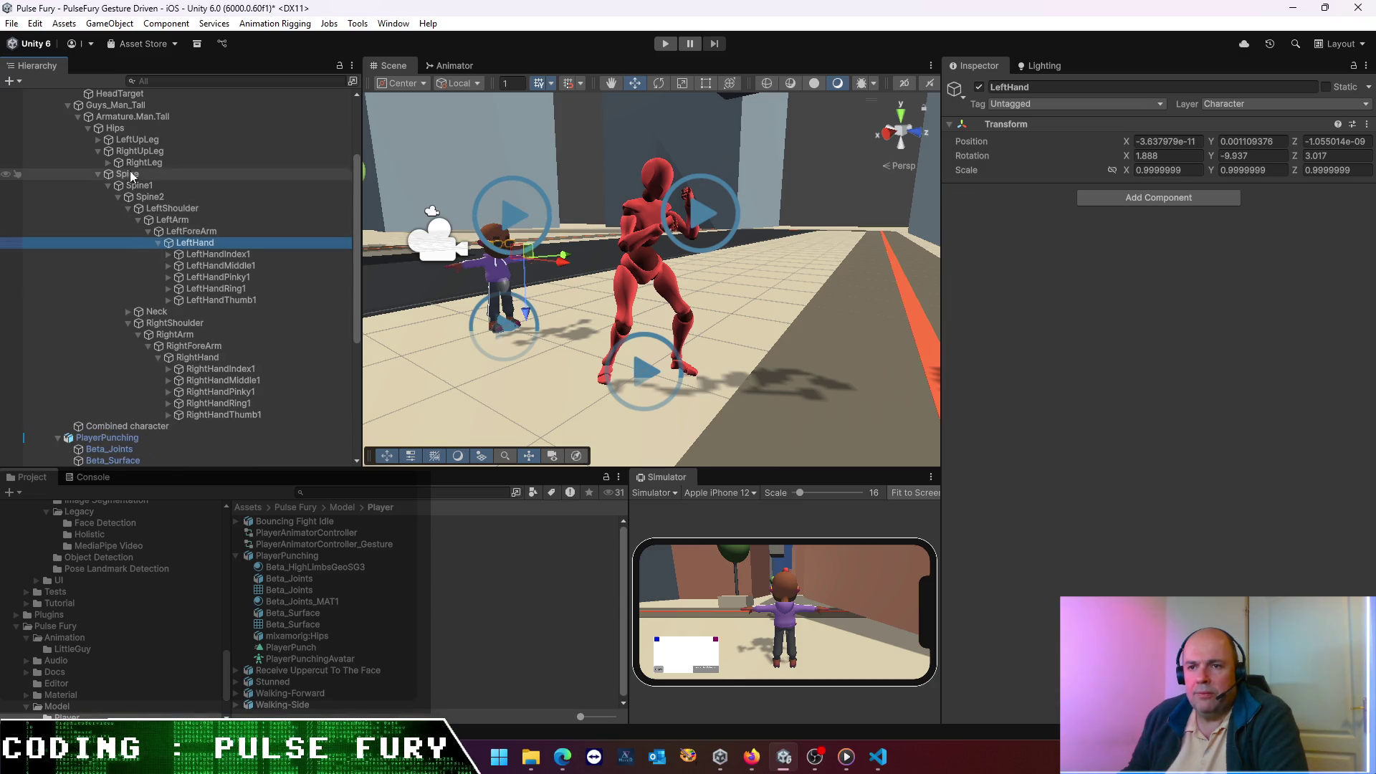
left_click(139, 152)
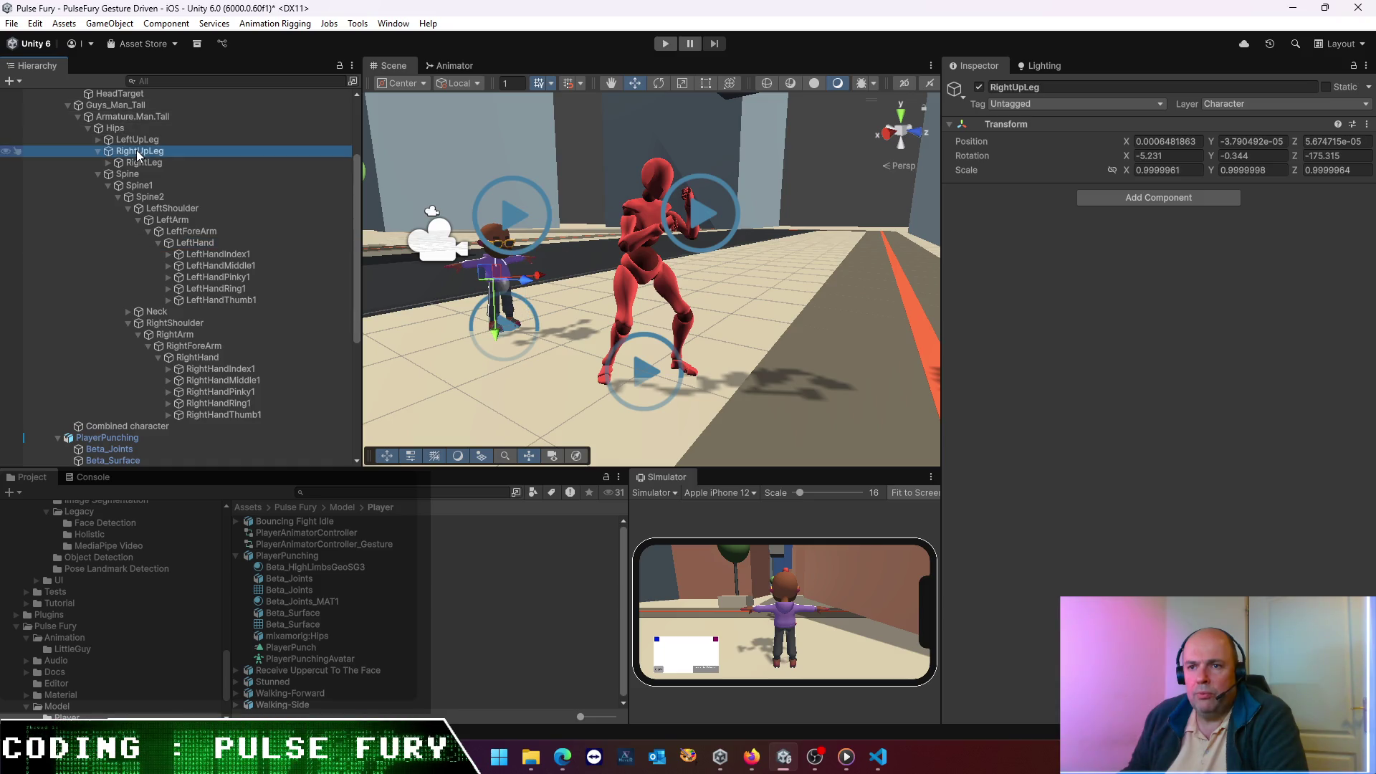
scroll(134, 171, "up", 2)
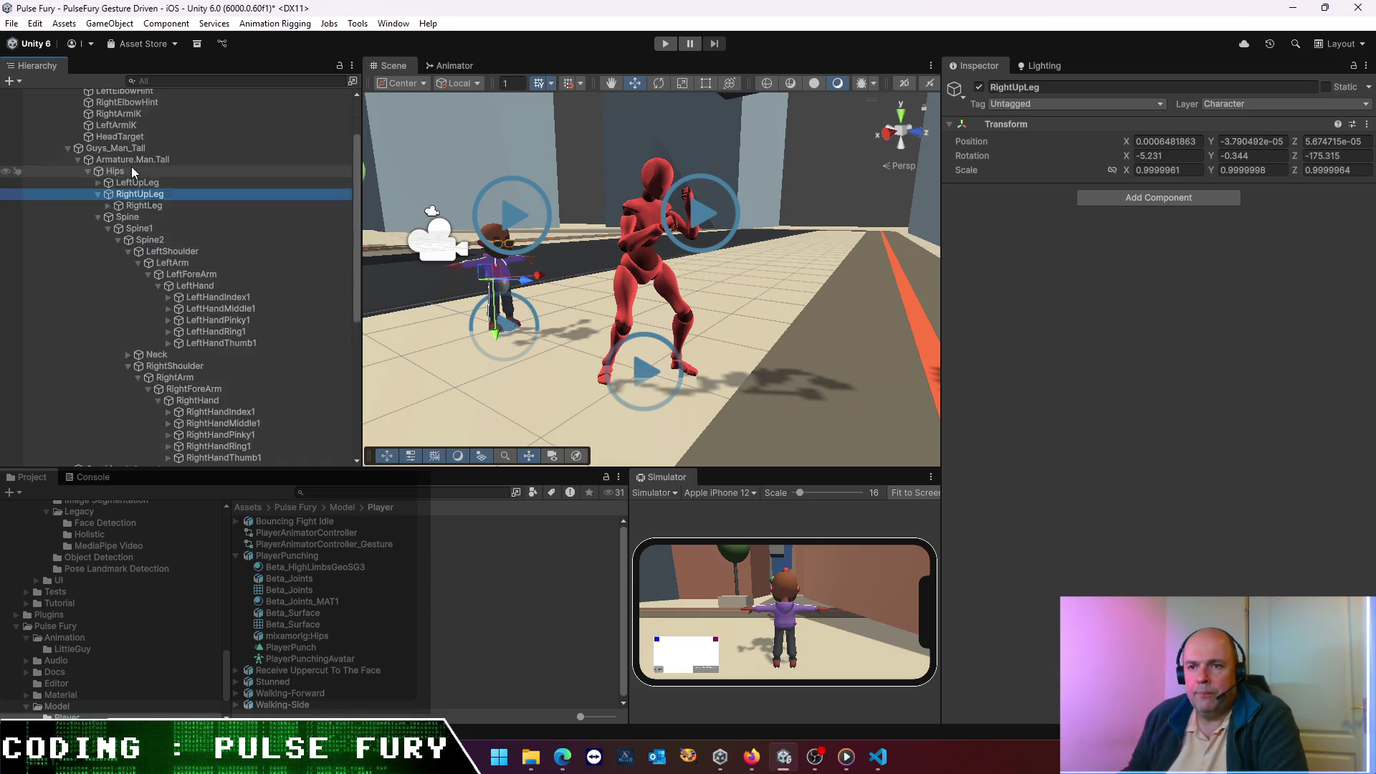
scroll(134, 161, "up", 2)
- Set LeftArmIK's Root, Mid and Tip to LeftArm, LeftForeArm and LeftHand, checking target and hint
left_click(125, 168)
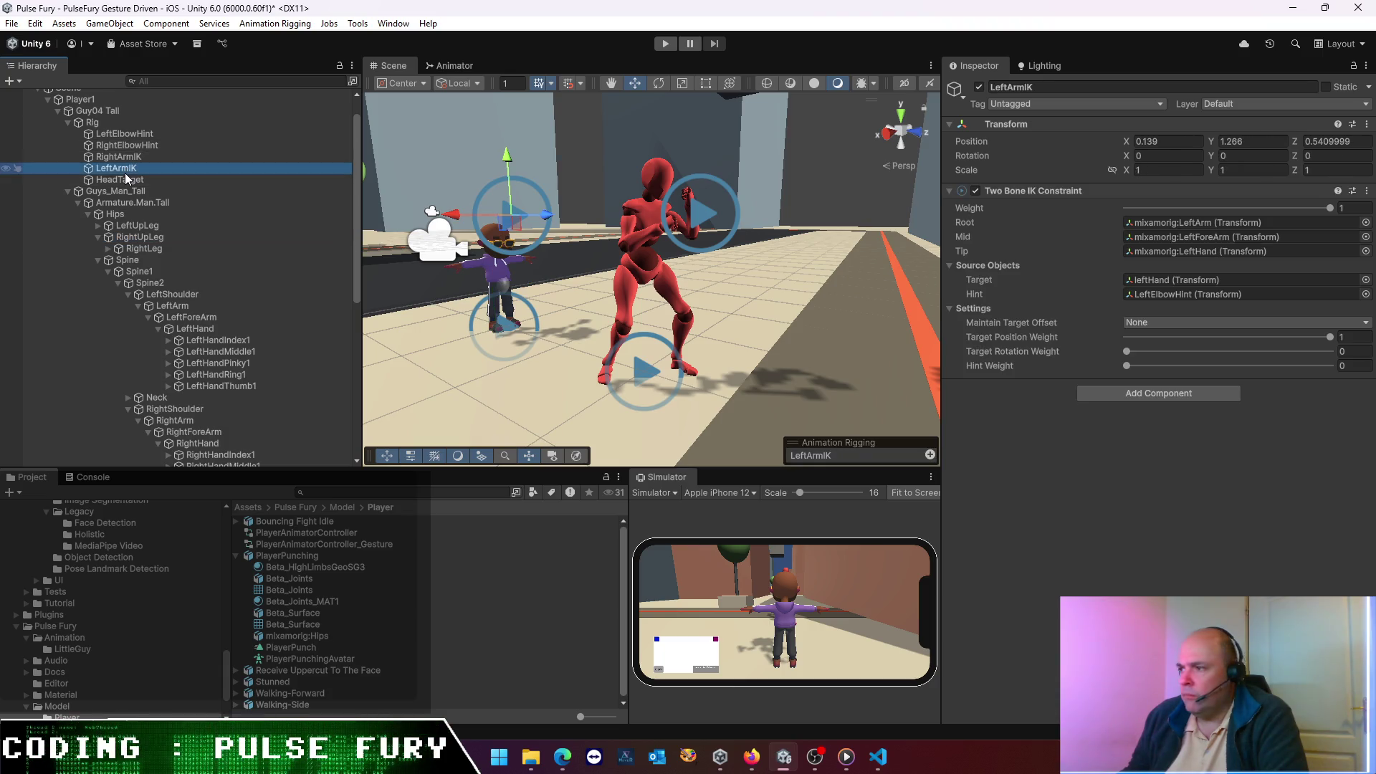
mouse_move(131, 175)
left_mouse_down()
mouse_move(225, 324)
mouse_move(187, 316)
mouse_move(1175, 222)
left_mouse_up()
mouse_move(172, 323)
left_mouse_down()
mouse_move(1003, 308)
mouse_move(1188, 240)
left_mouse_up()
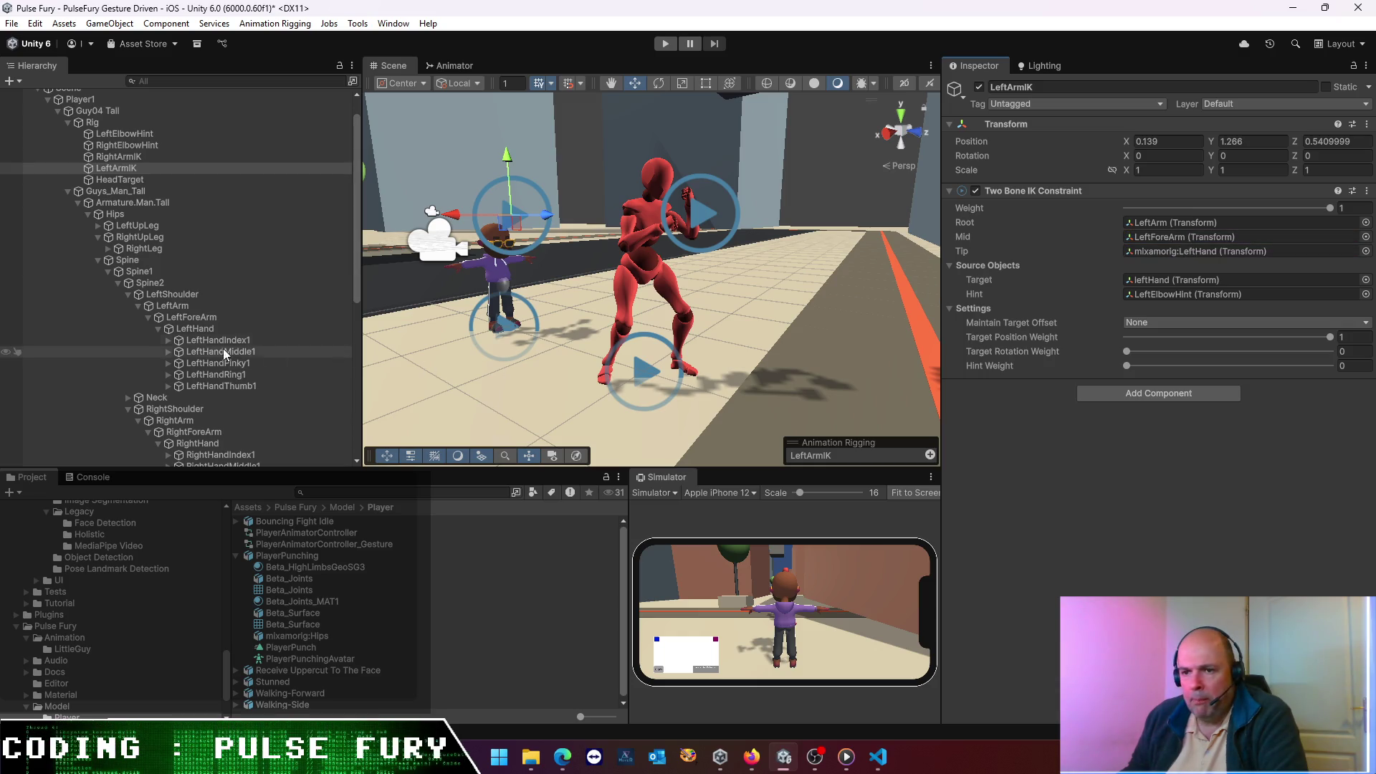
mouse_move(201, 329)
left_mouse_down()
mouse_move(931, 358)
mouse_move(1281, 255)
left_mouse_up()
left_click(1181, 294)
left_click(1185, 281)
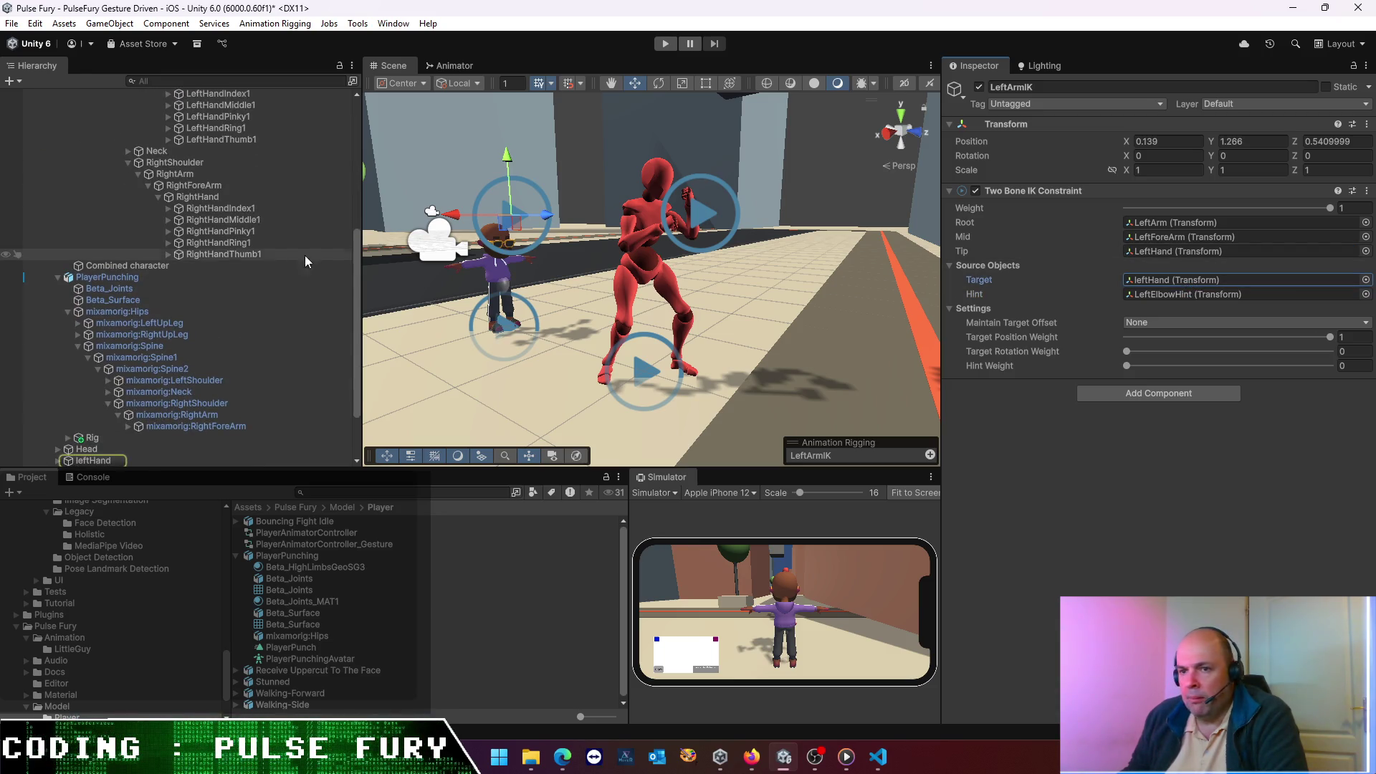
left_click(115, 277)
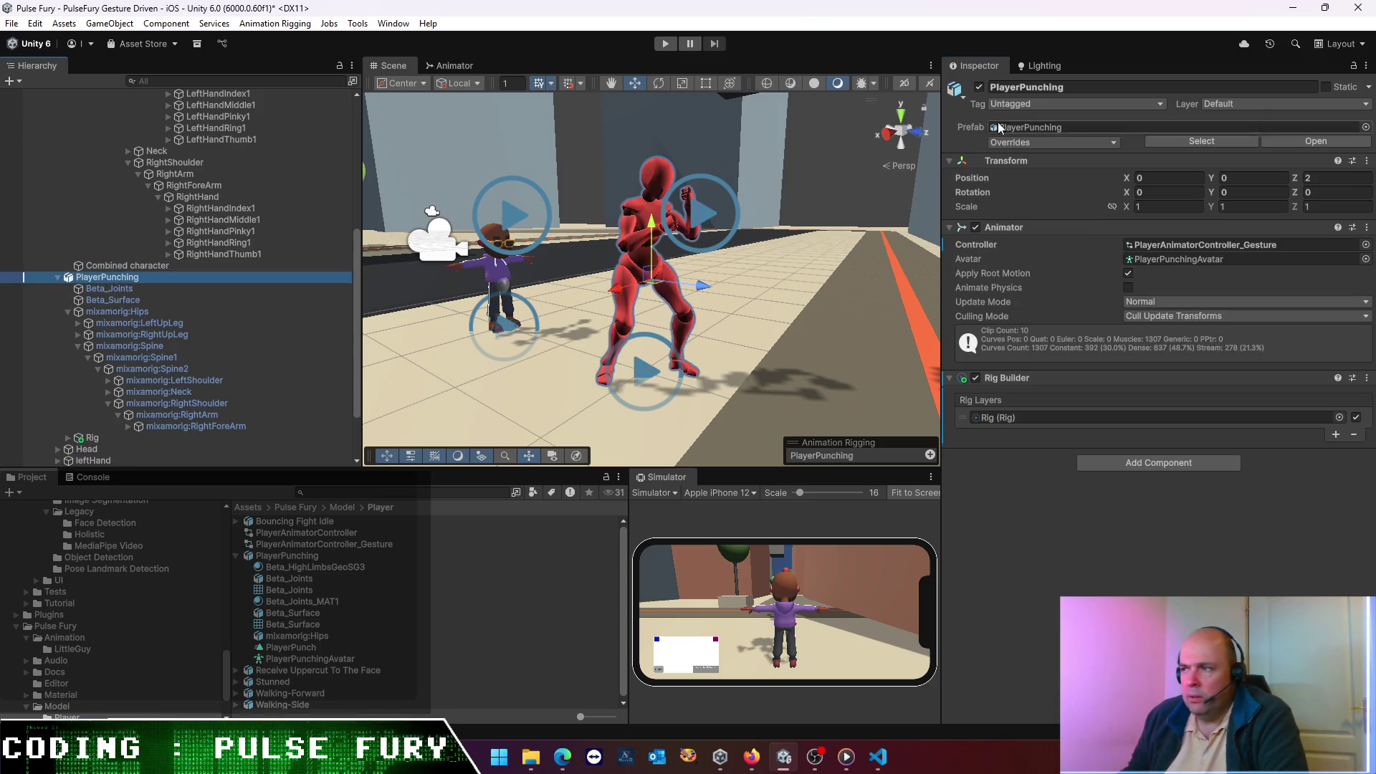
- Deactivate the old red PlayerPunching character so it disappears from the scene
left_click(974, 93)
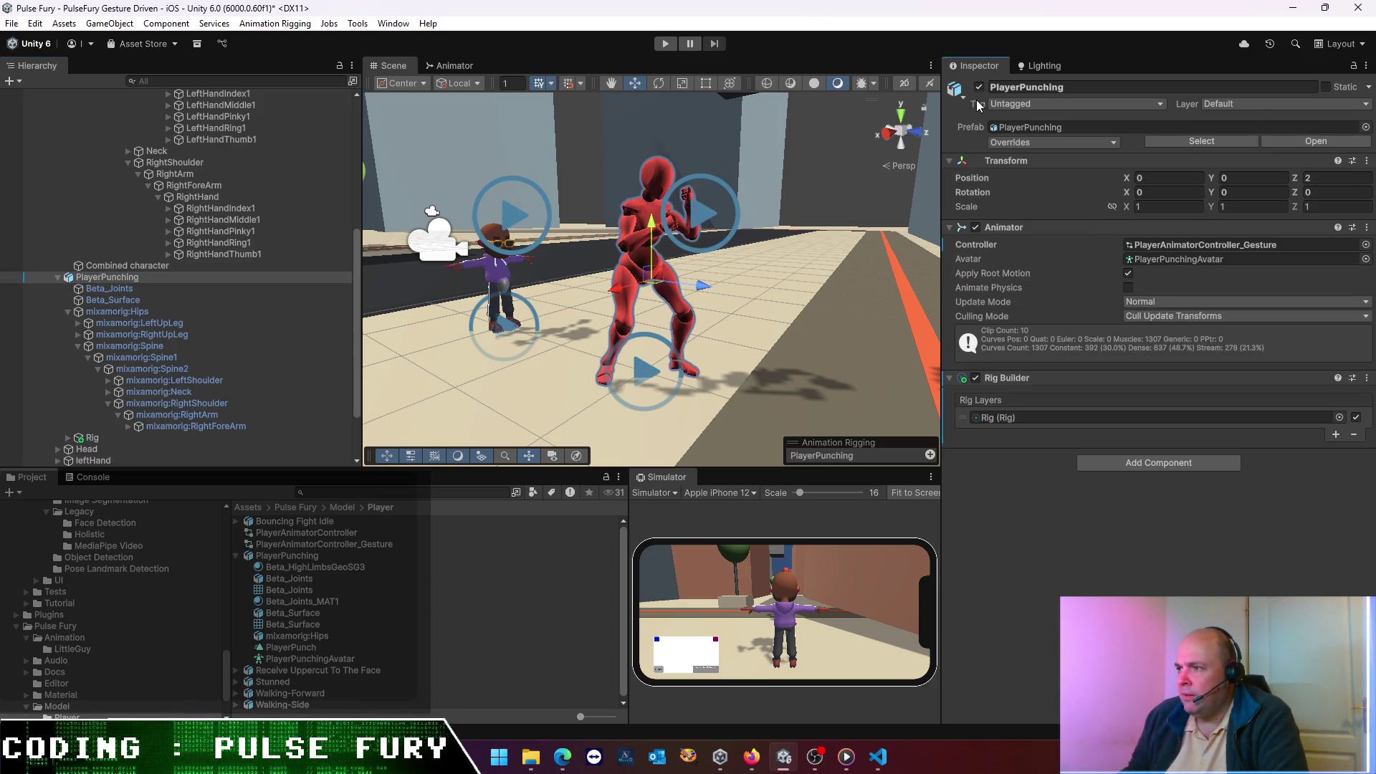
left_click(979, 87)
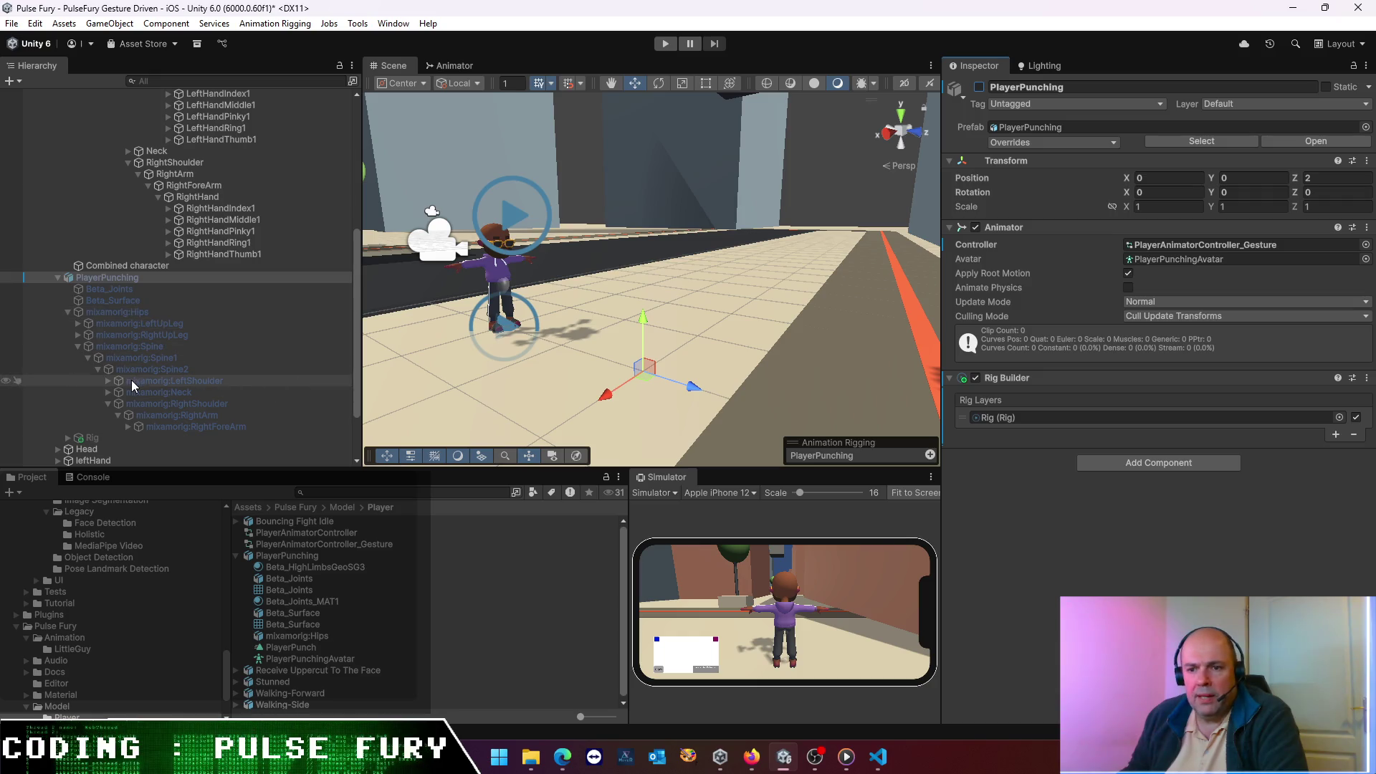
scroll(133, 380, "up", 5)
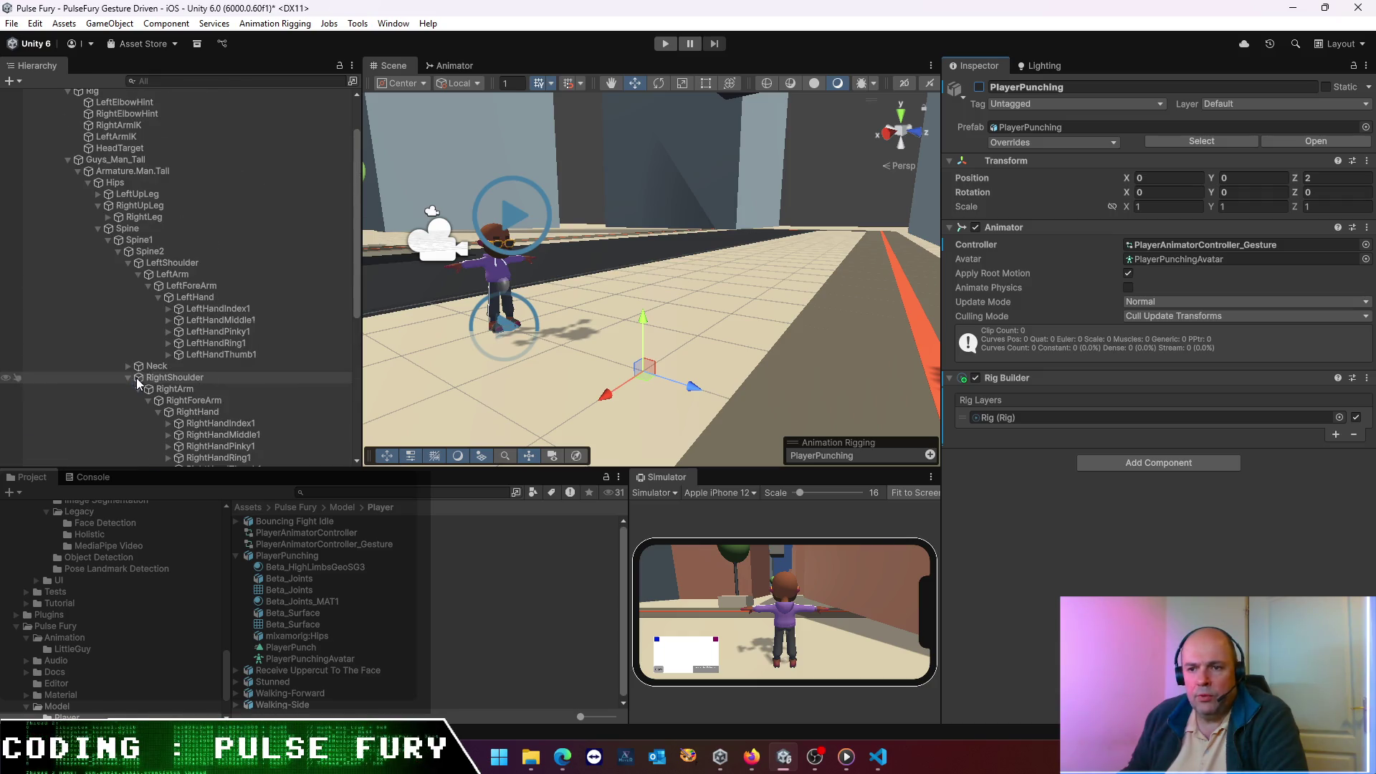
- Collapse Armature.Man.Tall and Guys_Man_Tall, then view Guy04 Tall's Rig in the Inspector
left_click(77, 171)
left_click(68, 162)
left_click(67, 108)
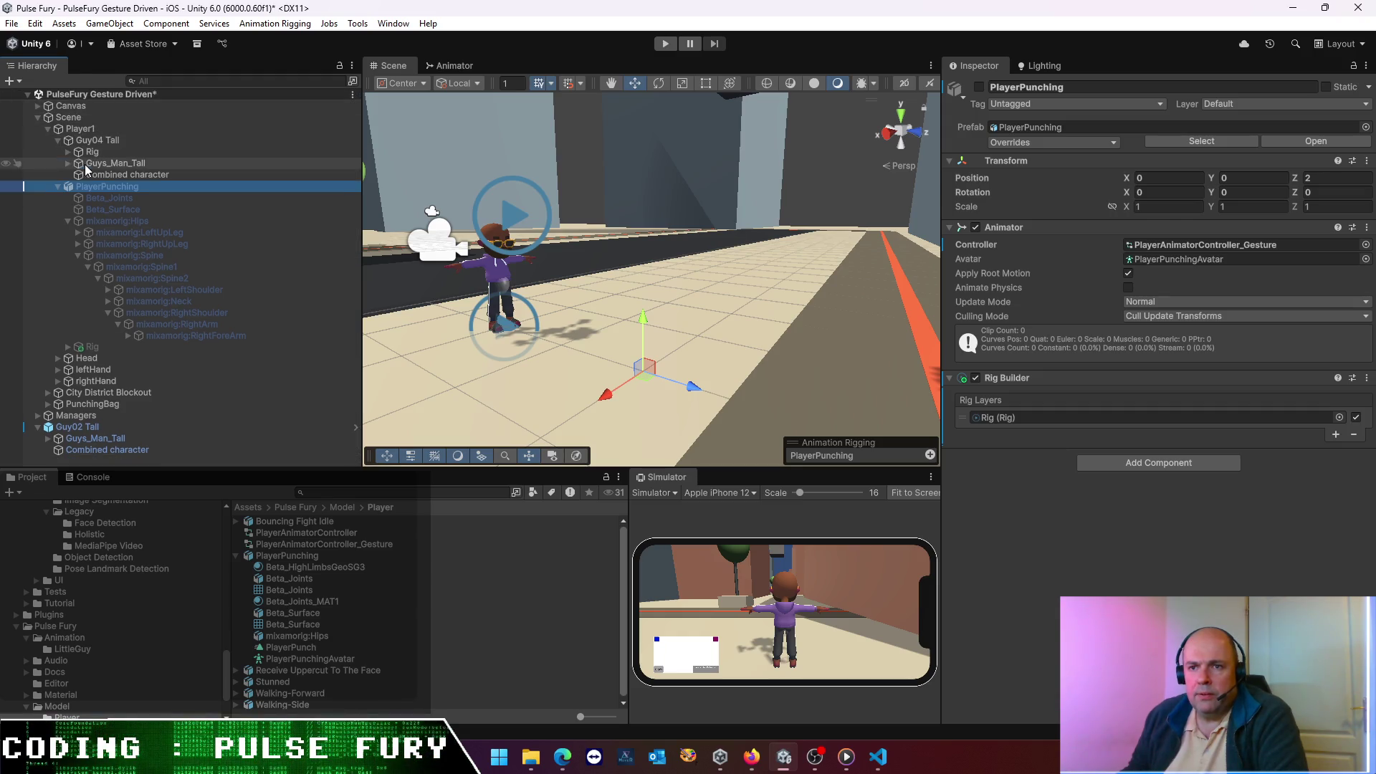
left_click(84, 164)
left_click(78, 153)
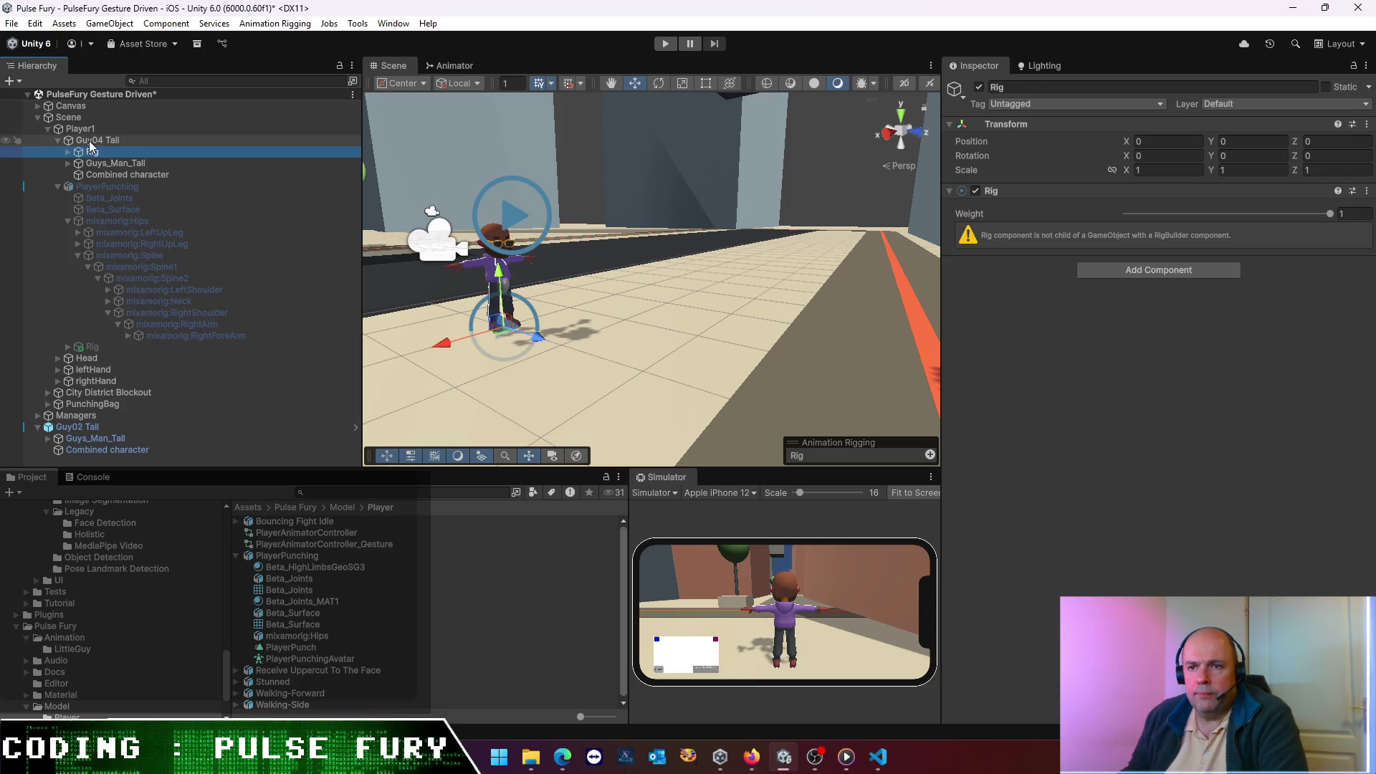
left_click(94, 140)
- Point Player1's Left Arm Ik field at Guy04 Tall's LeftArmIK and confirm the reference
left_click(59, 140)
left_click(69, 130)
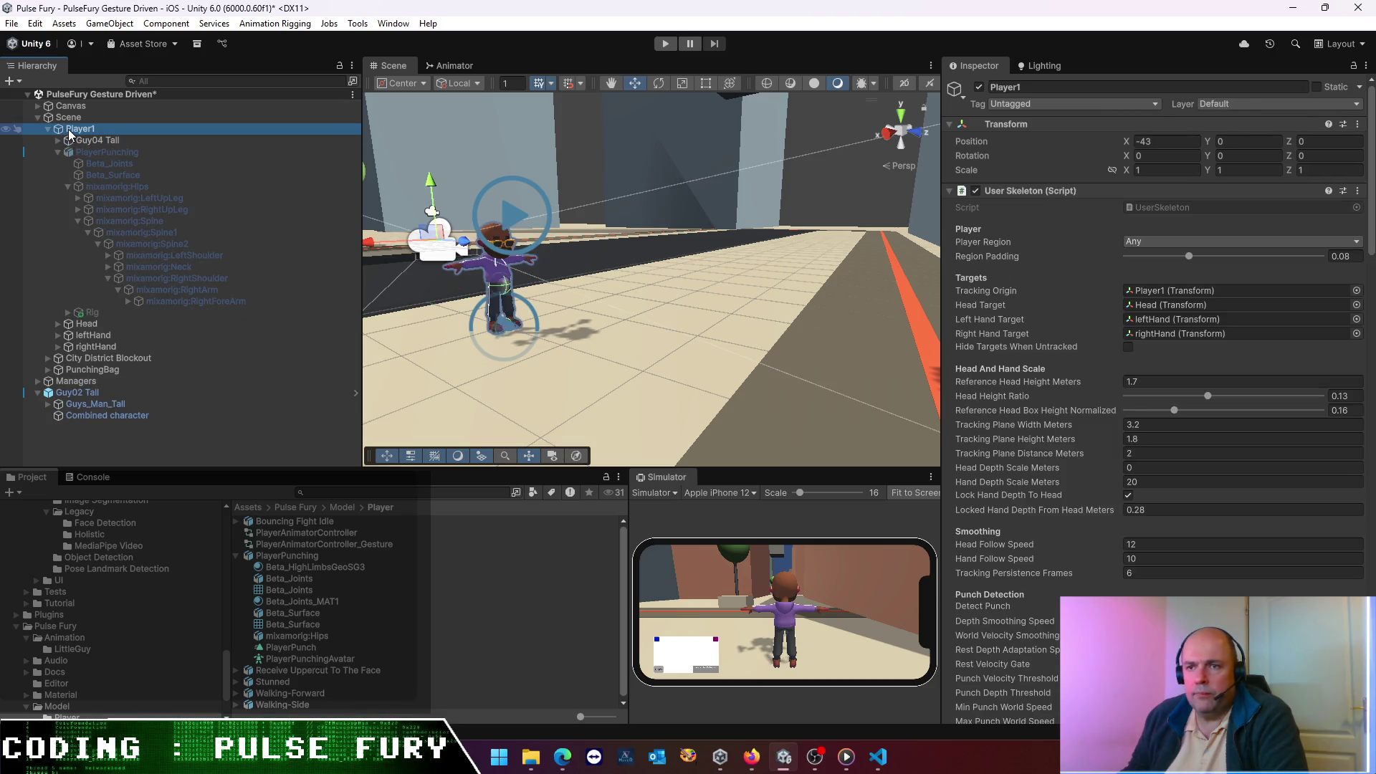
scroll(1164, 377, "down", 20)
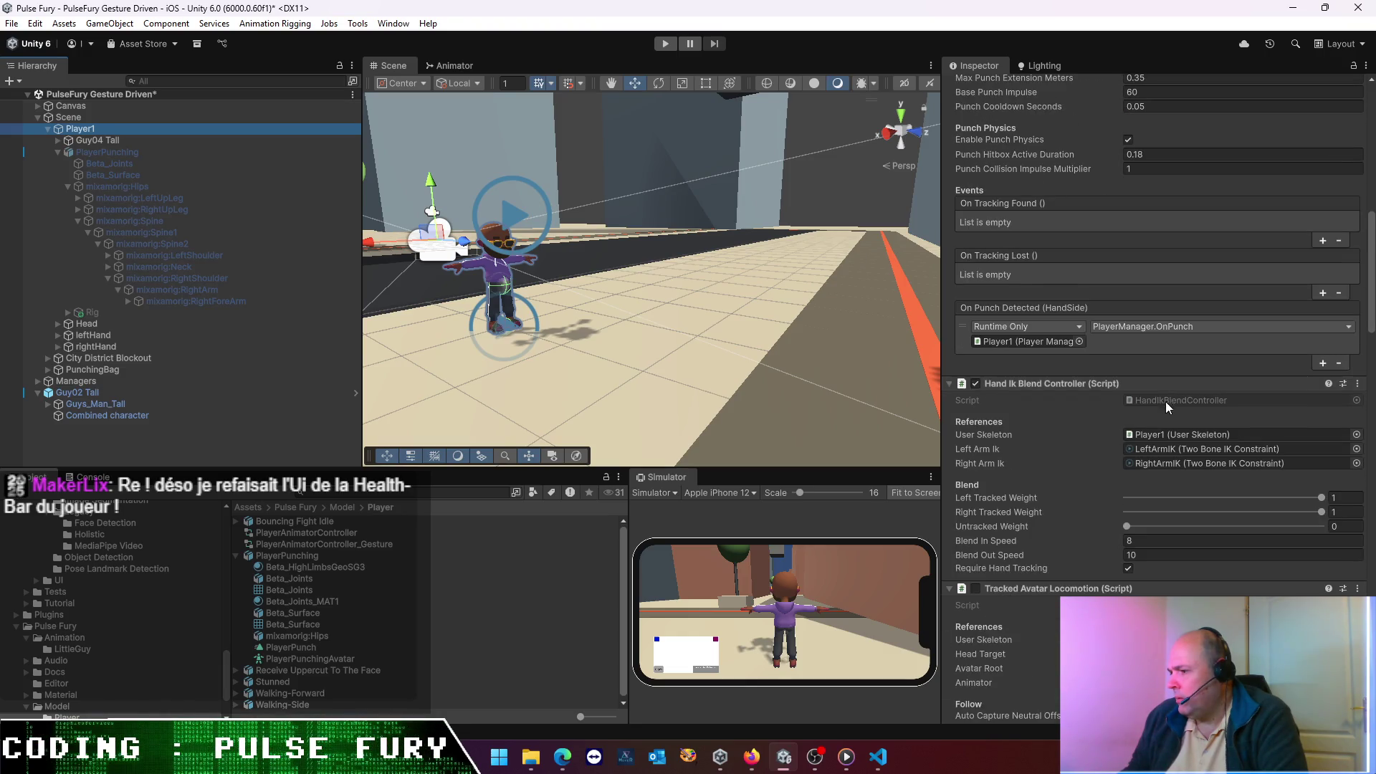
scroll(1165, 401, "down", 2)
left_click(1202, 410)
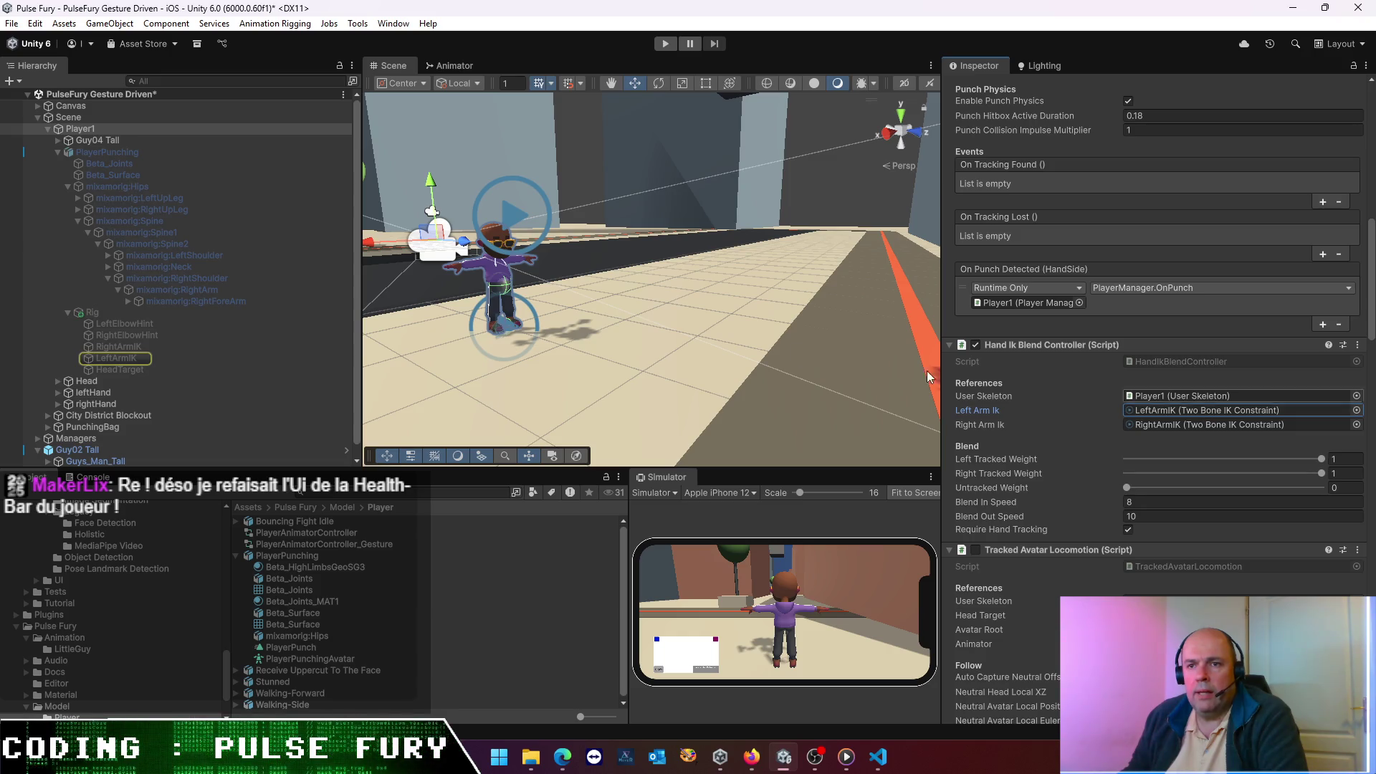
left_click(59, 140)
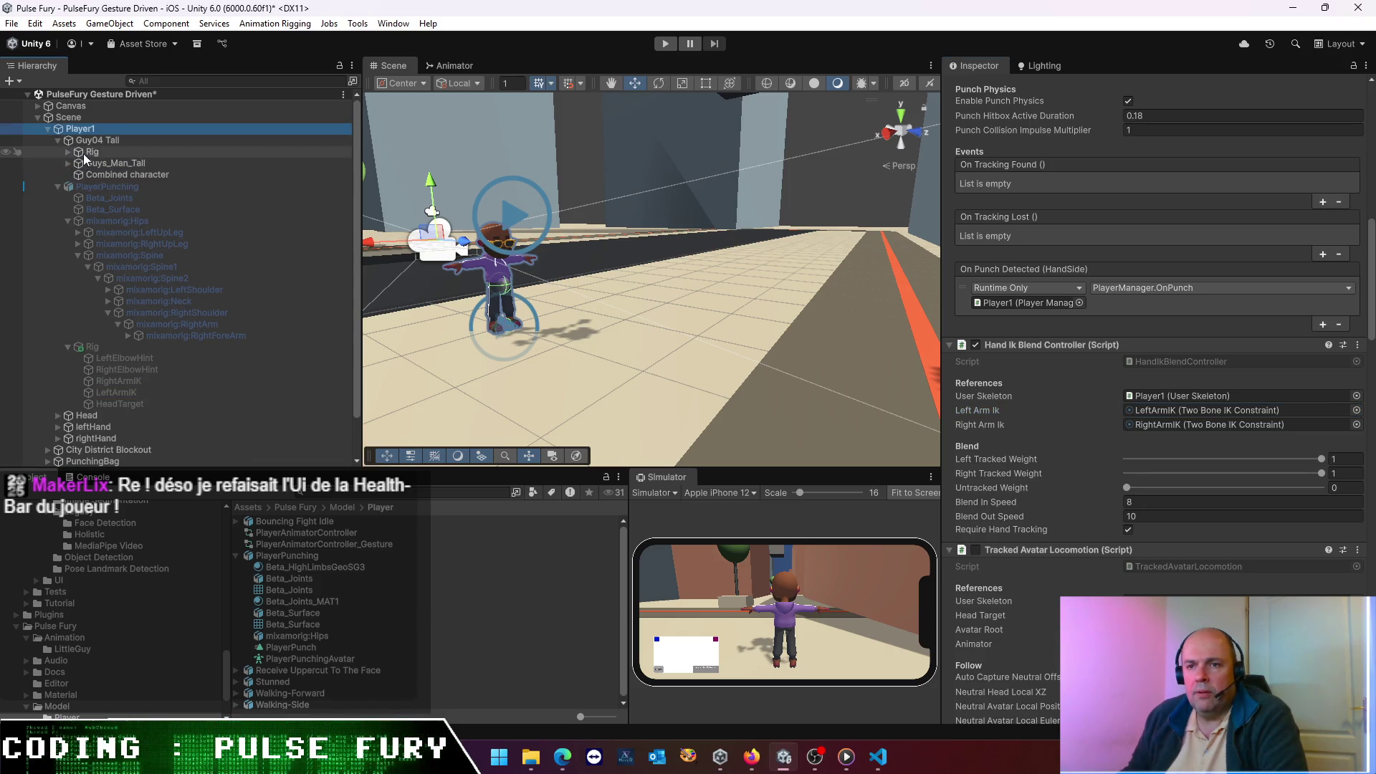
left_click(68, 153)
mouse_move(124, 197)
left_mouse_down()
mouse_move(634, 278)
mouse_move(1176, 416)
left_mouse_up()
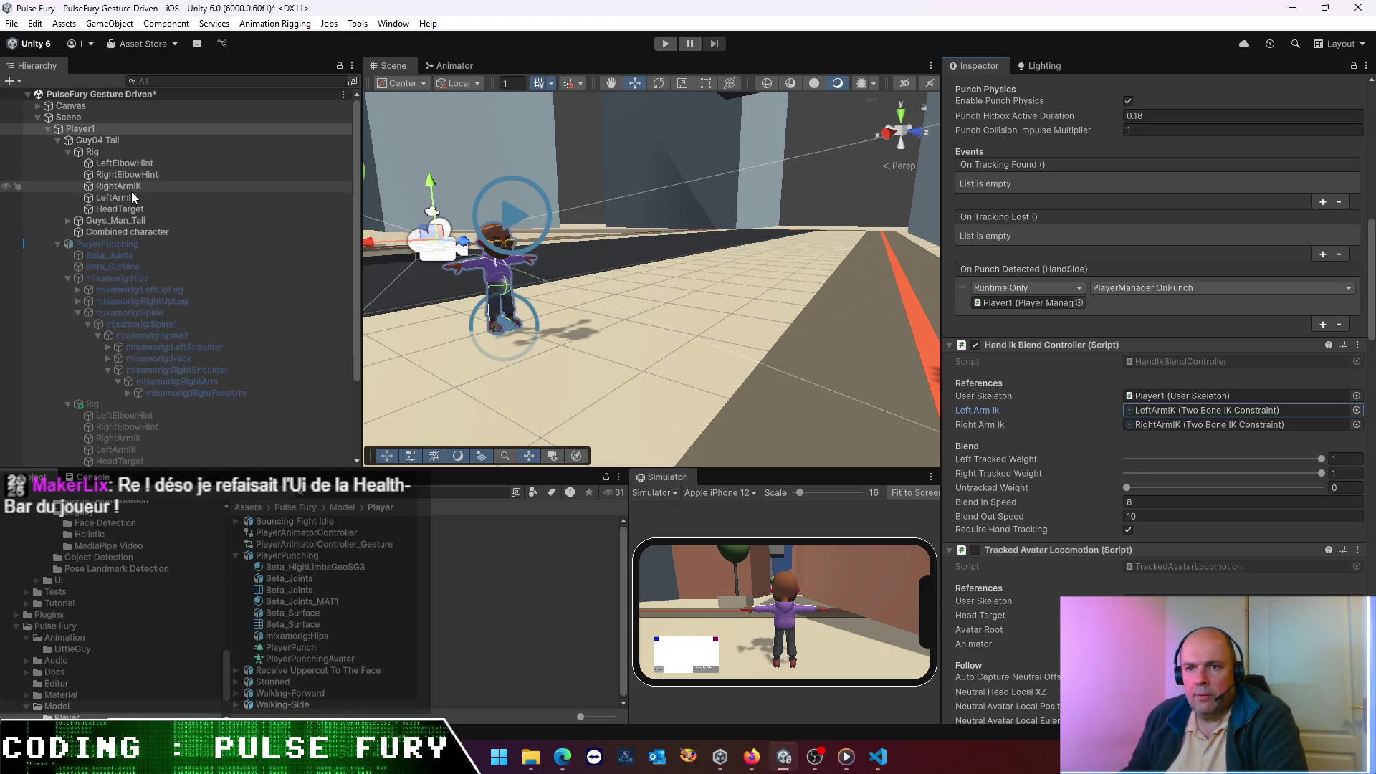
left_click(1152, 413)
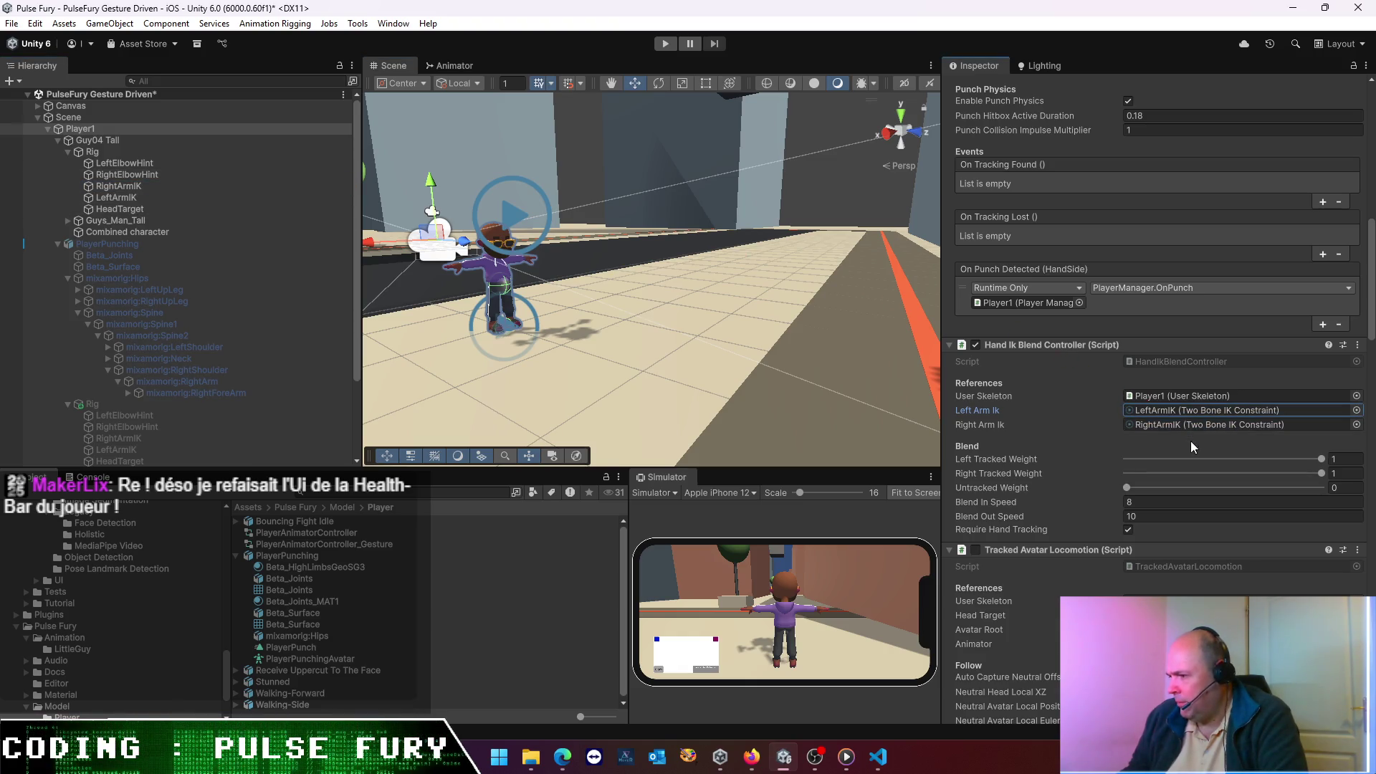
left_click(1217, 409)
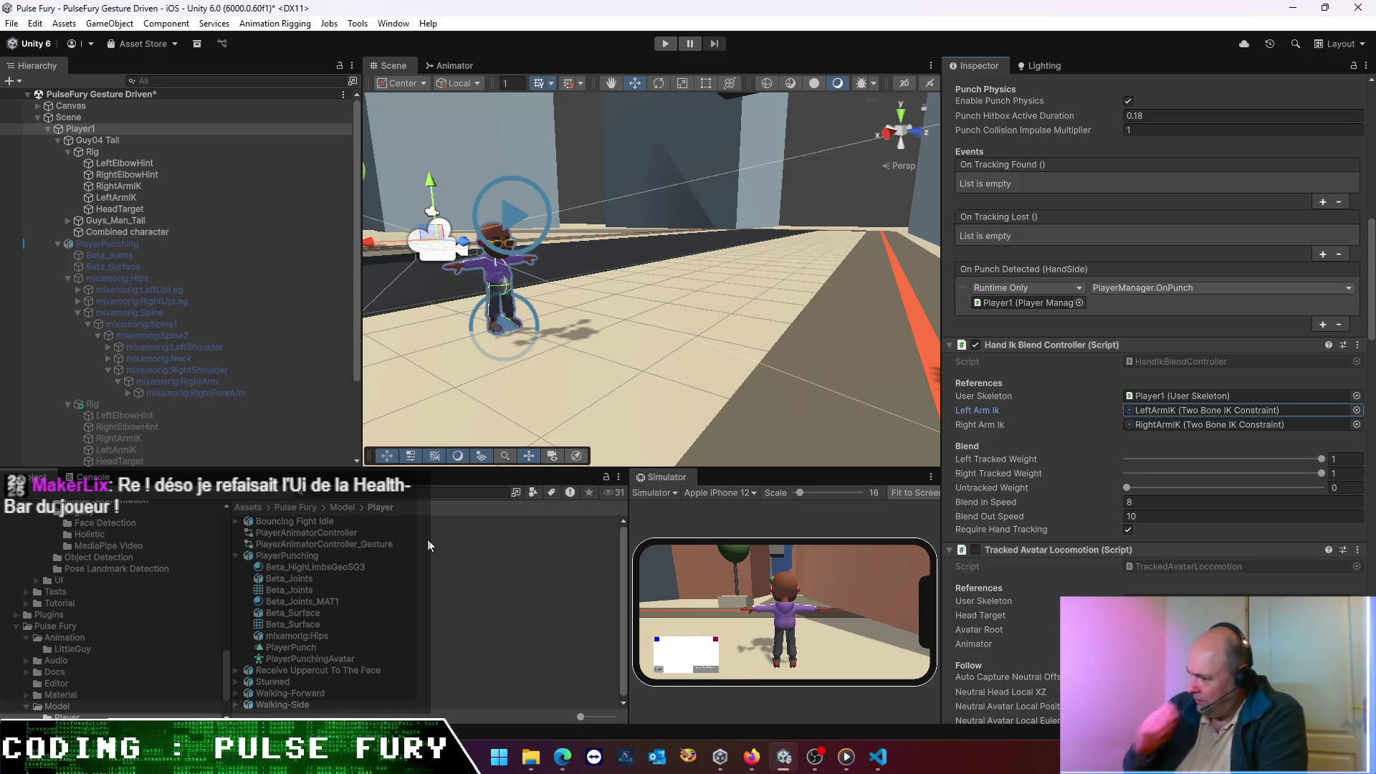
- Set Tracked Avatar Locomotion's Avatar Root and Animator to Guys_Man_Tall, keeping Head as Head Target
left_click(1183, 600)
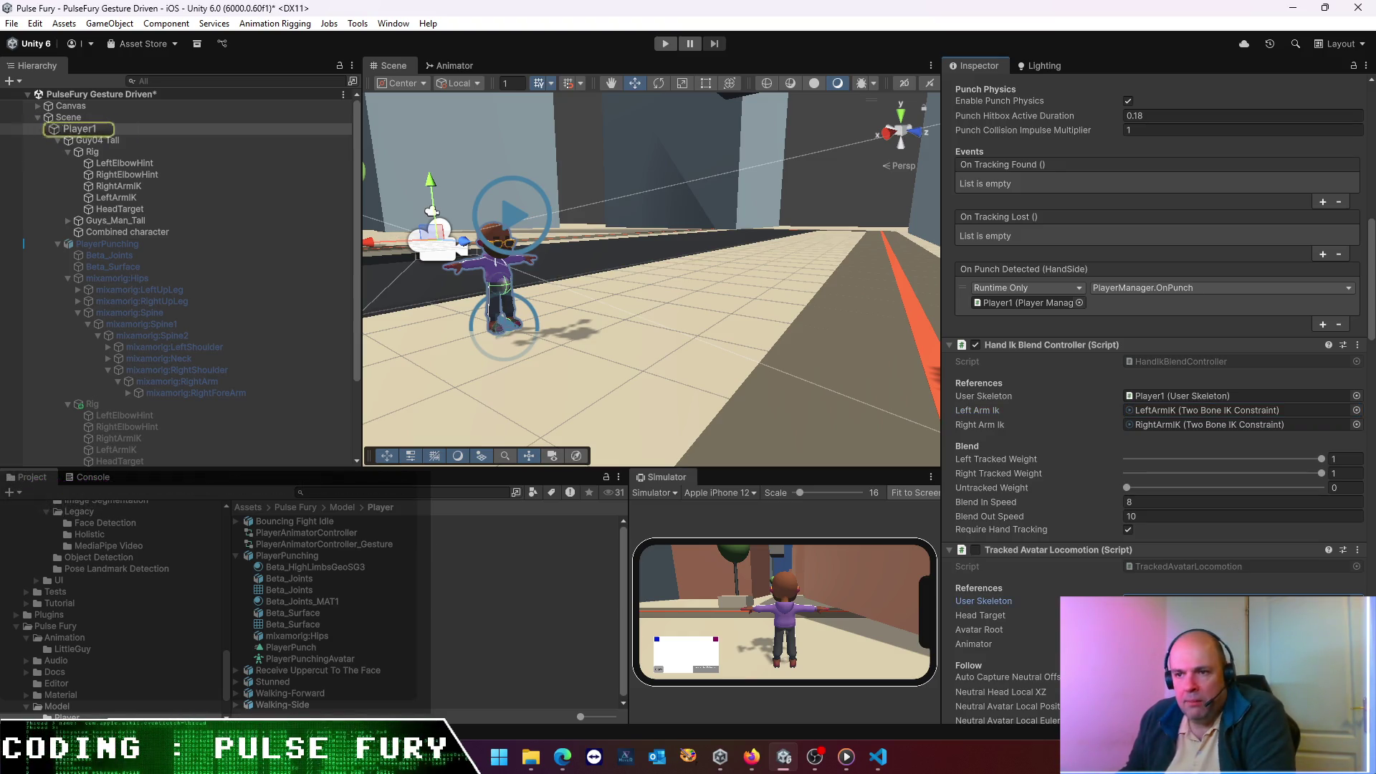
left_click(1182, 643)
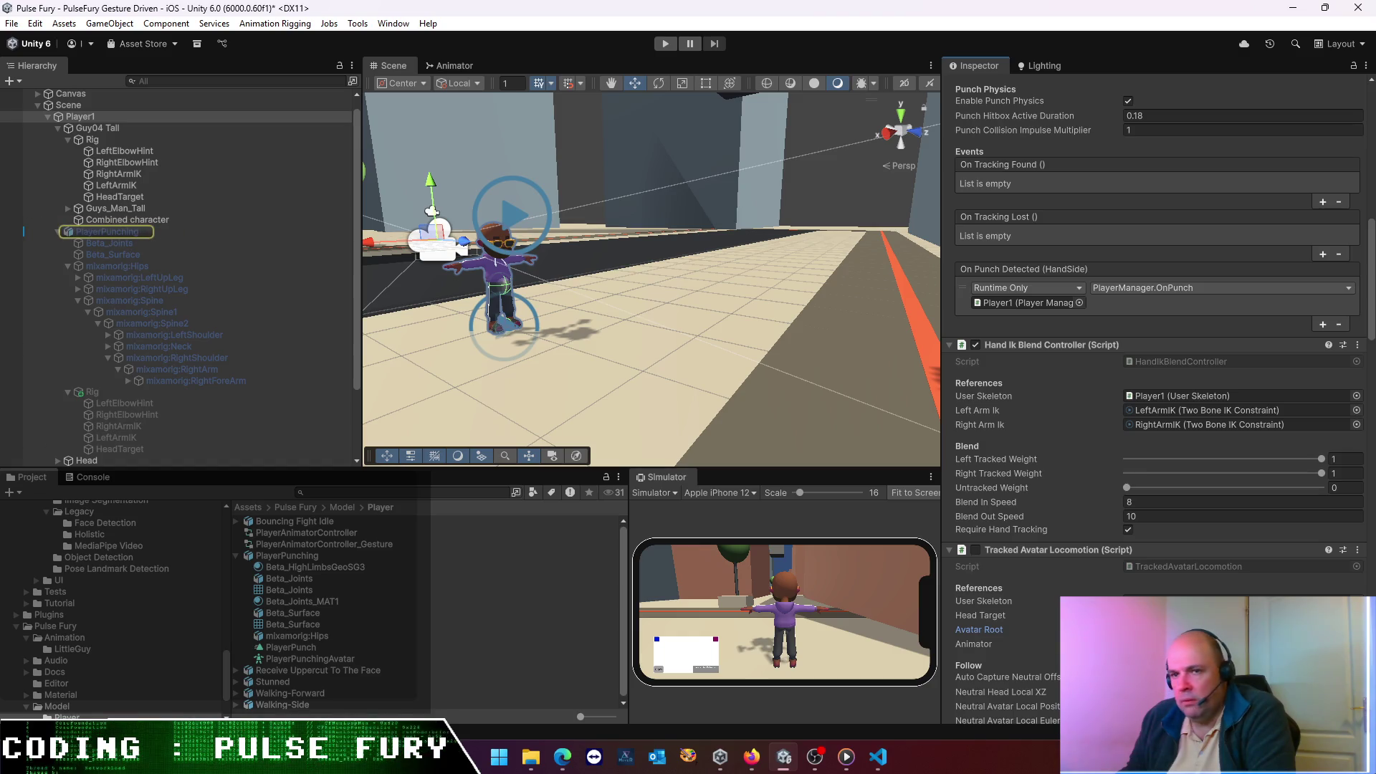
left_click_drag(78, 116, 1344, 468)
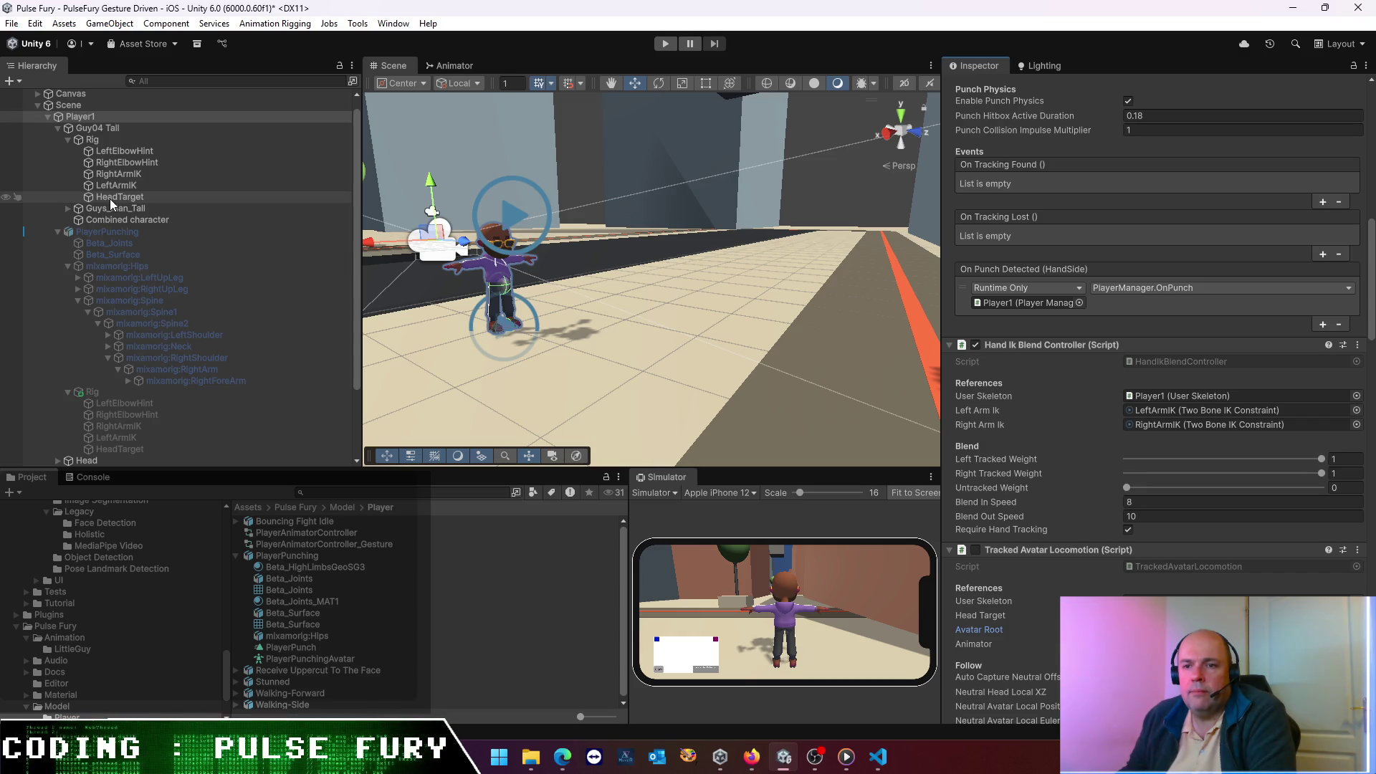
mouse_move(103, 207)
left_mouse_down()
mouse_move(222, 205)
mouse_move(1103, 414)
left_mouse_up()
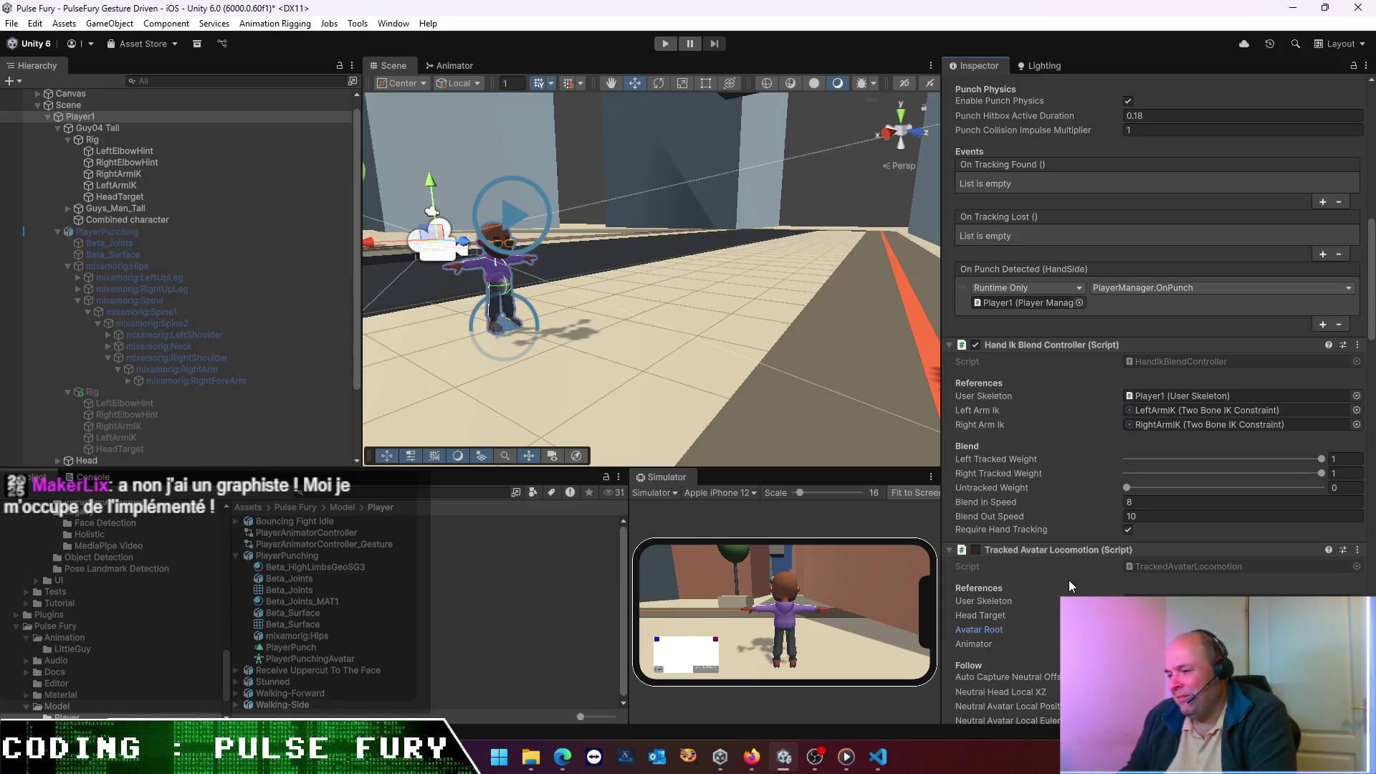
scroll(1069, 579, "down", 3)
scroll(1069, 582, "down", 8)
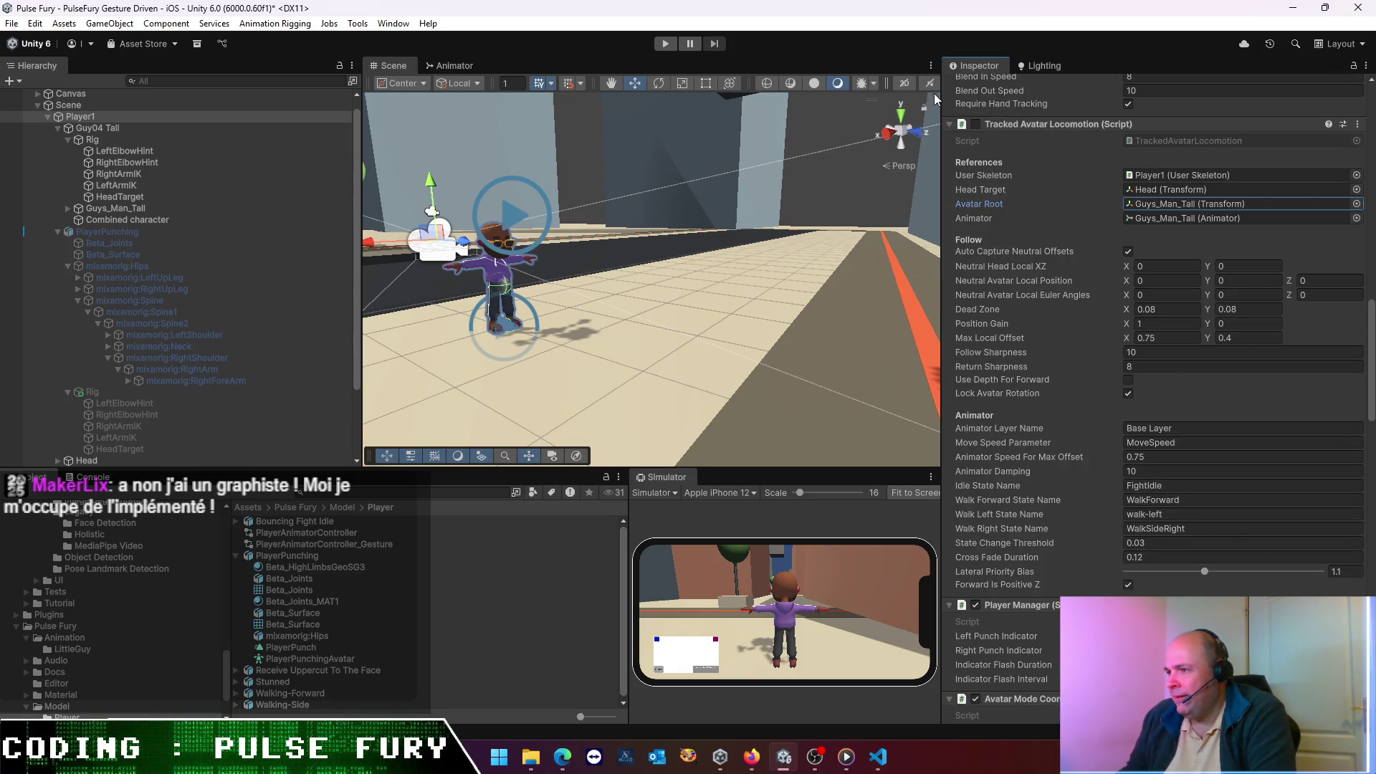
- Collapse Tracked Avatar Locomotion and check Player1's punch indicator, locomotion, gesture and tracking-origin references
left_click(948, 125)
left_click(1215, 169)
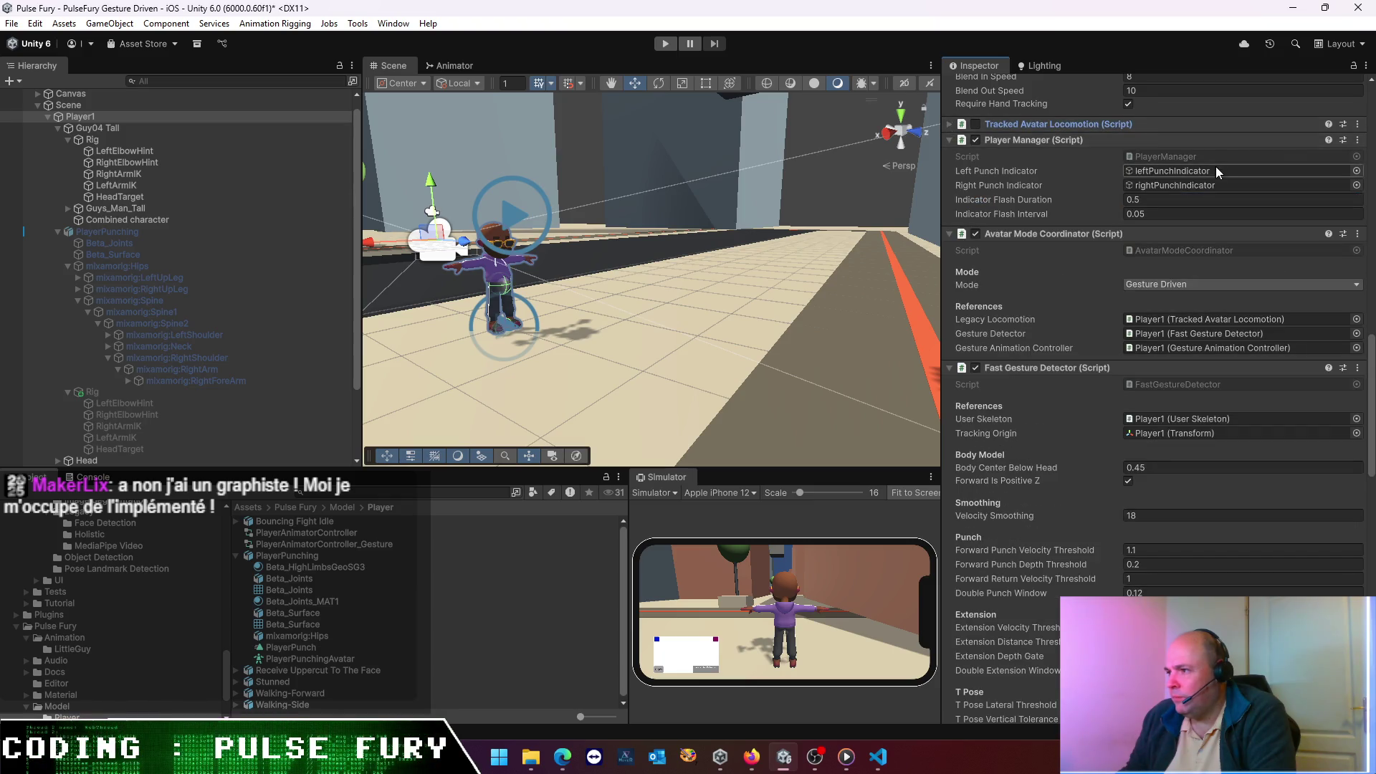
left_click(1197, 186)
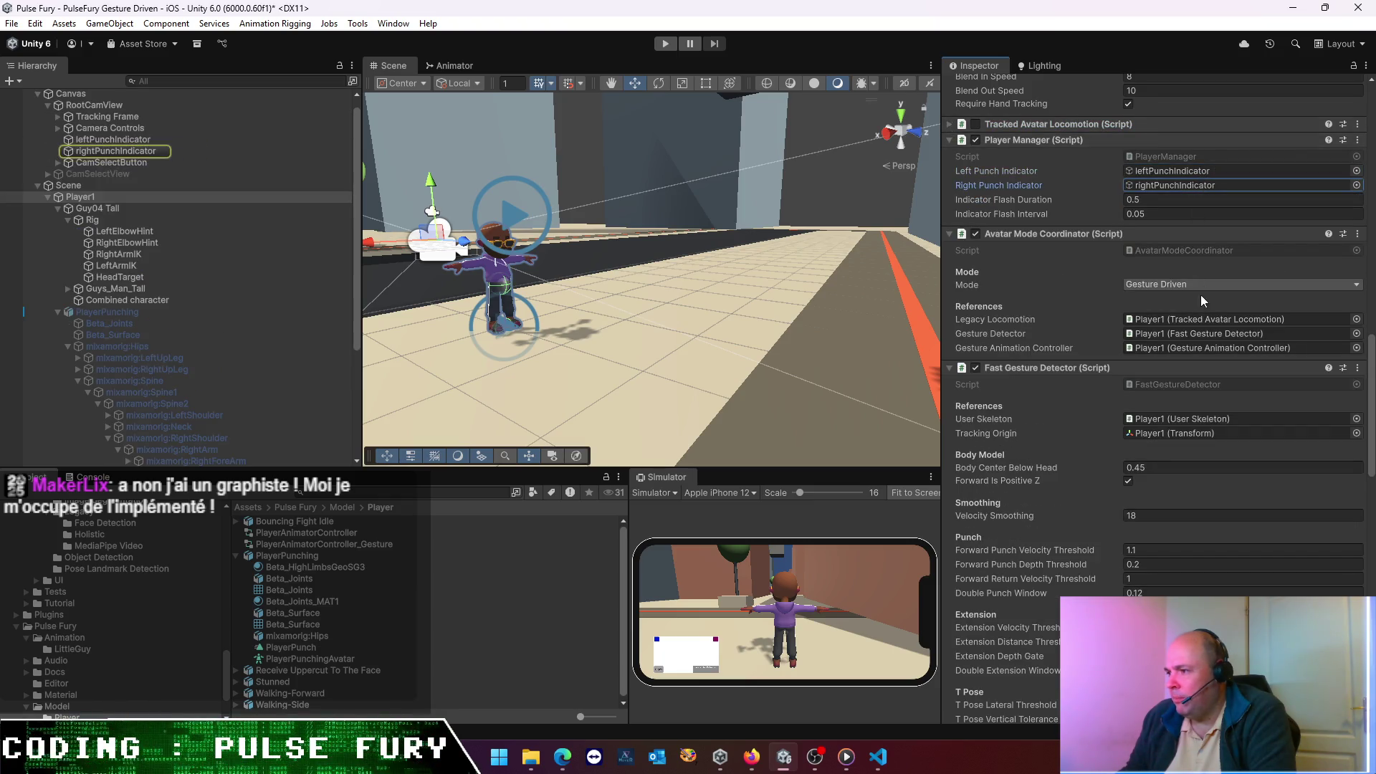
left_click(1207, 320)
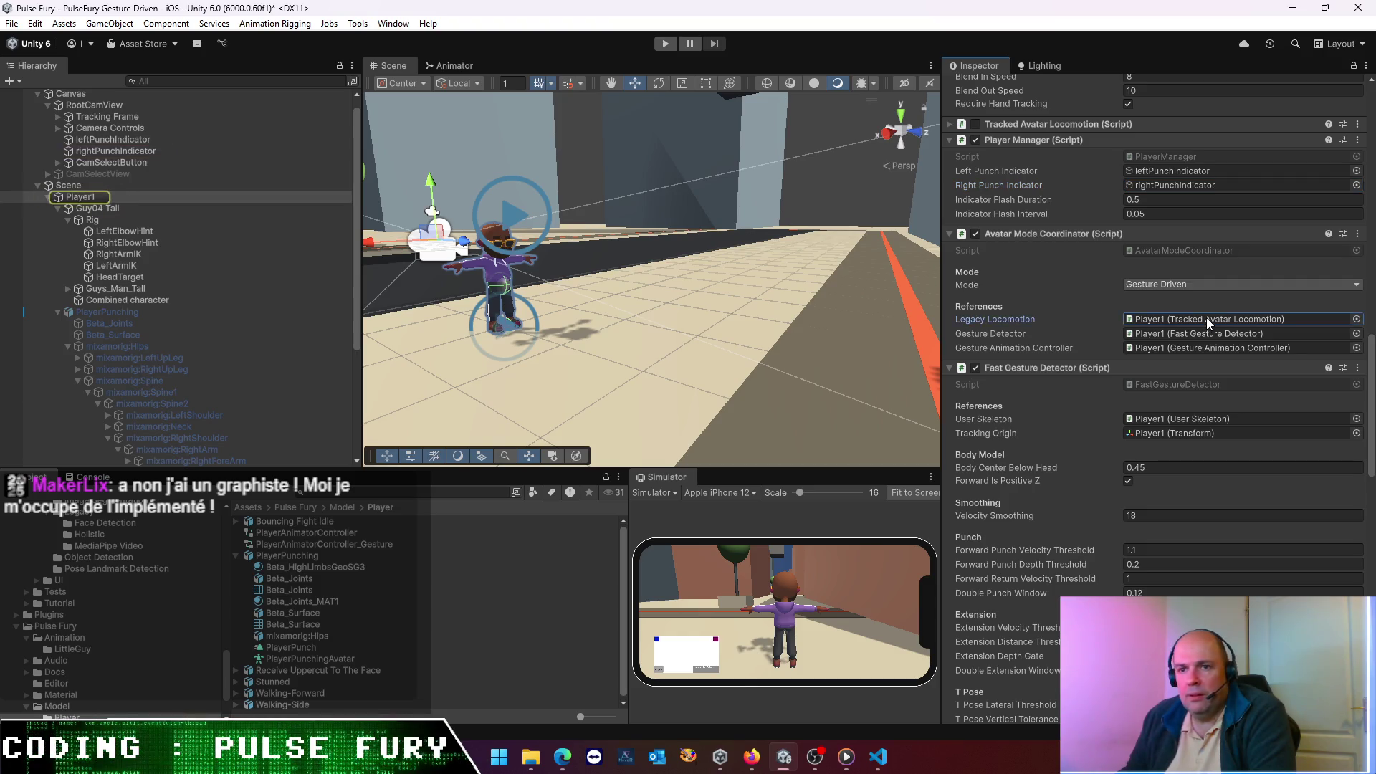
left_click(1202, 332)
left_click(1198, 347)
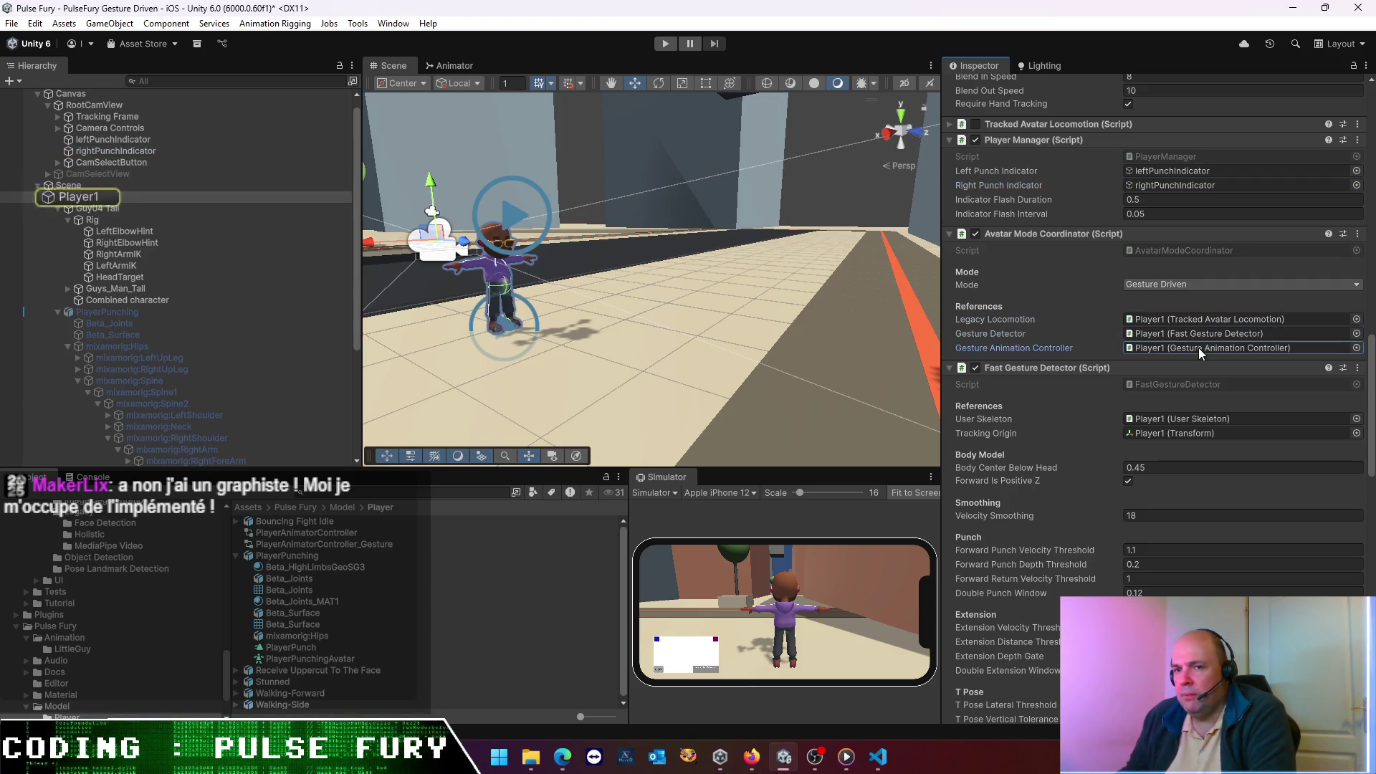
left_click(1161, 431)
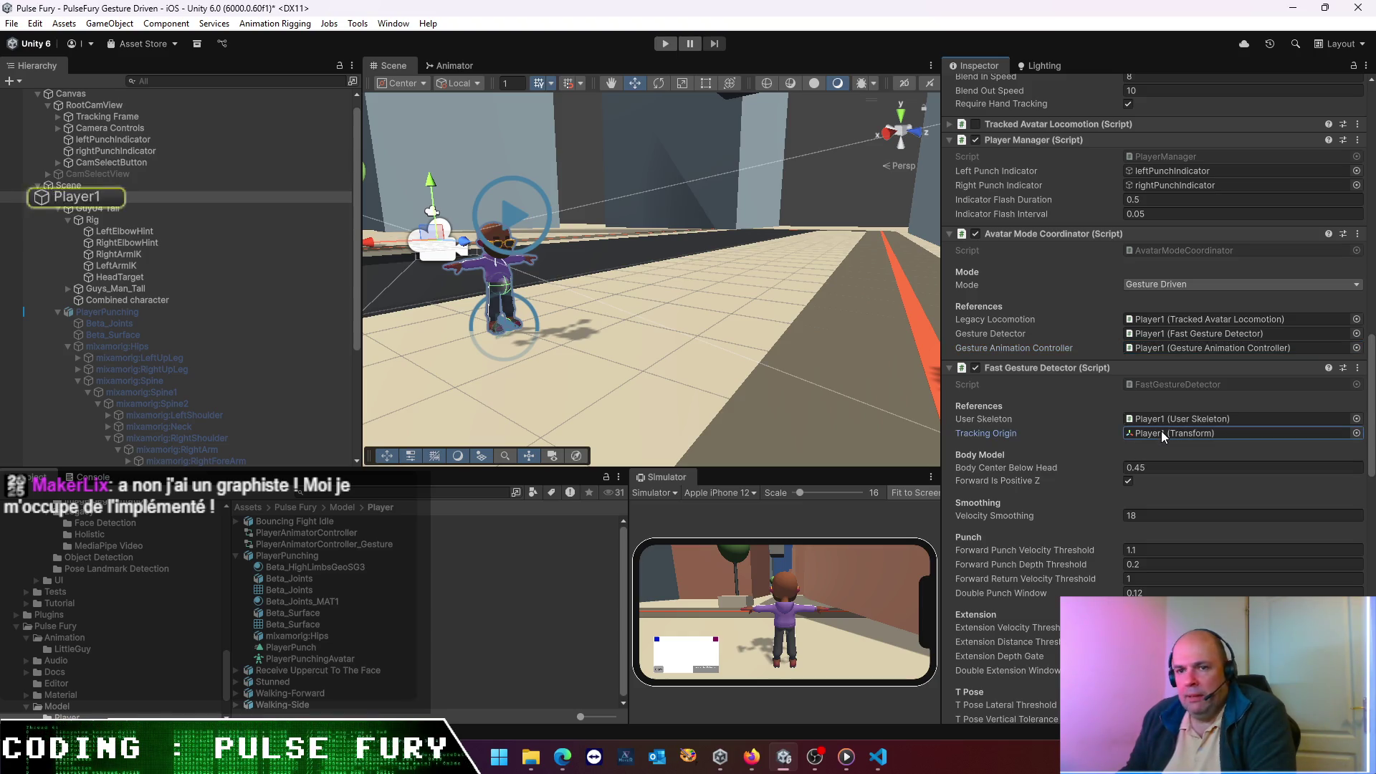
- Drag Guys_Man_Tall into the Gesture Animation Controller's Animator field, replacing PlayerPunching
scroll(1148, 420, "down", 15)
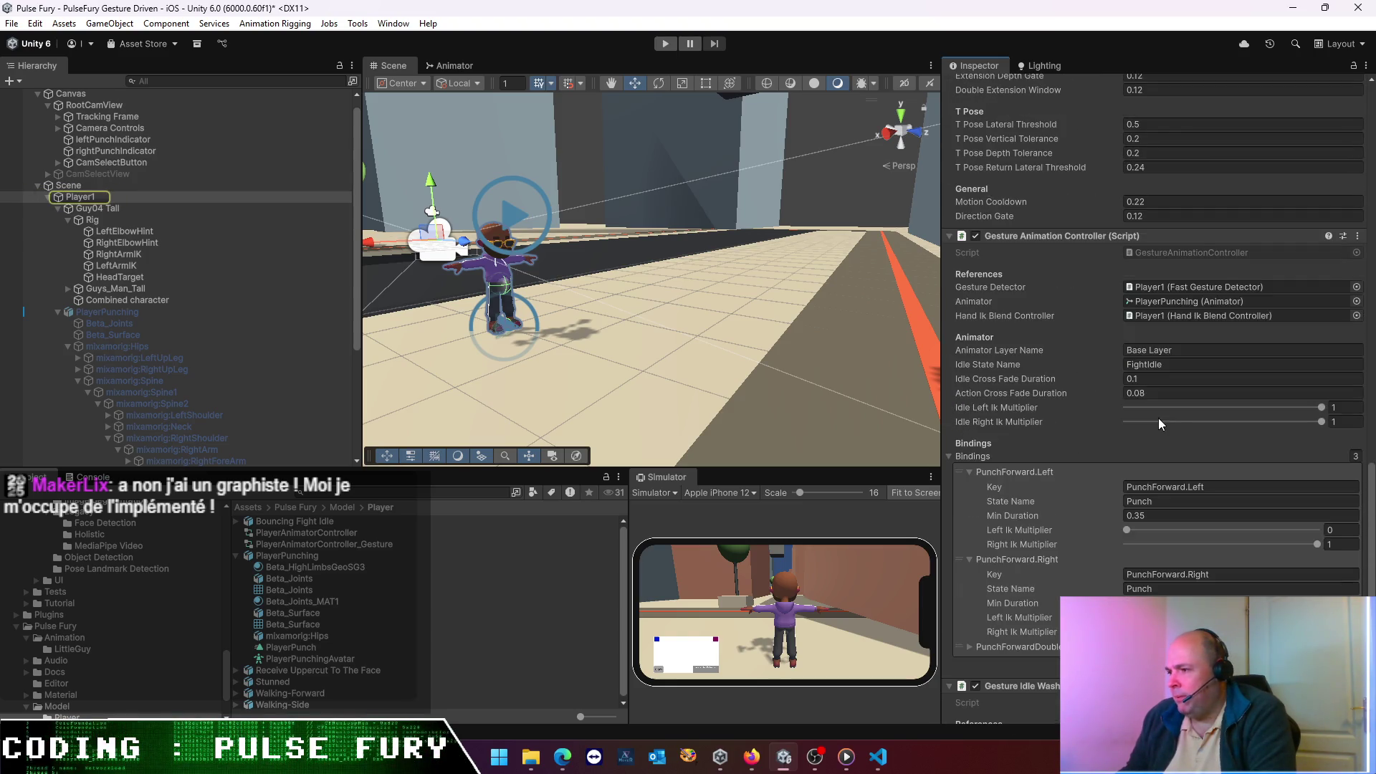
left_click(1181, 301)
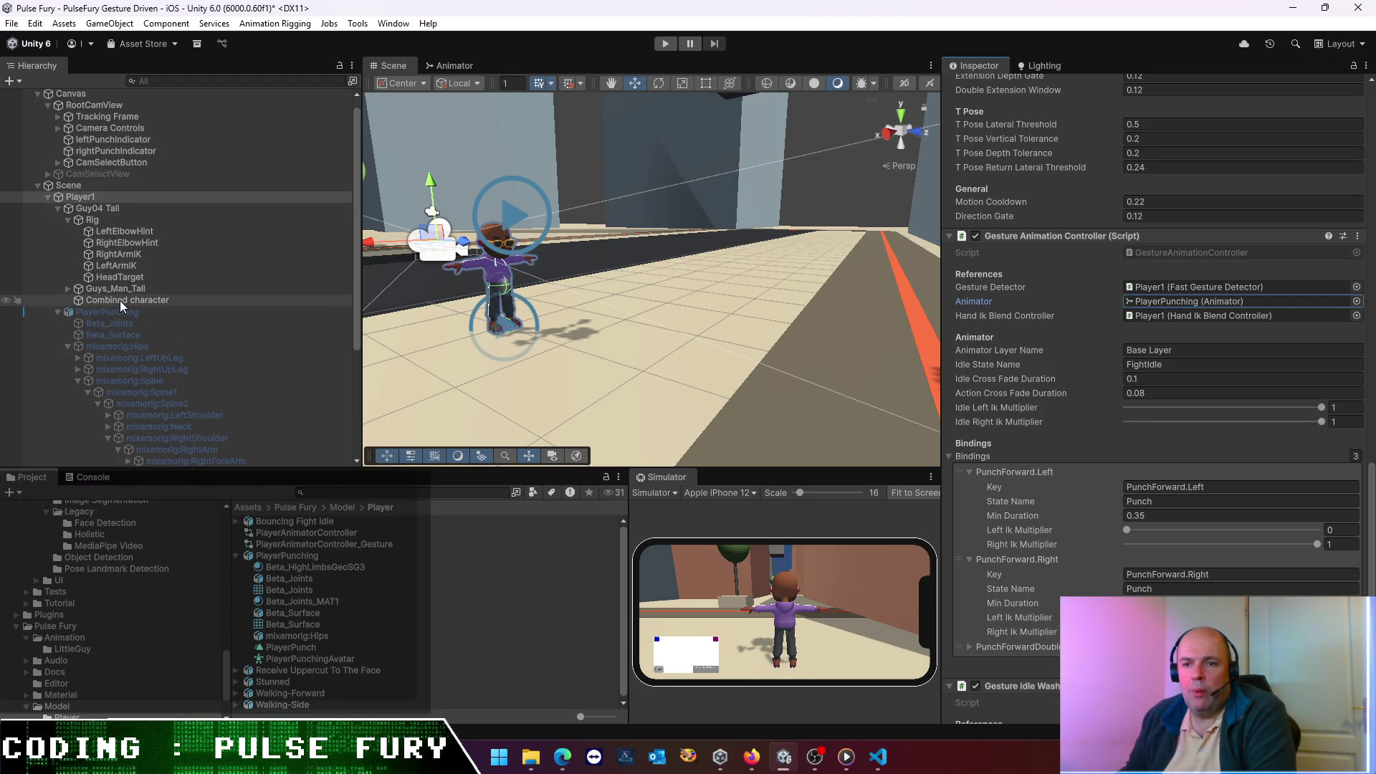
left_click(1215, 303)
left_click_drag(1215, 304, 1216, 304)
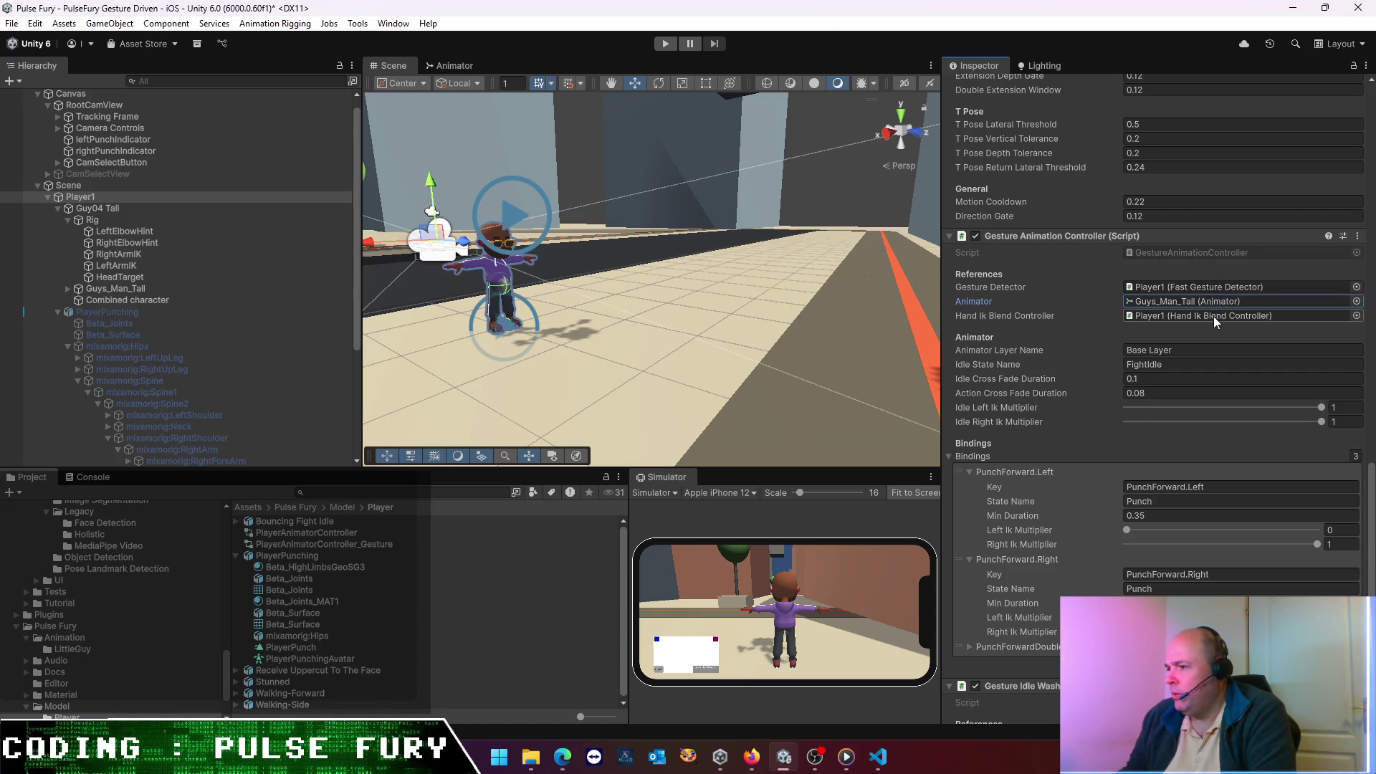
- Review the Hand Ik Blend Controller reference, animator layer name and FightIdle idle state
left_click(1214, 316)
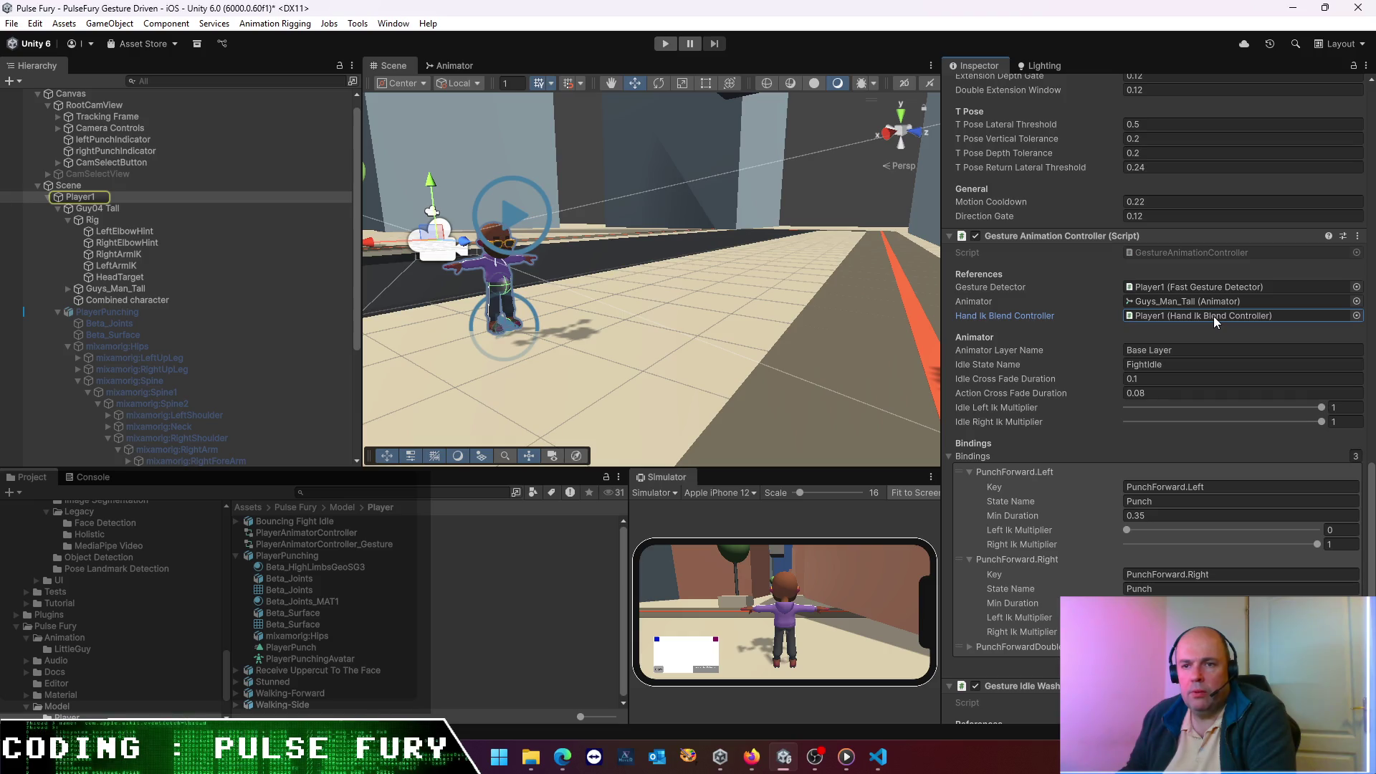
left_click(1187, 349)
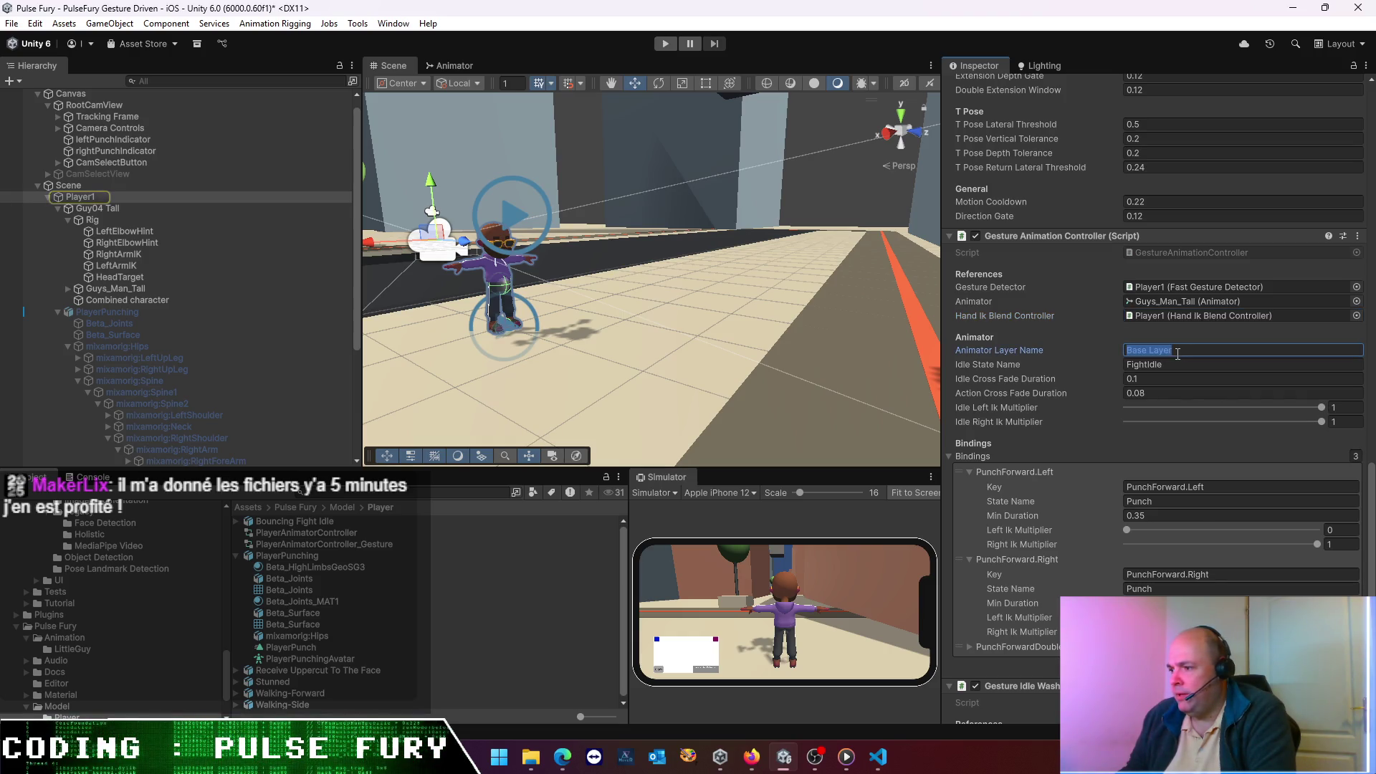
left_click(1176, 364)
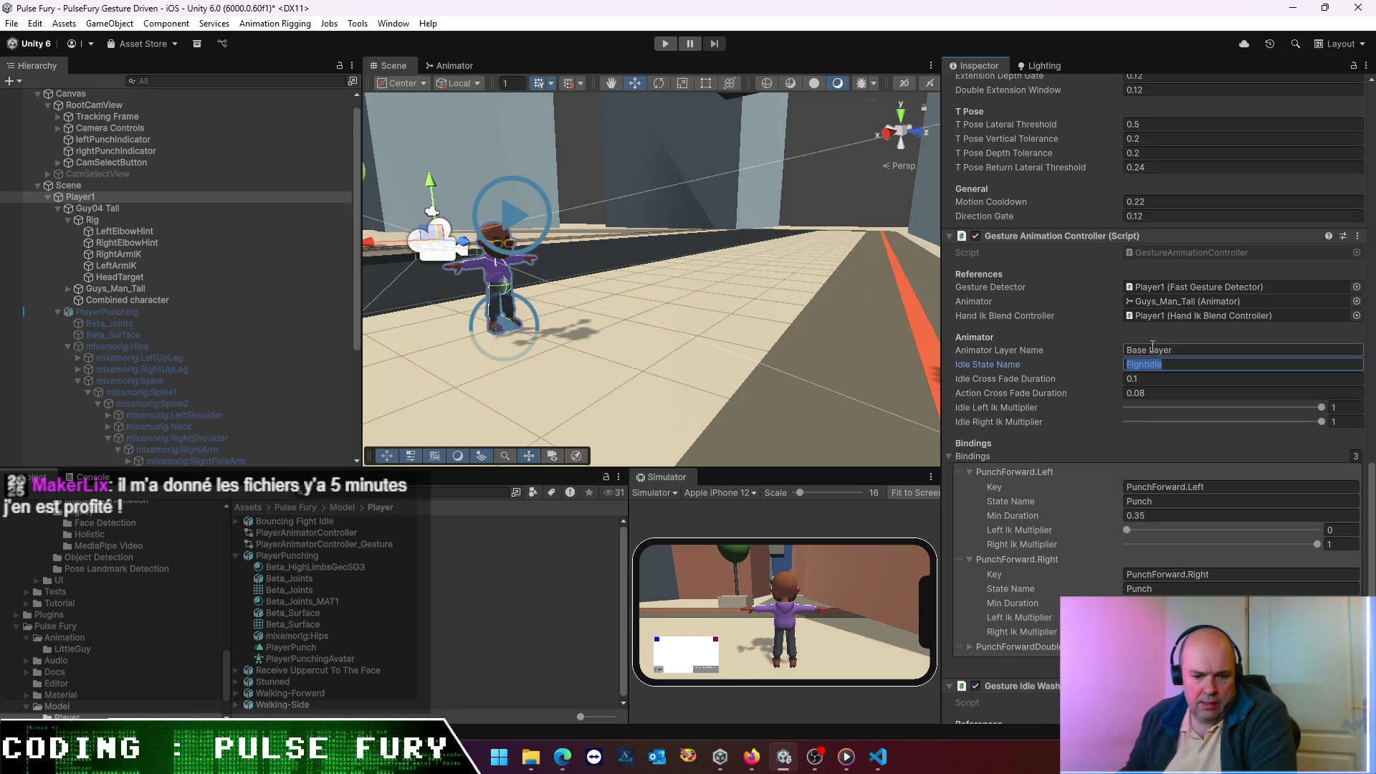
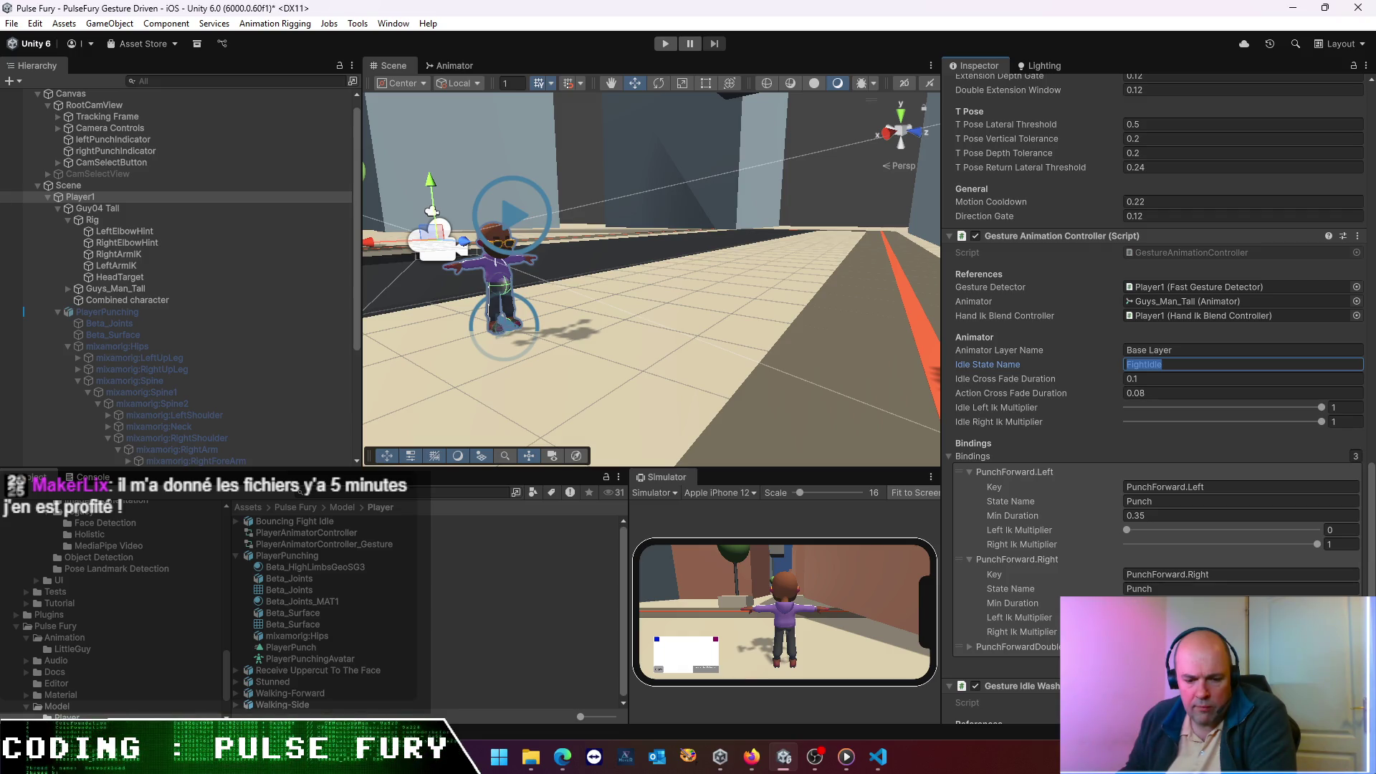
- Review the PunchForward bindings and animator layer, select mixamorig:LeftUpLeg, and enter play mode
left_click(1179, 499)
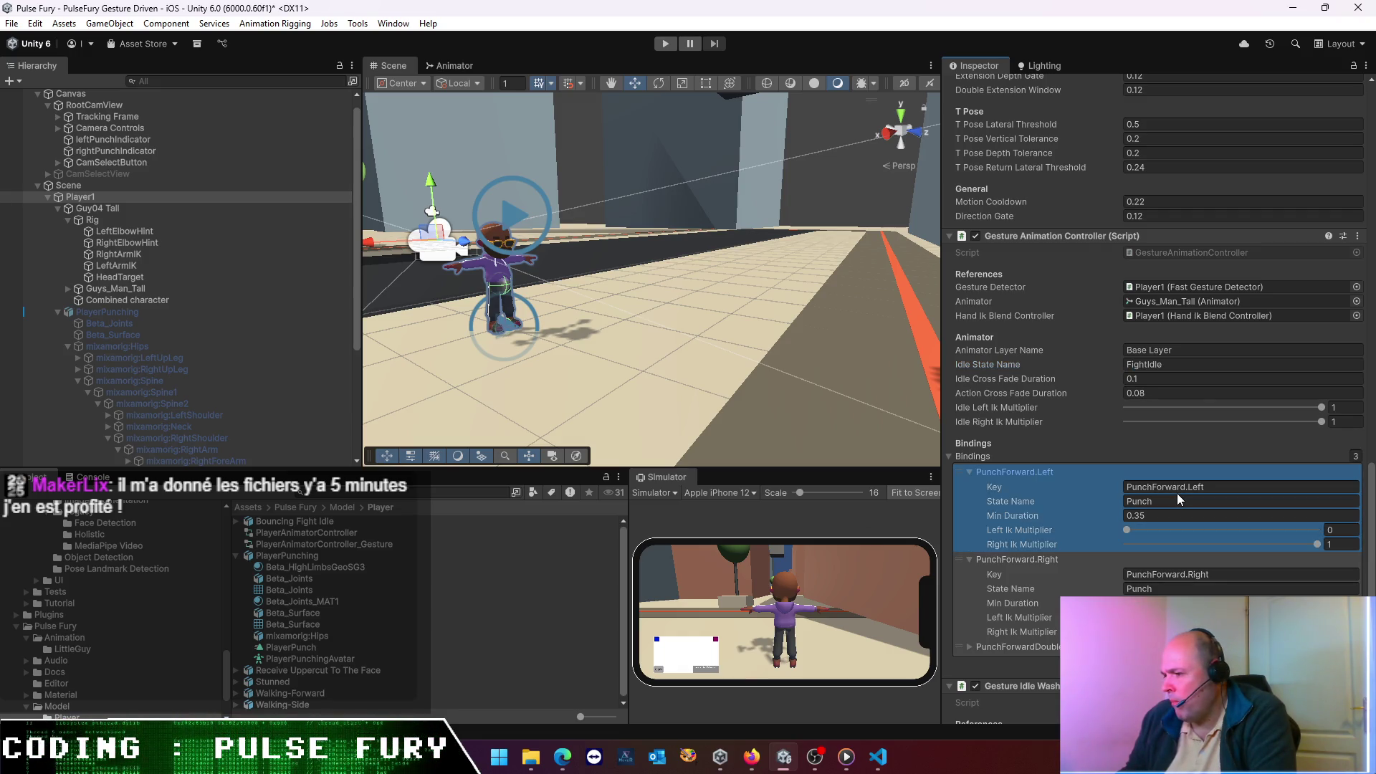
left_click(1195, 573)
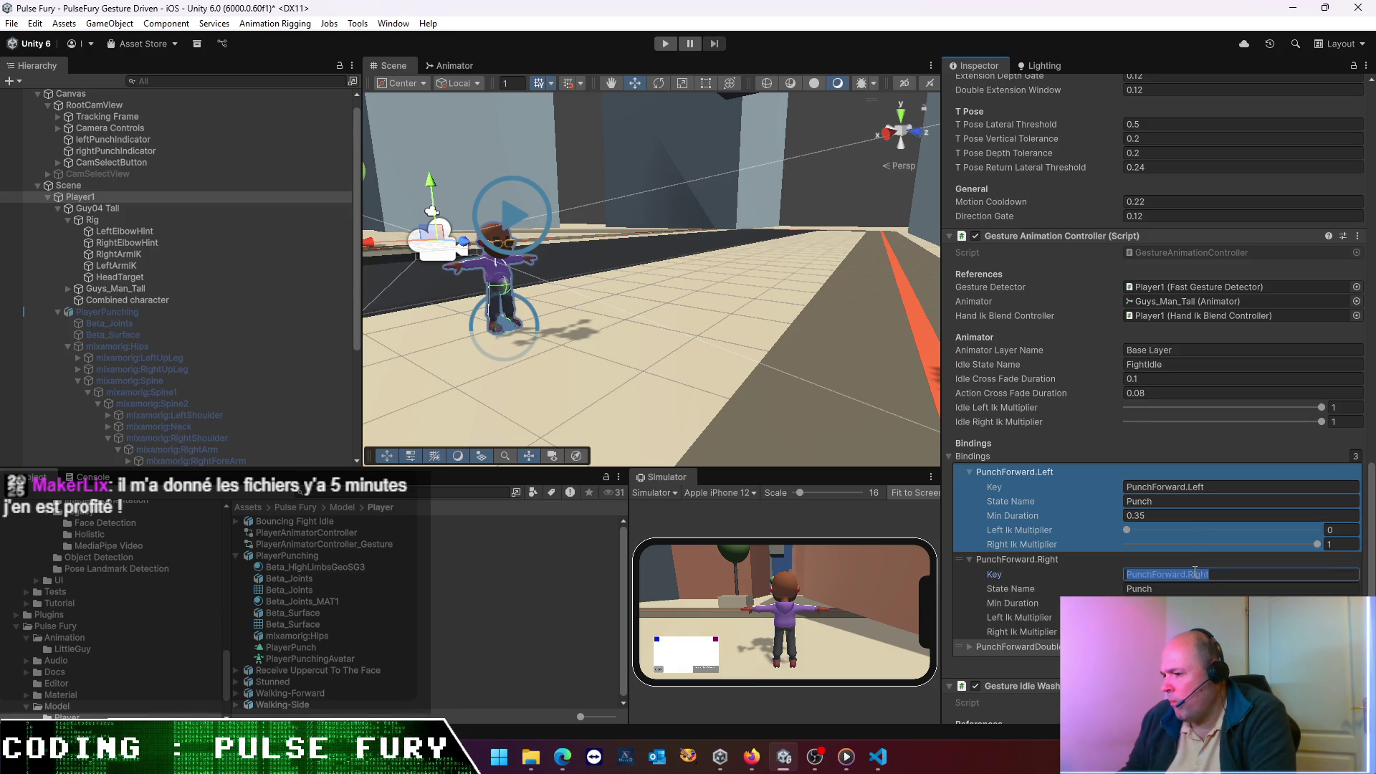
left_click(1179, 350)
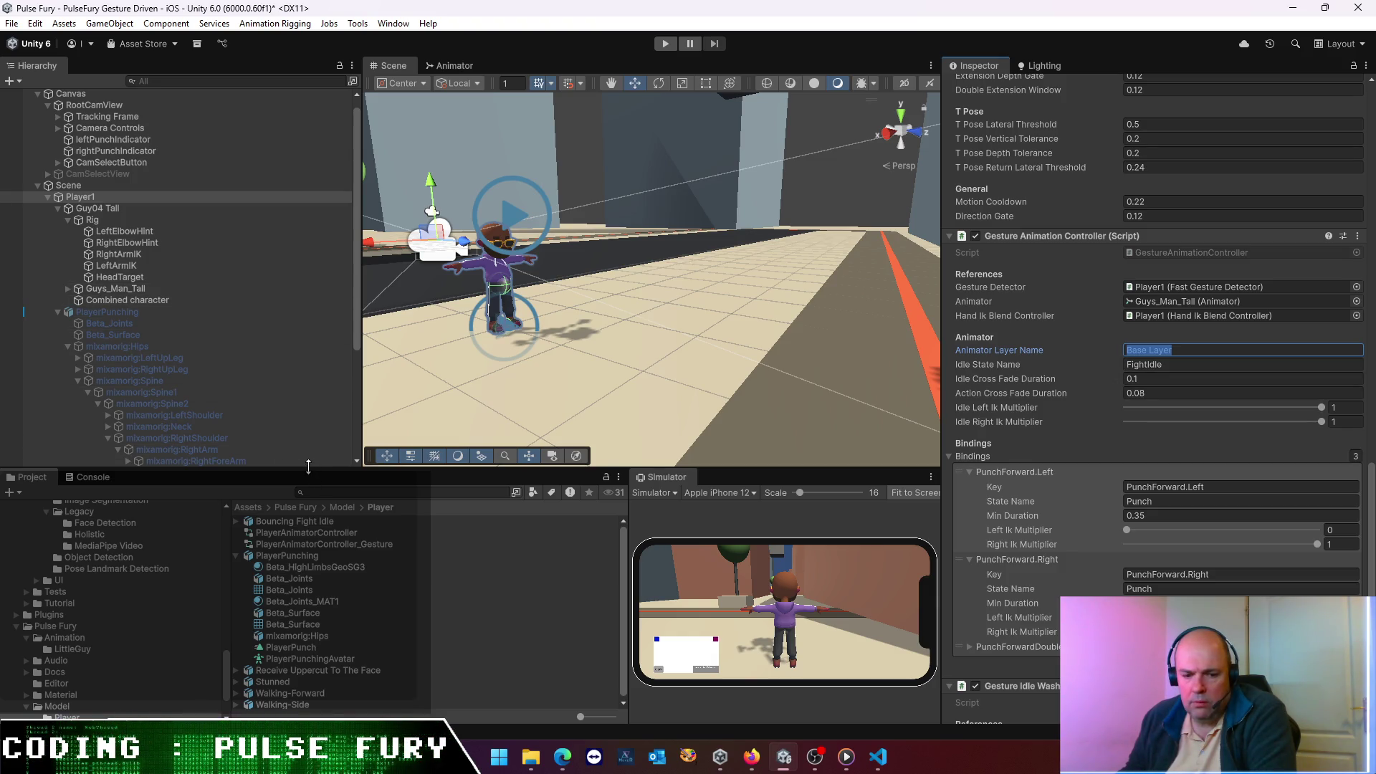
left_click(258, 358)
left_click(665, 44)
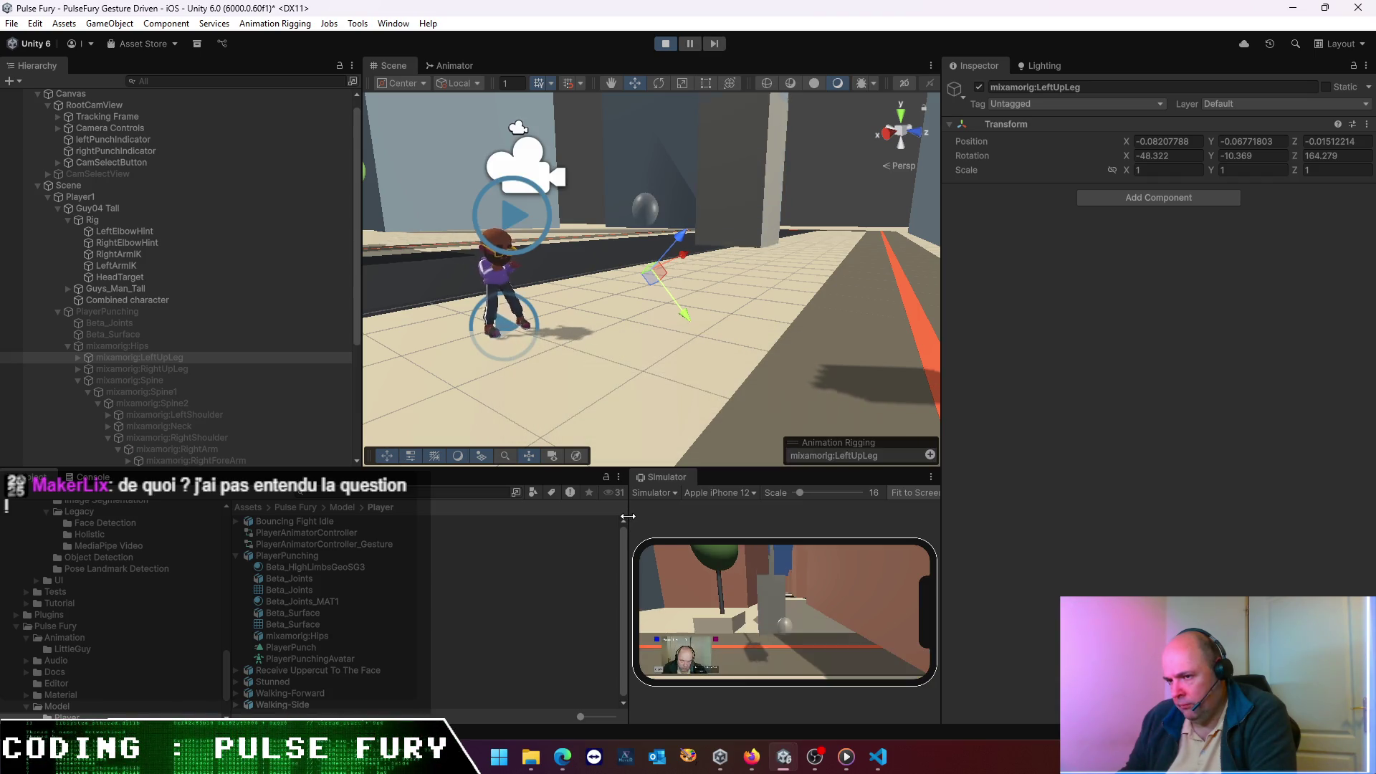
- Widen and enlarge the phone Simulator for the test, then stop play mode and heighten the Scene view
left_click_drag(625, 516, 420, 514)
left_click_drag(687, 469, 701, 309)
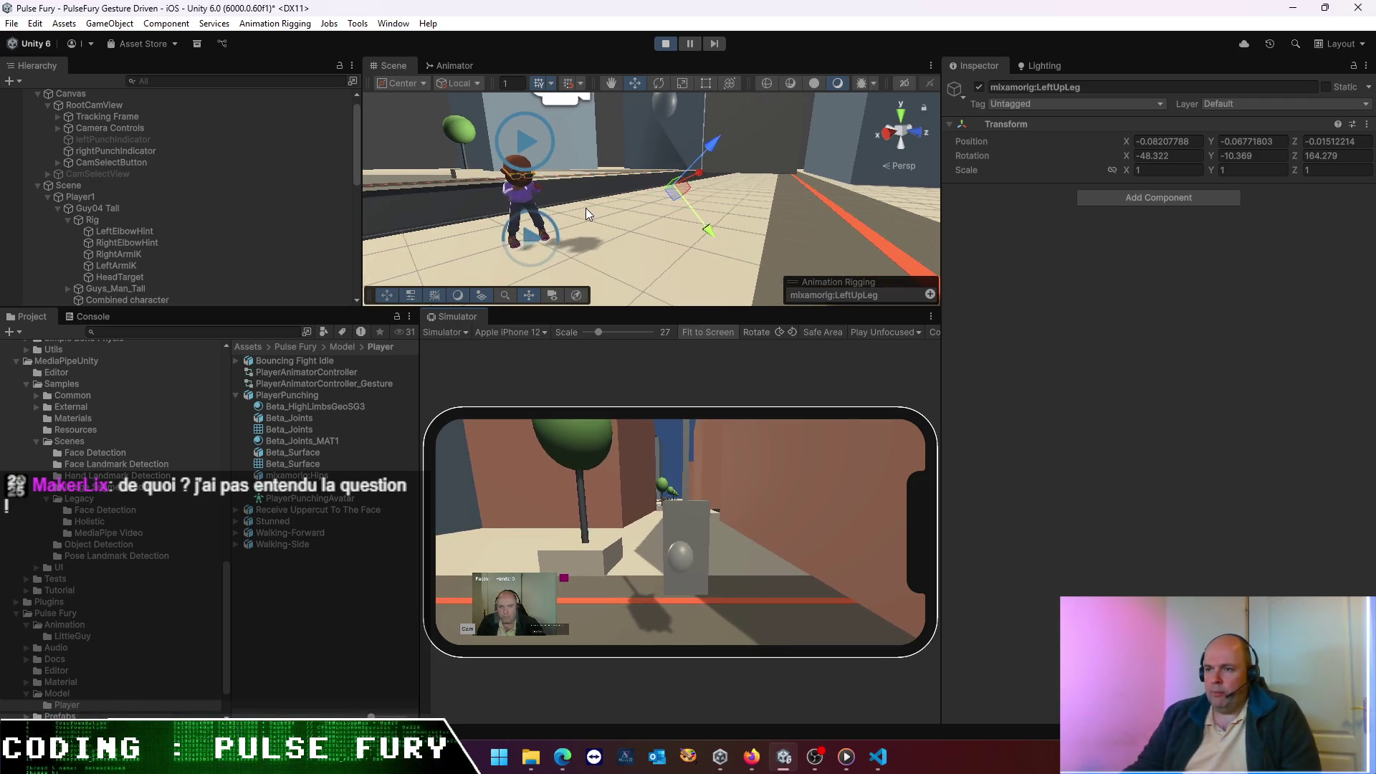
left_click(665, 45)
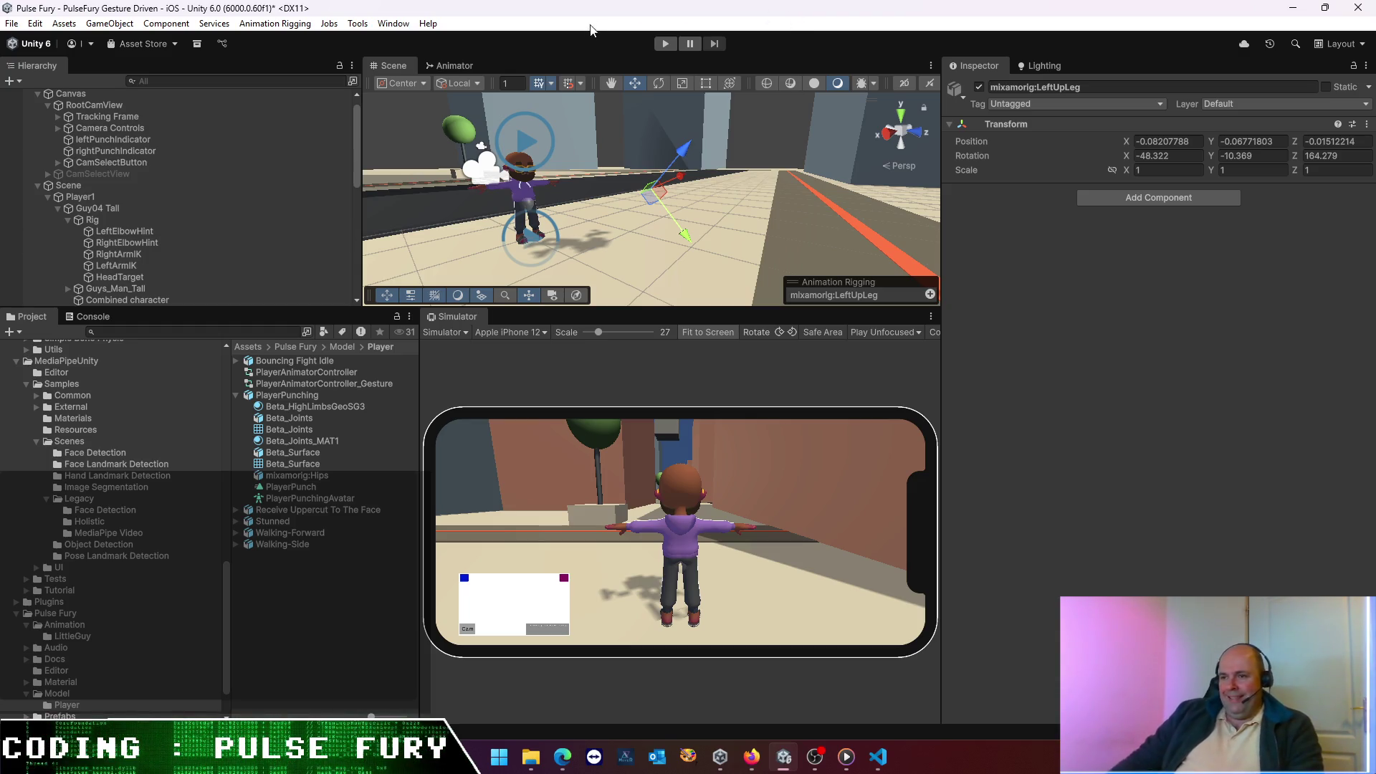
left_click_drag(661, 306, 661, 328)
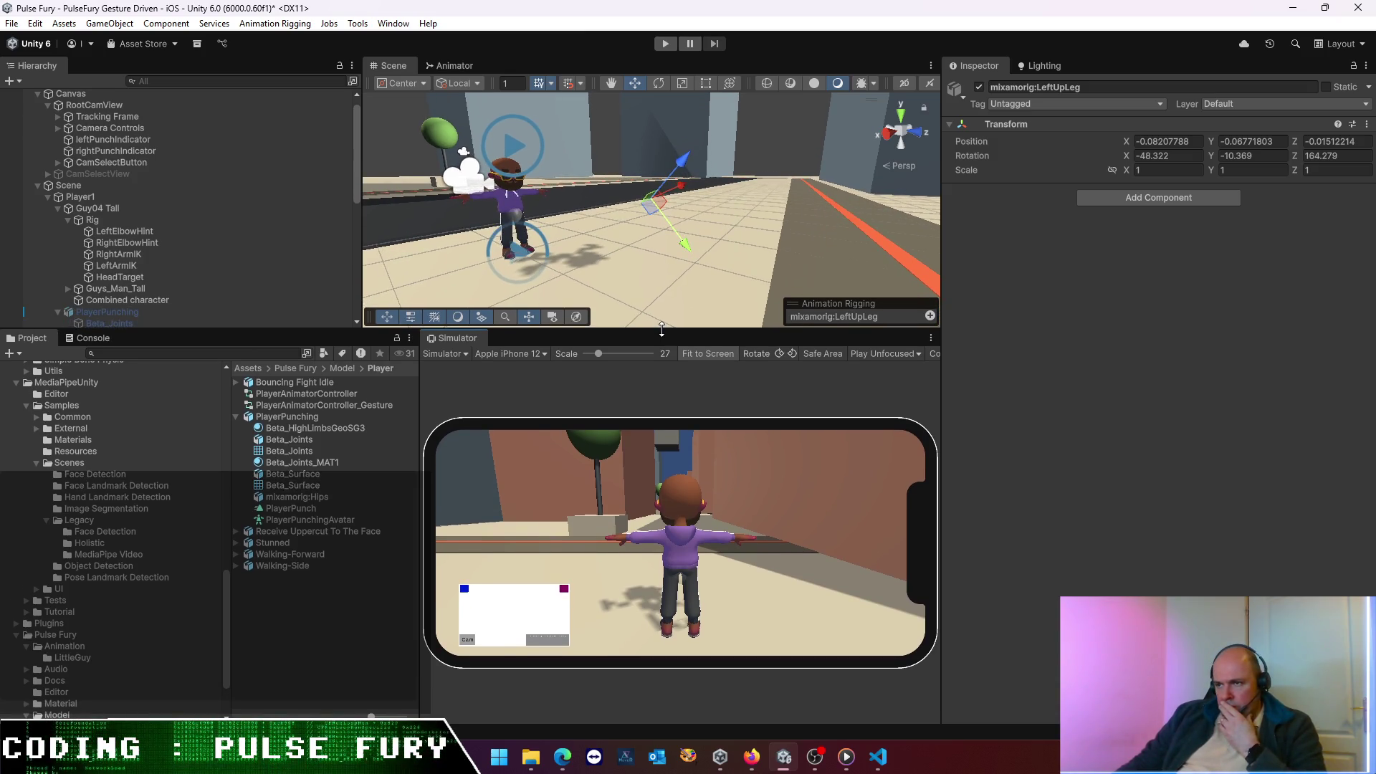
left_click(113, 221)
left_click(118, 312)
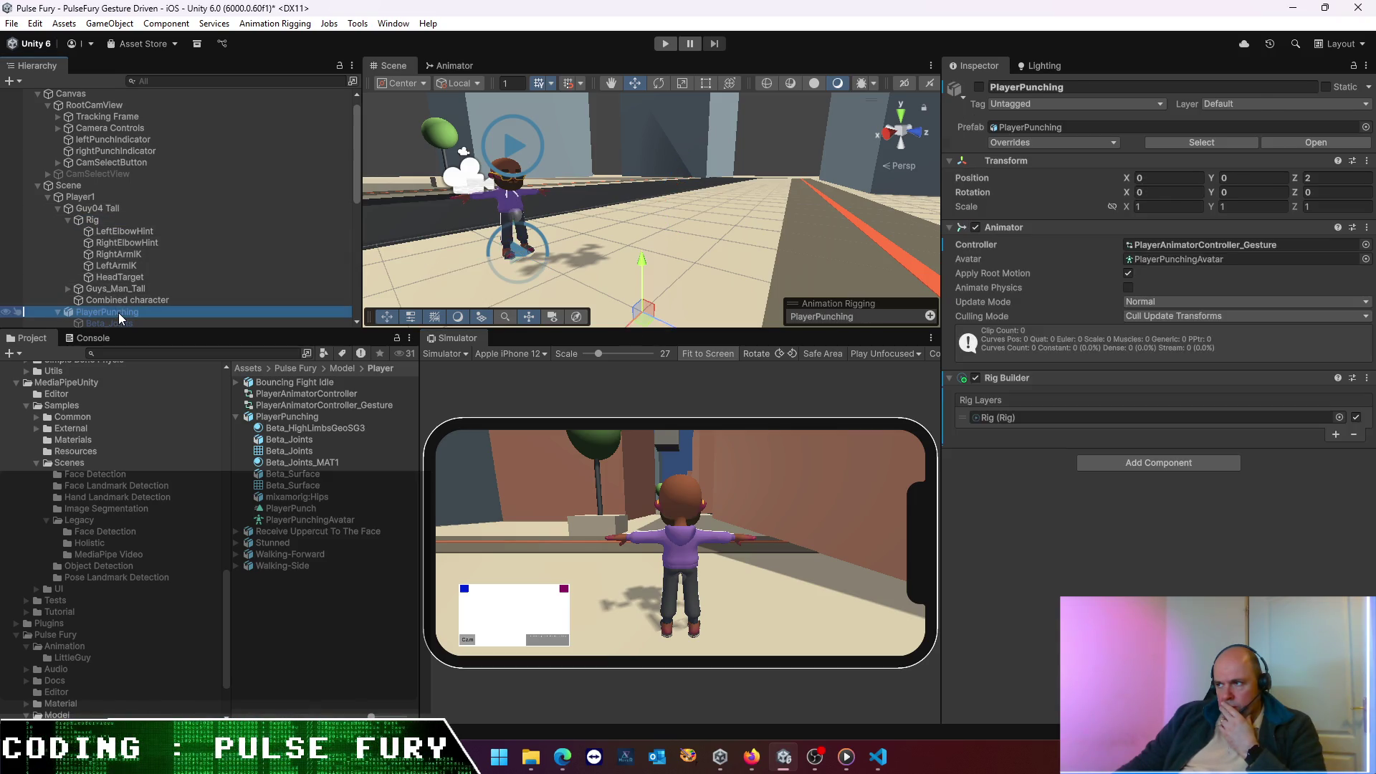
left_click(119, 221)
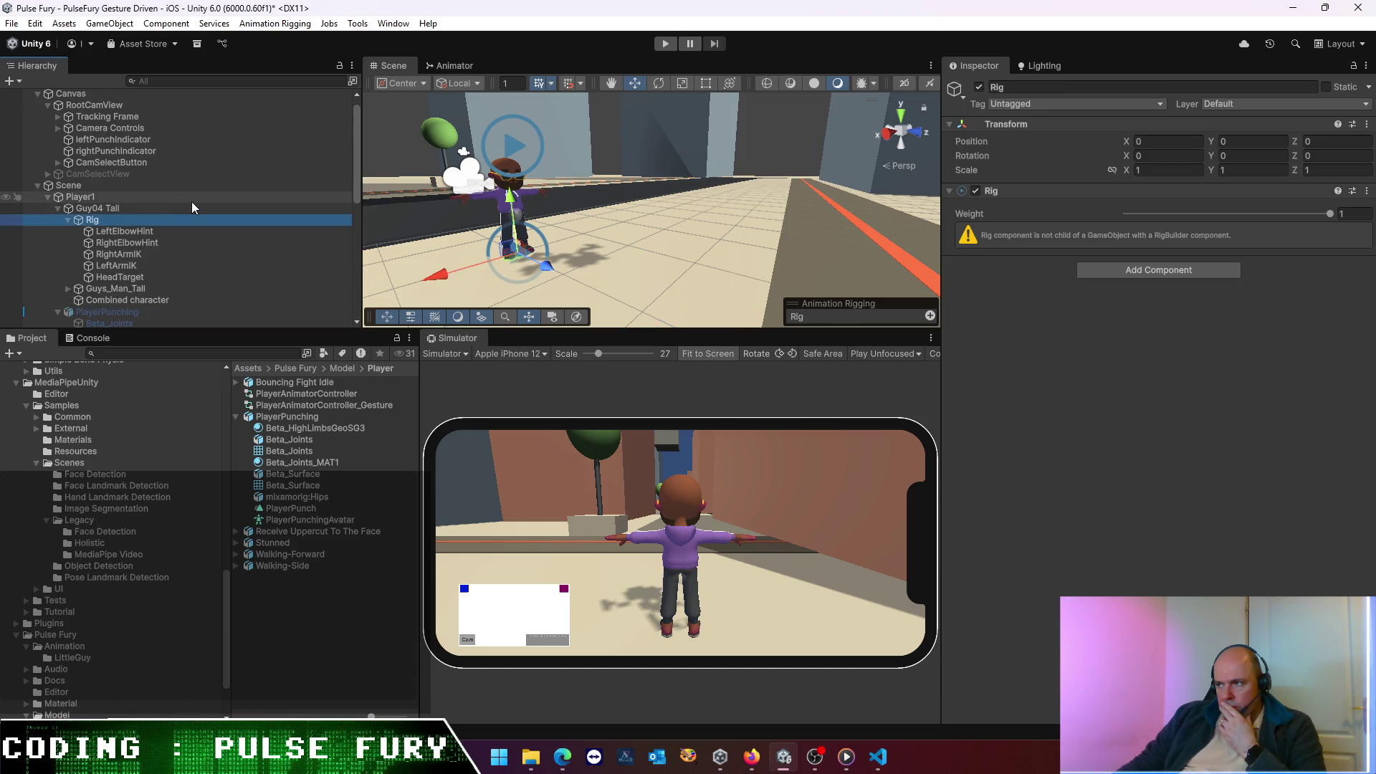
left_click(89, 209)
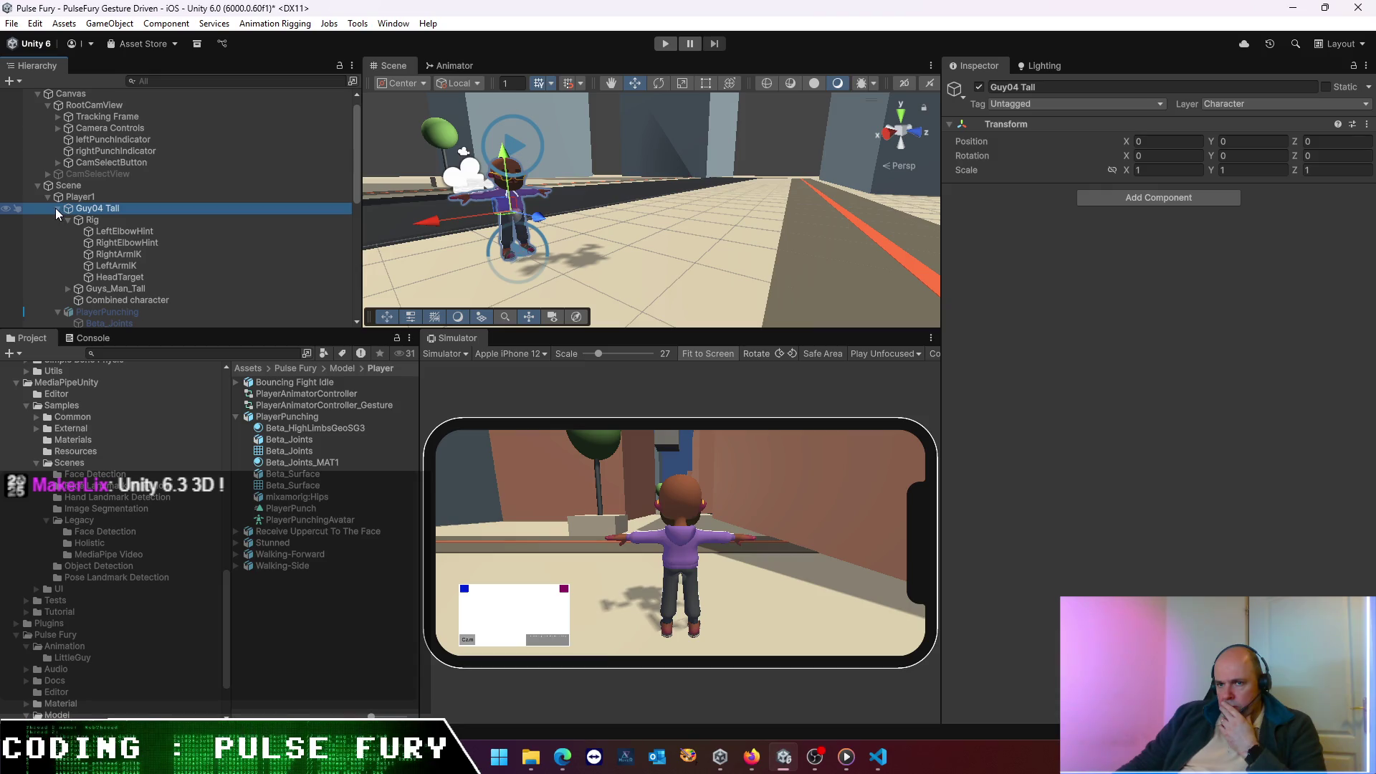
left_click(57, 208)
left_click(66, 218)
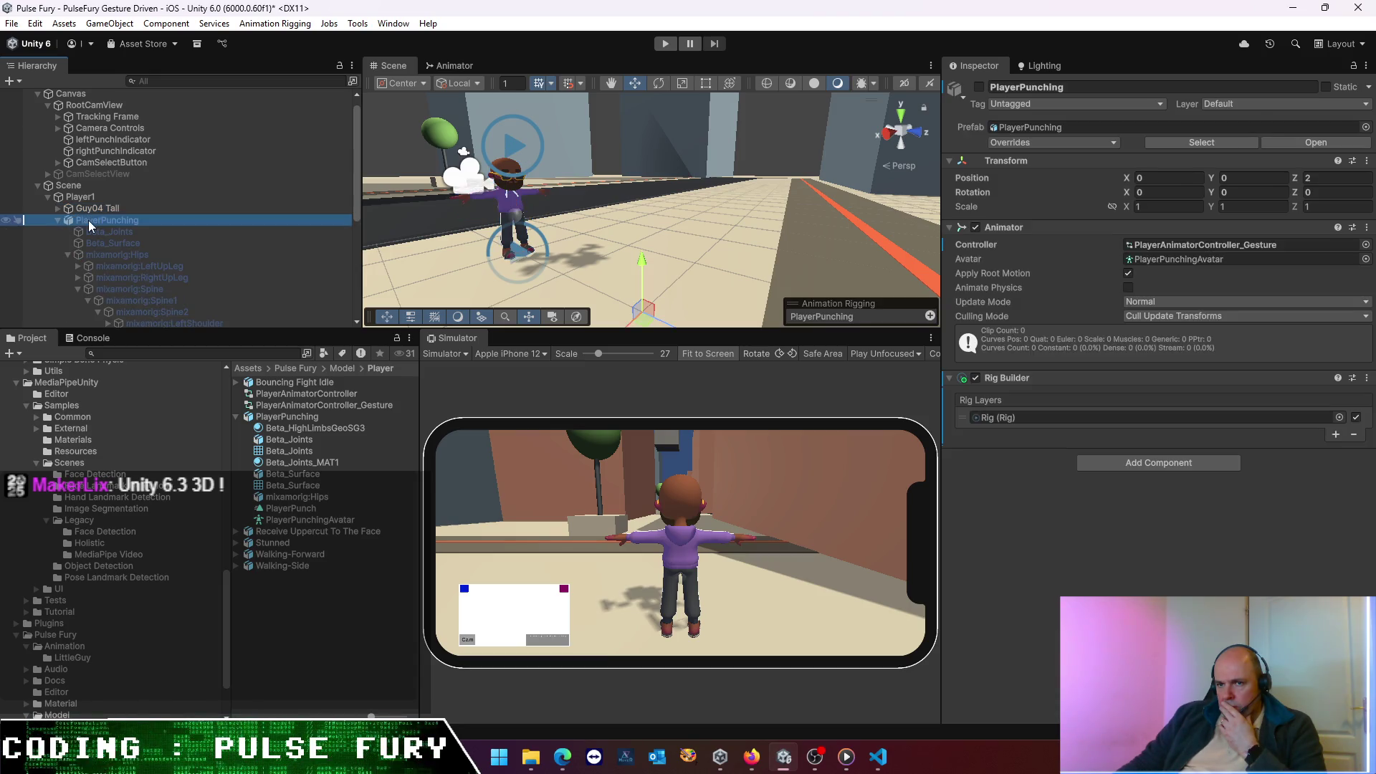
left_click(58, 220)
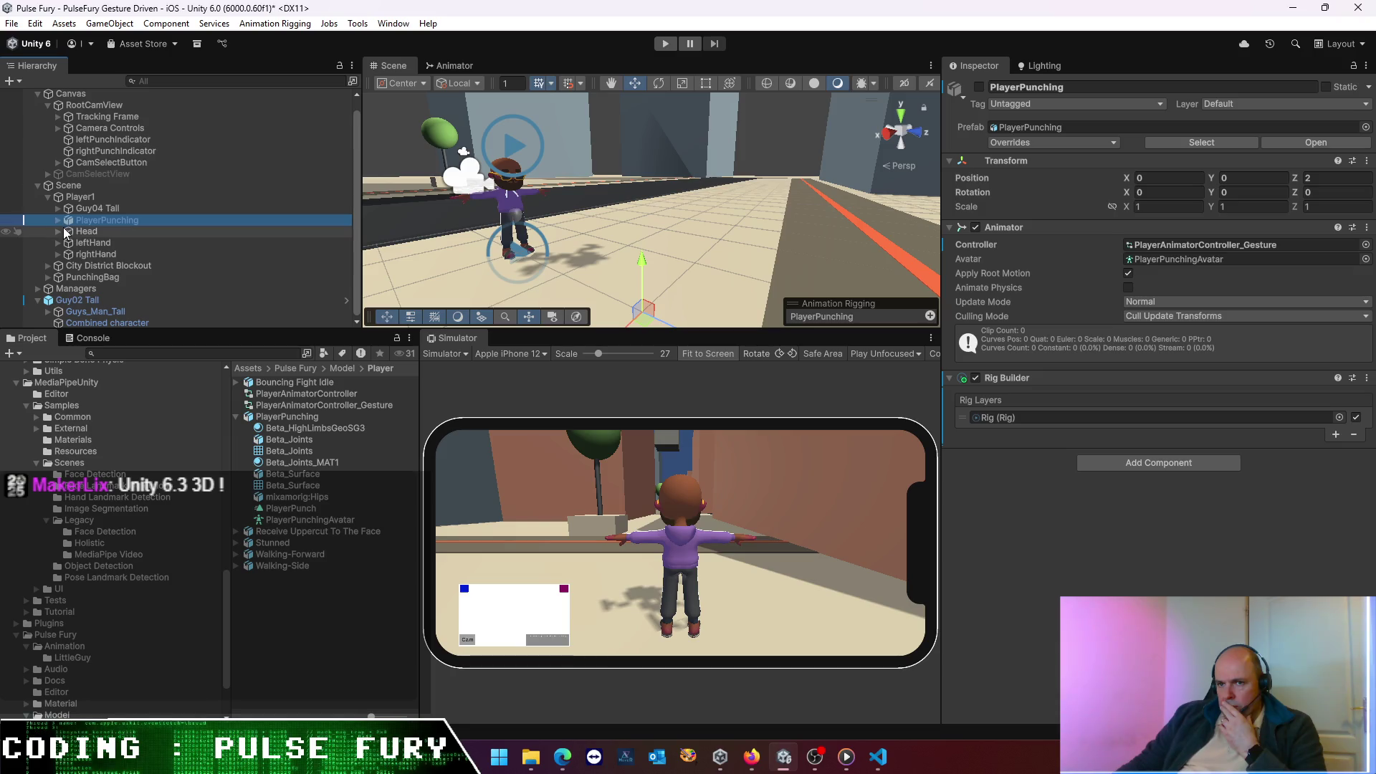
left_click(59, 219)
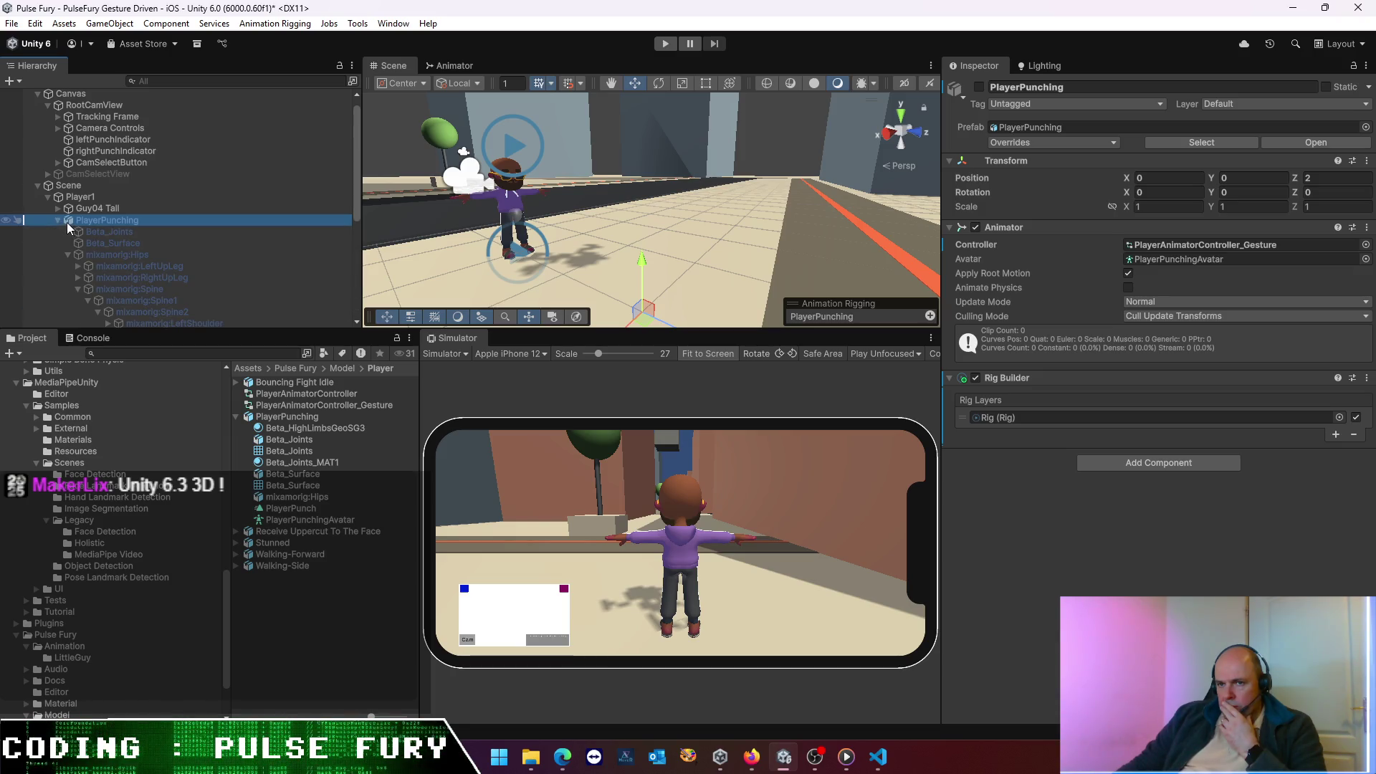
left_click(57, 208)
left_click(89, 220)
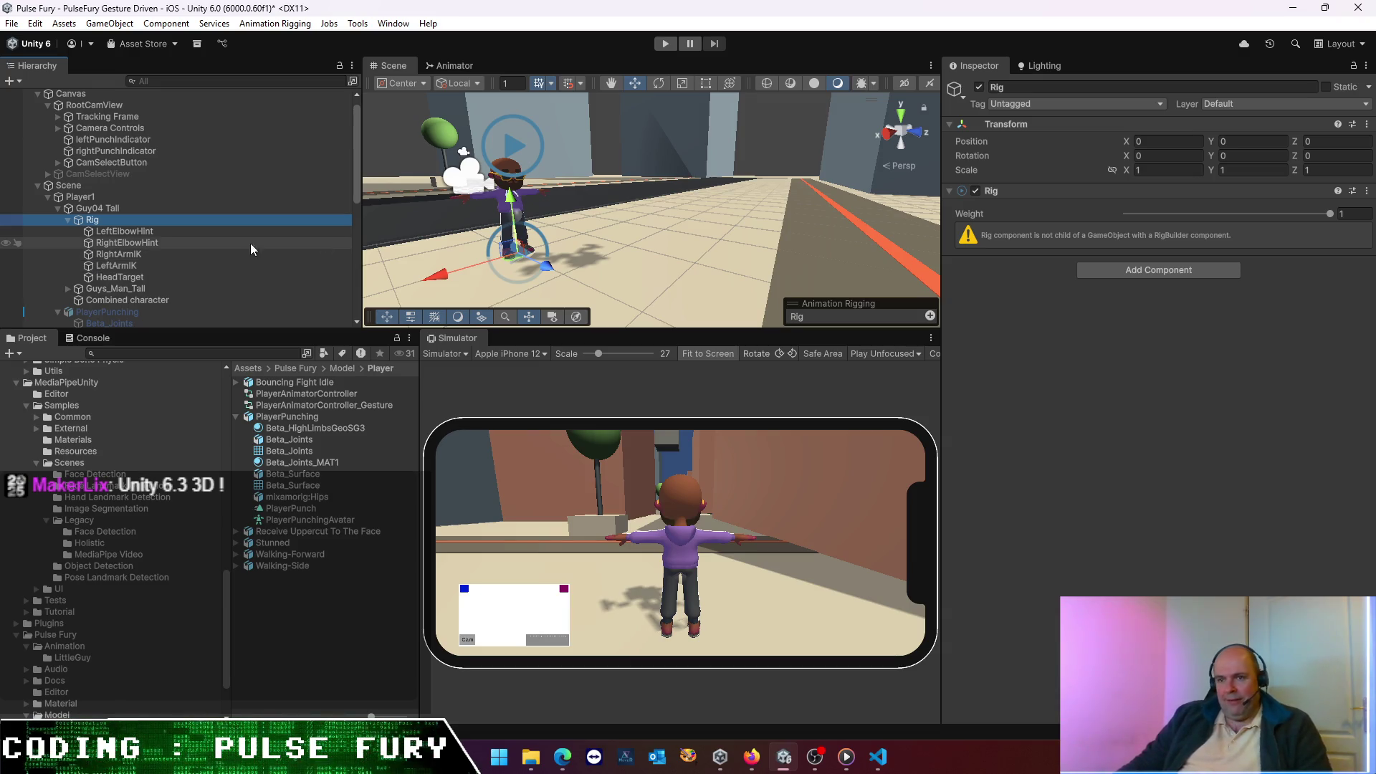
left_click(139, 151)
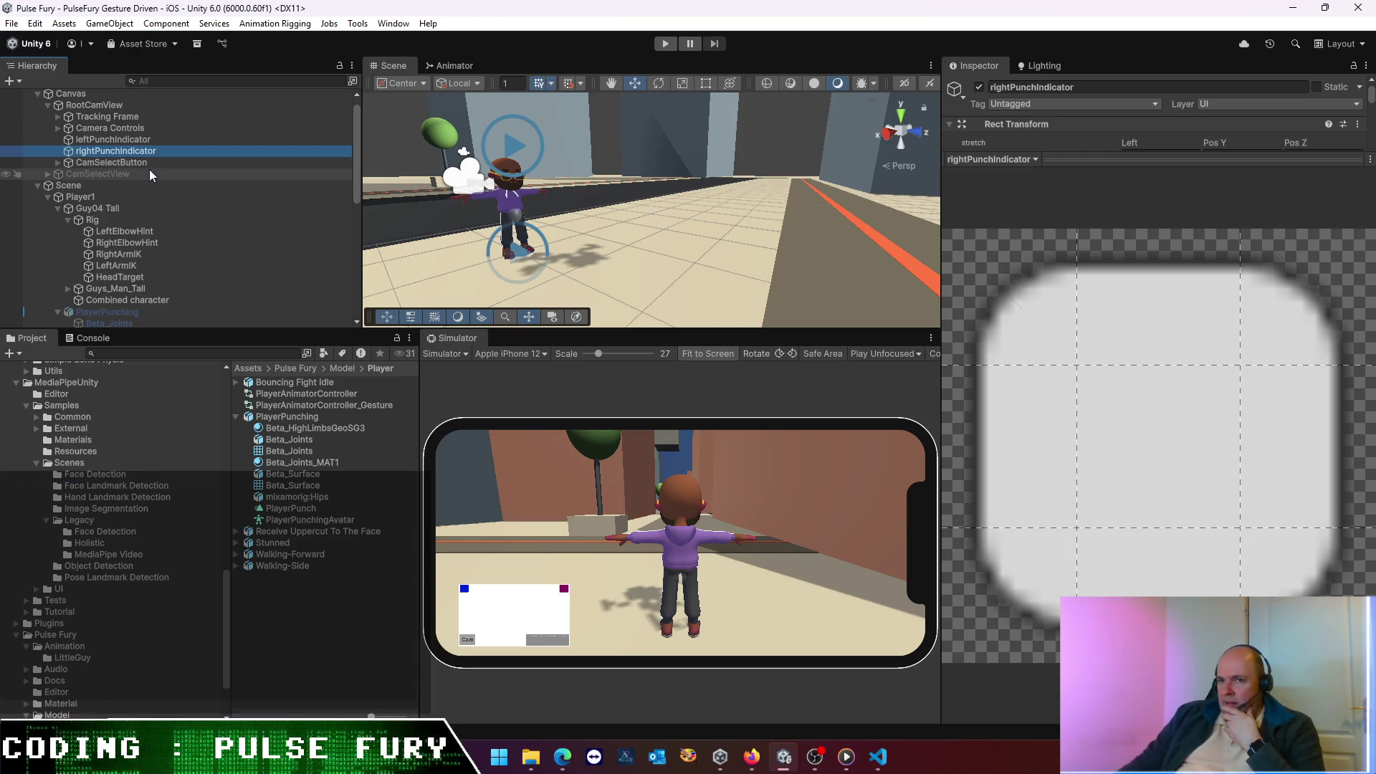
left_click(115, 252)
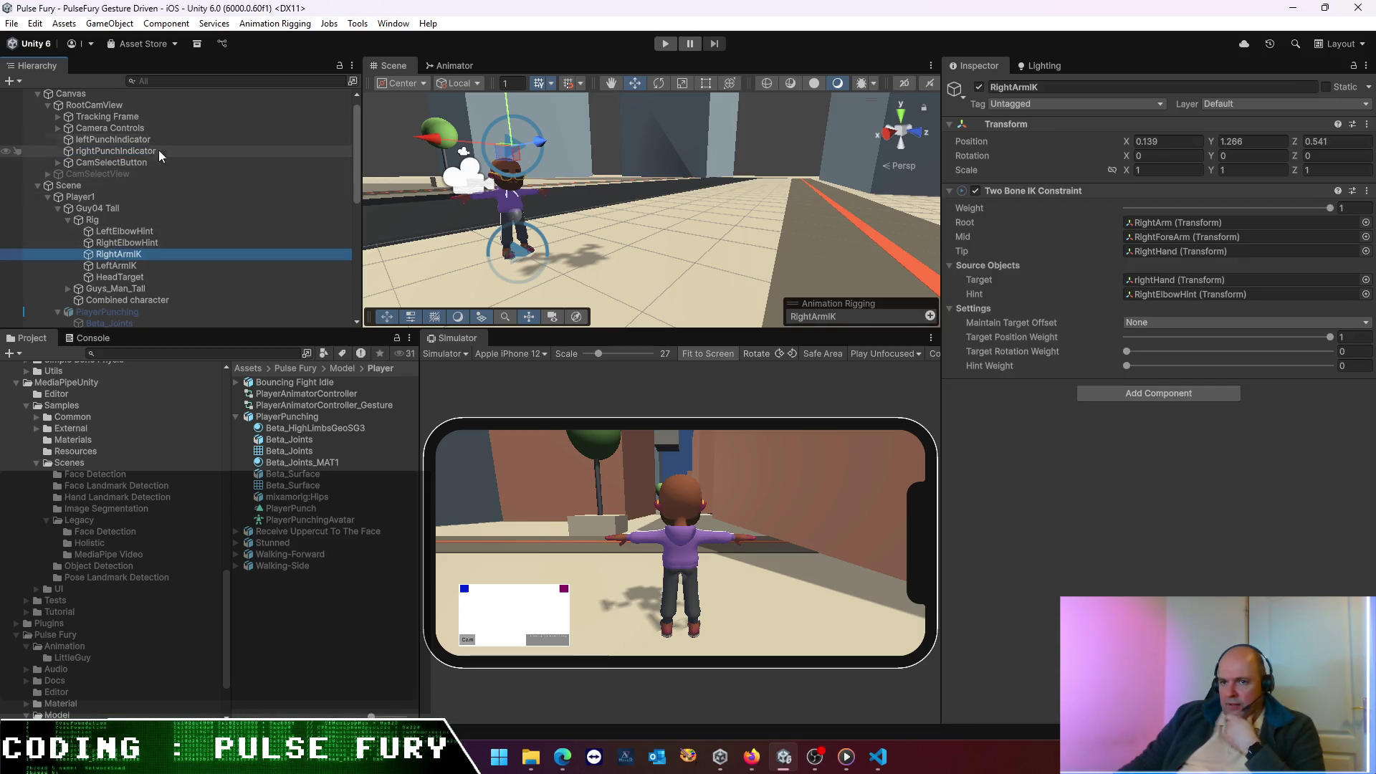
left_click(158, 140)
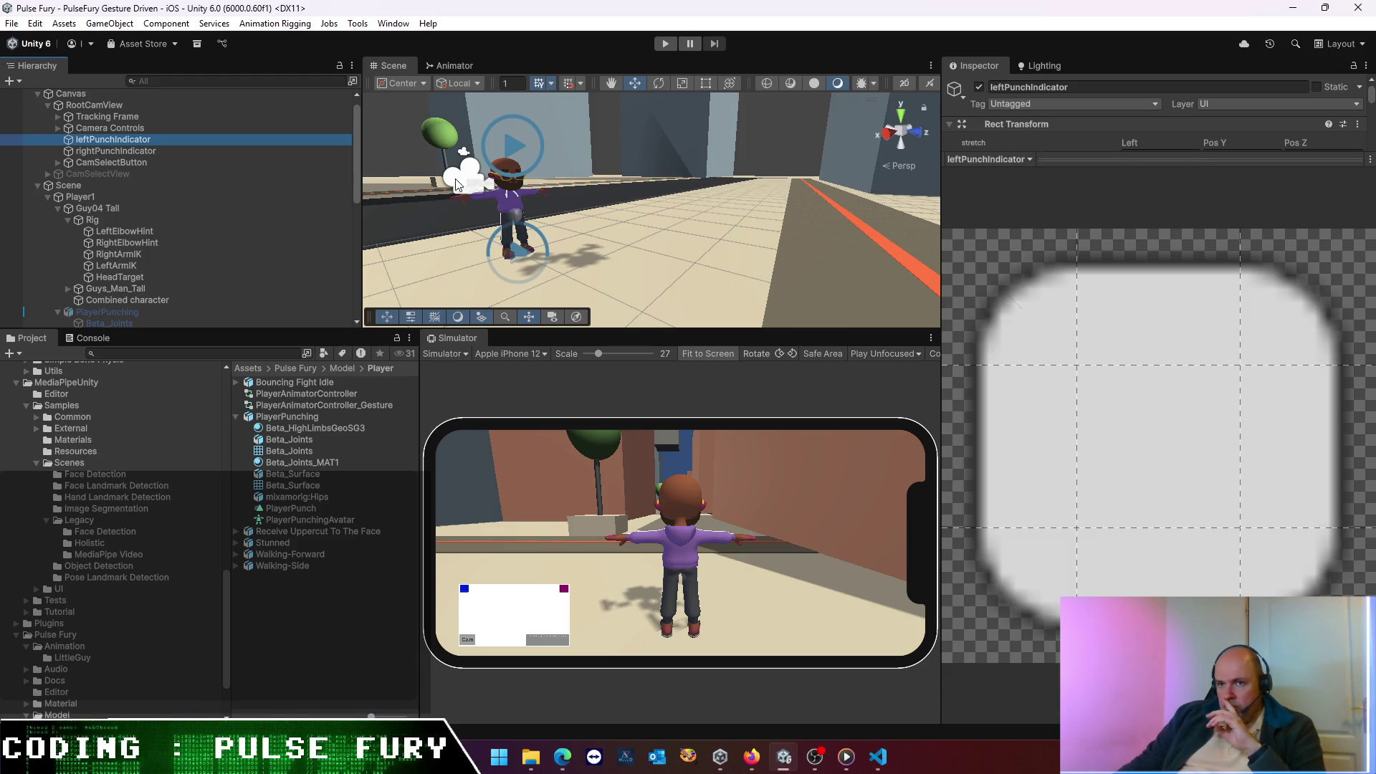
left_click(129, 231)
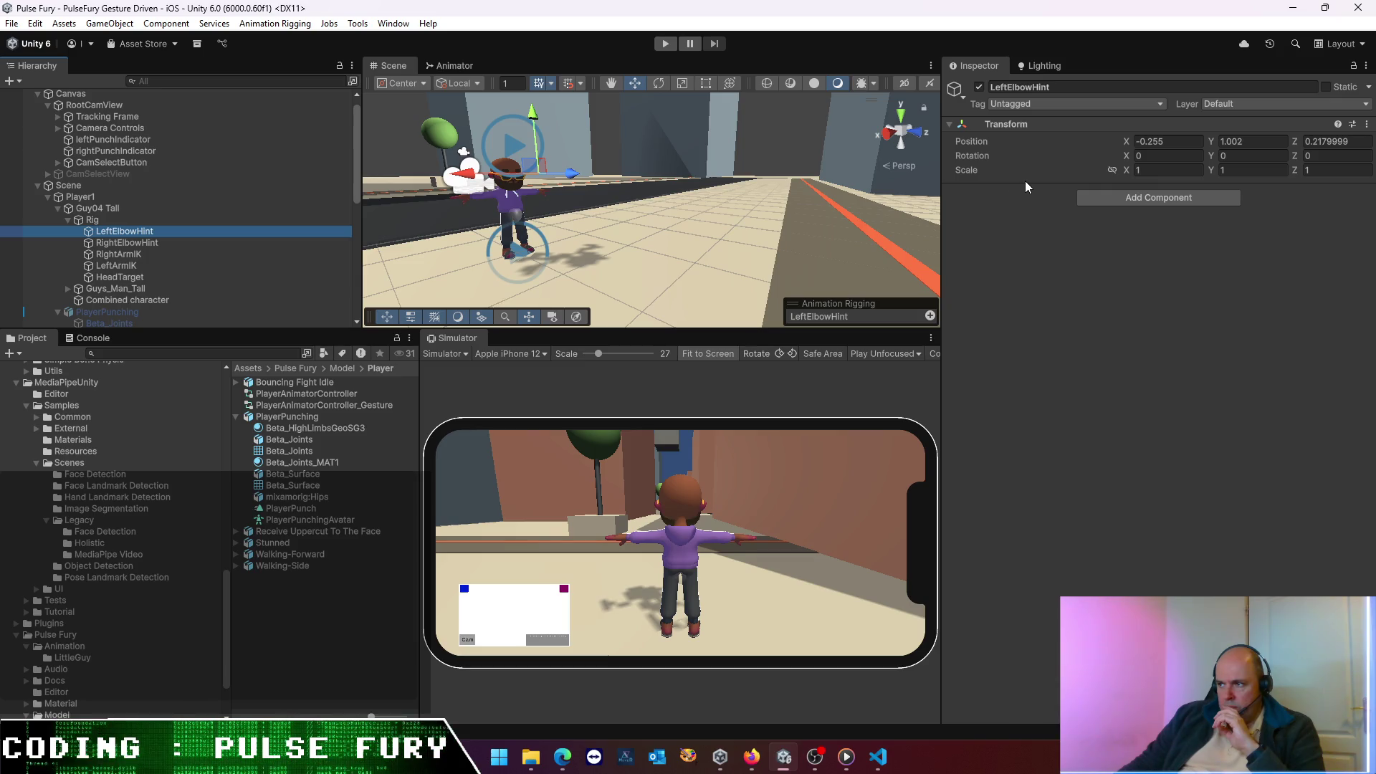
left_click(96, 106)
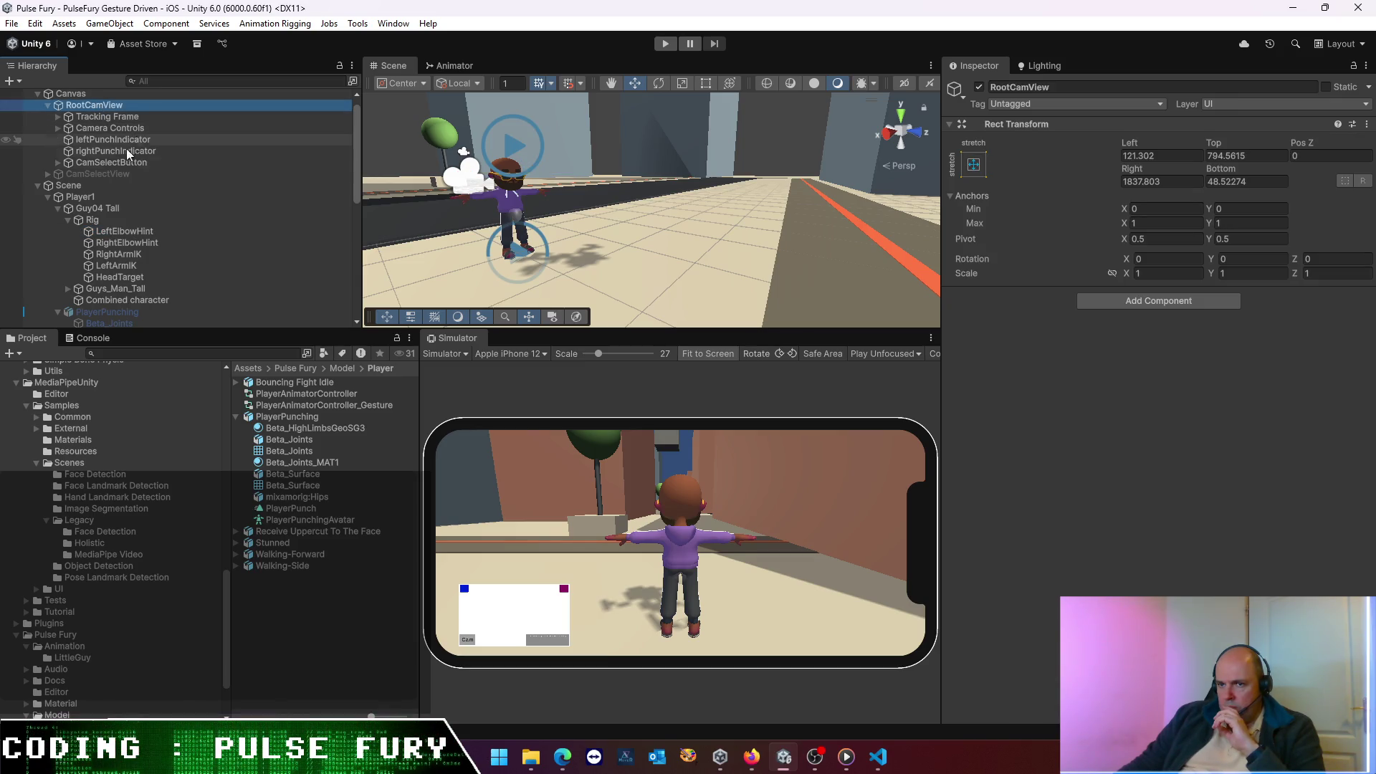
left_click(117, 208)
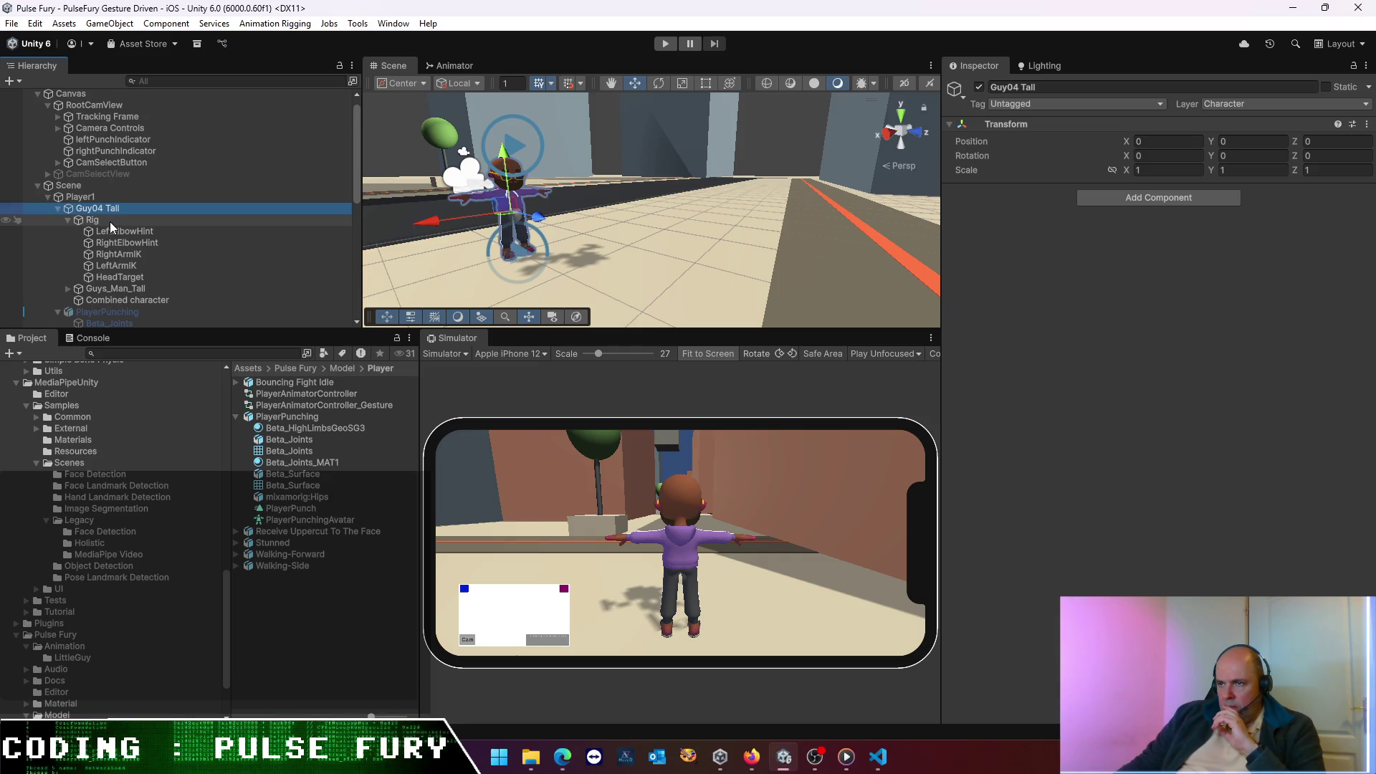
left_click(115, 312)
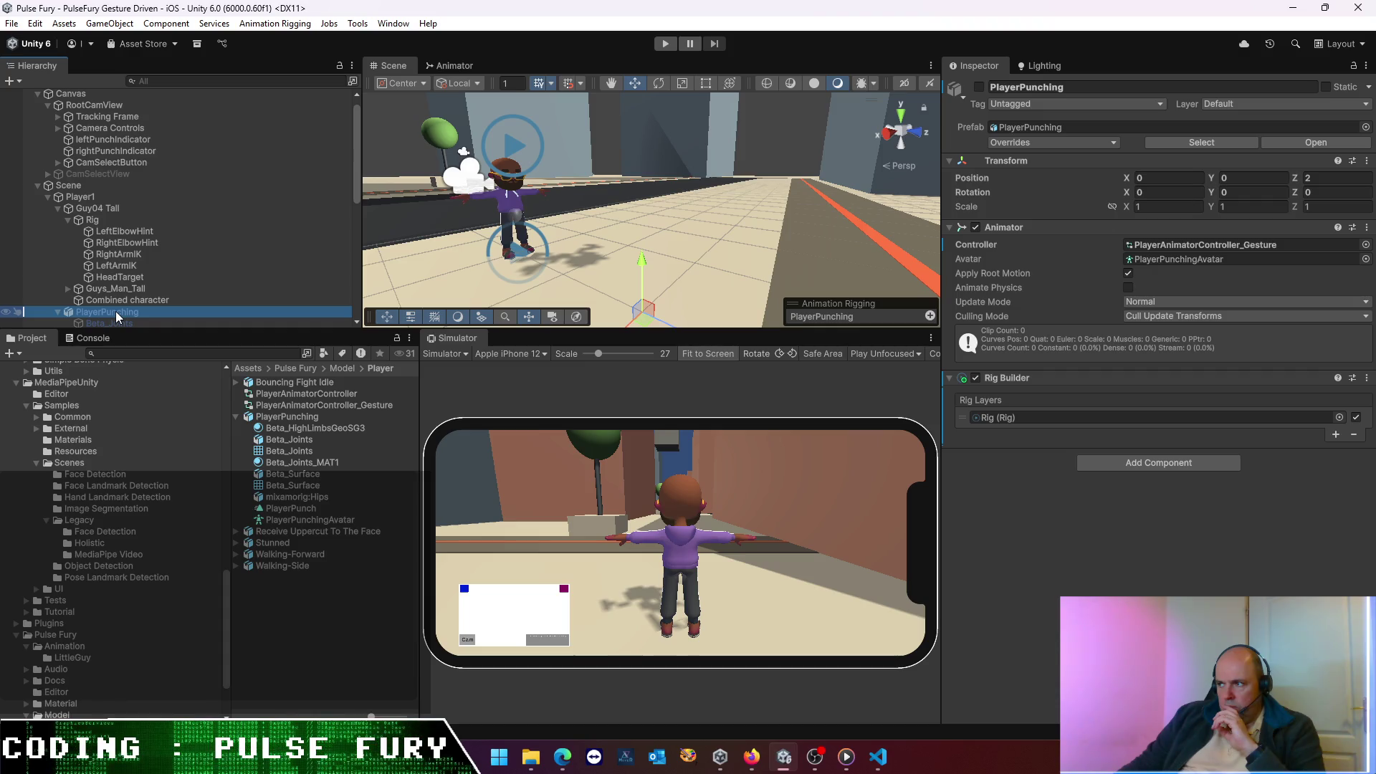
scroll(154, 264, "down", 3)
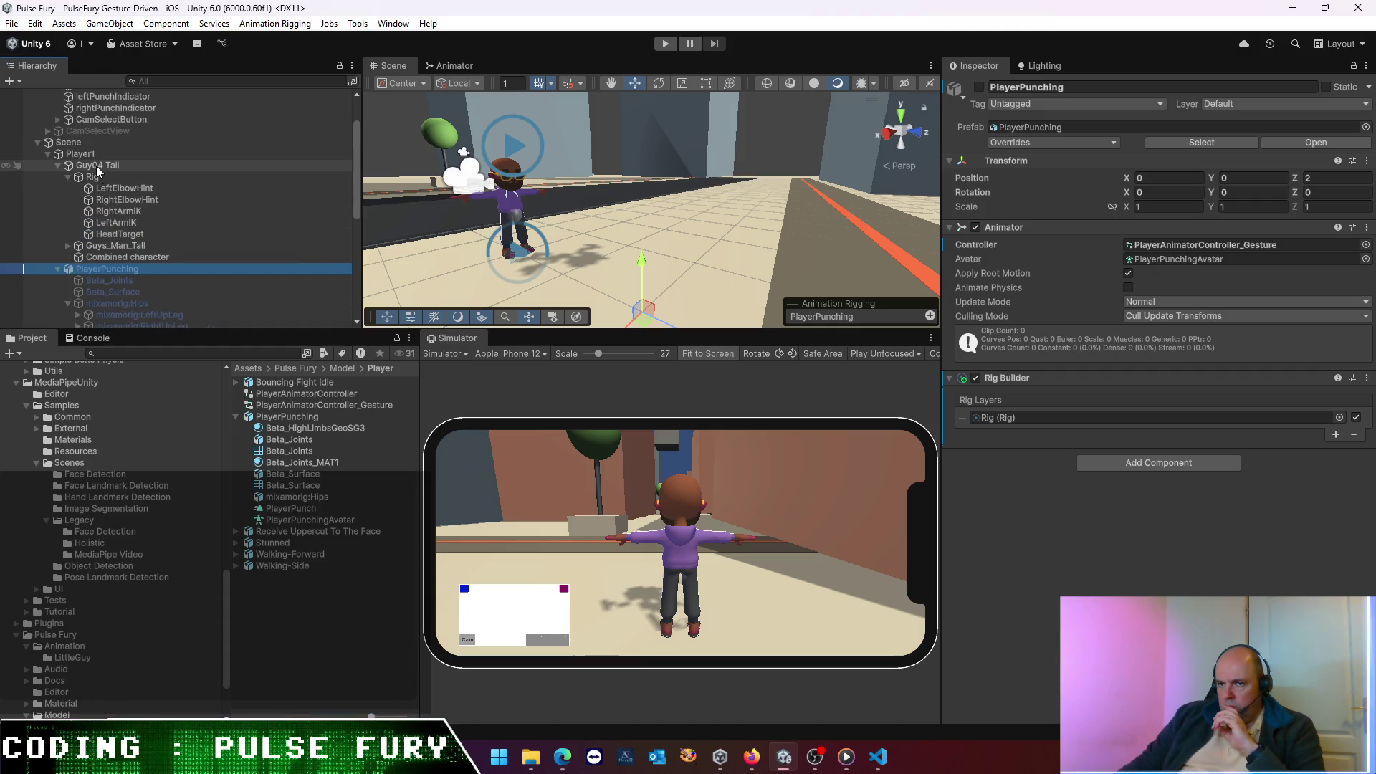
left_click(58, 166)
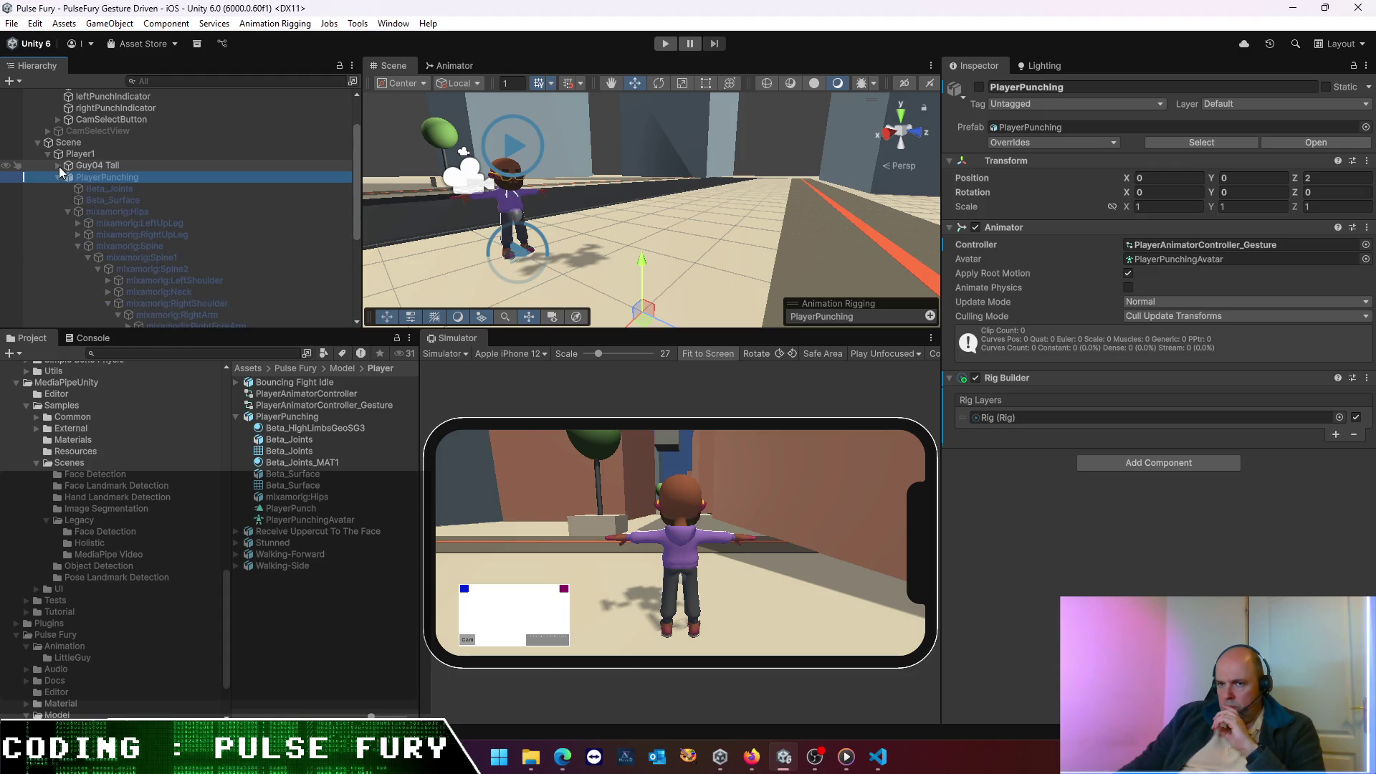
left_click(96, 188)
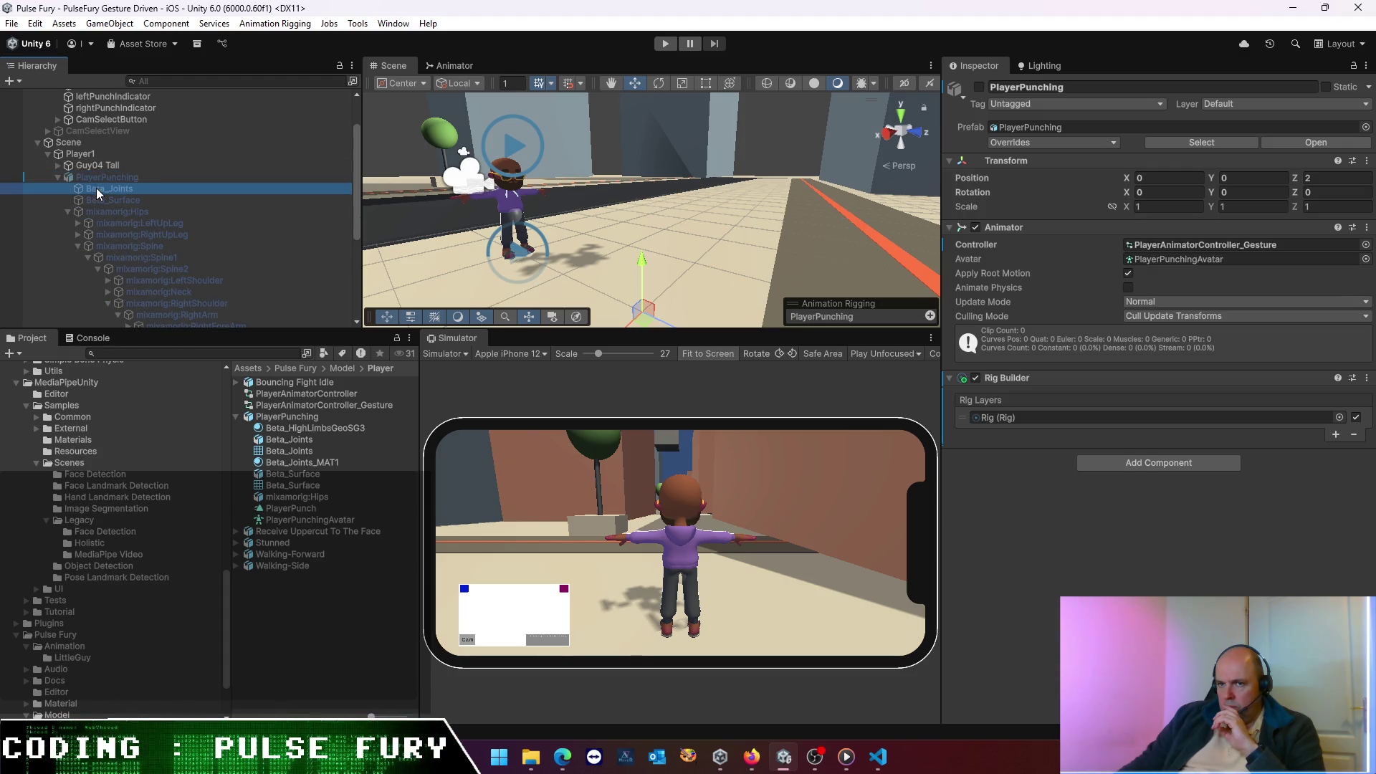
left_click(98, 168)
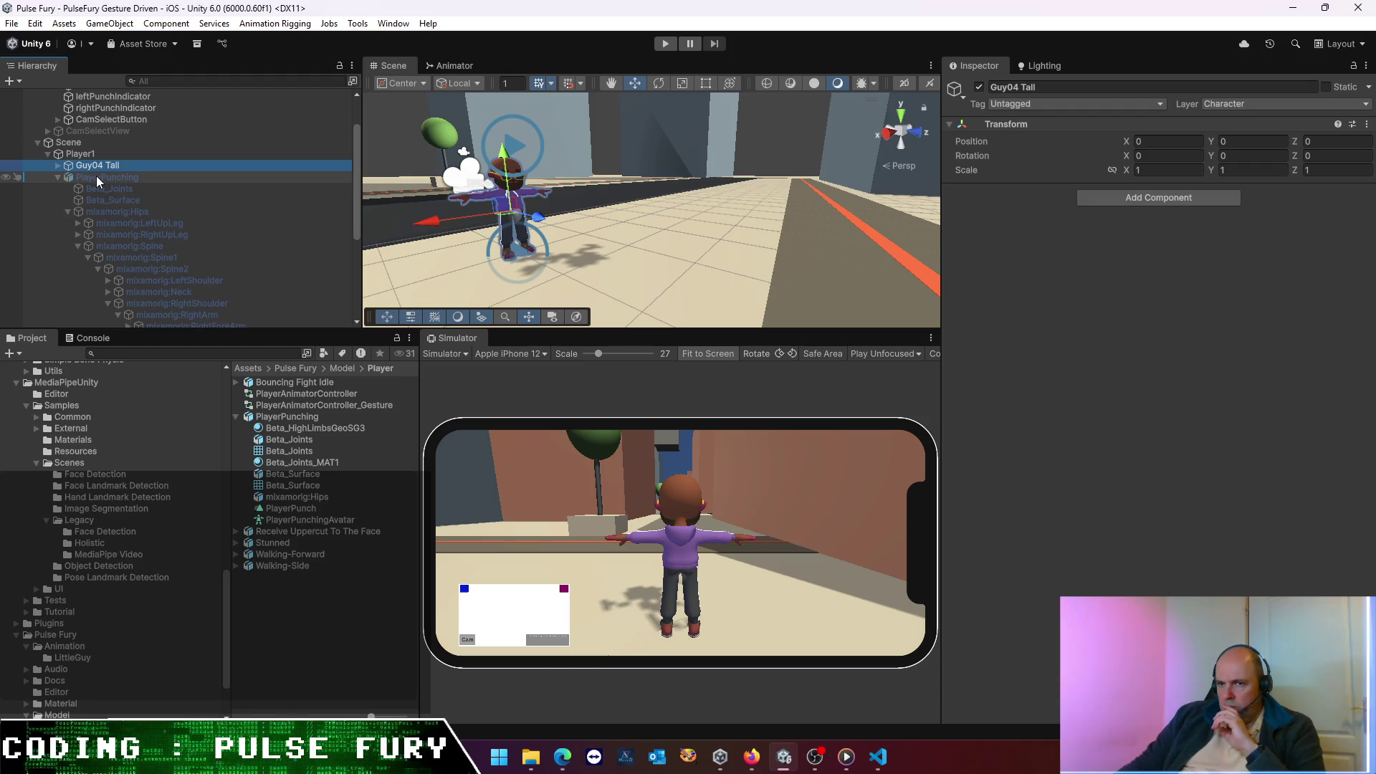
left_click(92, 180)
left_click(58, 166)
left_click(90, 177)
left_click(68, 177)
left_click(66, 178)
left_click(96, 188)
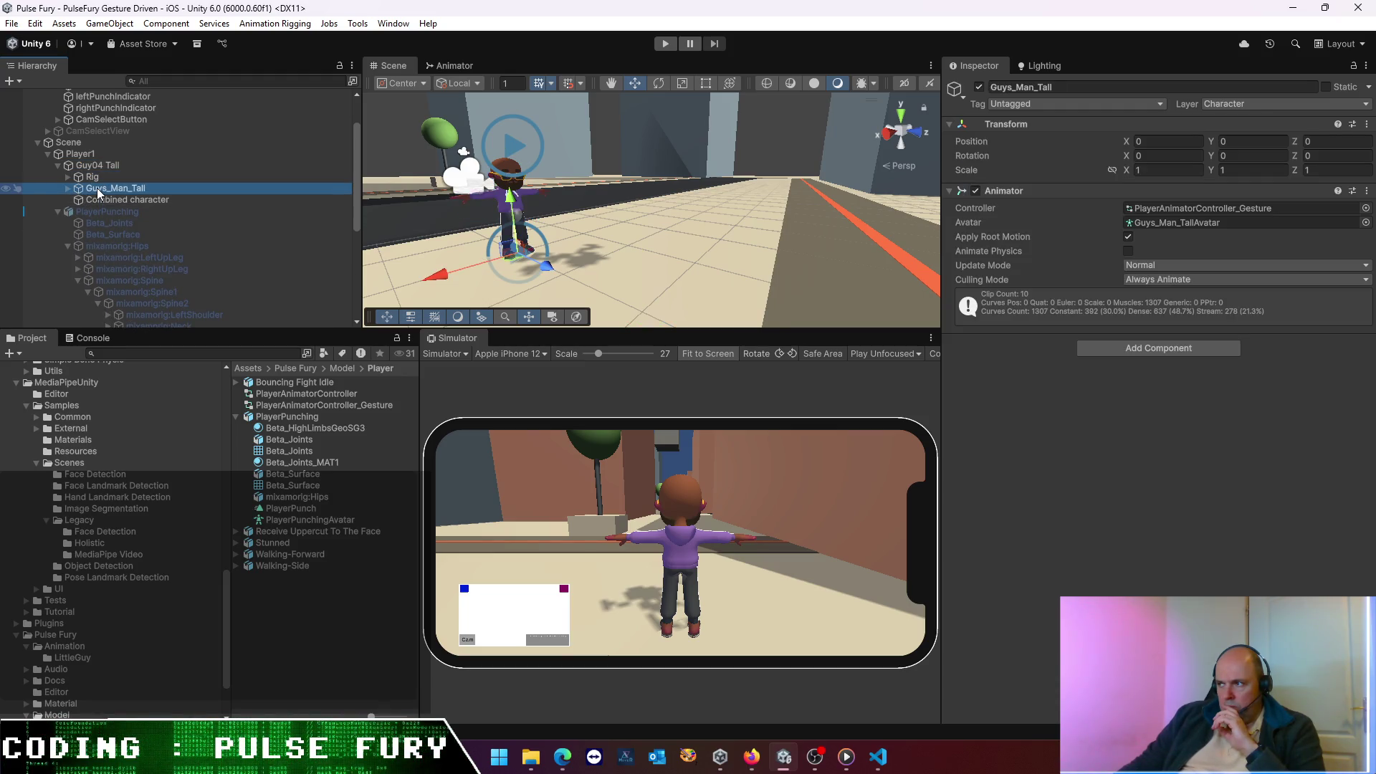
left_click(97, 196)
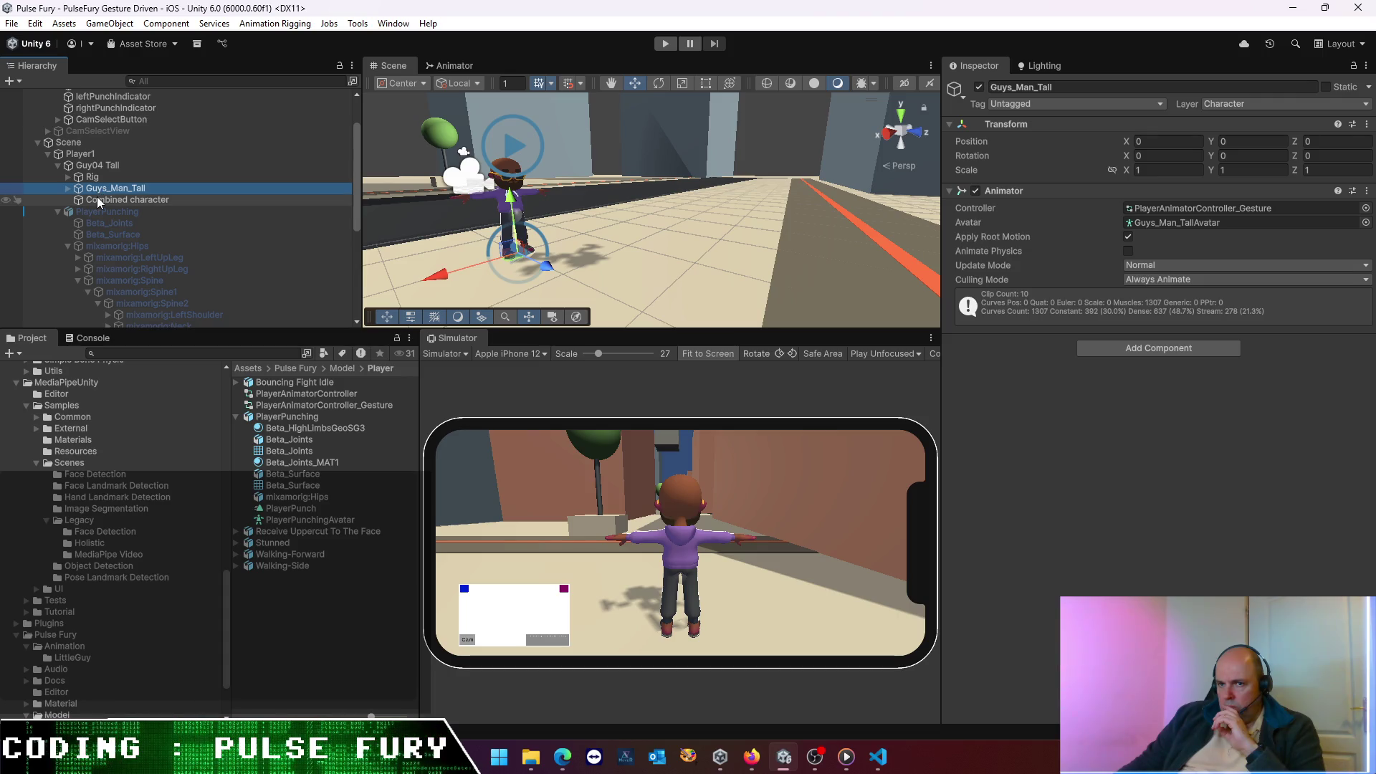
left_click(58, 165)
left_click(82, 162)
left_click(1337, 142)
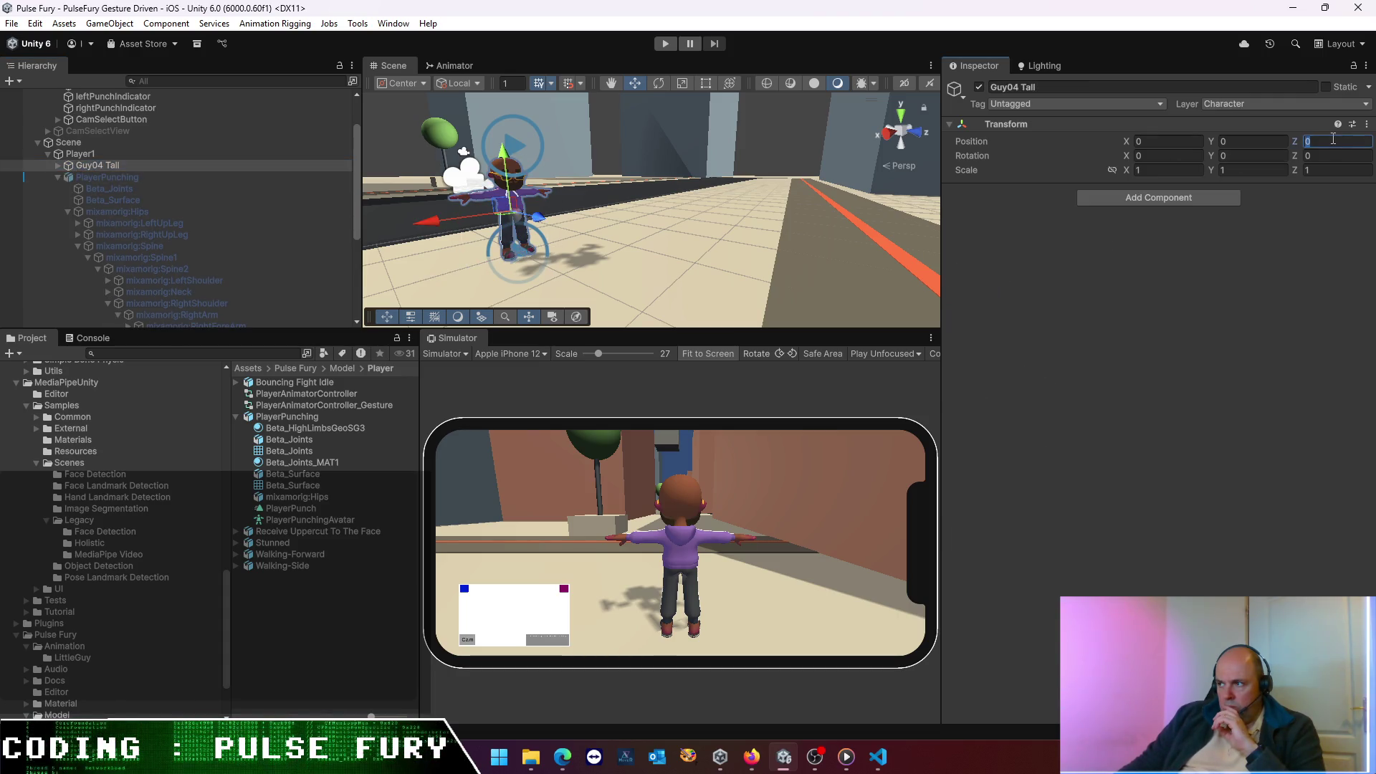
- Run the scene once more to preview the character, then stop play mode
type("2")
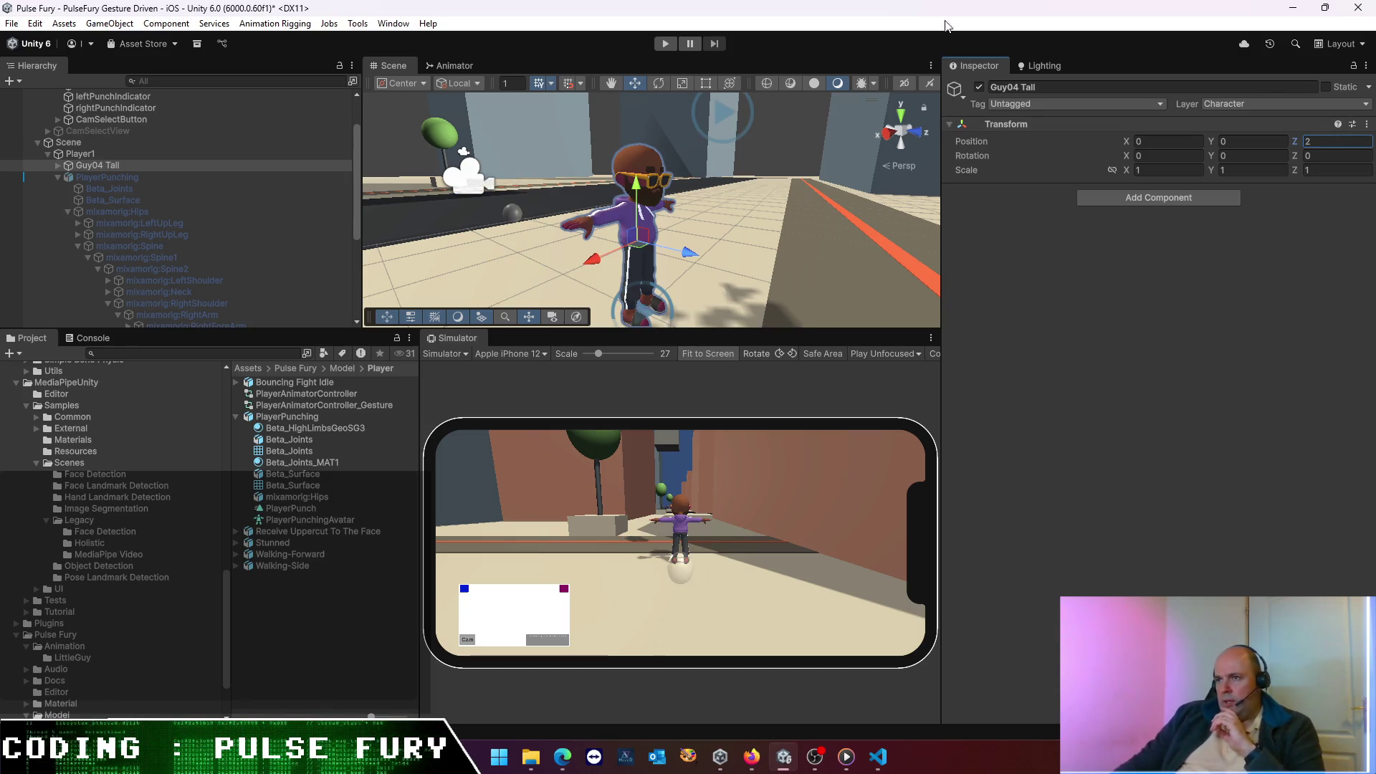
left_click(665, 44)
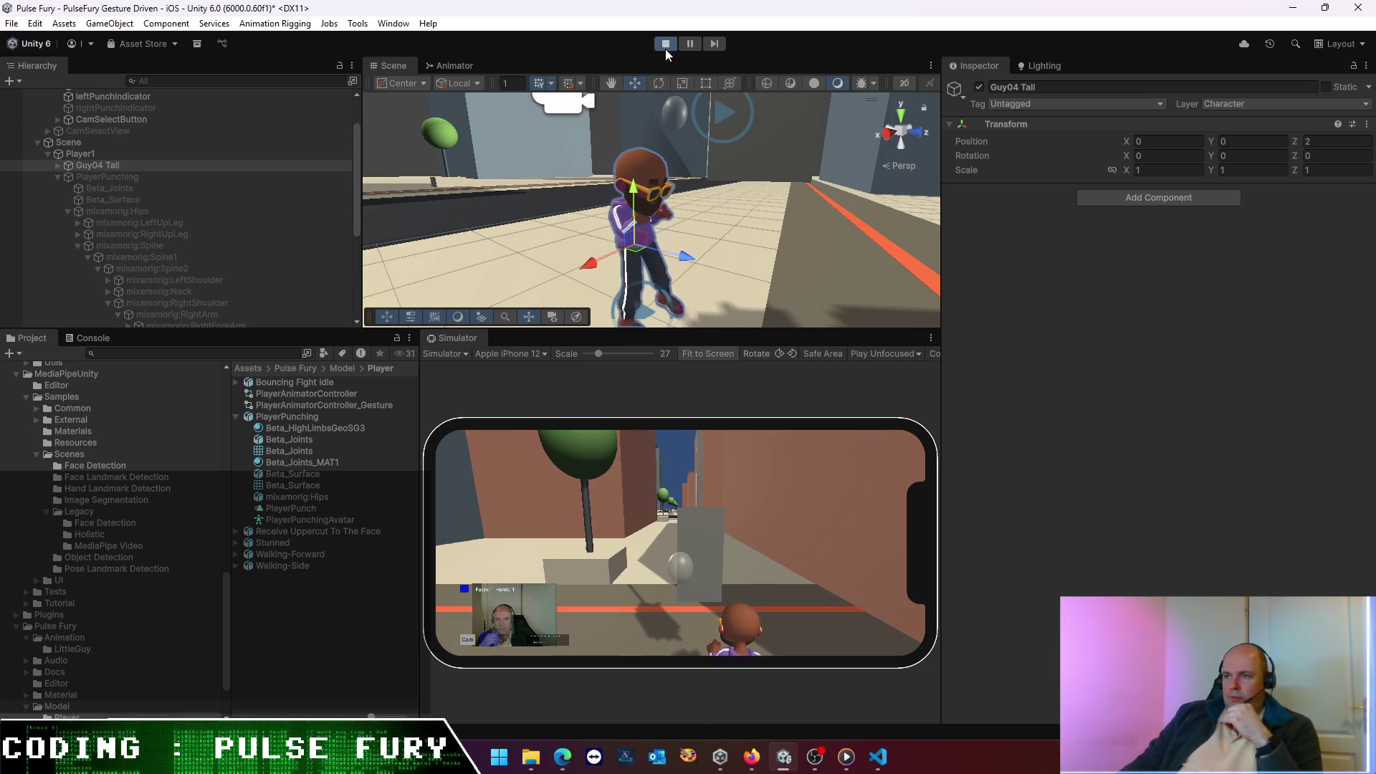
left_click(665, 47)
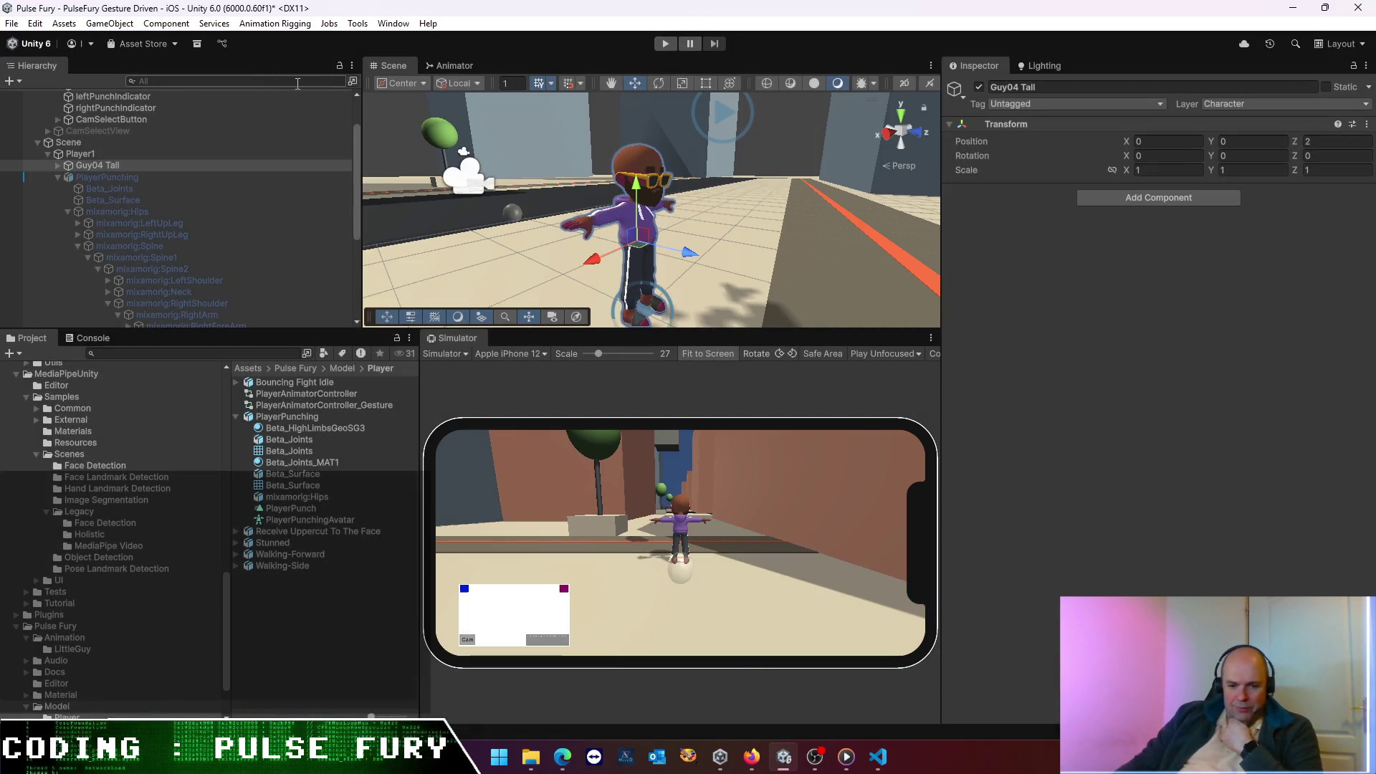
- Inspect Player1 and the PunchingBag object in the Hierarchy
left_click(75, 156)
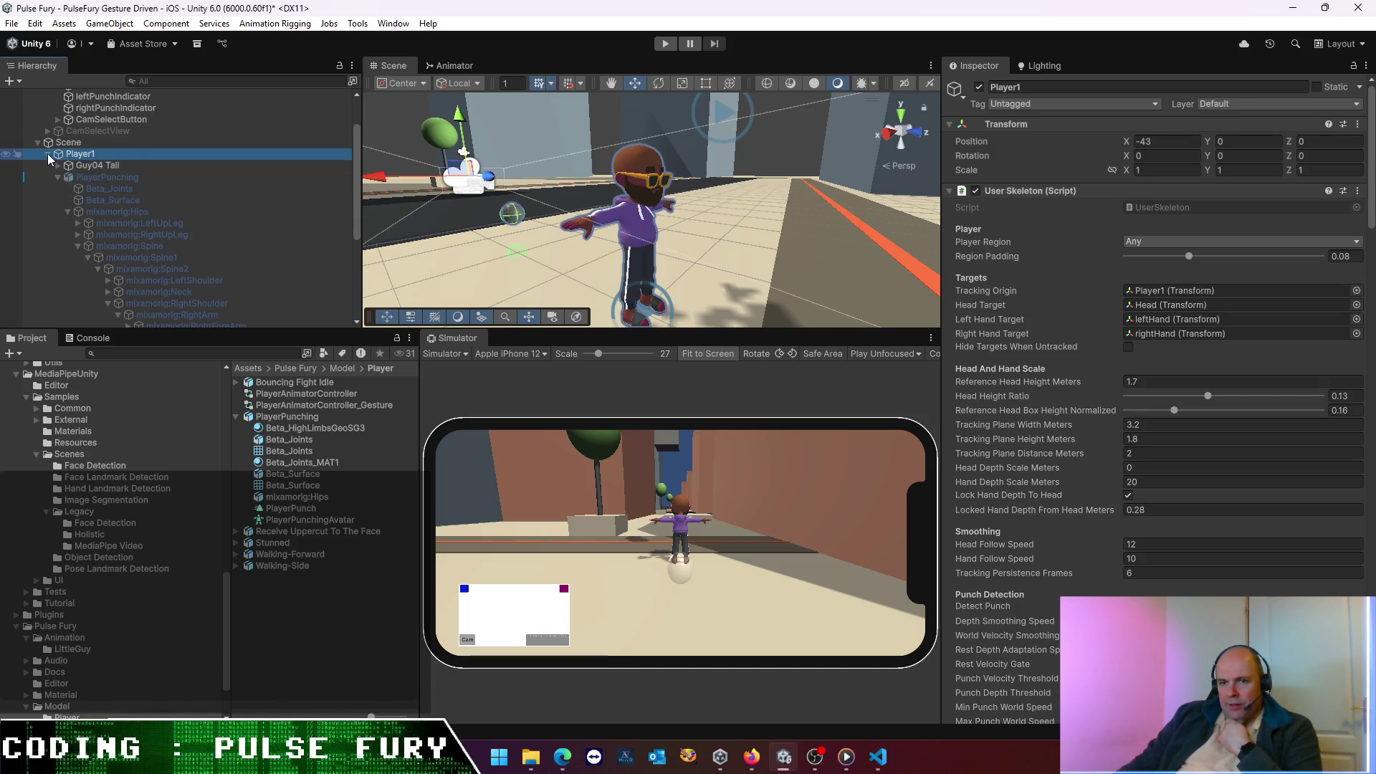
left_click(47, 153)
left_click(109, 234)
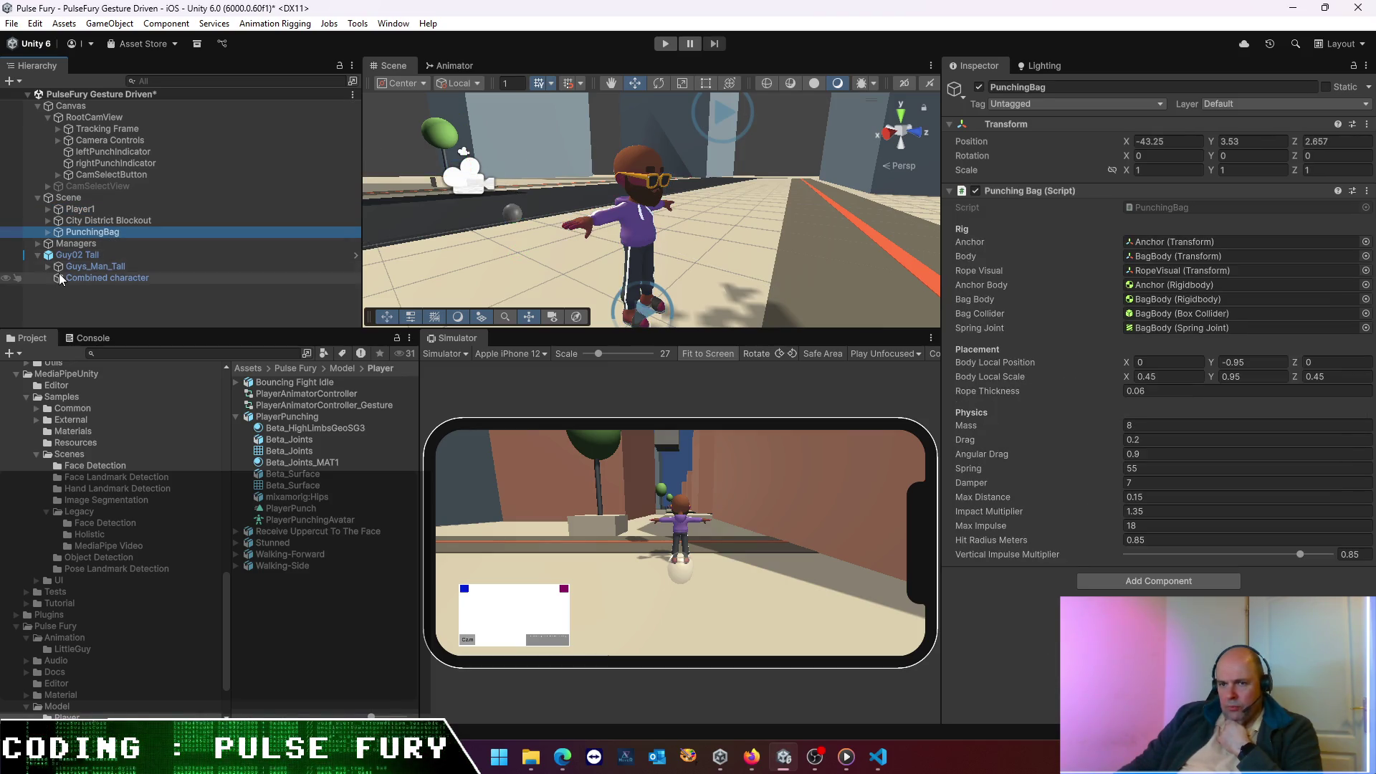
- Delete the leftover Guy02 Tall character and save the scene
left_click(43, 256)
left_click(83, 289)
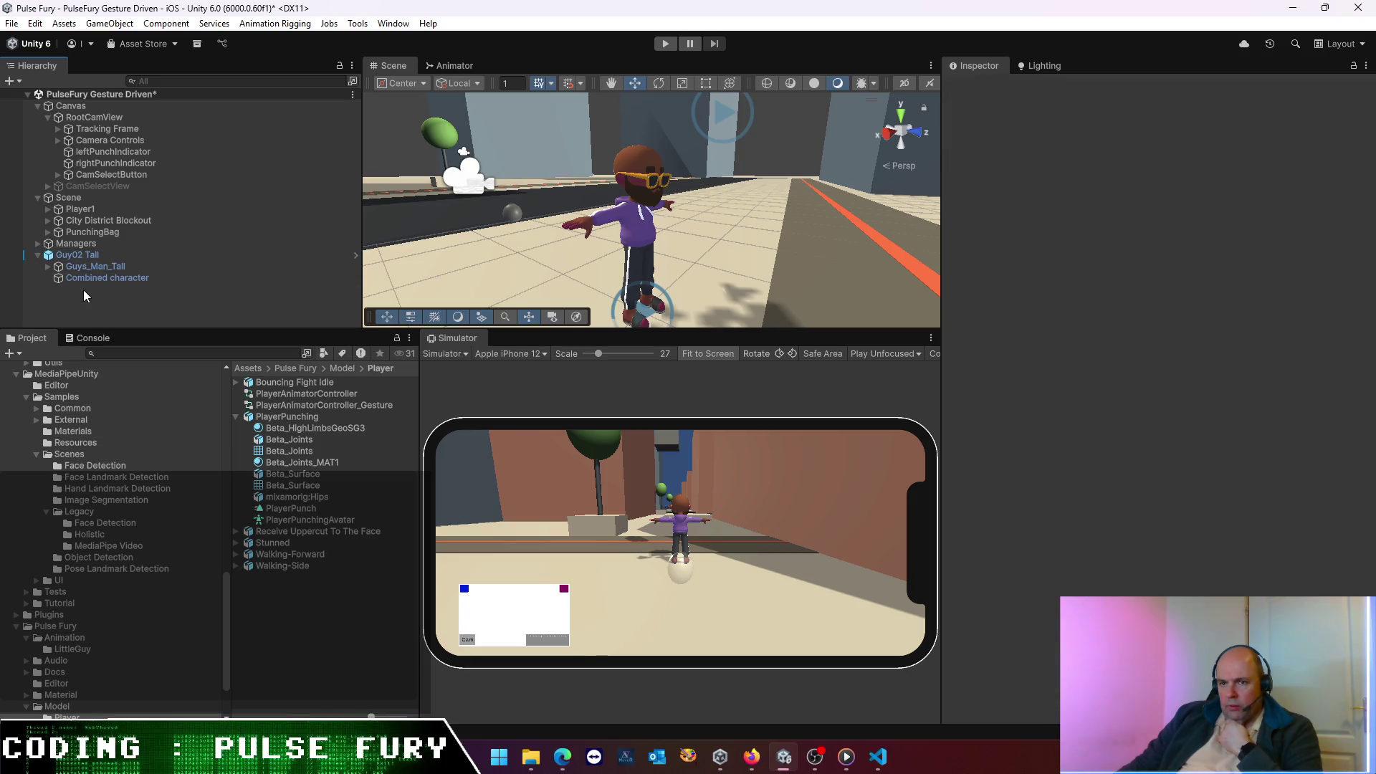
double_click(74, 256)
left_click(90, 300)
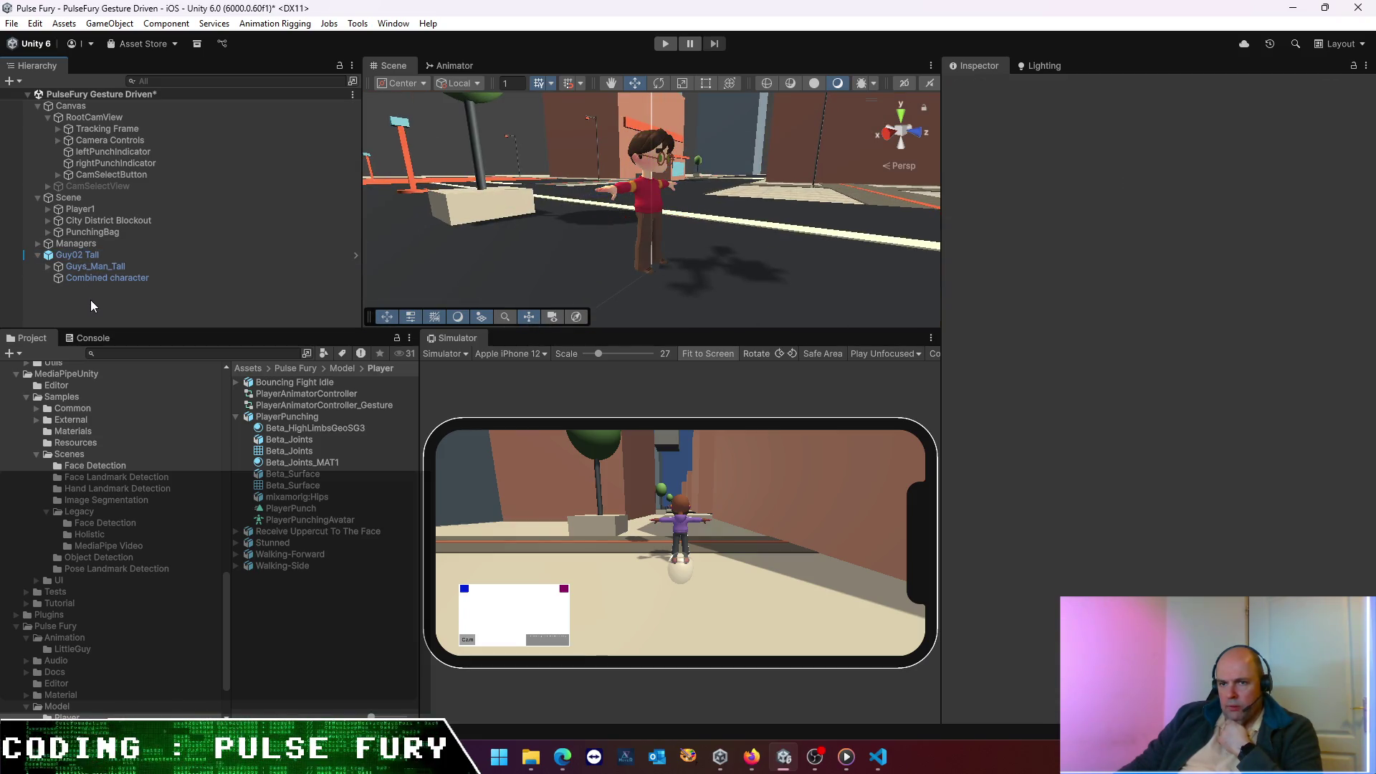
left_click(92, 256)
key("Delete")
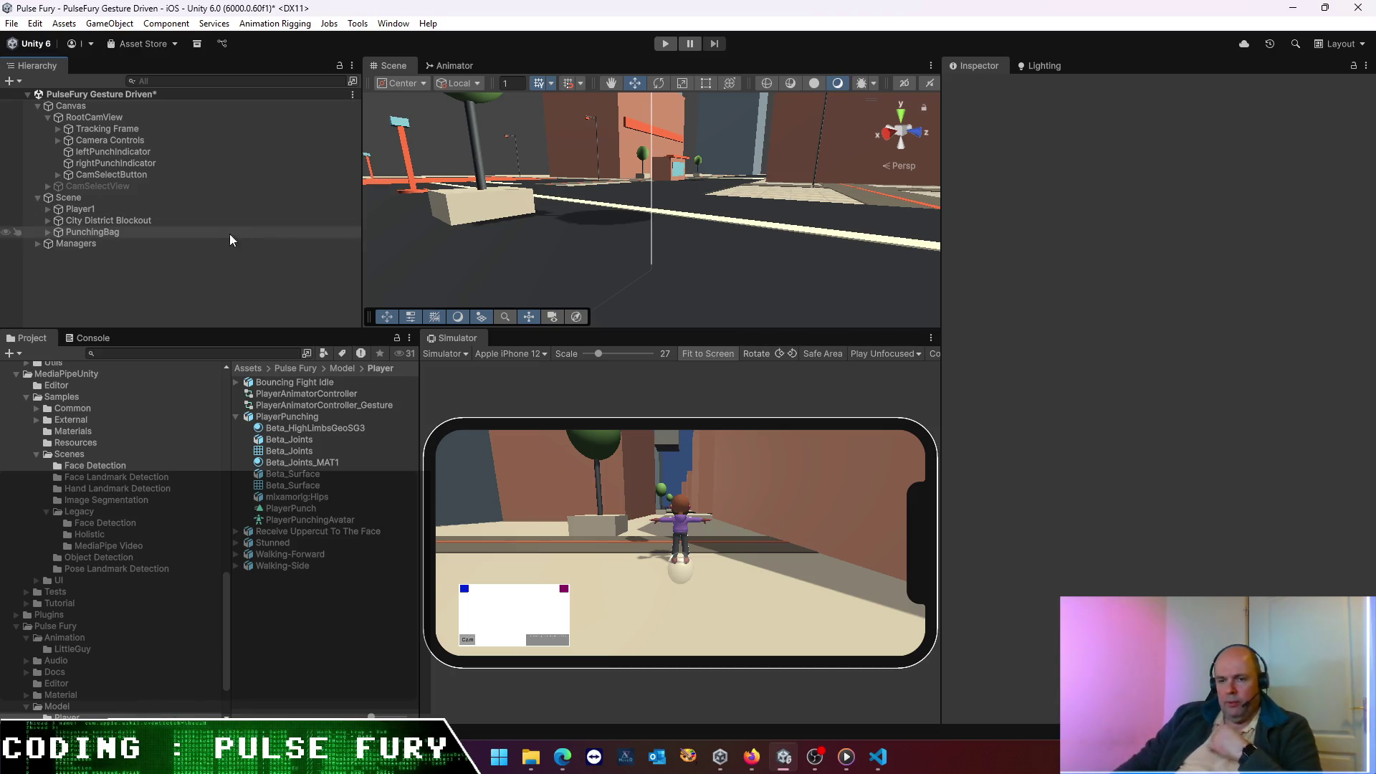
key("ctrl+s")
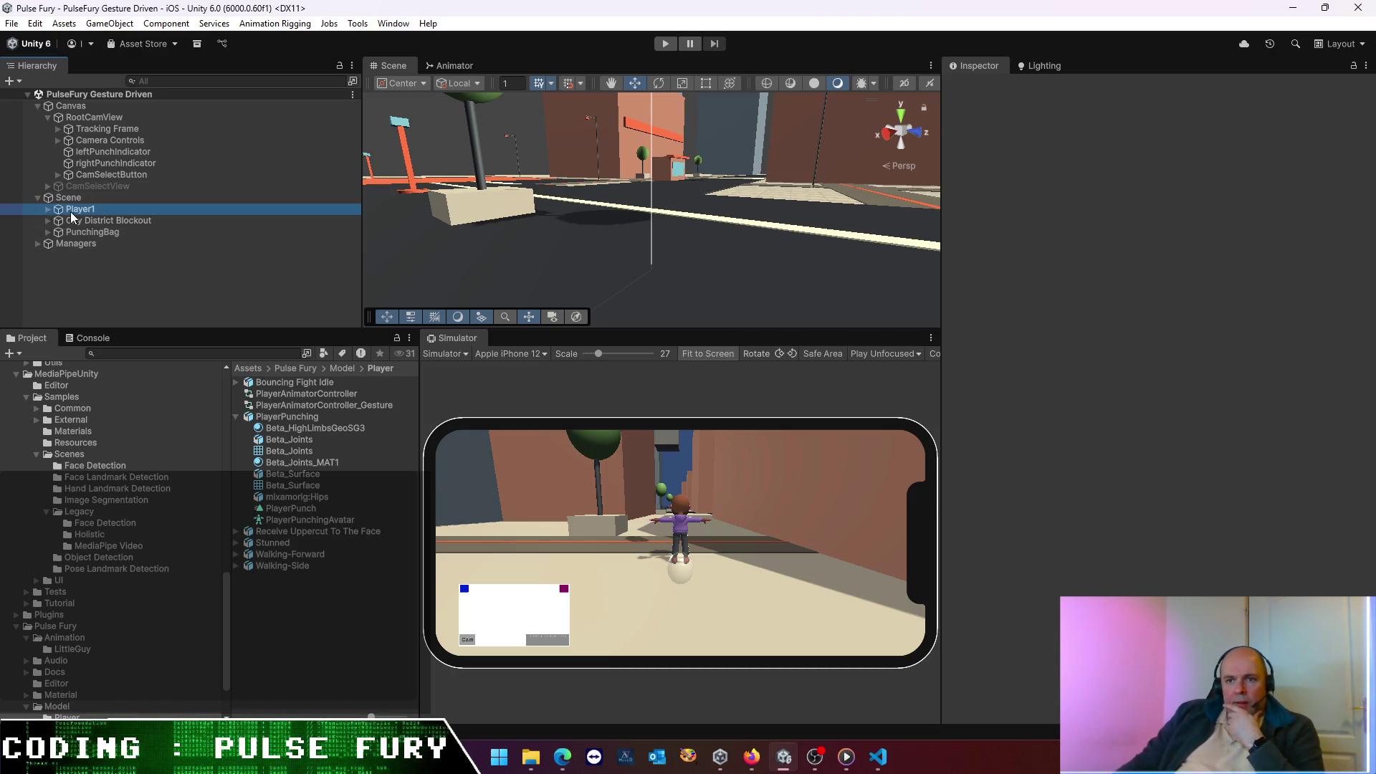
- Expand Player1 and inspect PlayerPunching's Animator and Rig Builder
left_click(70, 209)
left_click(47, 208)
double_click(99, 221)
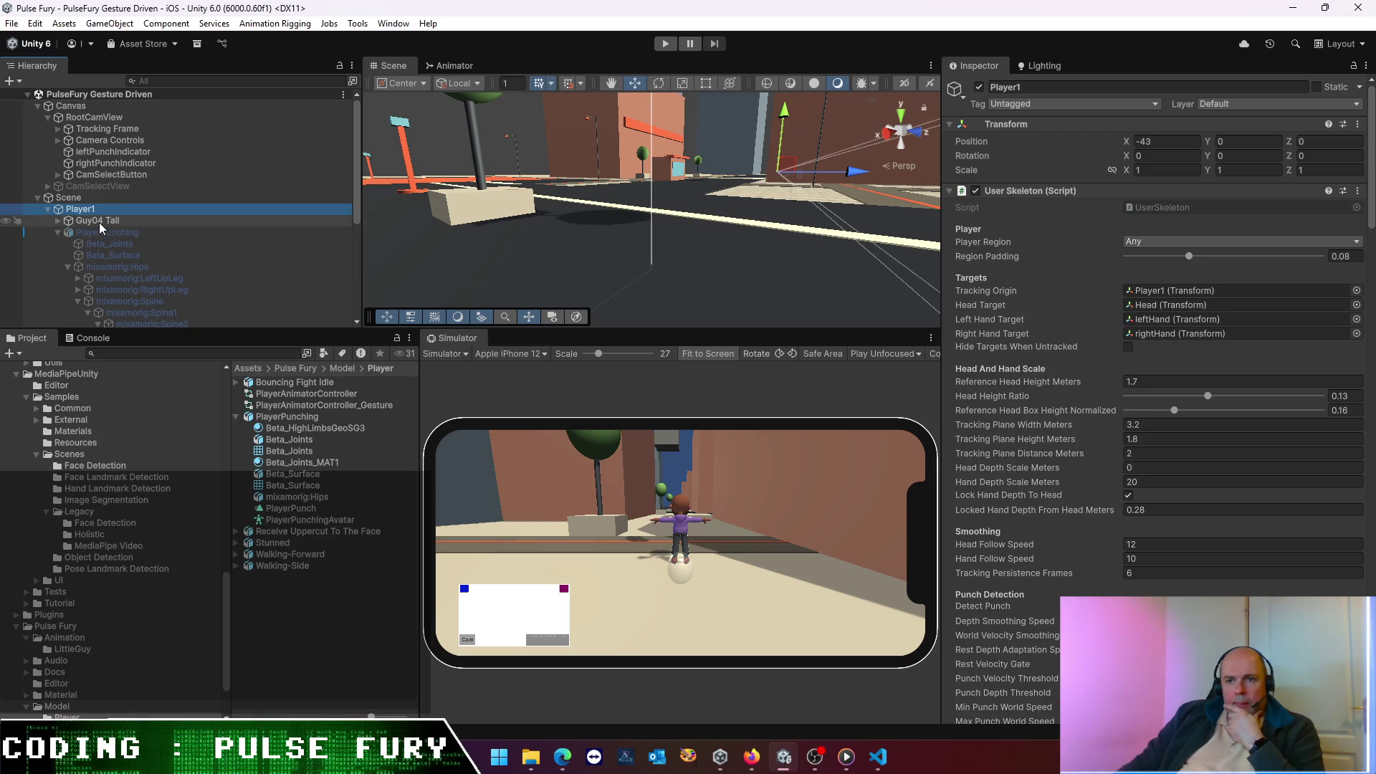
left_click(58, 232)
left_click(61, 233)
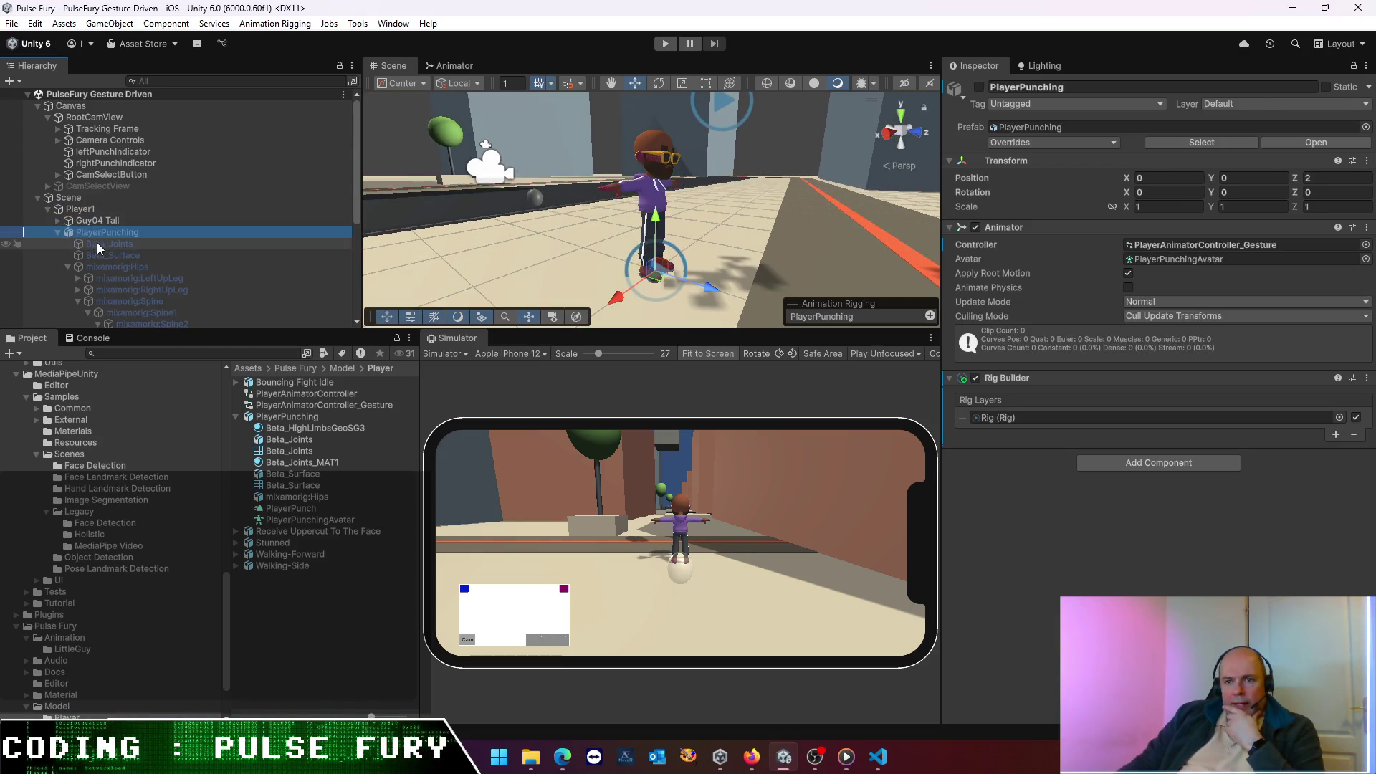
left_click(58, 232)
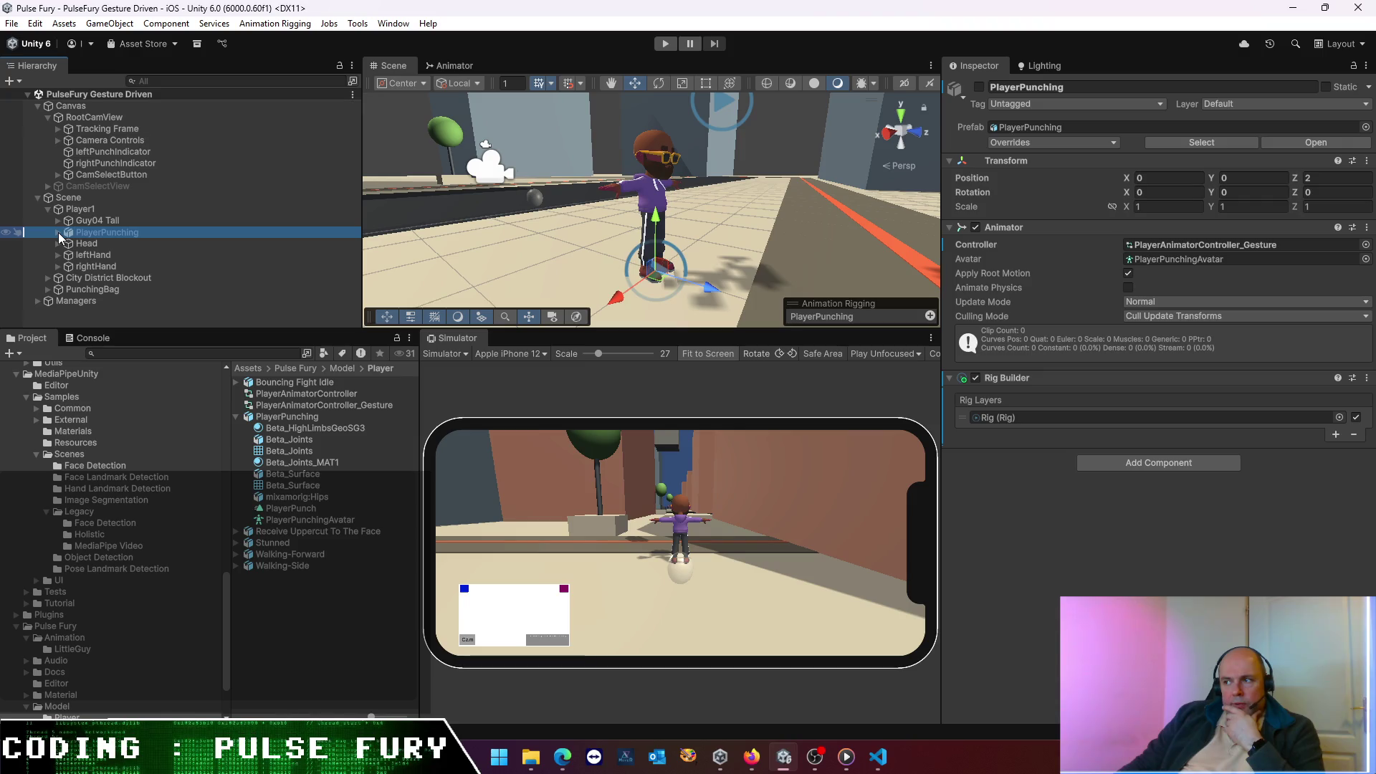
- Expand Guy04 Tall, inspect Combined, Guys_Man_Tall and Rig, and move Rig under Guys_Man_Tall
left_click(97, 220)
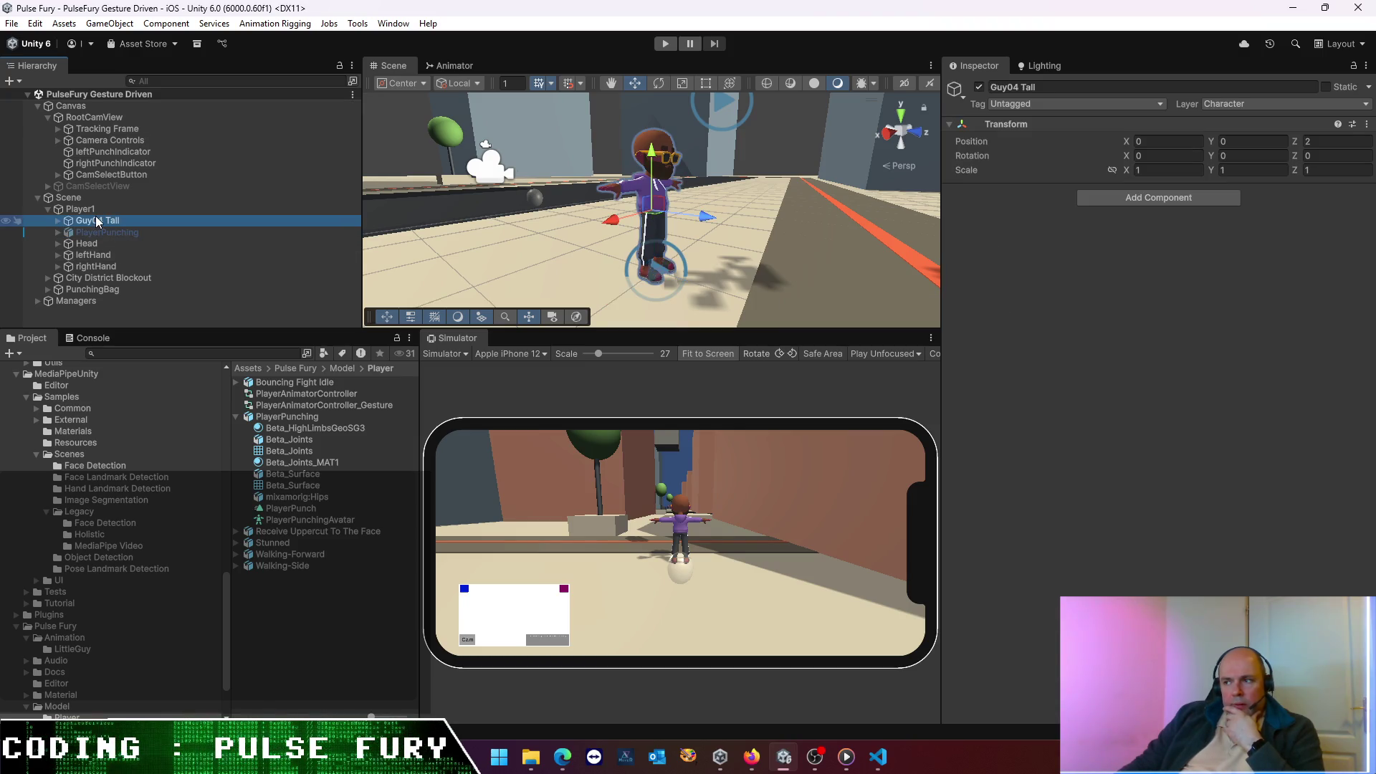
left_click(58, 222)
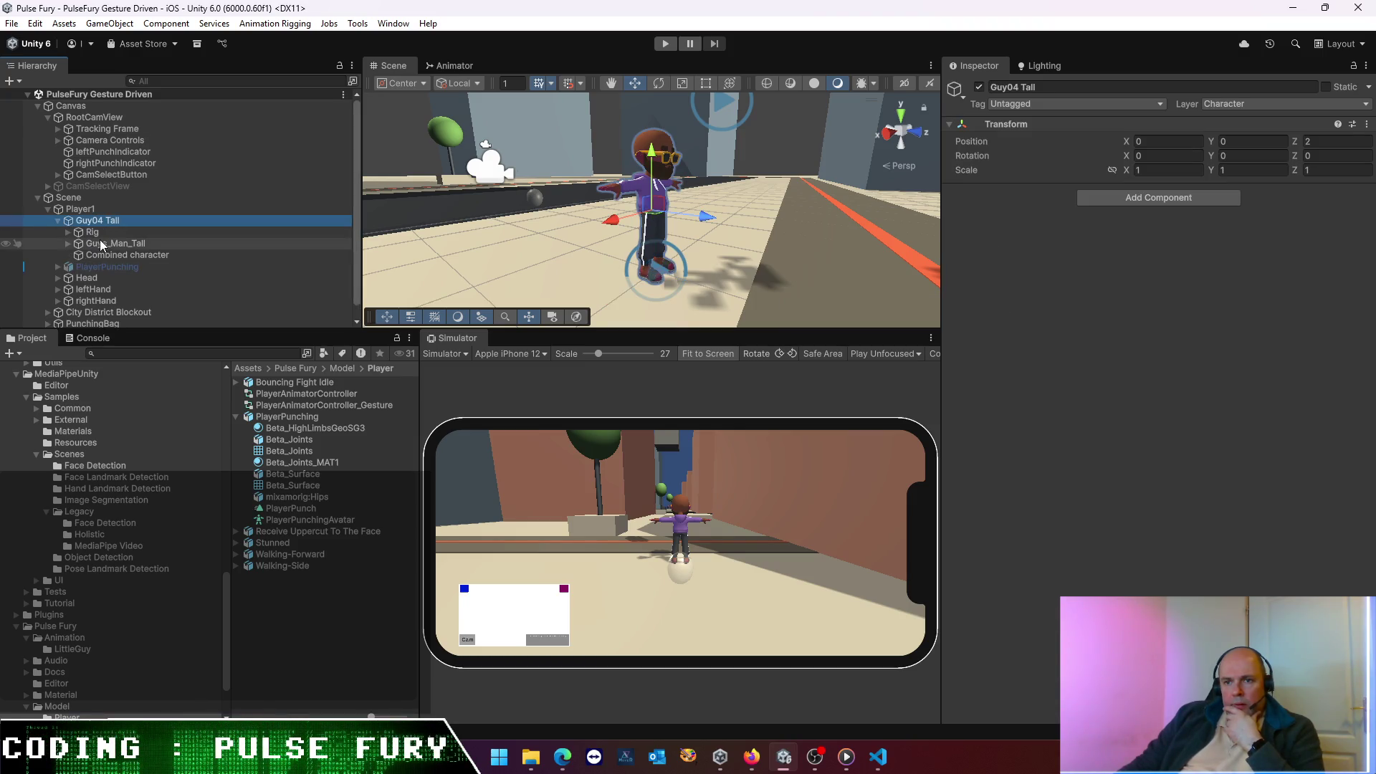
left_click(110, 256)
left_click(110, 244)
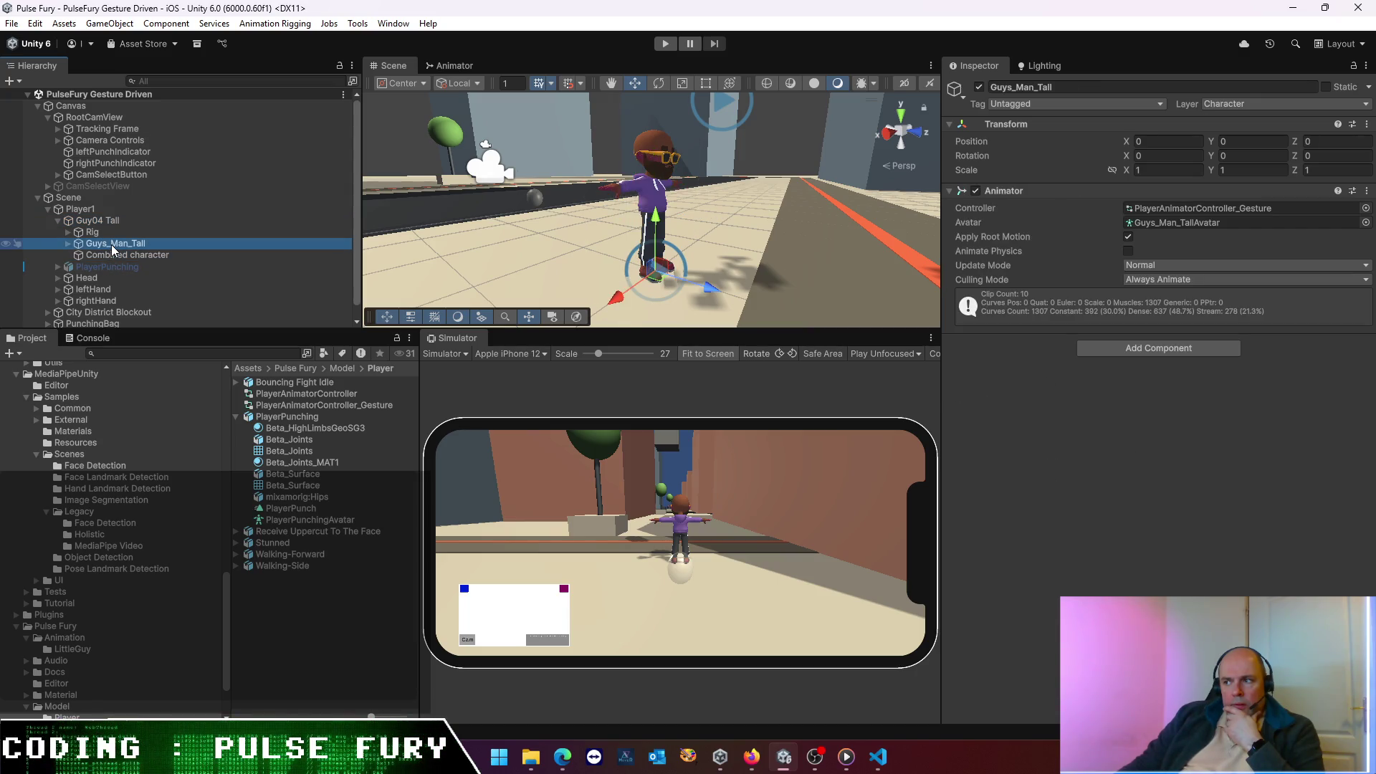
left_click(101, 226)
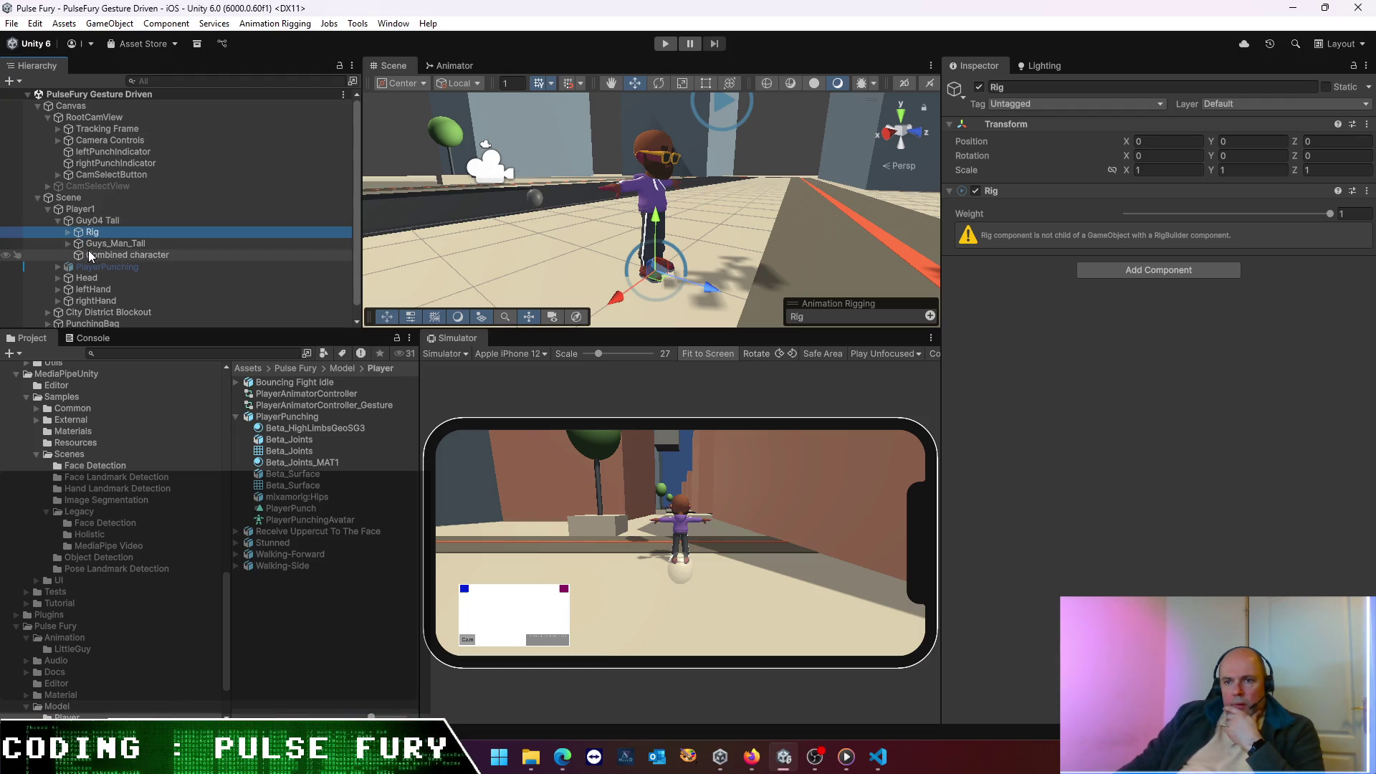
left_click_drag(102, 244, 102, 244)
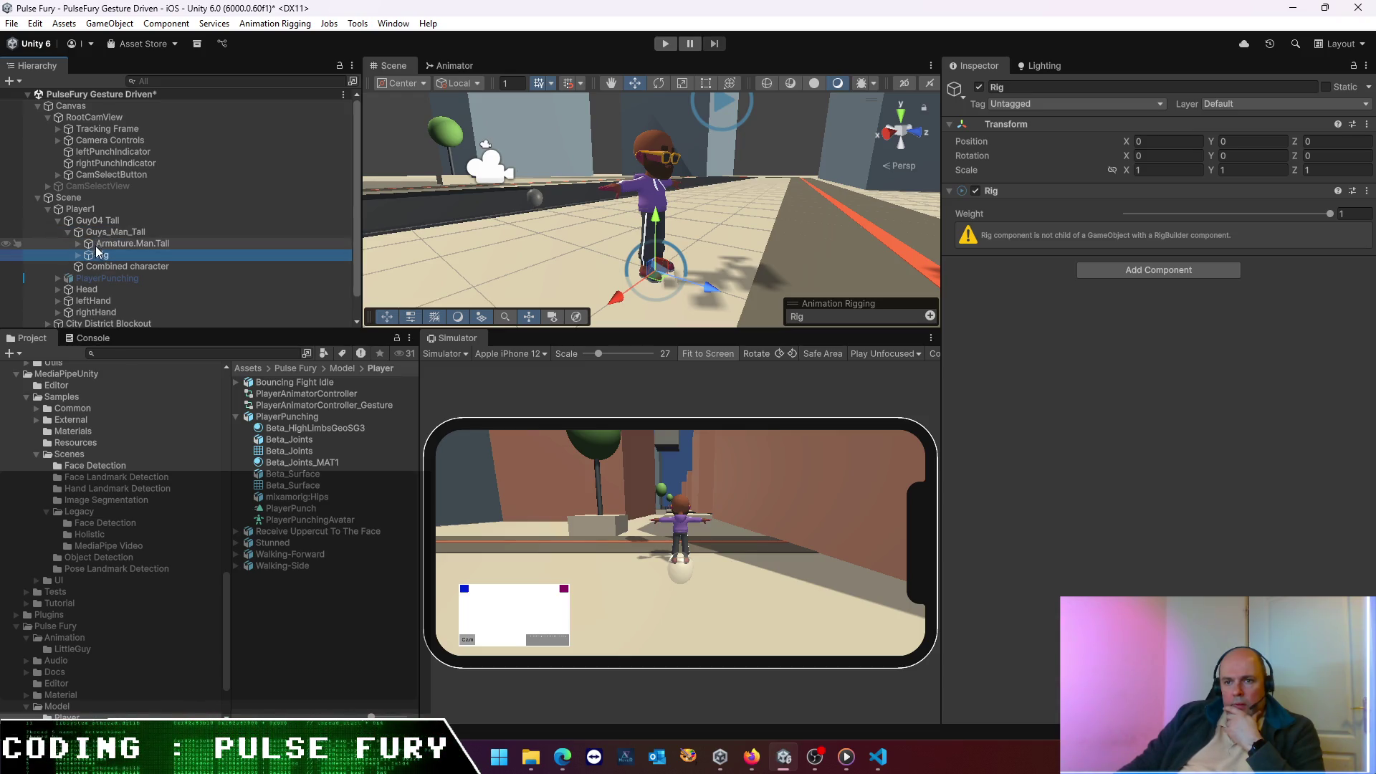
- Move Rig back above Guys_Man_Tall and compare with PlayerPunching's Rig Builder setup
left_click(101, 266)
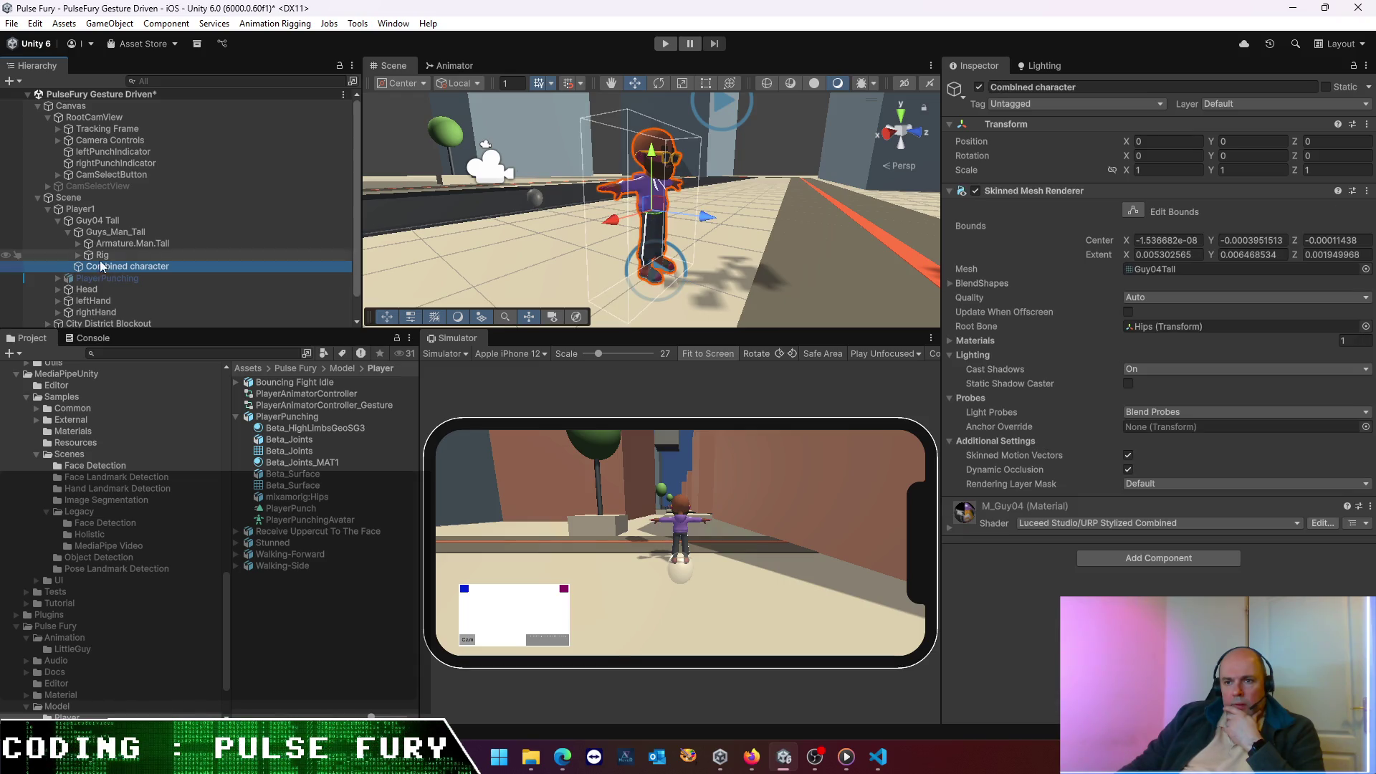
left_click(101, 235)
left_click(102, 256)
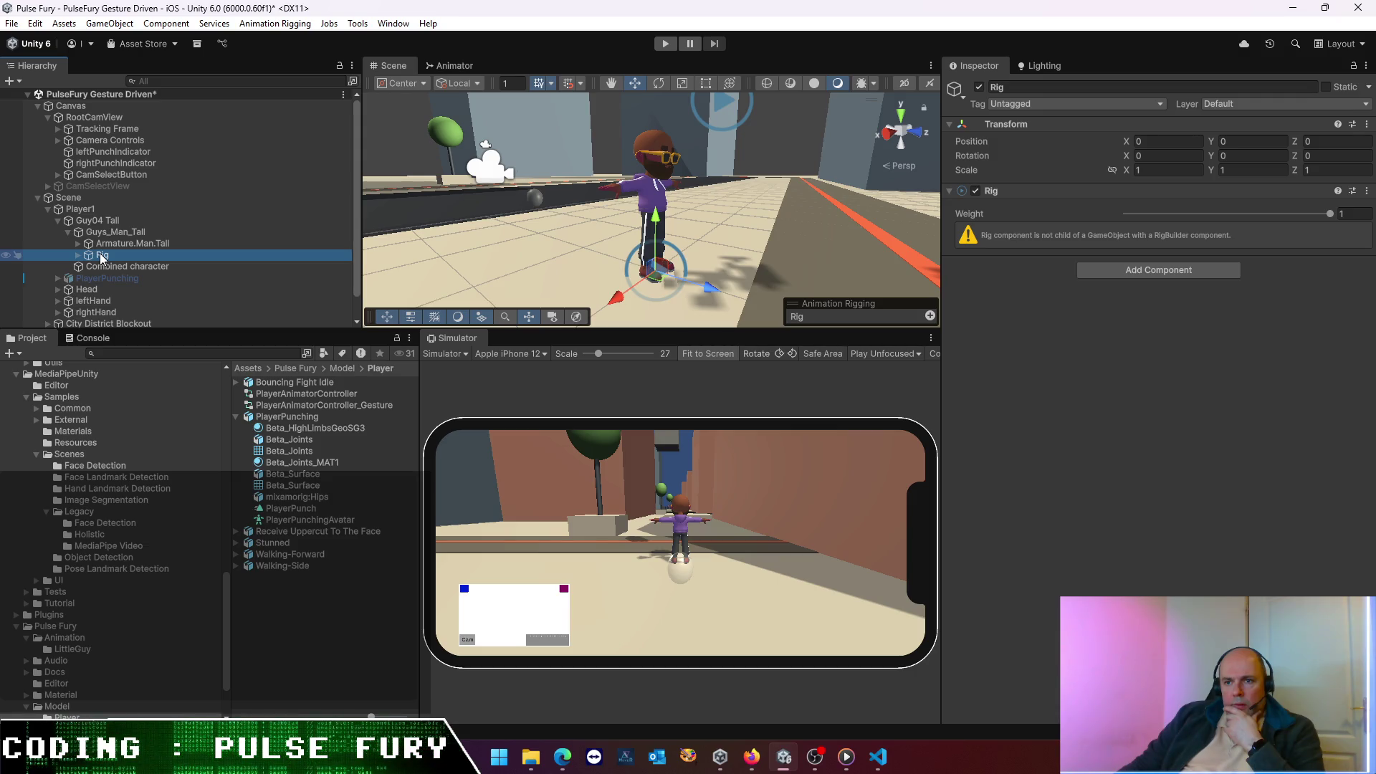
left_click_drag(101, 258, 105, 233)
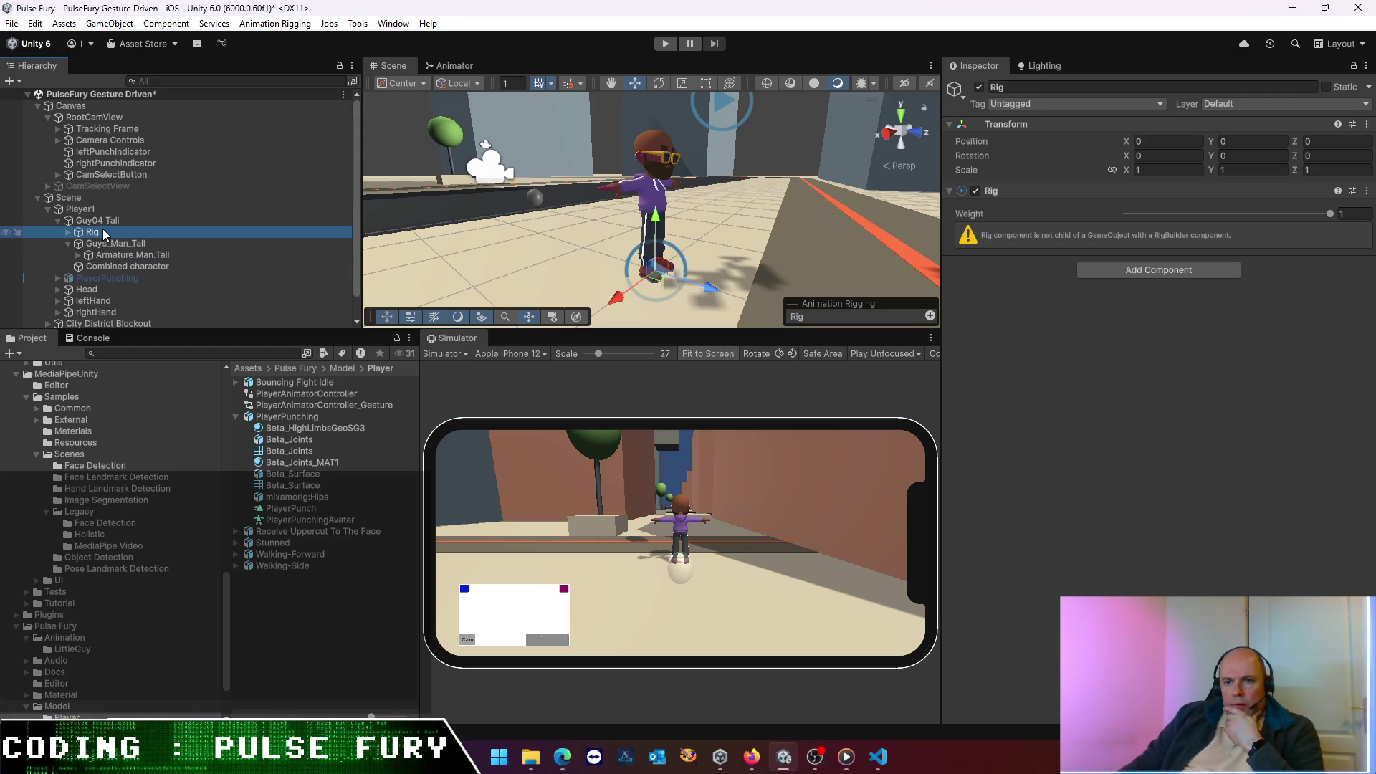
left_click(101, 278)
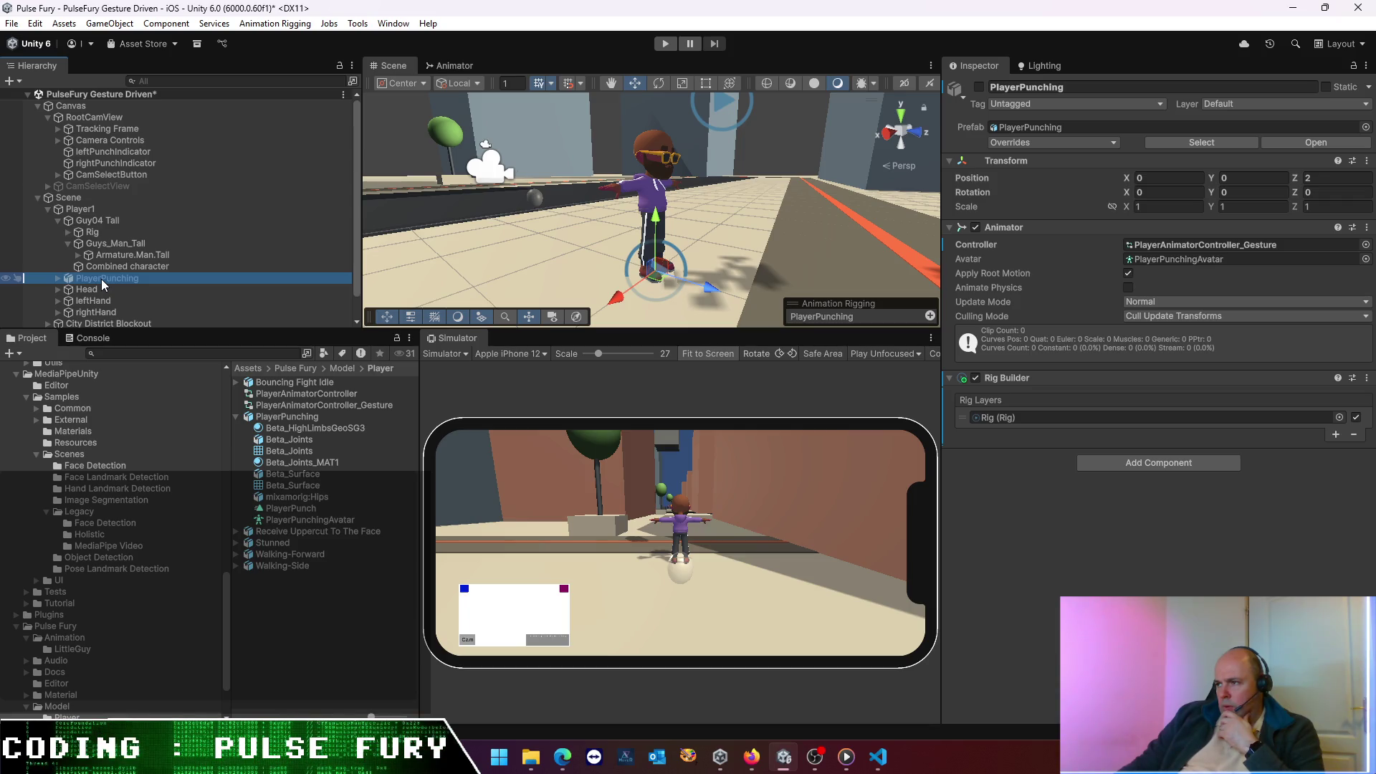
left_click(115, 244)
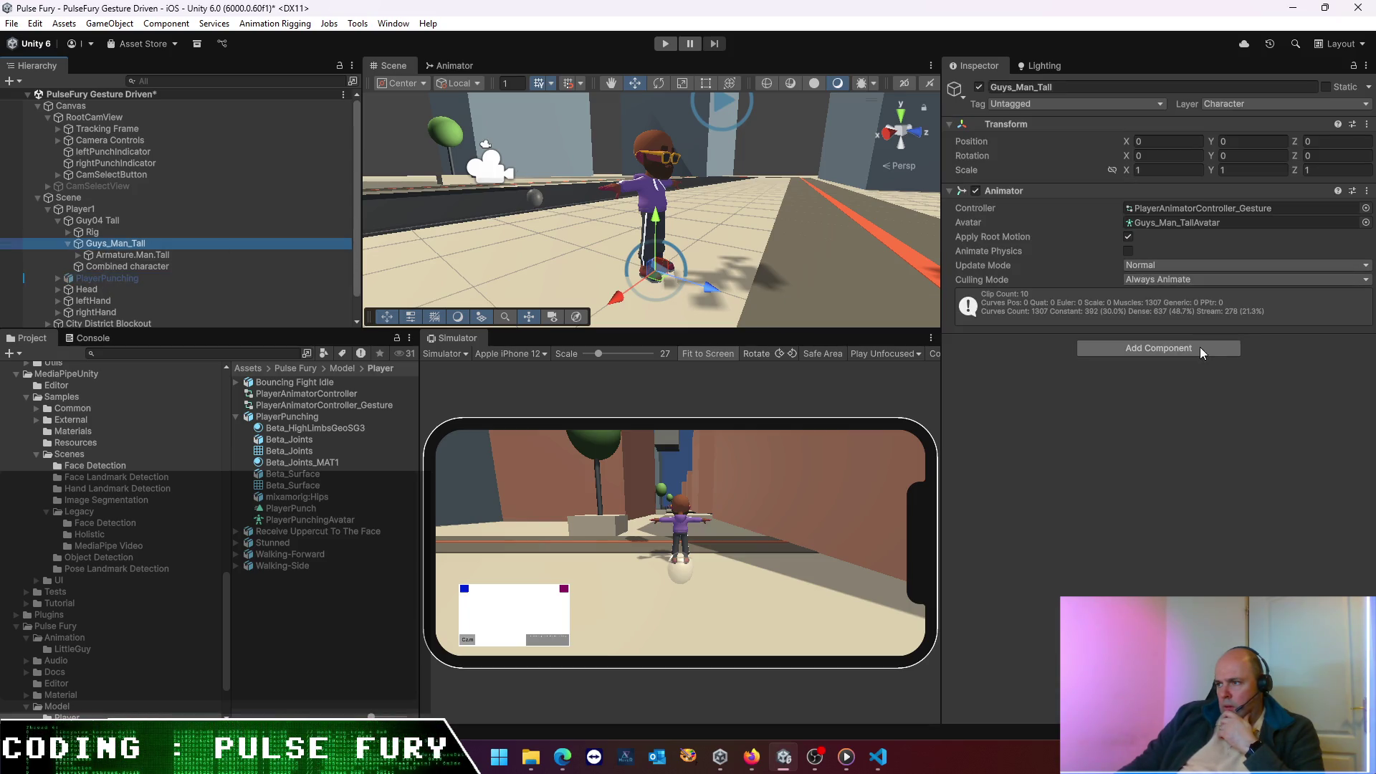
- Add a Rig Builder to Guys_Man_Tall with Rig assigned as its rig layer
left_click(1200, 347)
type("r")
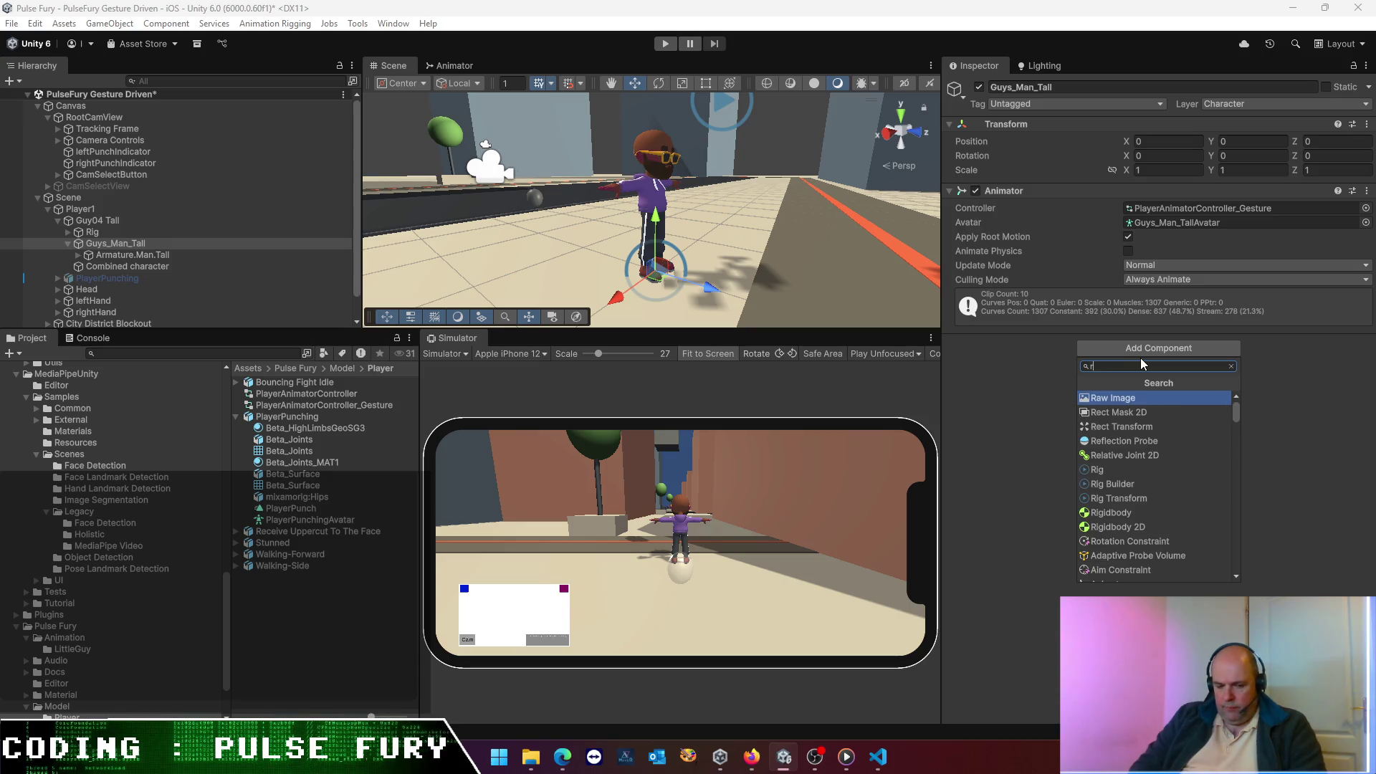
type("ig")
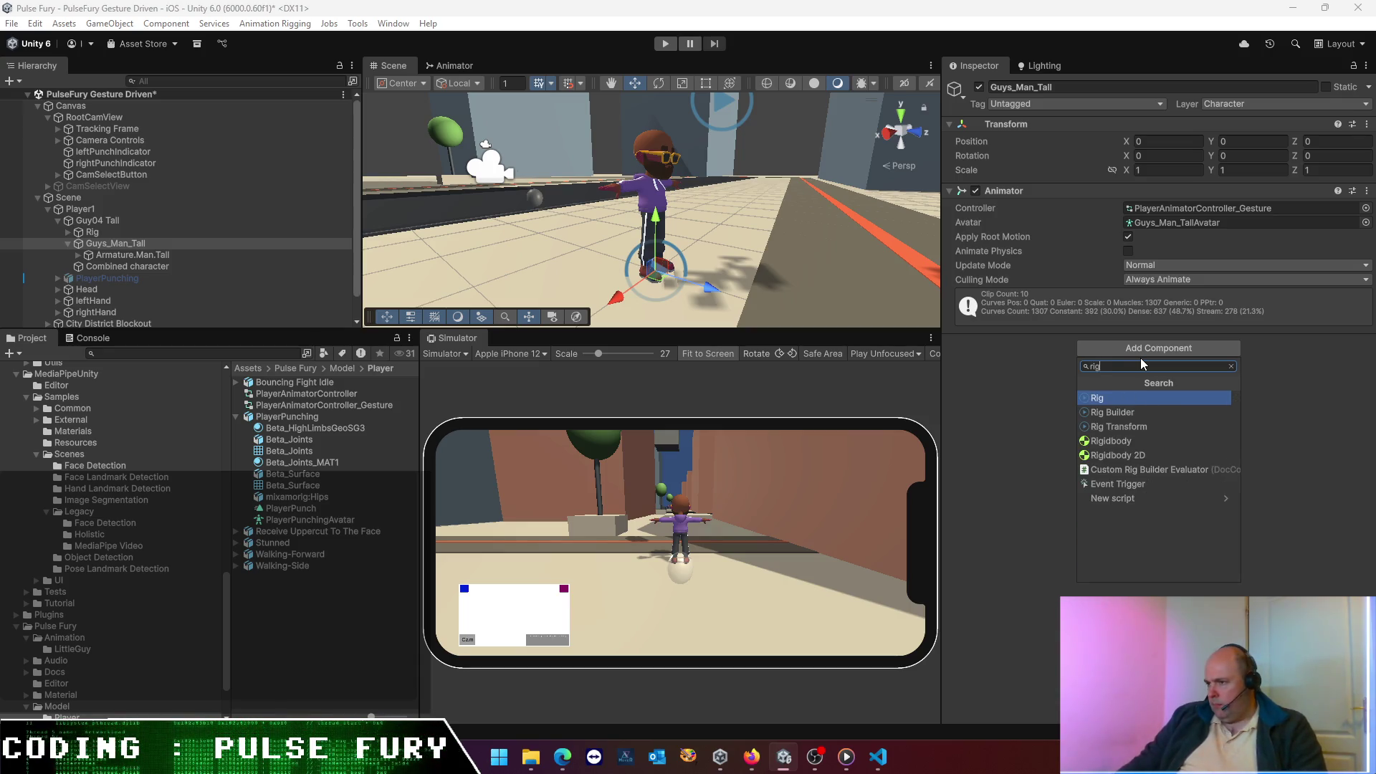
left_click(1107, 413)
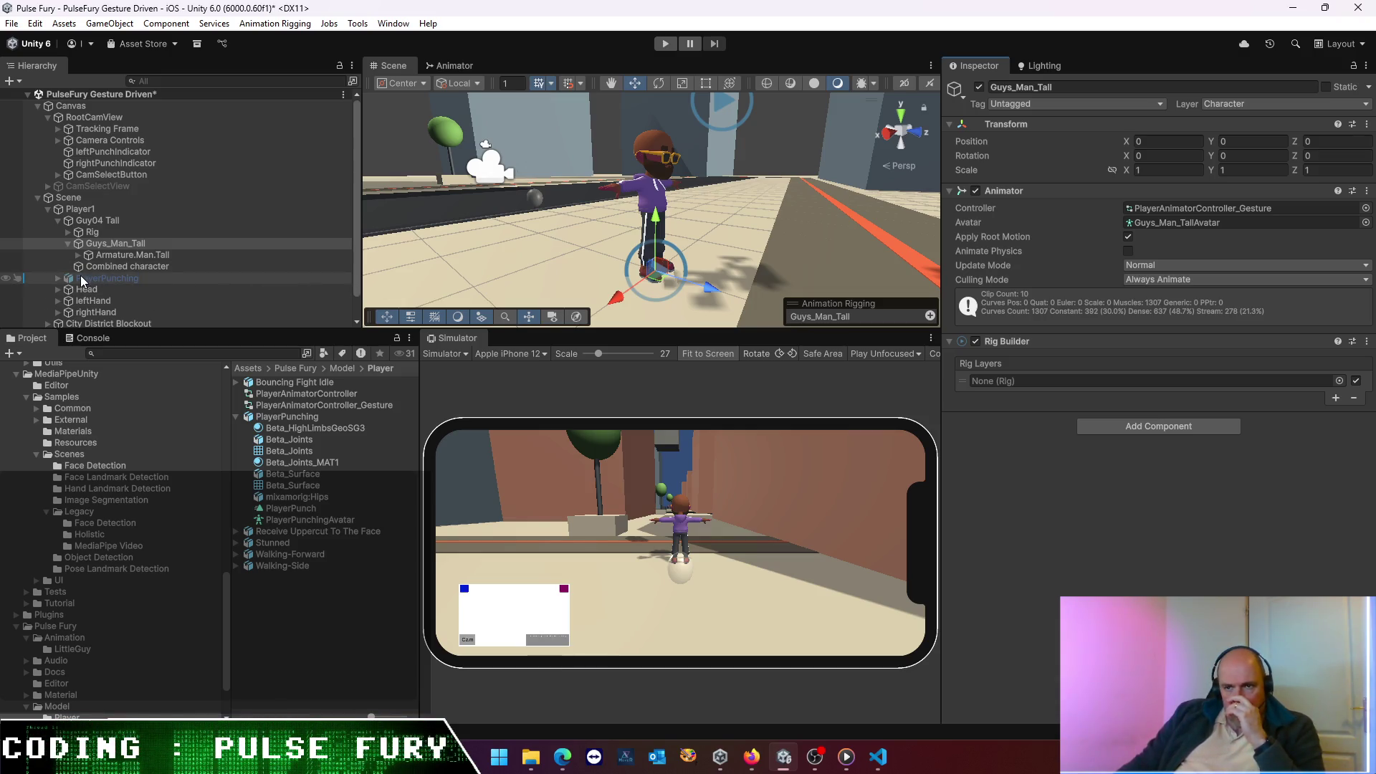
left_click_drag(93, 234, 814, 315)
left_click_drag(1010, 371, 977, 383)
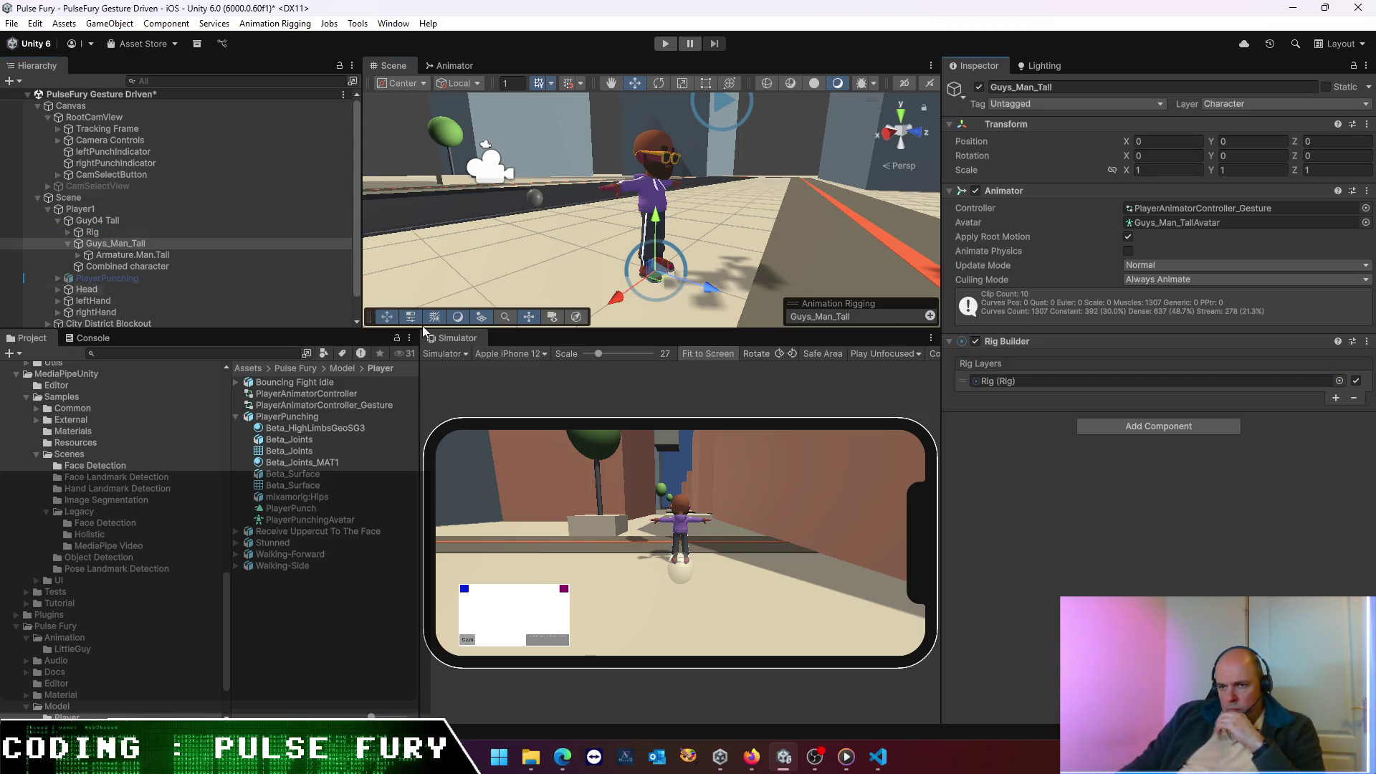
- Nest Rig inside Guys_Man_Tall and save the scene
left_click(92, 233)
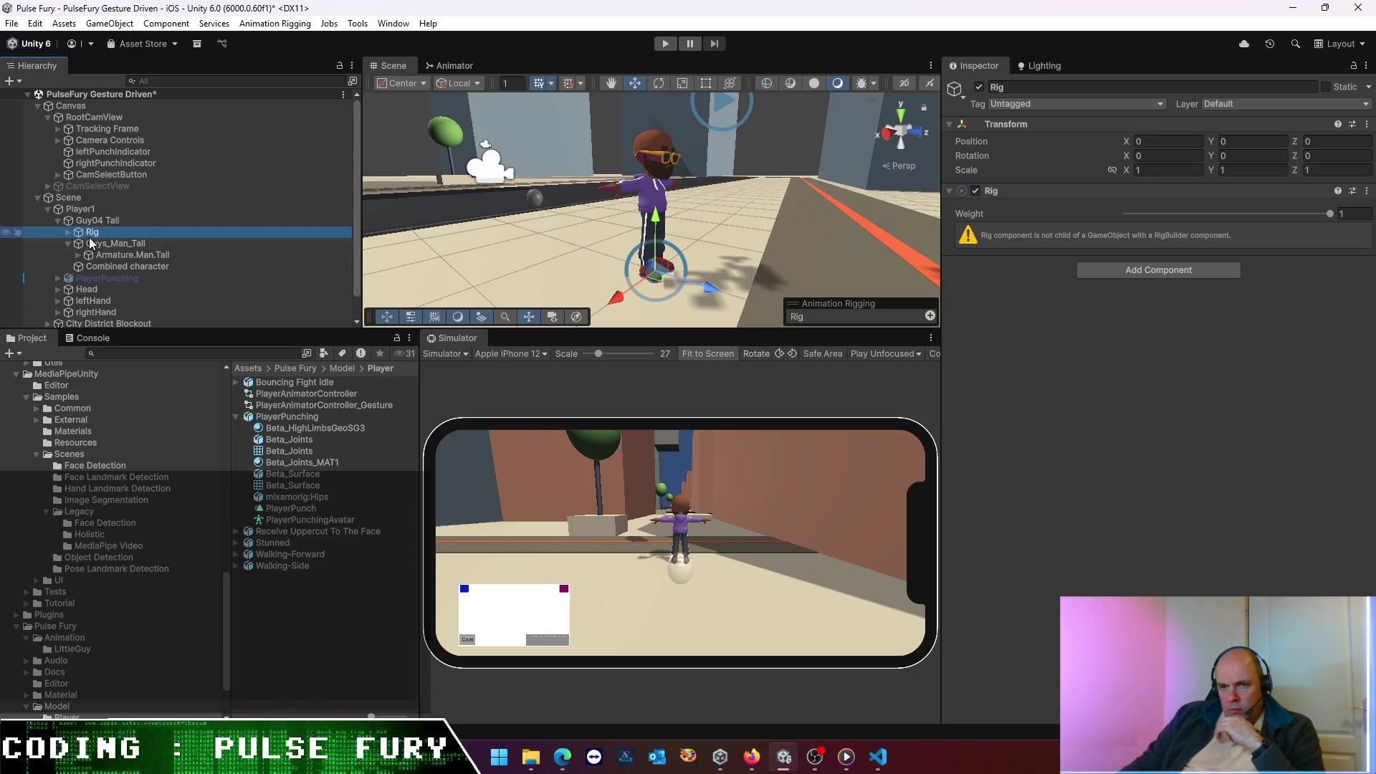
left_click(90, 243)
left_click(92, 233)
left_click_drag(94, 244, 95, 242)
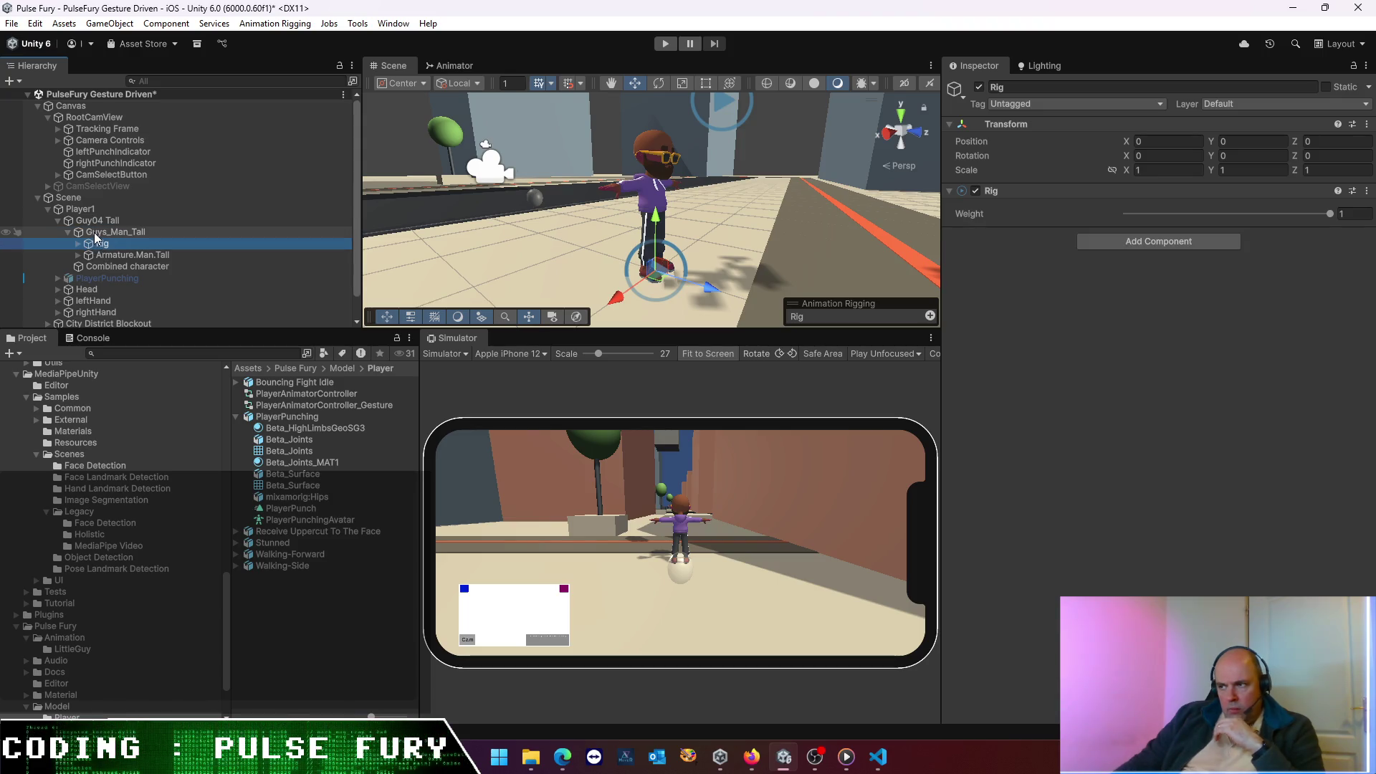
key("ctrl+s")
left_click(108, 223)
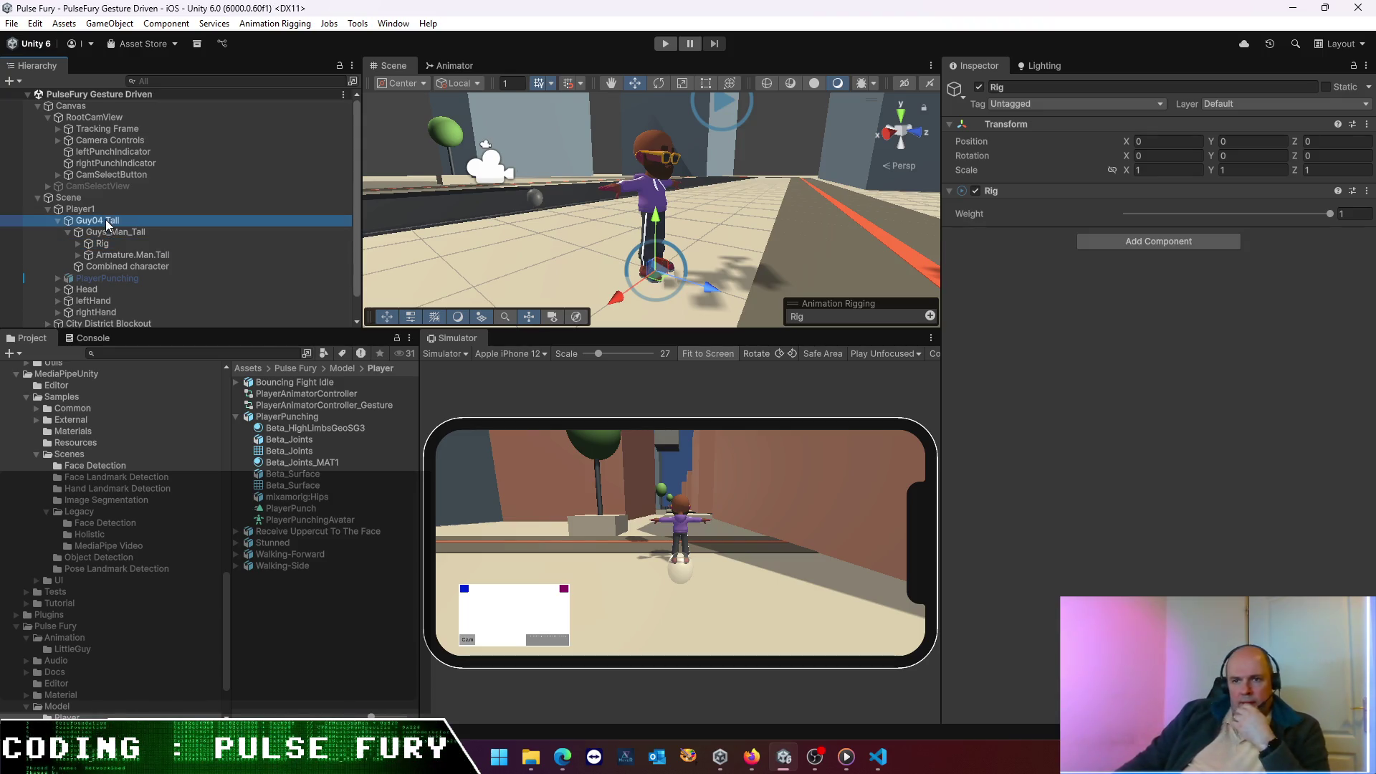
left_click(58, 220)
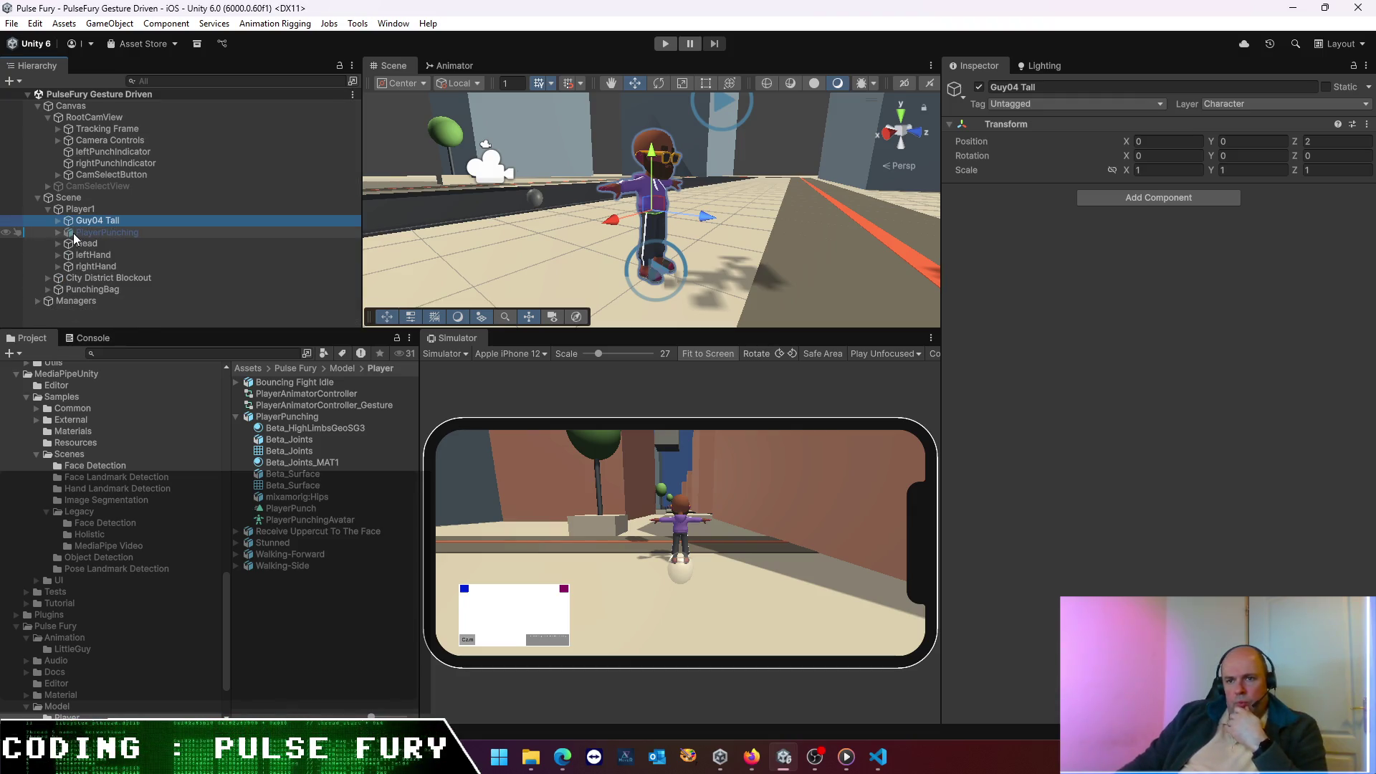
left_click(58, 220)
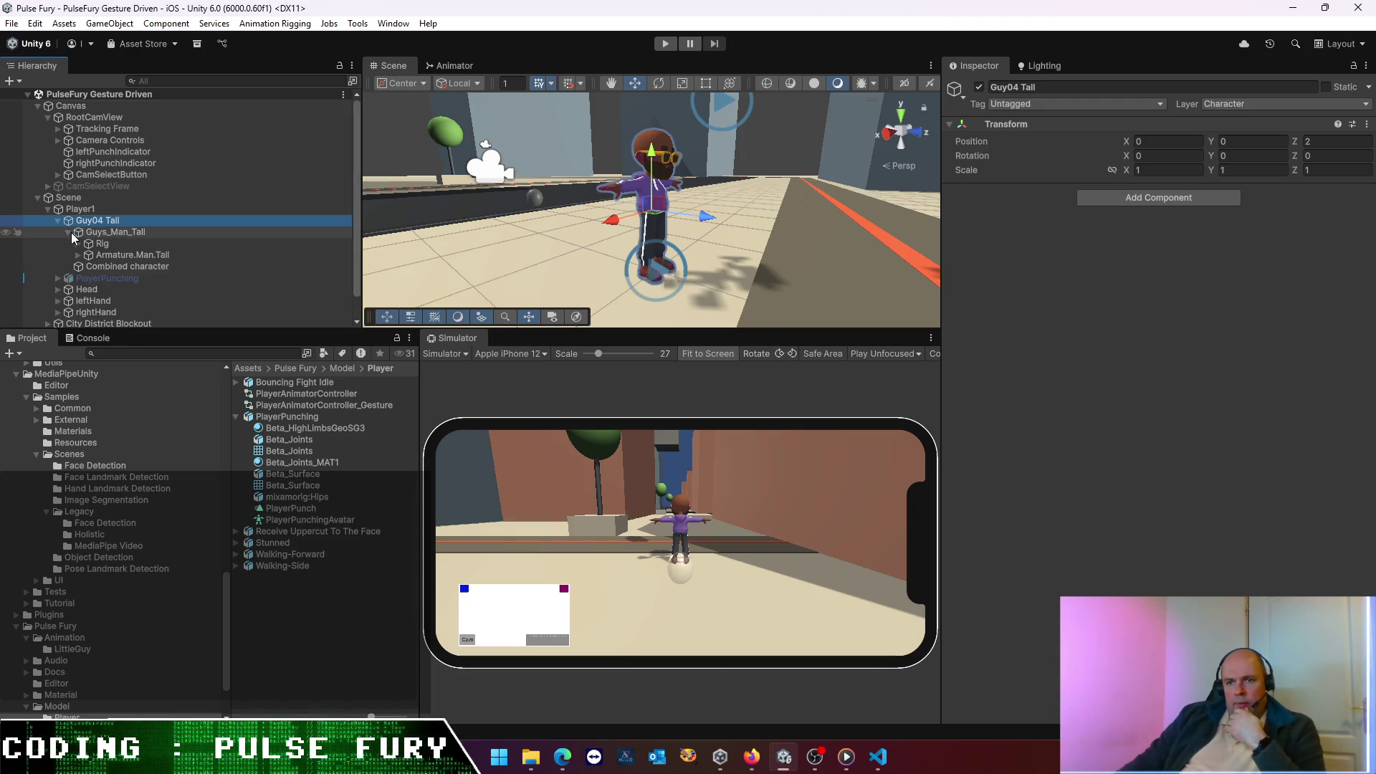
left_click(66, 230)
left_click(96, 245)
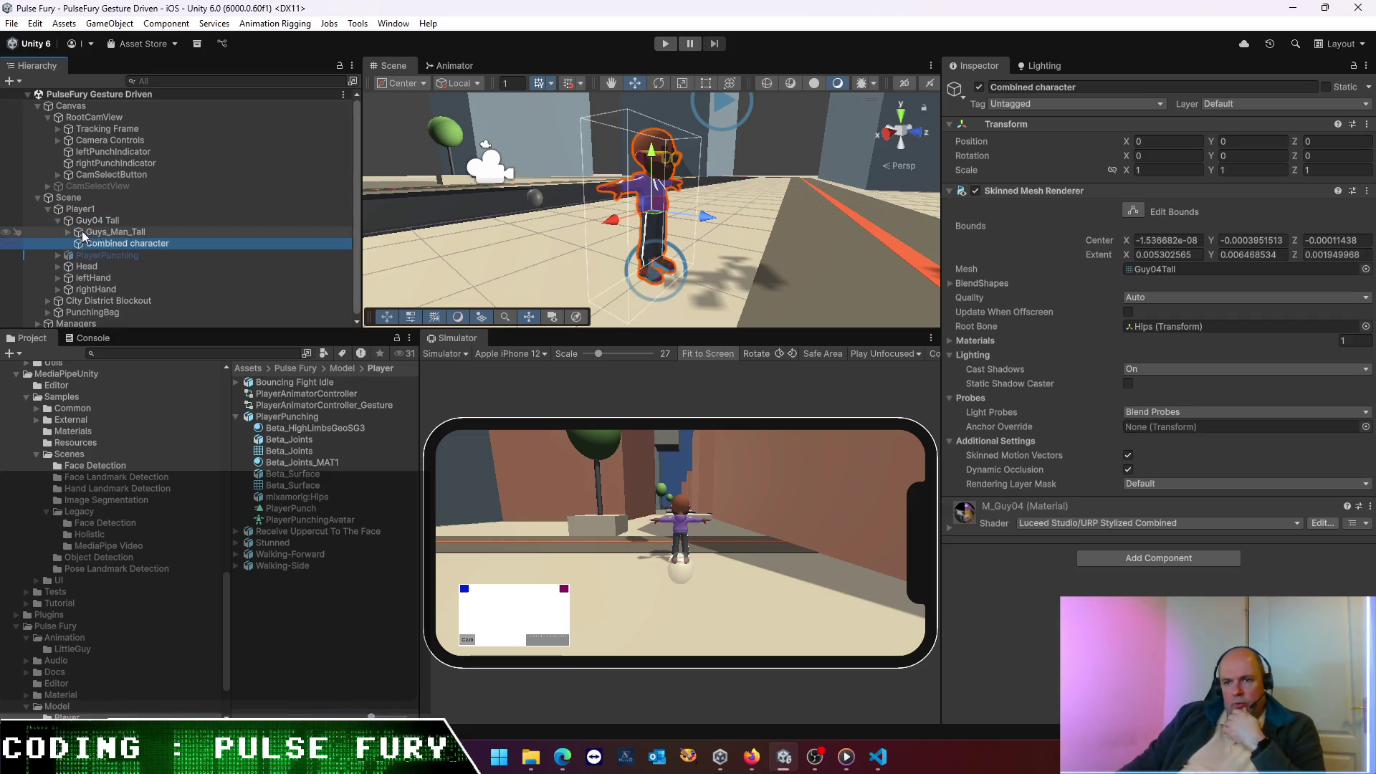
left_click(89, 233)
left_click(95, 221)
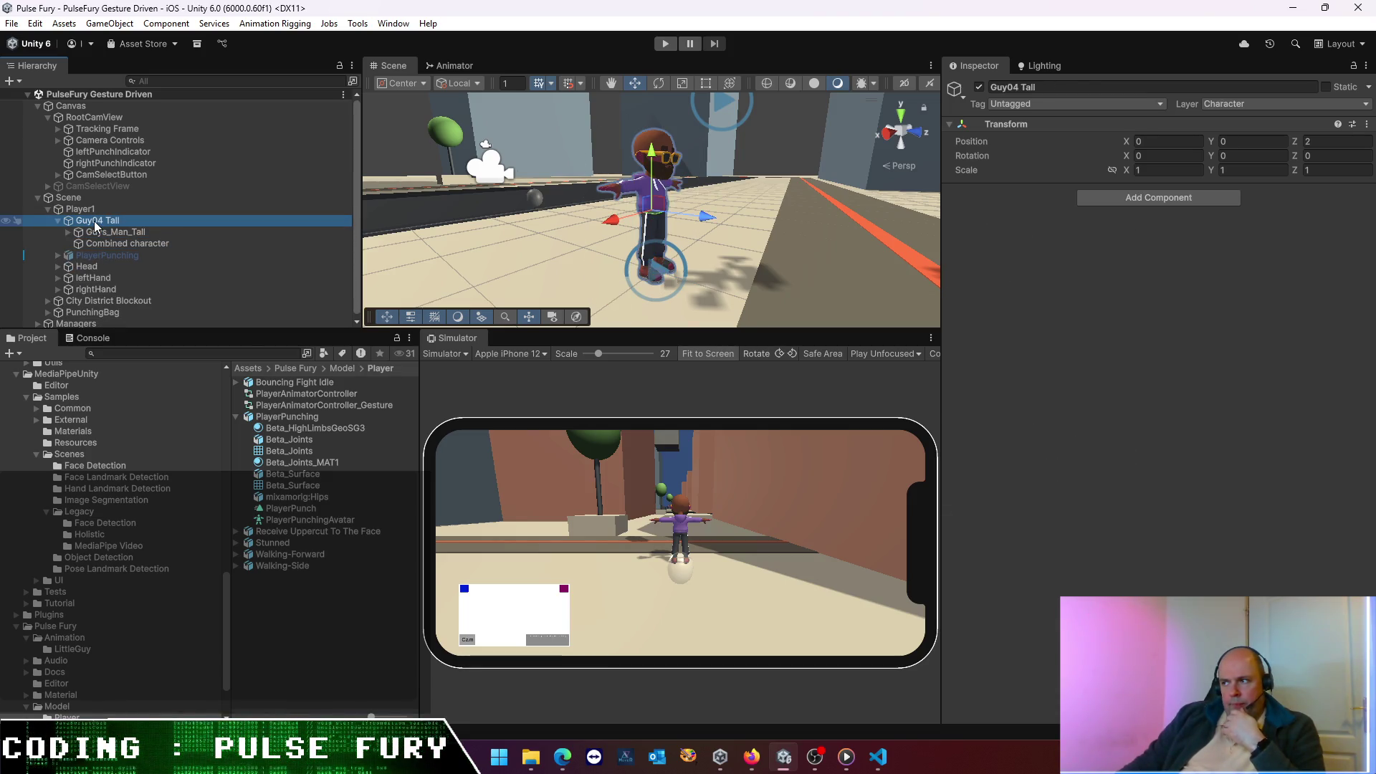
left_click(667, 45)
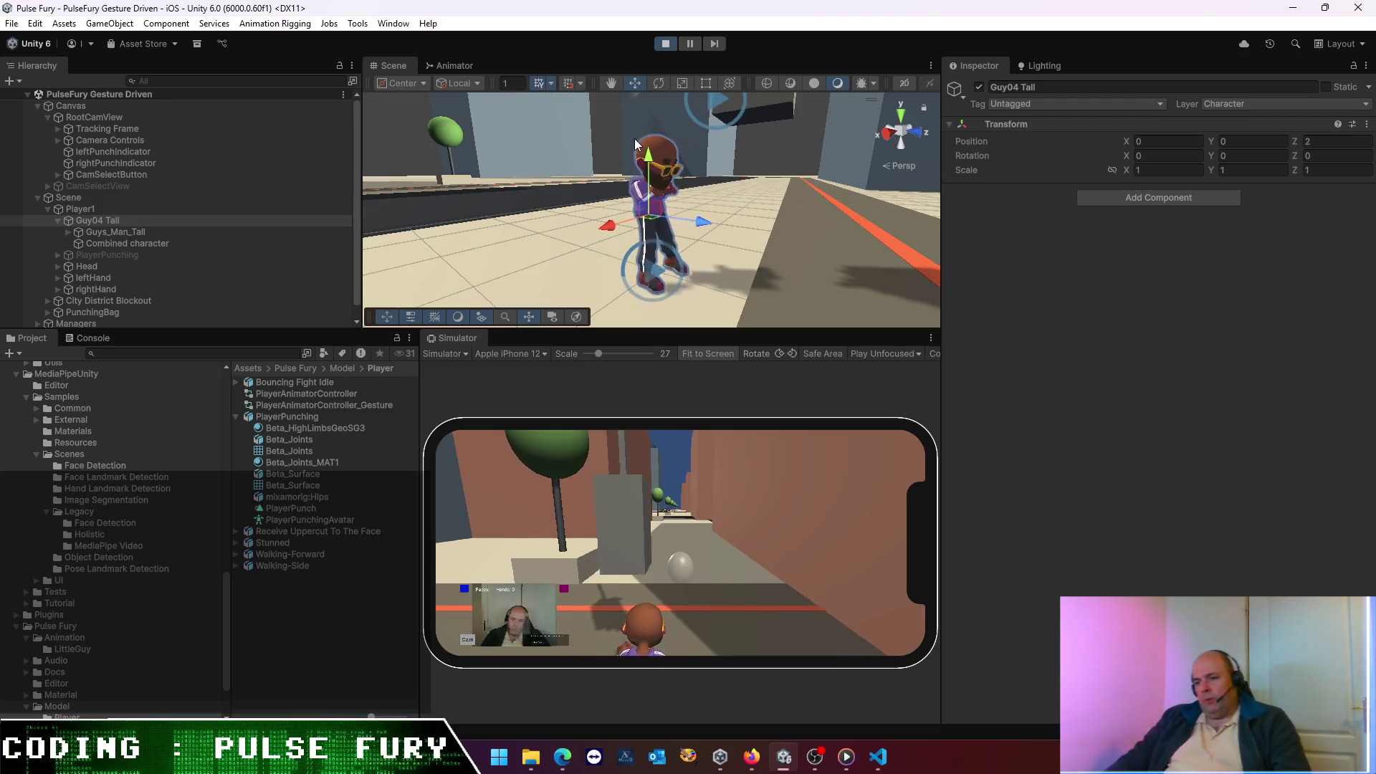
left_click(665, 44)
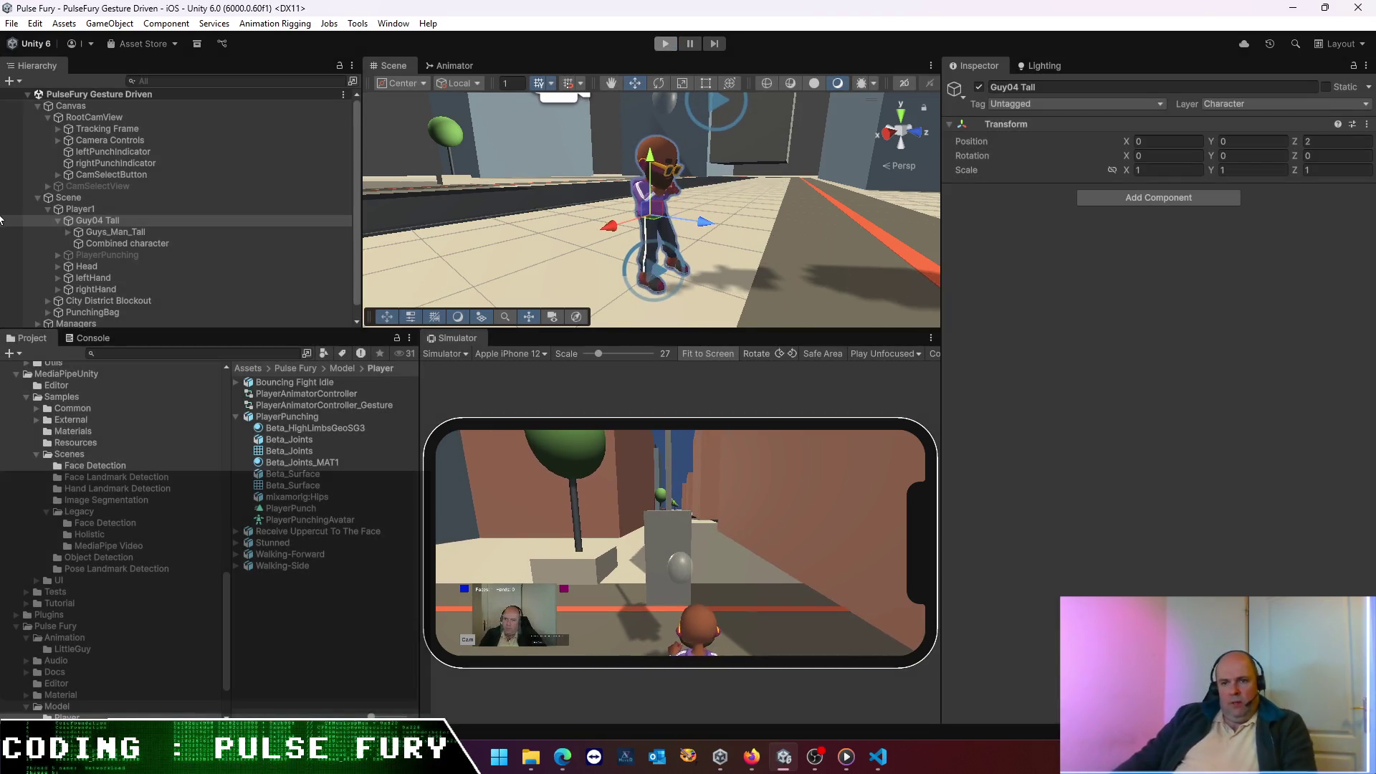
left_click(79, 221)
left_click(58, 220)
left_click(74, 243)
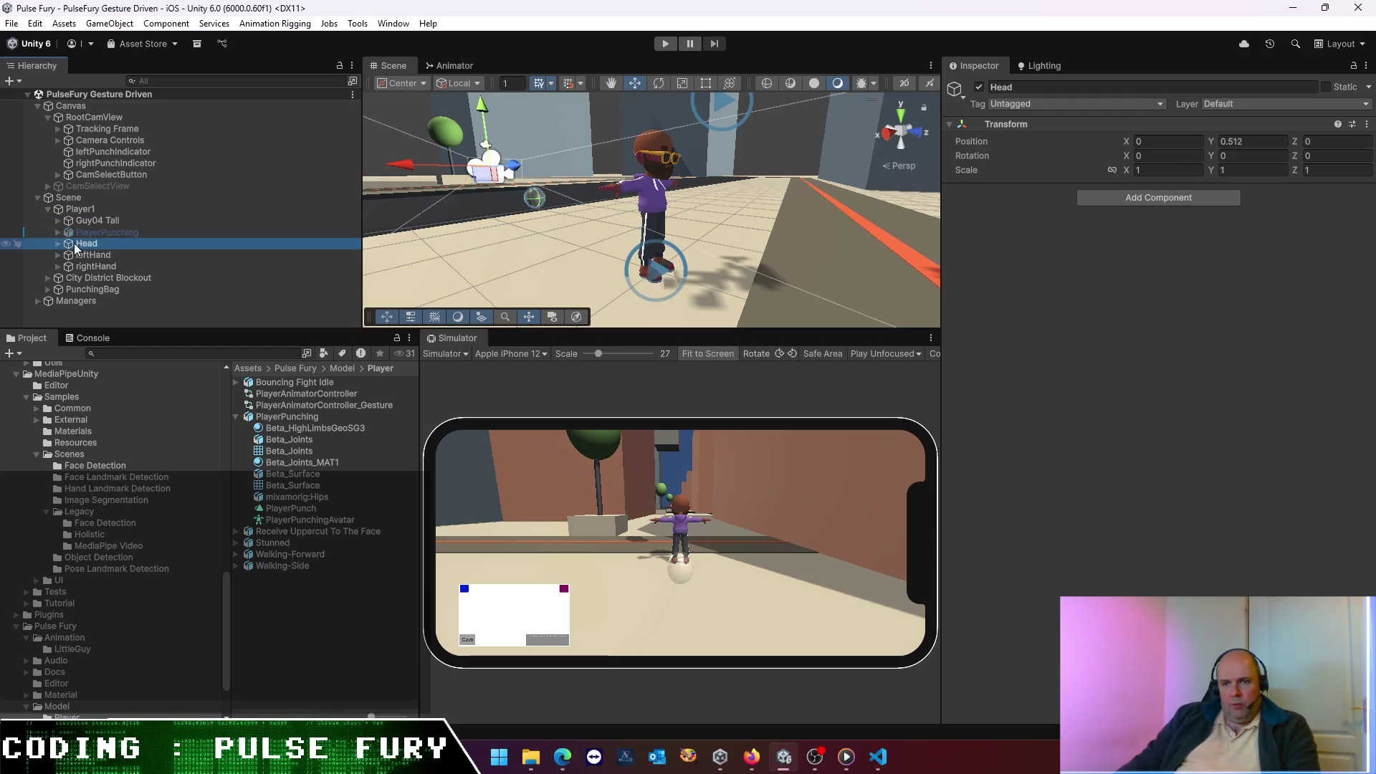
- Check the hand hitboxes, then review Player1's Gesture Idle Washout Head Target and Avatar Root
left_click(81, 255)
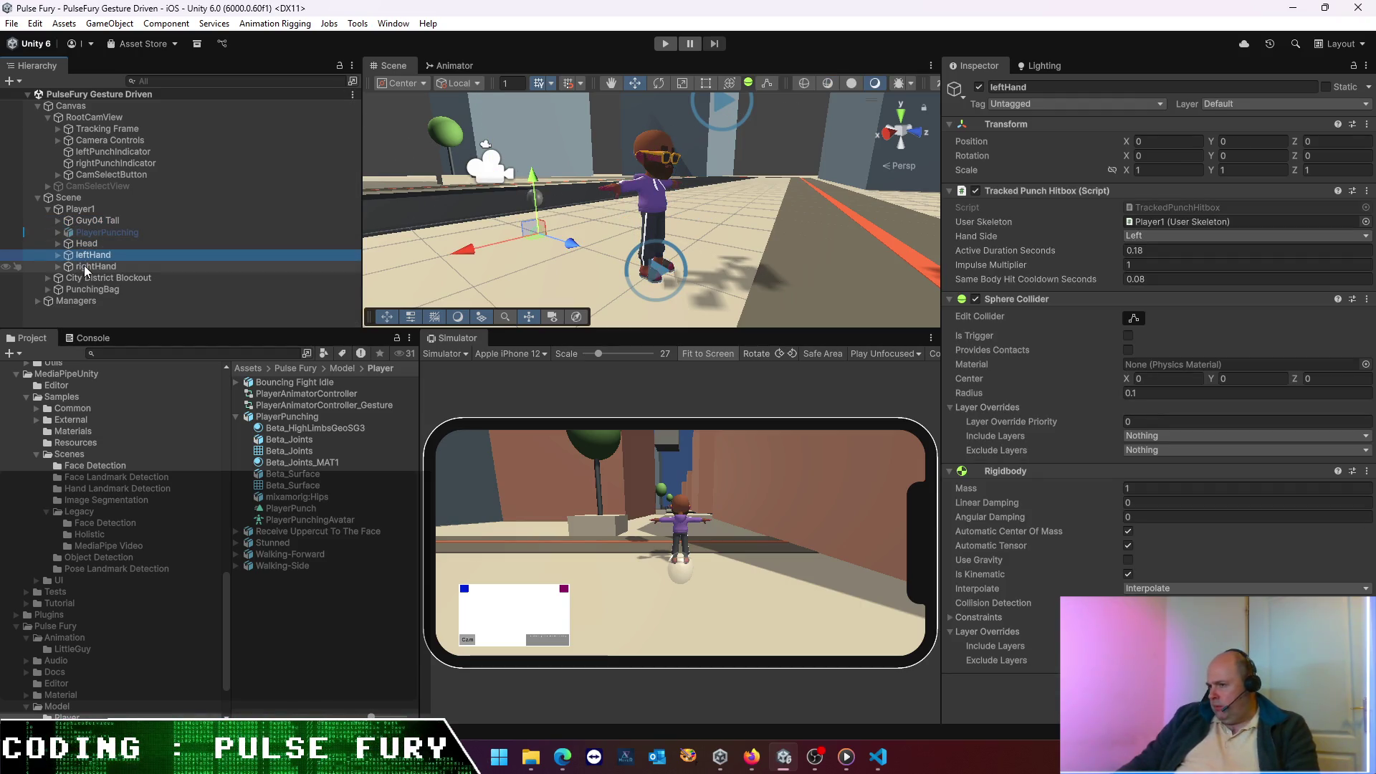
left_click(86, 267)
left_click(85, 278)
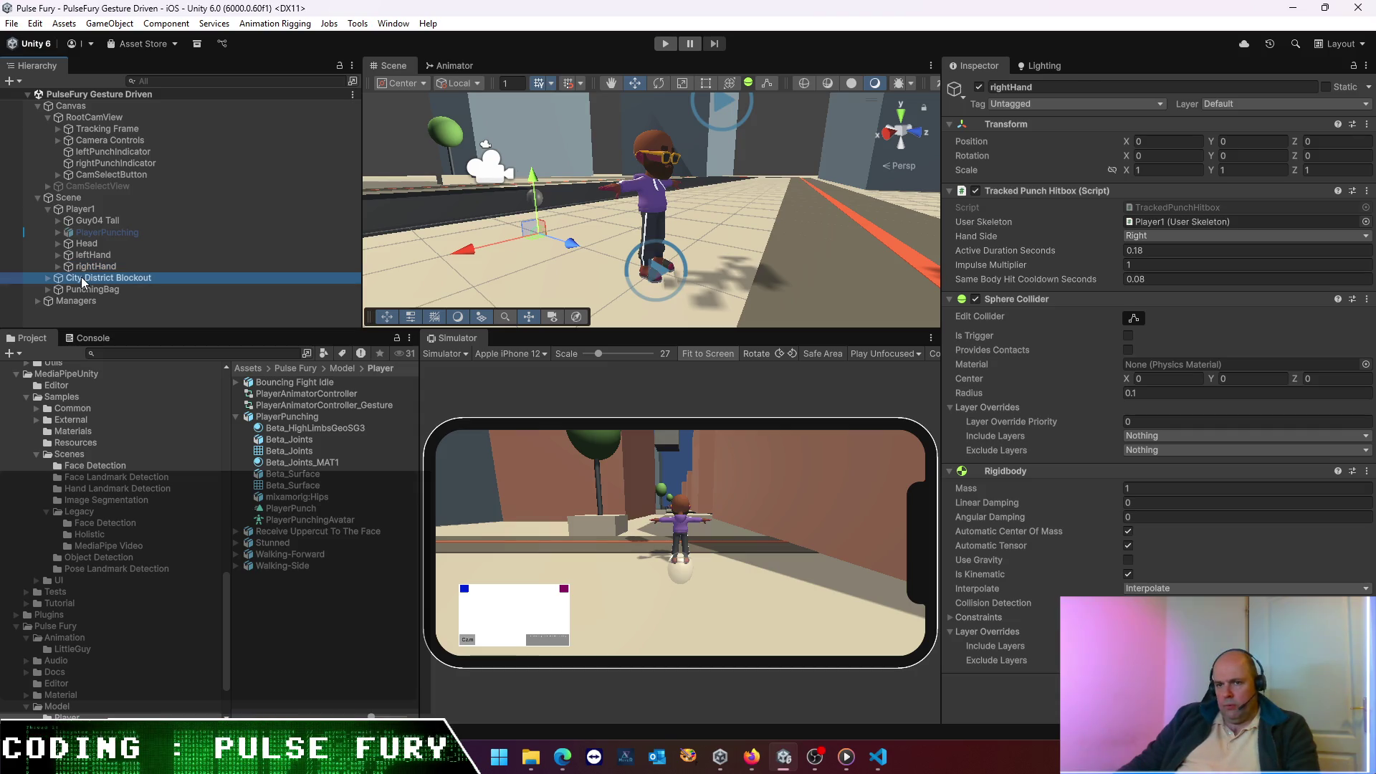
left_click(86, 265)
left_click(86, 220)
left_click(76, 209)
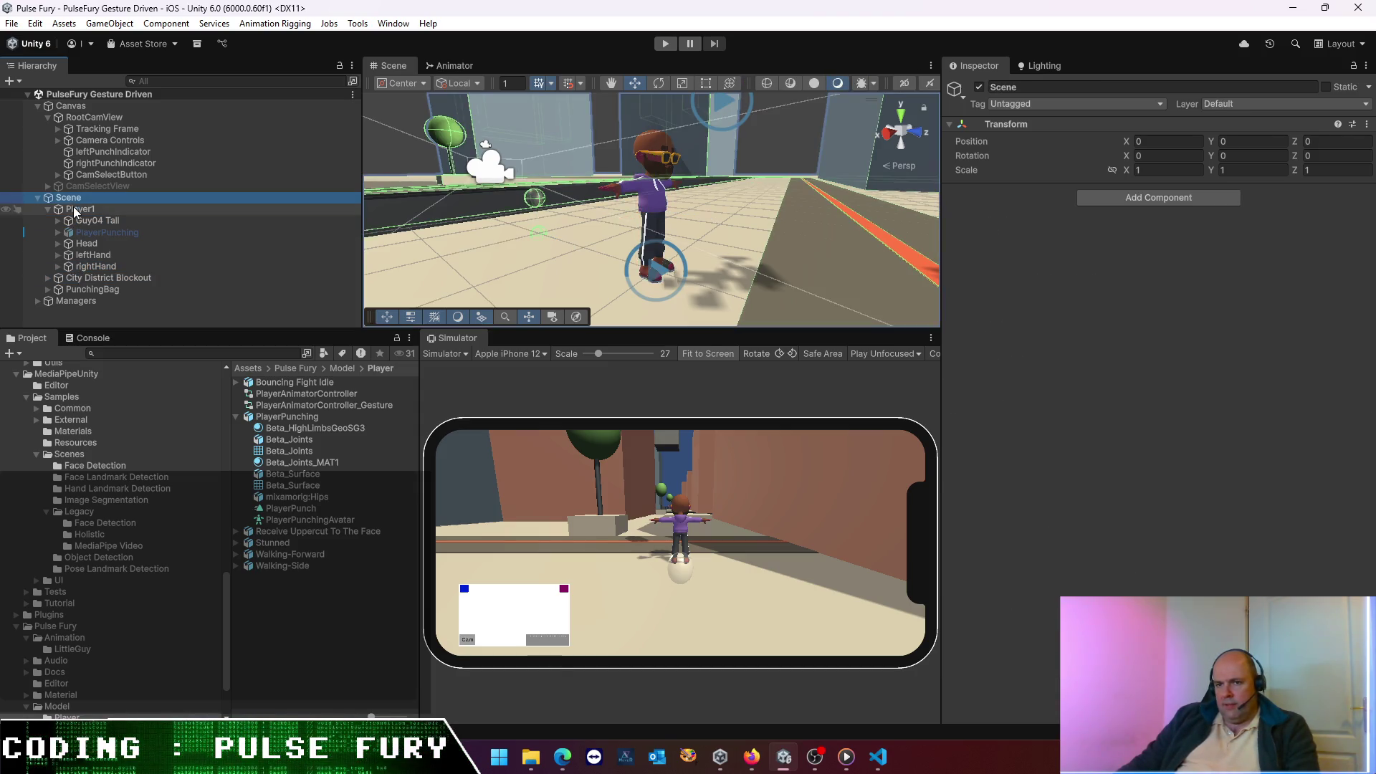
scroll(1049, 346, "down", 20)
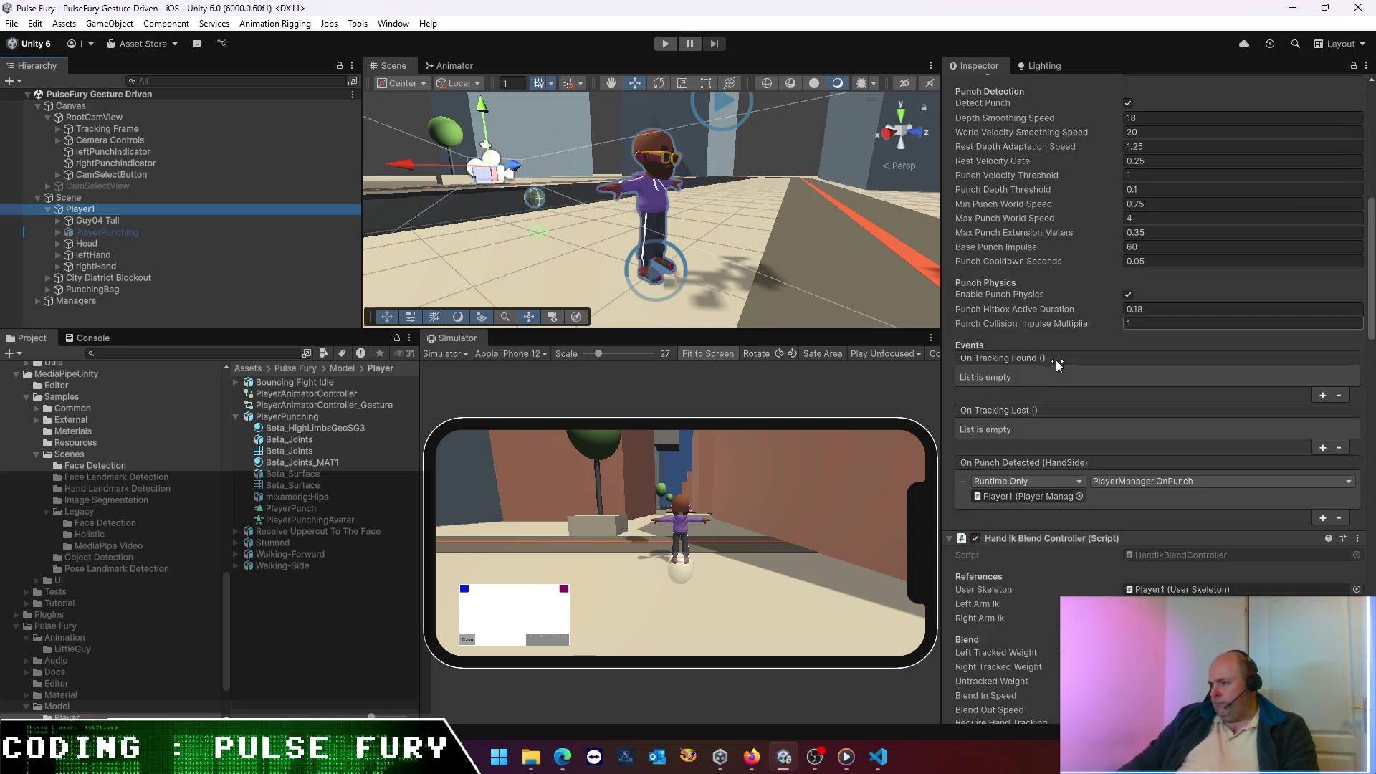
scroll(1055, 344, "down", 15)
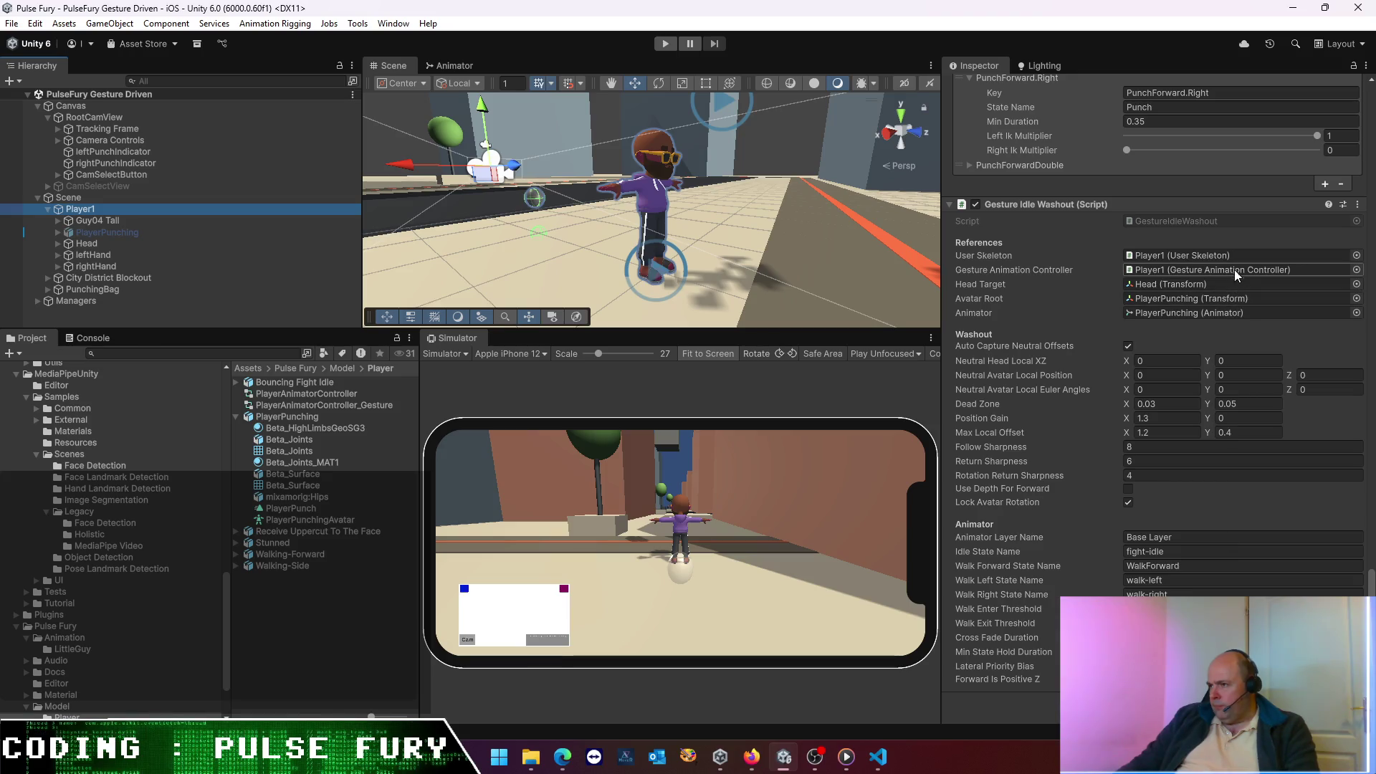
left_click(1185, 285)
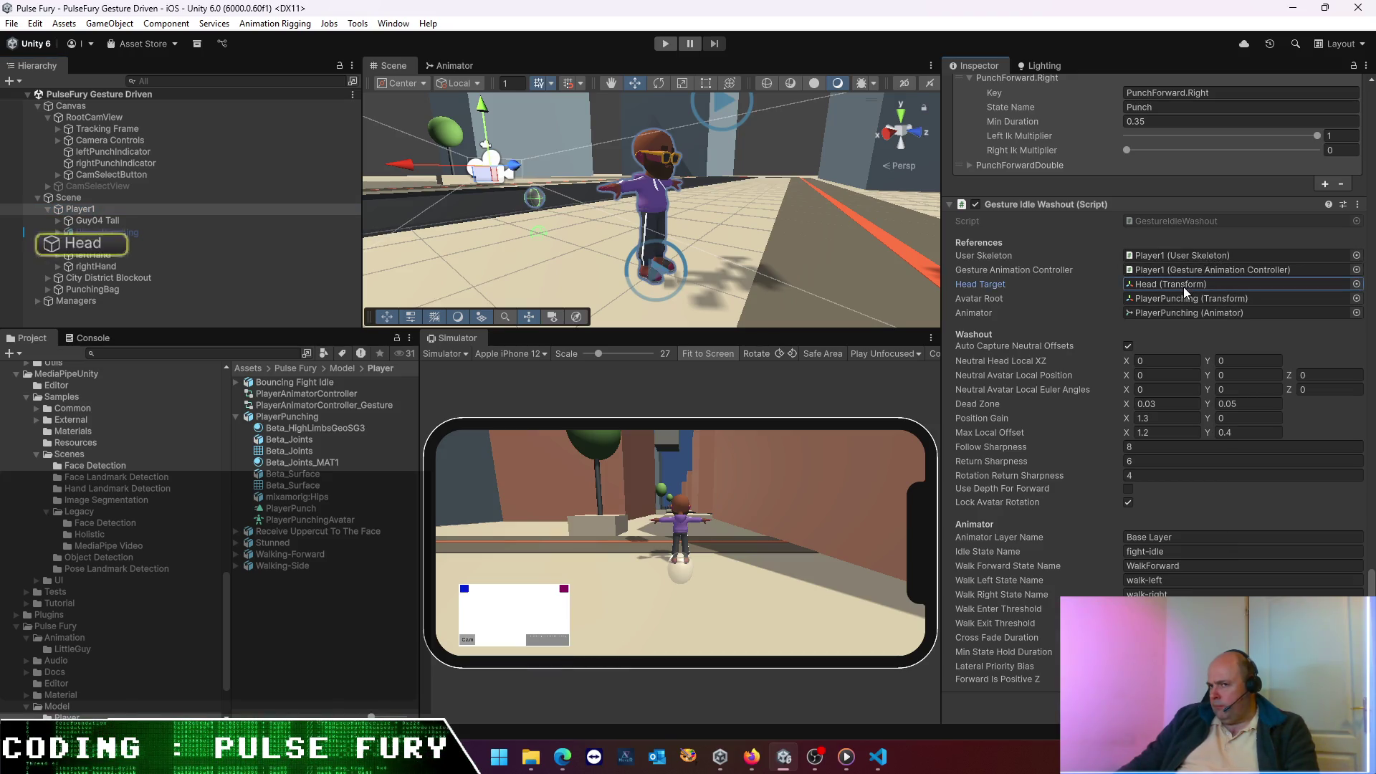
left_click(1188, 303)
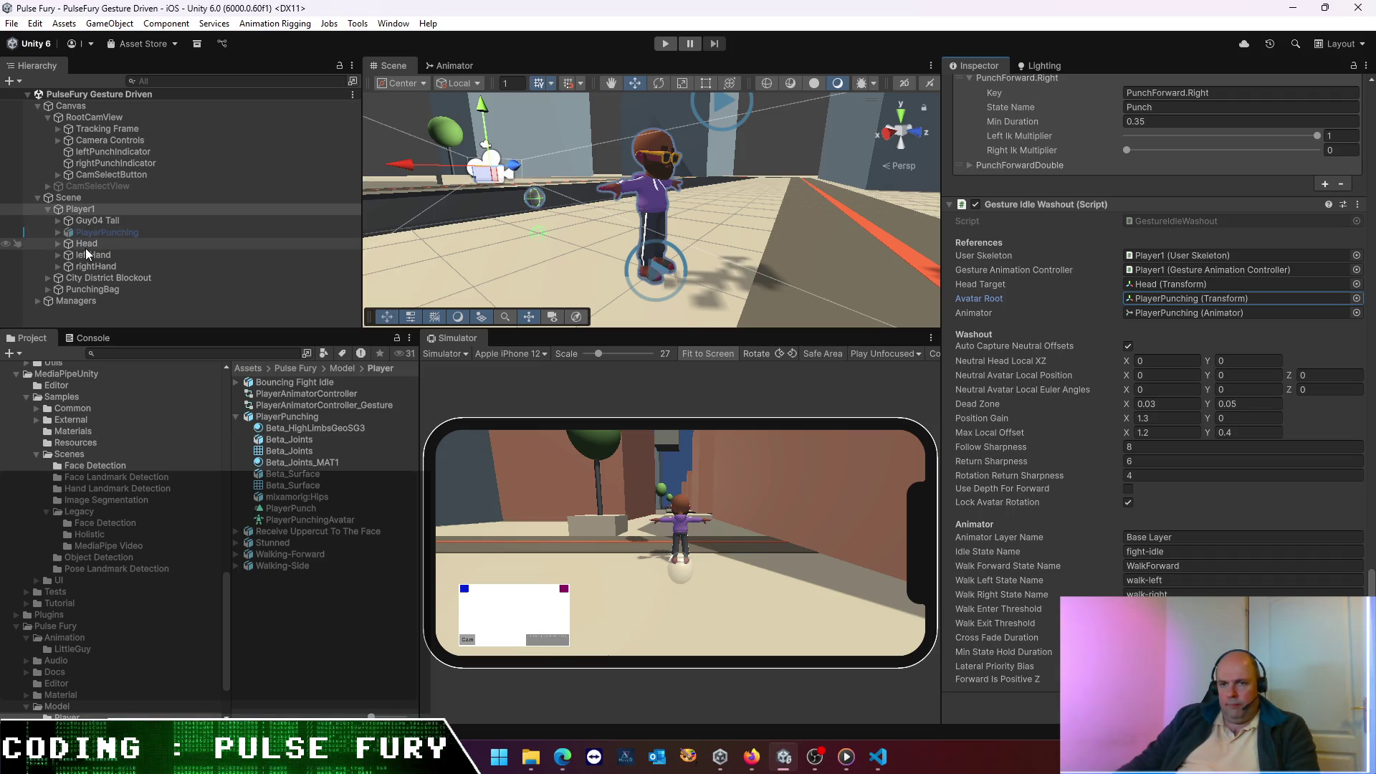
- Assign Guy04 Tall as the Gesture Idle Washout's Avatar Root
left_click(58, 219)
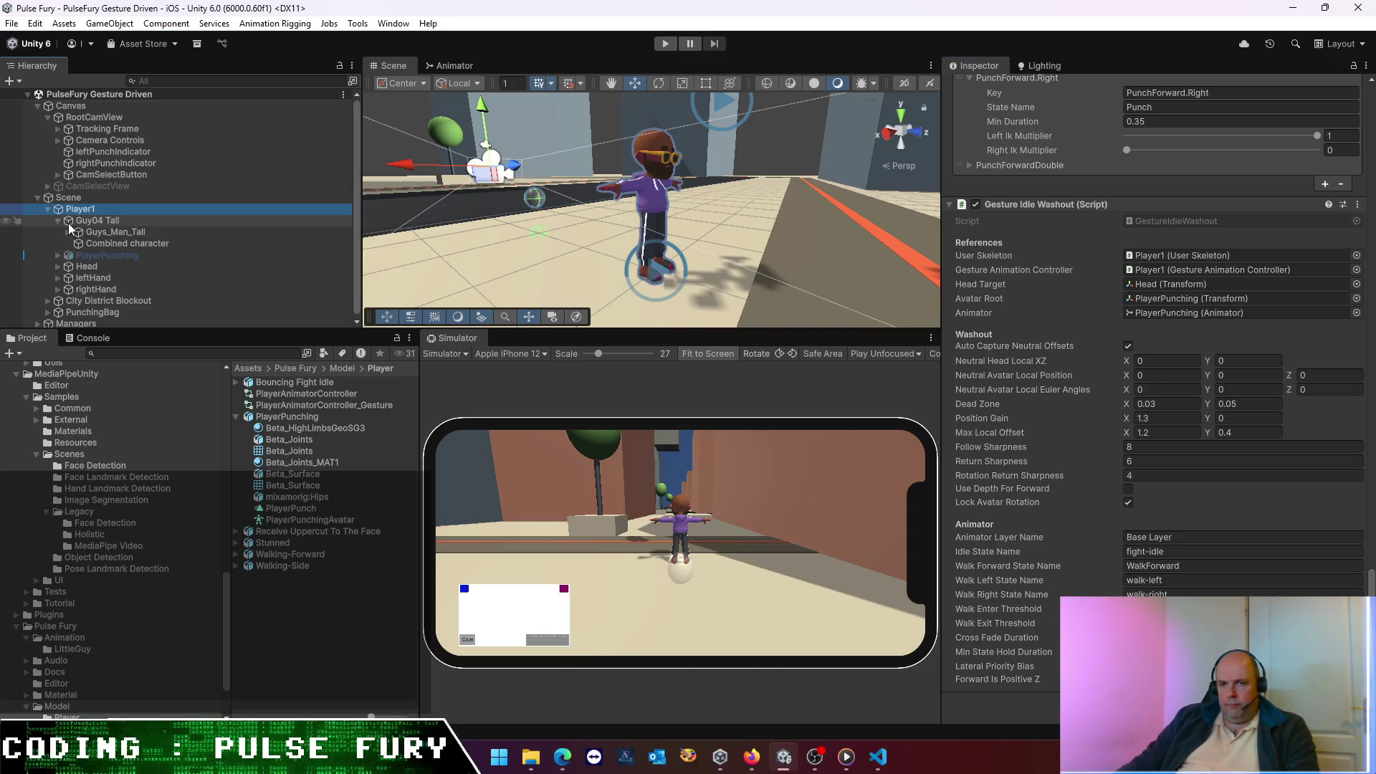
left_click(56, 220)
mouse_move(90, 220)
left_mouse_down()
mouse_move(645, 287)
mouse_move(1182, 300)
left_mouse_up()
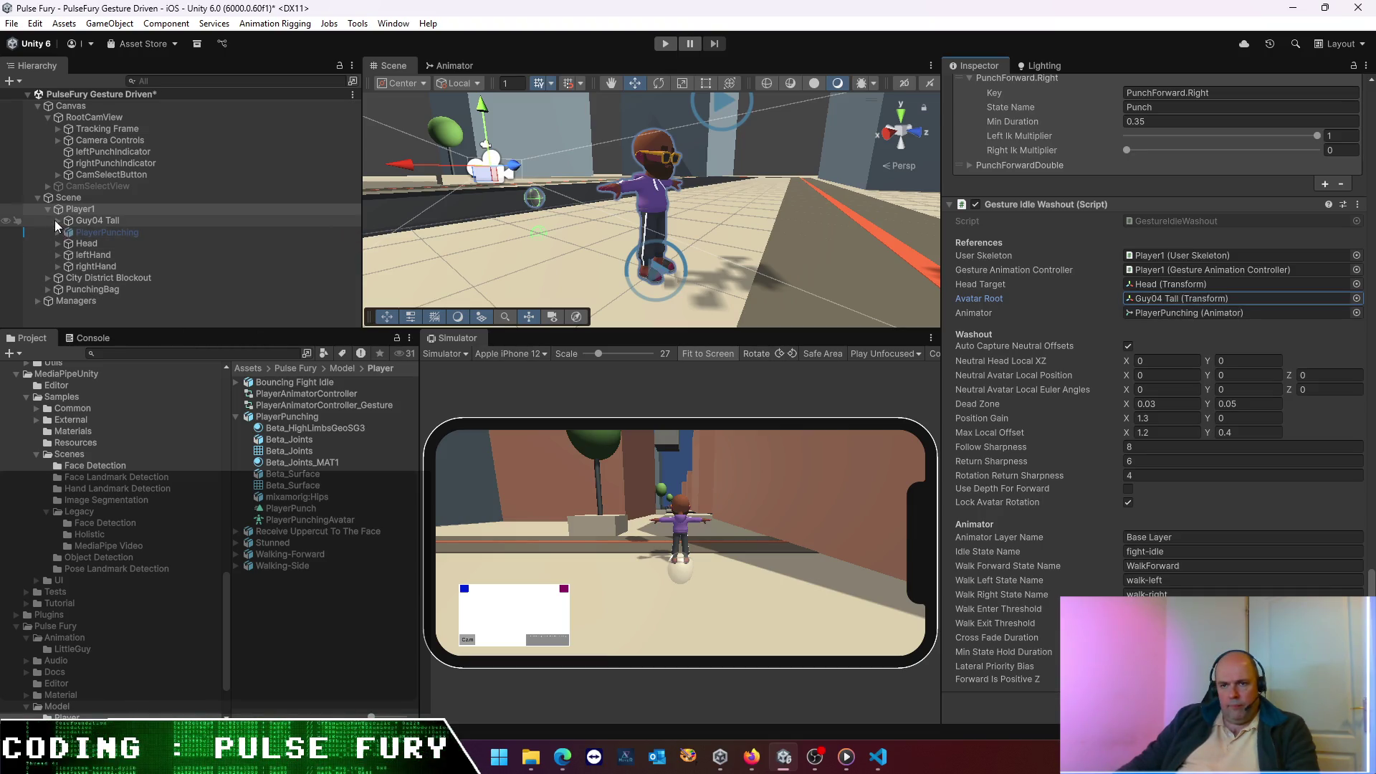
left_click(68, 221)
left_click(58, 220)
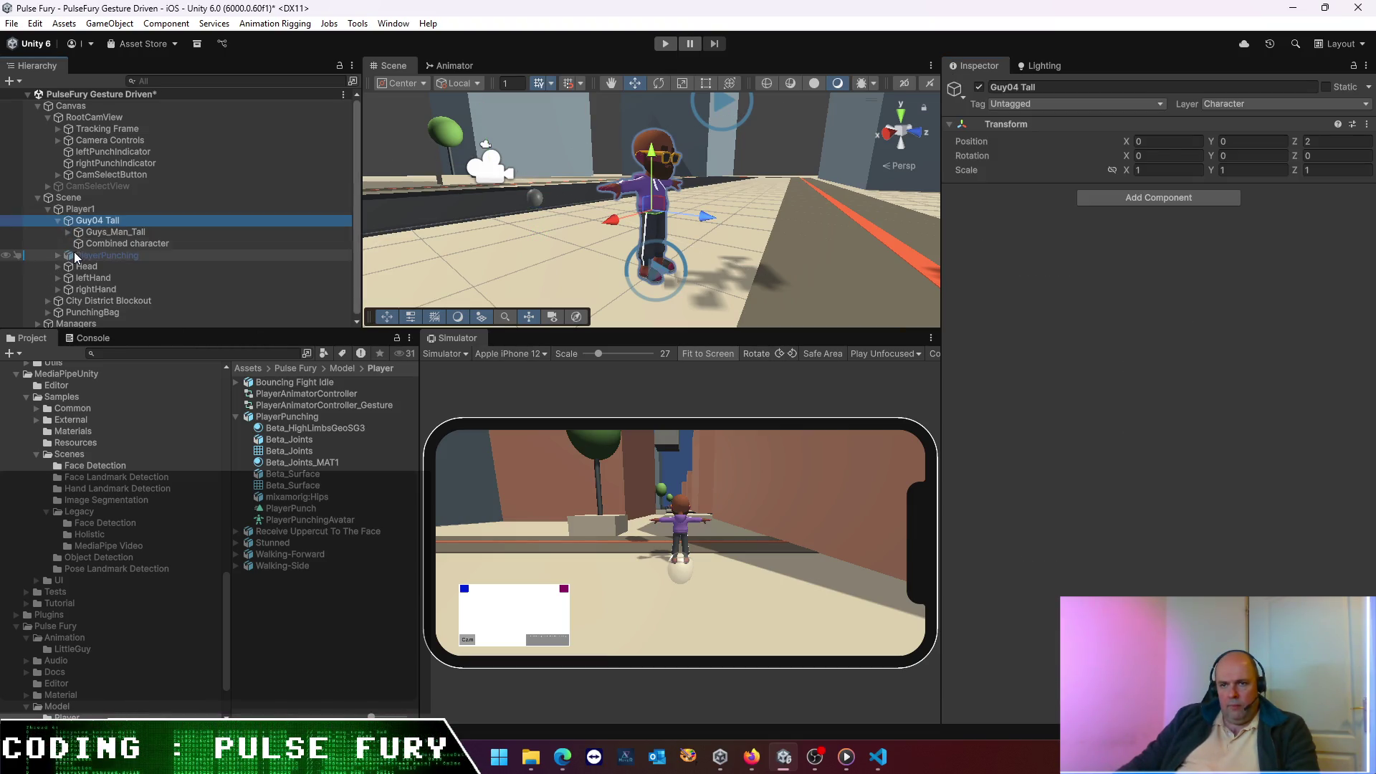
- Set Gesture Idle Washout's Animator to Guys_Man_Tall, save the scene, and verify the reference
left_click(80, 209)
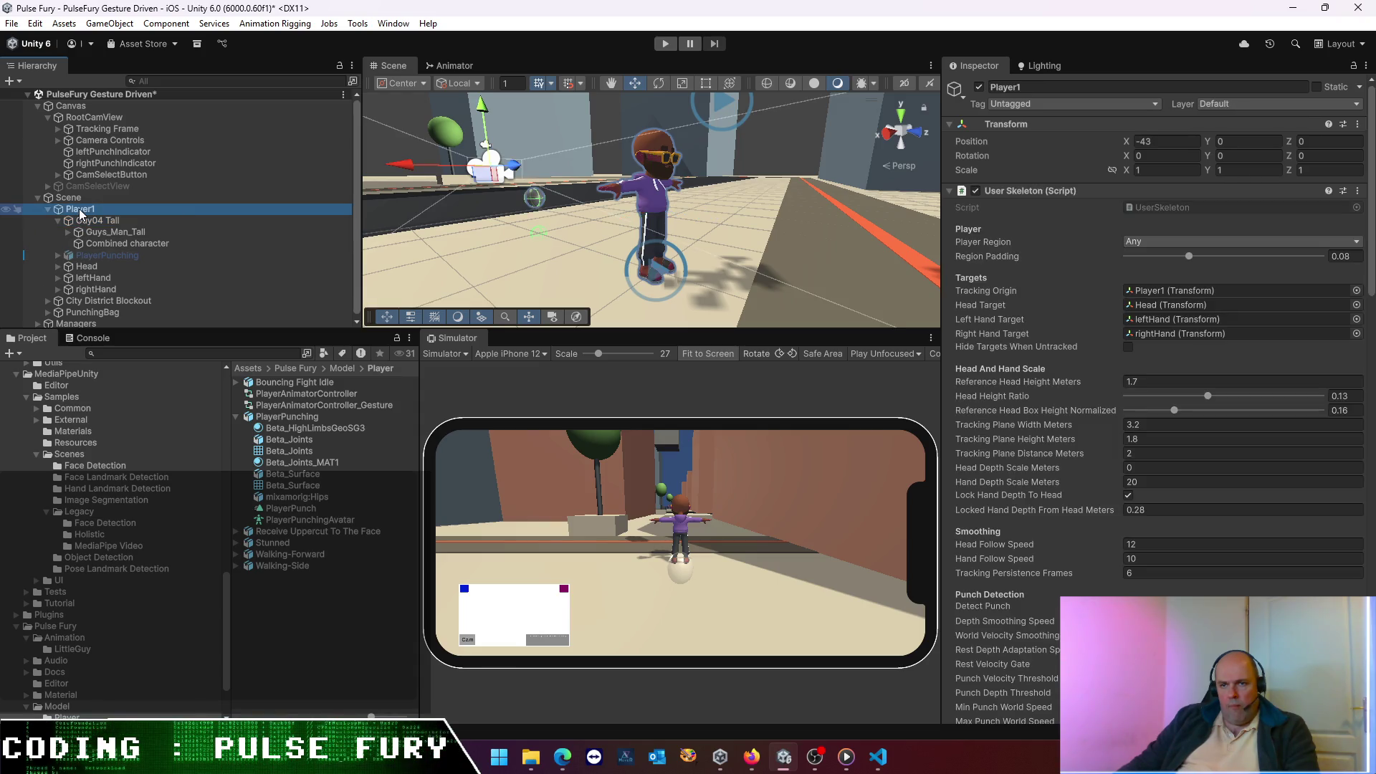
scroll(1132, 430, "down", 10)
scroll(1139, 470, "down", 15)
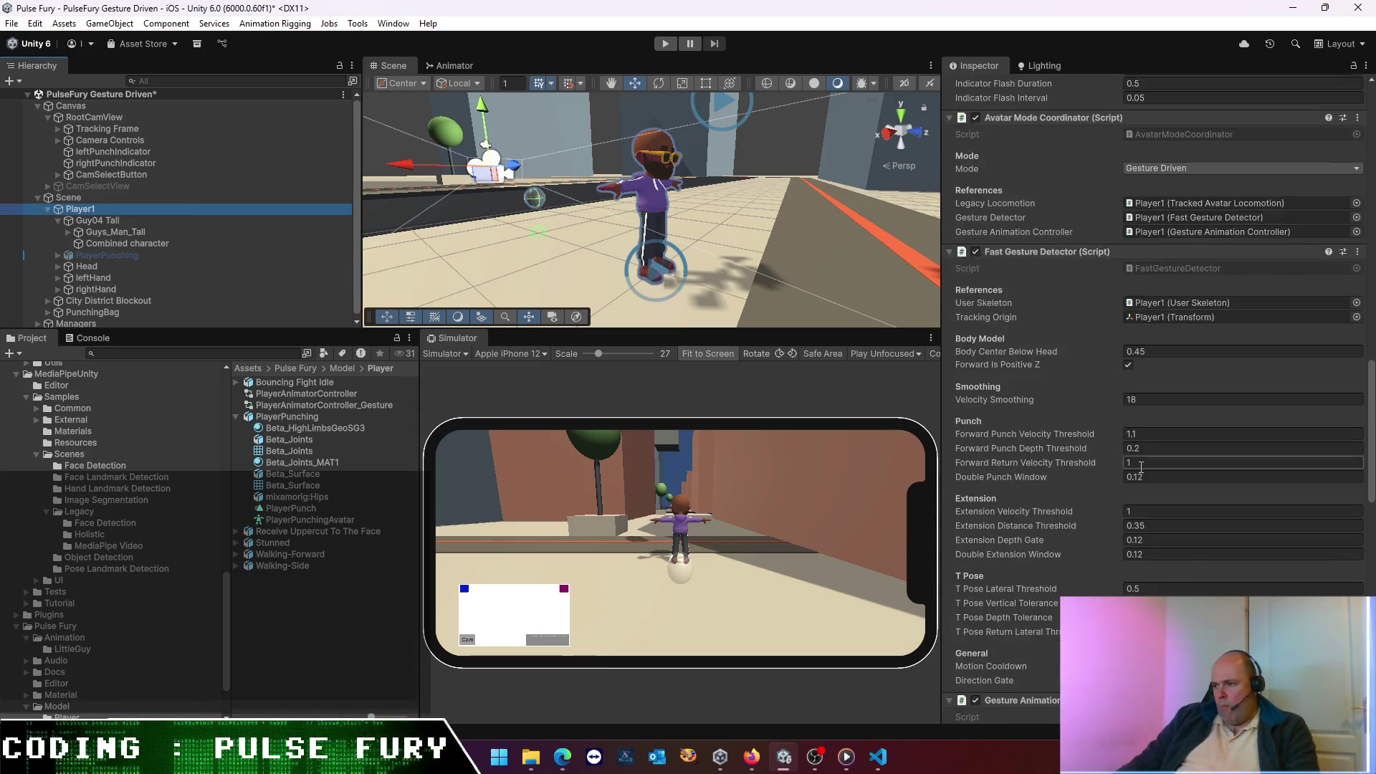
scroll(1139, 470, "down", 3)
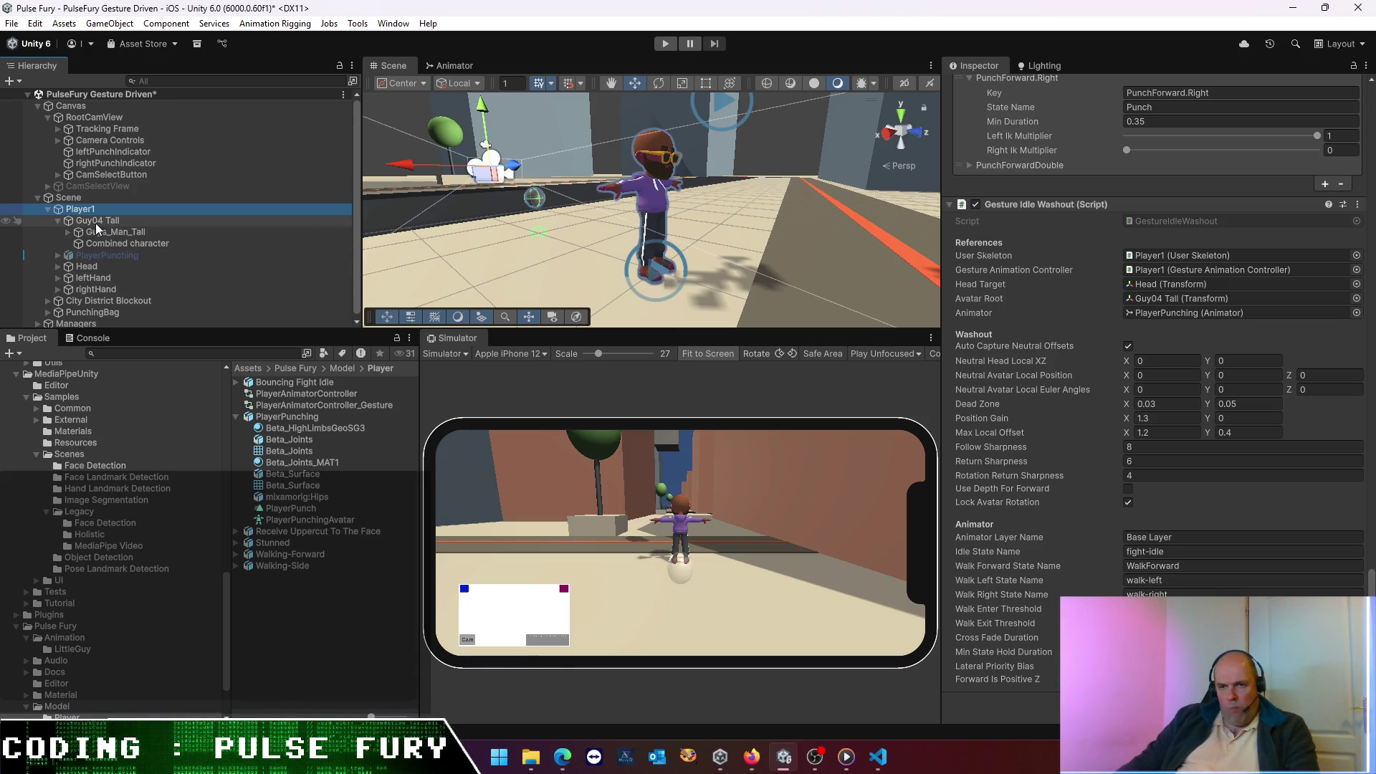
left_click(1229, 312)
left_click_drag(1230, 313, 1230, 312)
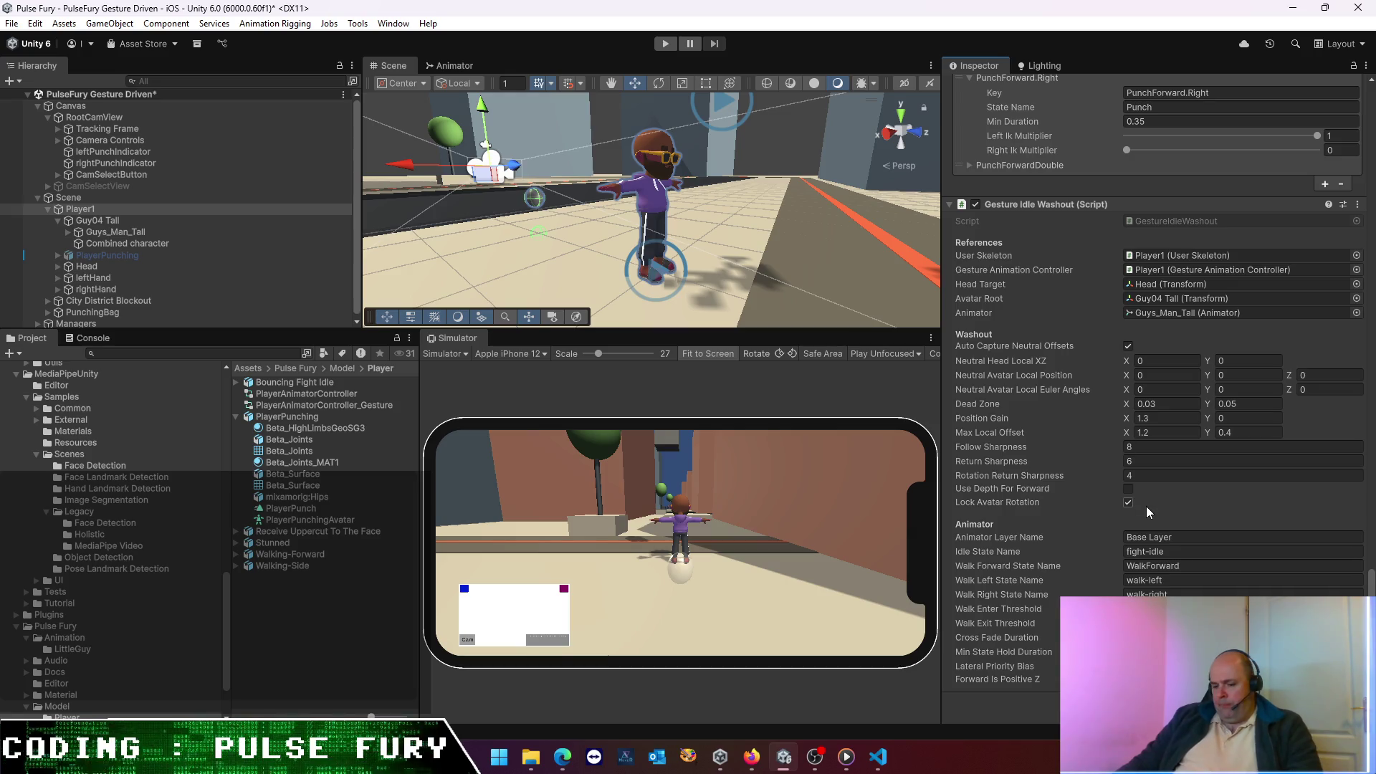
key("ctrl+s")
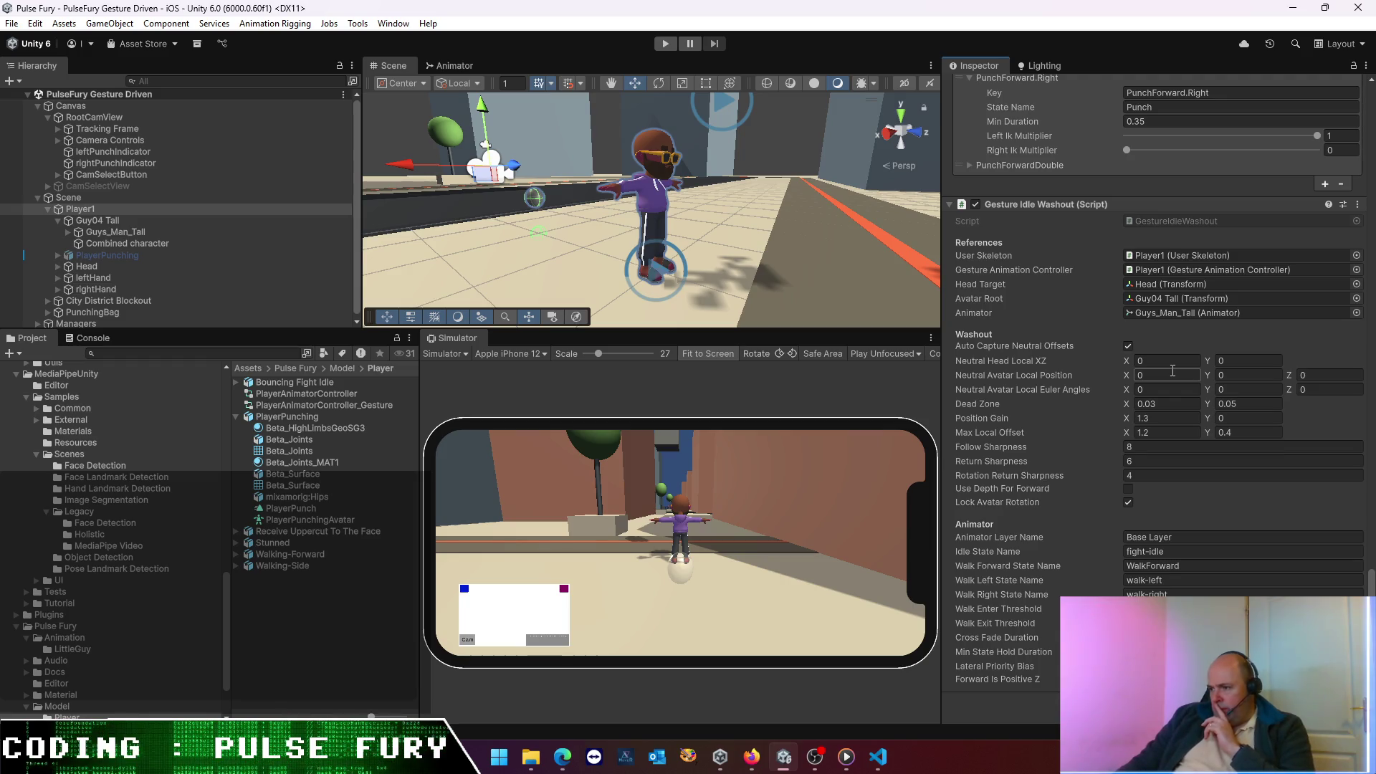
scroll(1172, 371, "up", 10)
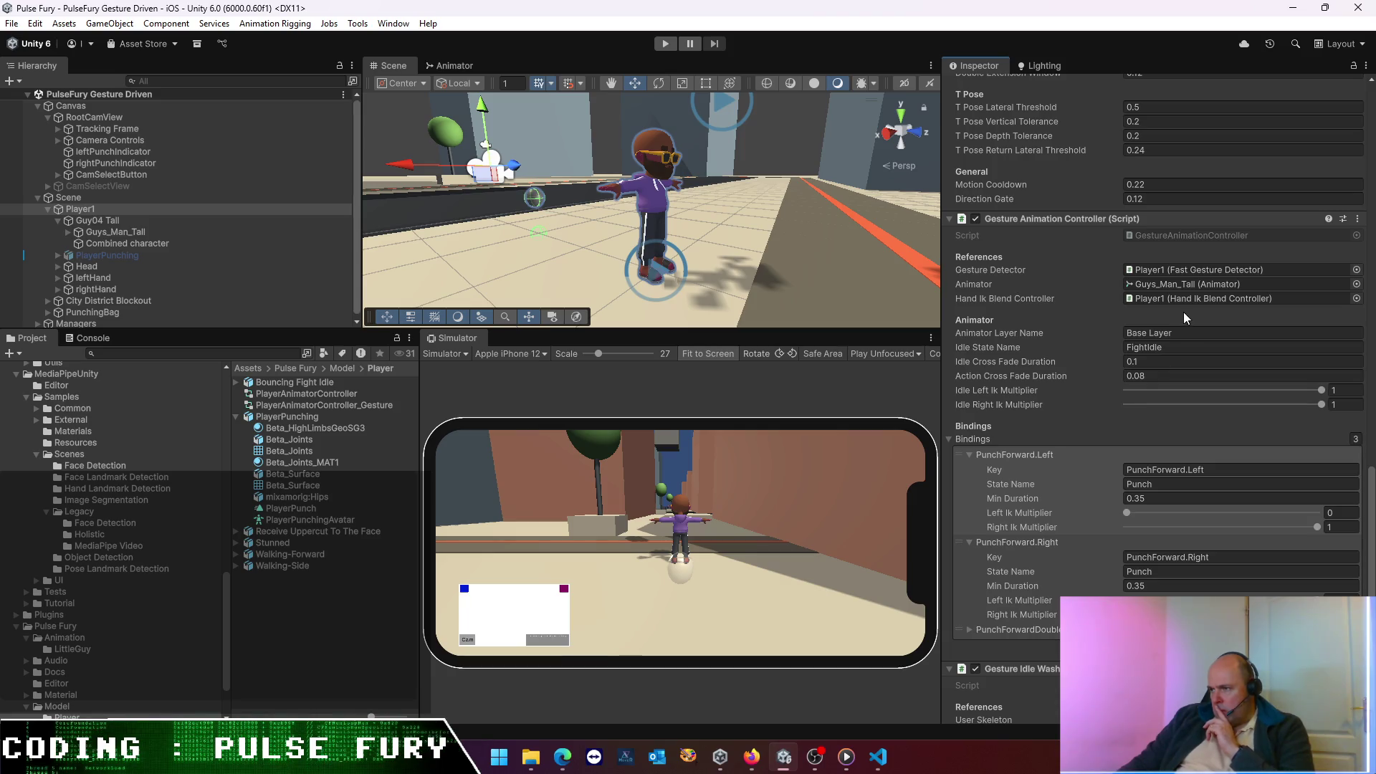
left_click(1177, 283)
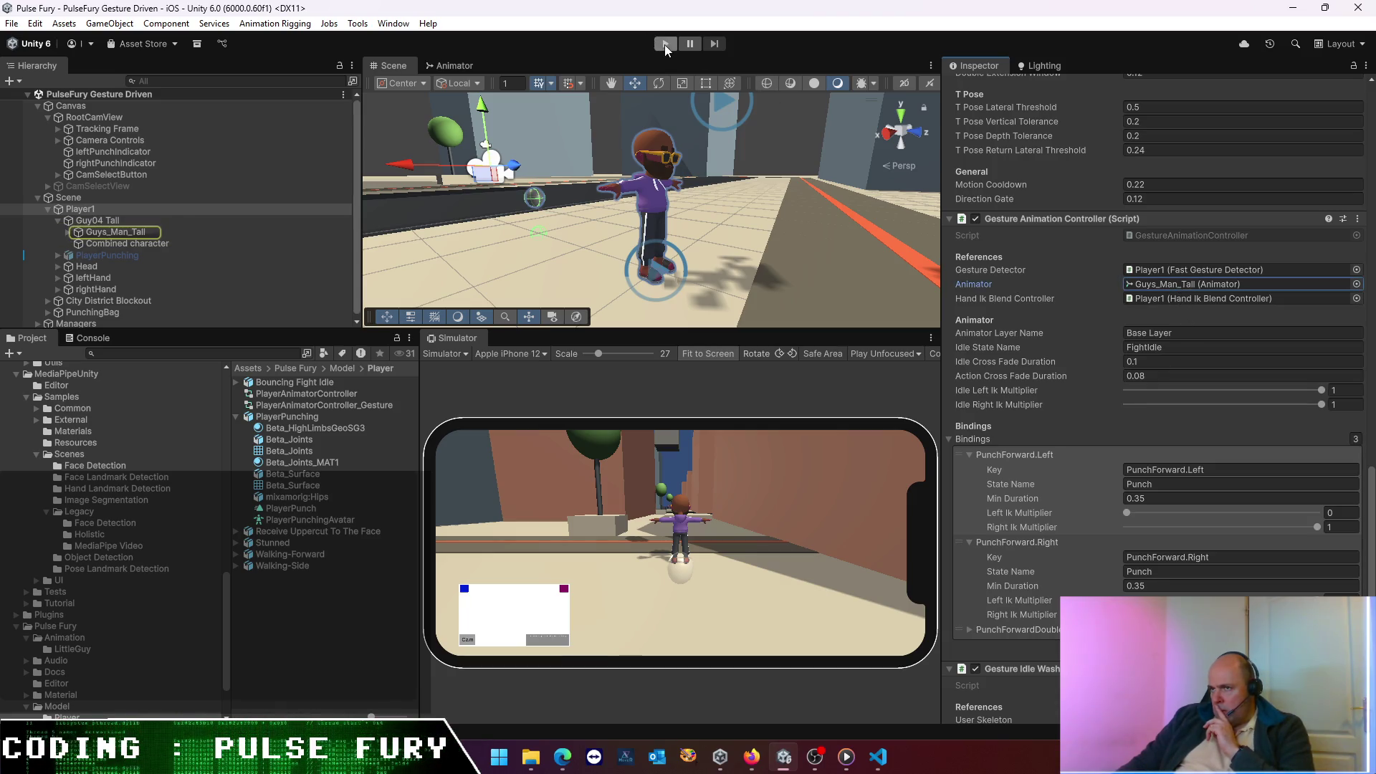
left_click(665, 44)
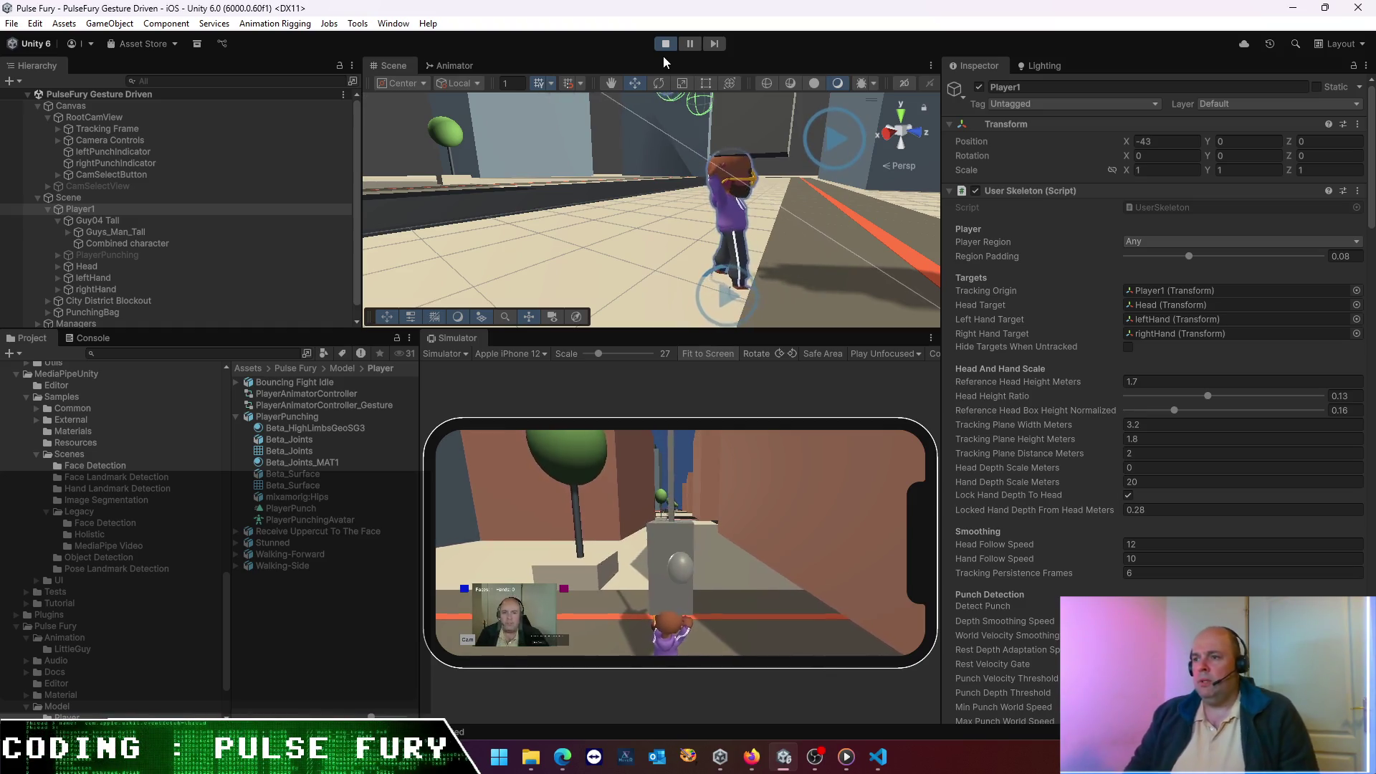
left_click(170, 218)
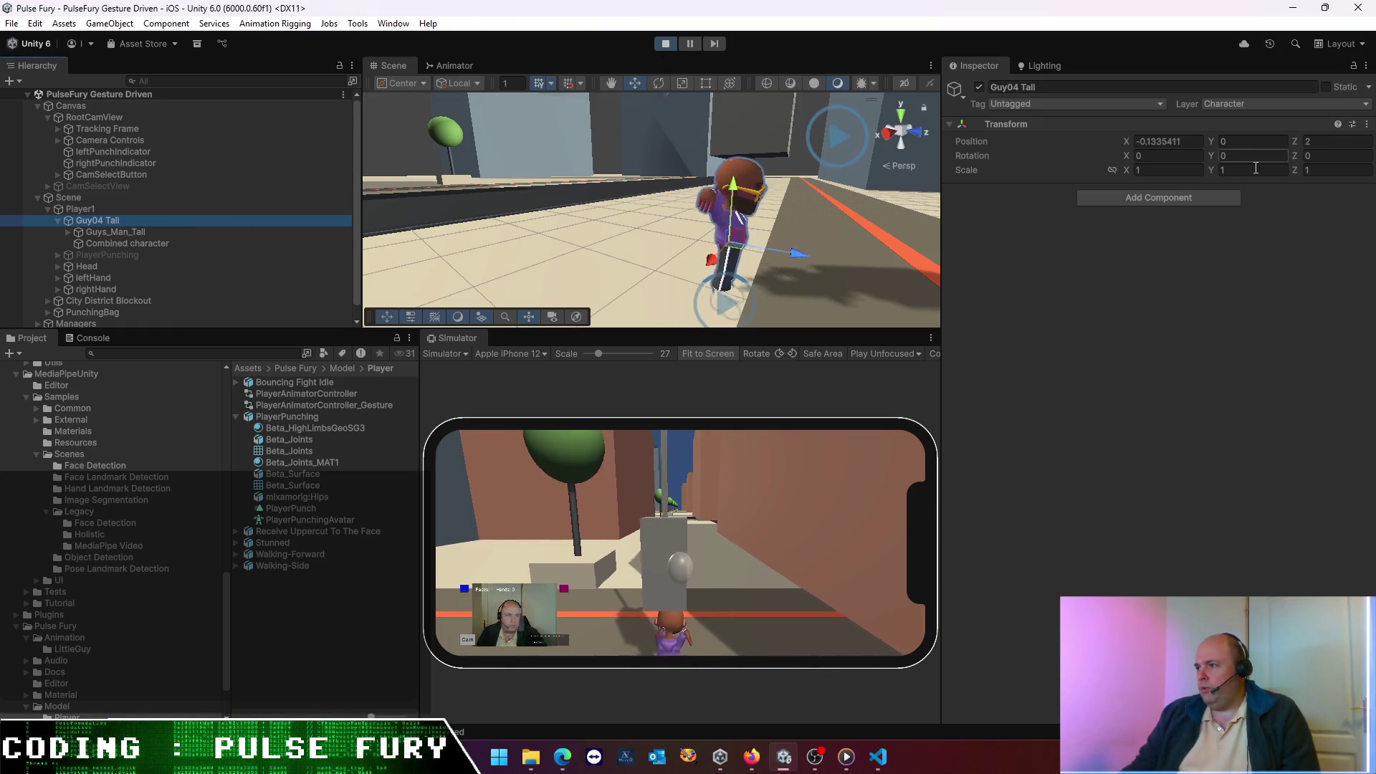
left_click(1176, 170)
type("2")
key("Tab")
type("22")
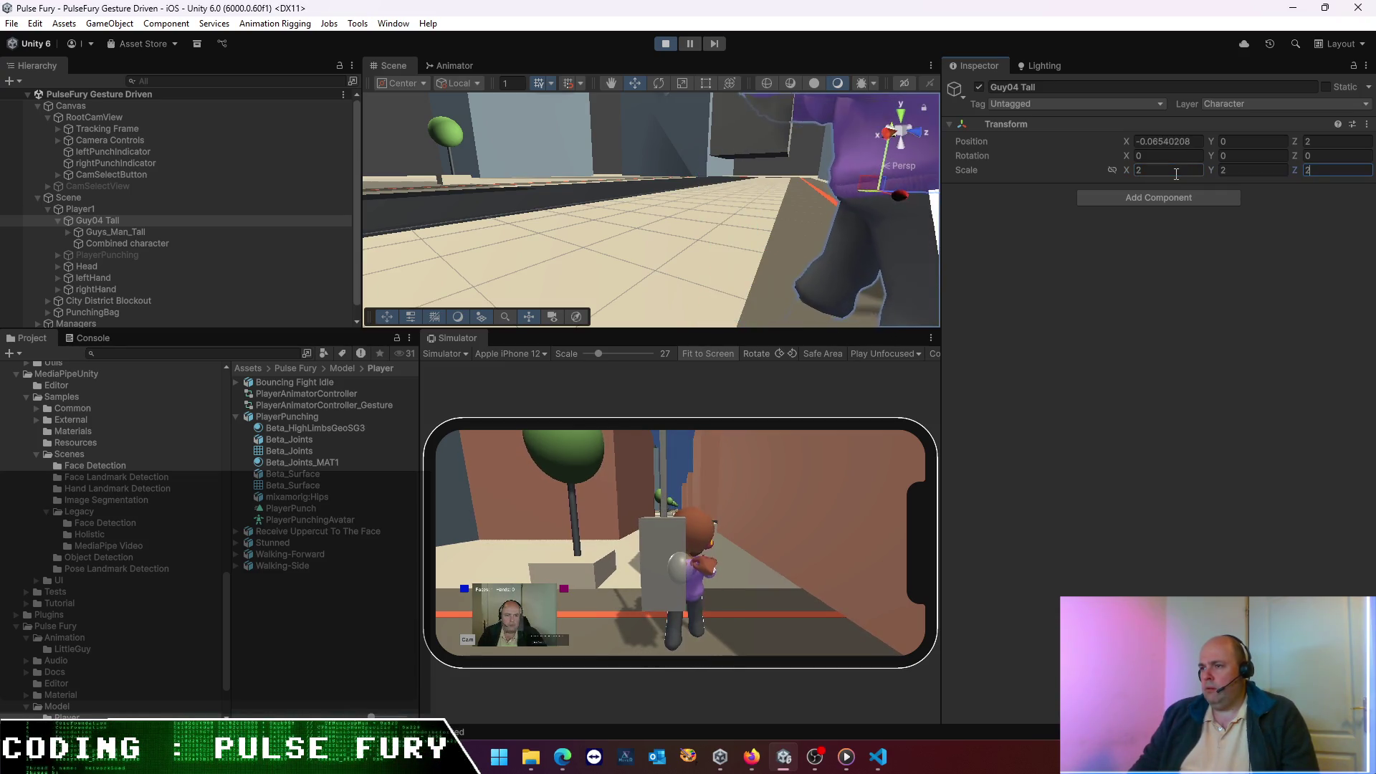
type("f")
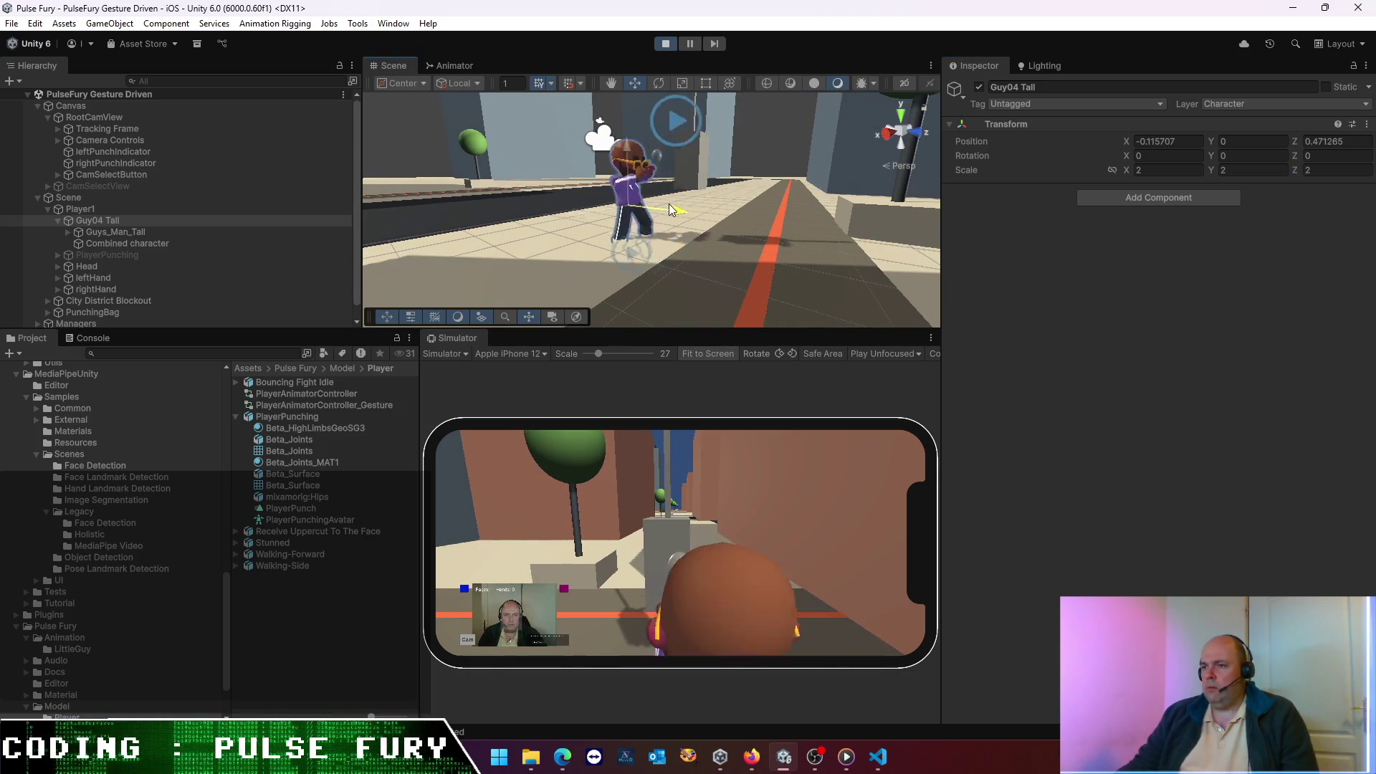
left_click(672, 45)
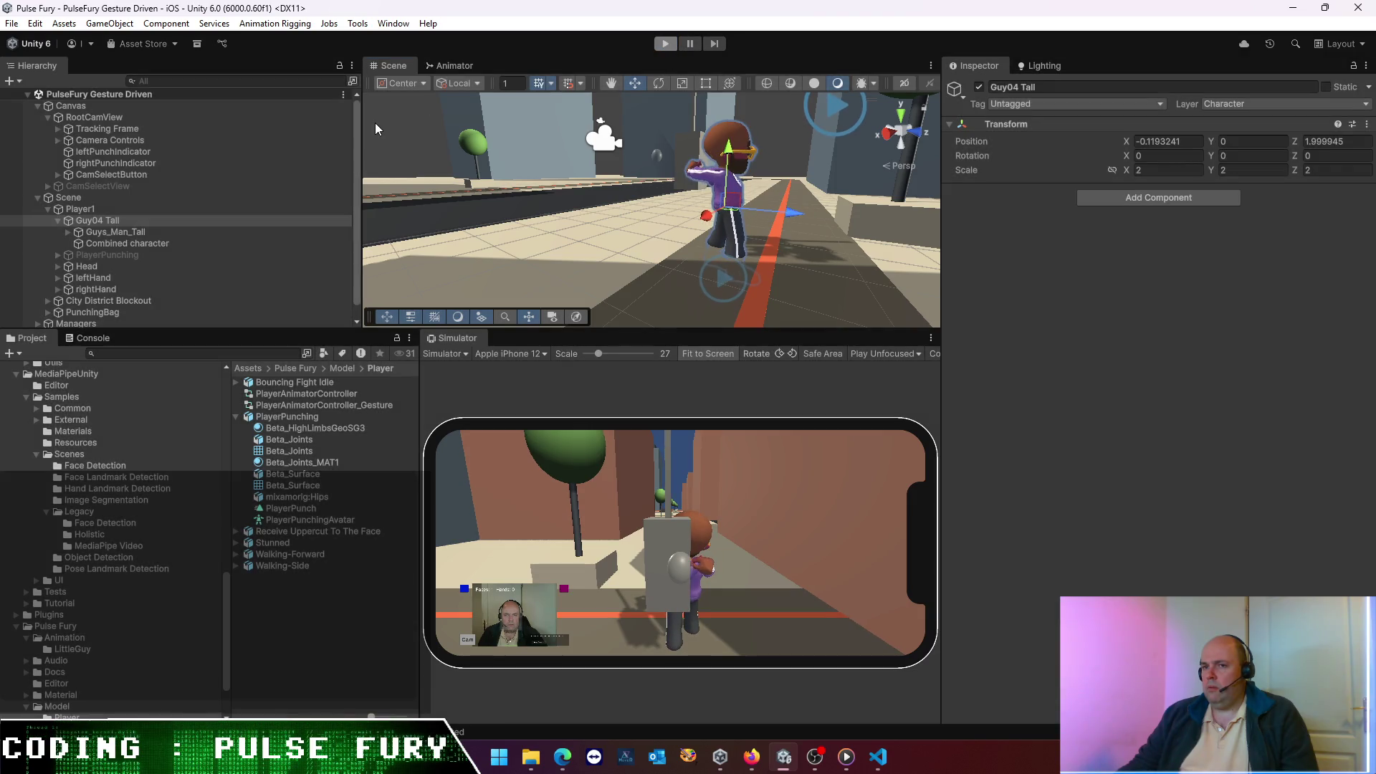
double_click(126, 220)
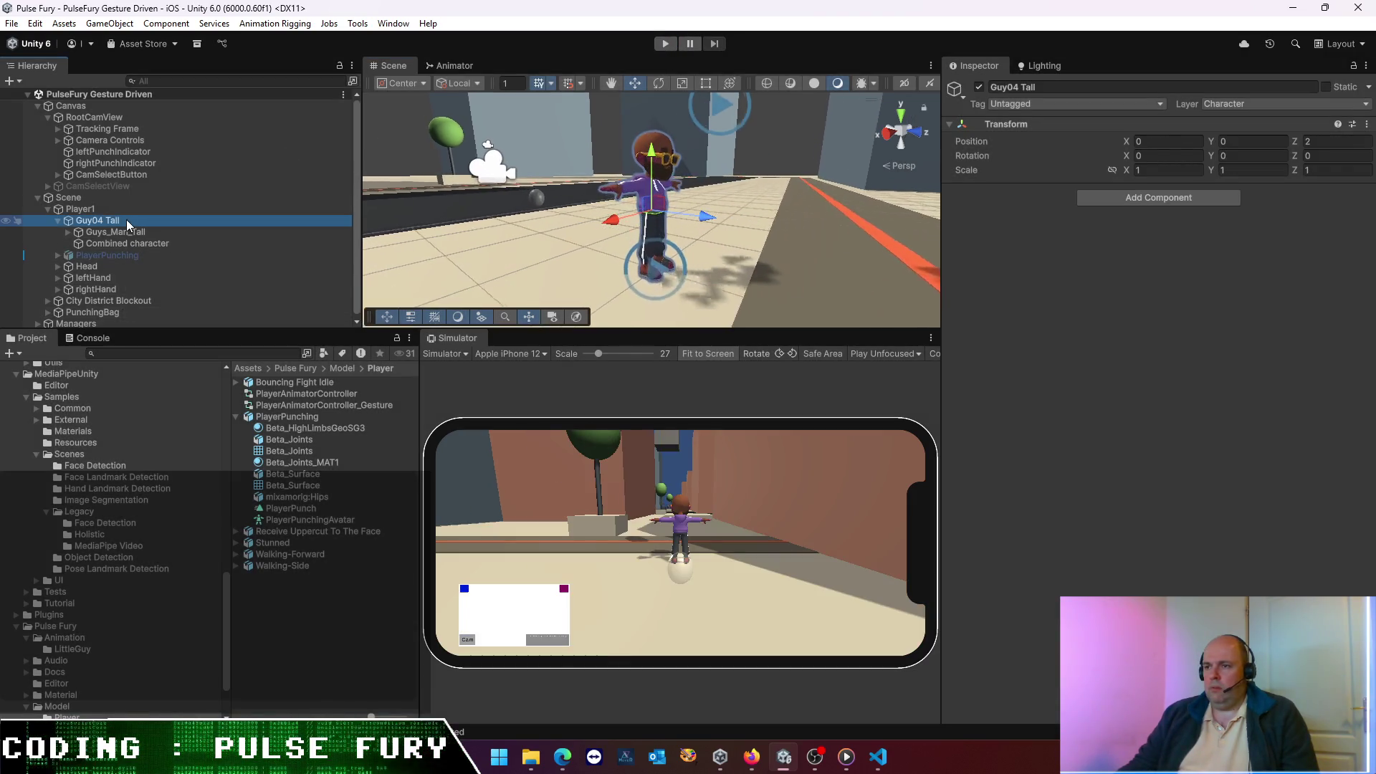
- Reactivate PlayerPunching, then set Guys_Man_Tall's linked scale to 1.63 and view it in the scene
left_click(114, 253)
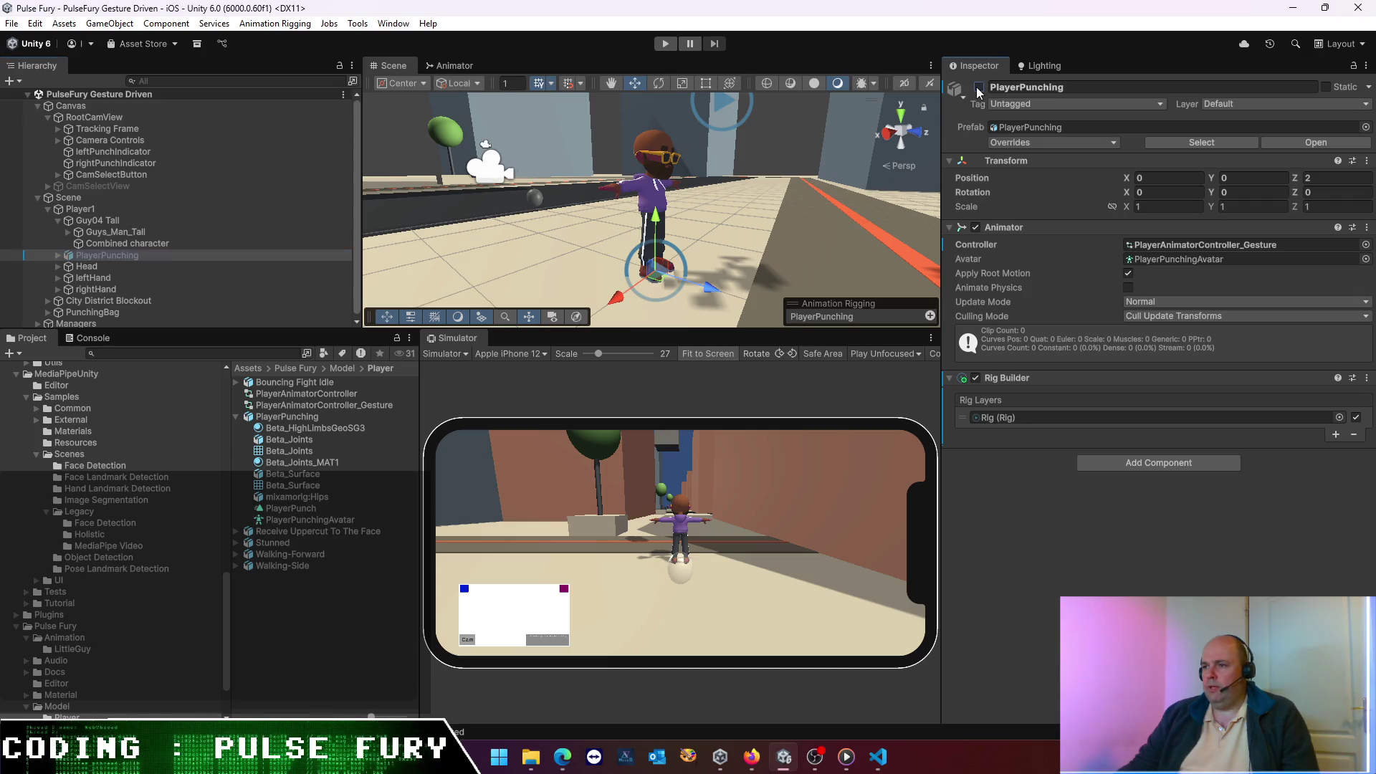
left_click(978, 88)
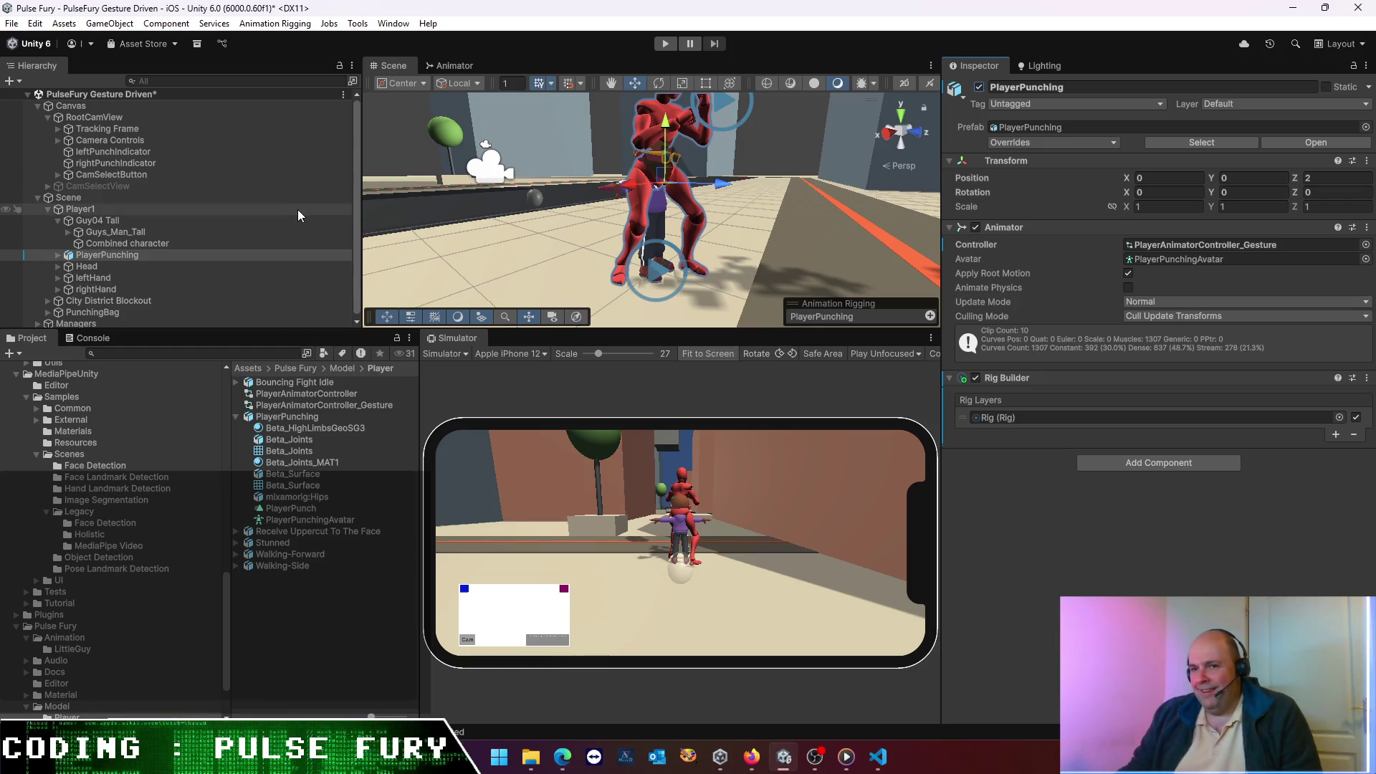
left_click(159, 232)
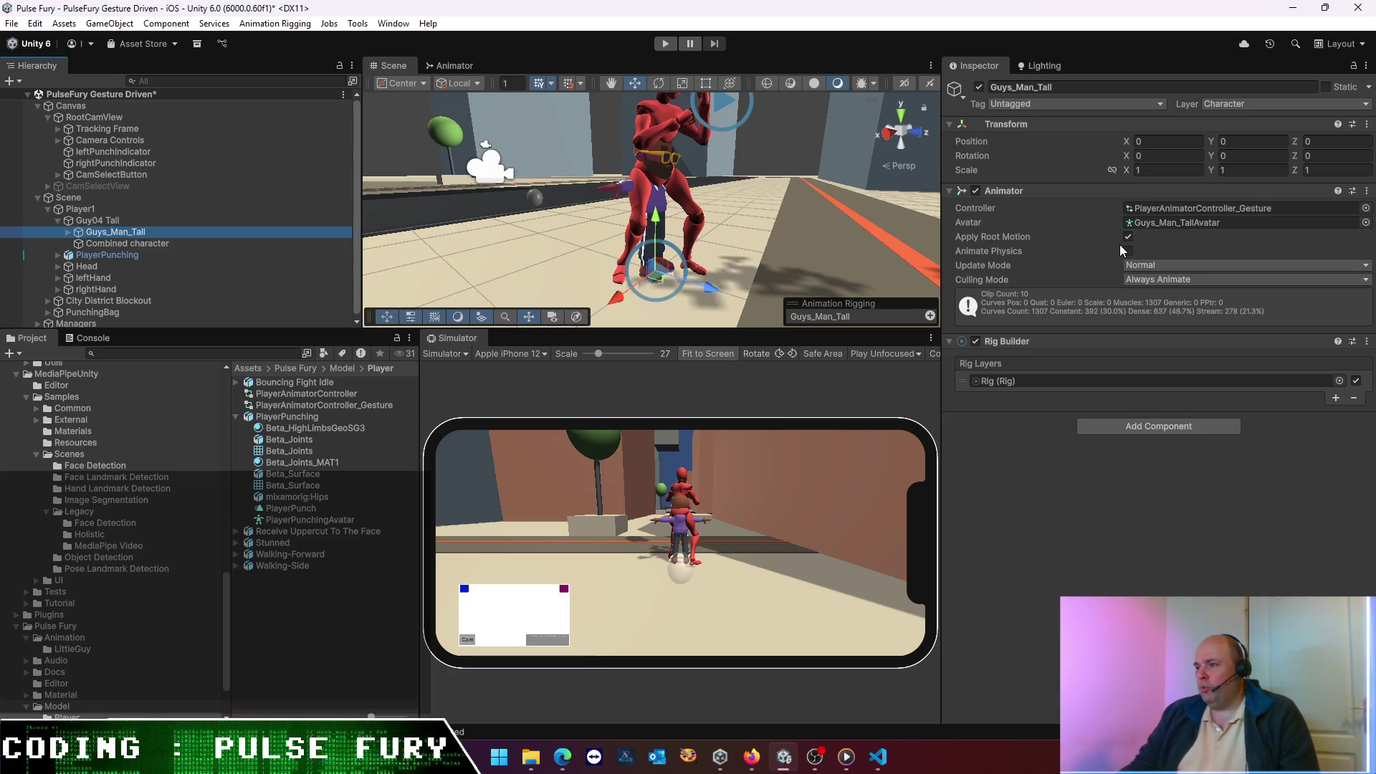
left_click(1111, 172)
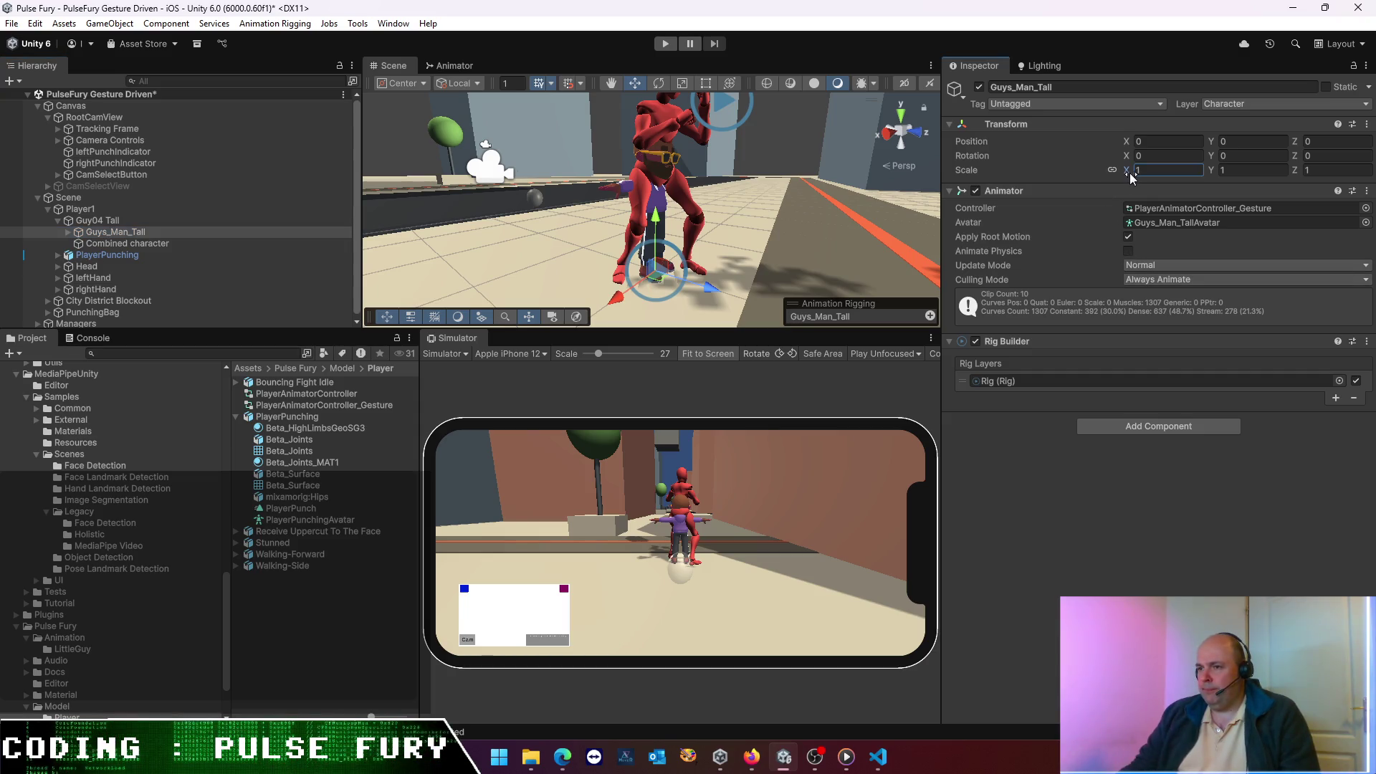
type("1.63")
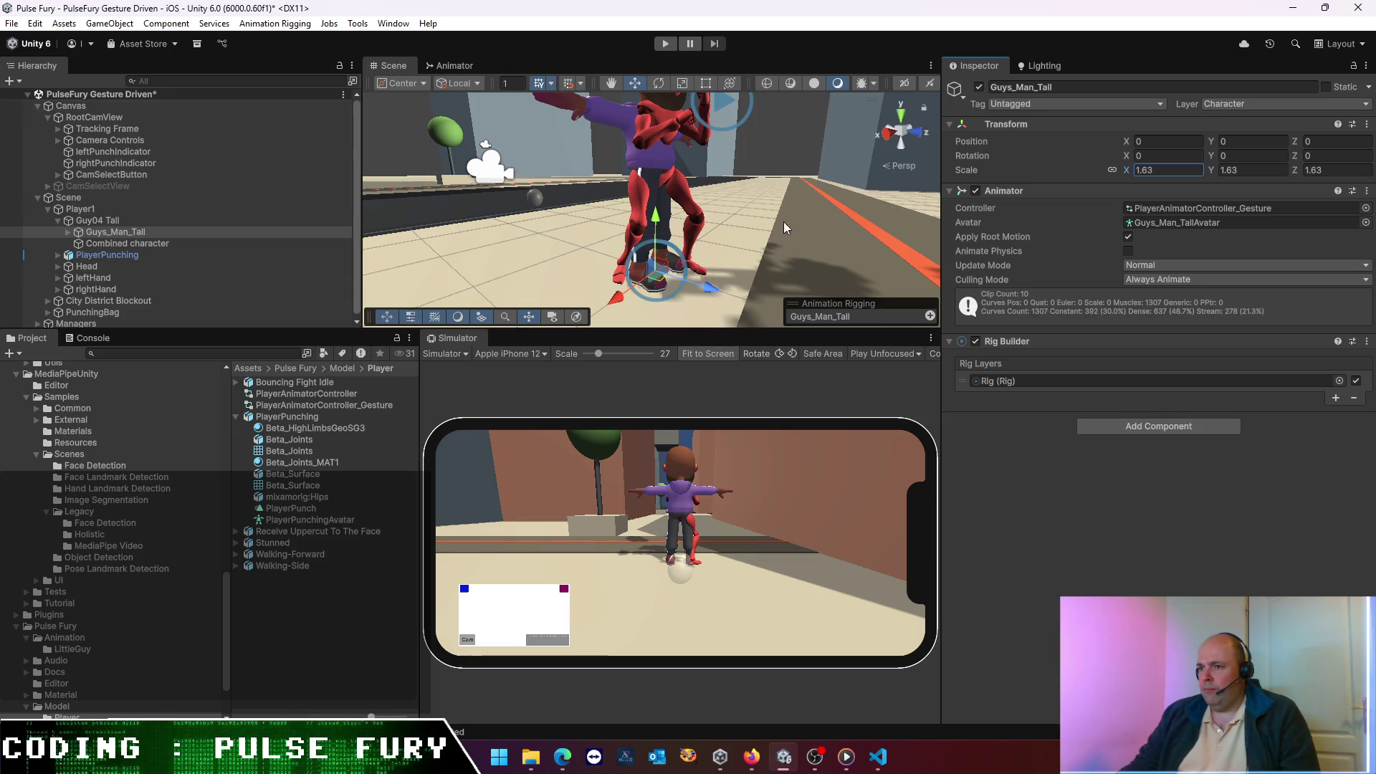
left_click_drag(720, 200, 1190, 186)
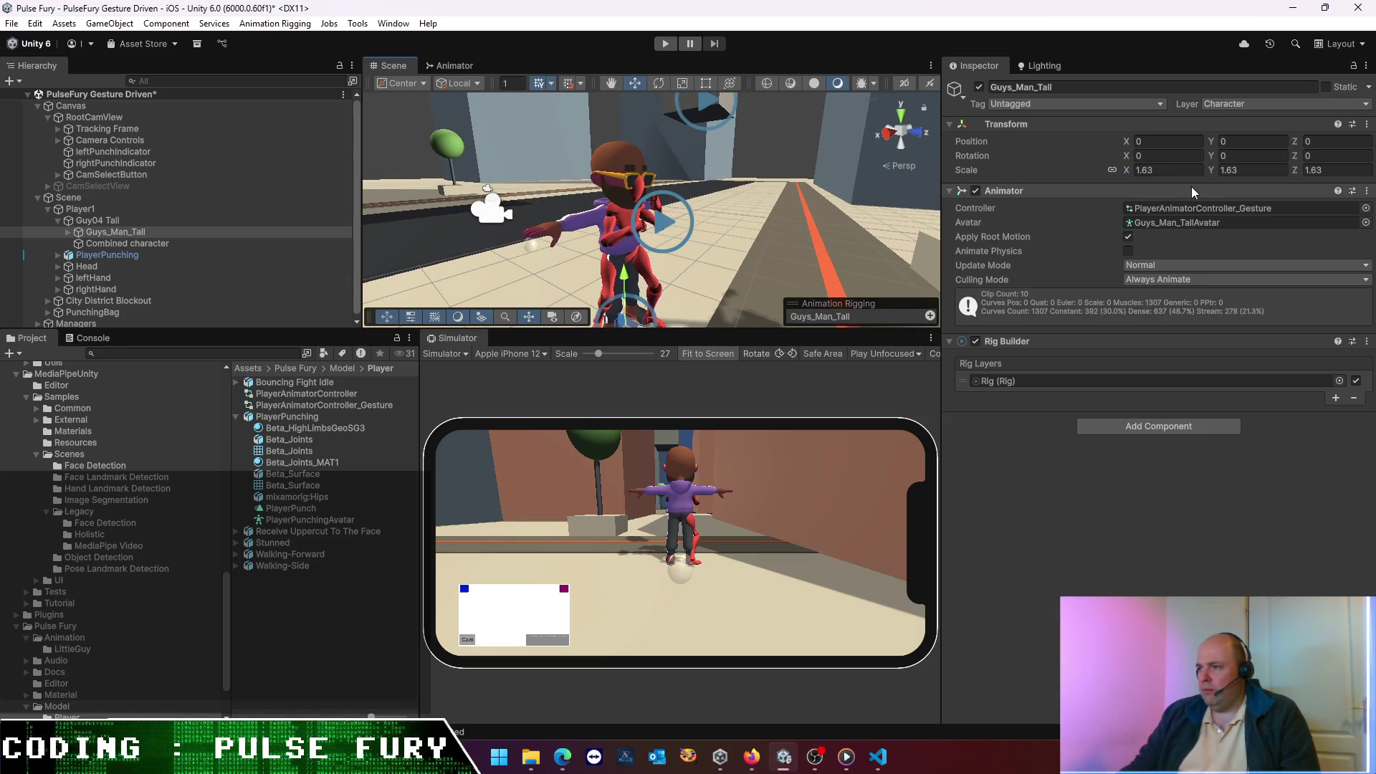
left_click(1111, 172)
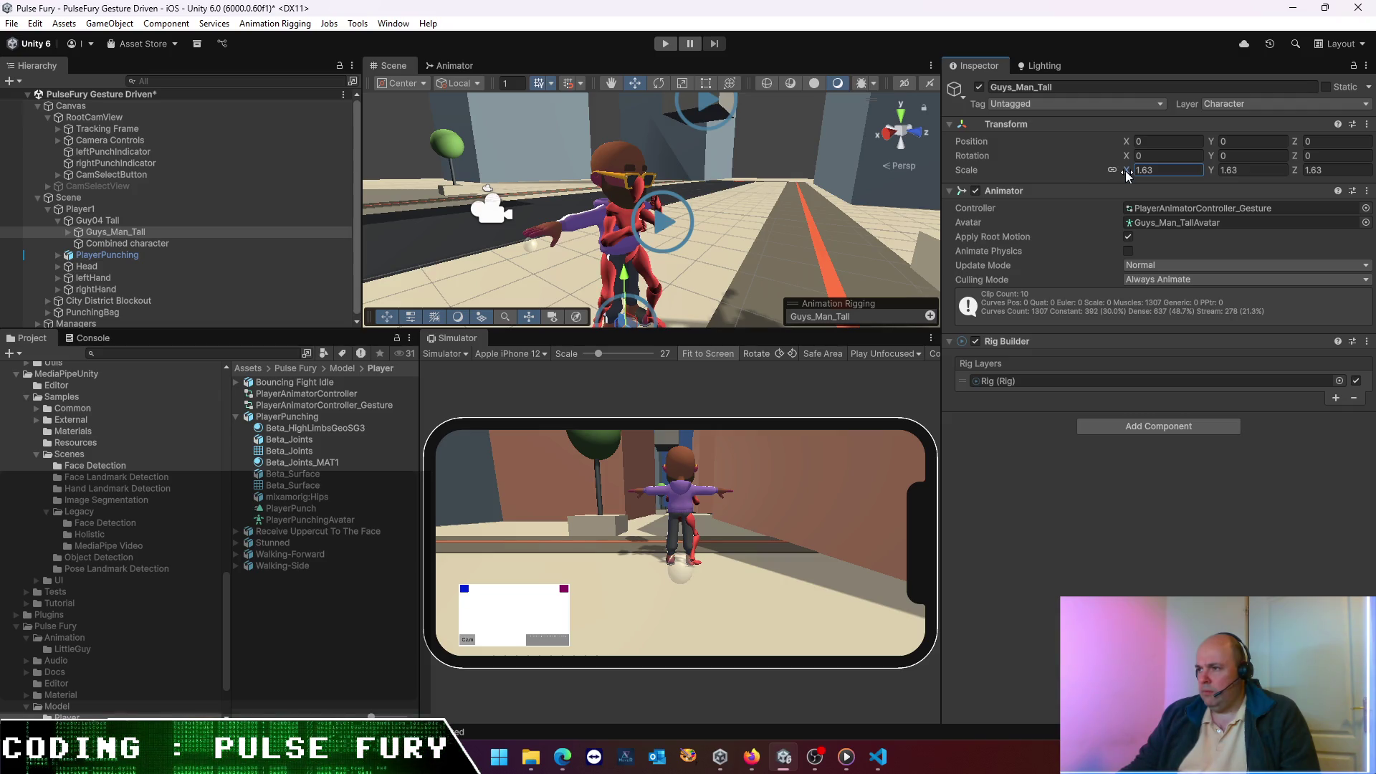
- Reduce Guys_Man_Tall's scale to about 1.43 and deactivate the old PlayerPunching character
left_click_drag(1120, 171, 1117, 173)
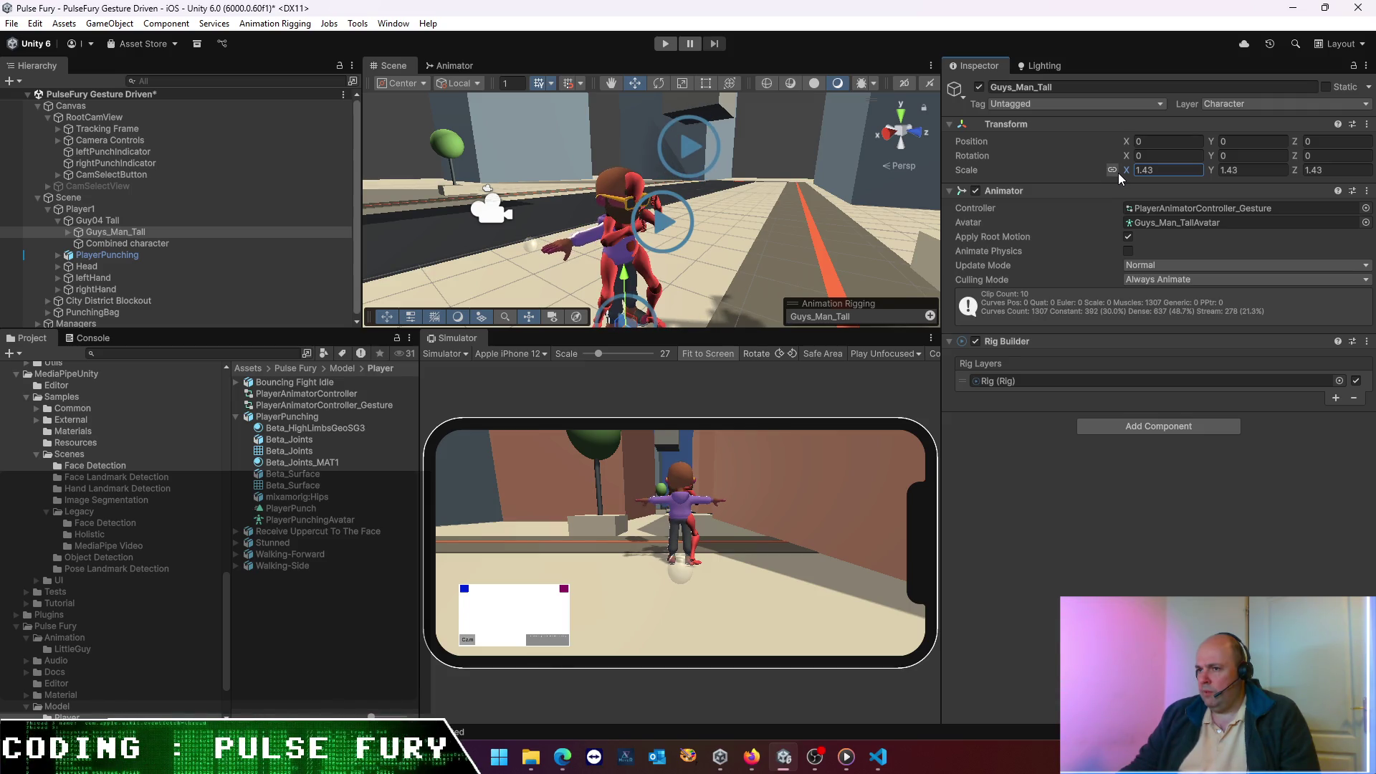
left_click(128, 221)
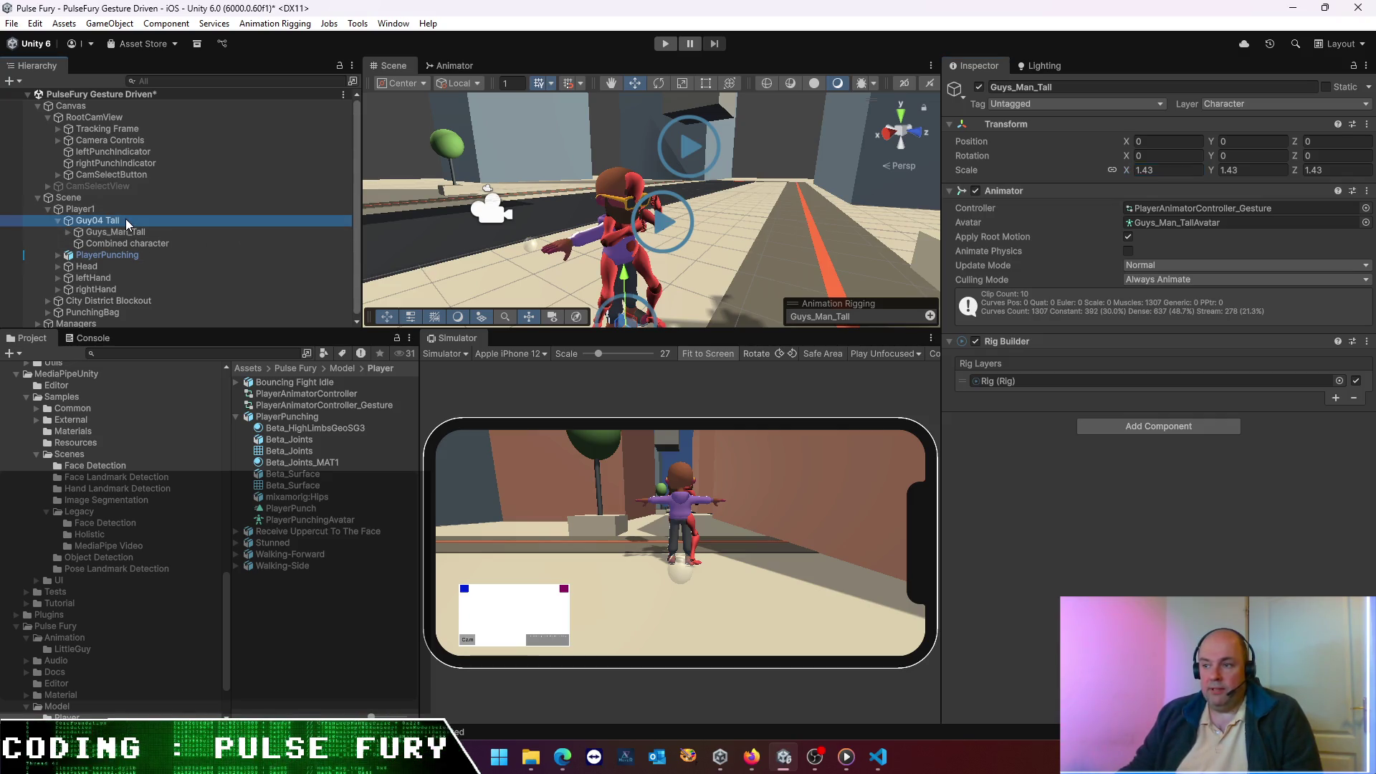
left_click(110, 255)
left_click(978, 87)
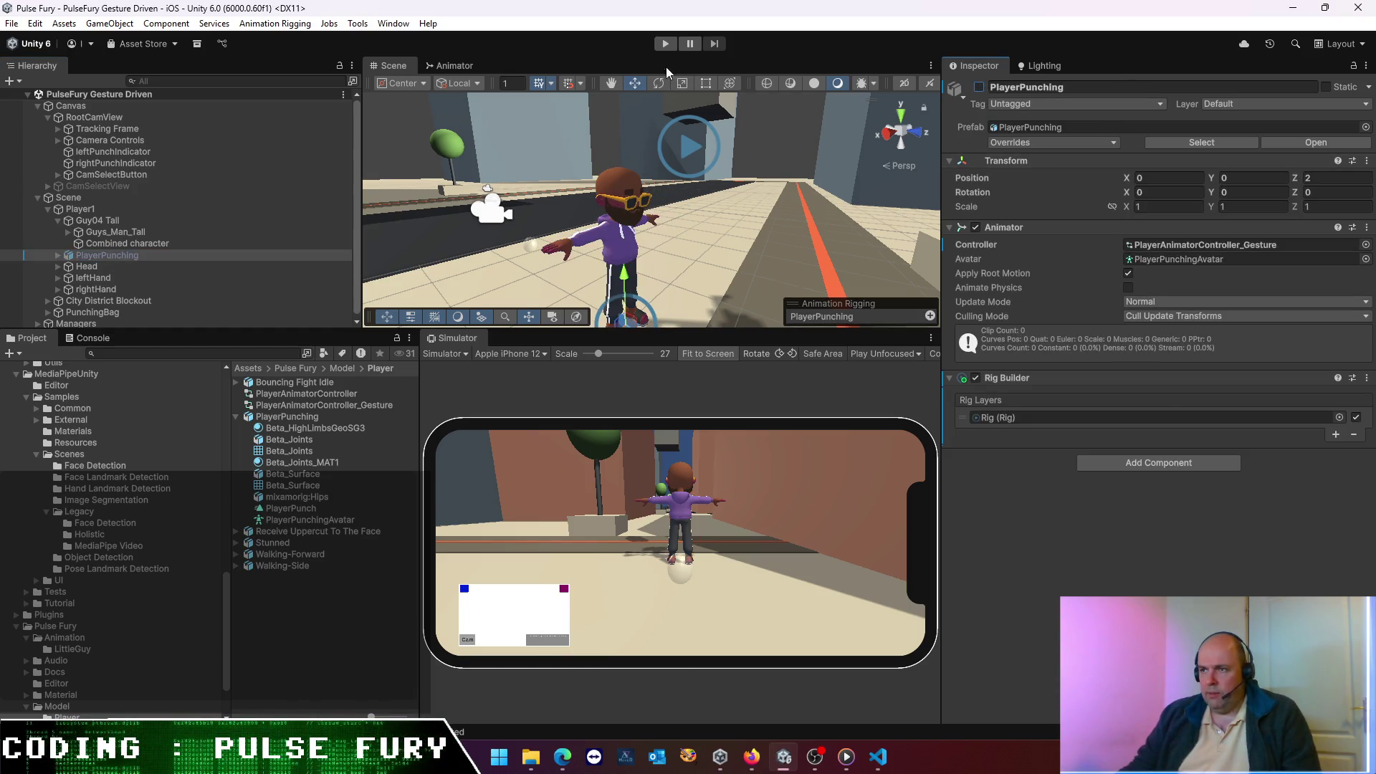
left_click(664, 44)
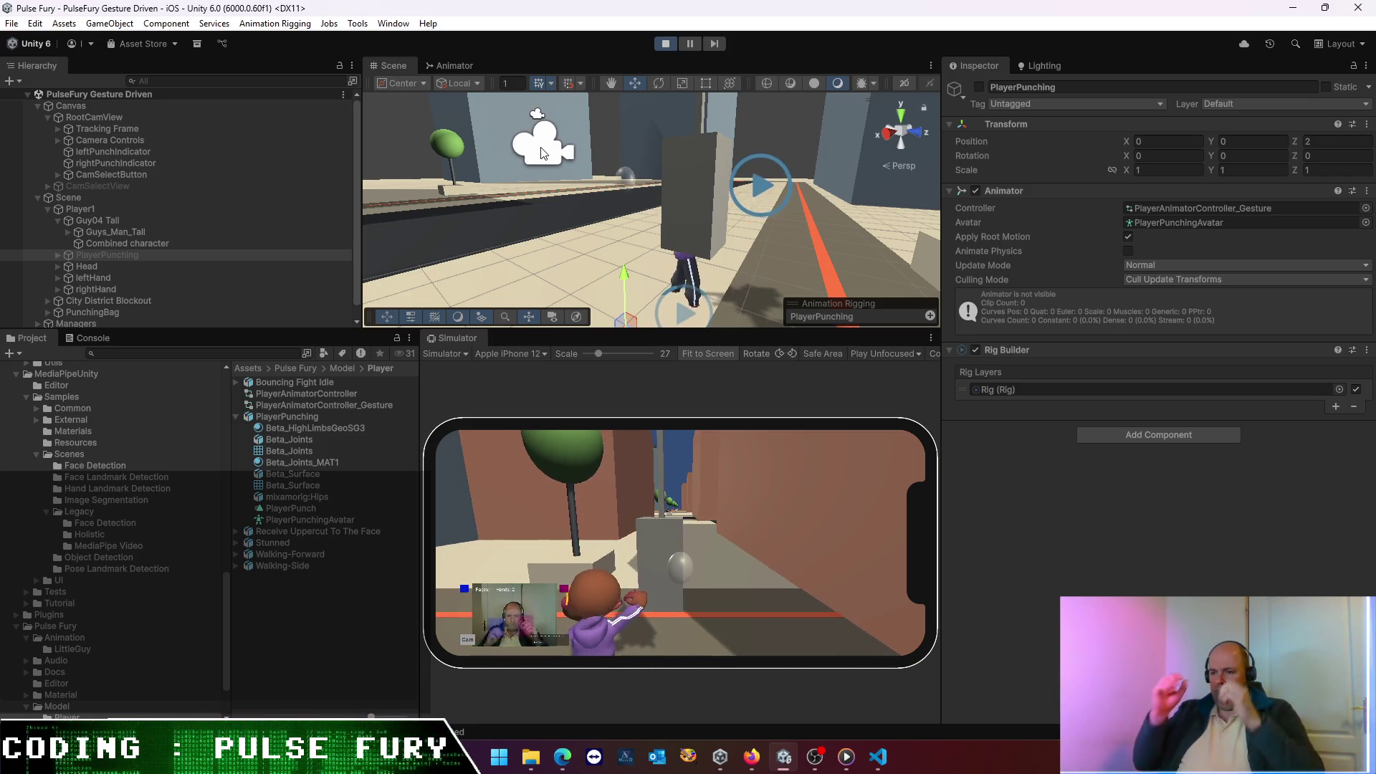
left_click(666, 45)
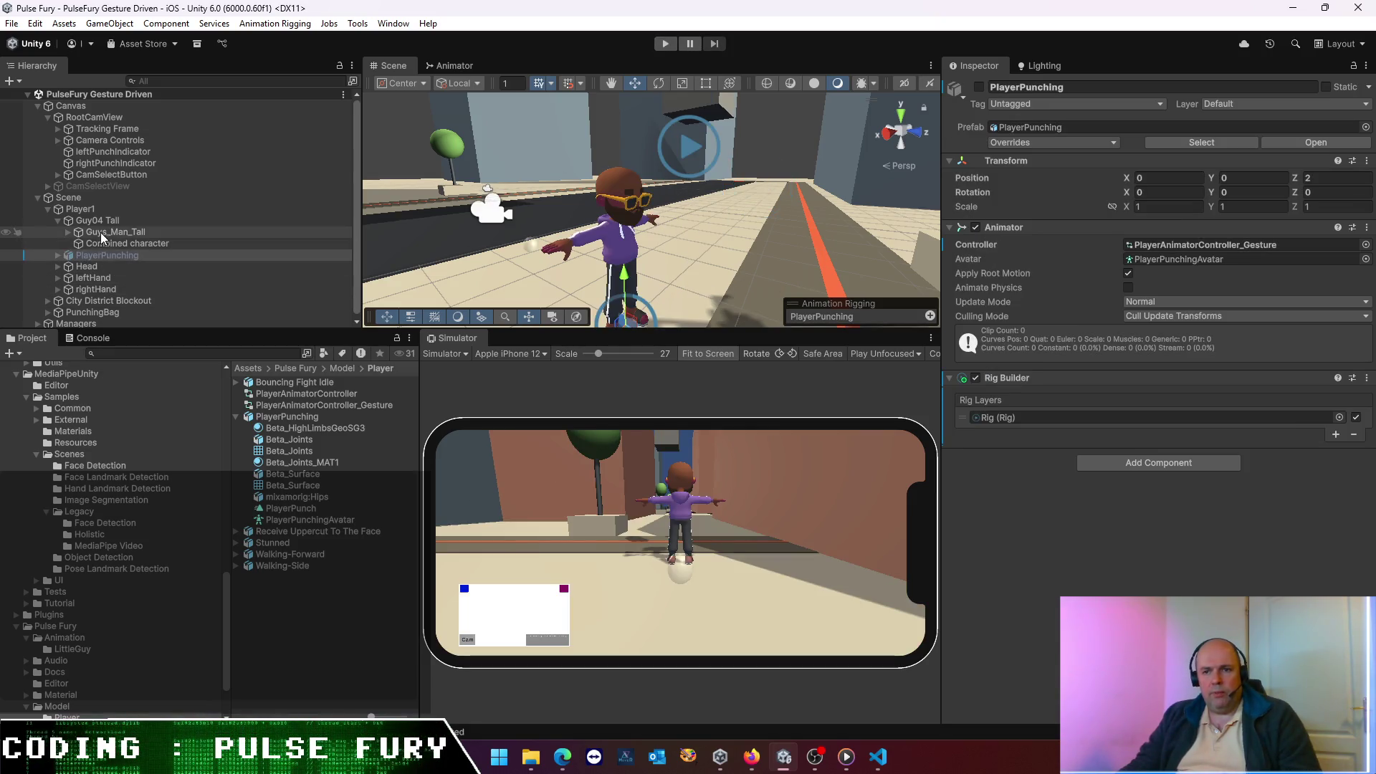
- Expand Guys_Man_Tall's Rig and frame LeftElbowHint in a side view
left_click(103, 223)
left_click(68, 232)
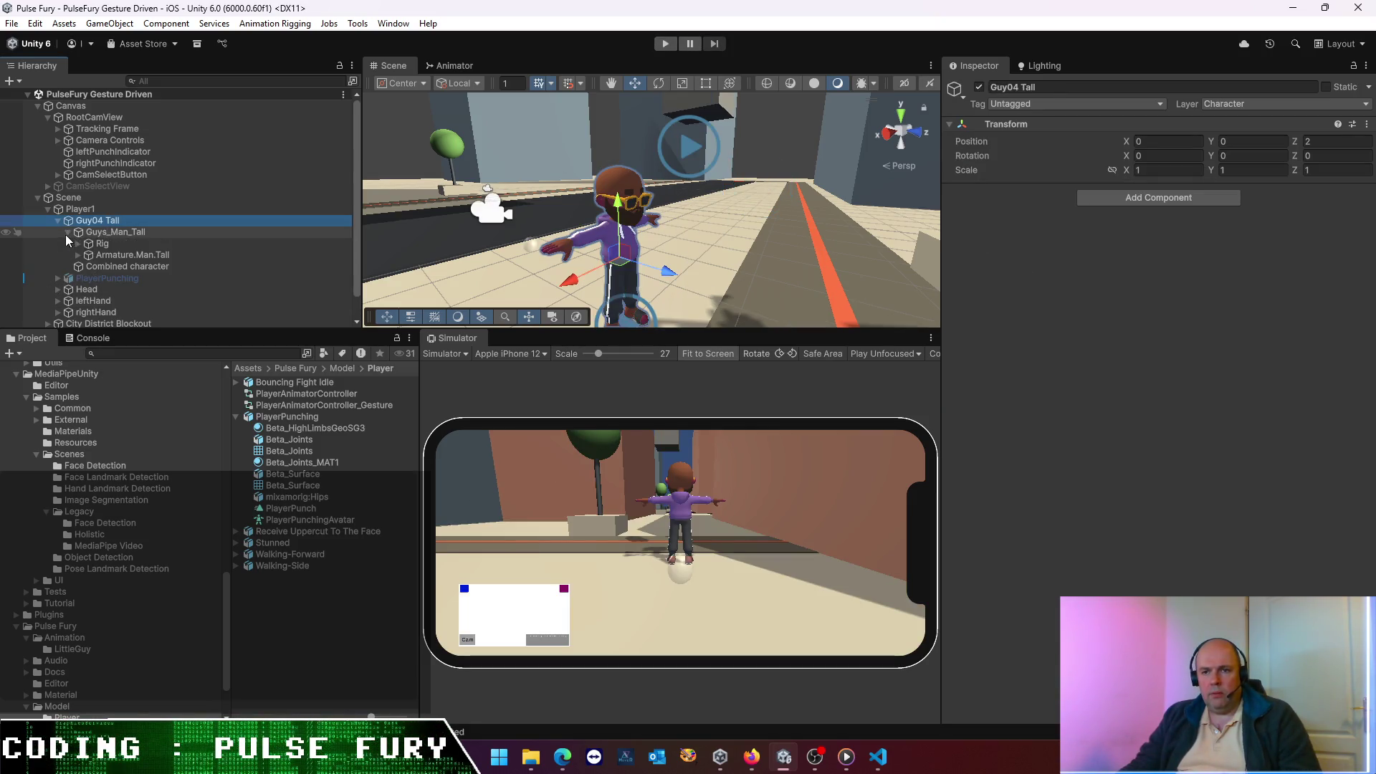
left_click(80, 244)
left_click(74, 244)
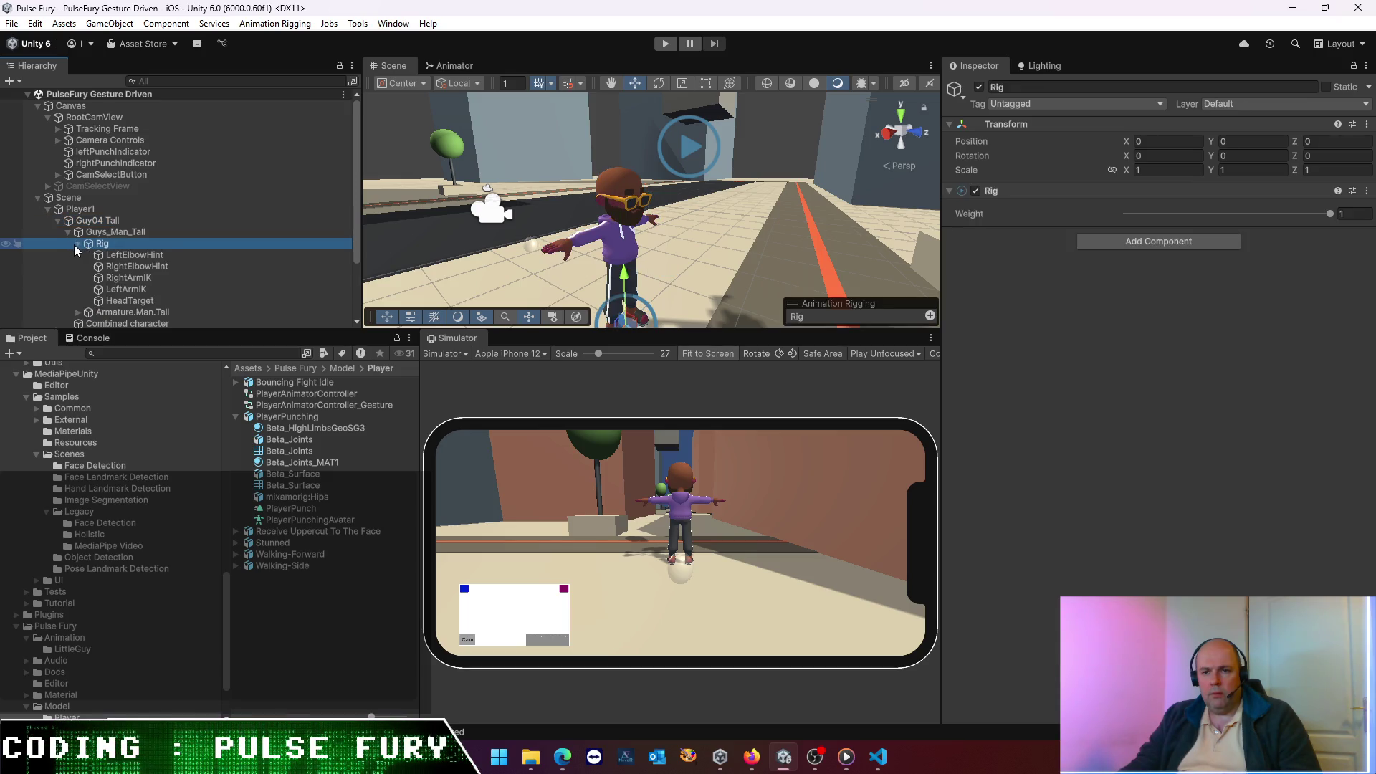
left_click(127, 257)
key("f")
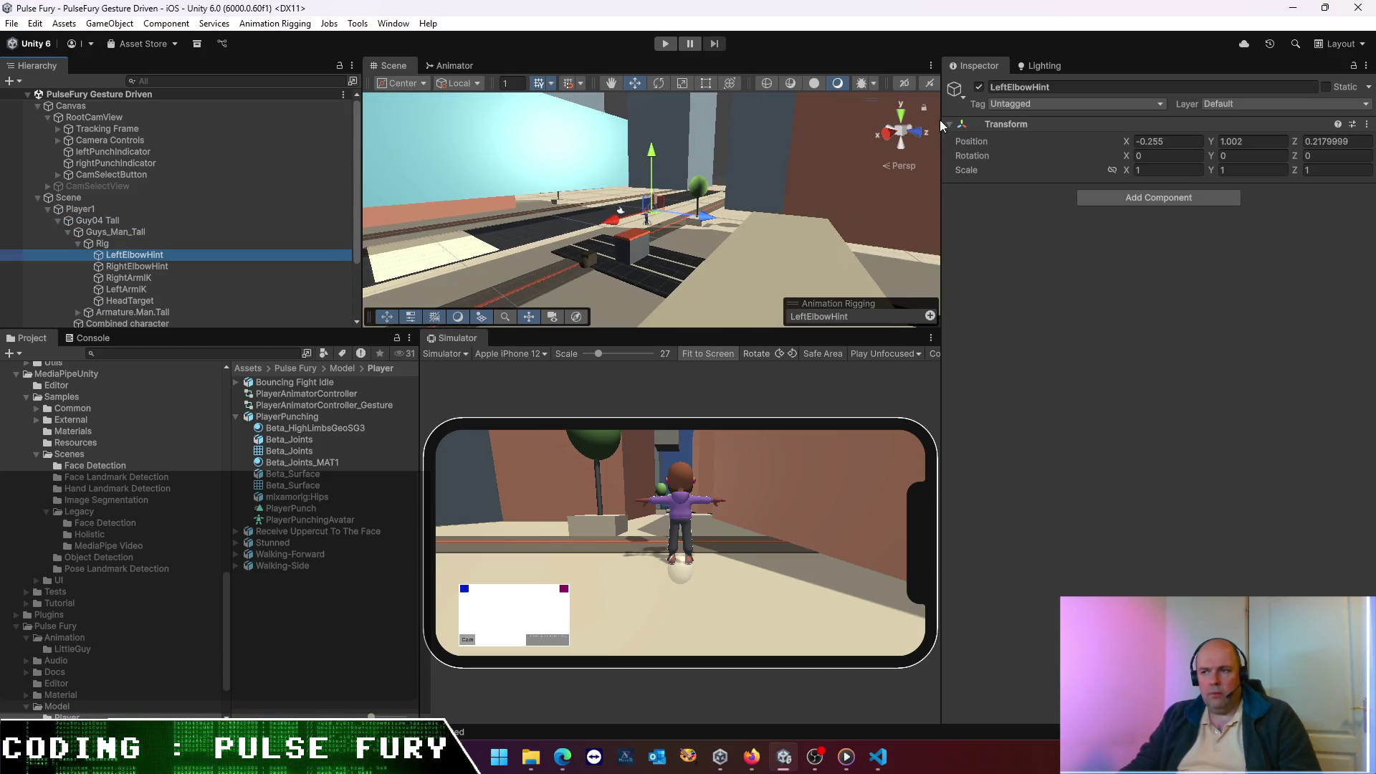
left_click(886, 135)
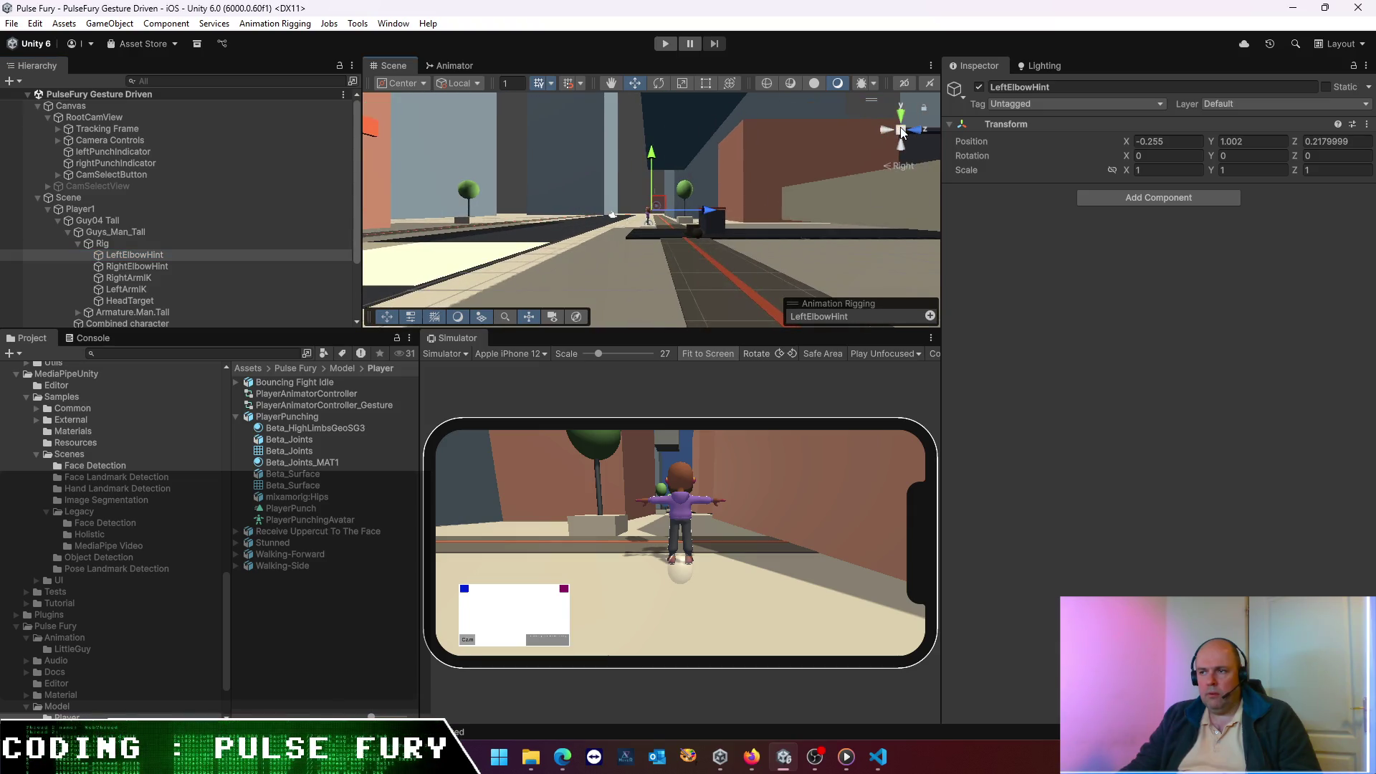
scroll(673, 247, "up", 5)
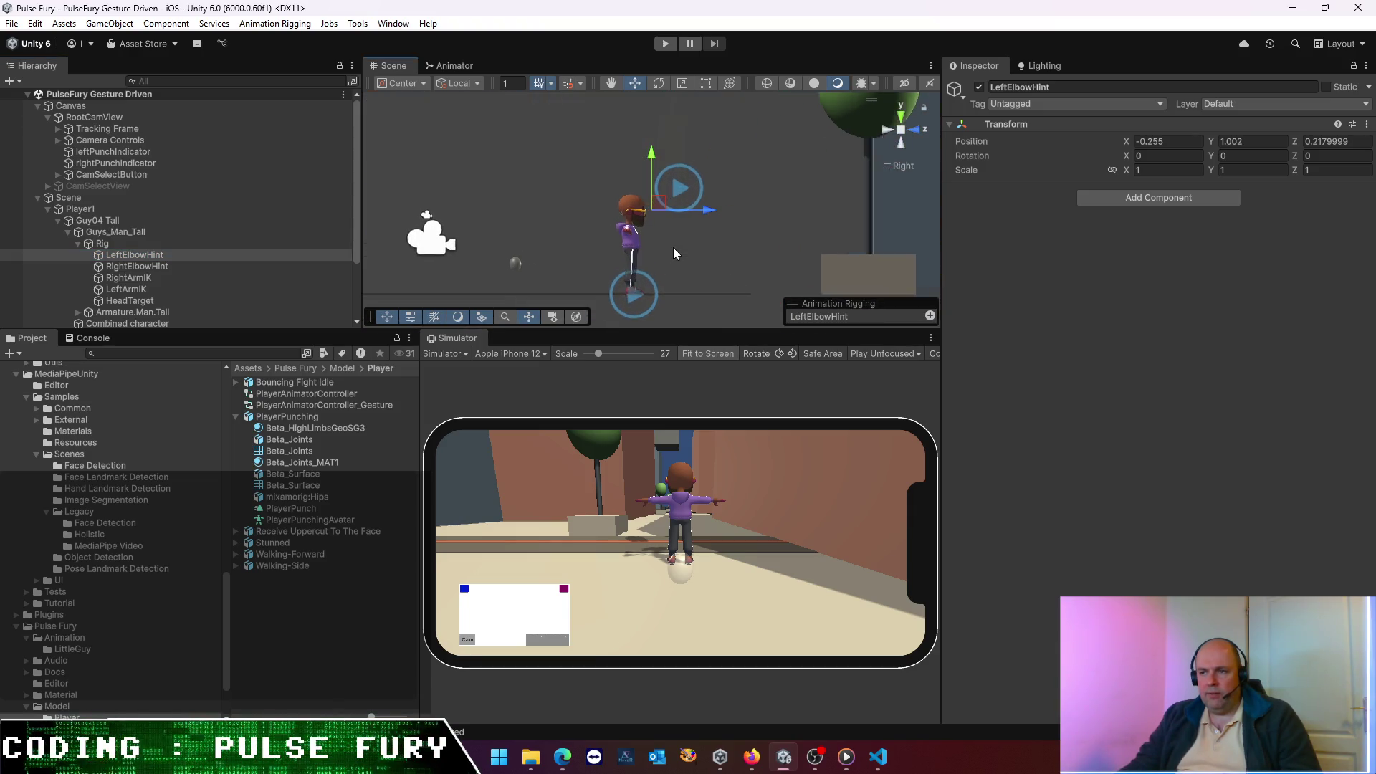
- Lower LeftElbowHint and RightElbowHint together, checking from behind and the side
left_click(155, 267)
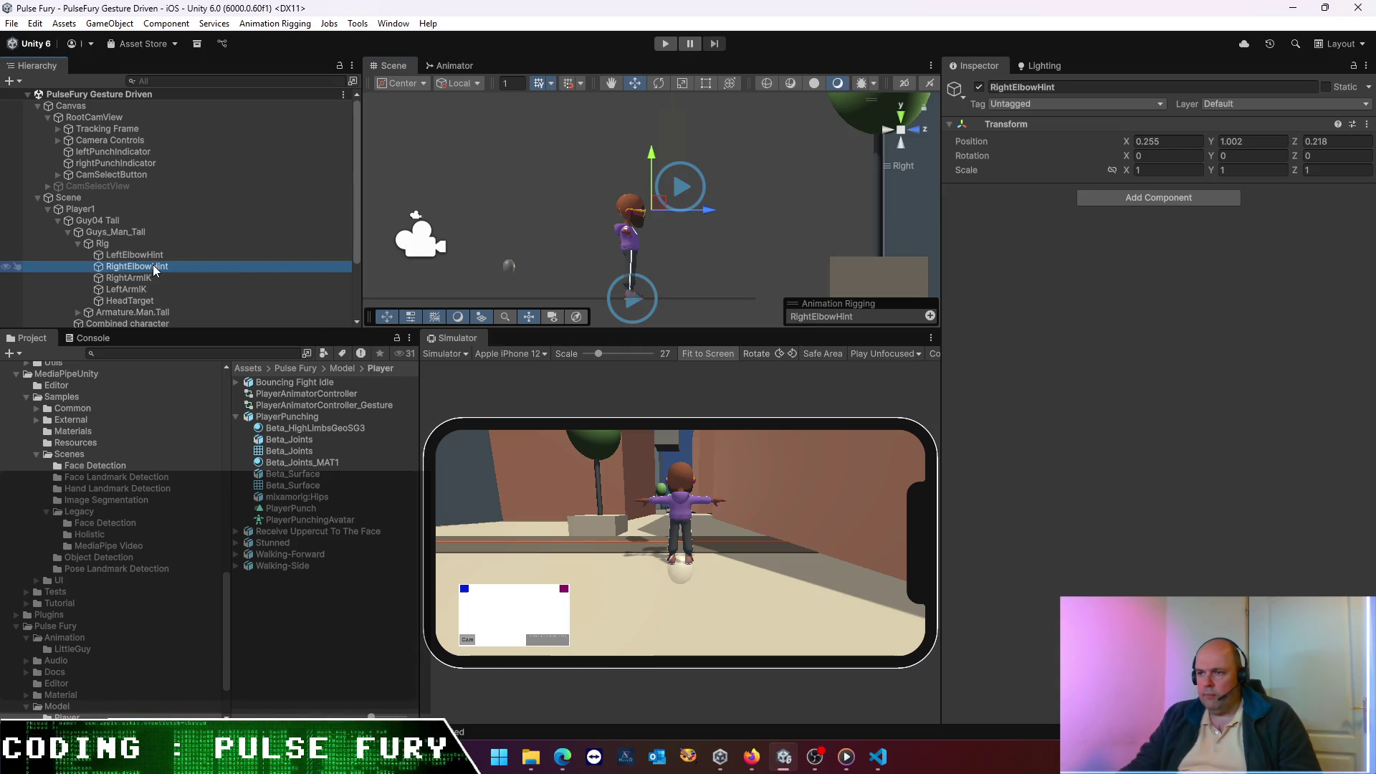
left_click(152, 255, "ctrl")
left_click_drag(669, 198, 647, 217)
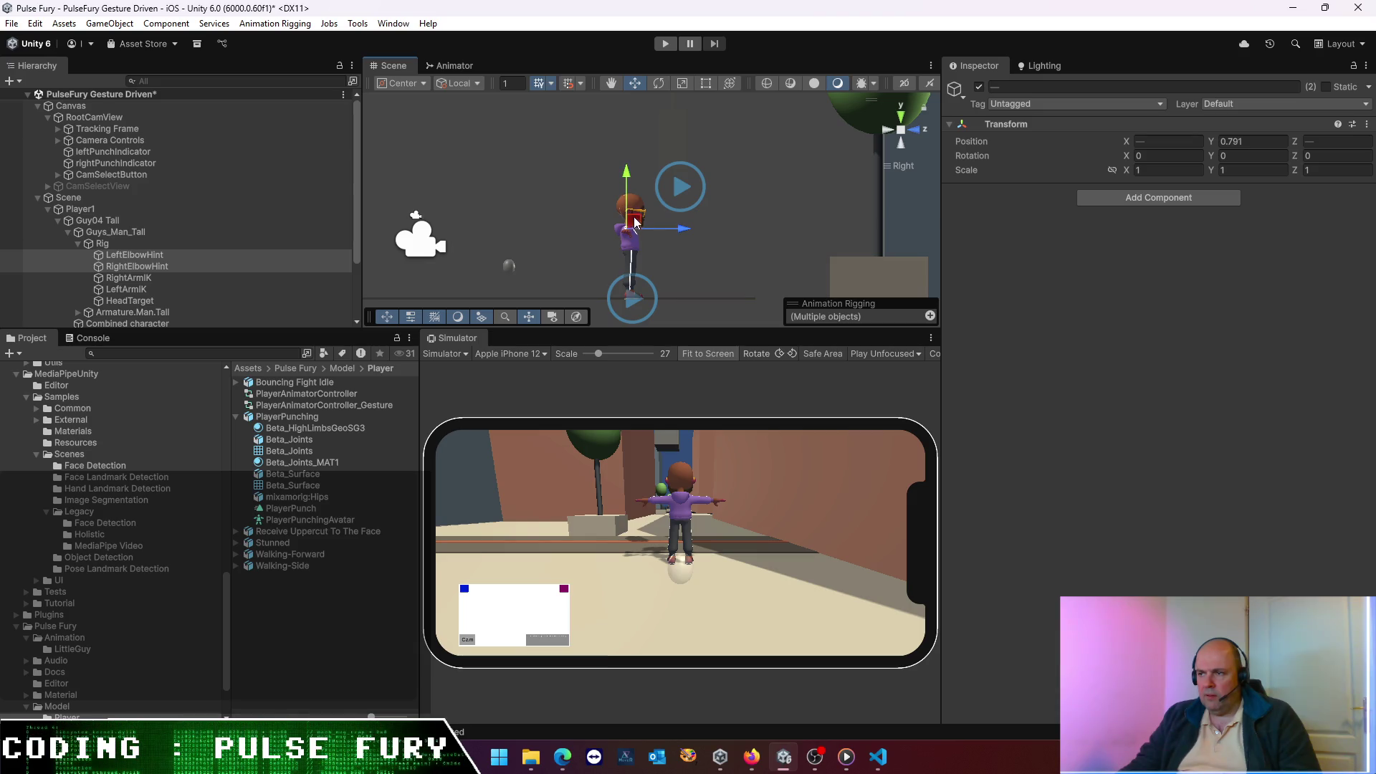
left_click(884, 128)
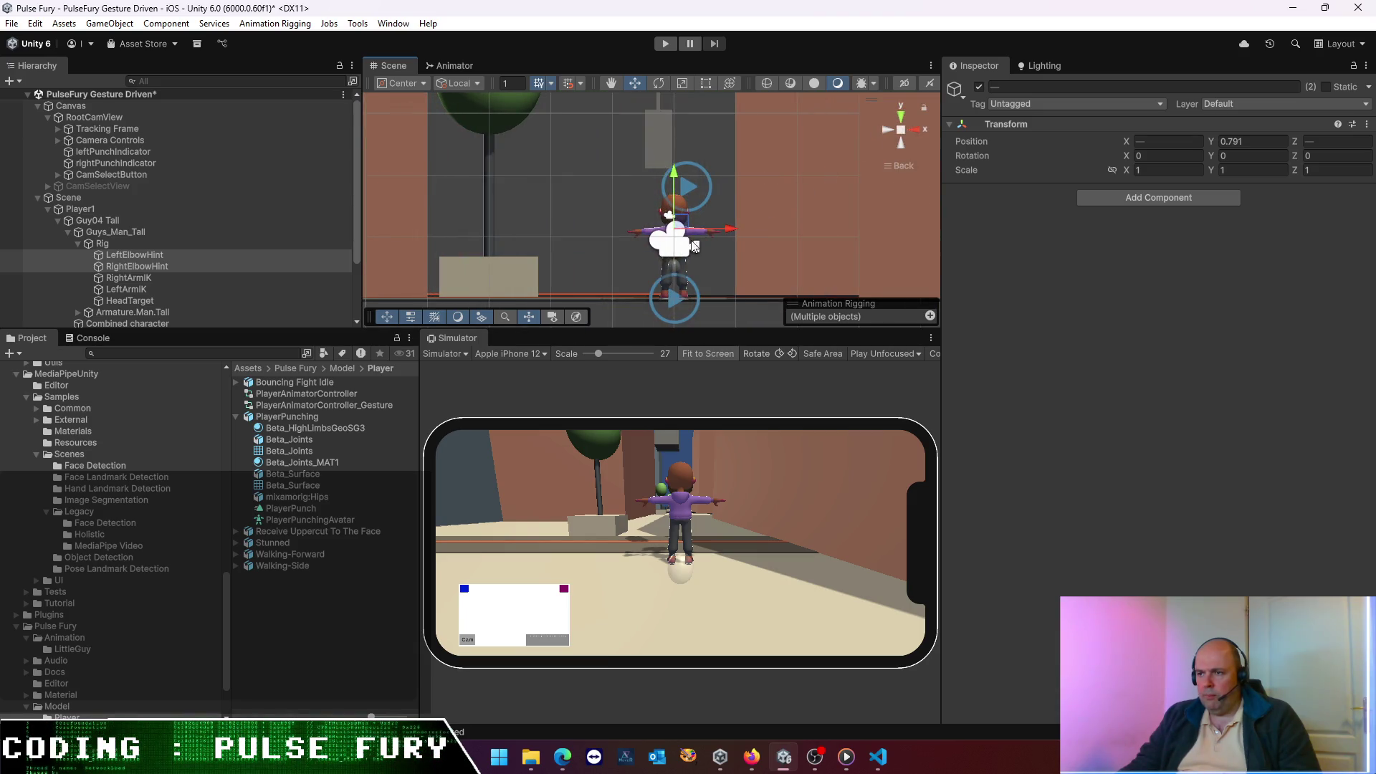
left_click(919, 129)
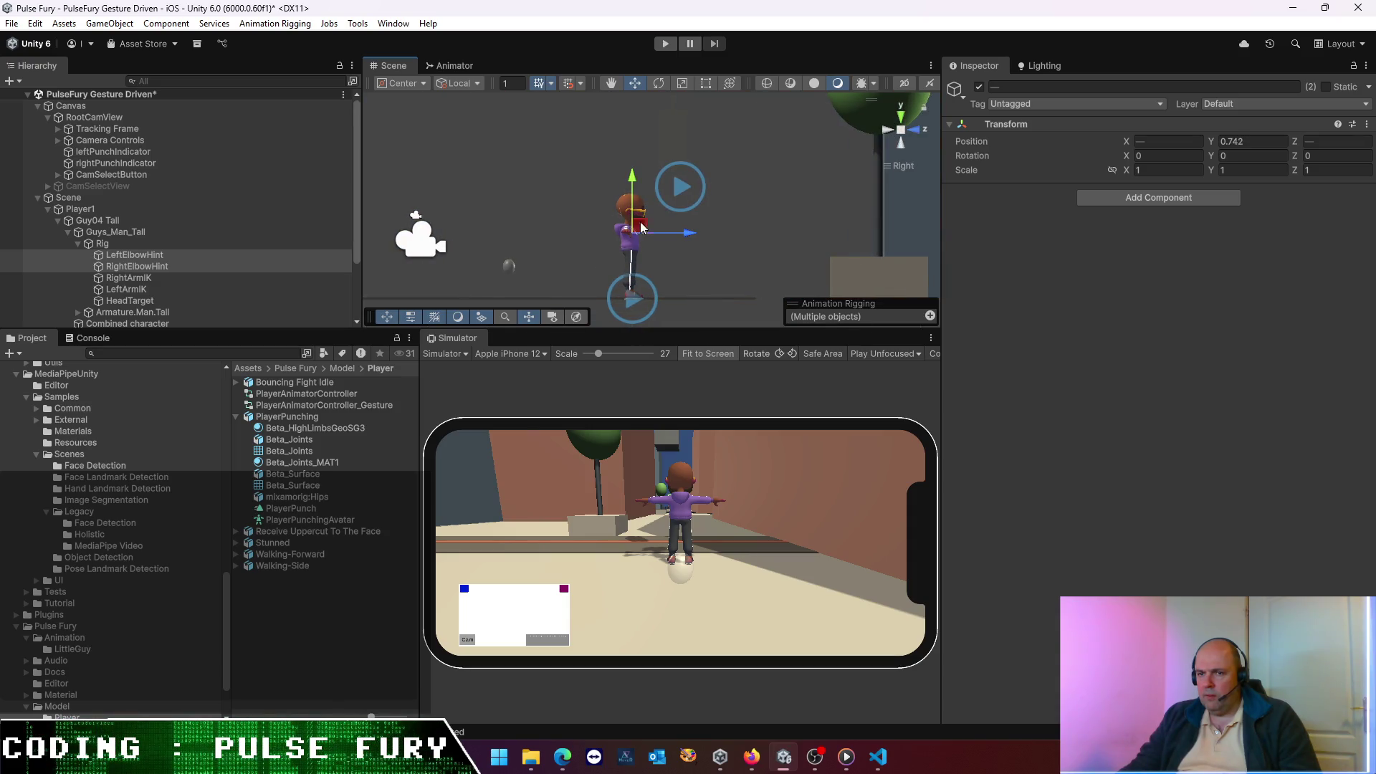
- Lower the LeftArmIK and RightArmIK targets together
left_click(137, 289)
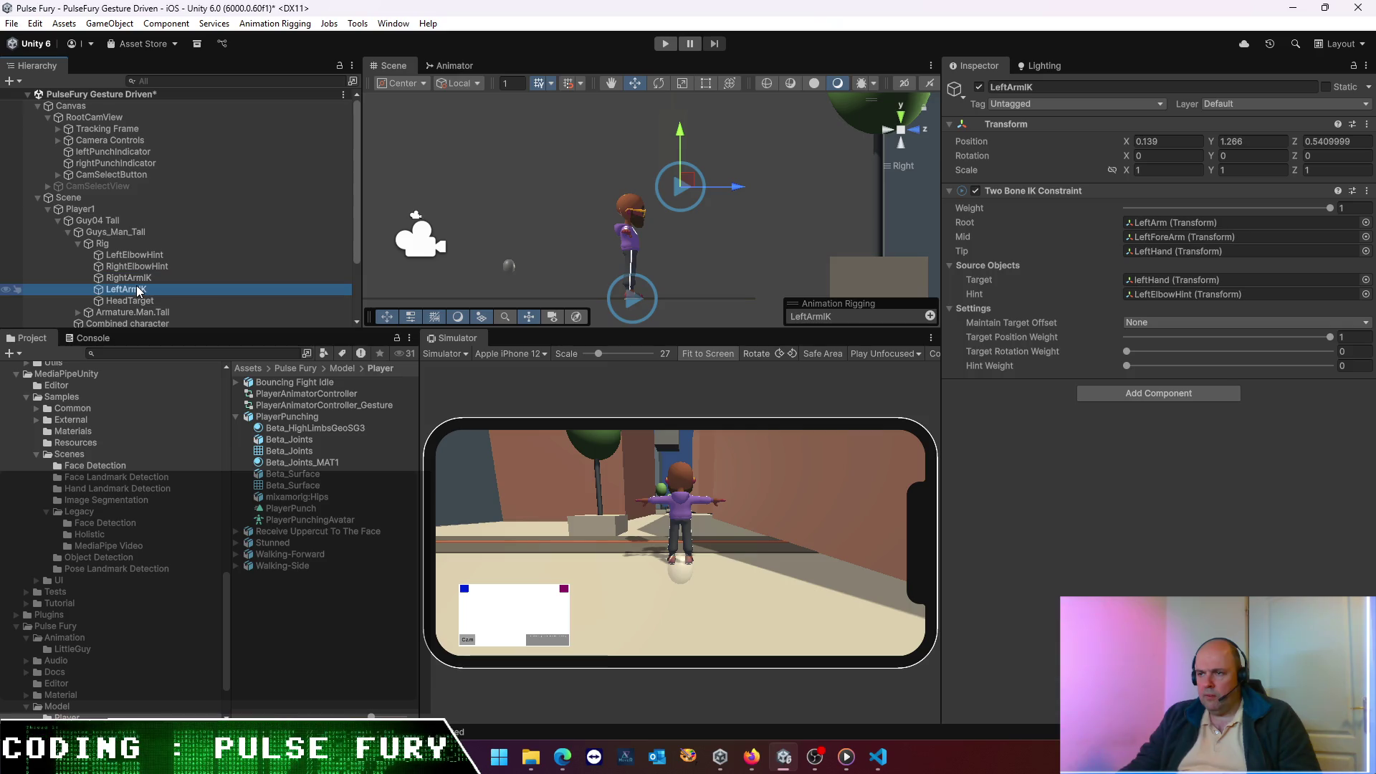
left_click(141, 279, "ctrl")
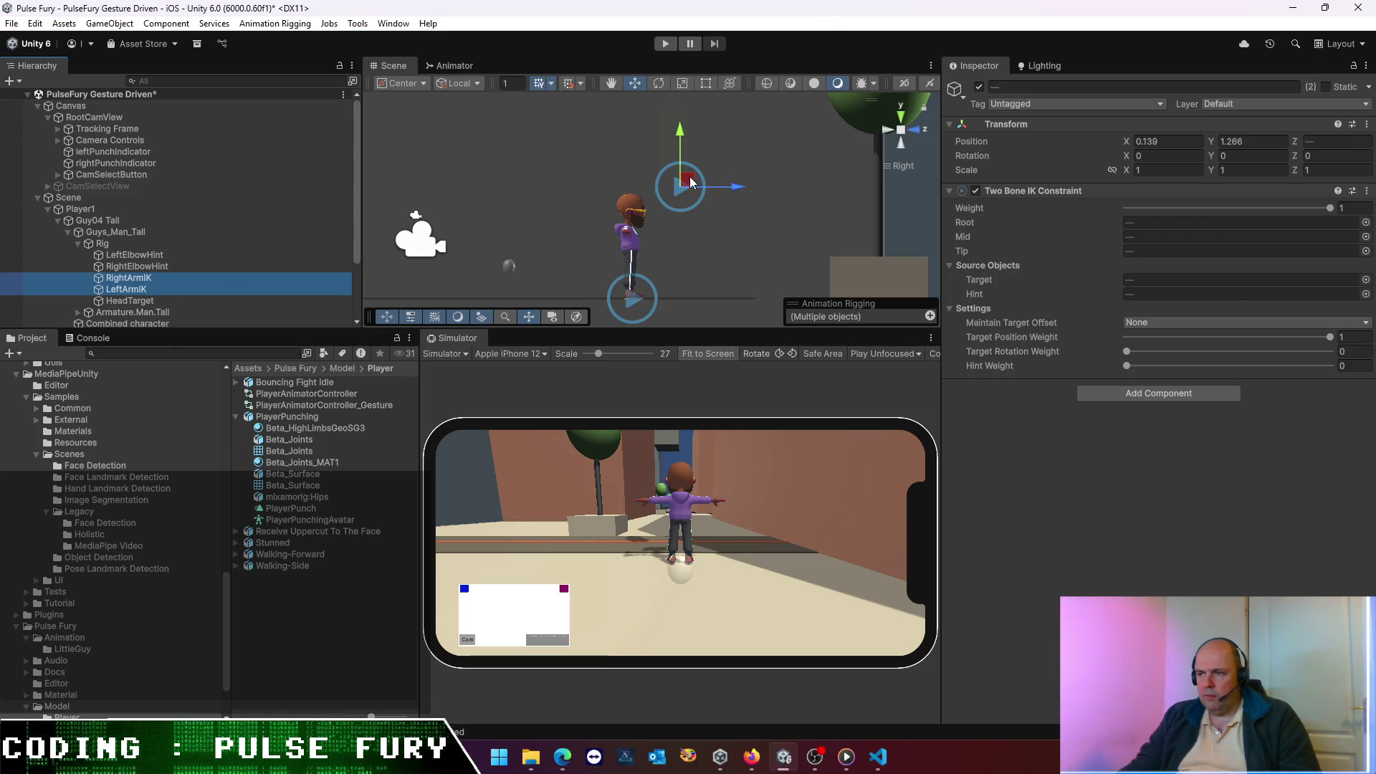
left_click_drag(691, 183, 667, 204)
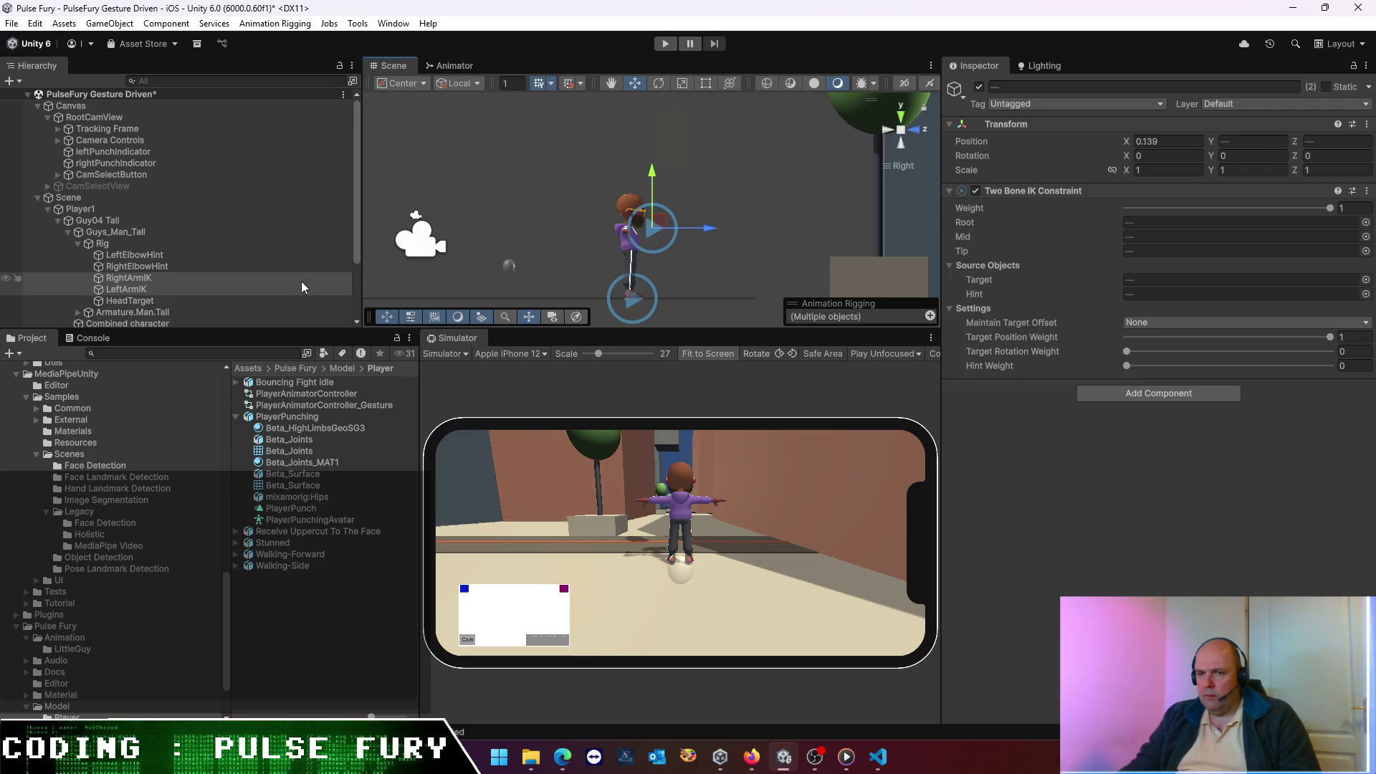
- Lower HeadTarget onto the character's head and start a test run
left_click(128, 302)
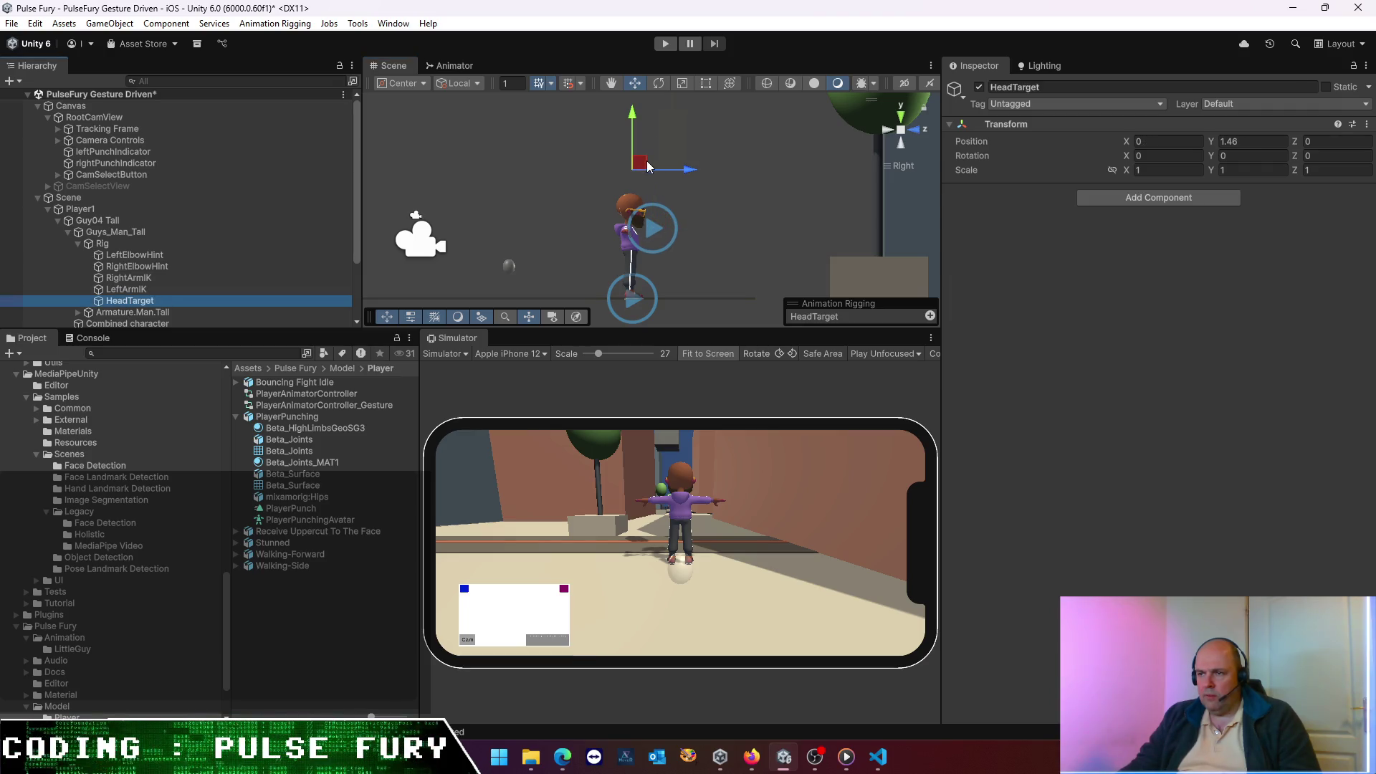
left_click_drag(635, 165, 641, 184)
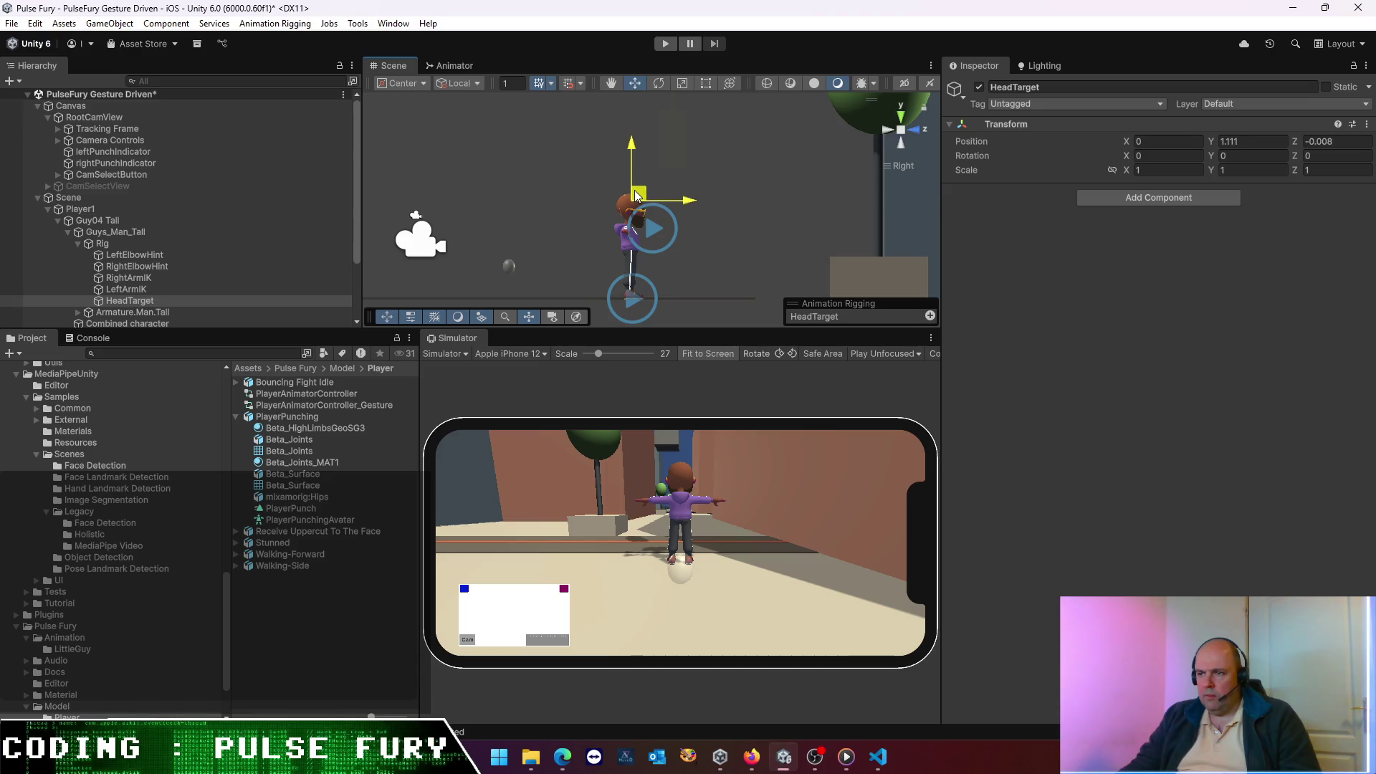
left_click(666, 44)
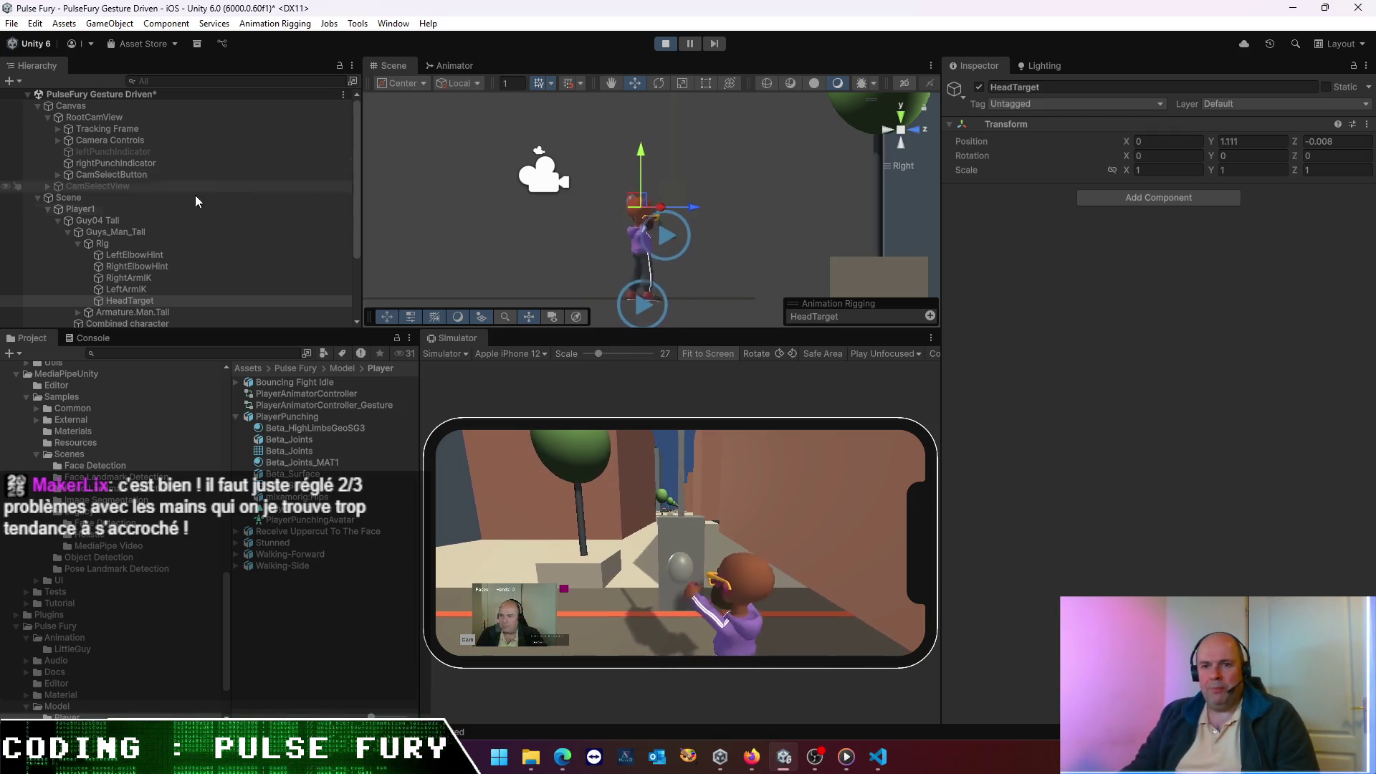
- Collapse Guys_Man_Tall in the hierarchy and open the Simulator panel's options menu
left_click(68, 231)
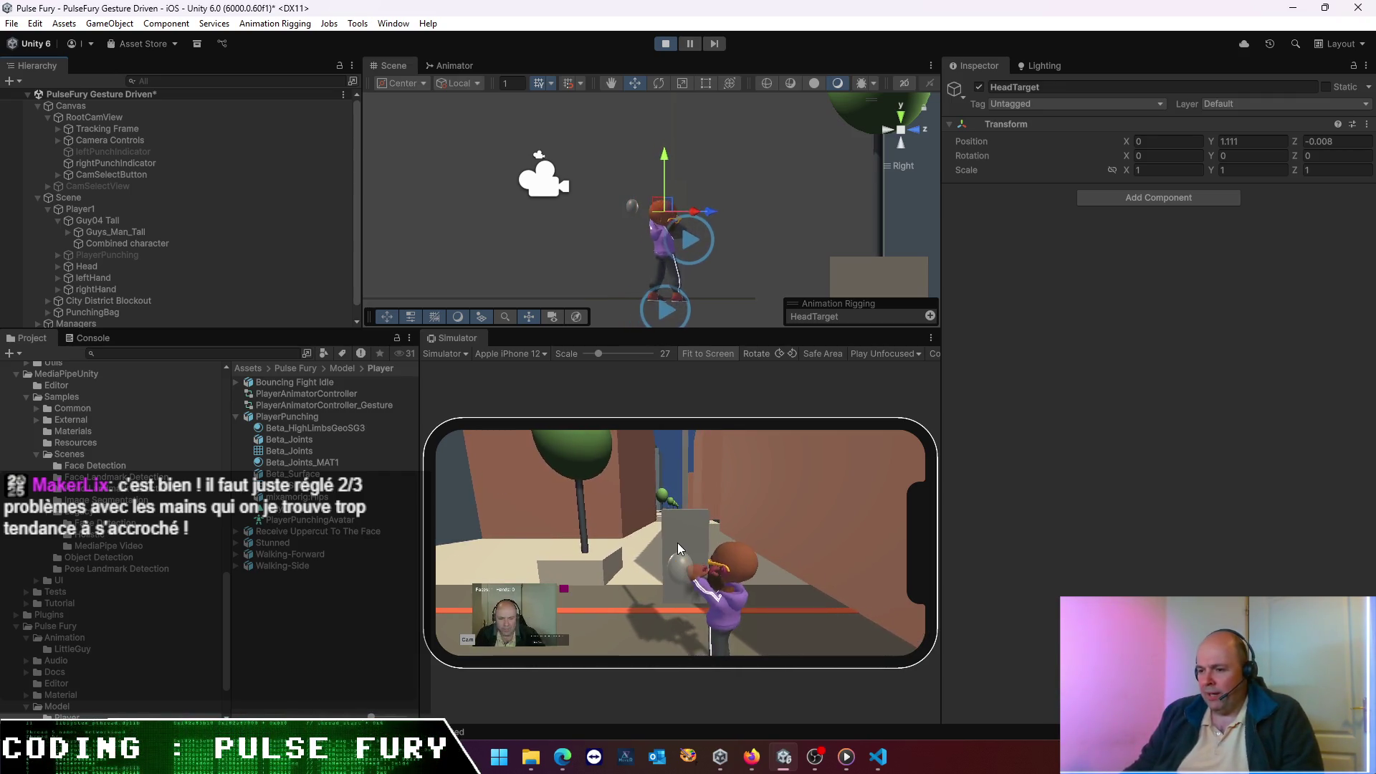
left_click(930, 337)
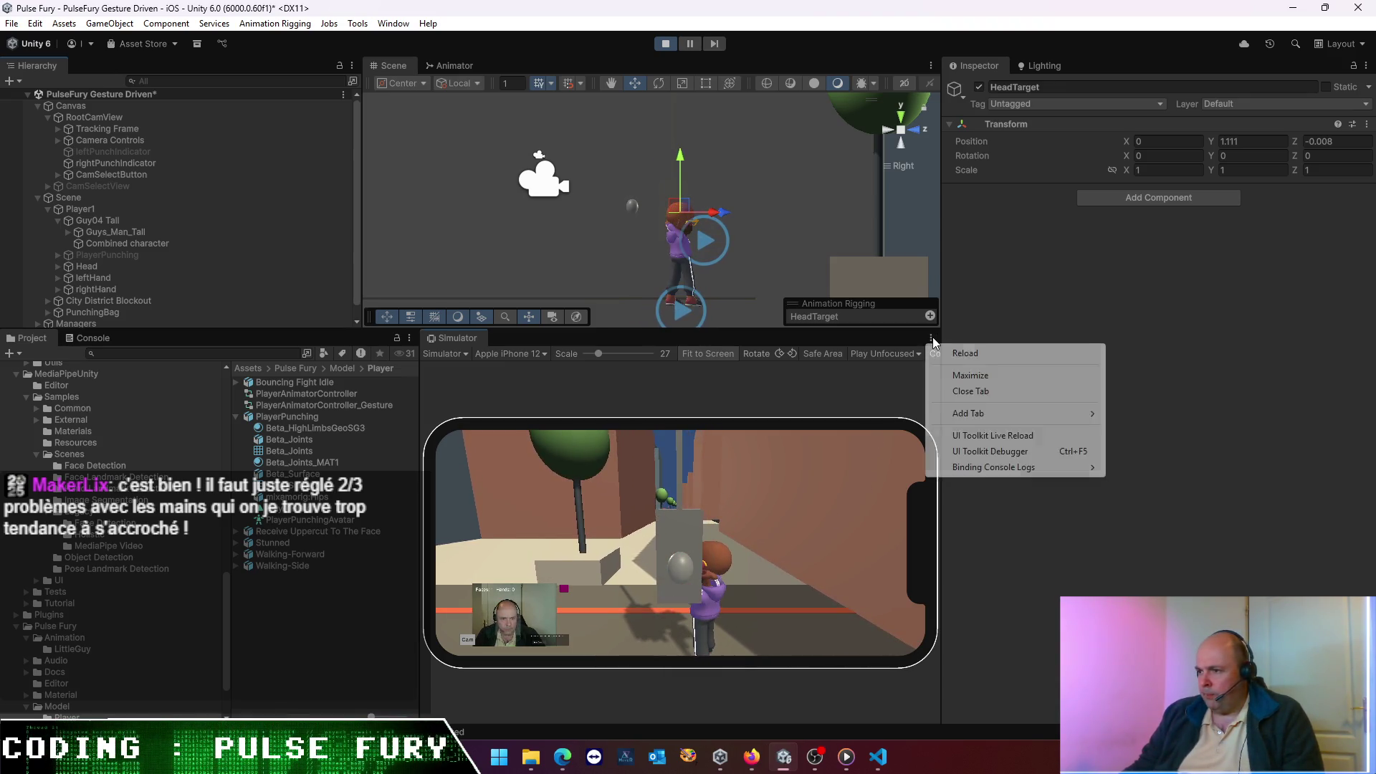
left_click(974, 376)
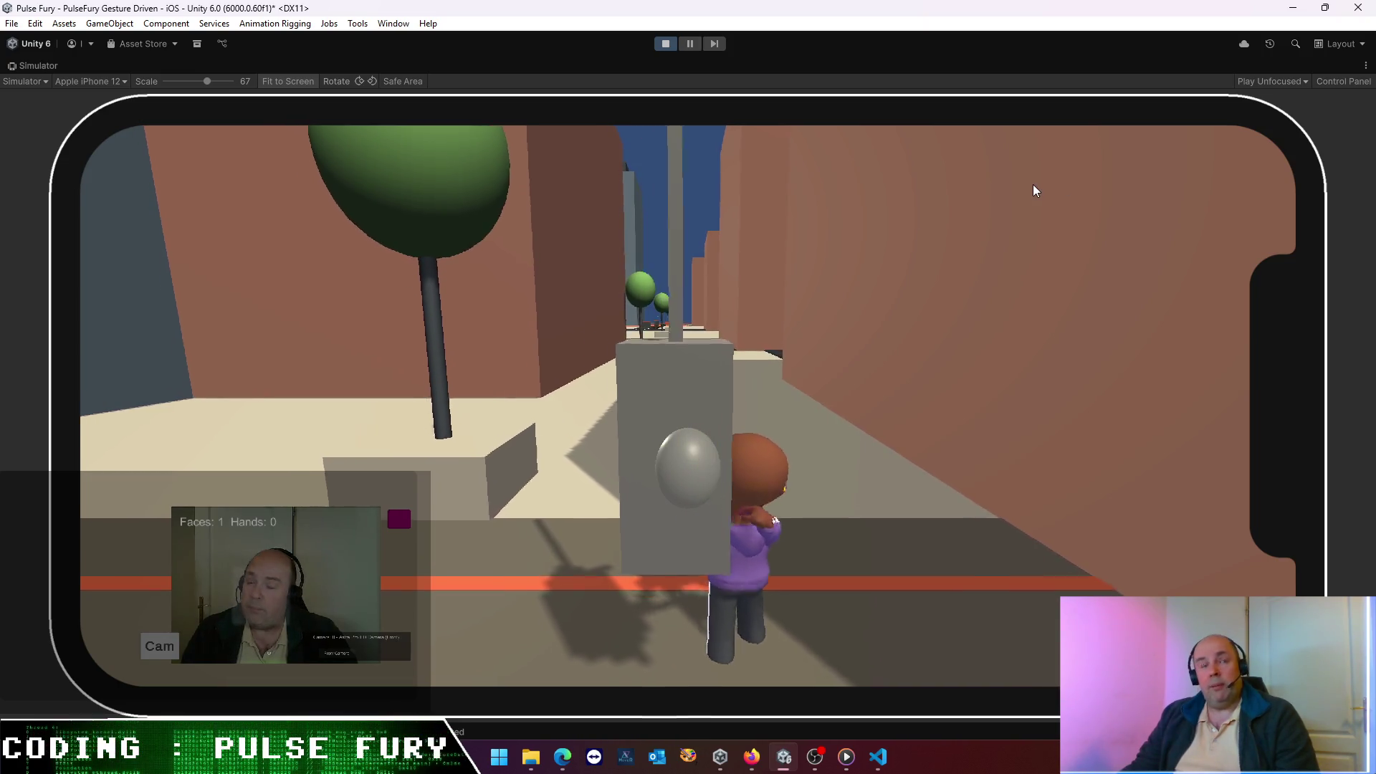
left_click(1364, 66)
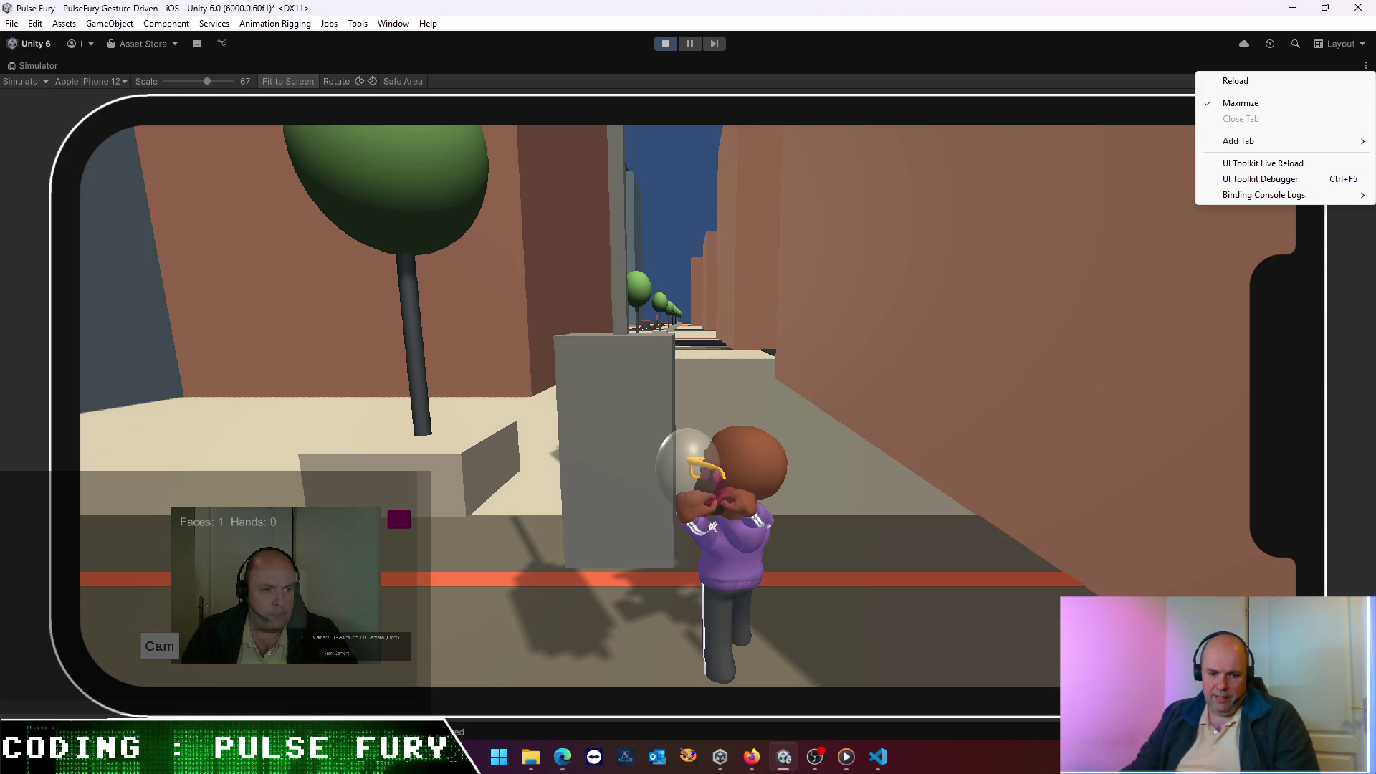
left_click(1248, 104)
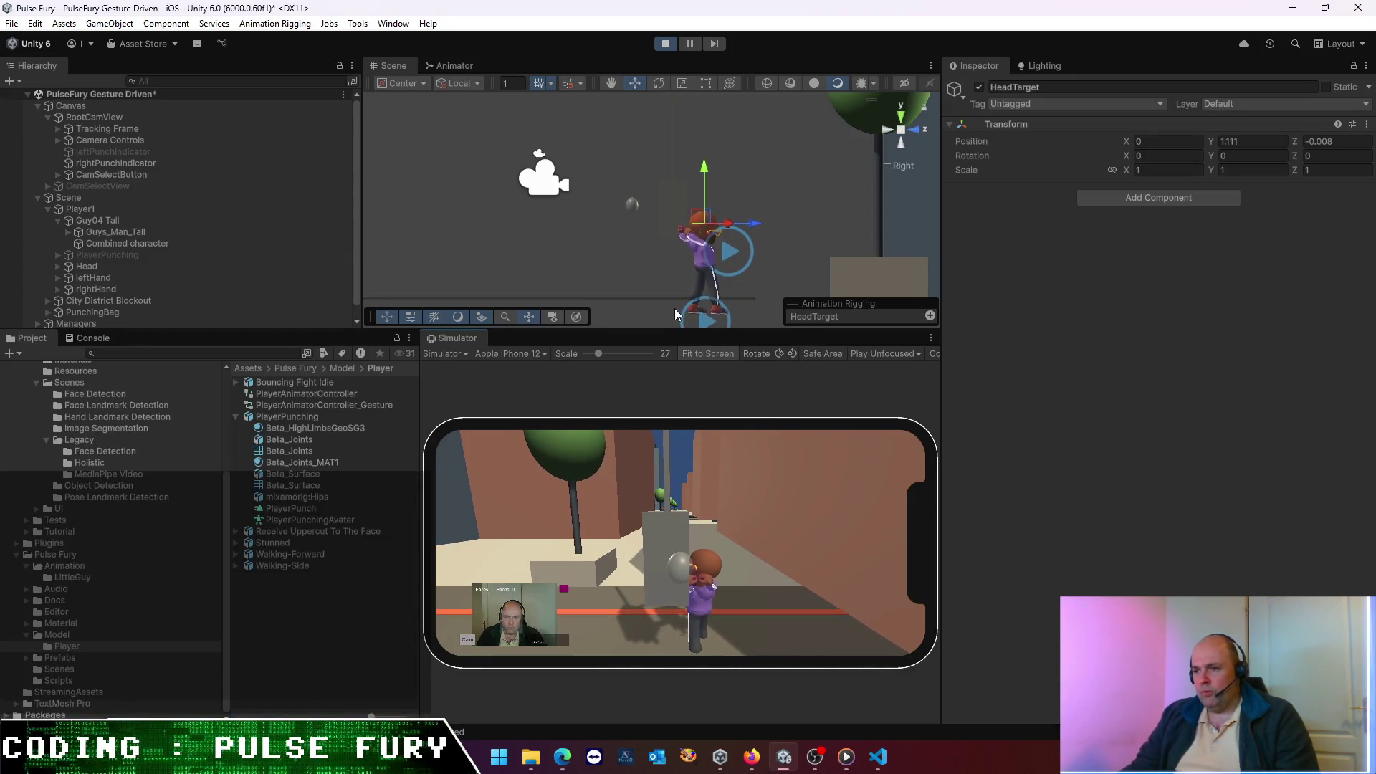
- Raise the Guys_Man_Tall model slightly along Y during play
left_click_drag(667, 285, 567, 217)
scroll(568, 217, "up", 2)
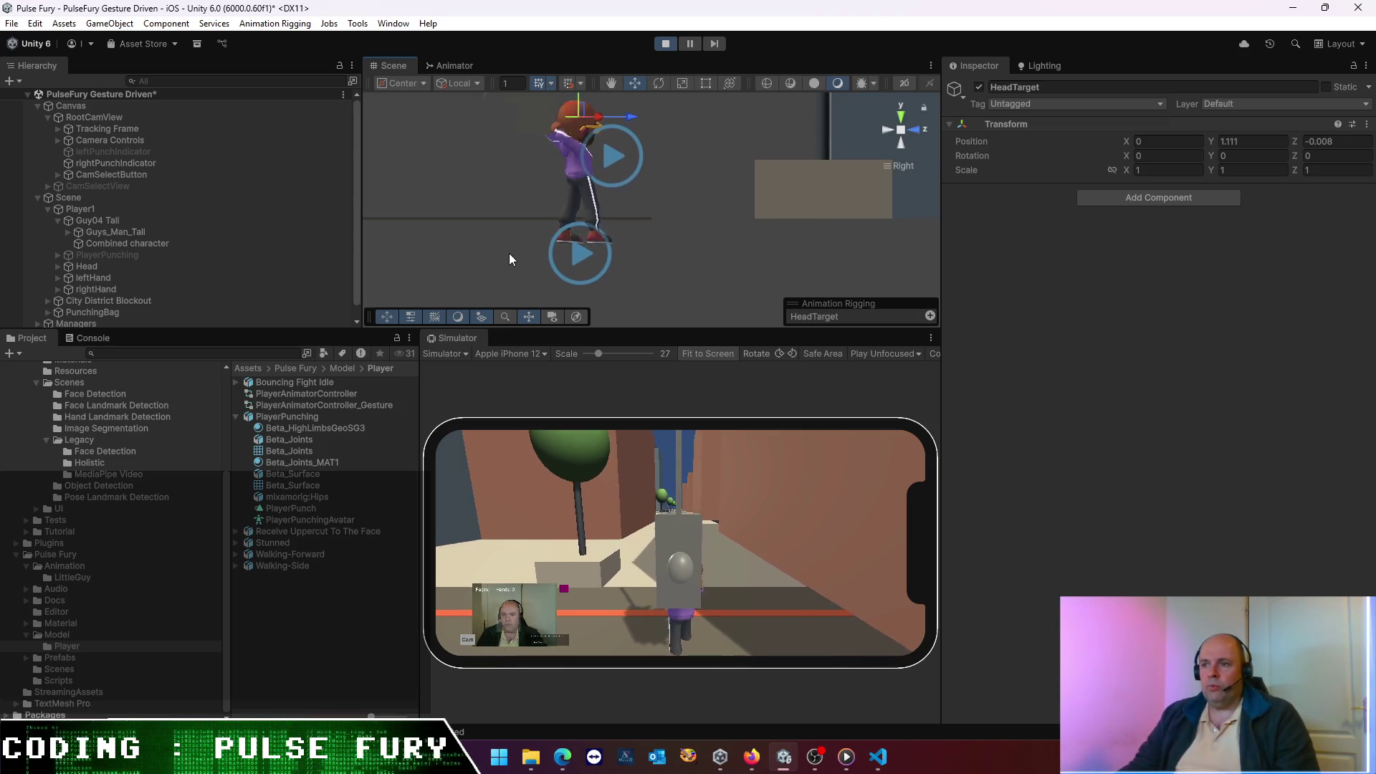
left_click(119, 220)
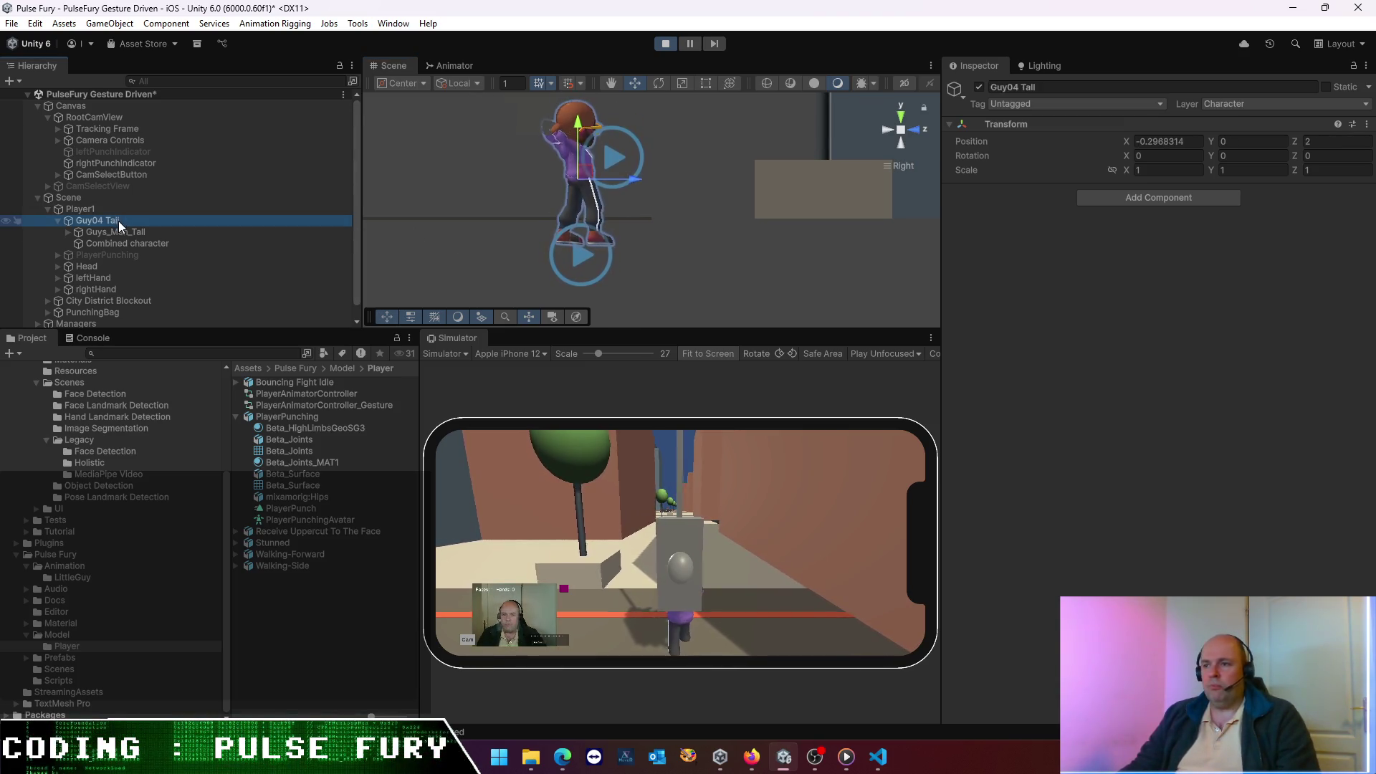
left_click(574, 115)
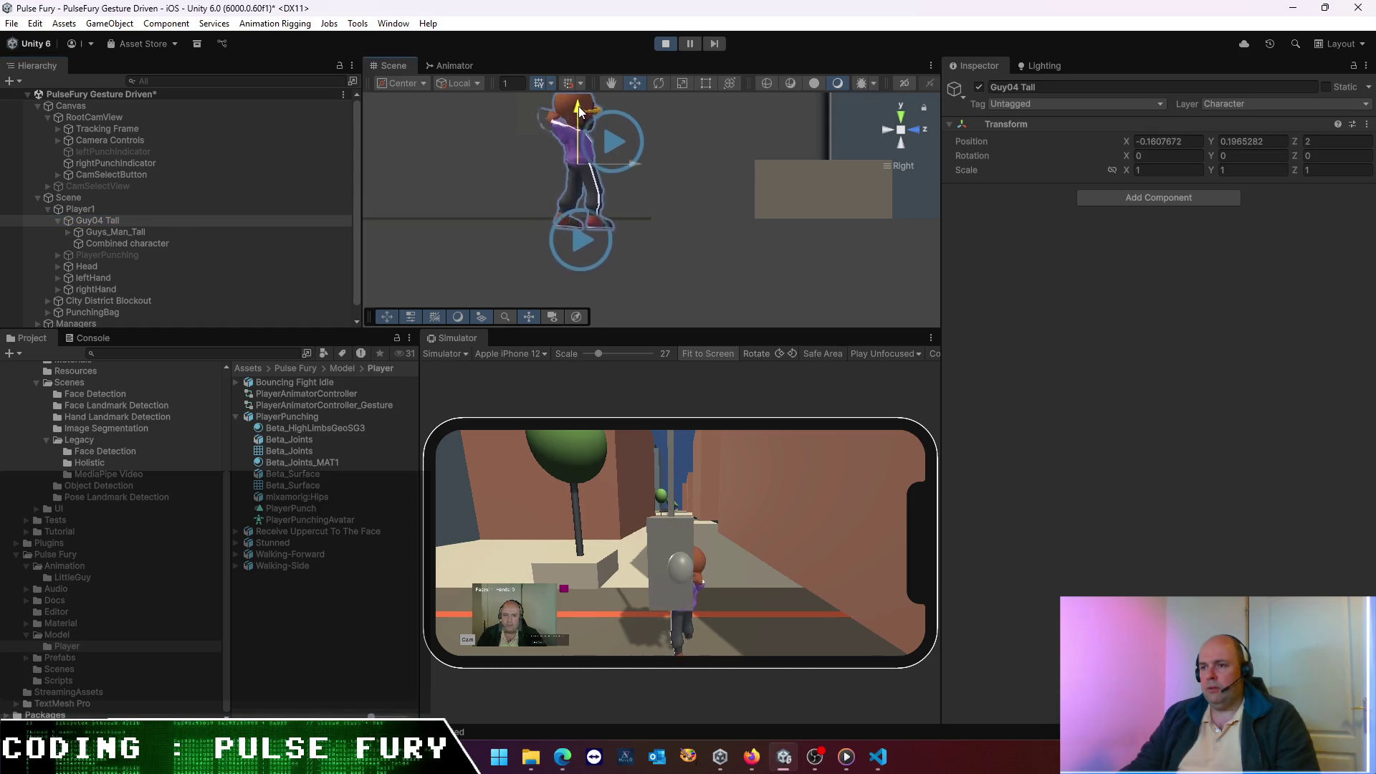
left_click(116, 232)
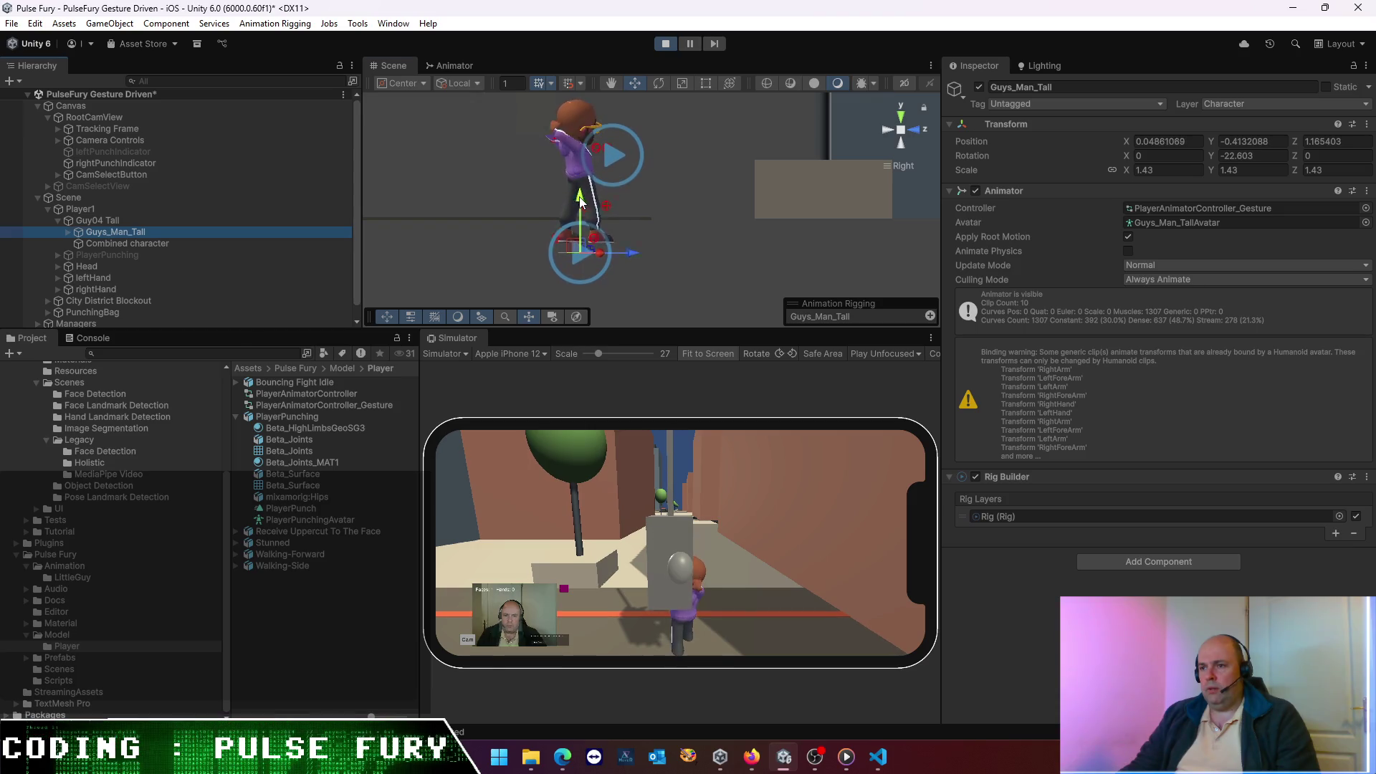
left_click_drag(587, 201, 588, 176)
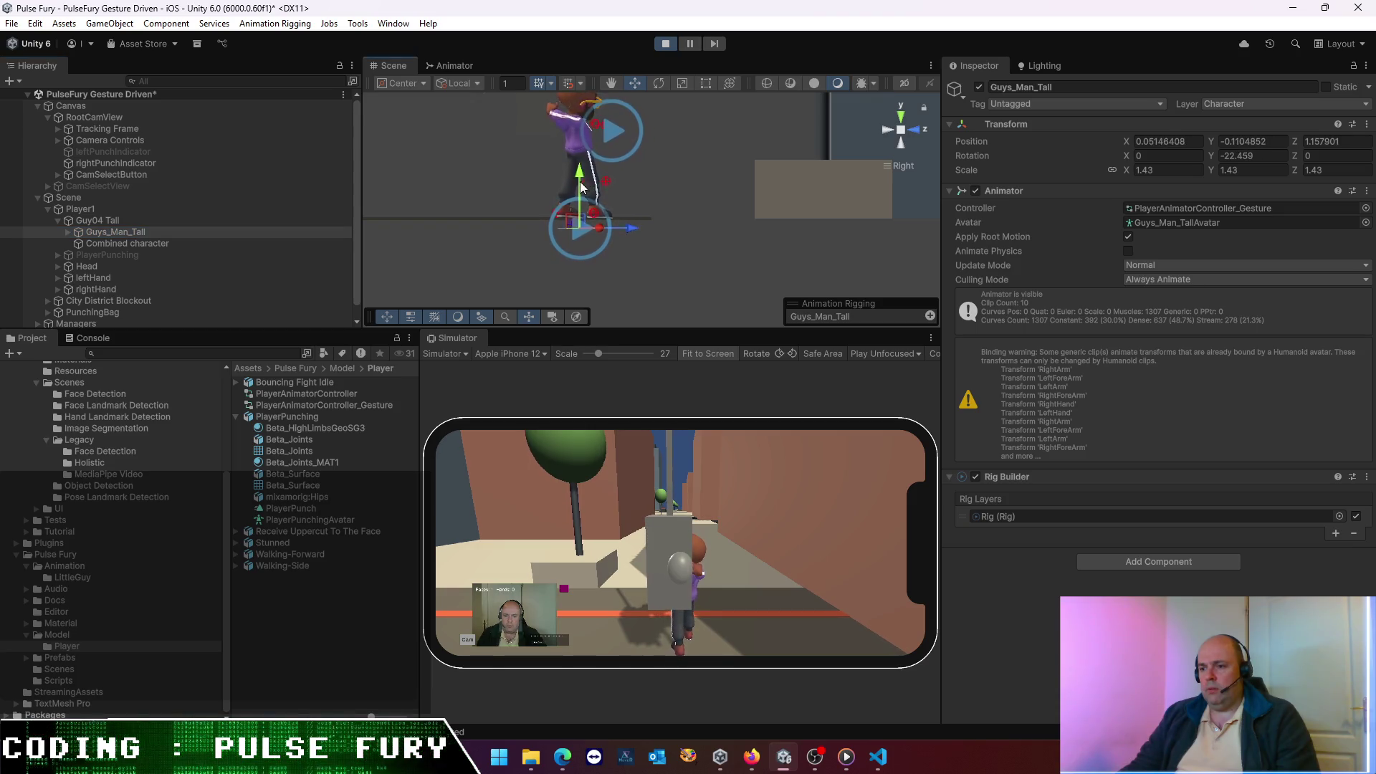
- Select leftHandVisual and rightHandVisual and activate both hand-tracking spheres
mouse_move(680, 262)
left_mouse_down()
mouse_move(573, 247)
mouse_move(660, 213)
left_mouse_up()
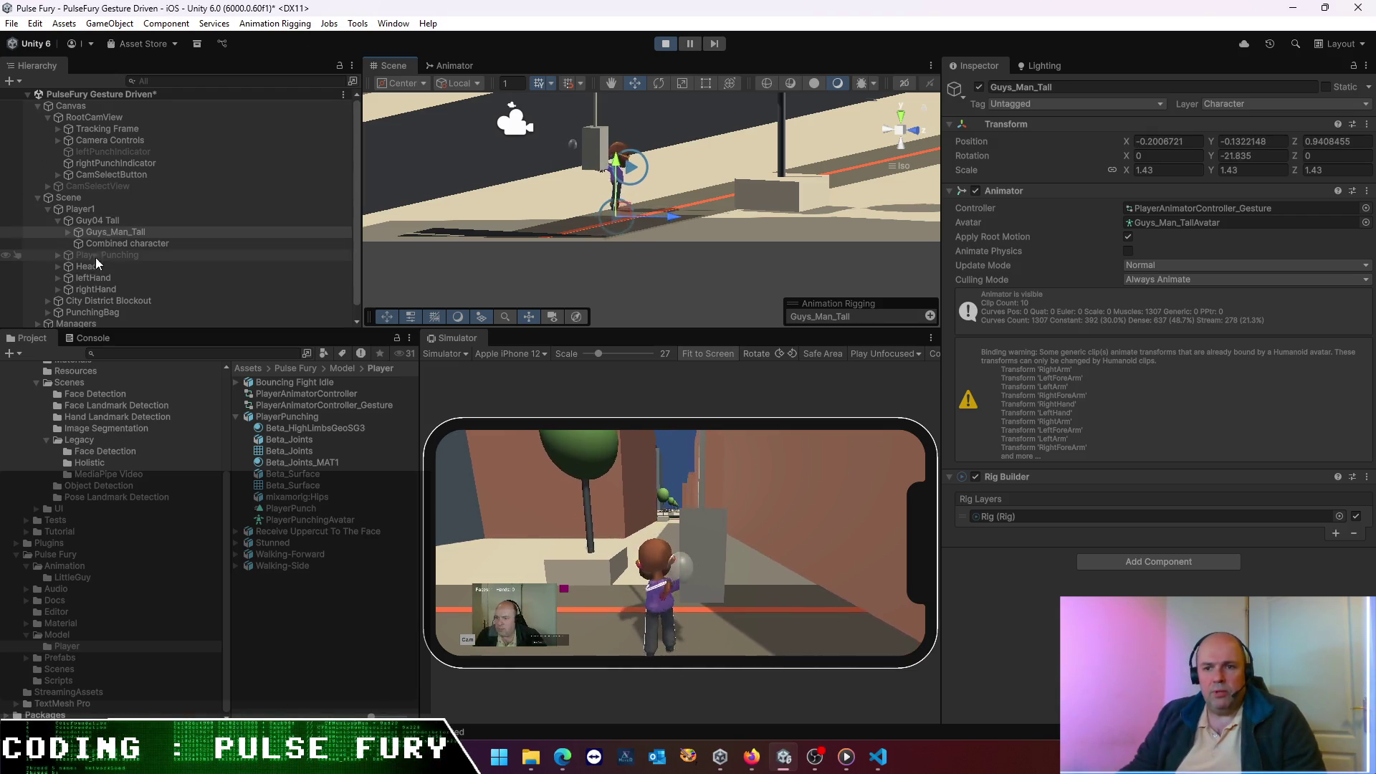
left_click(56, 278)
left_click(104, 289)
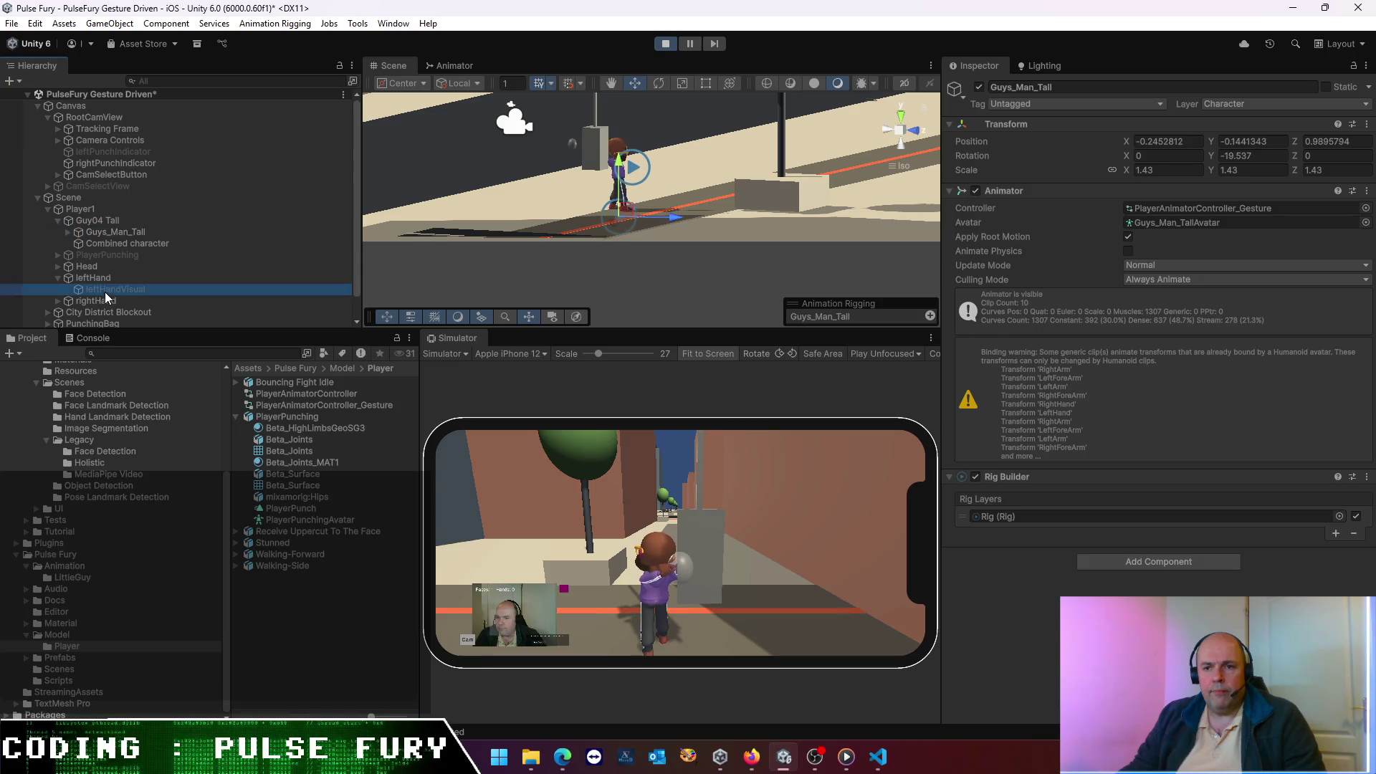
left_click(58, 301)
left_click(115, 312)
left_click(118, 291, "ctrl")
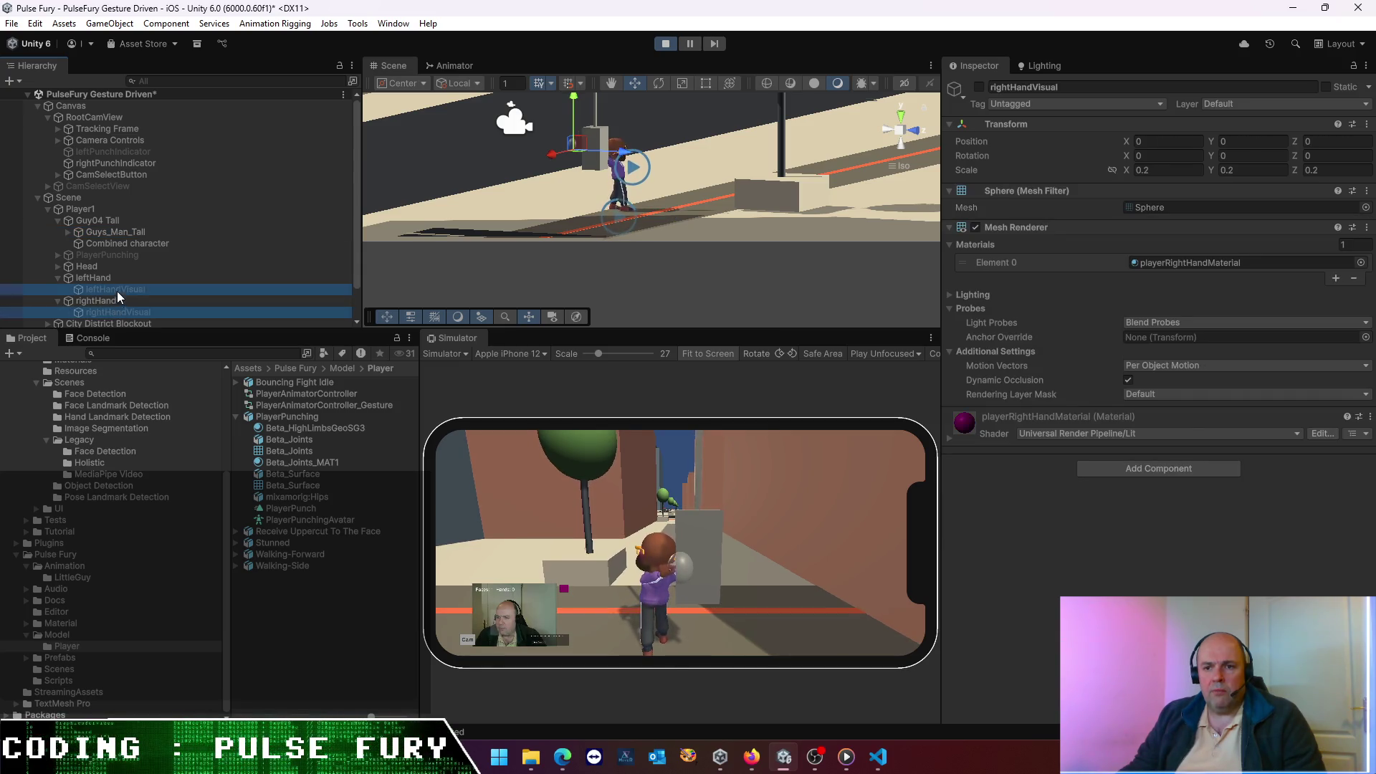
left_click(979, 86)
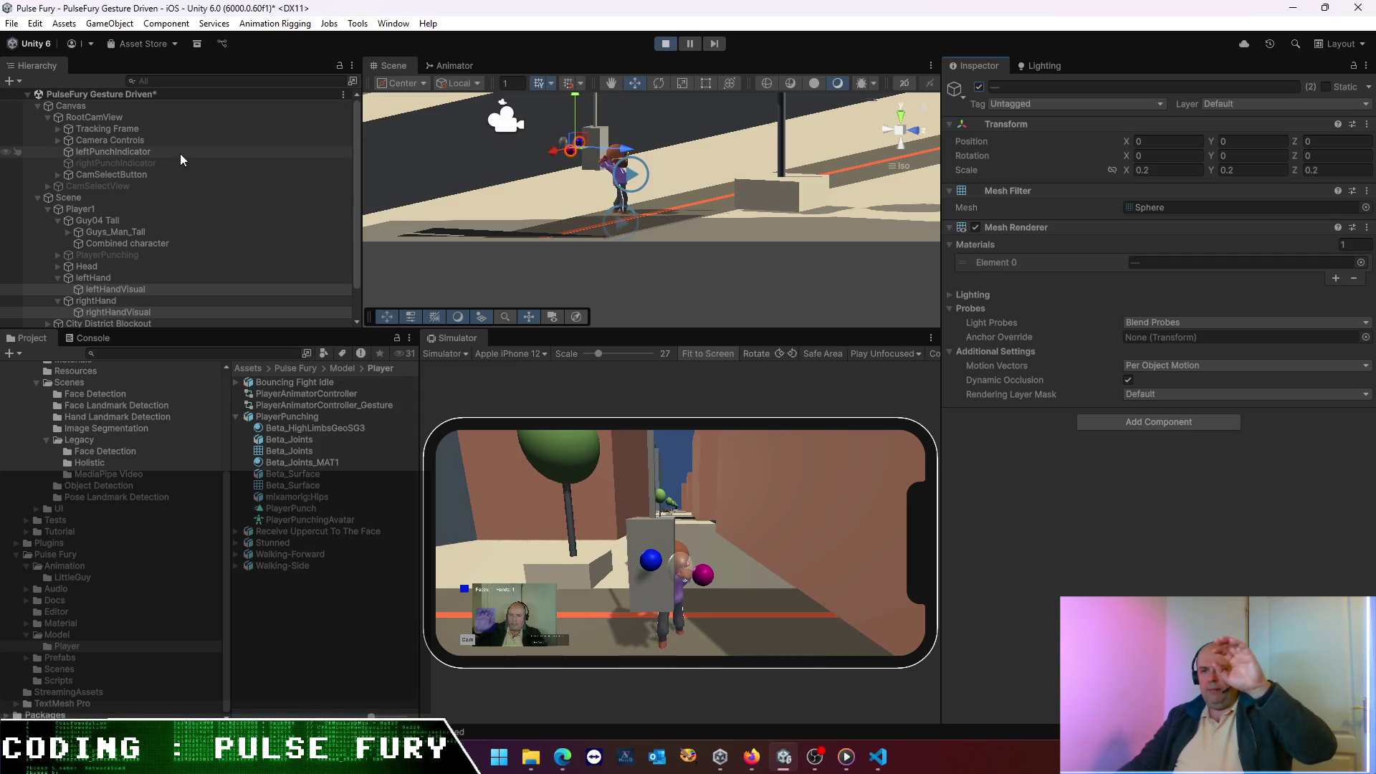
- Slide Guys_Man_Tall sideways along X while testing, then stop the game
left_click(136, 234)
left_click(669, 225)
left_click_drag(662, 225, 609, 225)
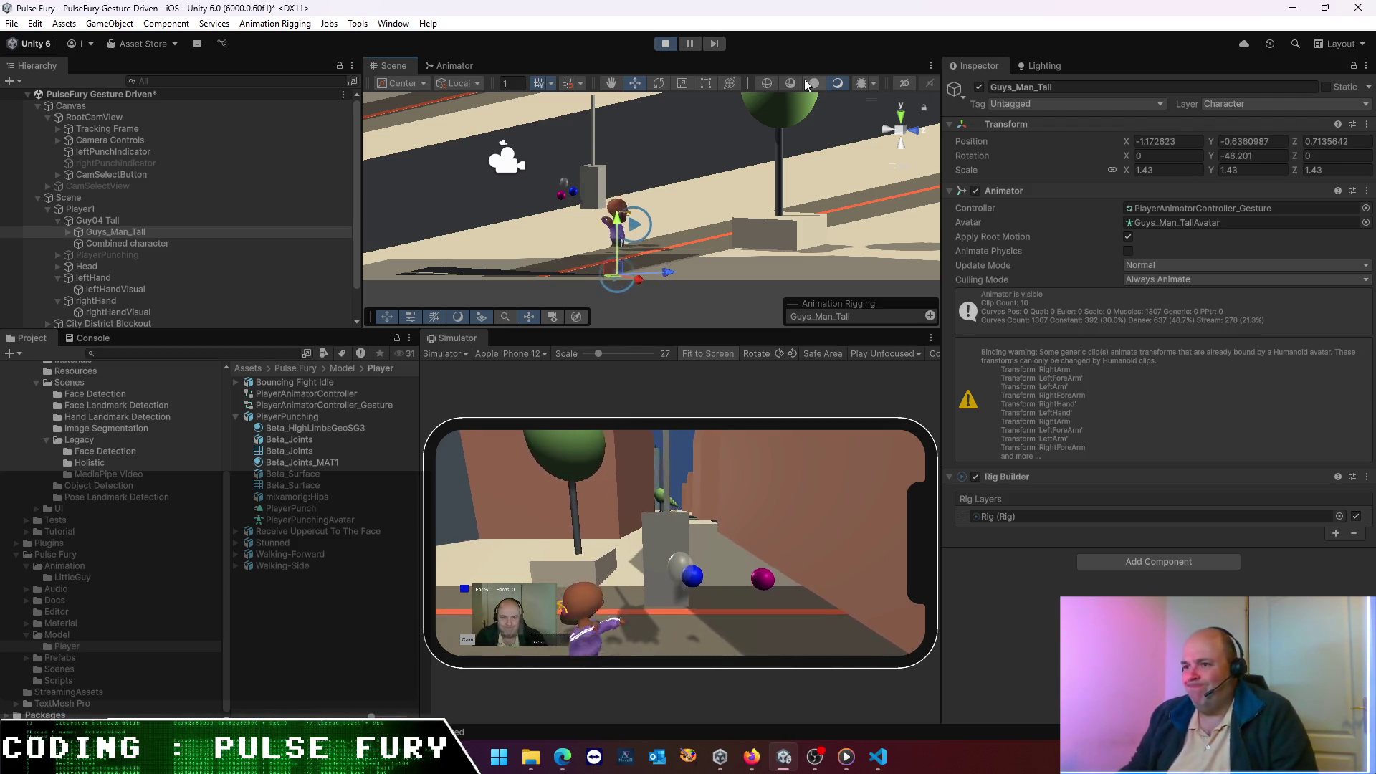
left_click(665, 44)
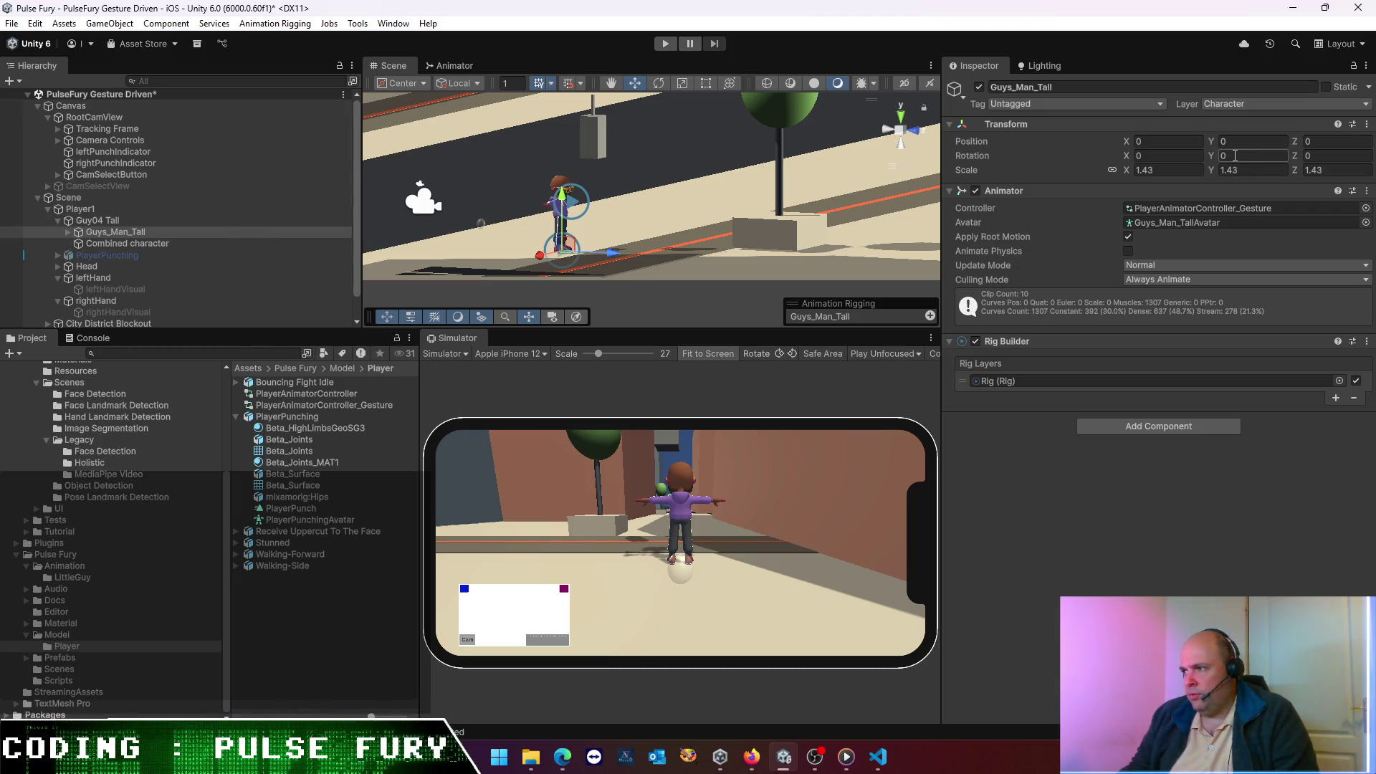
- Test Guys_Man_Tall at Position Y 0.2, reset Y to 0, and save the scene
type(".2")
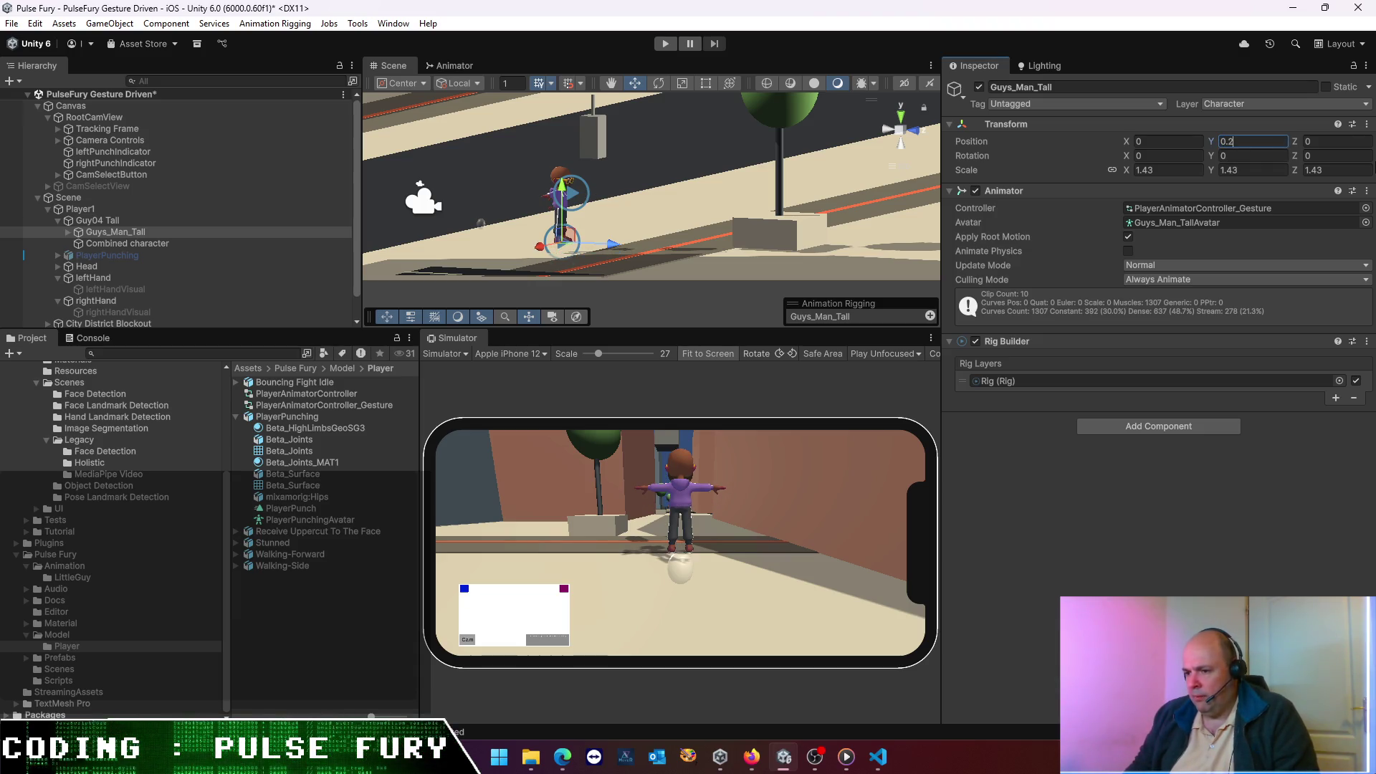
left_click(665, 44)
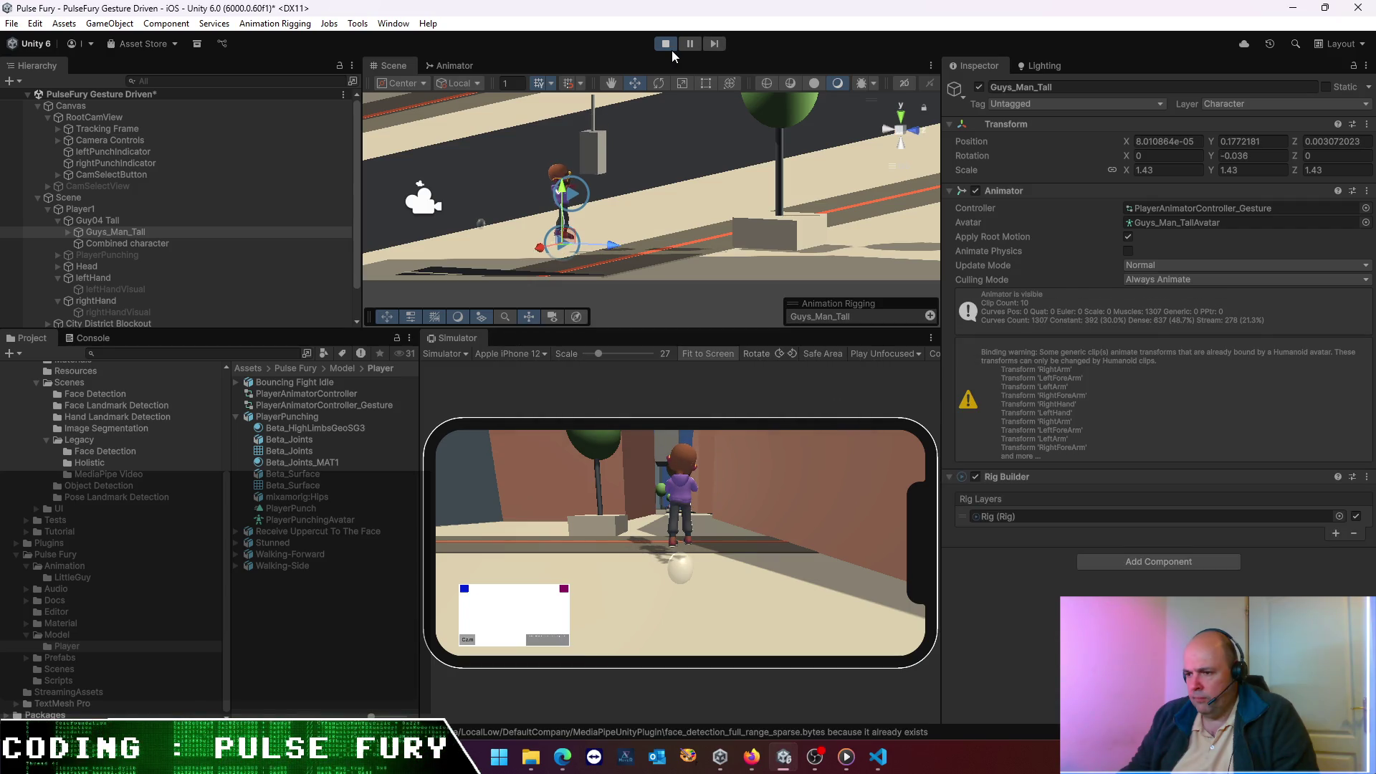
left_click(665, 43)
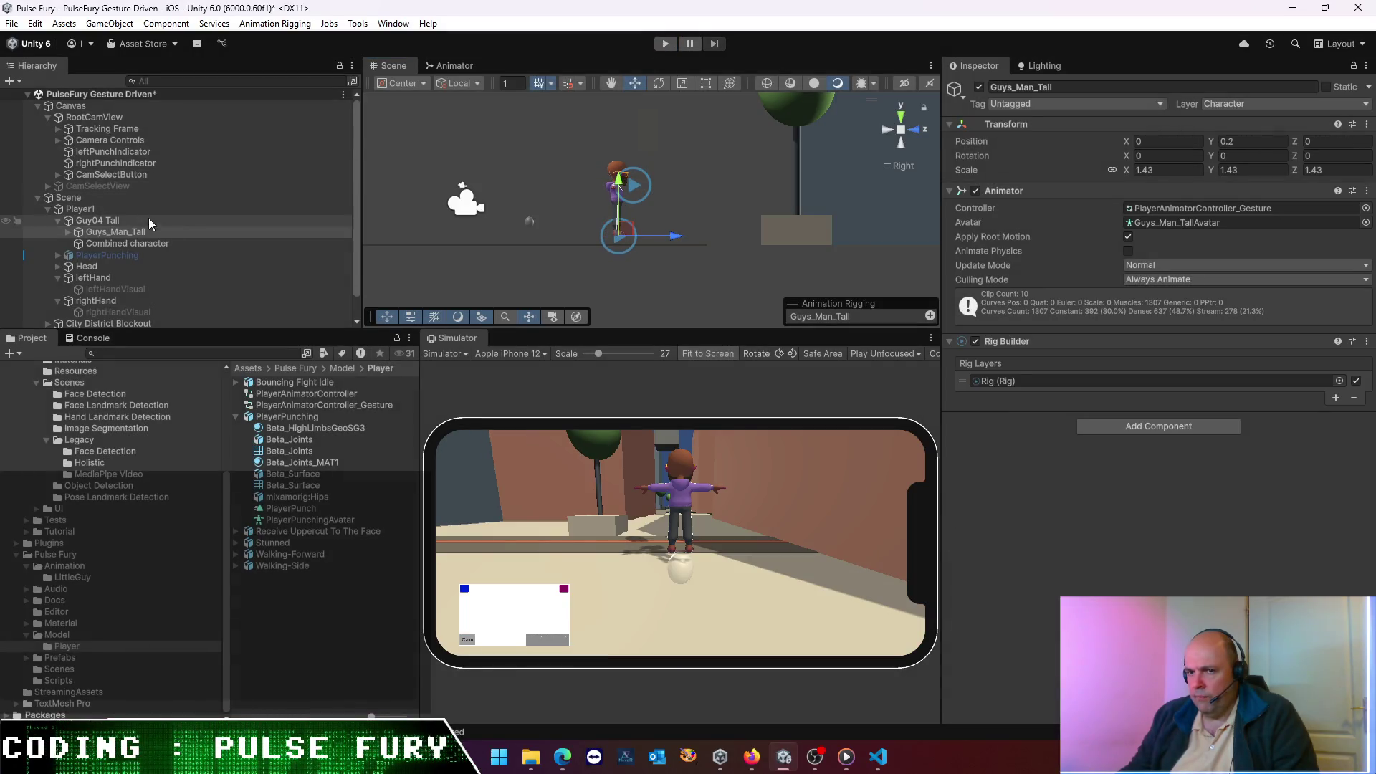
type("0")
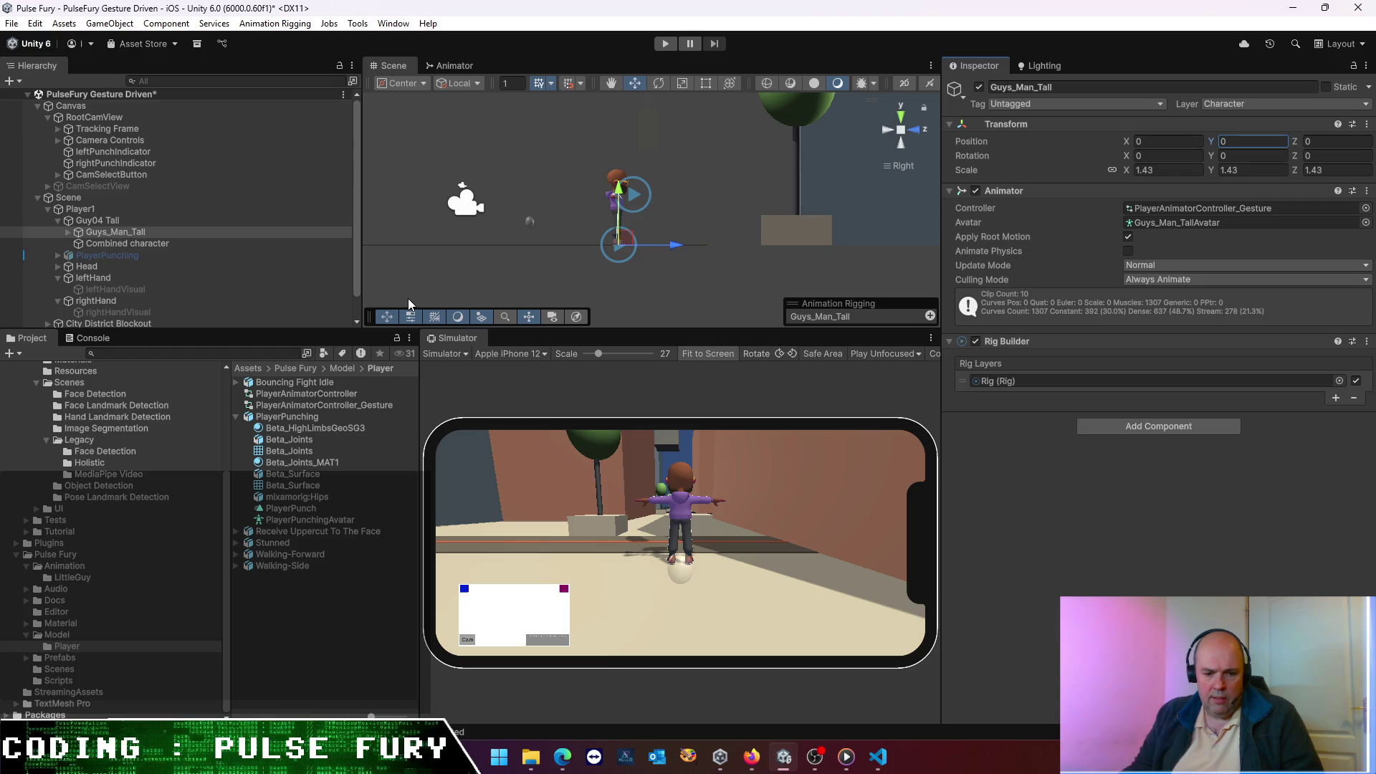
key("ctrl+s")
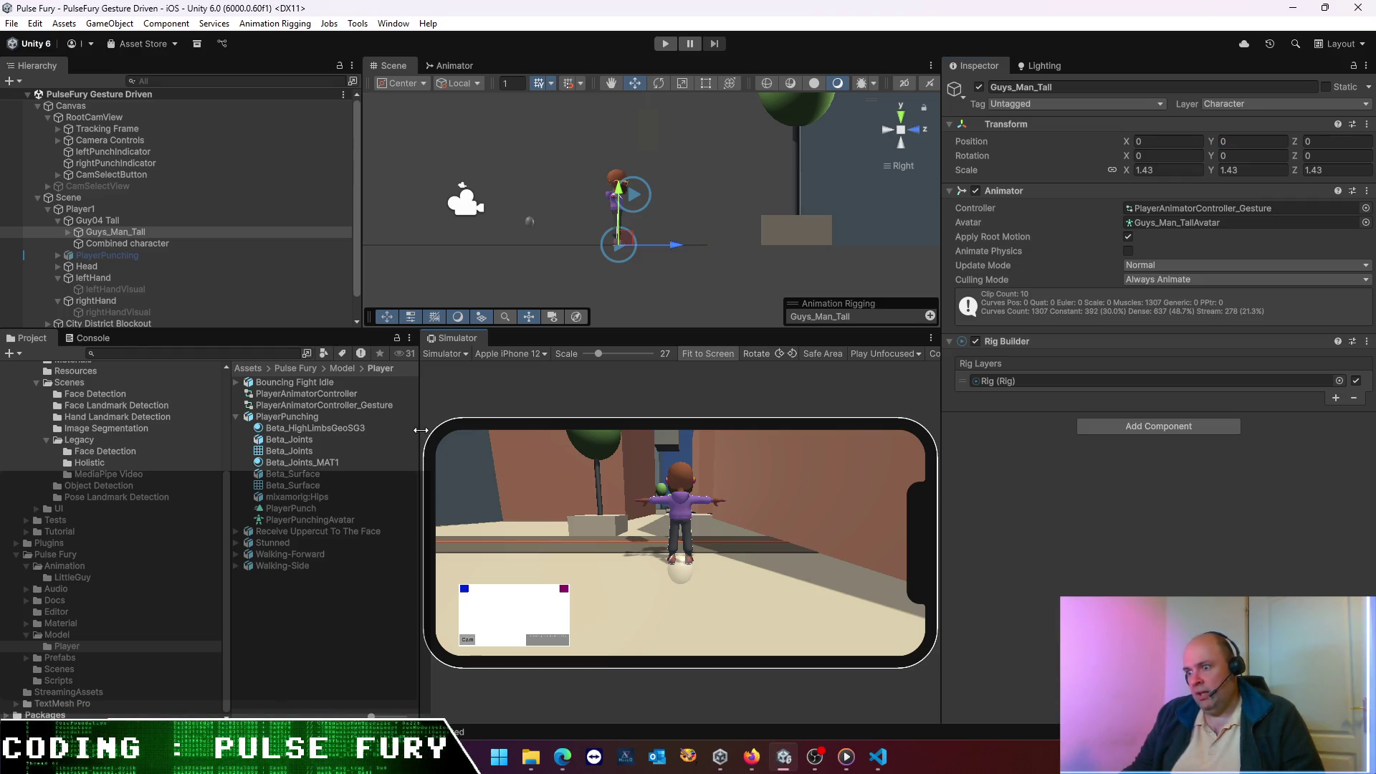
- Widen the project browser, open PlayerAnimatorController_Gesture, and enlarge the Animator graph
left_click_drag(420, 430, 665, 438)
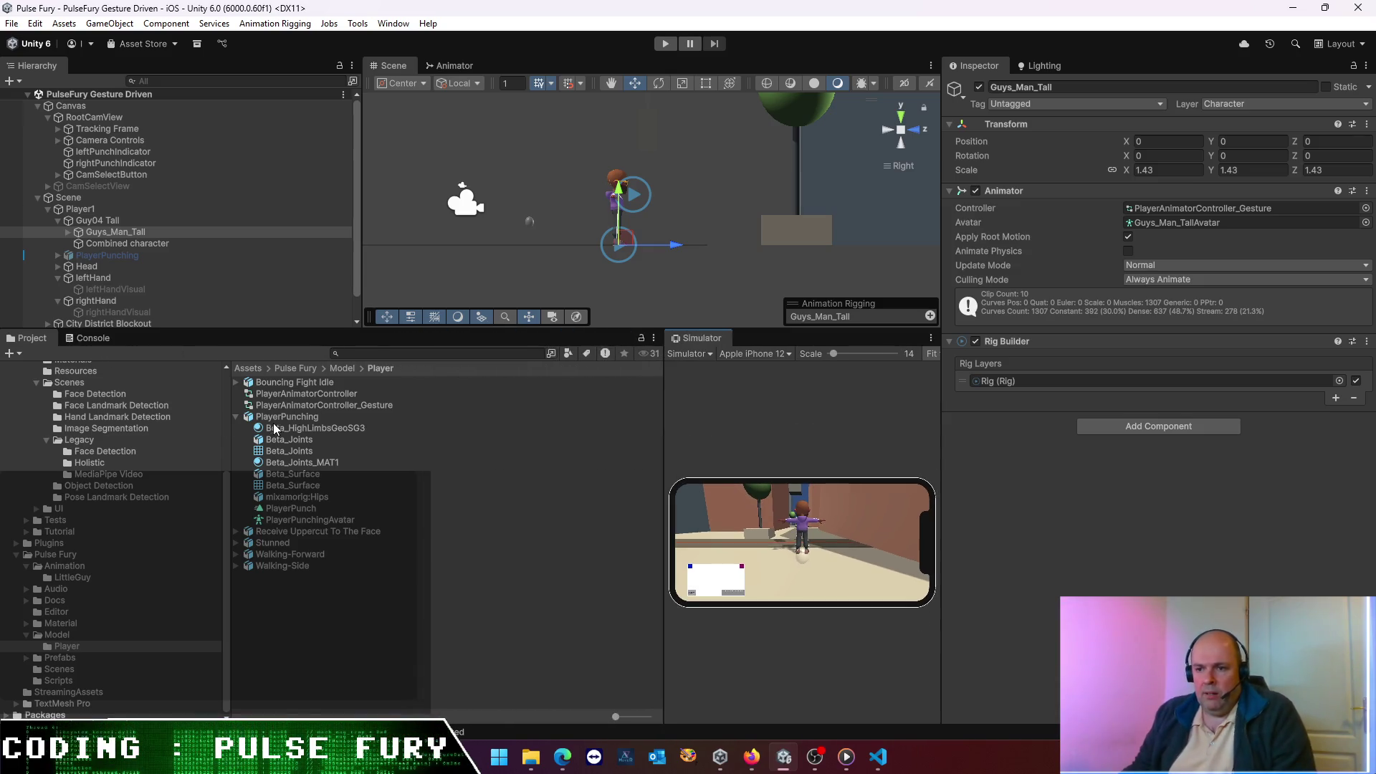
double_click(311, 405)
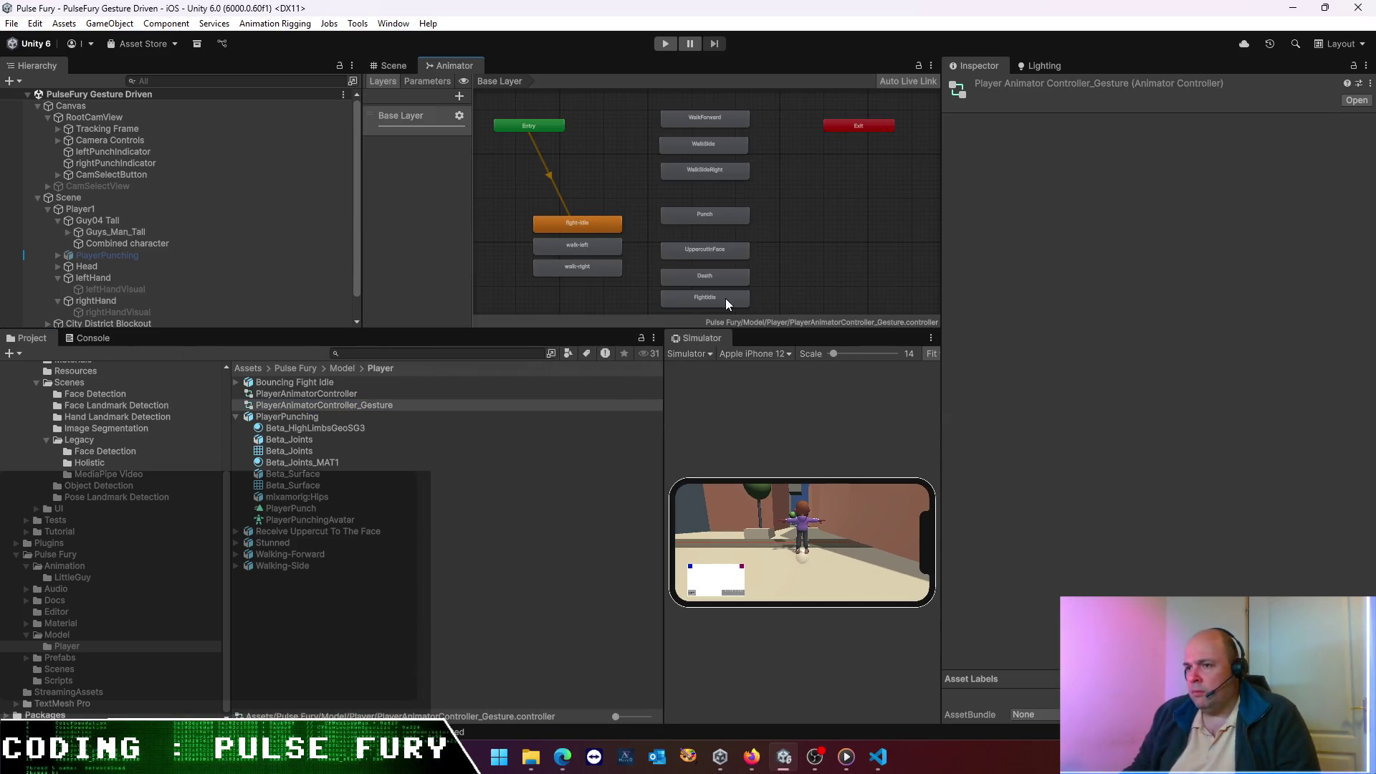
left_click_drag(602, 331, 593, 476)
- Inspect the walk-left and FightIdle states, then box-select WalkForward through FightIdle
left_click(575, 248)
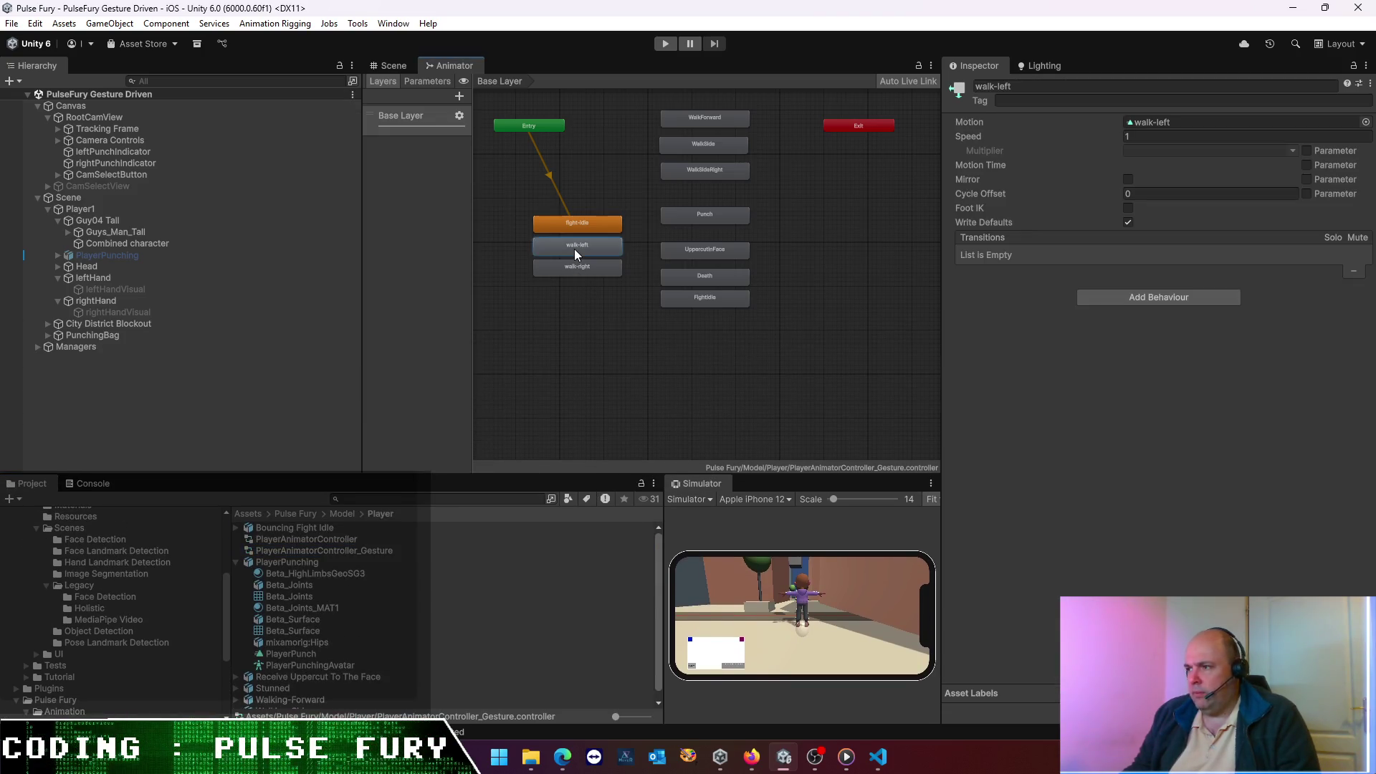
left_click(574, 322)
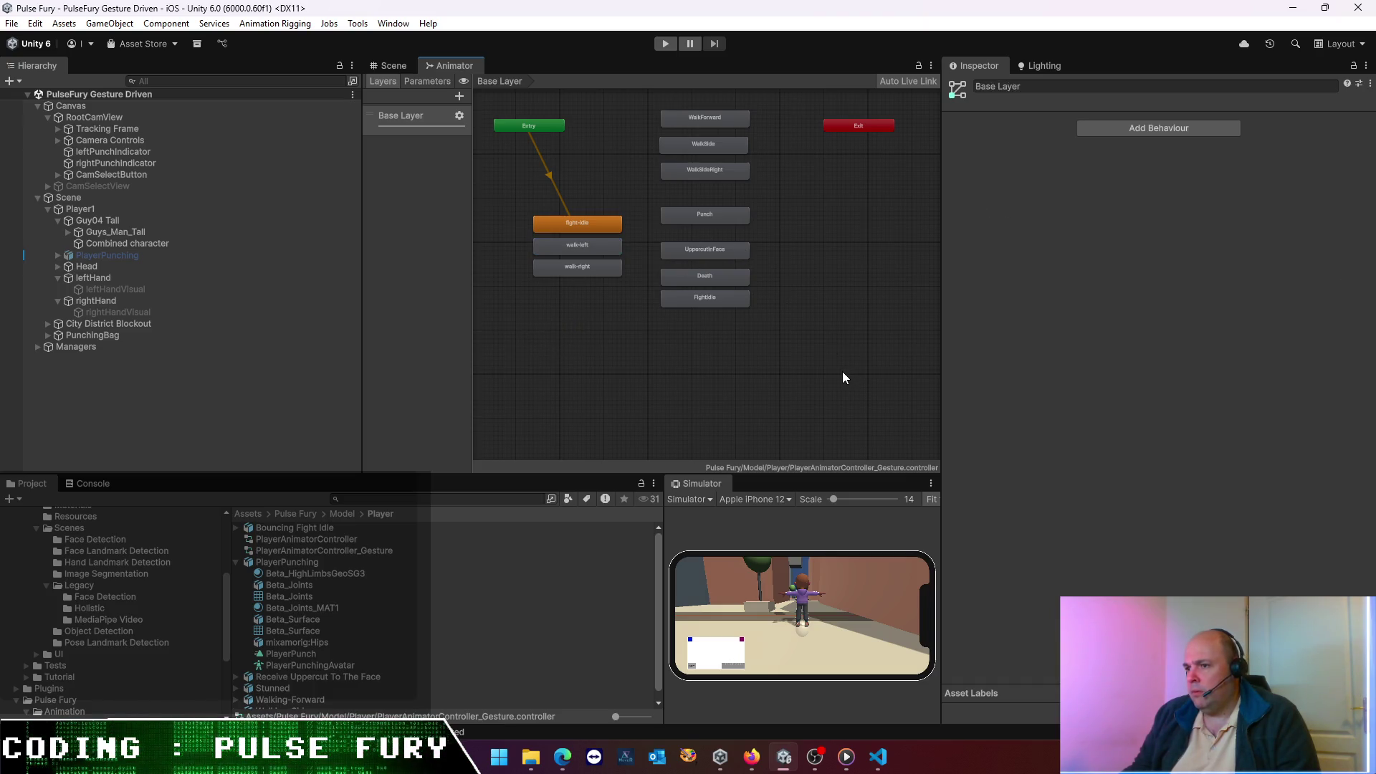
left_click(708, 306)
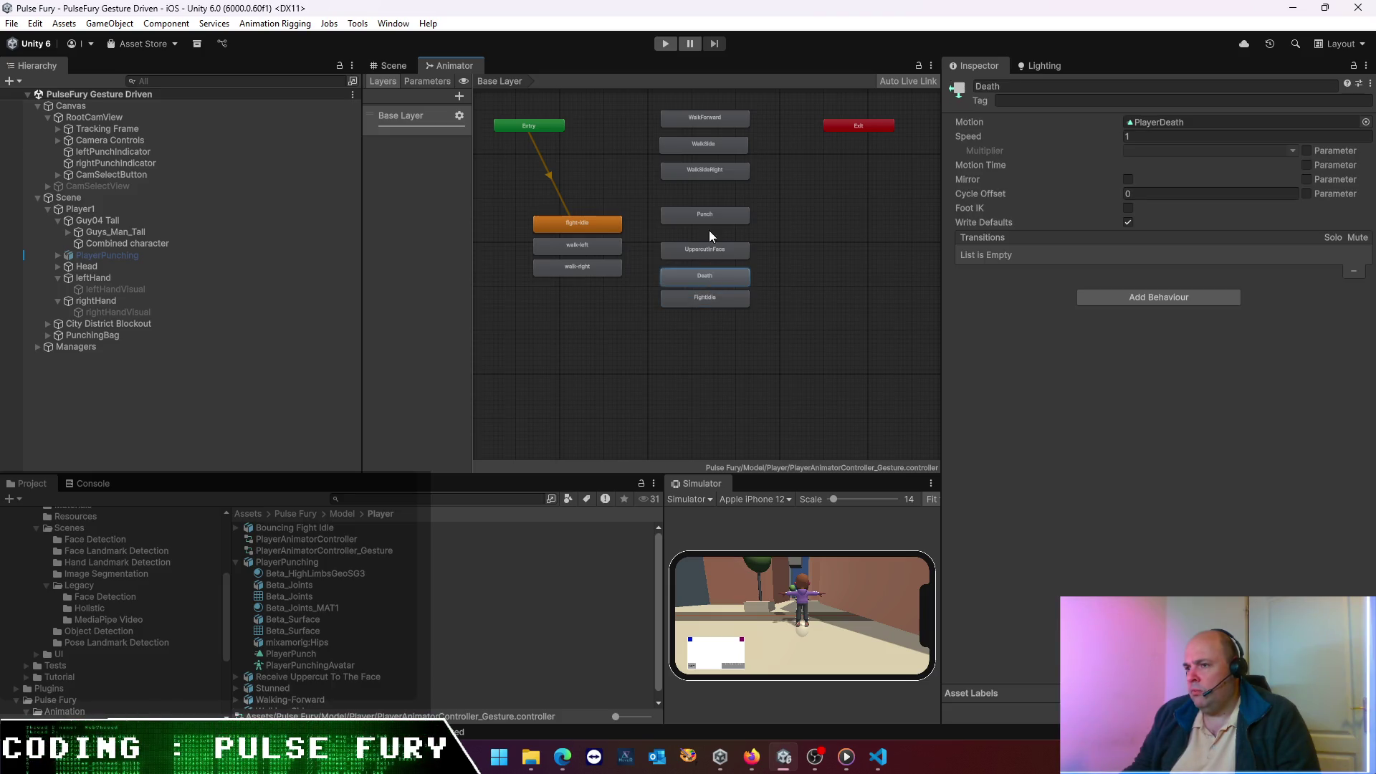
left_click(758, 316)
mouse_move(836, 345)
left_mouse_down()
mouse_move(694, 96)
mouse_move(672, 131)
mouse_move(796, 272)
left_mouse_up()
left_click_drag(758, 326, 685, 92)
- Delete all old states from the Base Layer, leaving only Entry and Exit
key("Delete")
mouse_move(682, 353)
left_mouse_down()
mouse_move(668, 248)
mouse_move(558, 218)
left_mouse_up()
key("Delete")
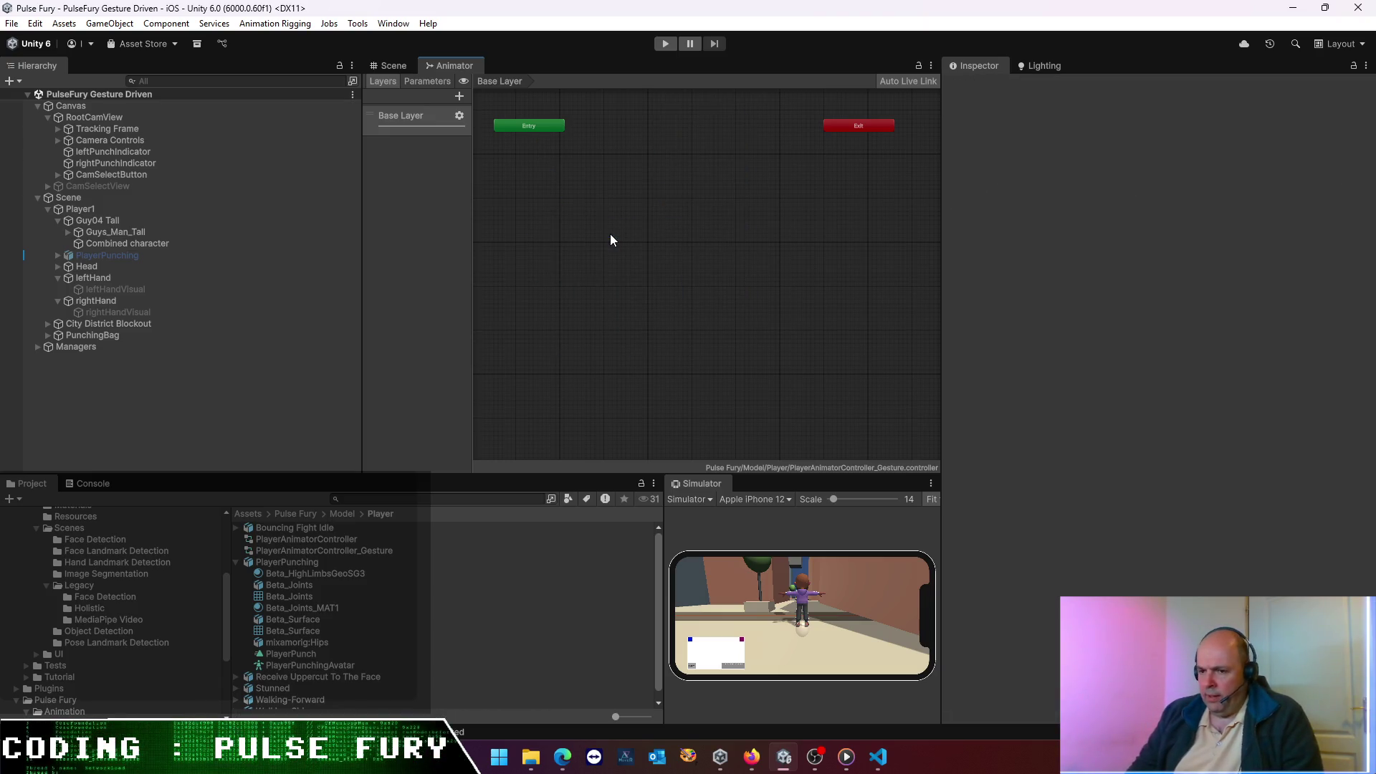
- Open Animation > LittleGuy and select the clips fight-idle through fight-walk-right
left_click(296, 514)
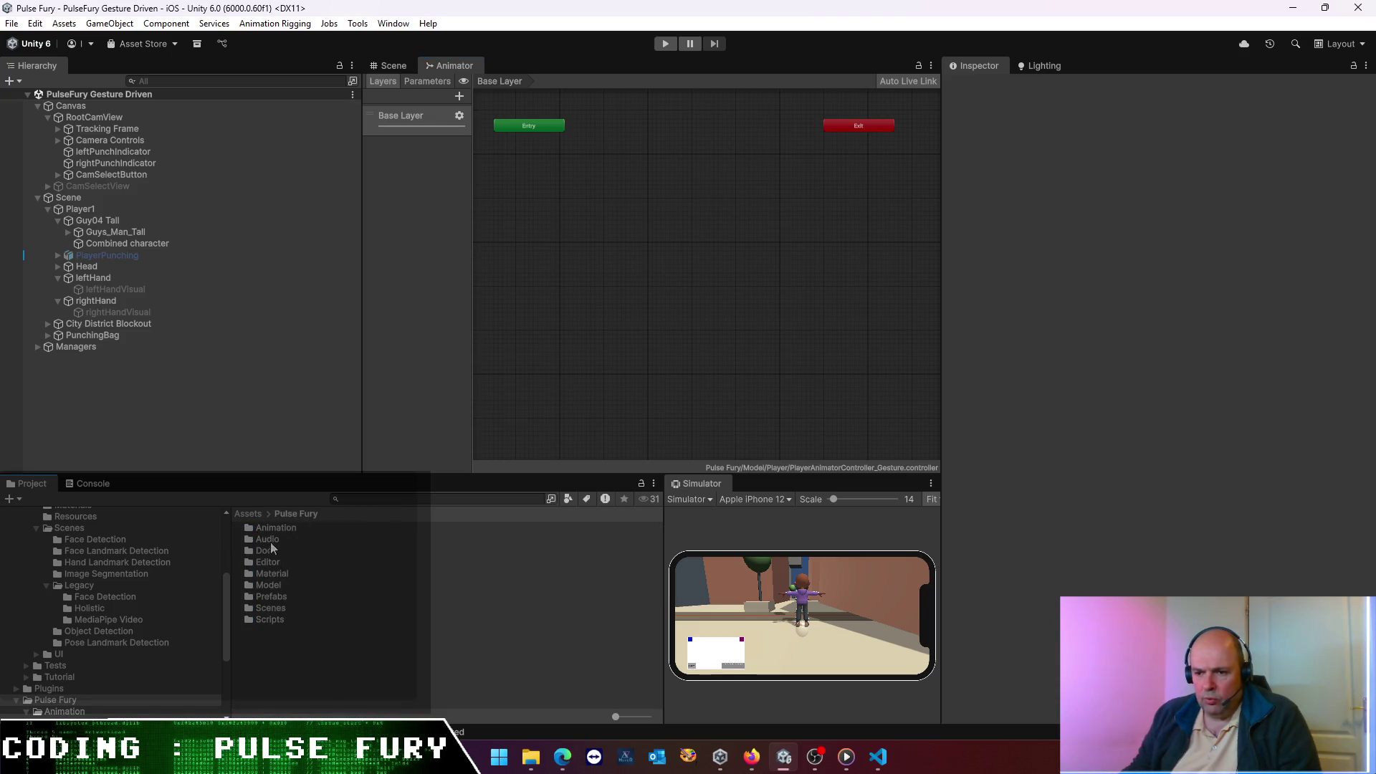
double_click(277, 528)
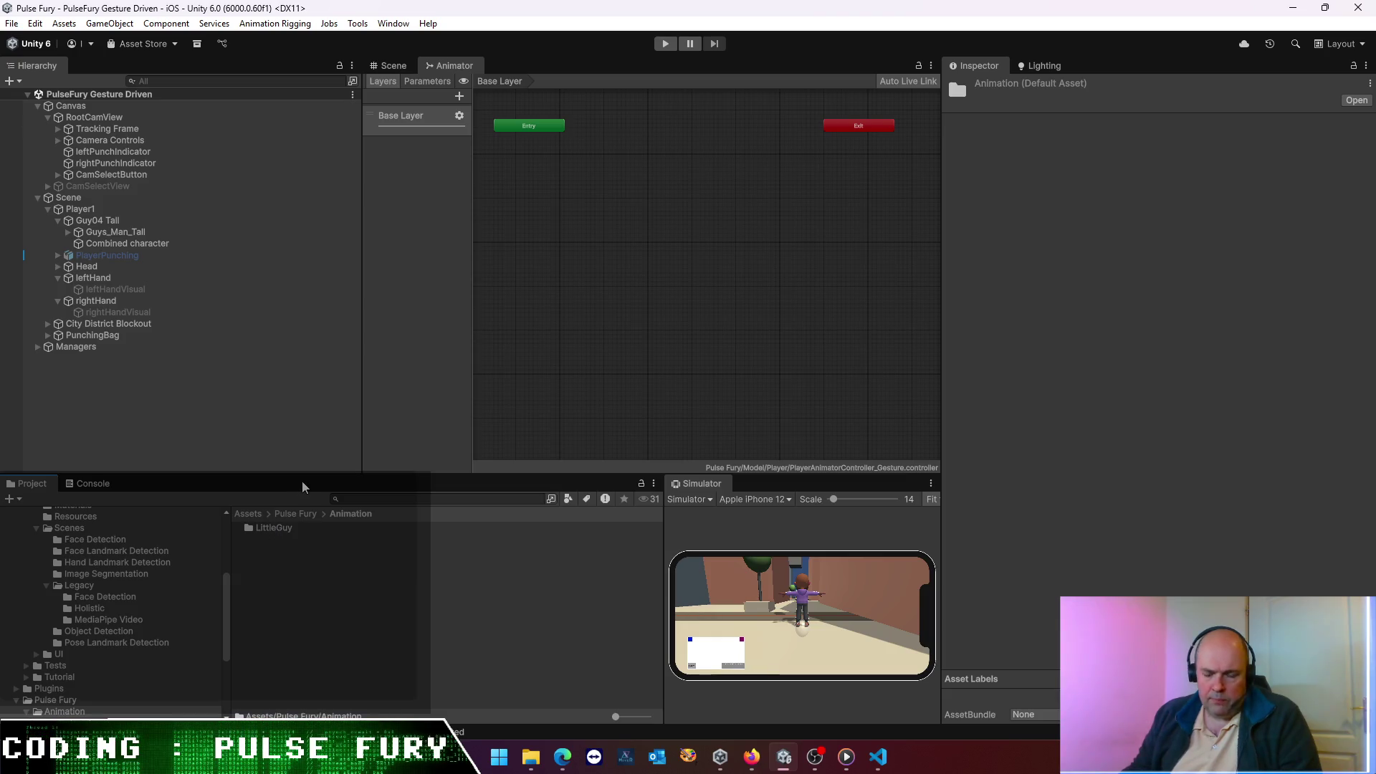
double_click(276, 530)
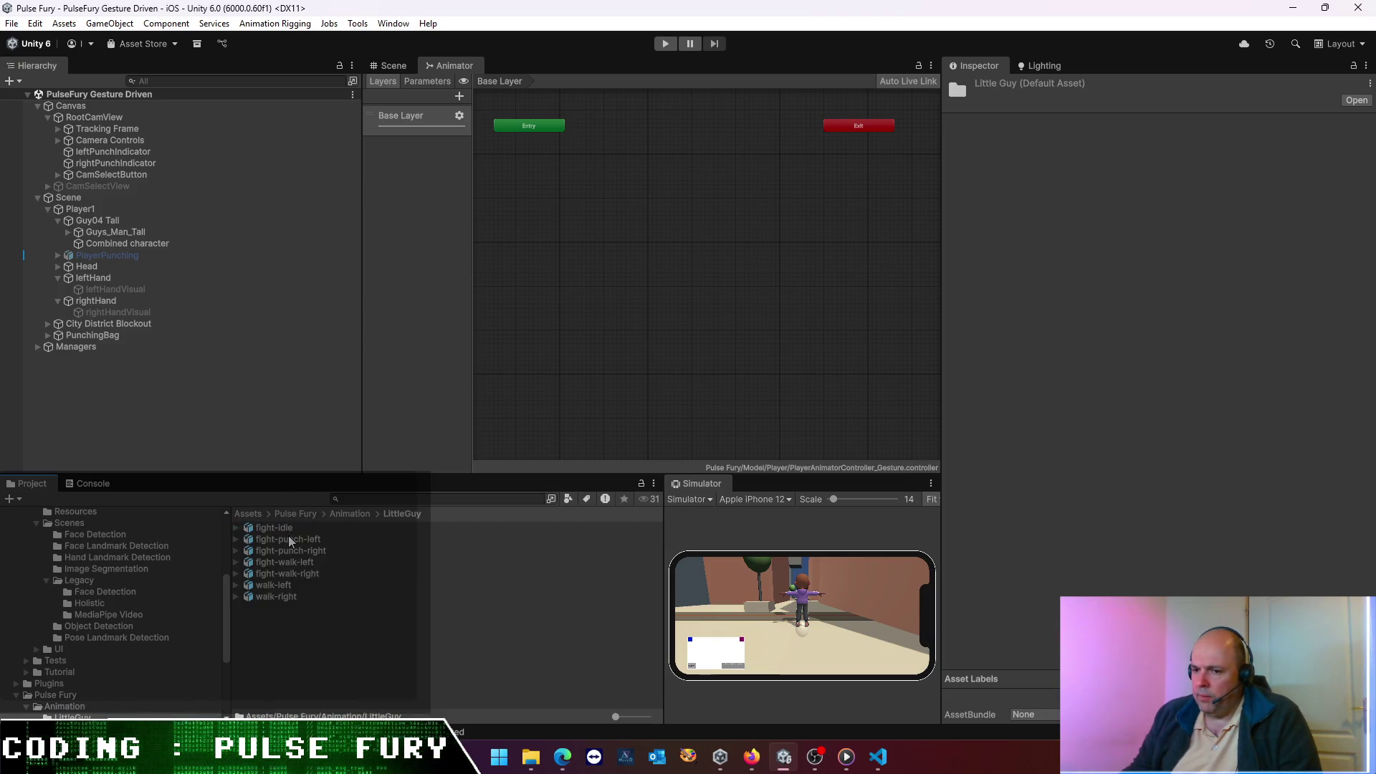
left_click(281, 528)
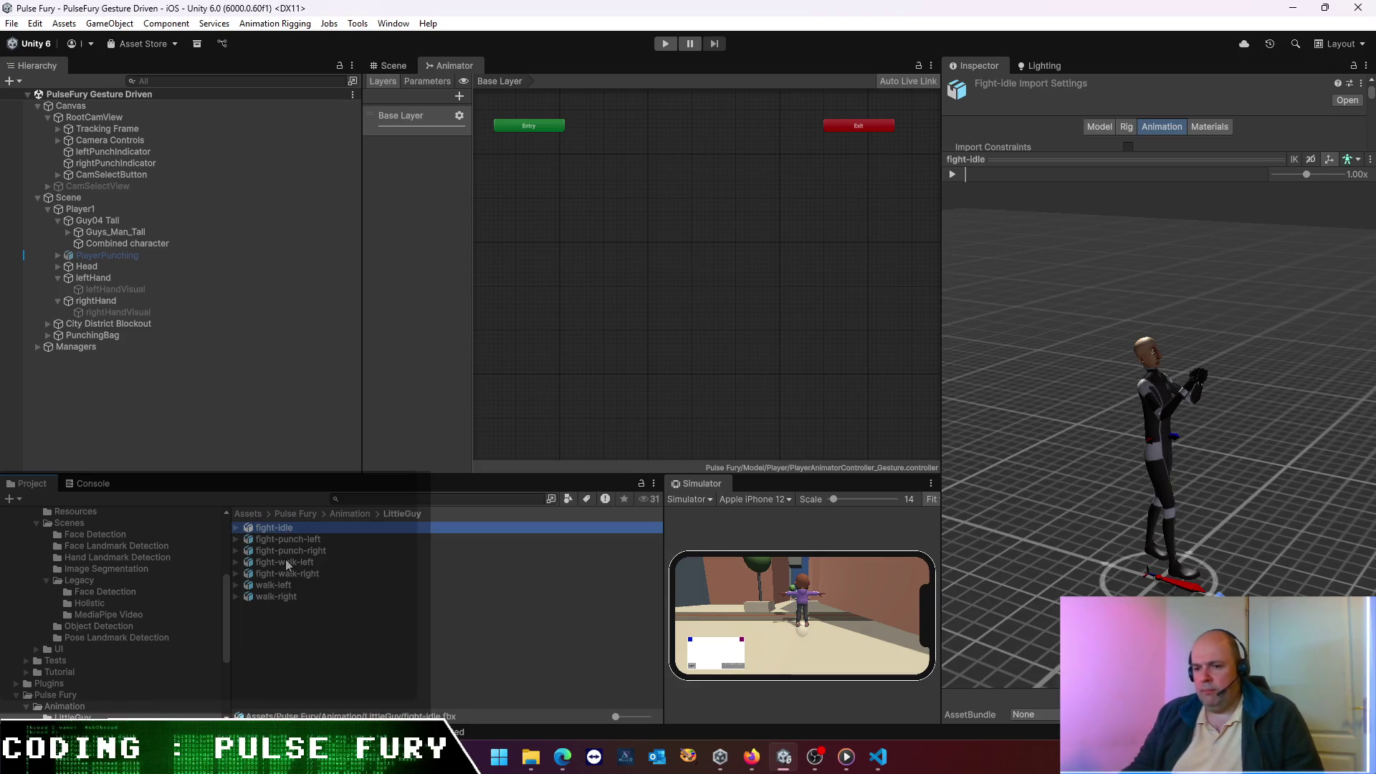
left_click(288, 576, "shift")
- Drop the five fight clips into the Animator and stack punch and walk states in a column
mouse_move(288, 578)
left_mouse_down()
mouse_move(651, 342)
mouse_move(600, 204)
left_mouse_up()
left_click_drag(701, 360, 628, 271)
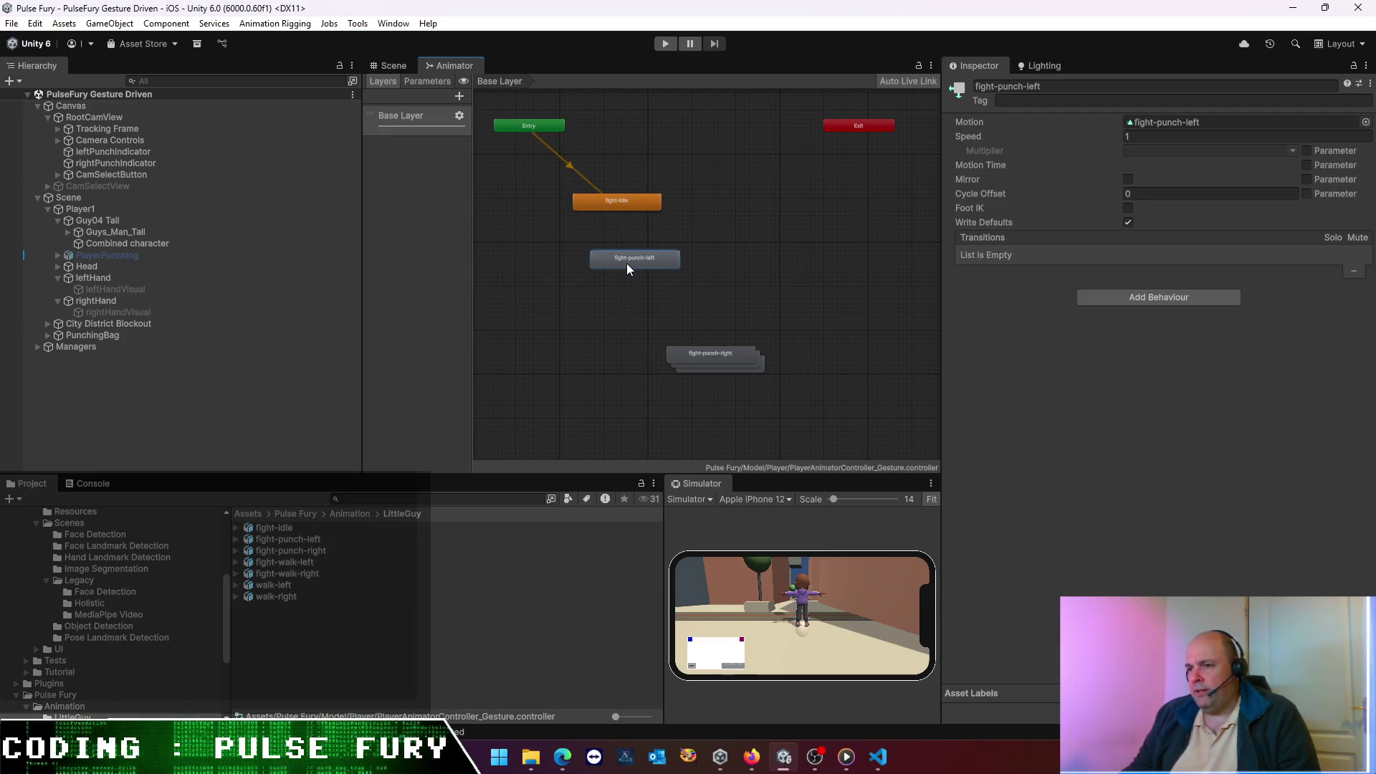
mouse_move(694, 355)
left_mouse_down()
mouse_move(605, 277)
mouse_move(599, 255)
left_mouse_up()
left_click(705, 361)
left_click_drag(705, 361, 609, 287)
left_click(718, 368)
left_click_drag(719, 369, 618, 316)
- Place fight-punch-left directly under fight-idle and locate its clip in the Project
left_click(714, 262)
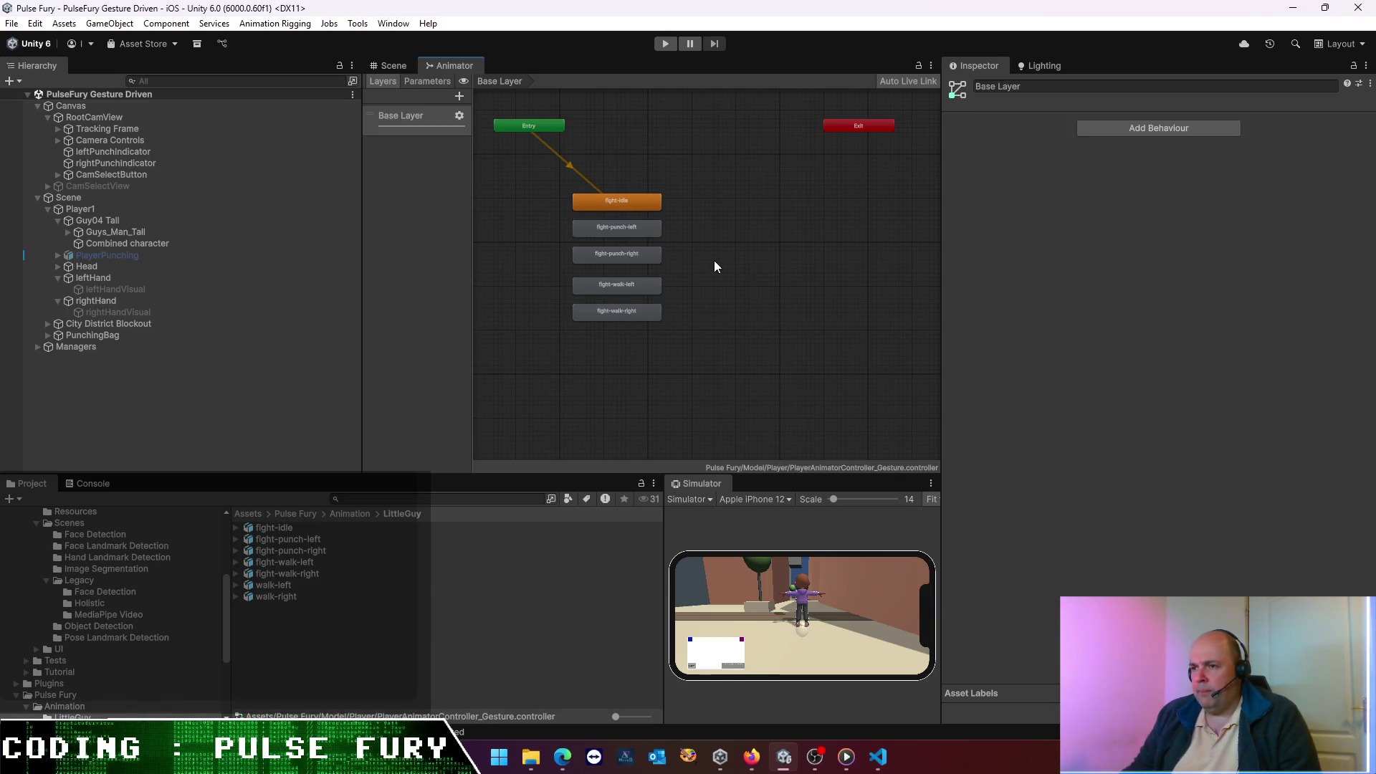
mouse_move(672, 245)
left_mouse_down()
mouse_move(593, 258)
mouse_move(758, 202)
left_mouse_up()
left_click(732, 266)
mouse_move(641, 257)
left_mouse_down()
mouse_move(770, 231)
mouse_move(639, 265)
left_mouse_up()
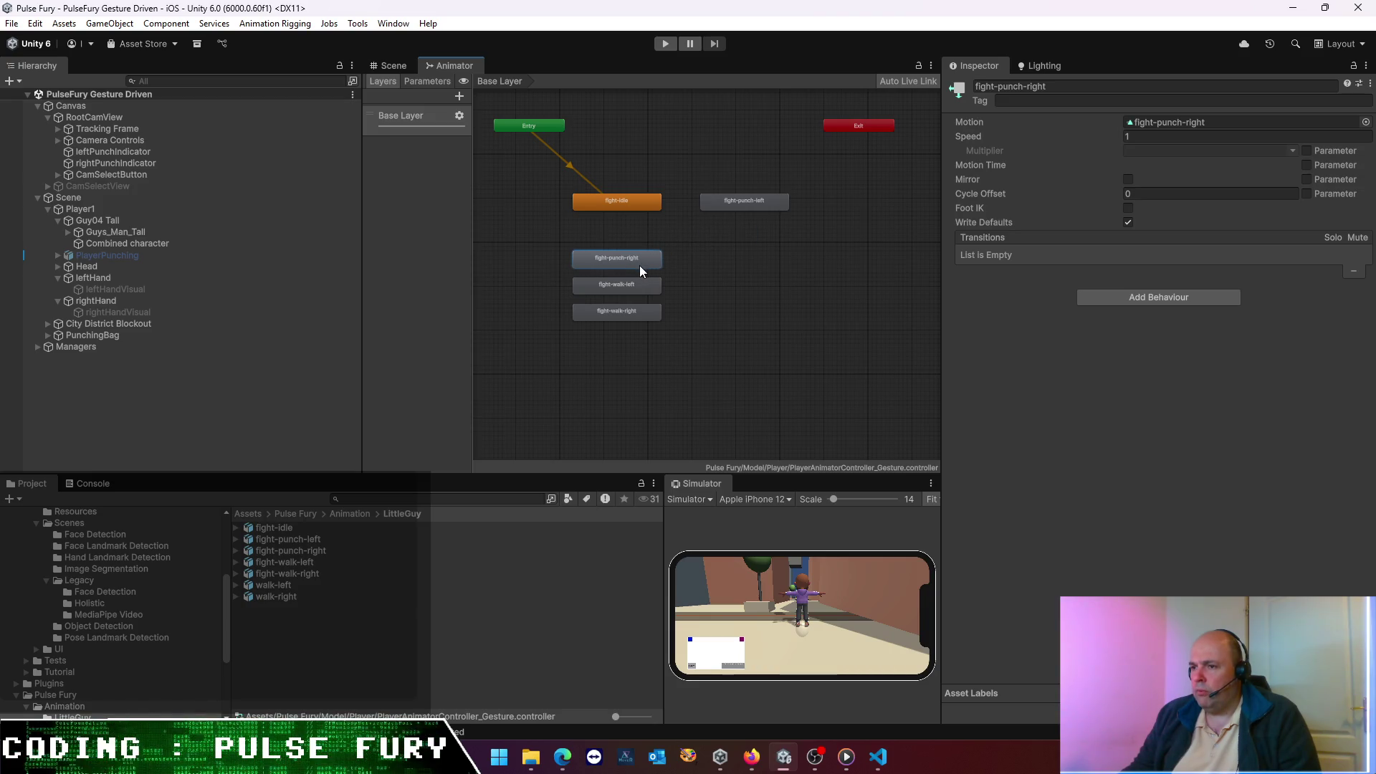
left_click_drag(749, 210, 622, 232)
left_click(736, 278)
left_click(644, 229)
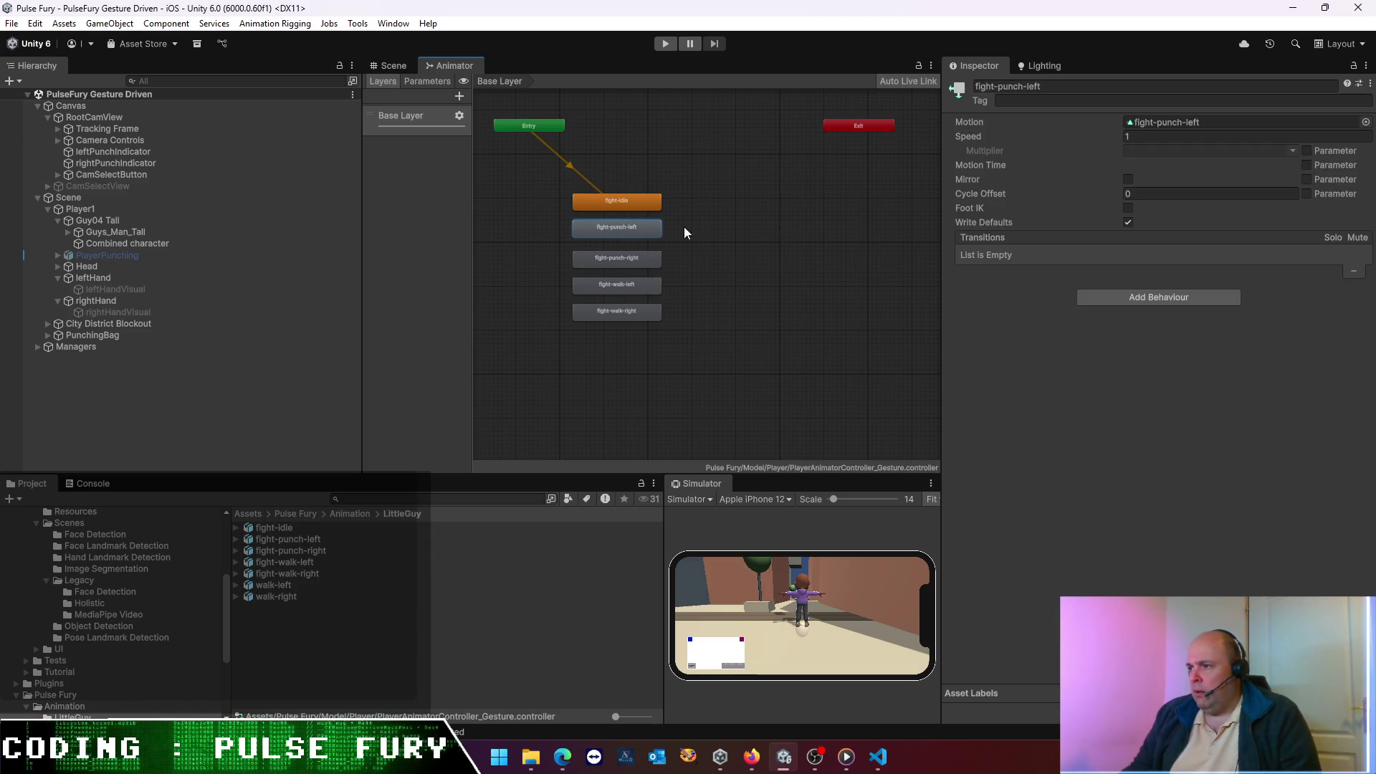
left_click(1206, 120)
left_click(638, 283)
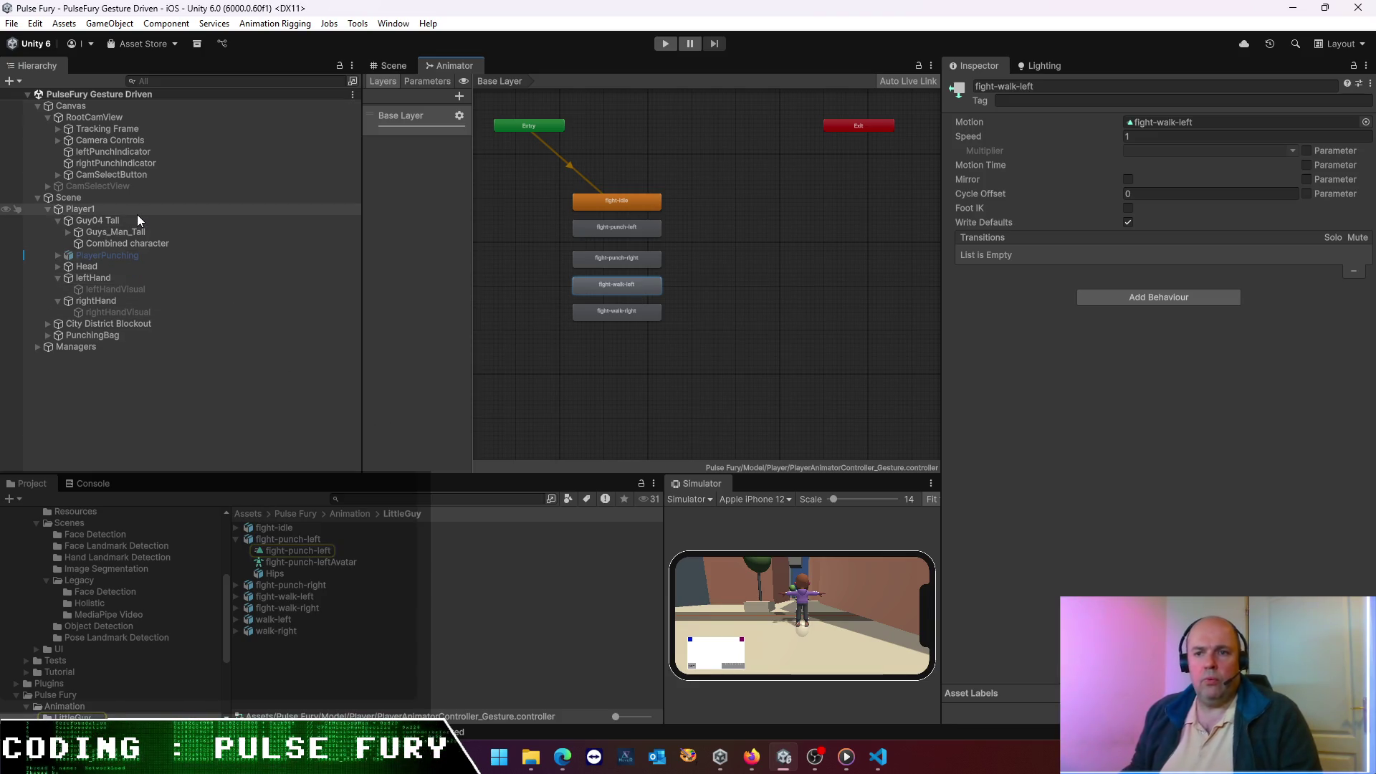
left_click(136, 212)
scroll(1205, 443, "down", 20)
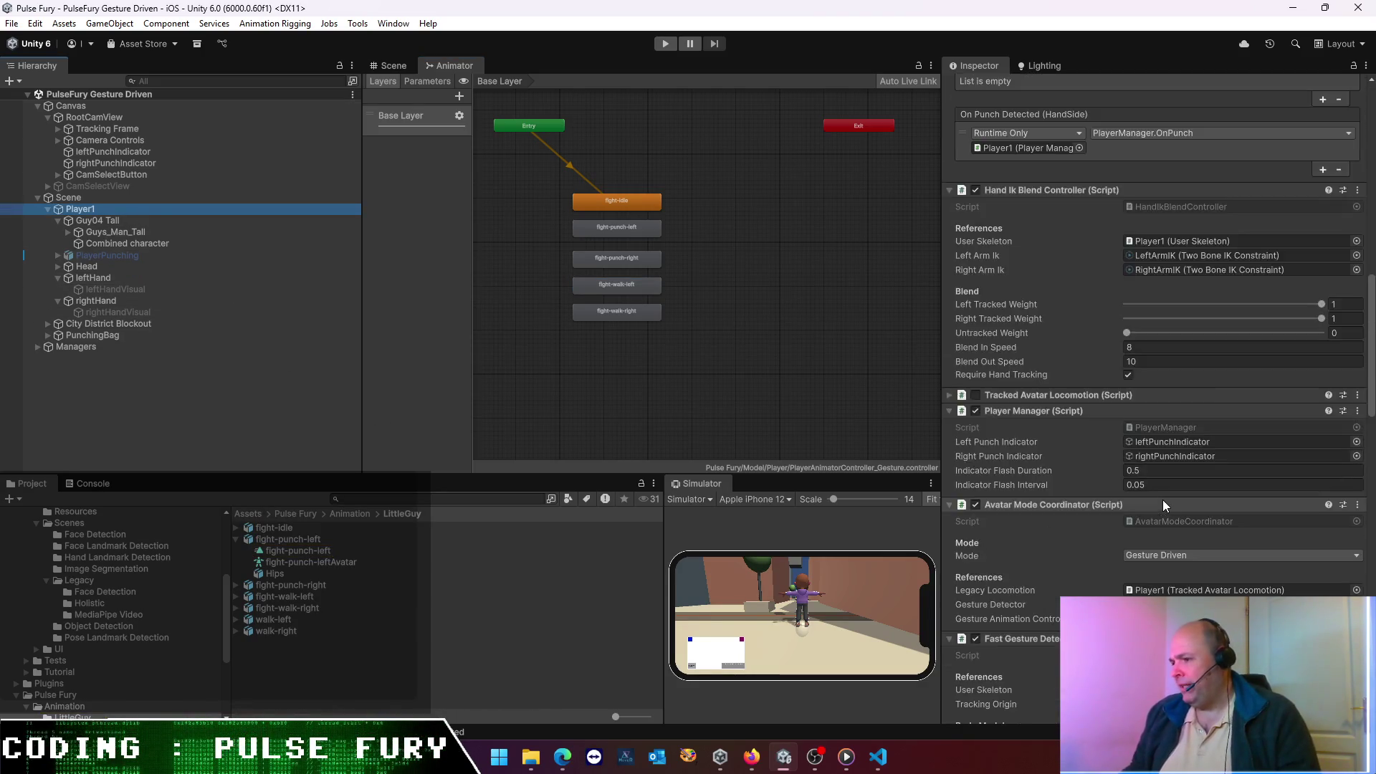
scroll(1160, 492, "down", 10)
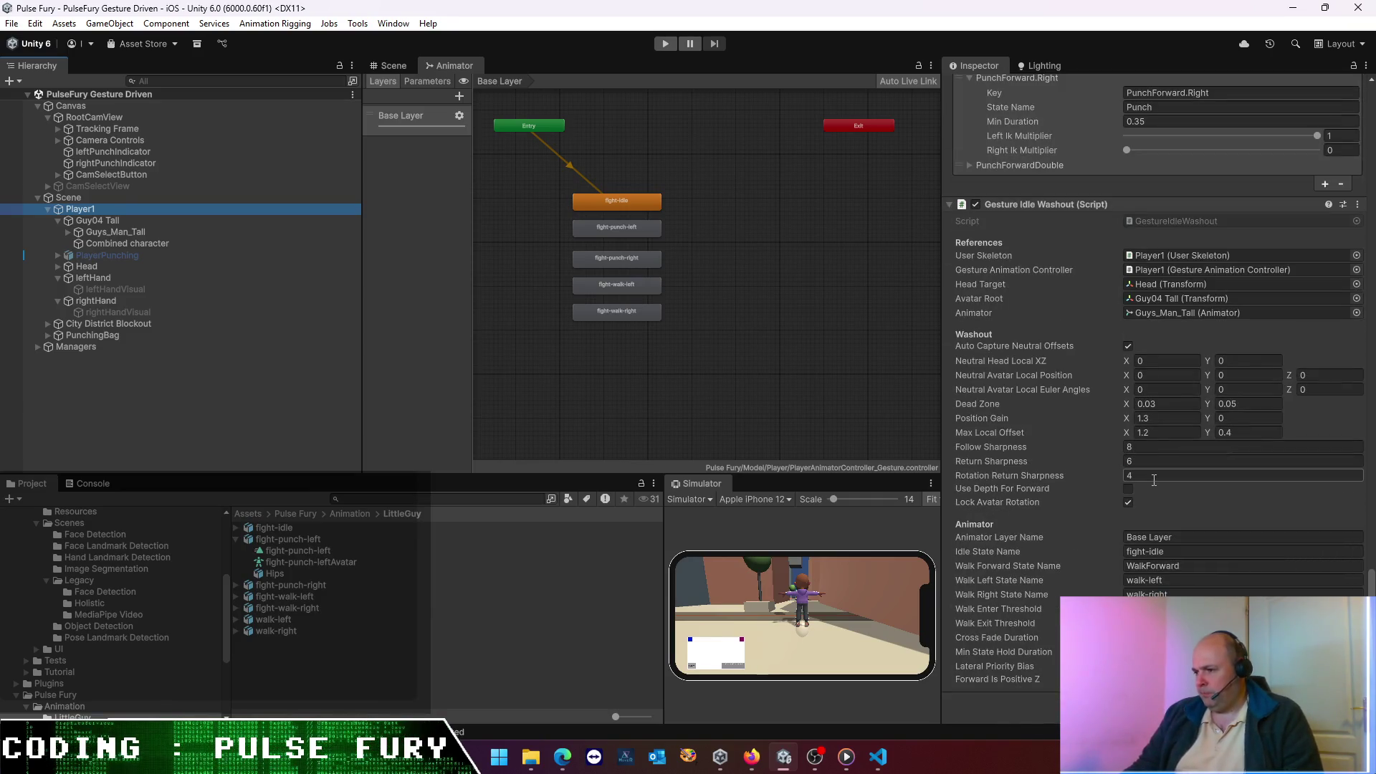
left_click(1161, 539)
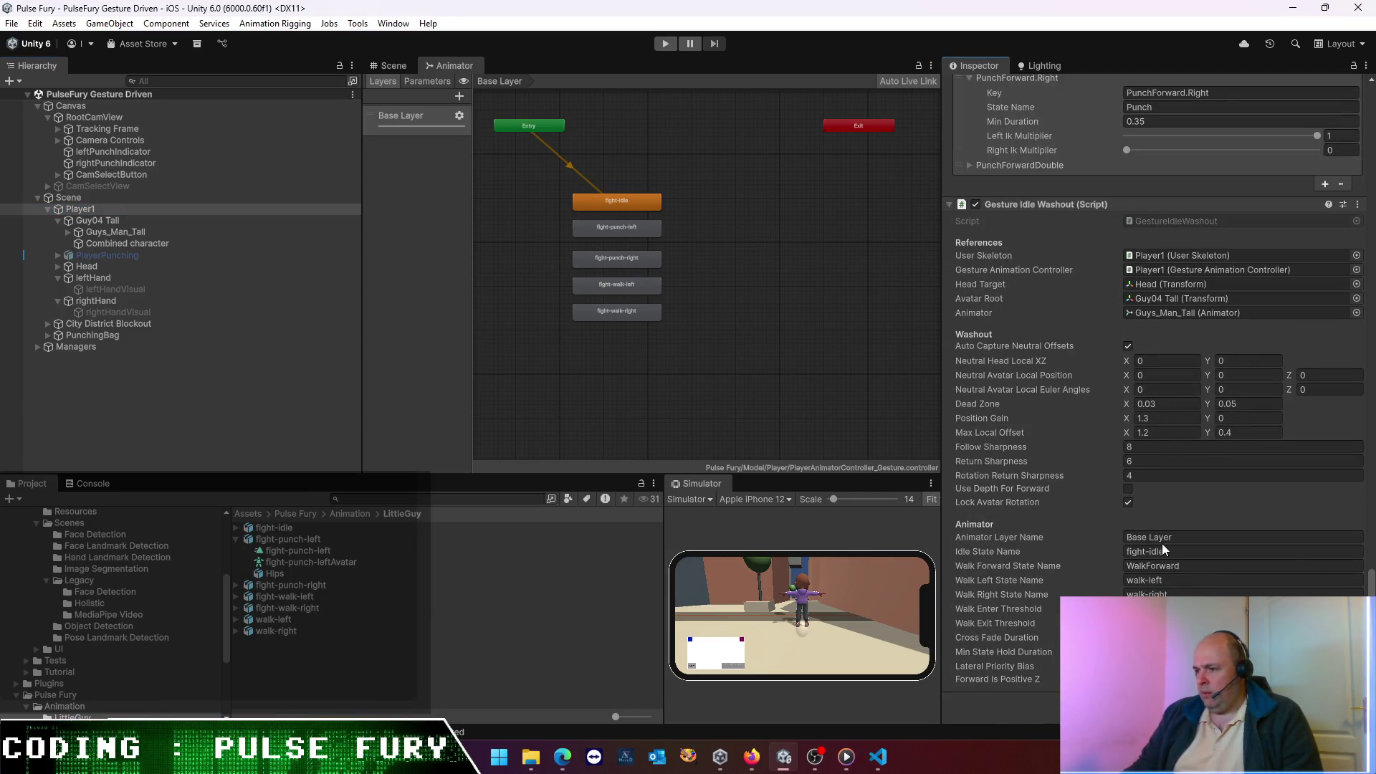
left_click(1170, 551)
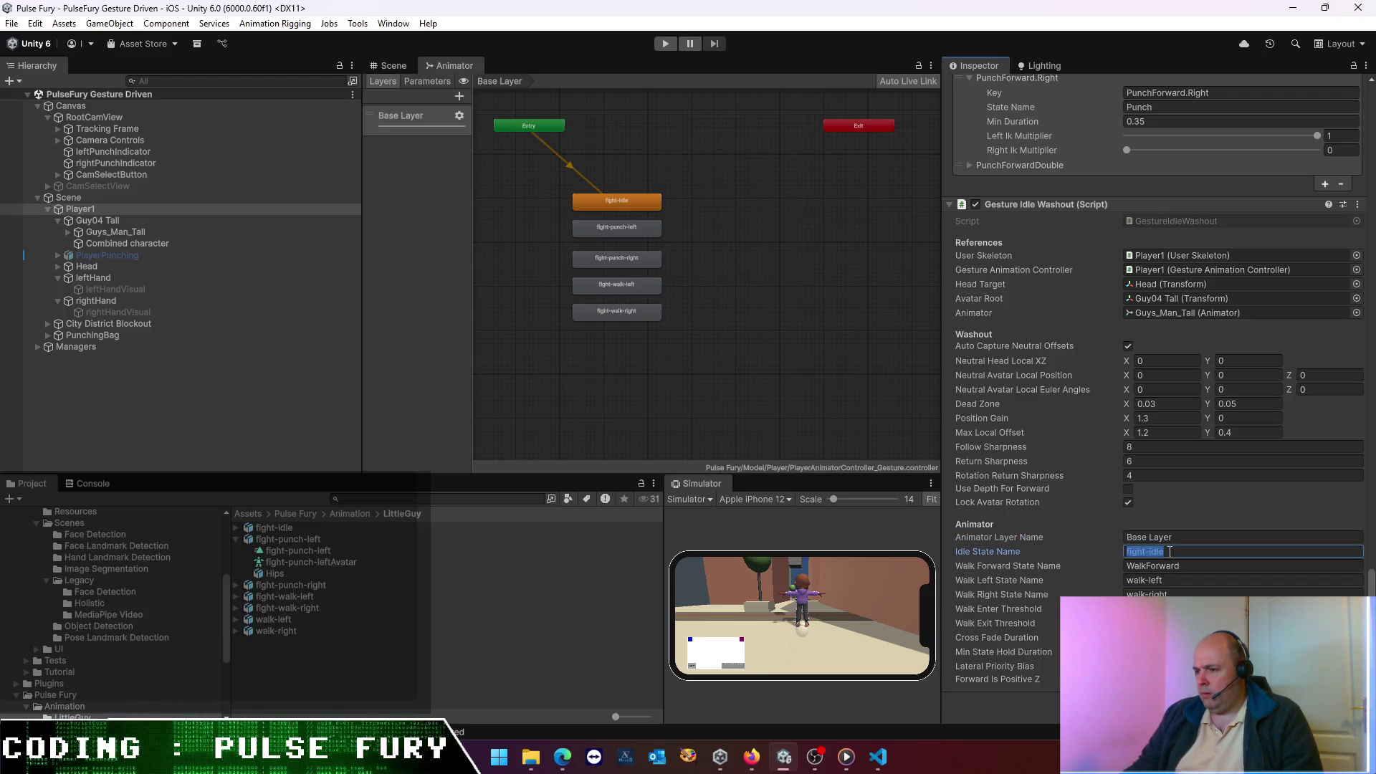
left_click(1169, 551)
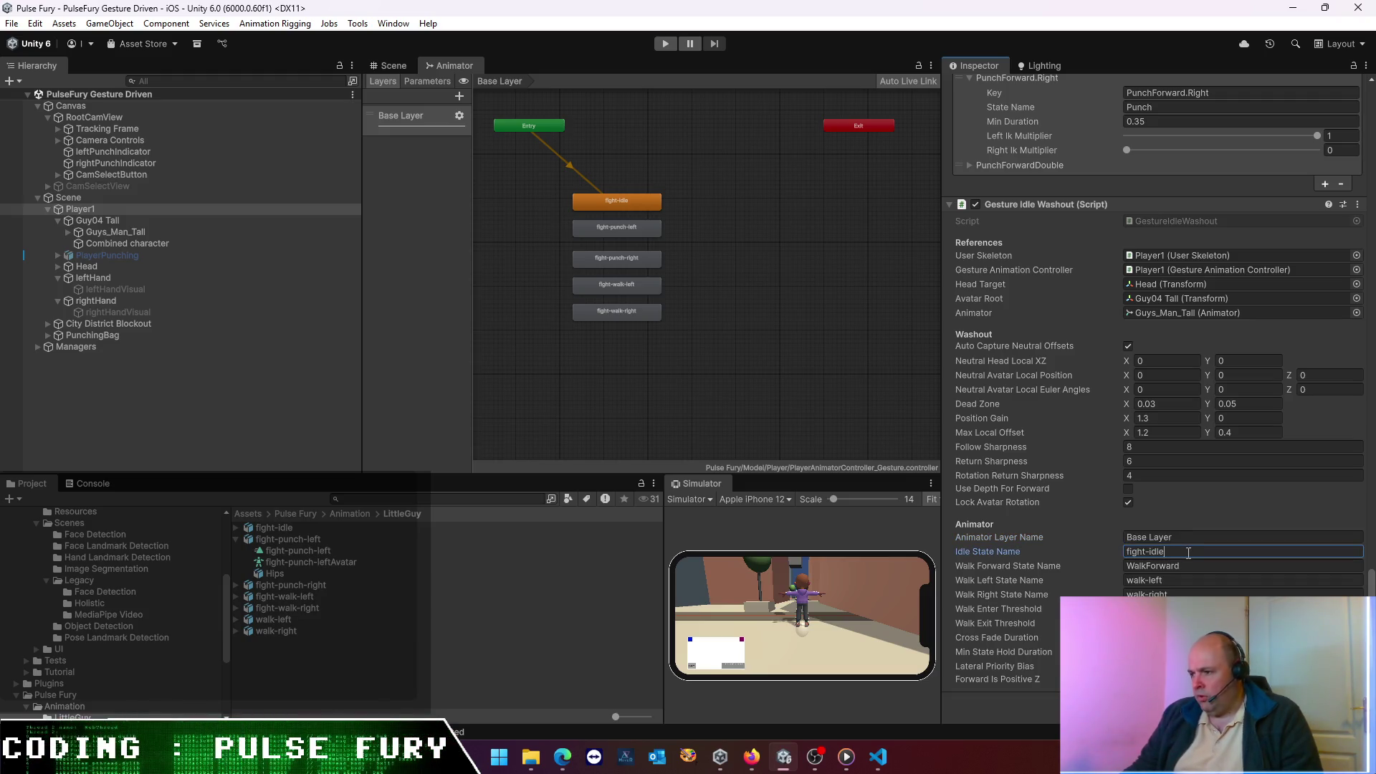
left_click(1168, 565)
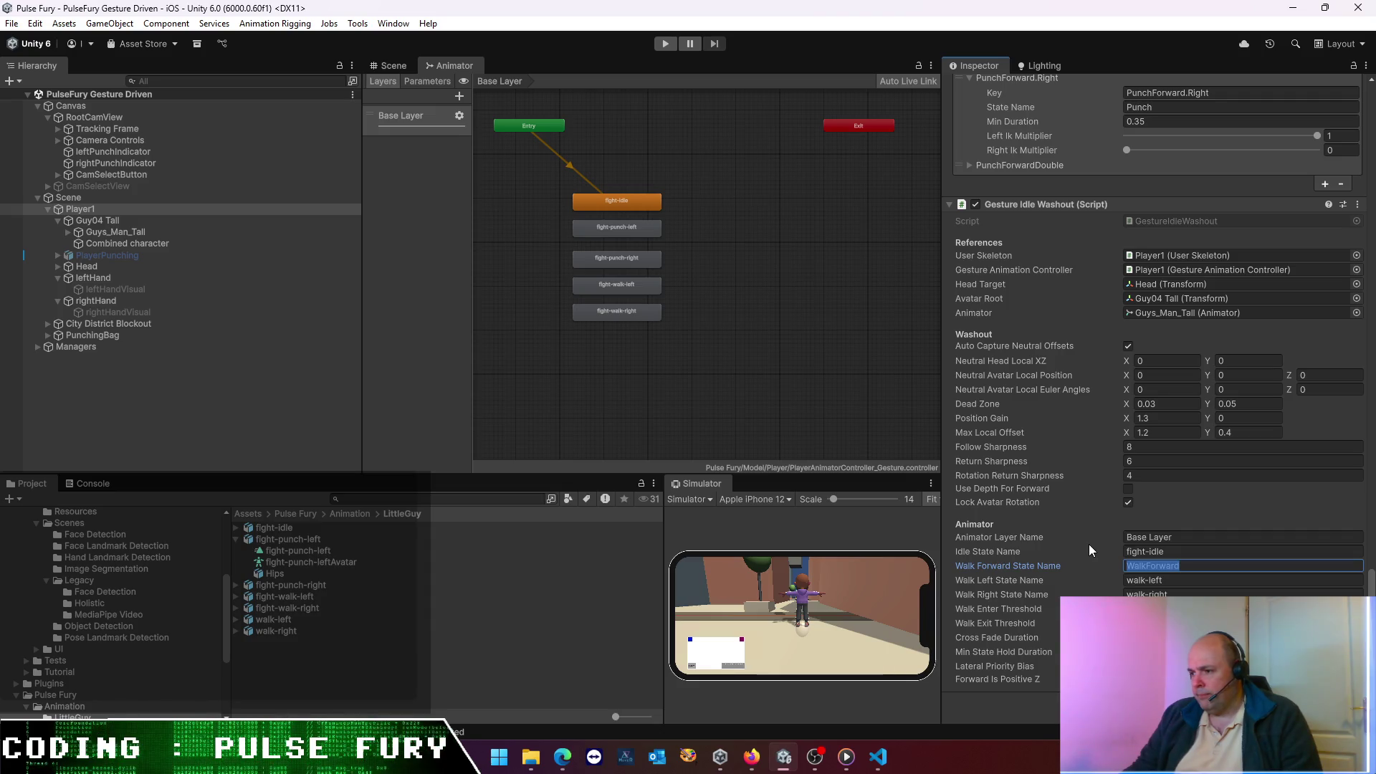
left_click(295, 646)
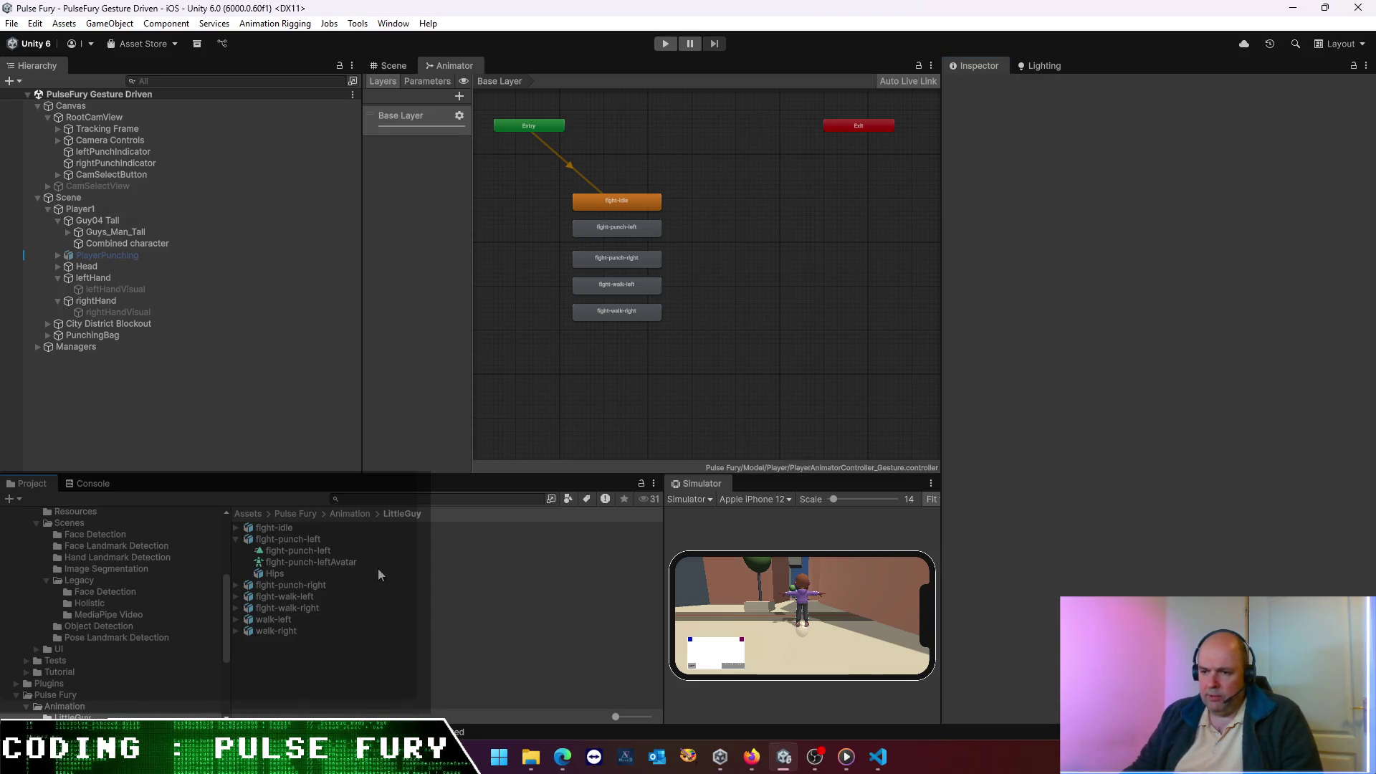
left_click(333, 514)
left_click(299, 514)
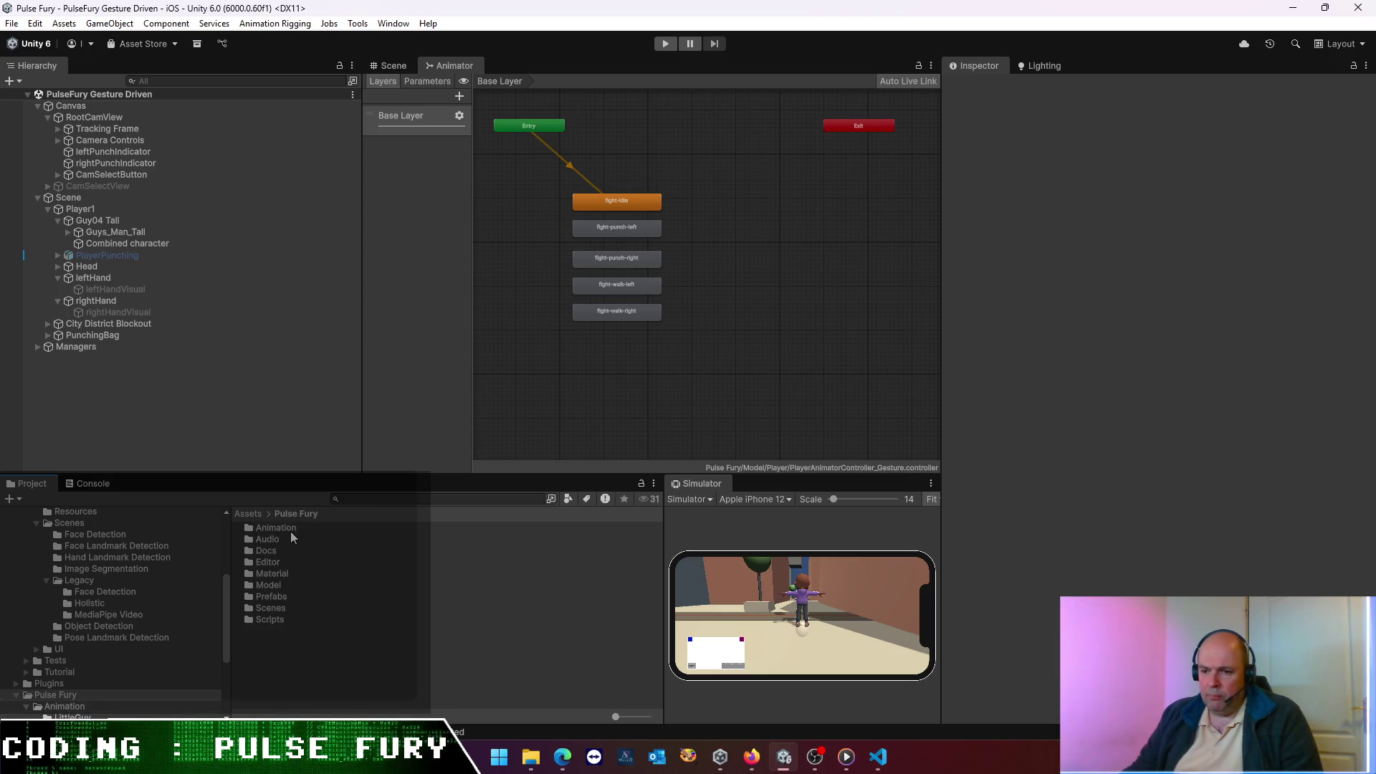
double_click(278, 584)
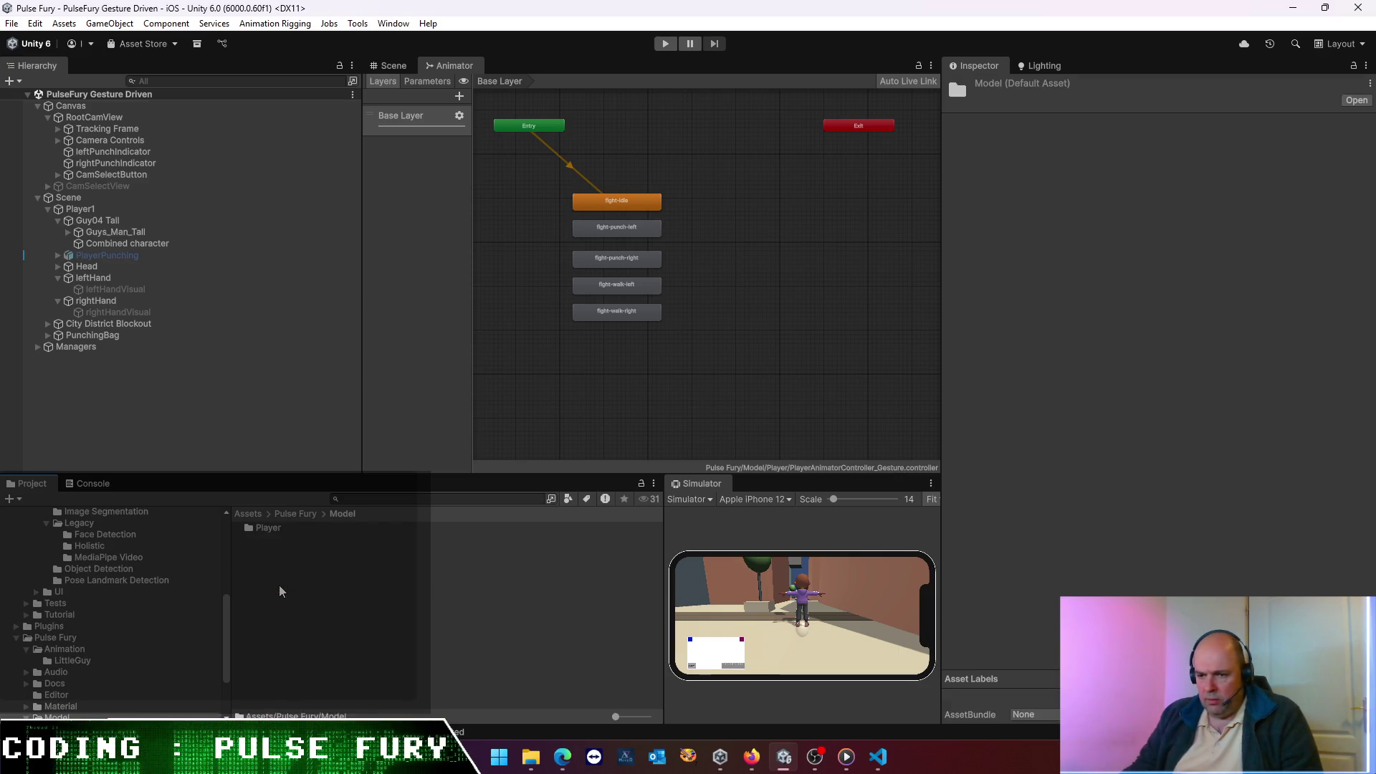
left_click(308, 514)
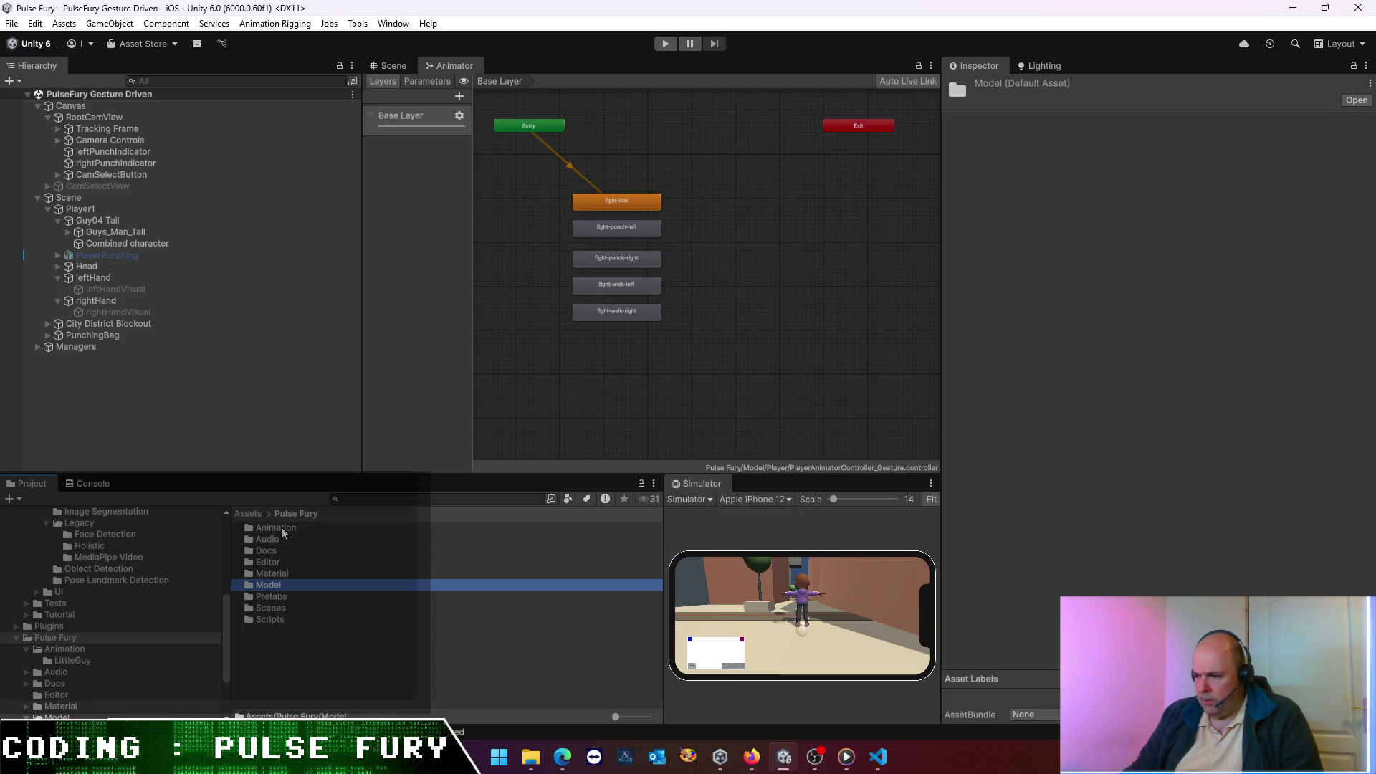
left_click(282, 530)
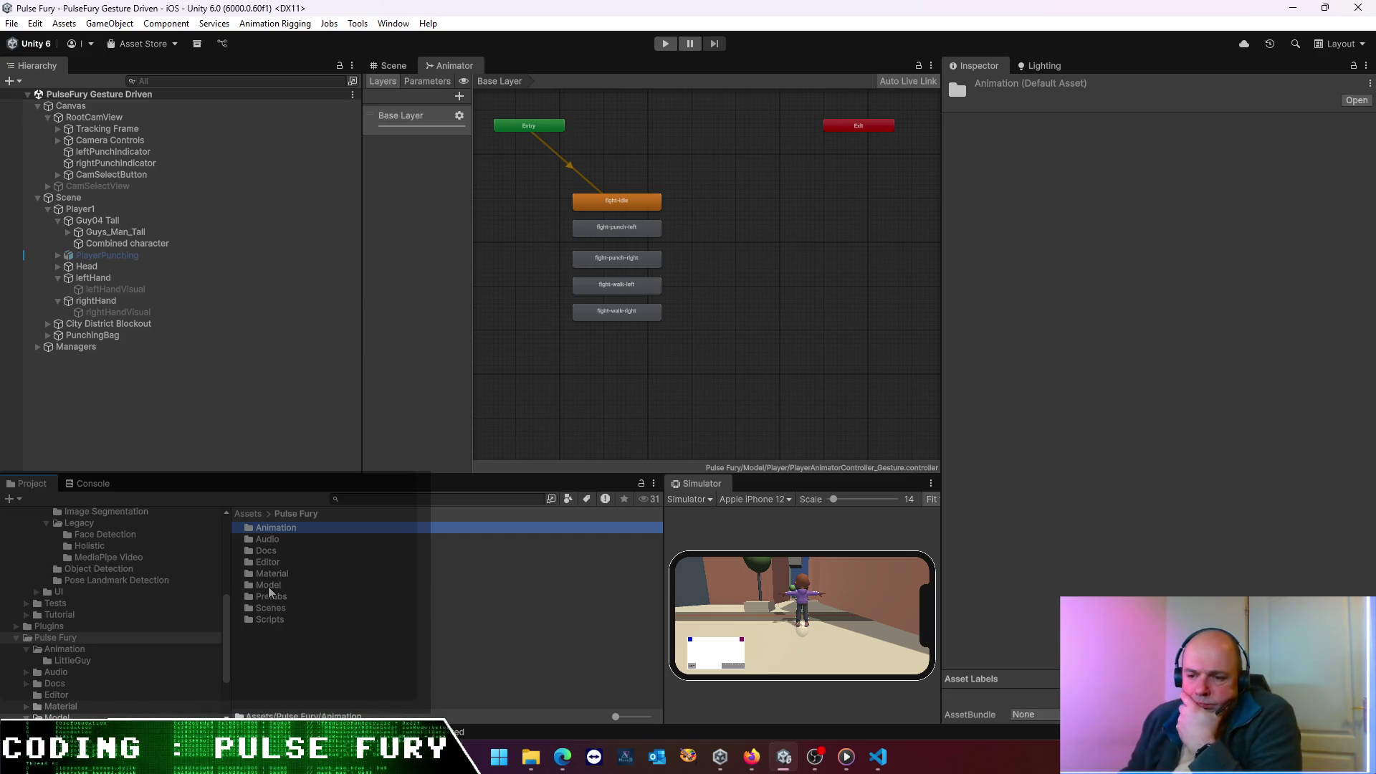
double_click(270, 586)
double_click(268, 528)
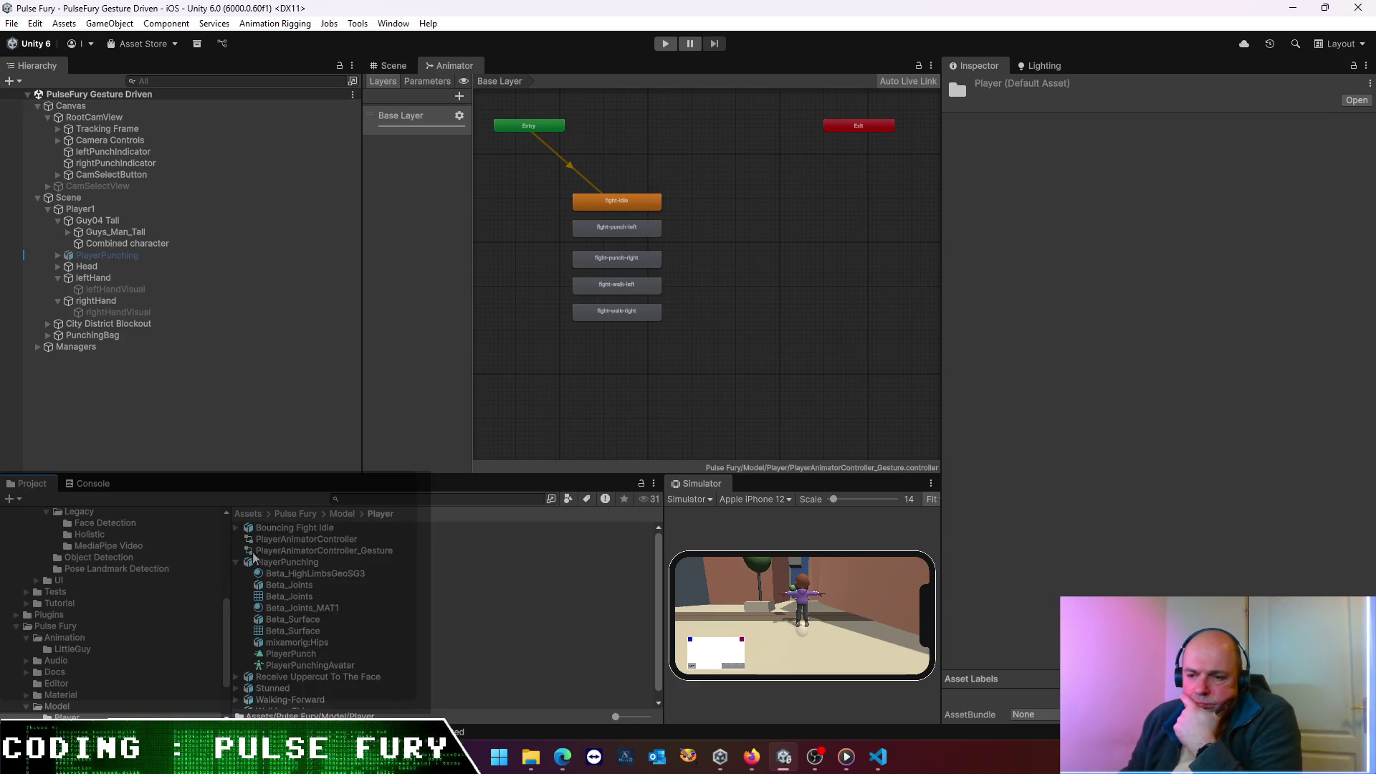
left_click(236, 563)
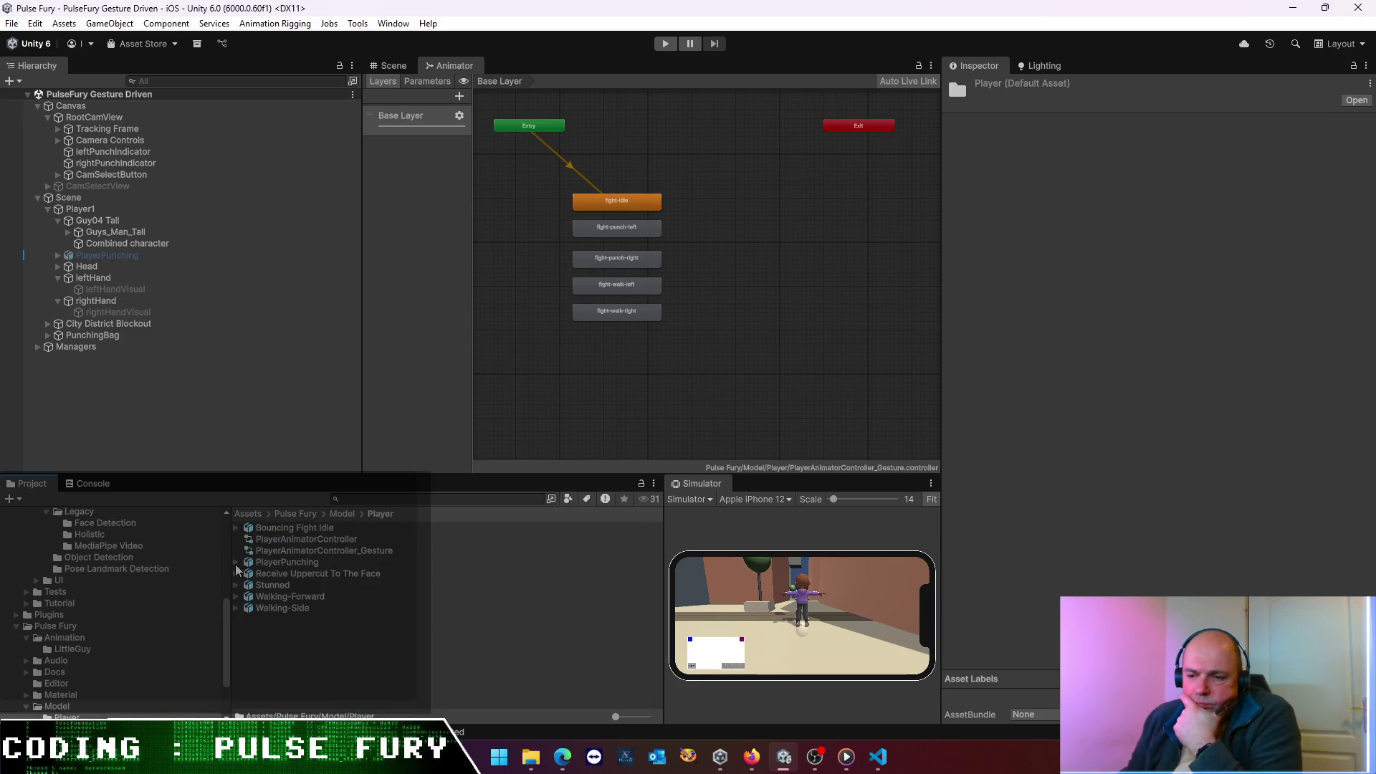
left_click(295, 513)
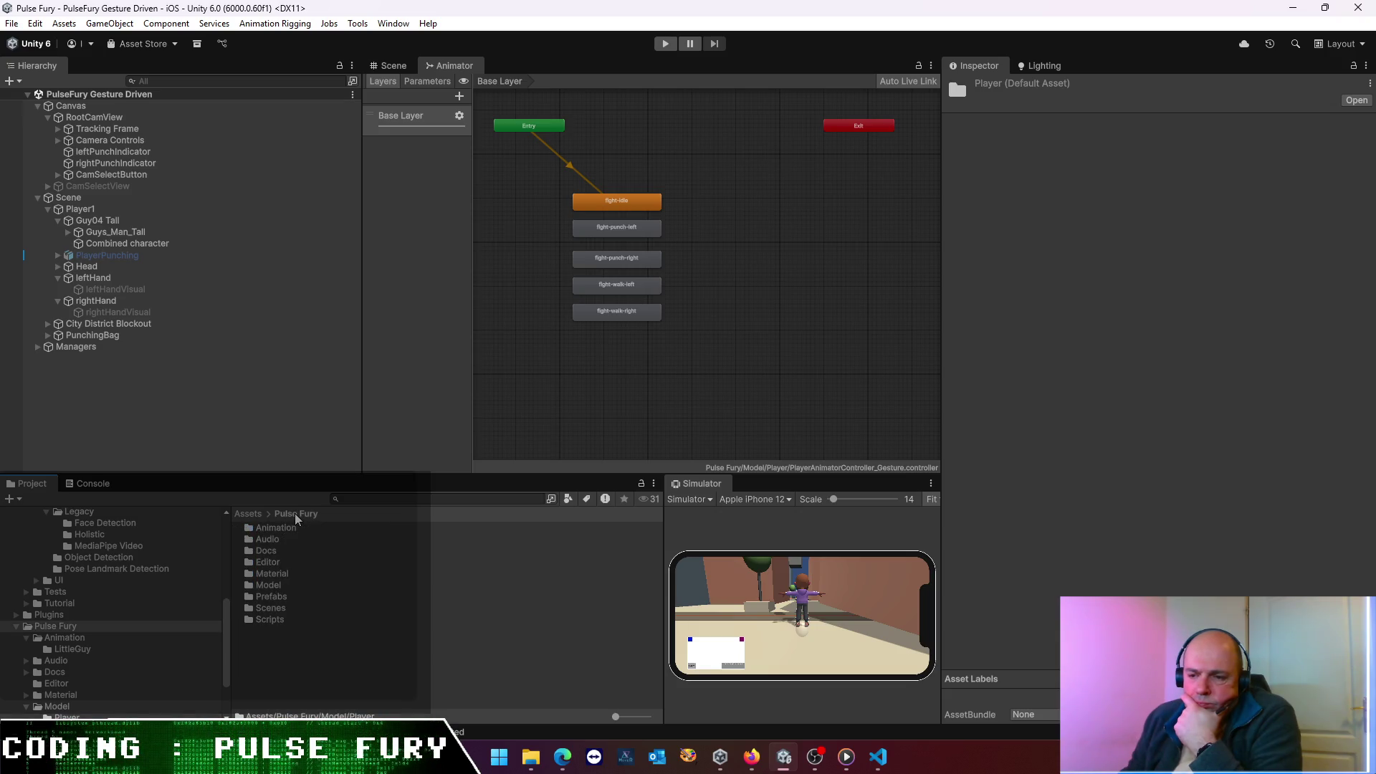
double_click(276, 528)
double_click(277, 528)
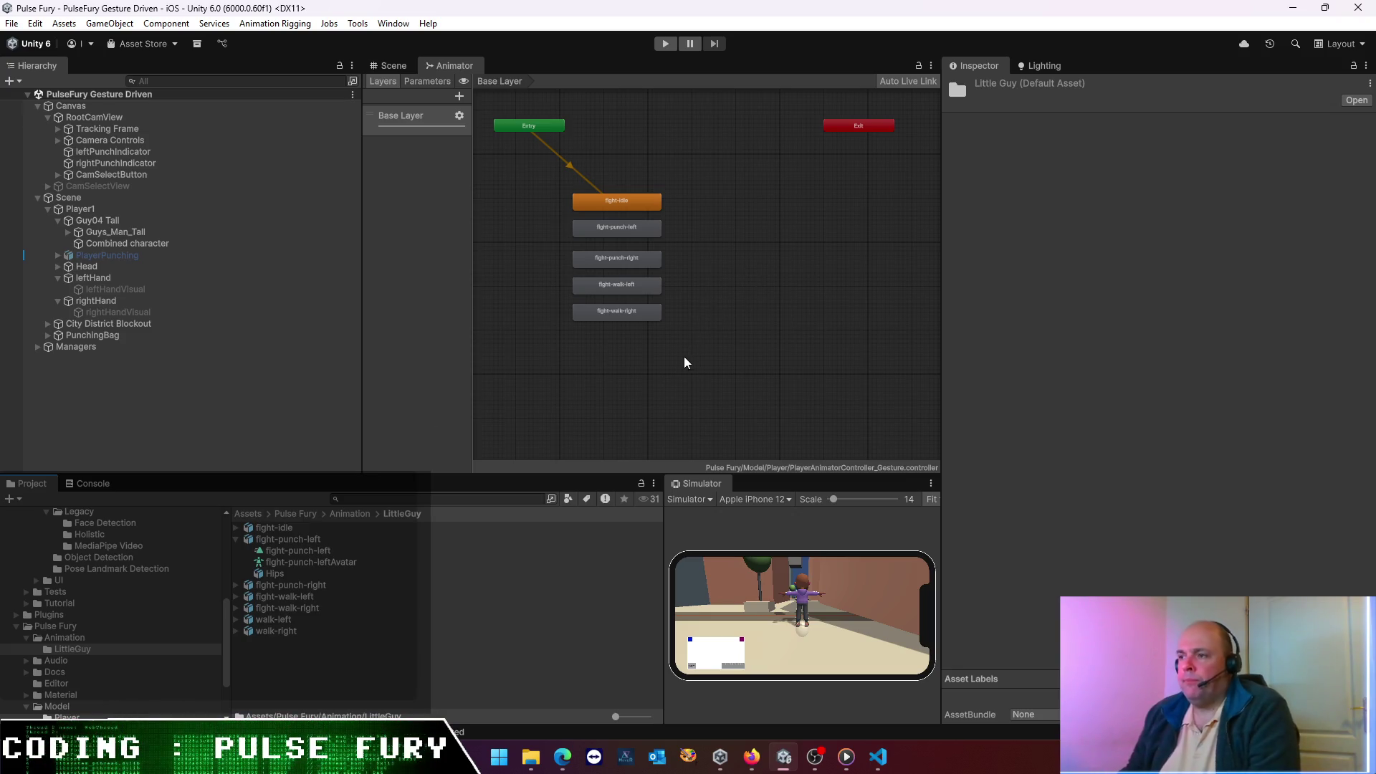
left_click(677, 377)
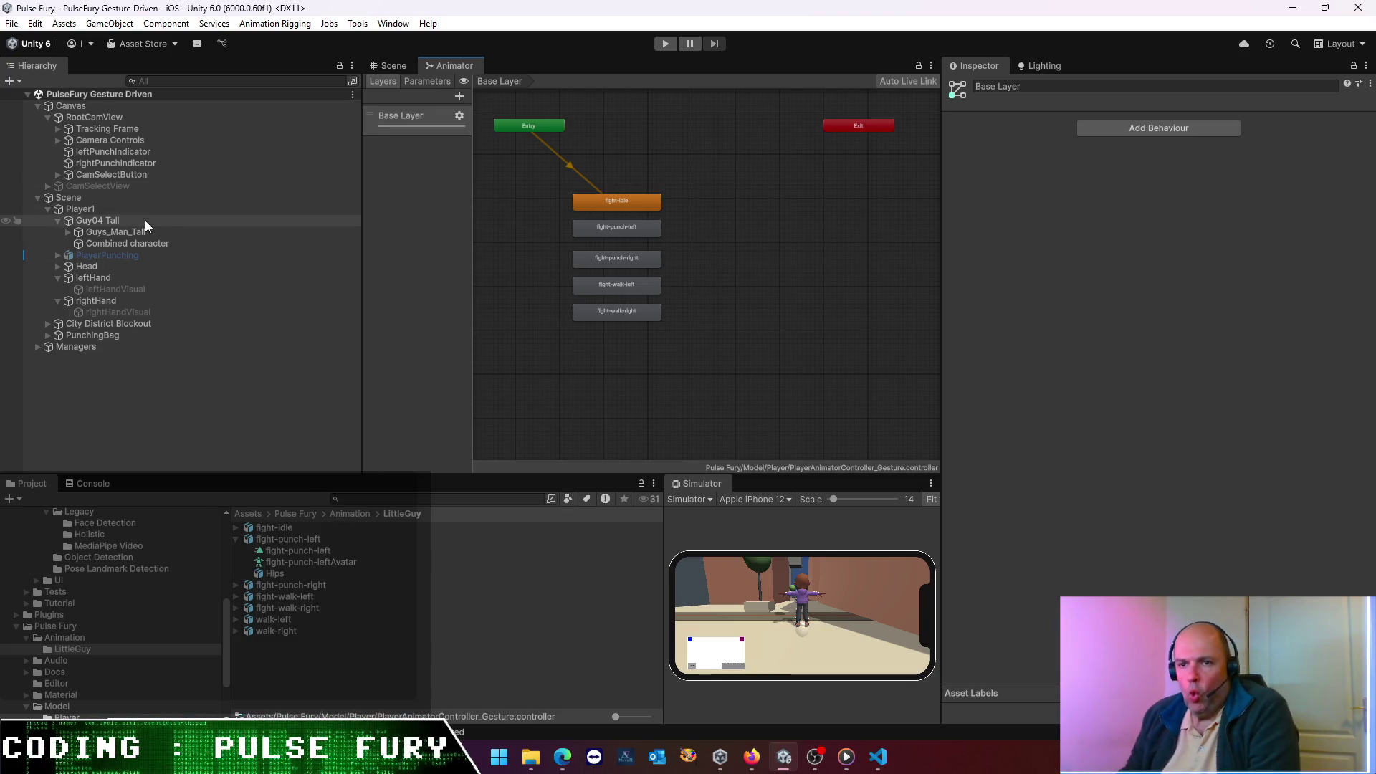
- In Player1's Gesture Idle Washout, prefix the walk state names with 'fight-' to make fight-walk-left
left_click(129, 209)
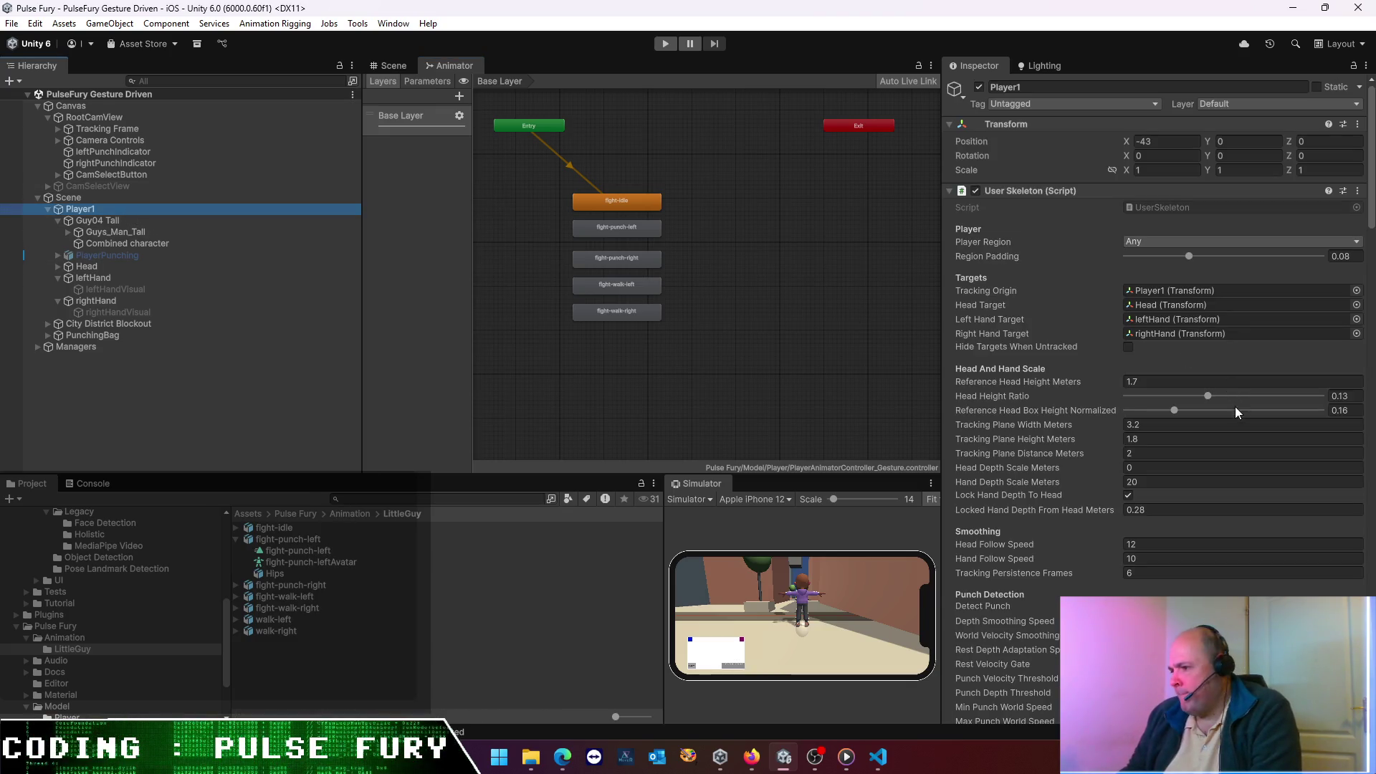
scroll(1175, 546, "down", 10)
scroll(1172, 552, "down", 15)
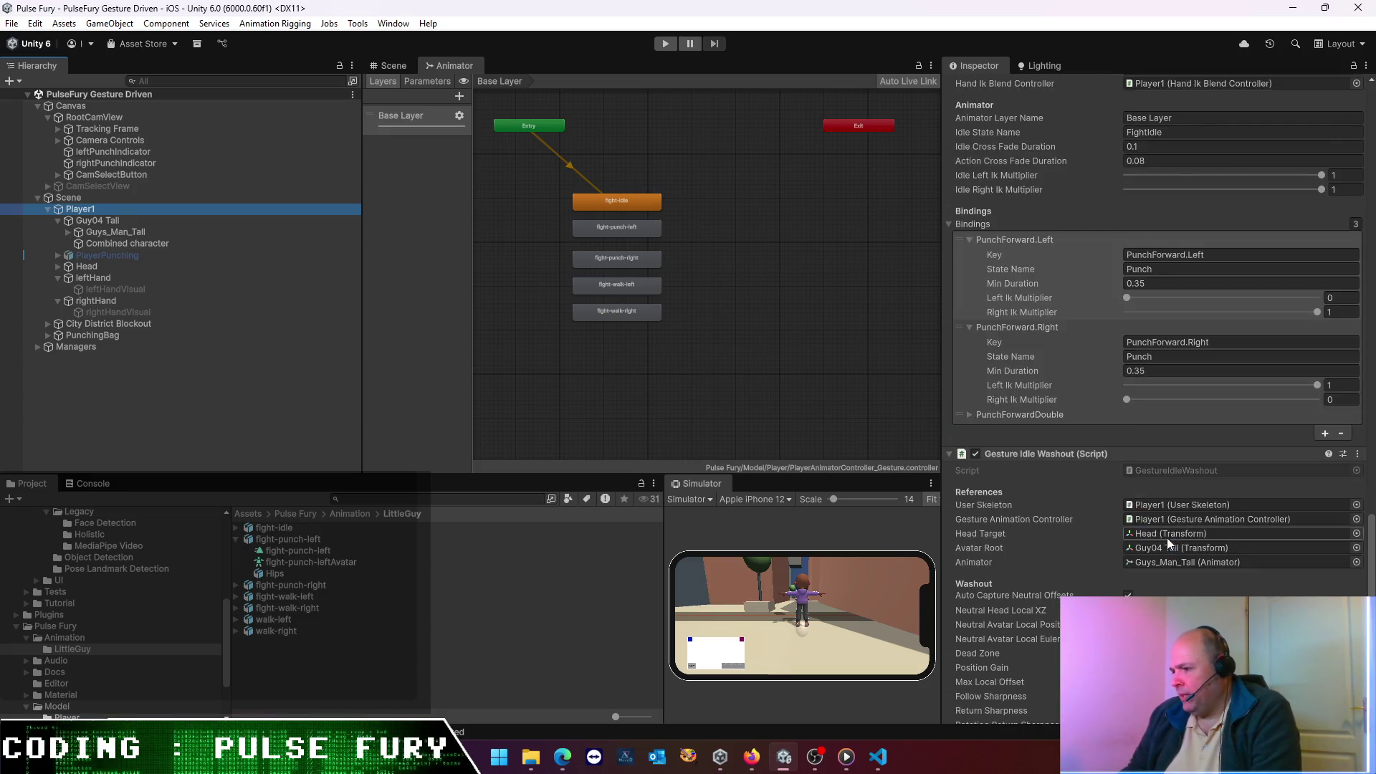
left_click(1155, 578)
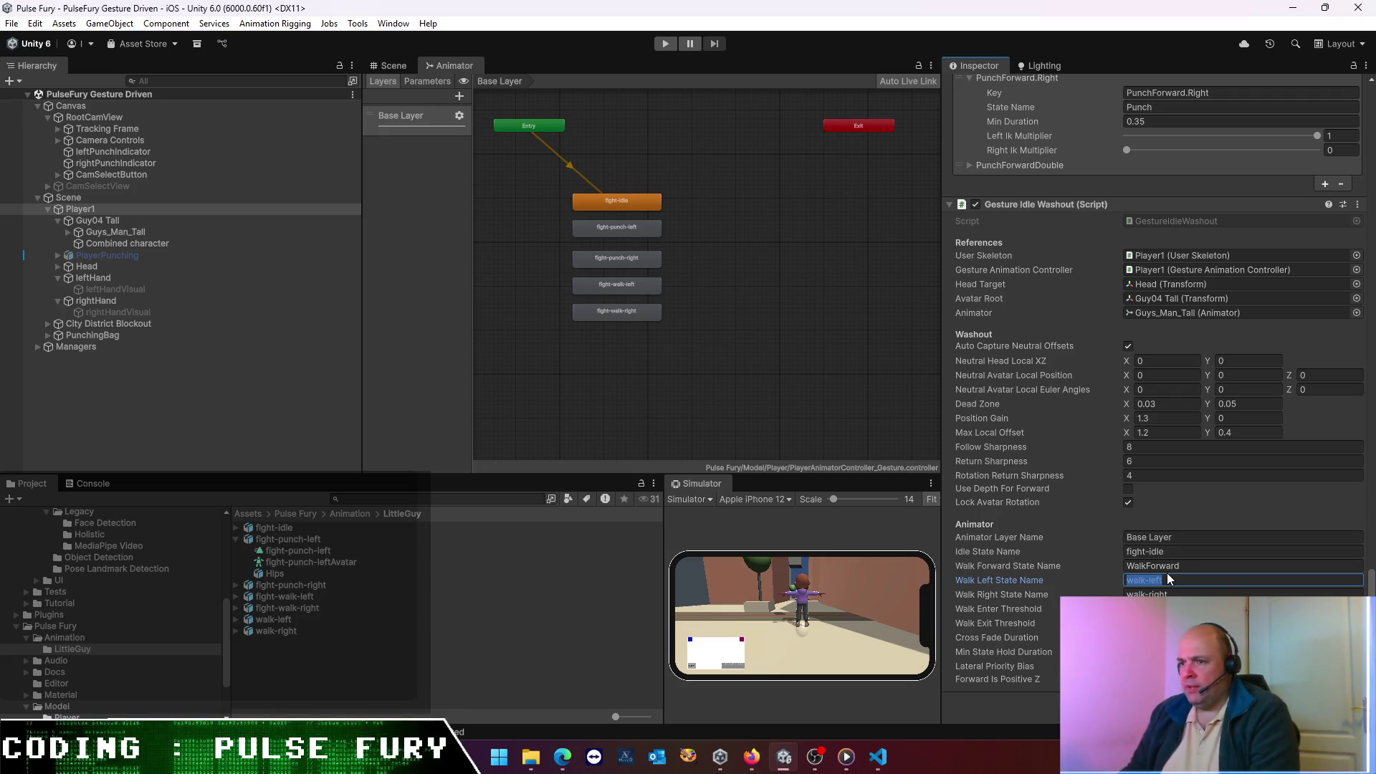
scroll(1095, 496, "up", 5)
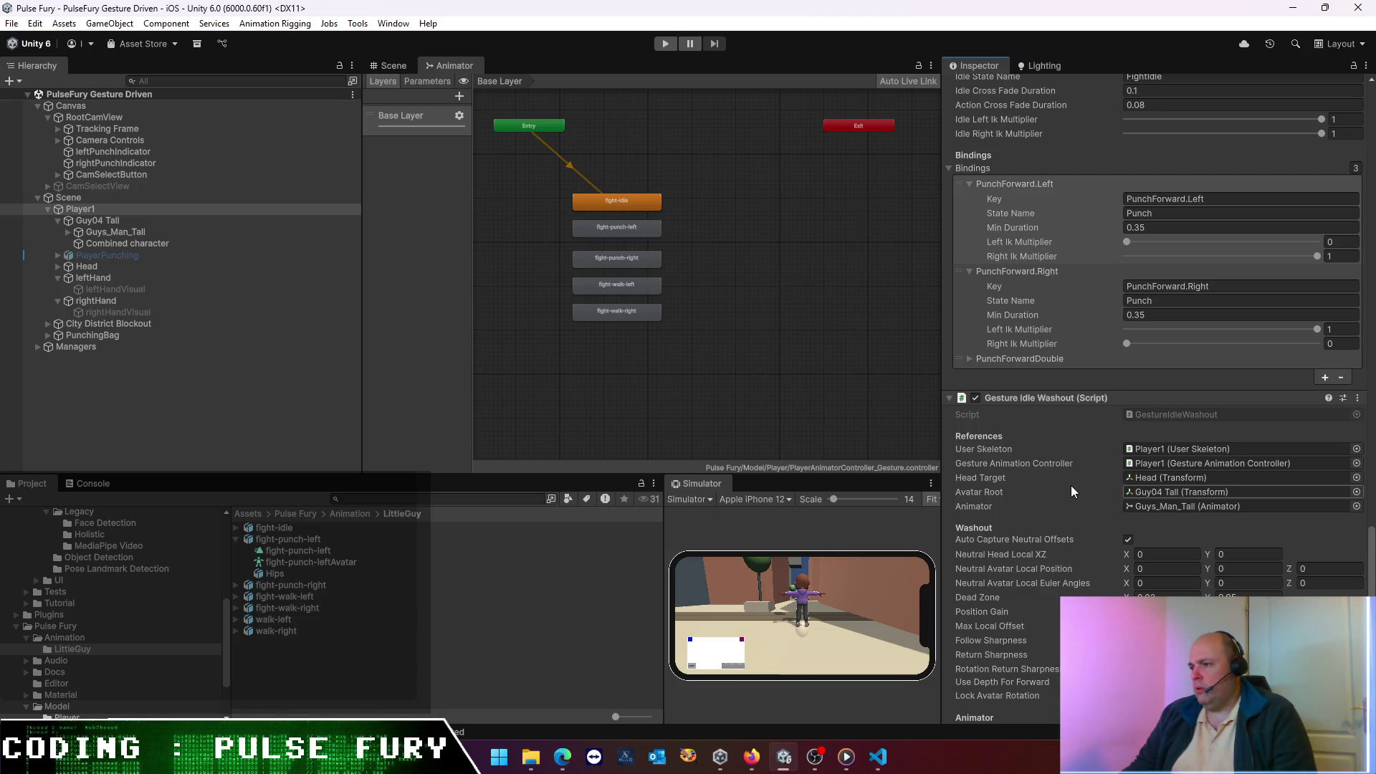
scroll(1132, 546, "down", 5)
left_click(1165, 581)
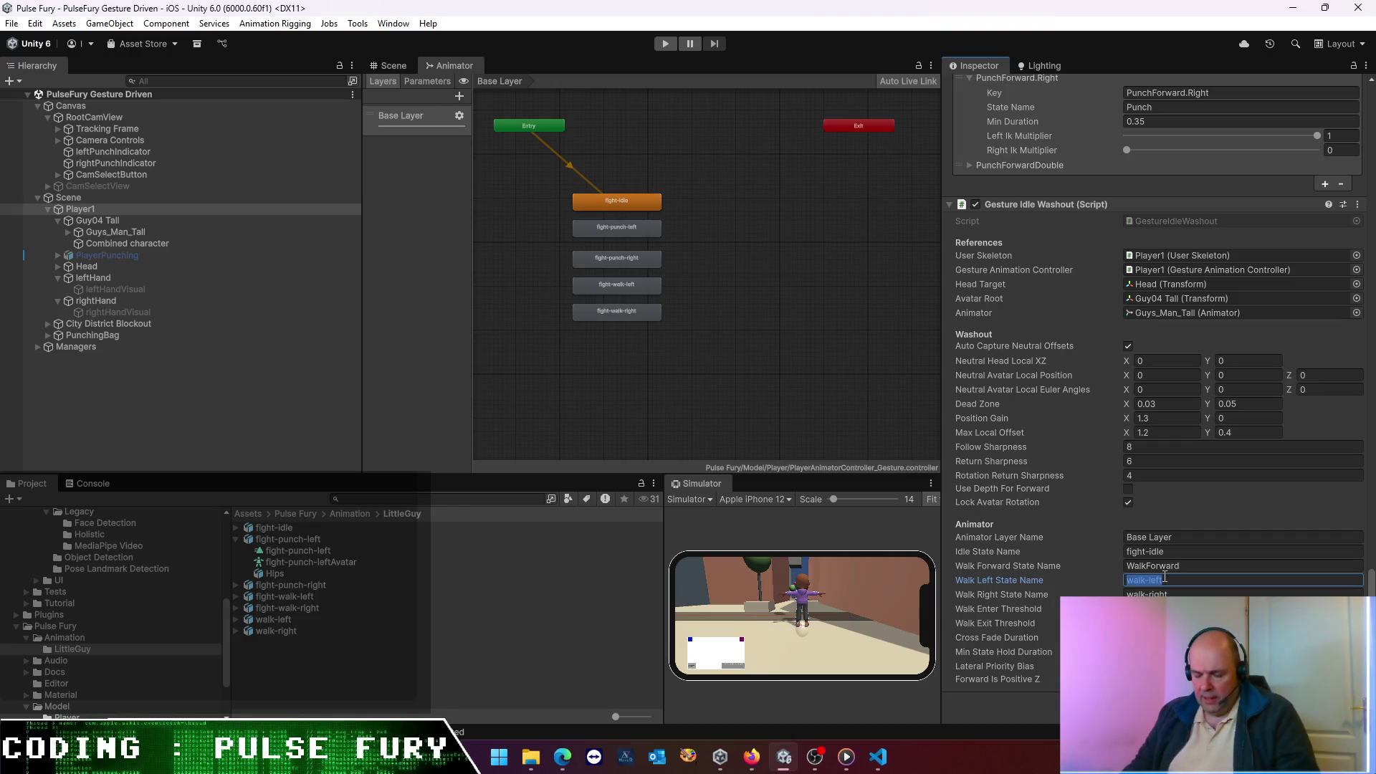
key("Home")
type("fight-")
left_click(1215, 589)
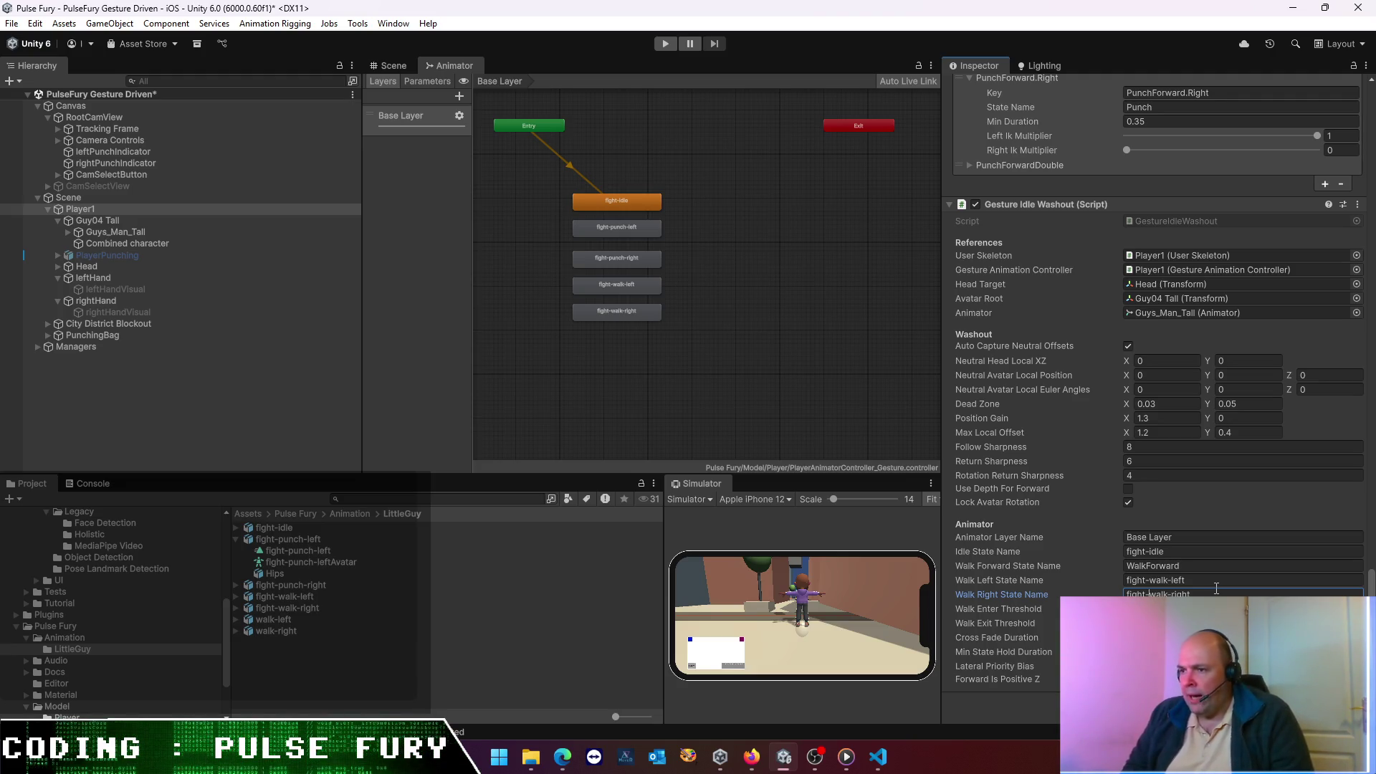
scroll(1210, 192, "up", 5)
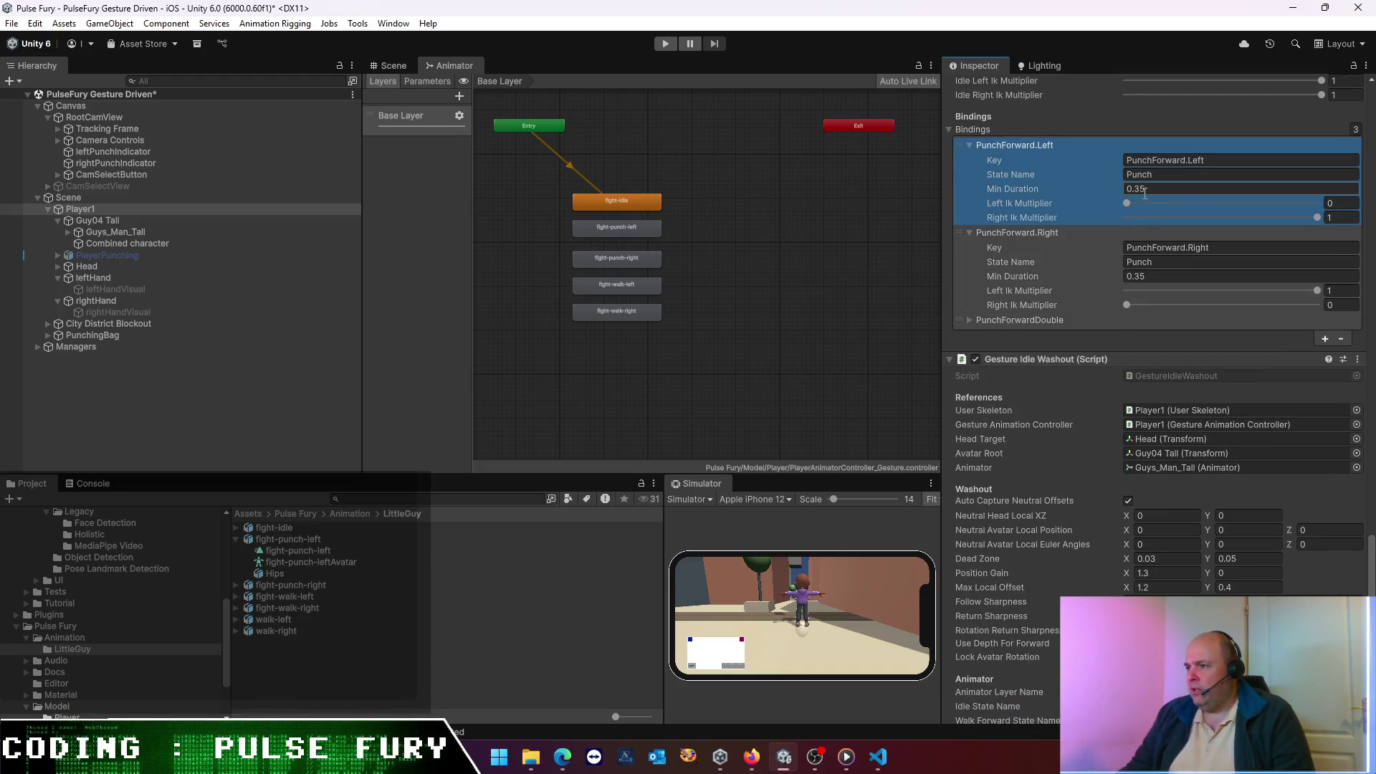
- Set PunchForward.Left/Right state names to fight-punch-left and fight-punch-right, then run the game
left_click(1166, 175)
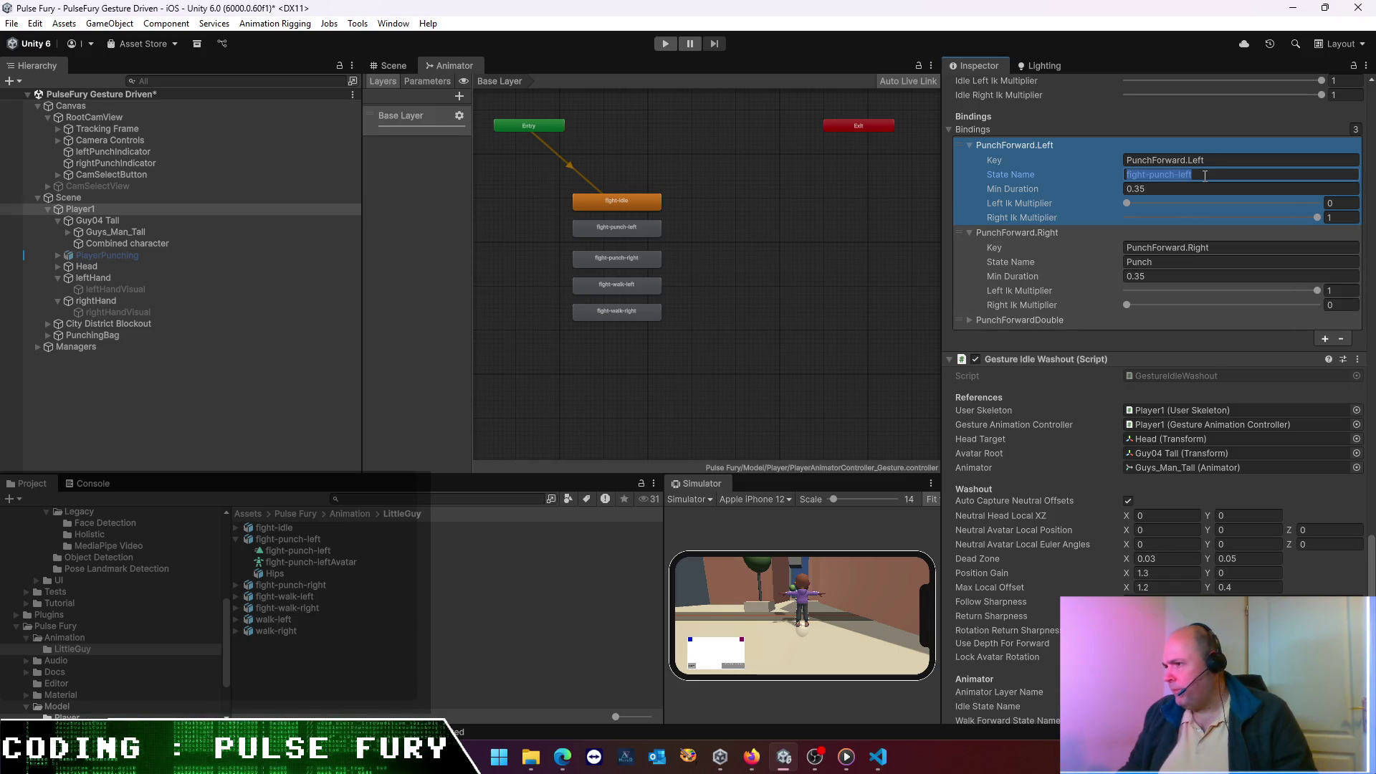
key("Right")
left_click(1209, 262)
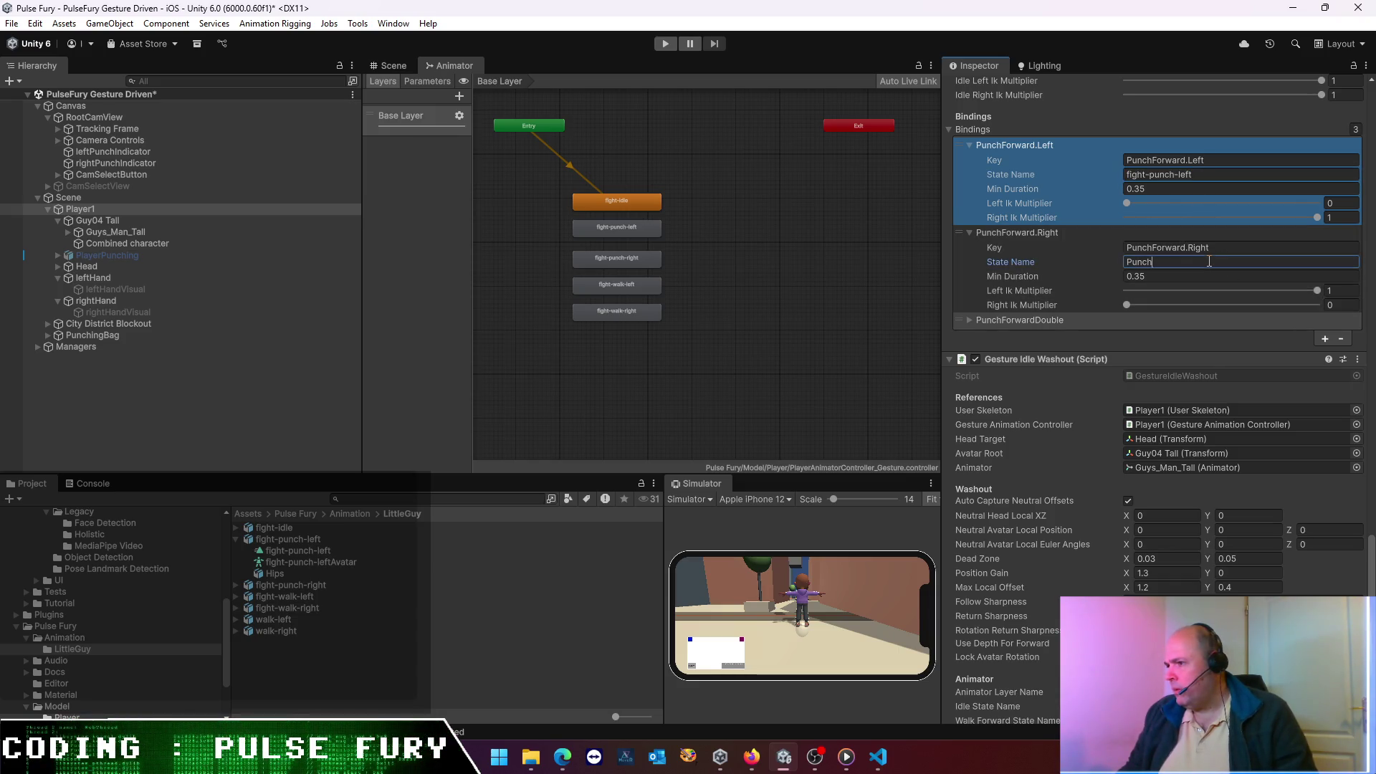
type("fight-punch-lef")
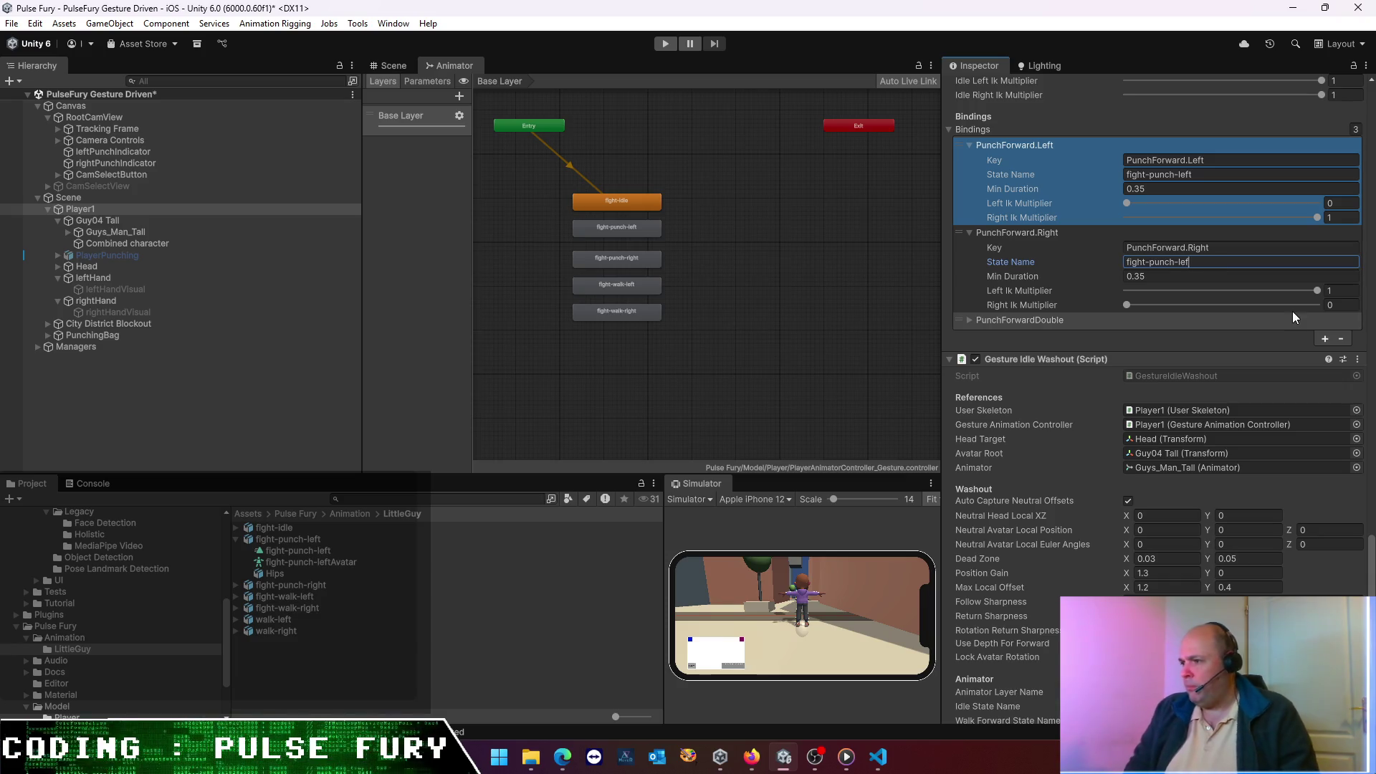
key("BackSpace")
key("BackSpace")
key("BackSpace")
type("right")
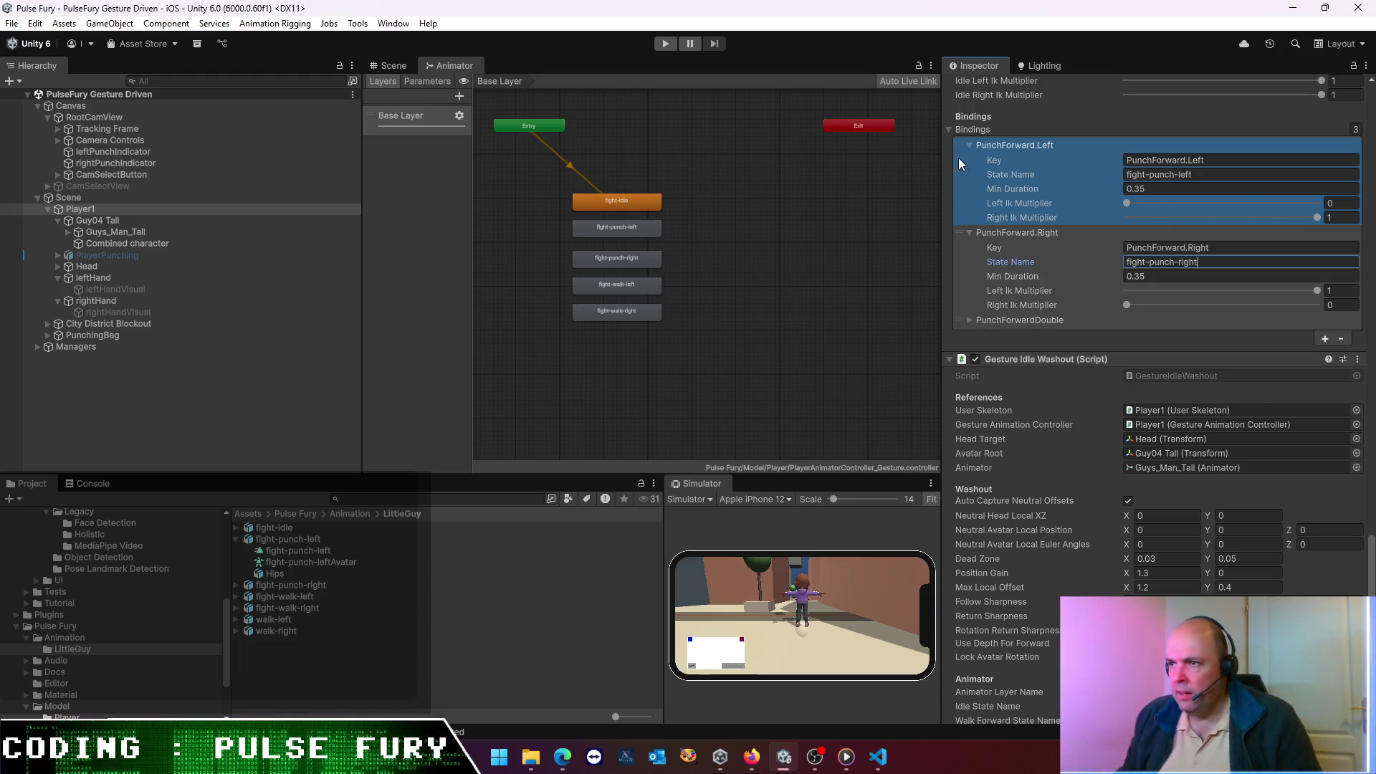
left_click(664, 44)
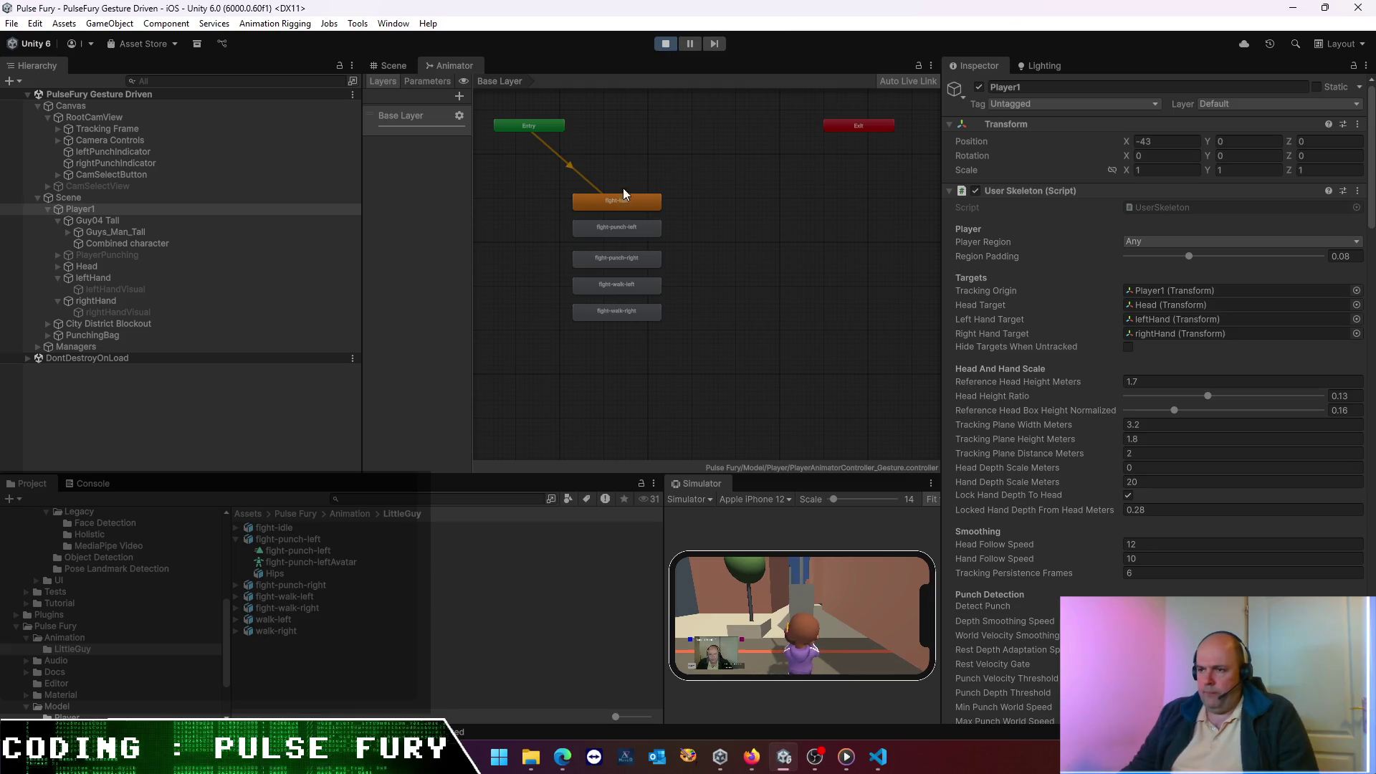
- Widen and heighten the phone simulator panel, then scroll Player1's Inspector down to the bindings
left_click(400, 65)
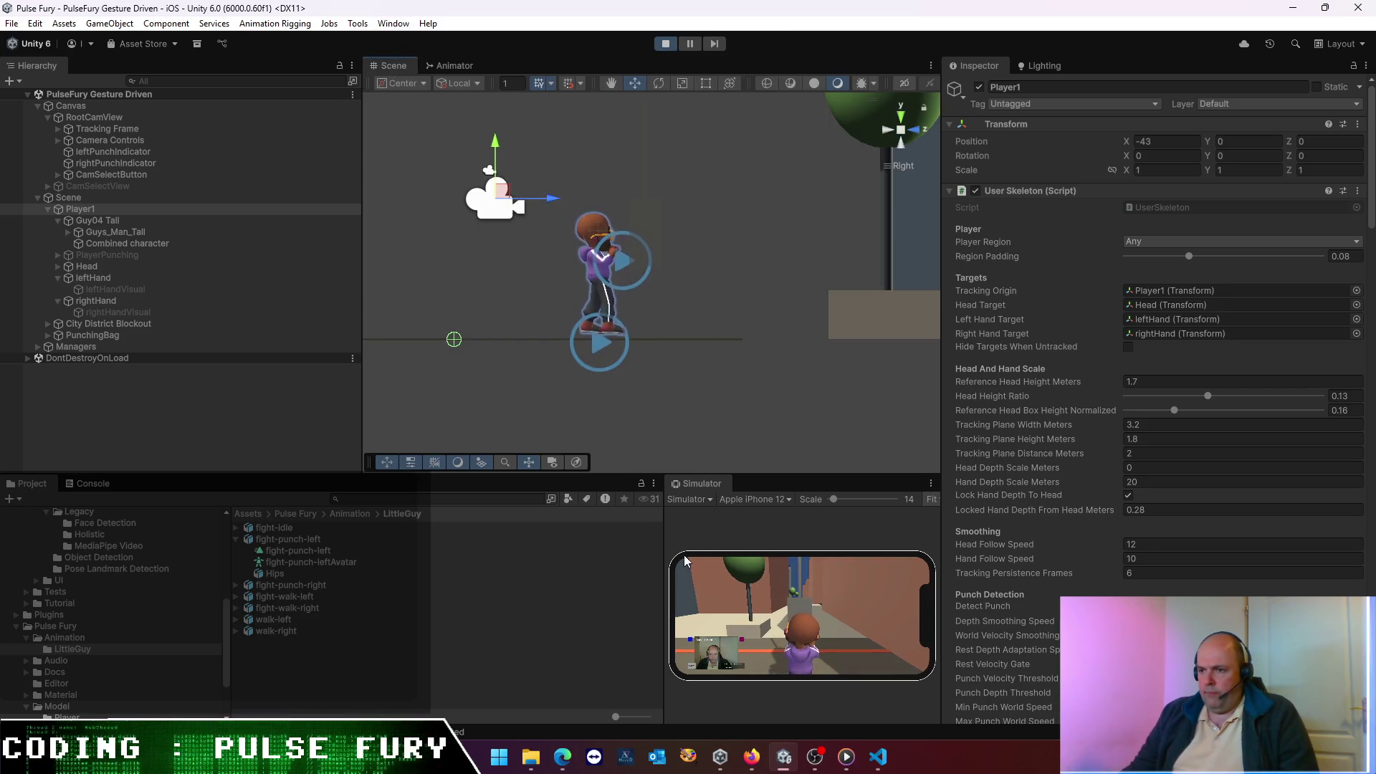
left_click_drag(664, 552, 421, 516)
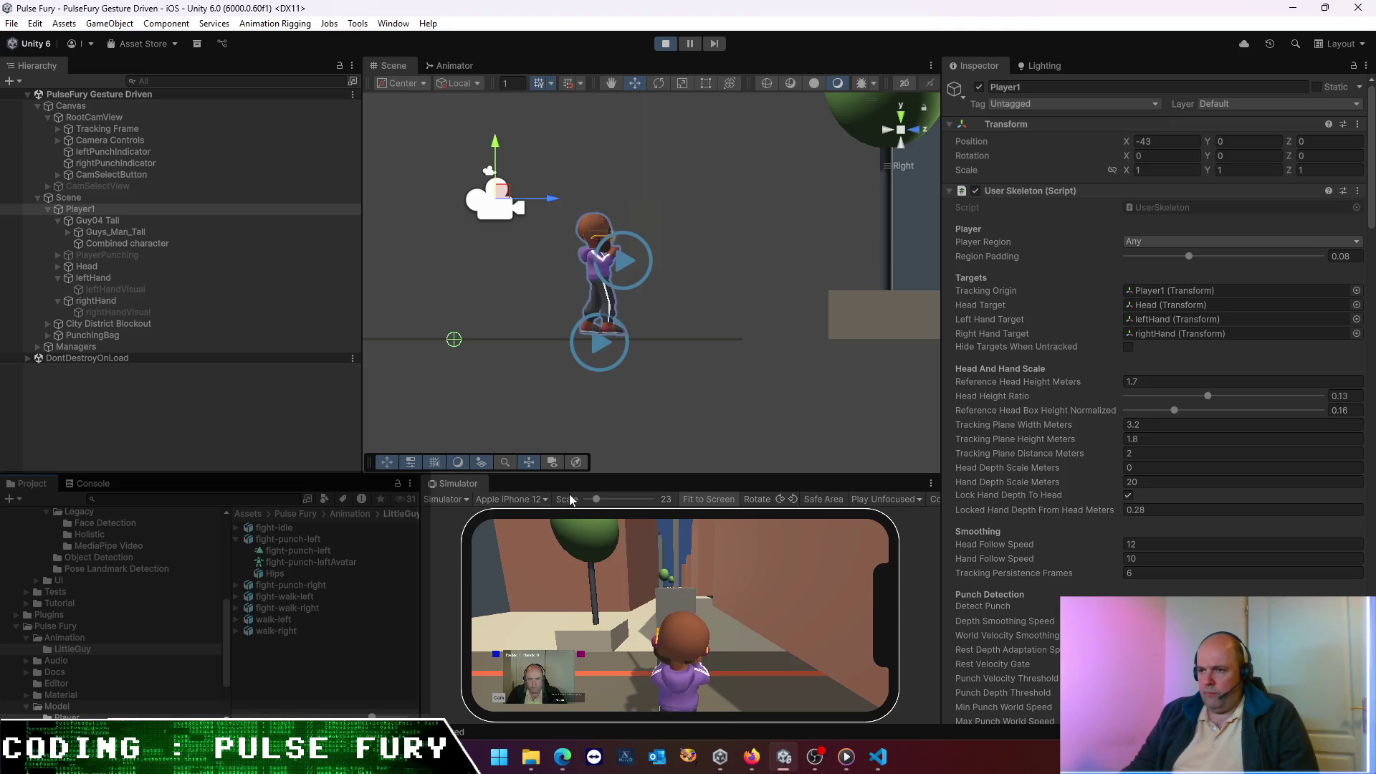
left_click_drag(688, 471, 717, 358)
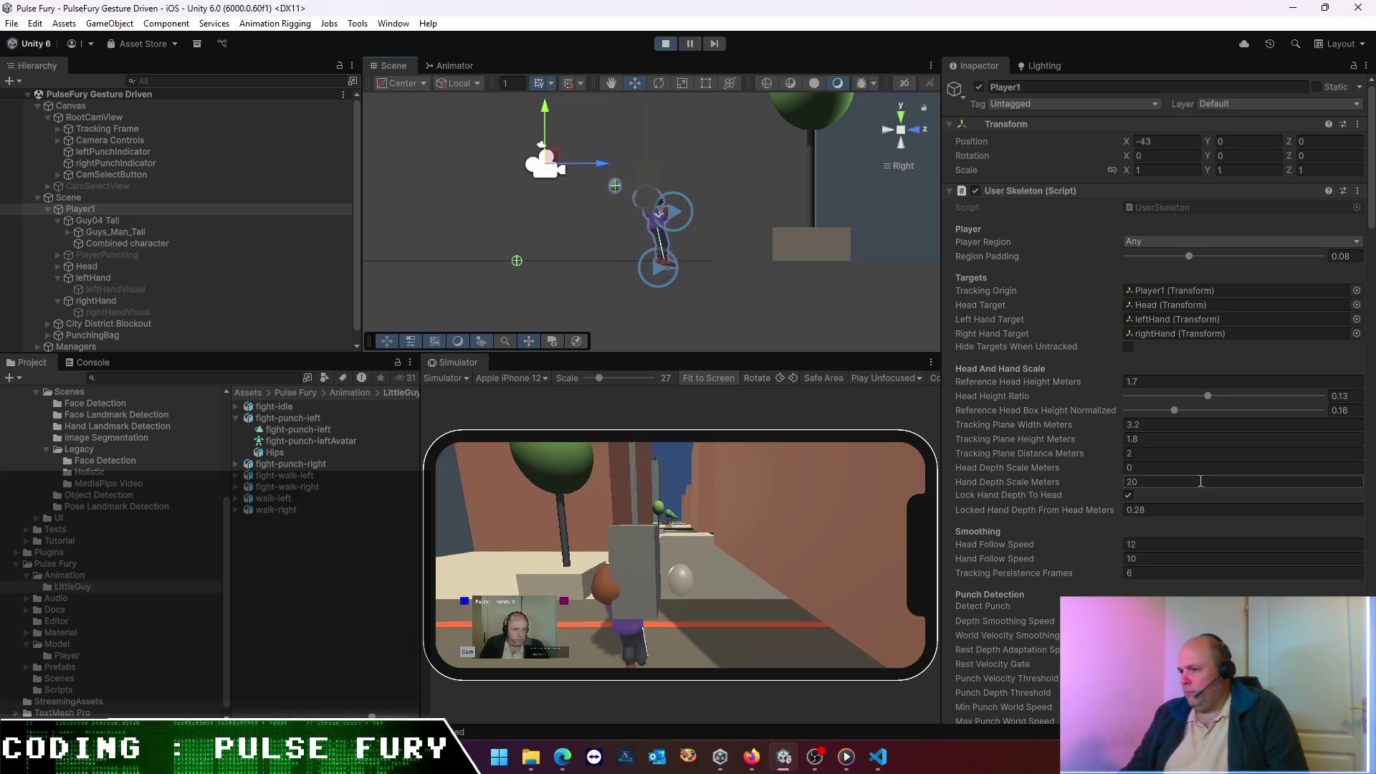
scroll(1188, 488, "down", 10)
scroll(1188, 488, "down", 15)
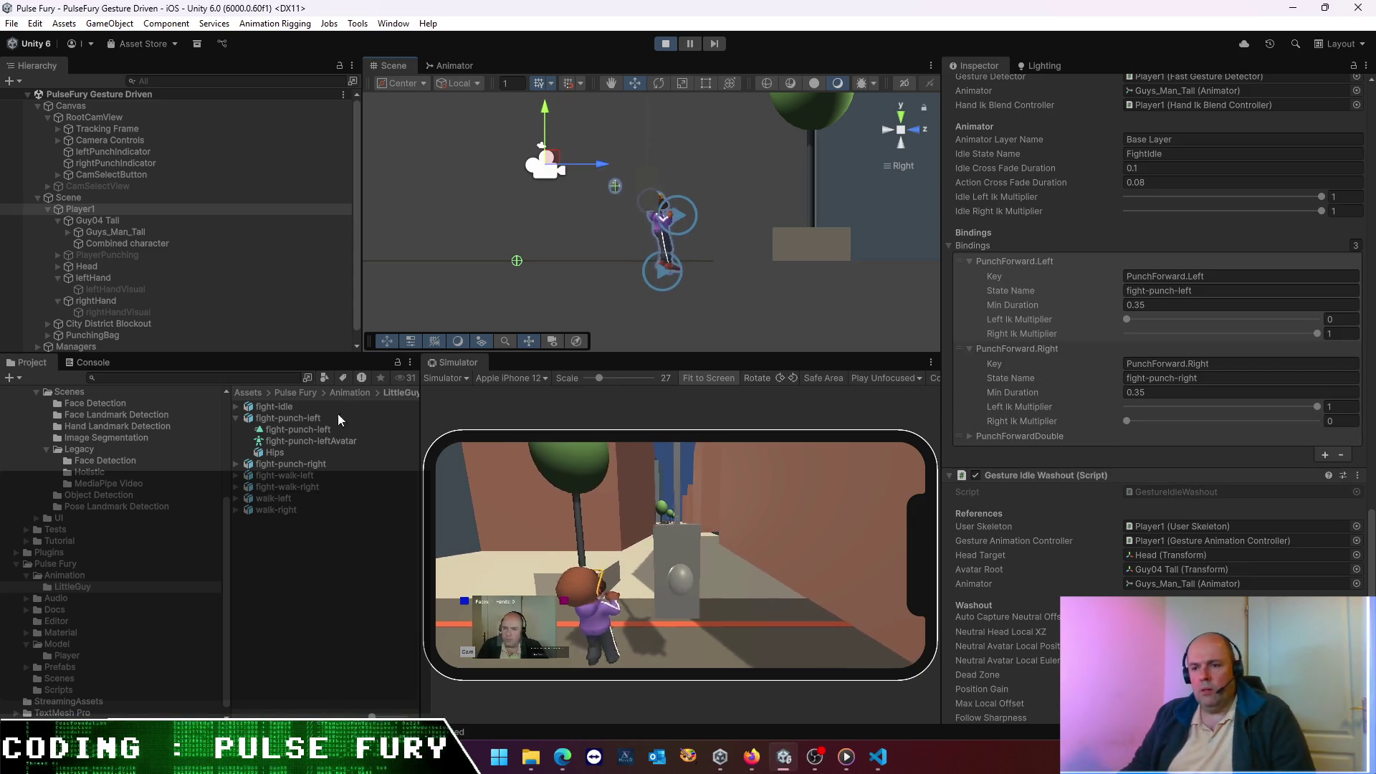
- Select the fight-walk-left clip, play its preview, and enlarge the clip settings area
left_click(309, 414)
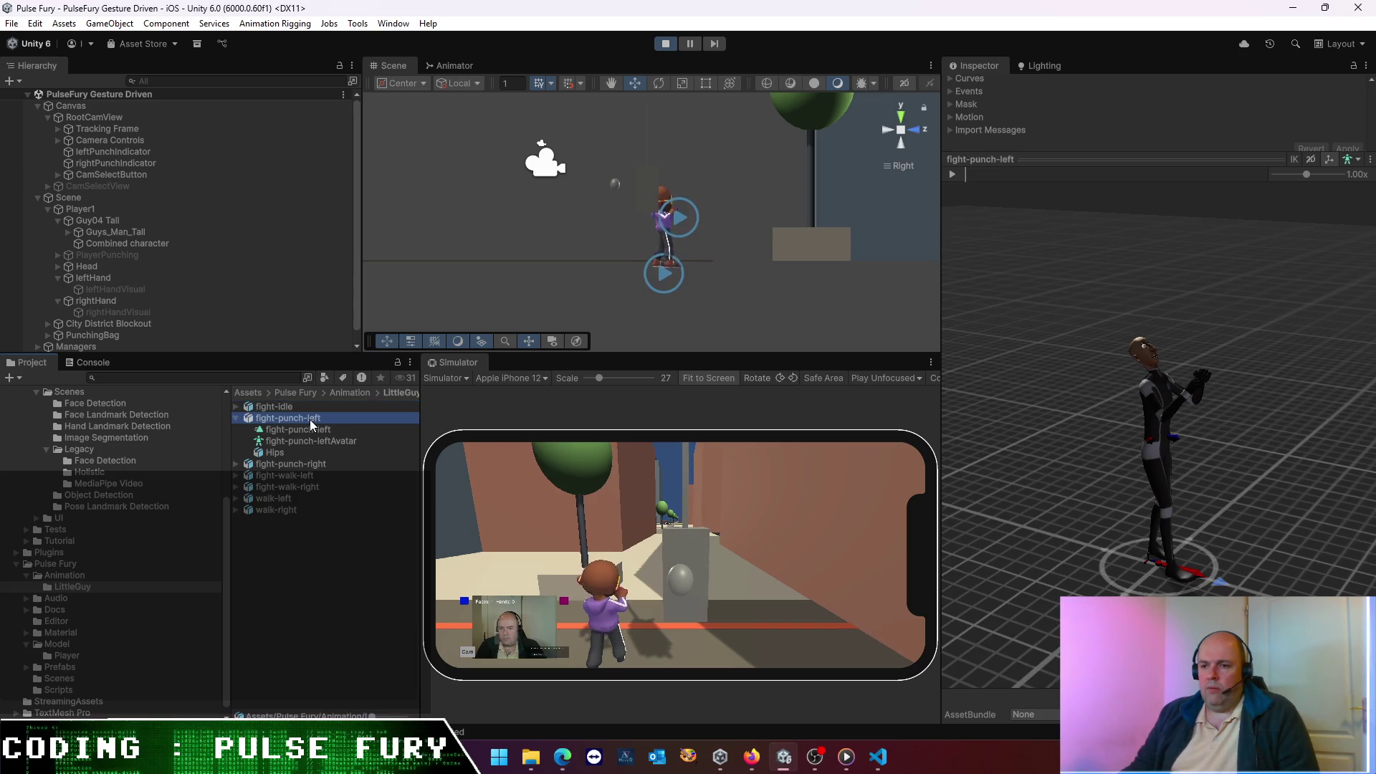
left_click(294, 475)
left_click(952, 174)
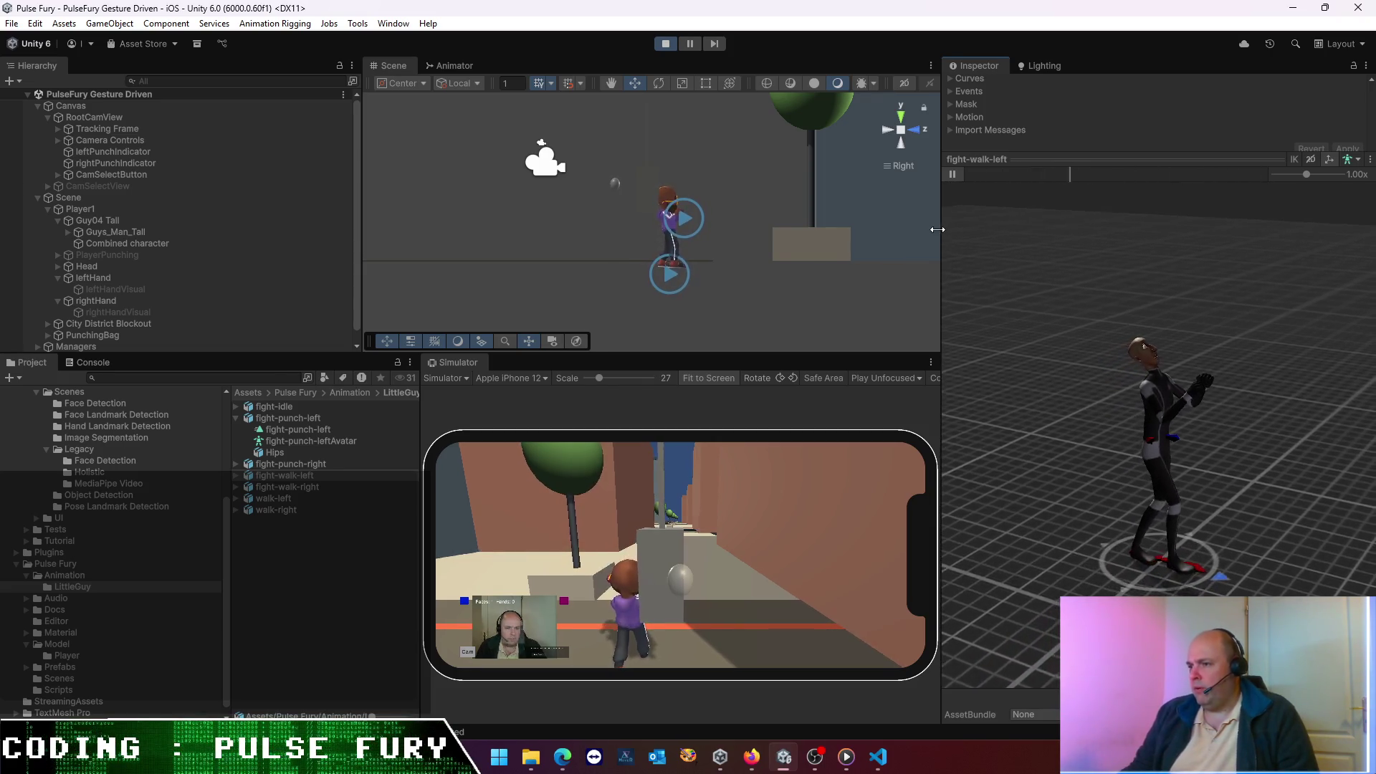
left_click_drag(939, 228, 811, 228)
left_click_drag(982, 160, 943, 470)
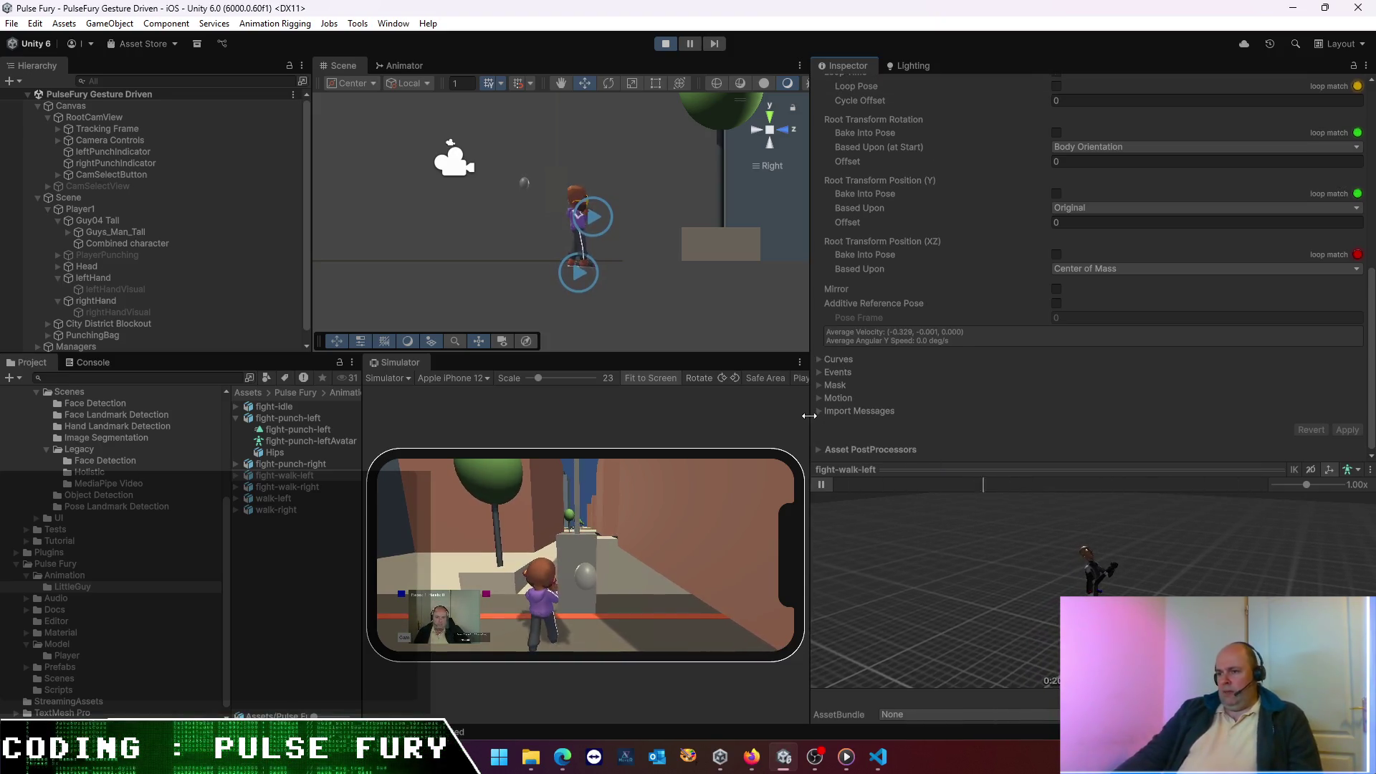
- Review fight-walk-left's import settings, then exit play mode and show the Animator graph
left_click_drag(809, 414, 870, 414)
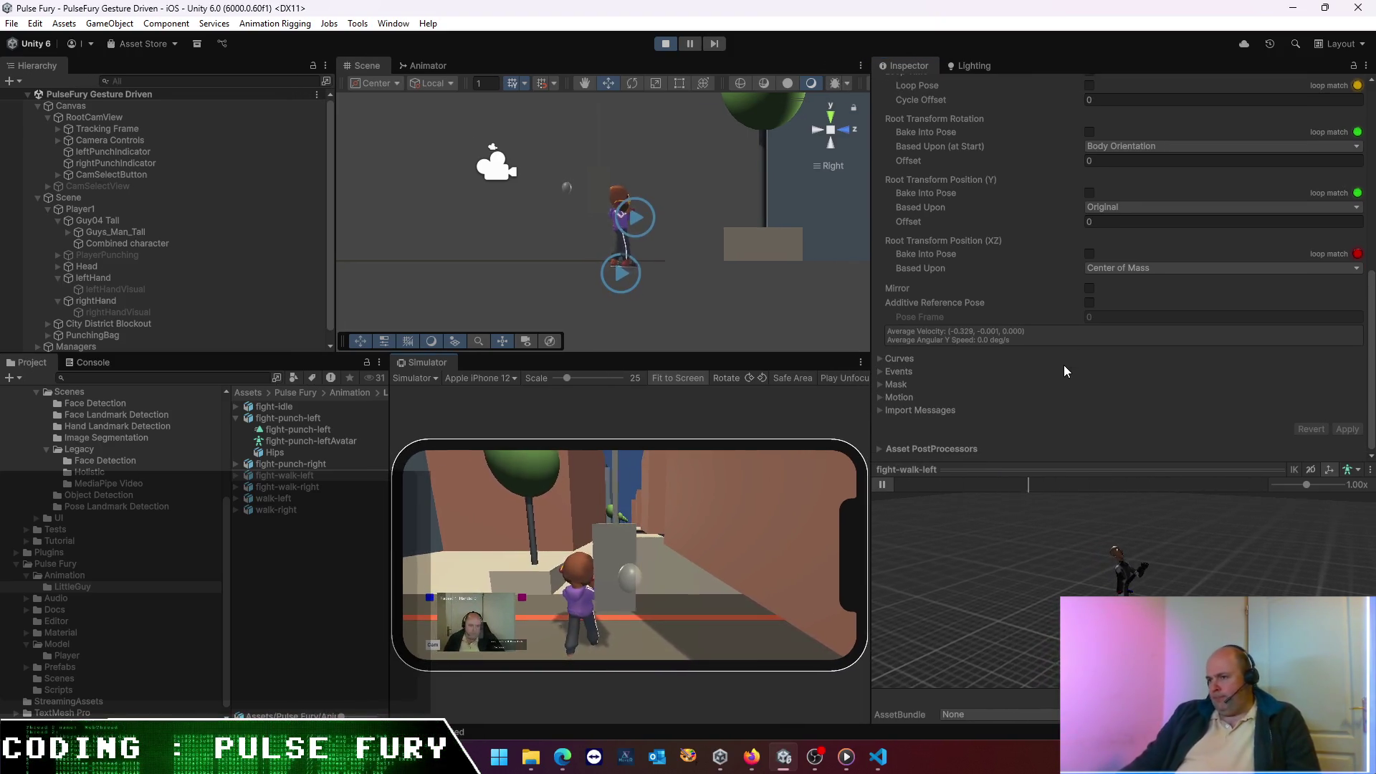
scroll(1068, 376, "up", 5)
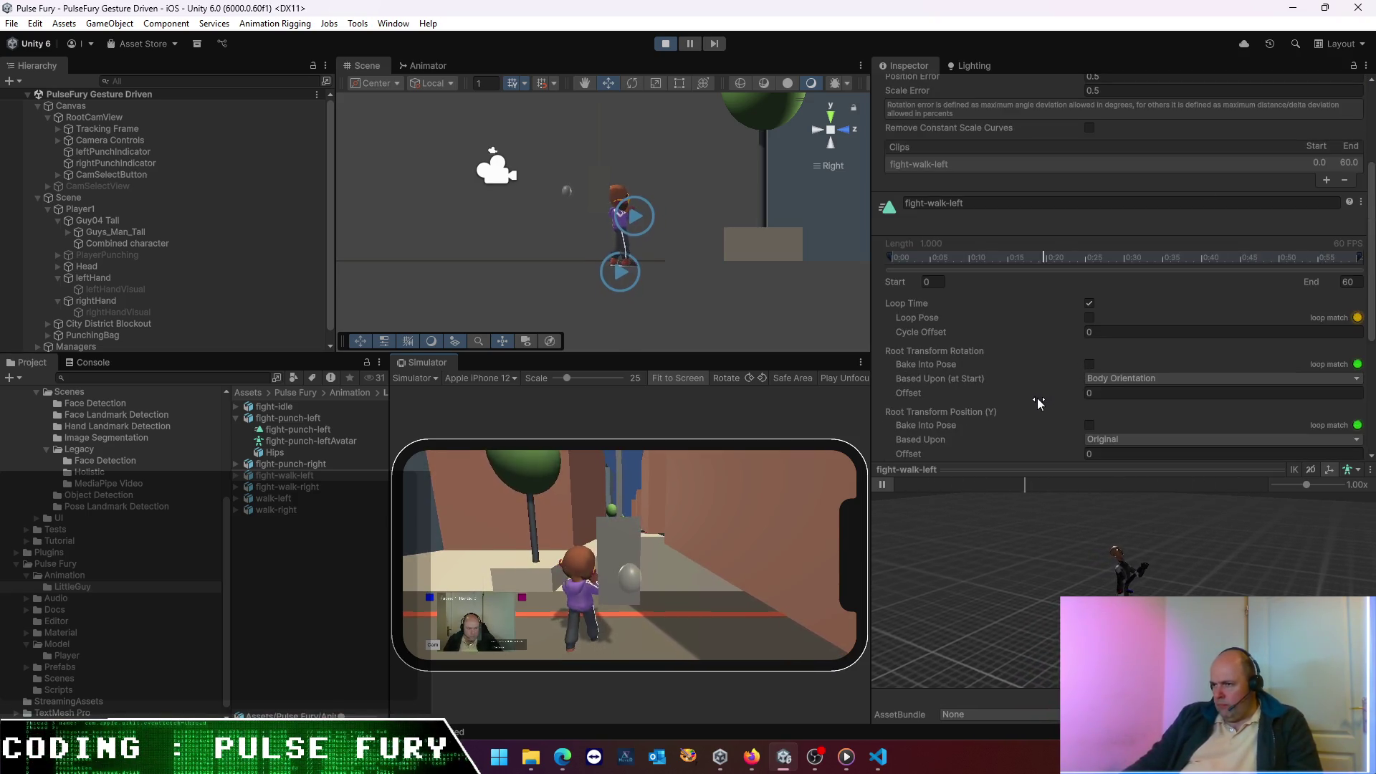
scroll(1025, 398, "down", 5)
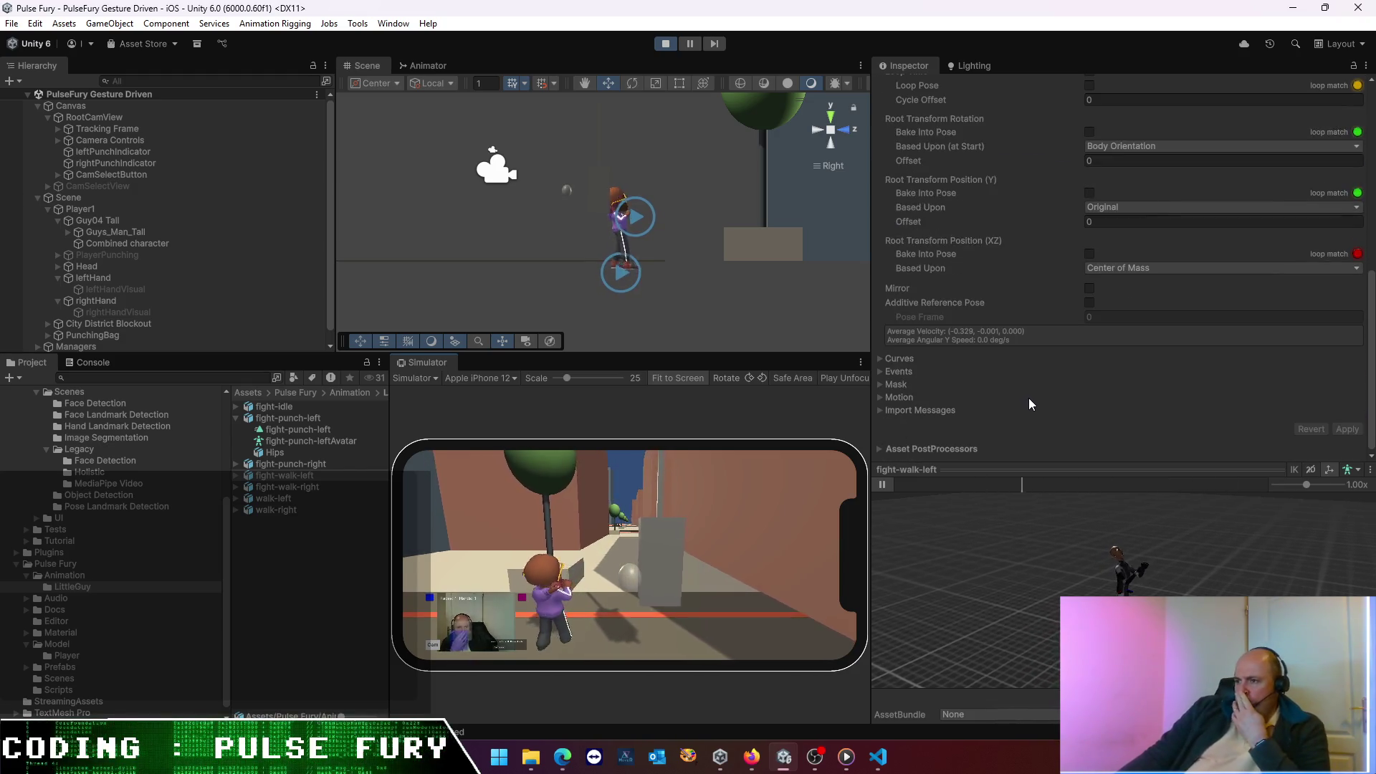
scroll(1030, 397, "up", 10)
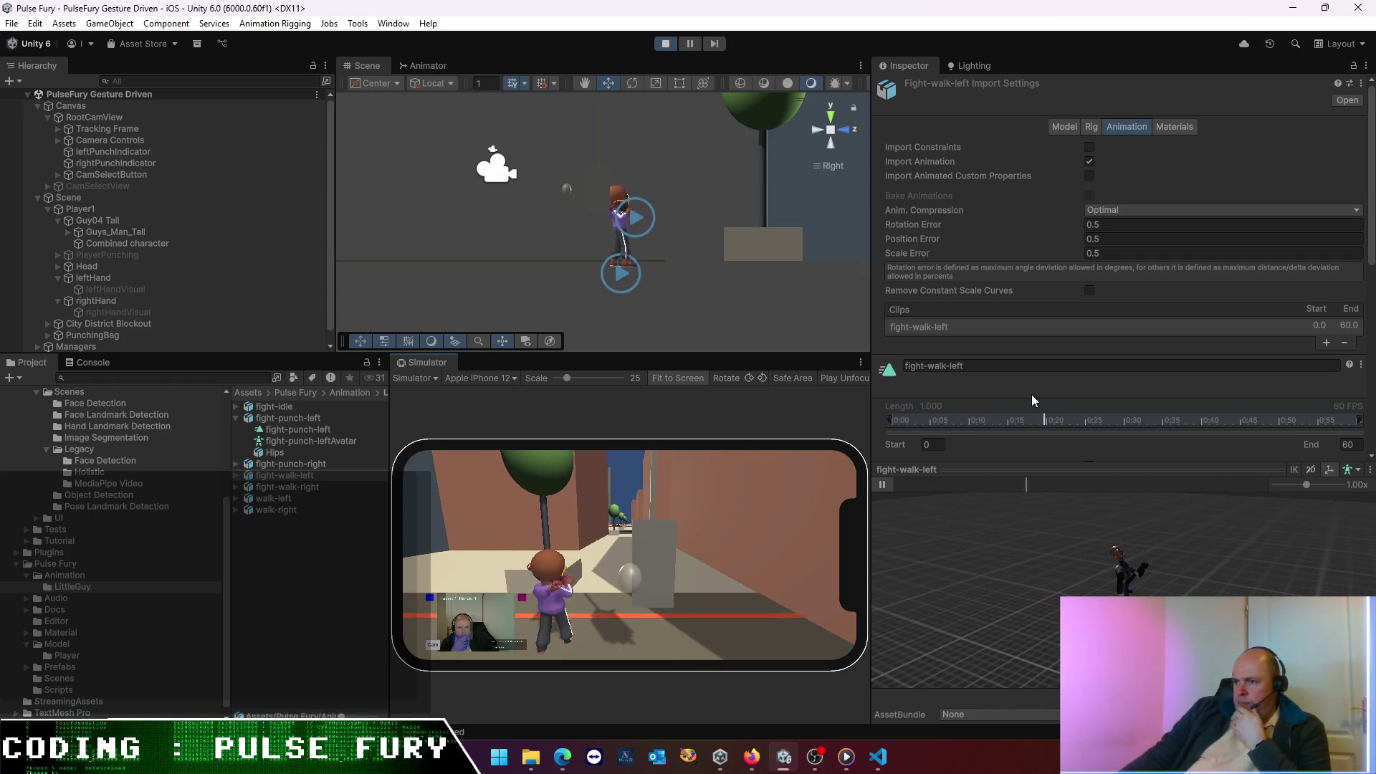
left_click(665, 43)
left_click(440, 67)
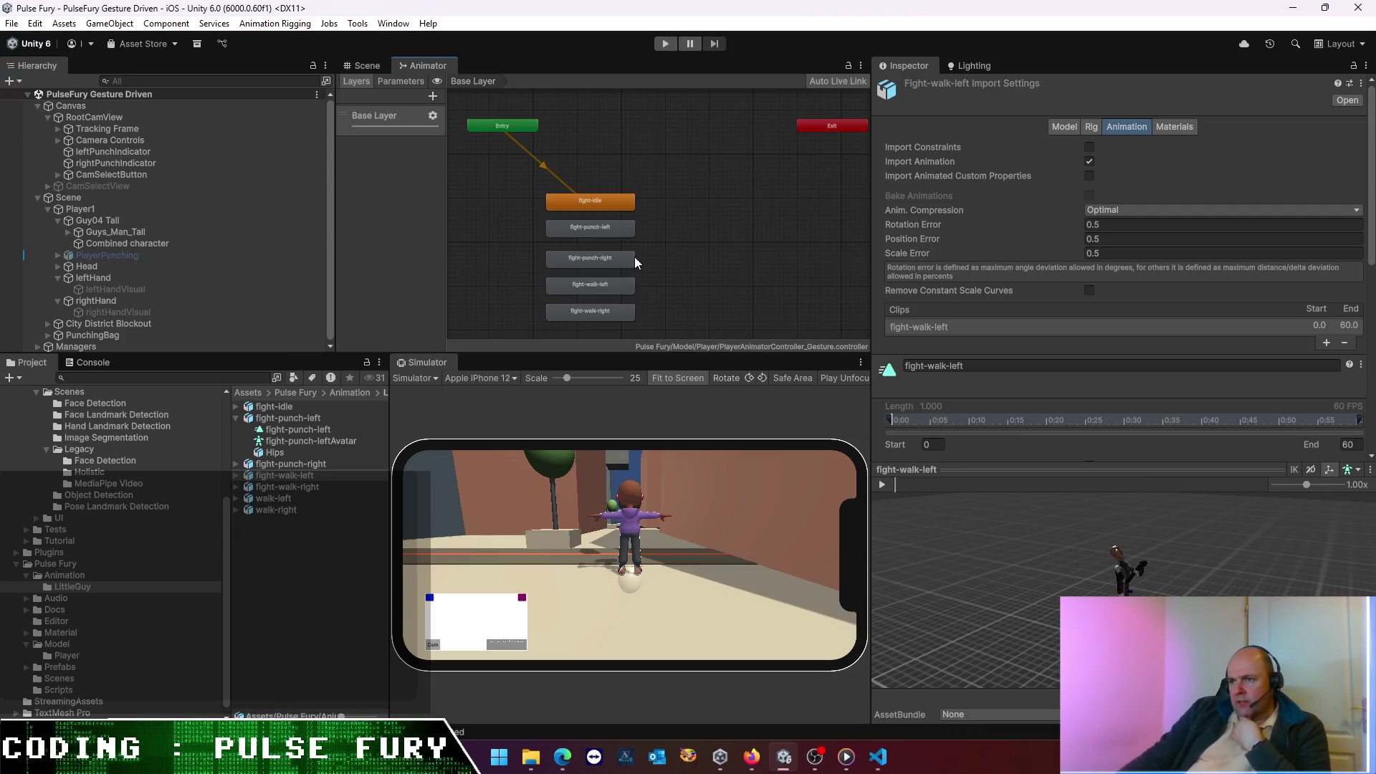
- Set the fight-walk-right state's Speed to 3 and run the scene to test it
left_click(600, 291)
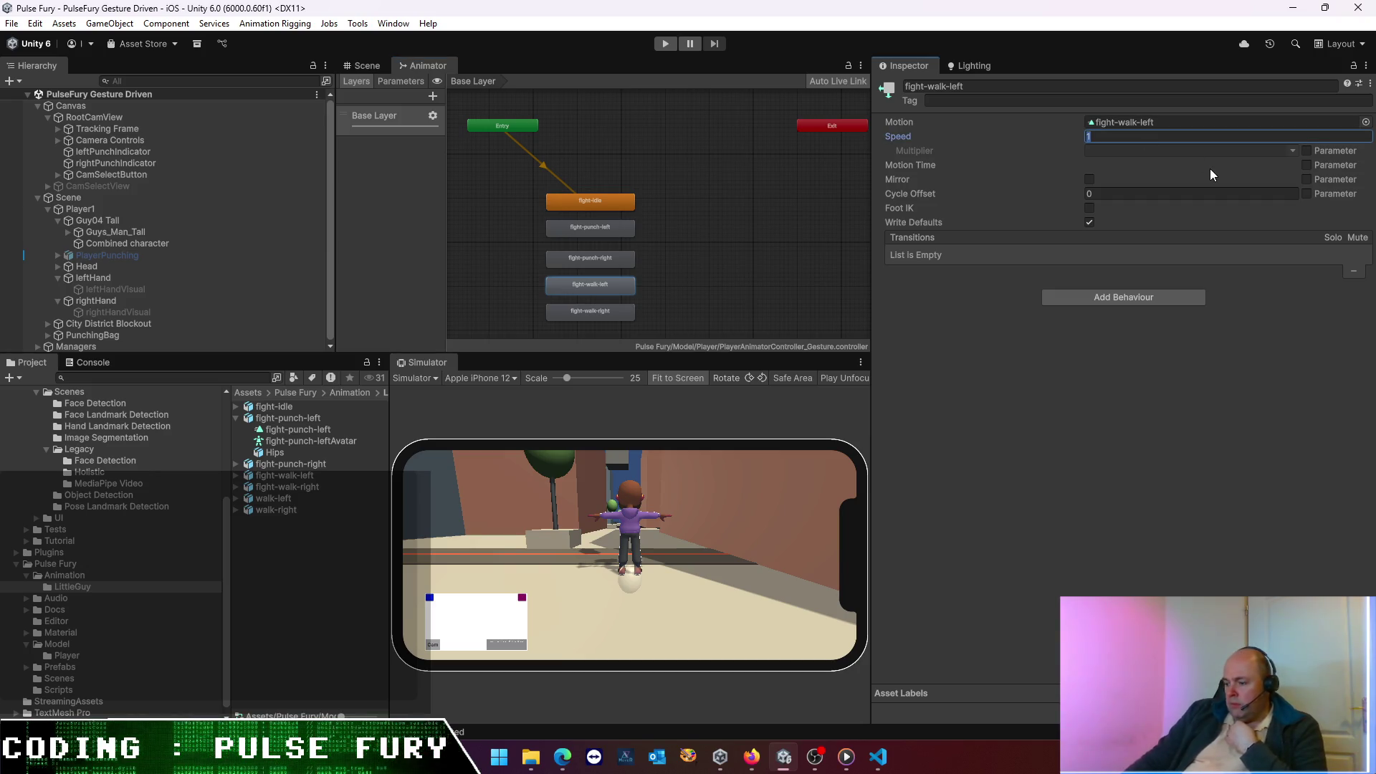
left_click(610, 313)
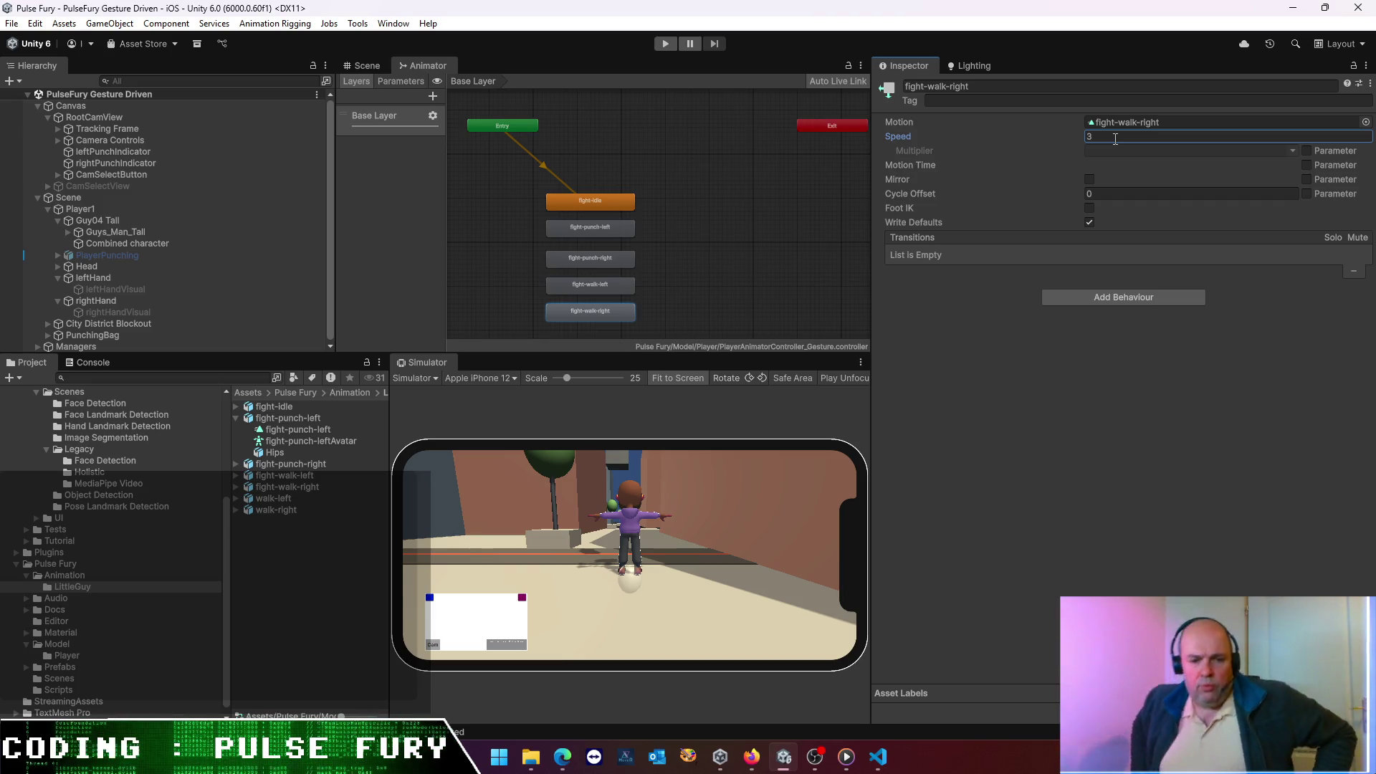
left_click(662, 46)
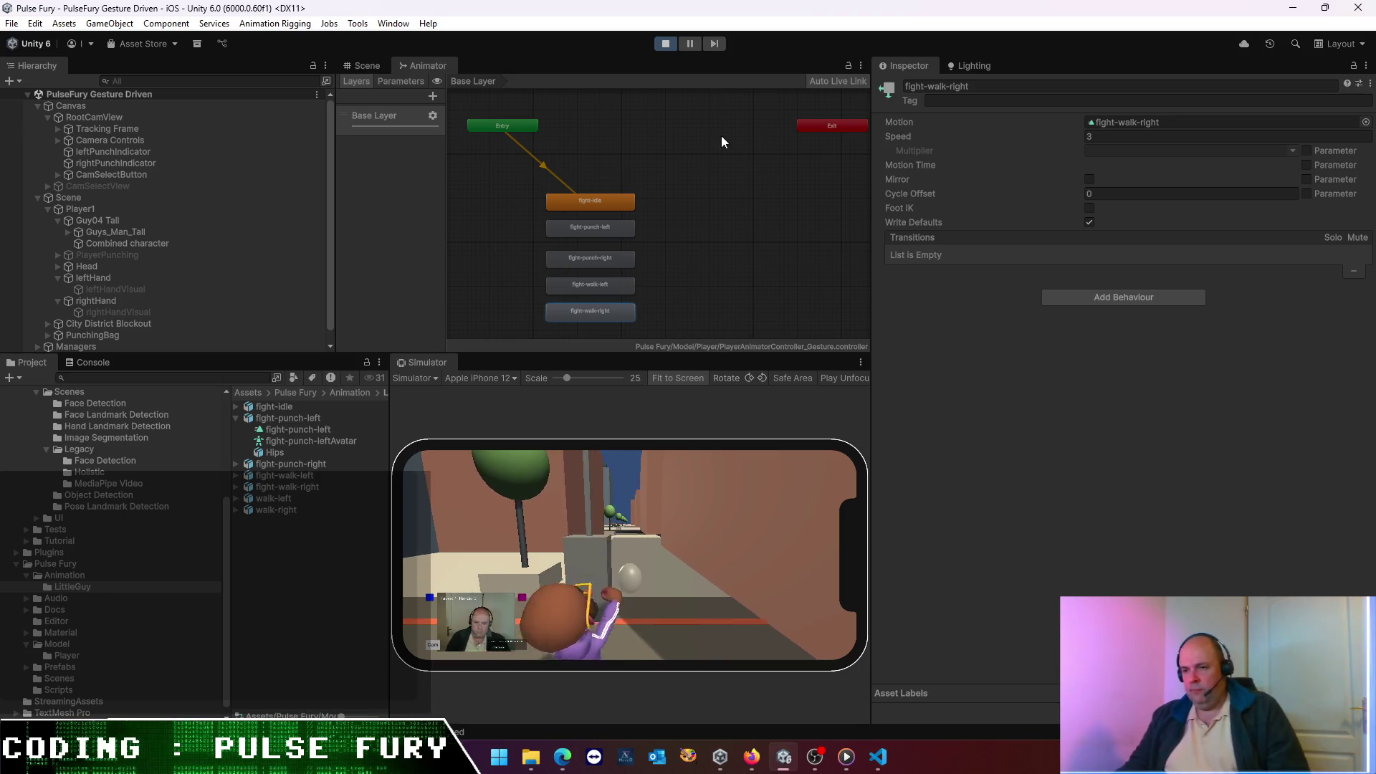
- Orbit the Scene view to watch the walking character from above, then stop play mode
left_click(371, 70)
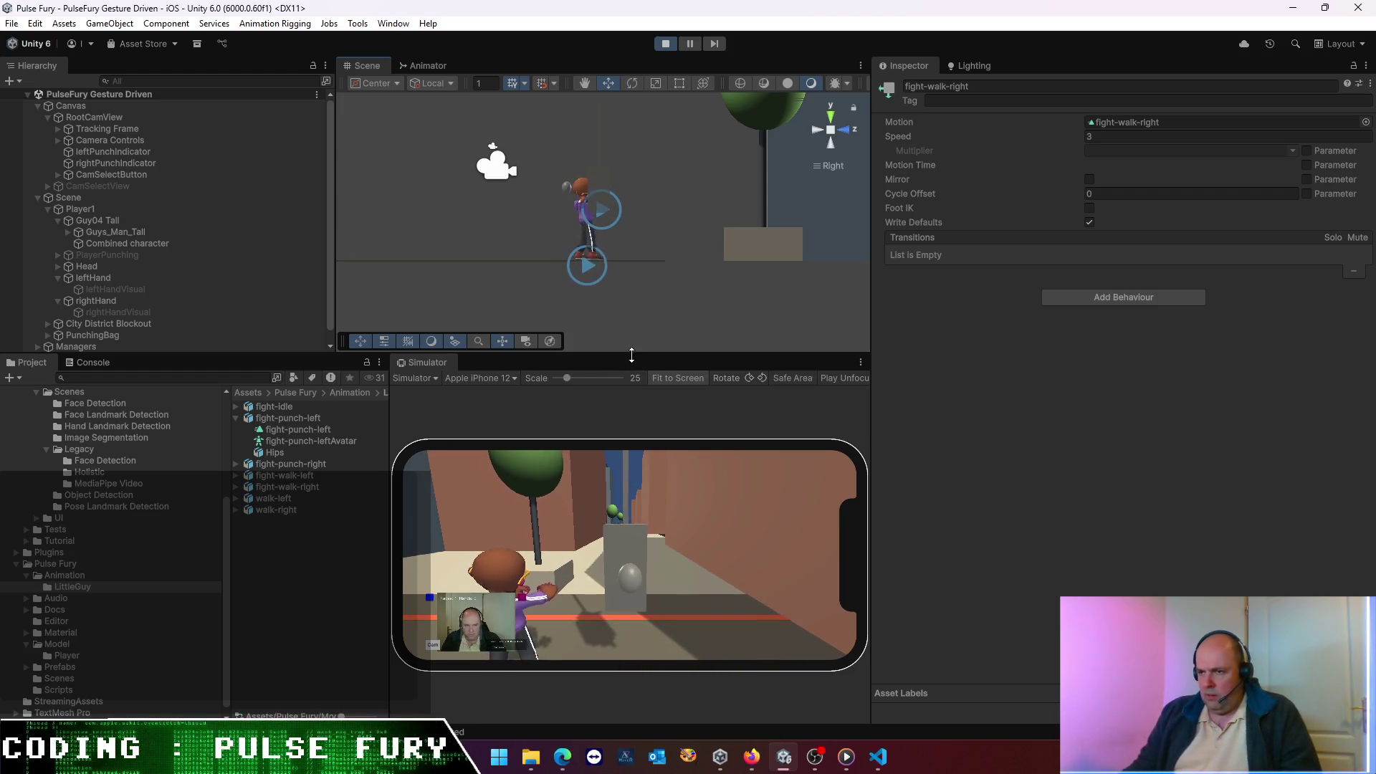
left_click_drag(635, 252, 685, 317)
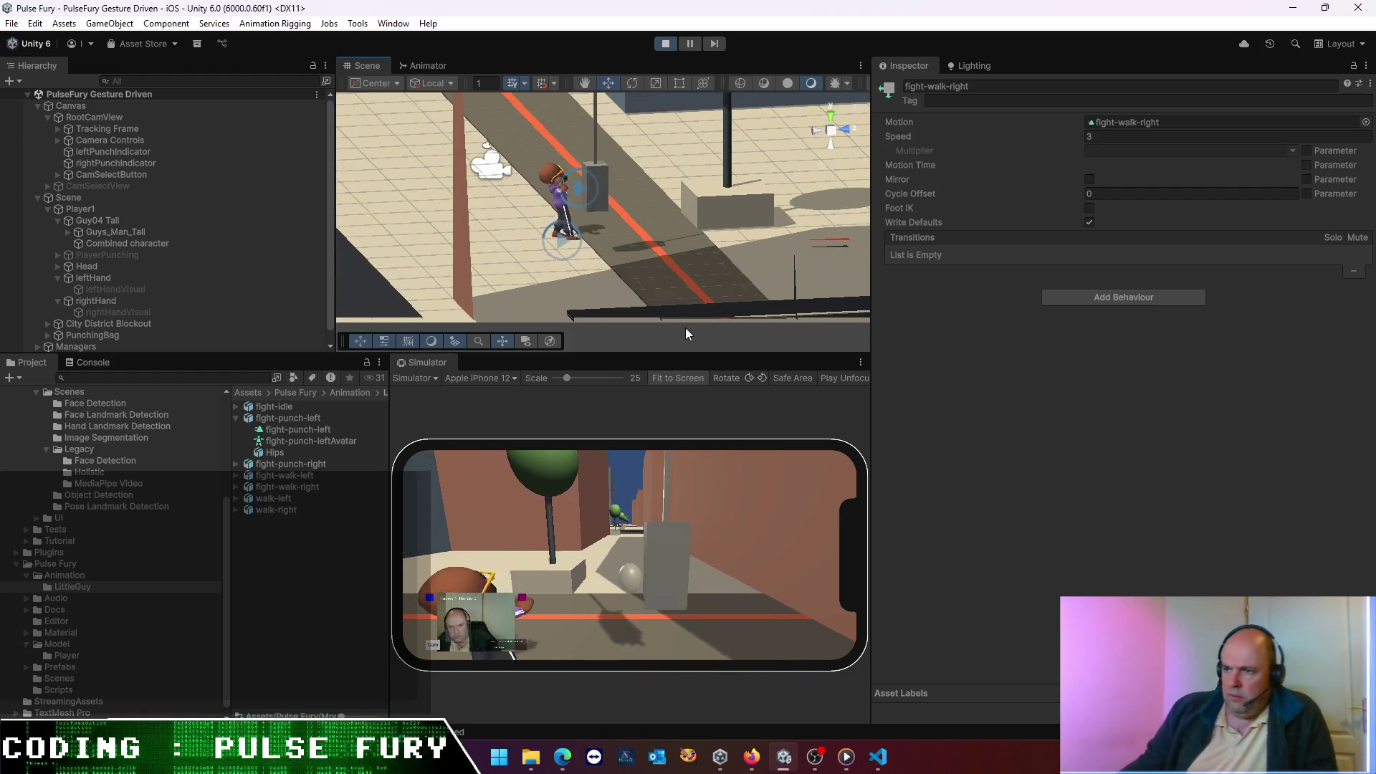
mouse_move(549, 260)
left_mouse_down()
mouse_move(613, 253)
mouse_move(545, 301)
mouse_move(650, 306)
mouse_move(591, 214)
mouse_move(609, 277)
mouse_move(699, 286)
left_mouse_up()
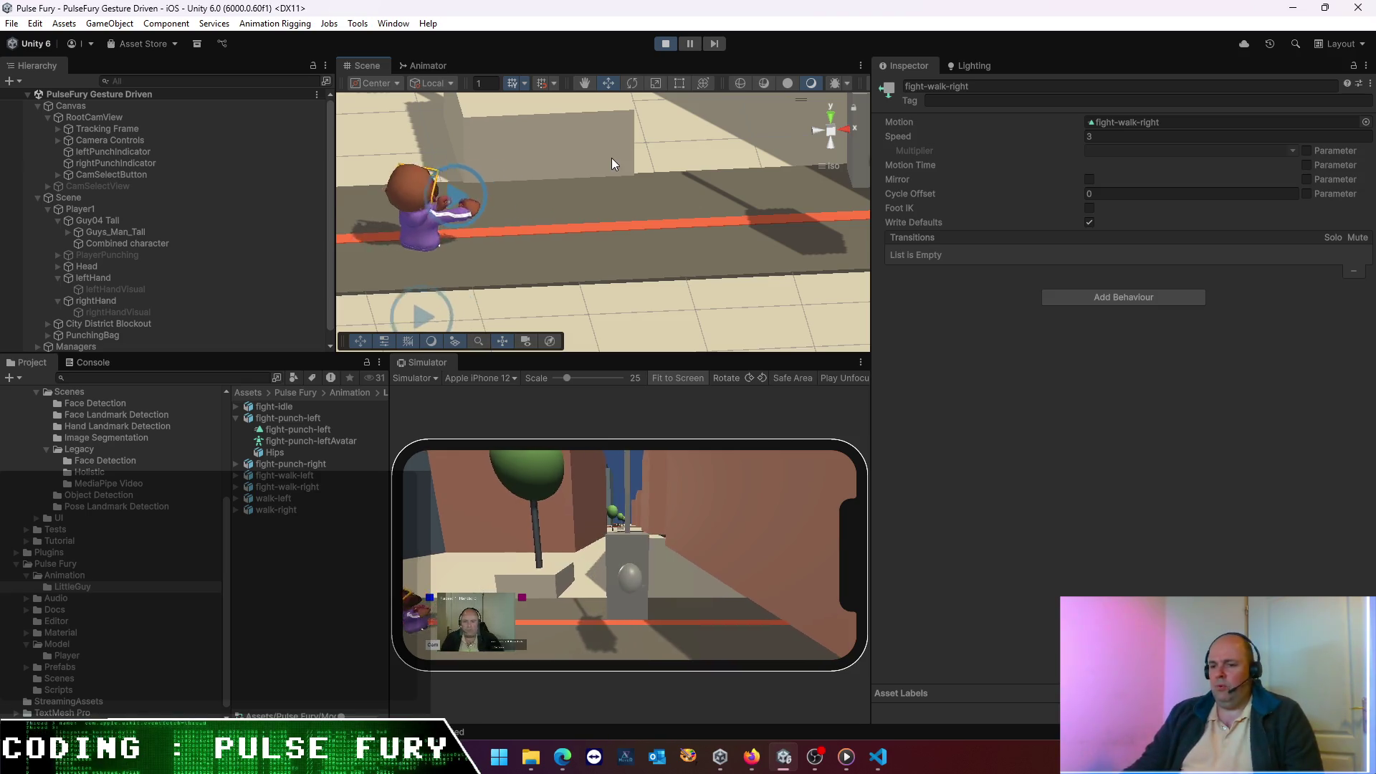
left_click(667, 46)
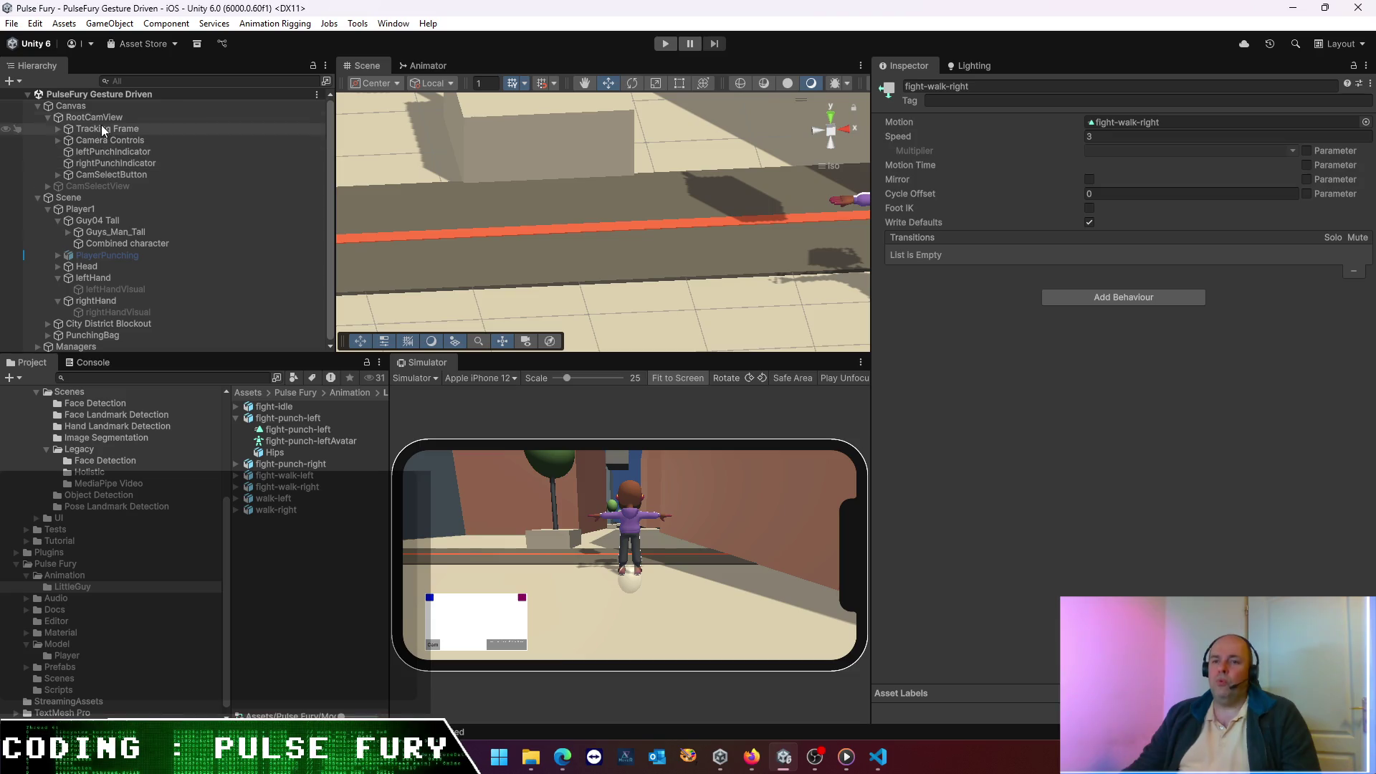
- Assign Guys_Man_Tall as Avatar Root on Player1's Gesture Idle Washout
left_click(84, 208)
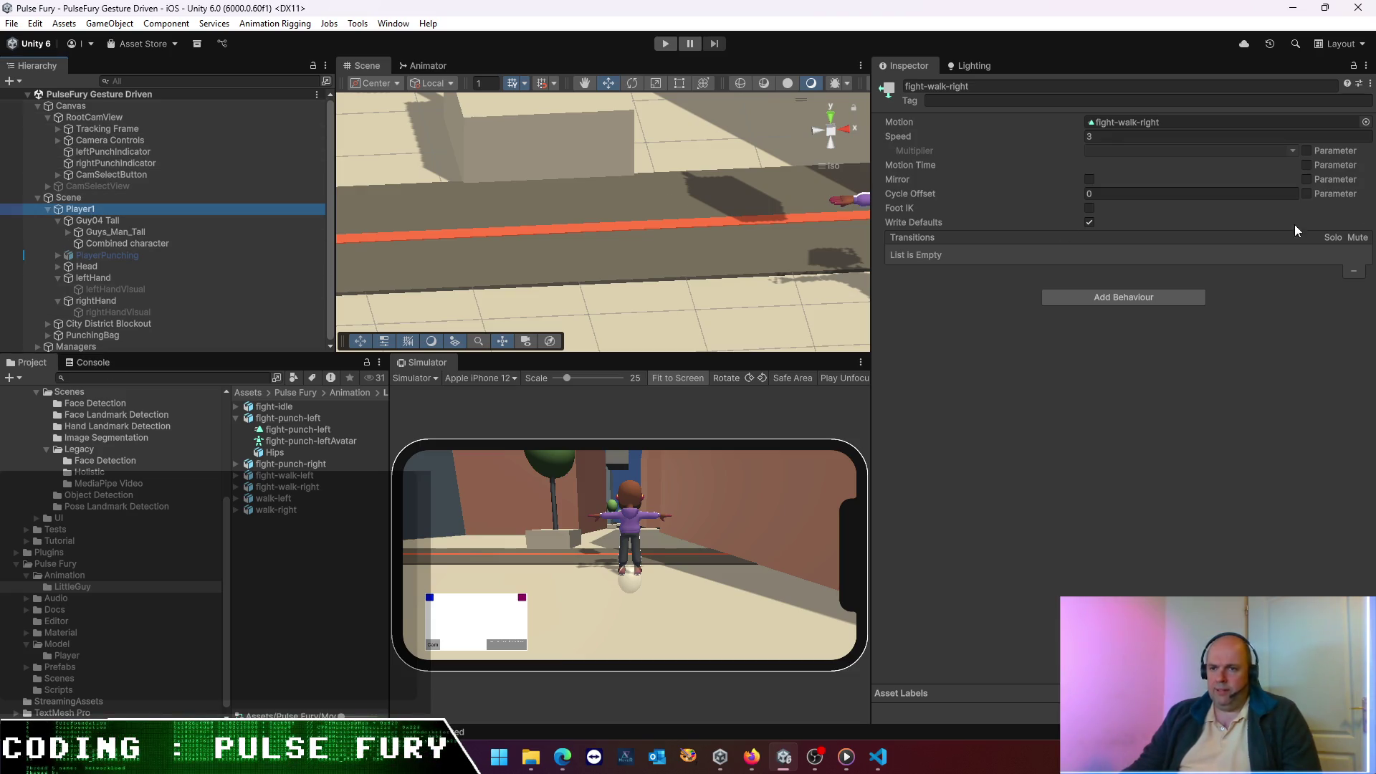
scroll(1155, 388, "down", 10)
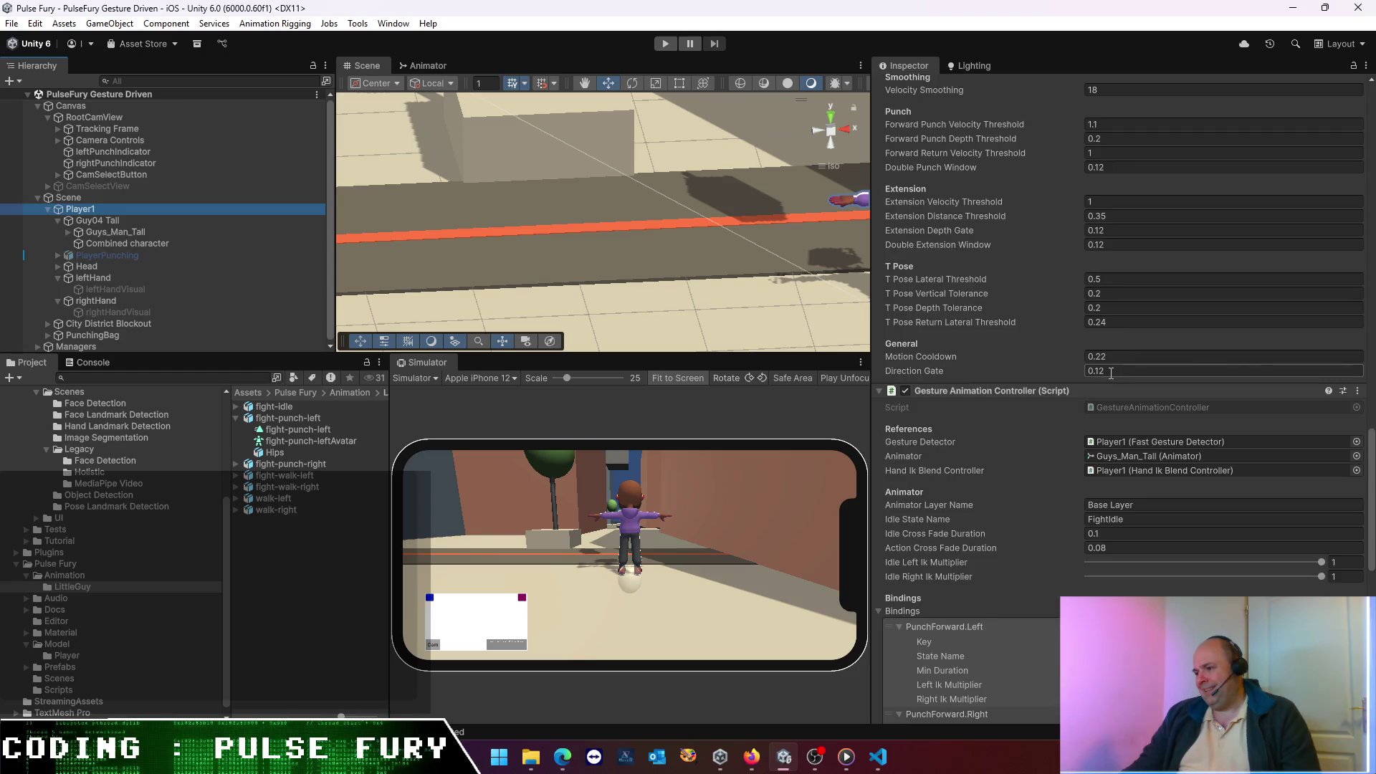
scroll(1107, 370, "down", 10)
left_click(1163, 255)
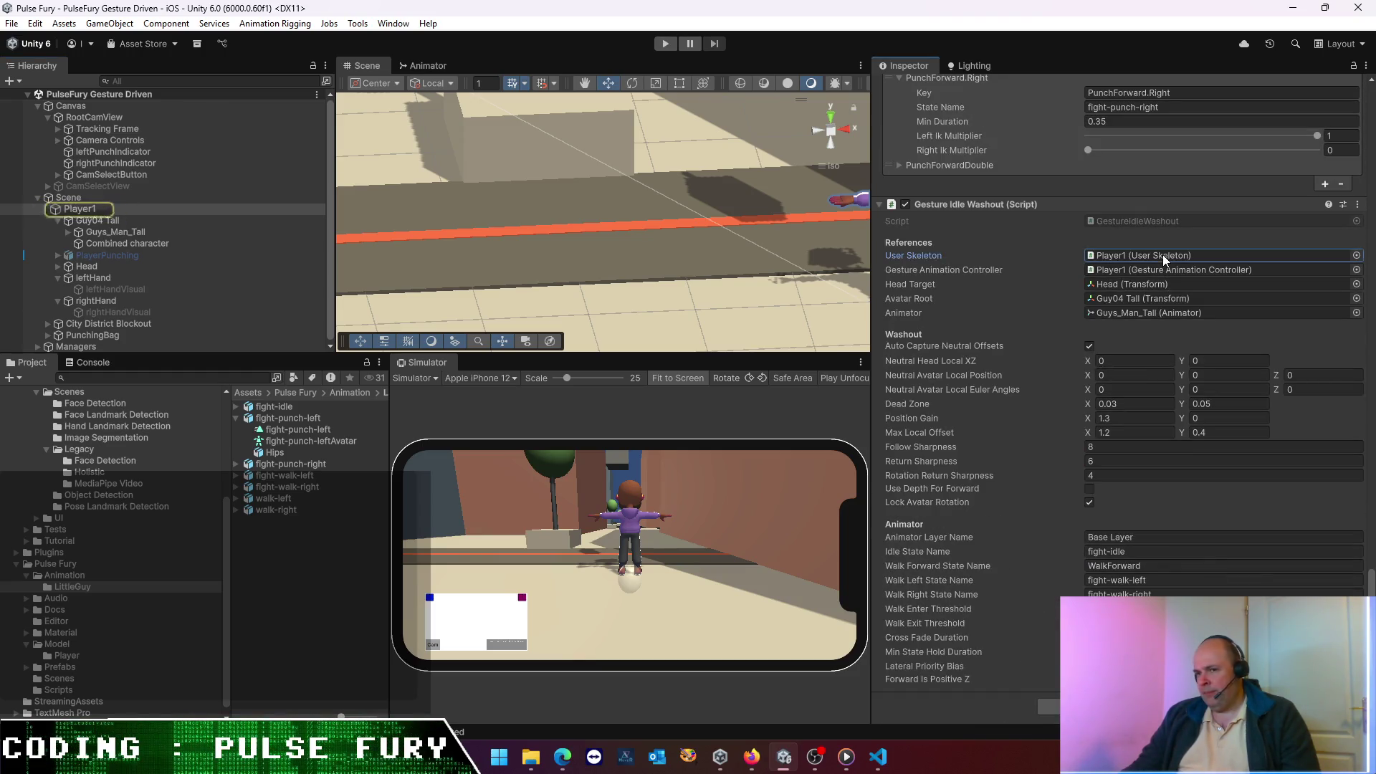
left_click(1159, 272)
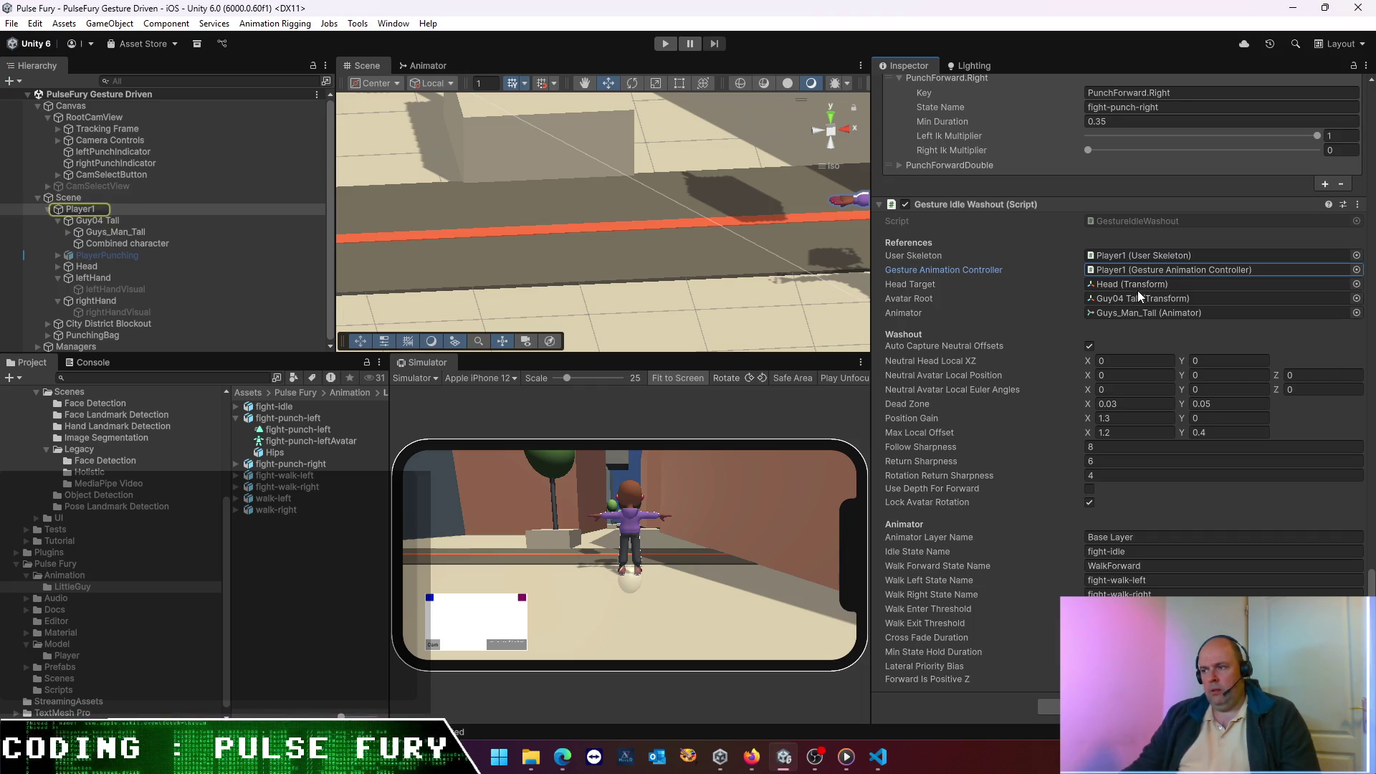
left_click(1140, 286)
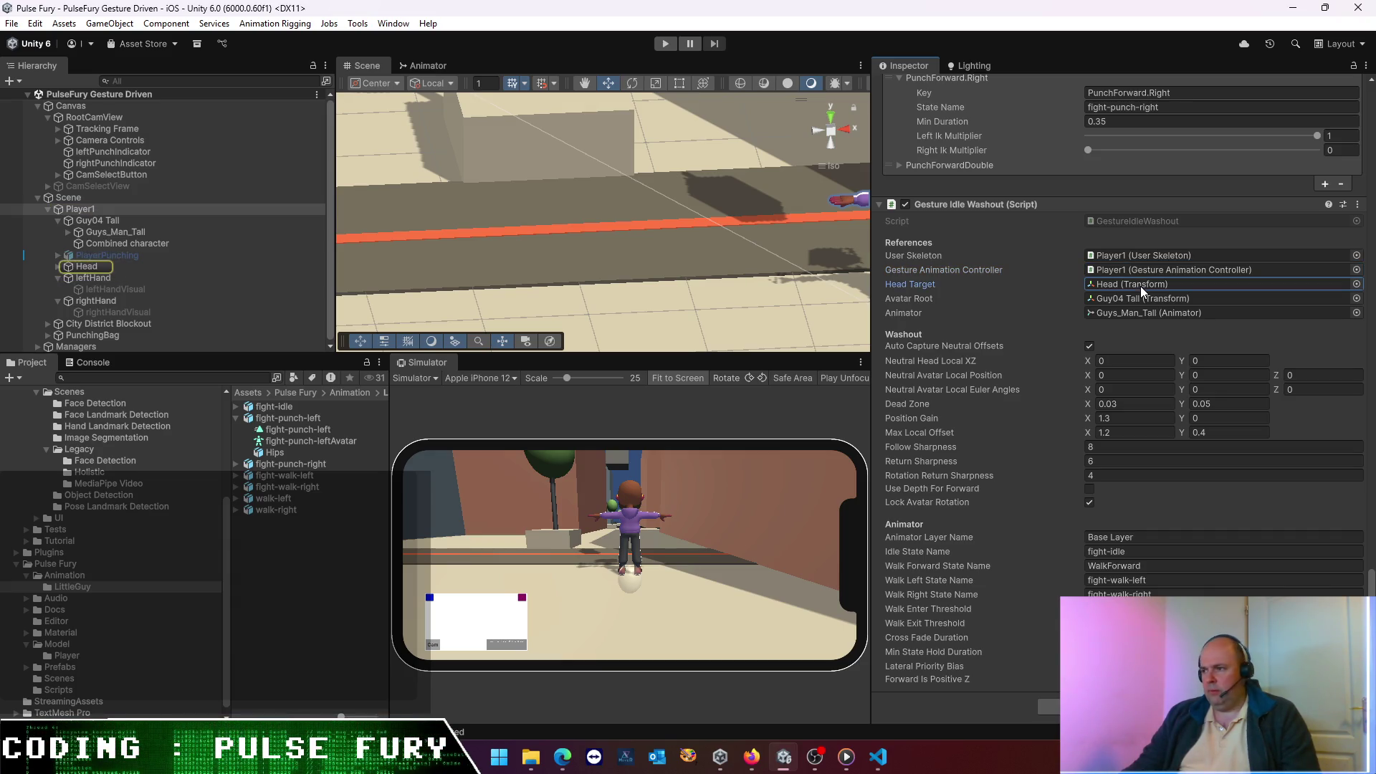
left_click(1138, 299)
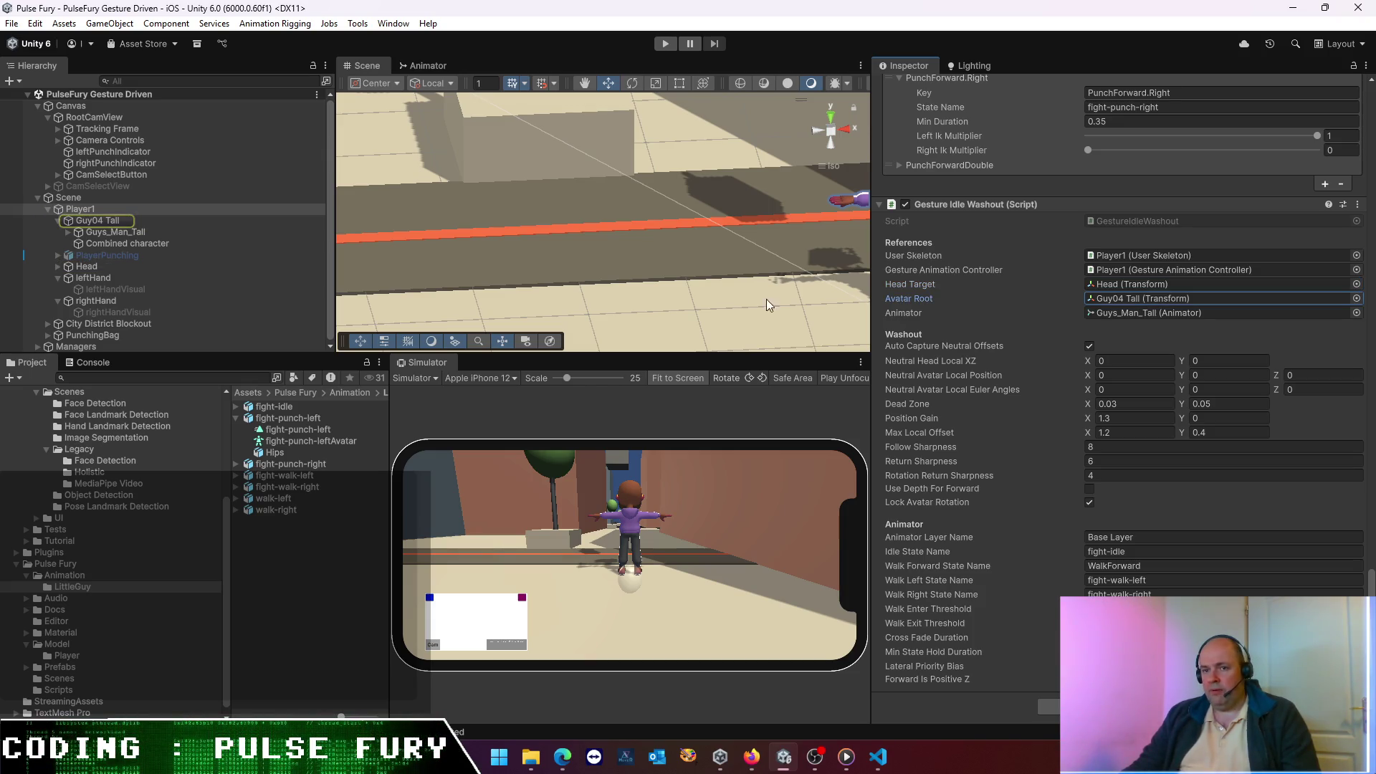
mouse_move(114, 231)
left_mouse_down()
mouse_move(1168, 329)
mouse_move(1159, 298)
left_mouse_up()
- Confirm Avatar Root points to Guys_Man_Tall versus the Animator reference, then start play mode
left_click(1167, 311)
left_click(1130, 301)
left_click(1141, 312)
left_click(1140, 302)
left_click(1130, 313)
left_click(1131, 301)
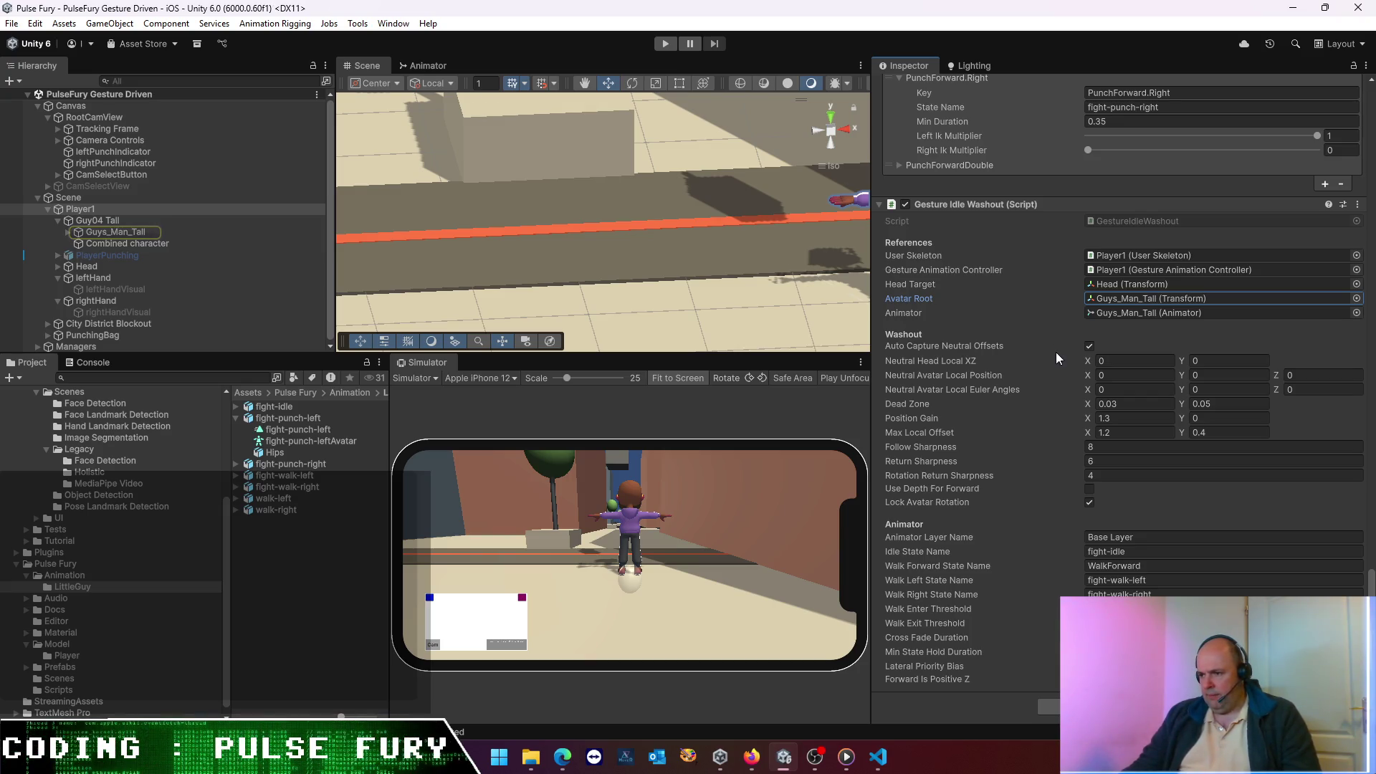
left_click(668, 47)
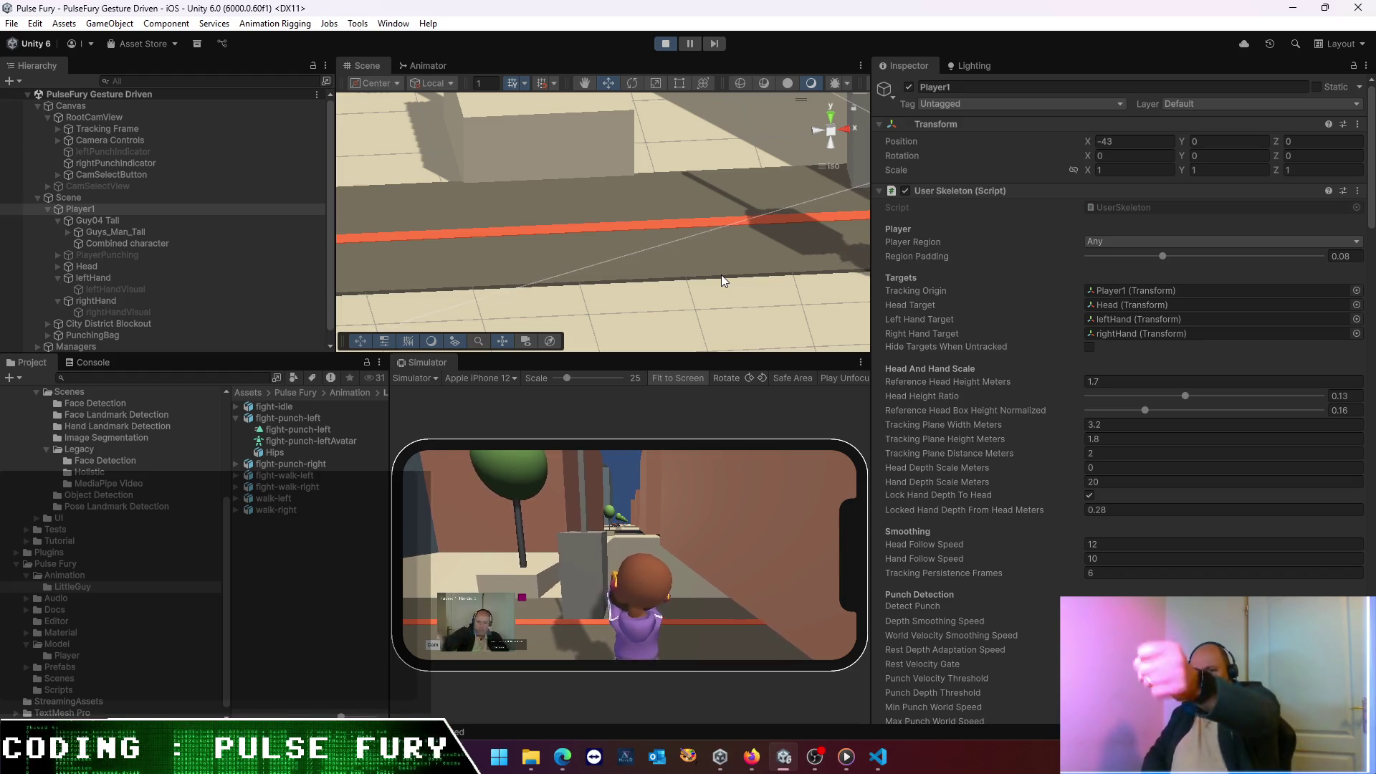
- Snap the Scene view to a side-on view of the character and select Guy04 Tall
mouse_move(522, 186)
left_mouse_down()
mouse_move(513, 221)
mouse_move(621, 239)
mouse_move(419, 167)
mouse_move(506, 161)
left_mouse_up()
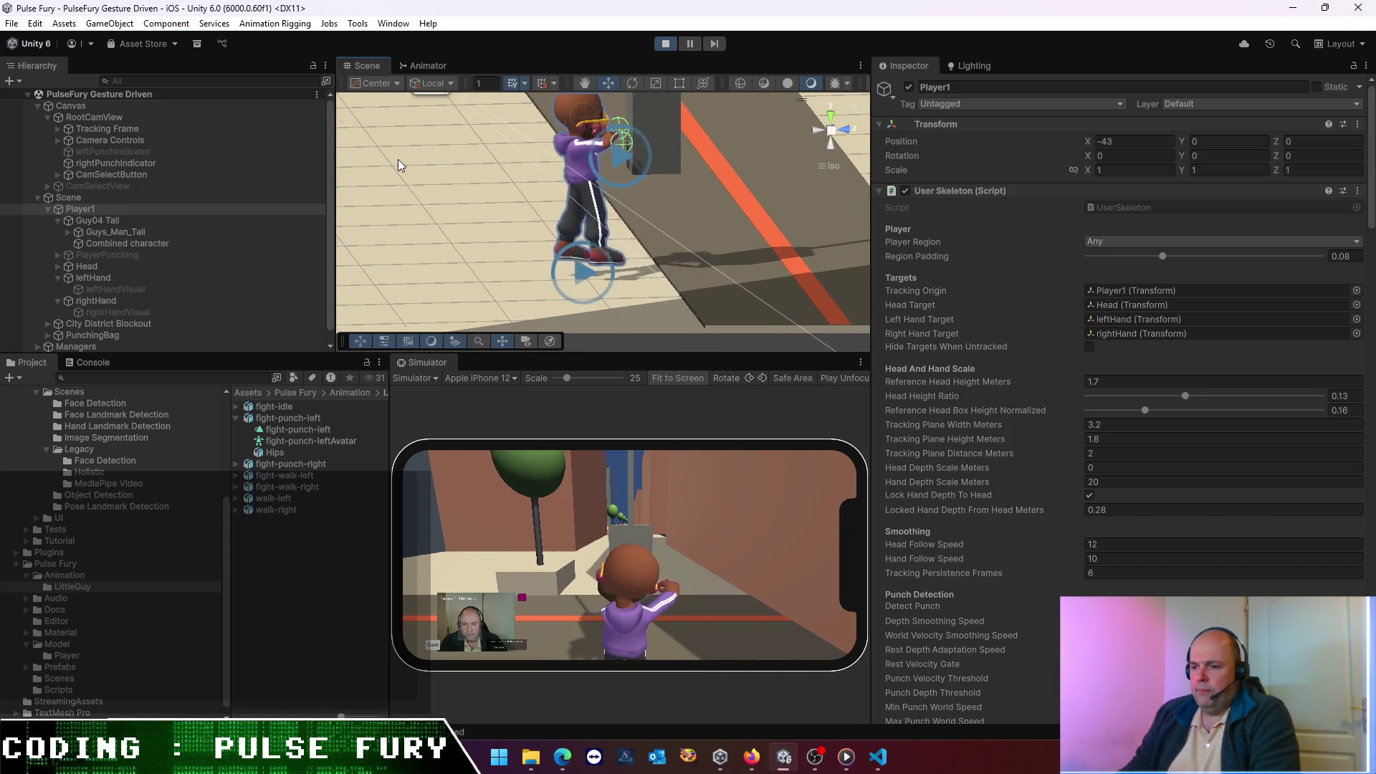
left_click_drag(564, 247, 855, 148)
left_click(844, 128)
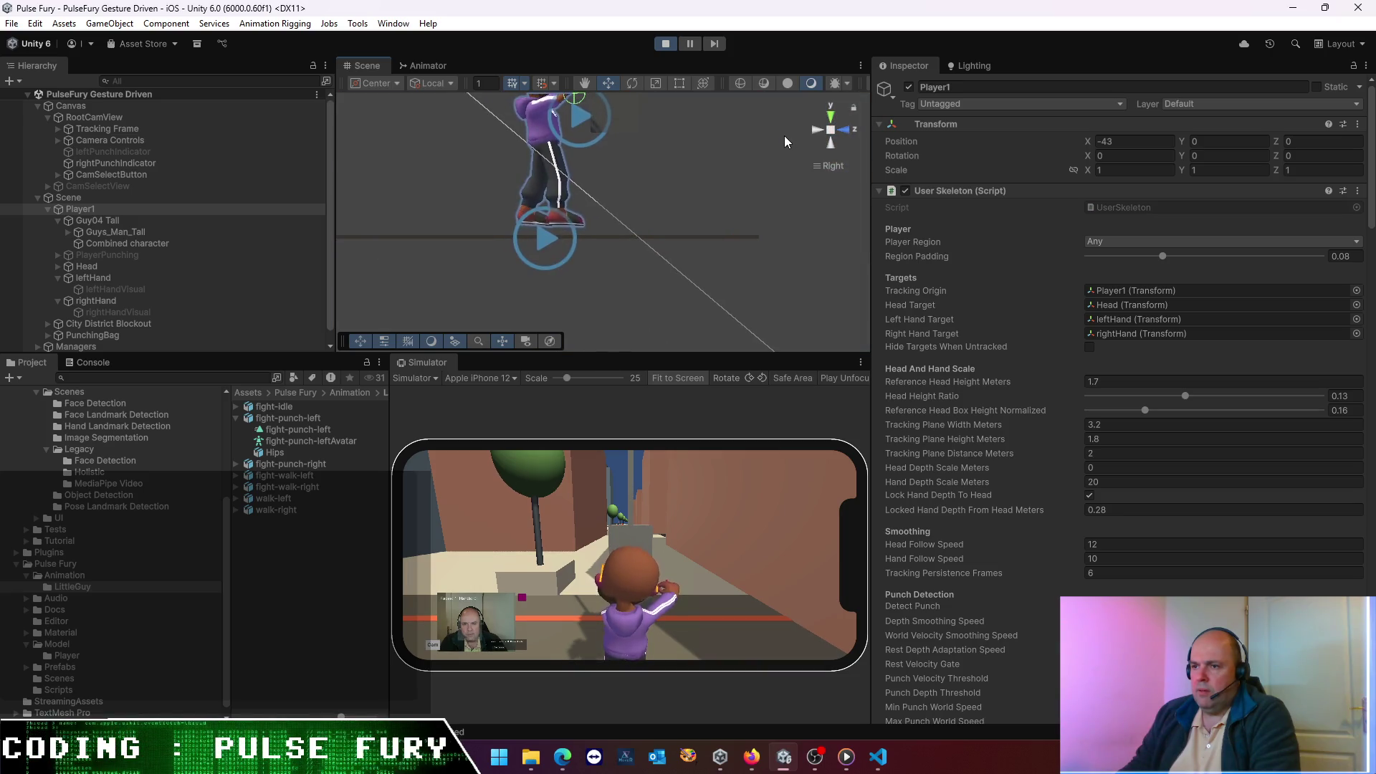
left_click(136, 222)
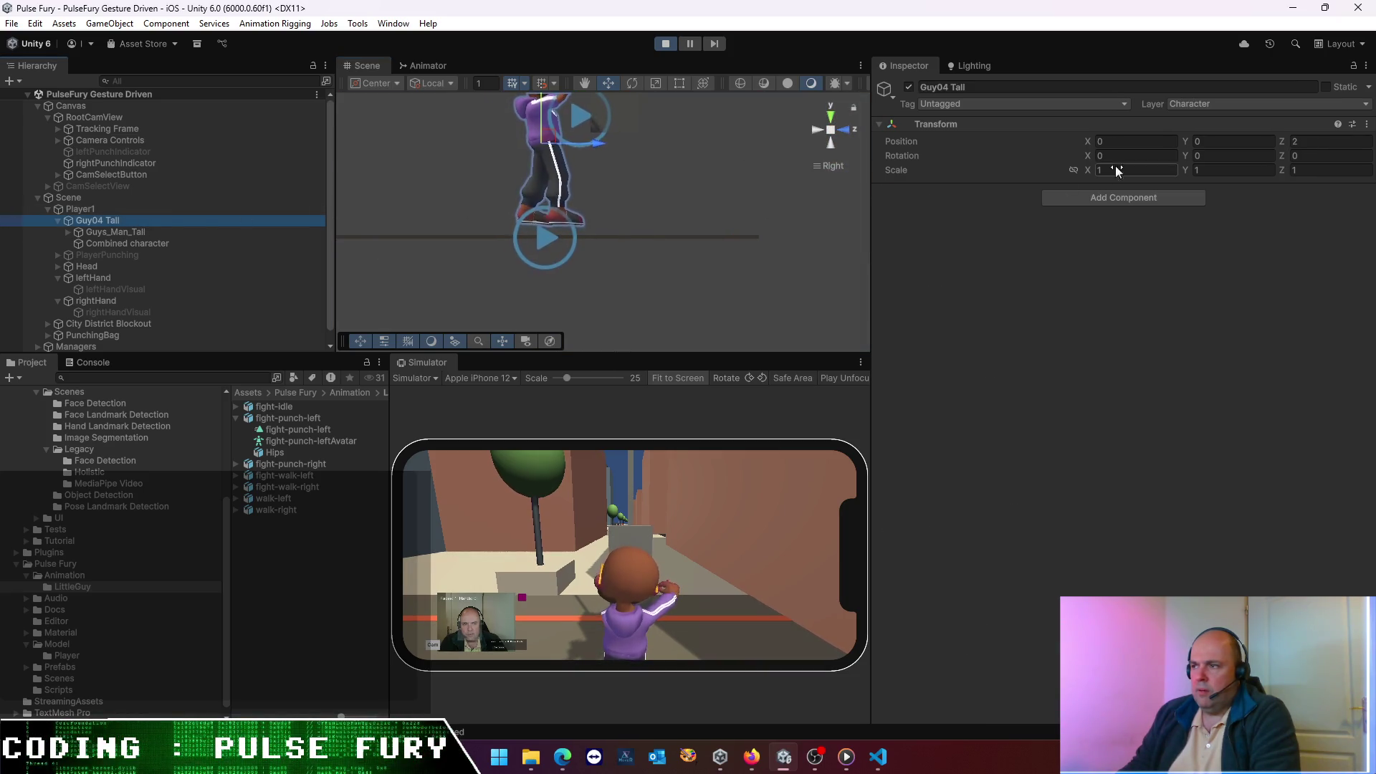
- Scrub Guy04 Tall's Position Y to -0.18, then select Player1
left_click_drag(1185, 142, 1175, 143)
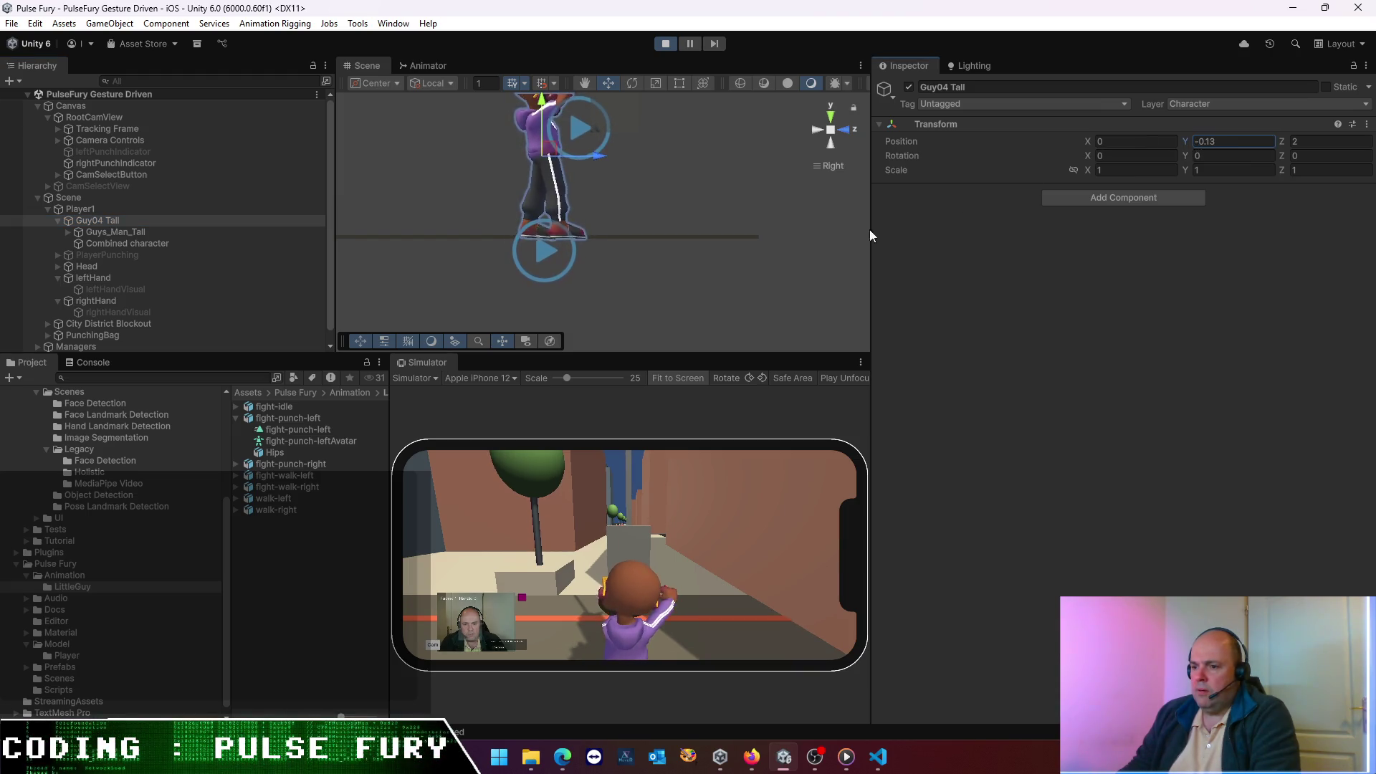
mouse_move(660, 246)
left_mouse_down()
mouse_move(833, 273)
mouse_move(681, 296)
left_mouse_up()
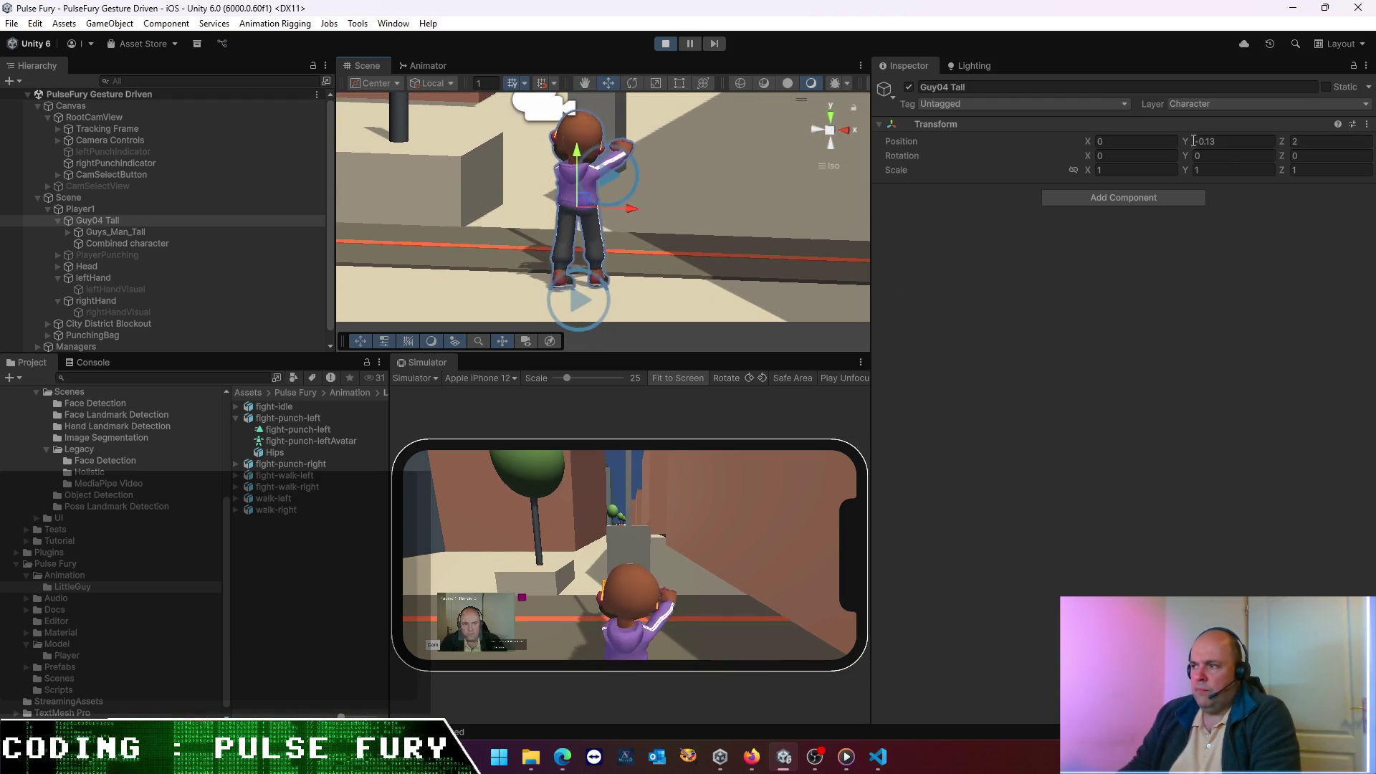
mouse_move(1187, 140)
left_mouse_down()
mouse_move(1212, 140)
mouse_move(1198, 143)
left_mouse_up()
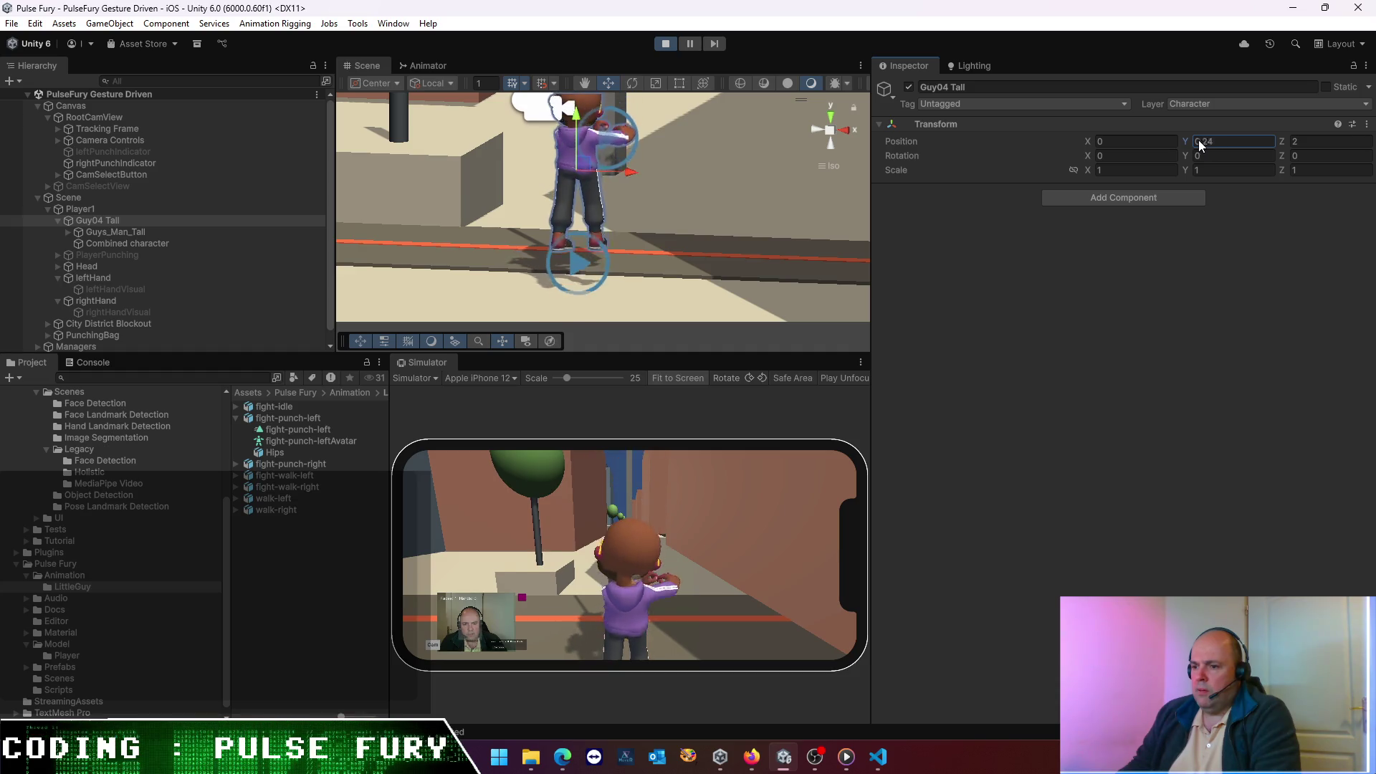
left_click_drag(1181, 140, 1189, 140)
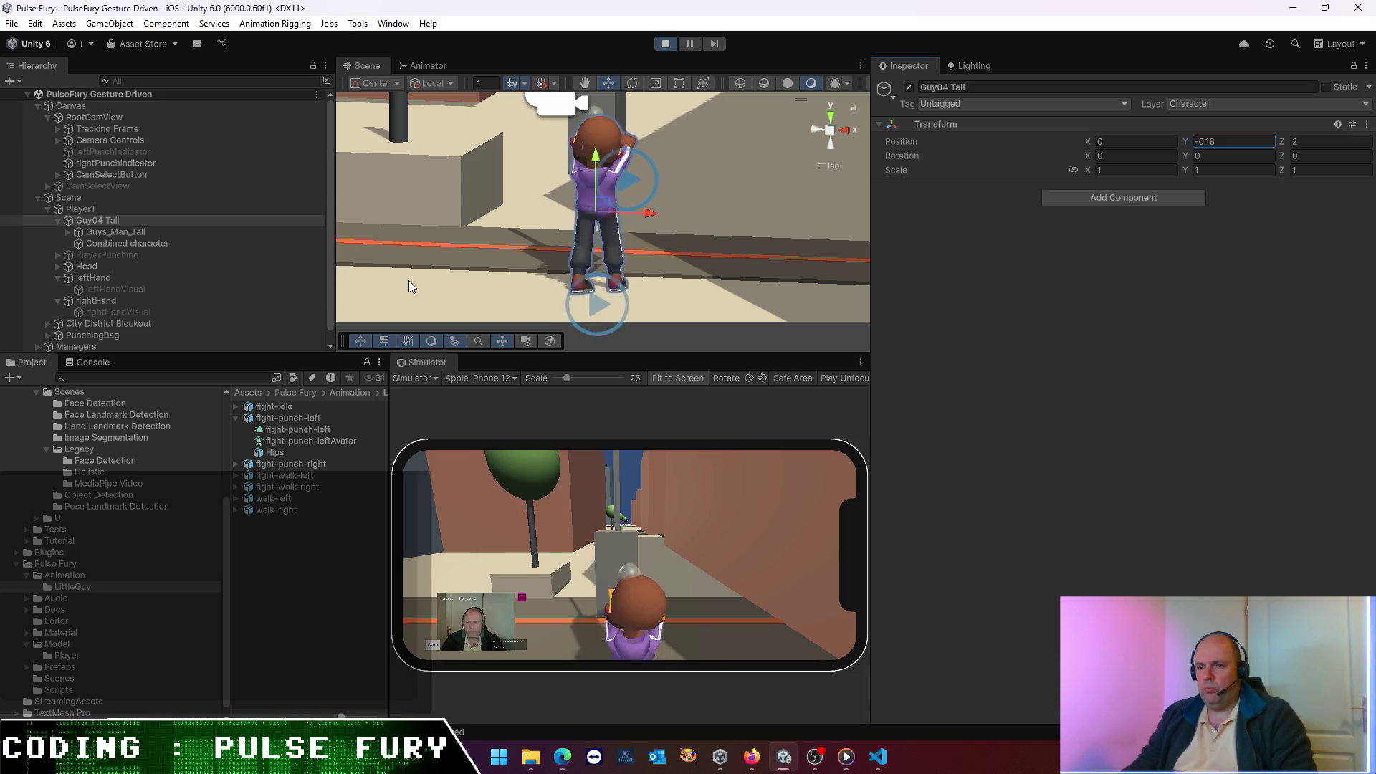
left_click(84, 208)
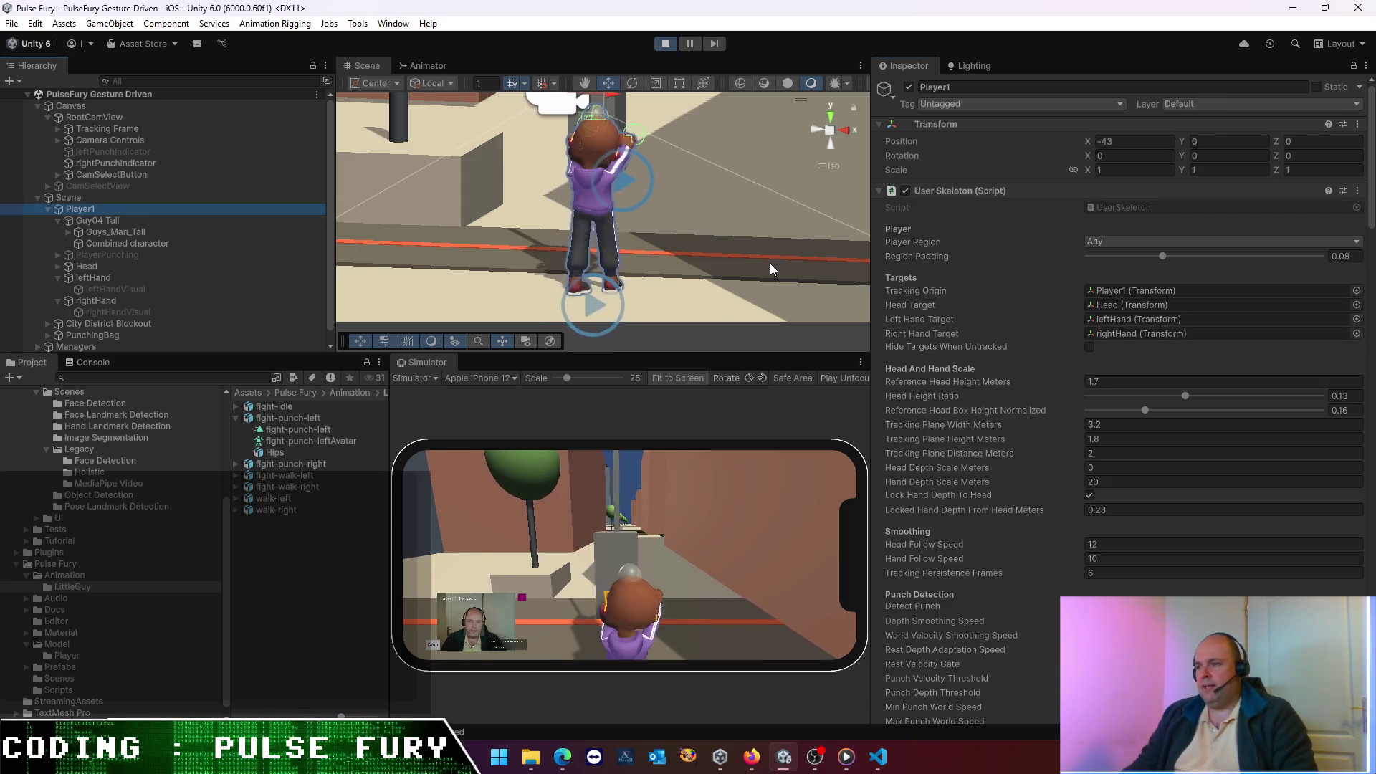
- Lower Player1's Locked Hand Depth From Head to about 0.42, checking from the character's side
scroll(1012, 417, "down", 3)
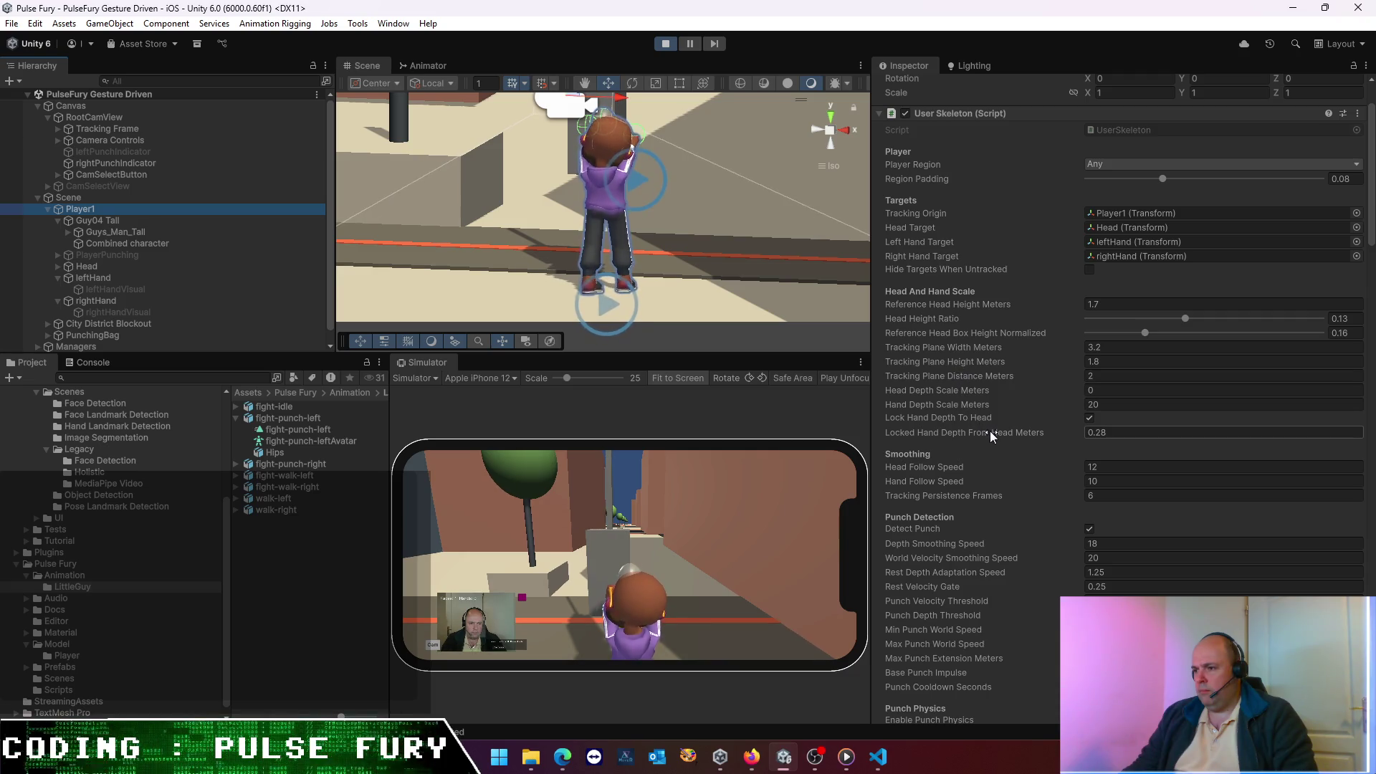
mouse_move(990, 431)
left_mouse_down()
mouse_move(940, 436)
mouse_move(962, 442)
left_mouse_up()
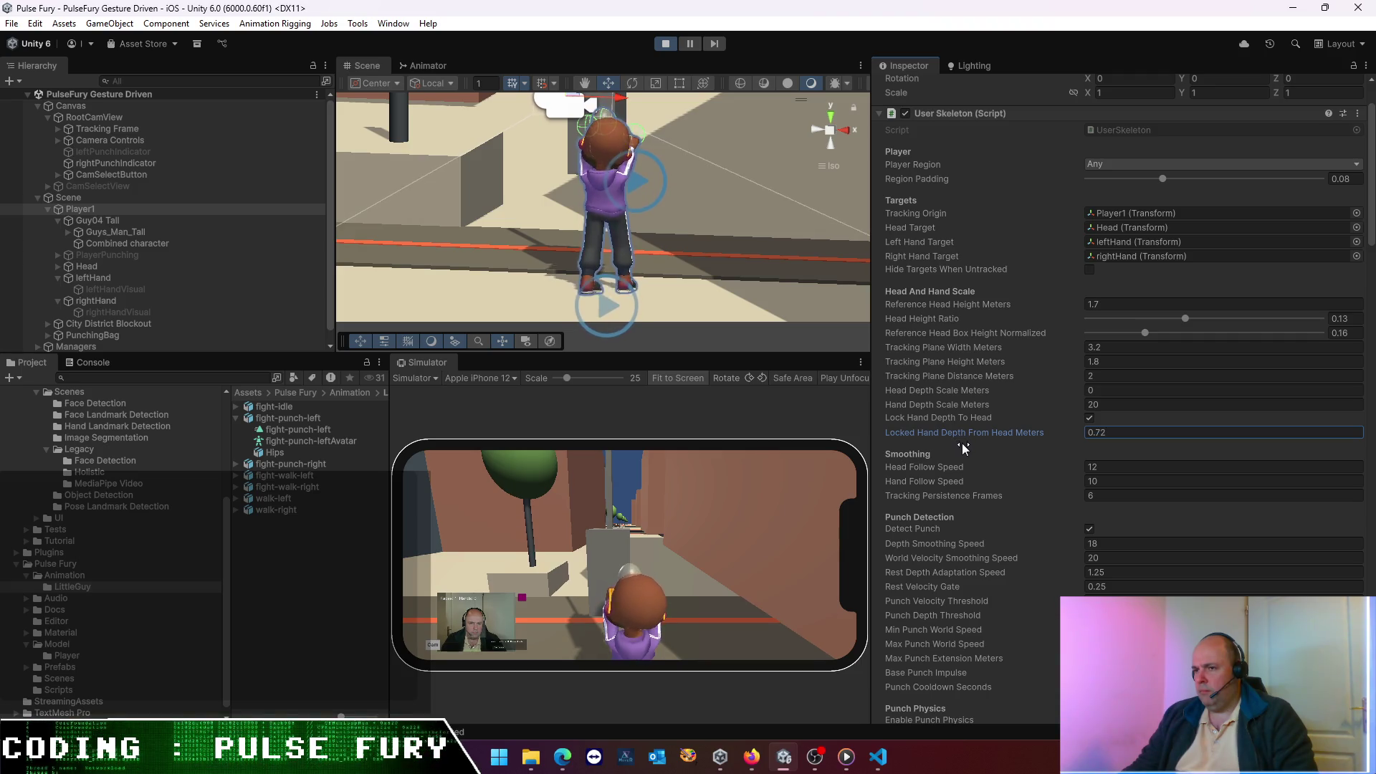
left_click(602, 535)
mouse_move(695, 231)
left_mouse_down()
mouse_move(509, 197)
mouse_move(430, 215)
mouse_move(402, 234)
mouse_move(420, 244)
left_mouse_up()
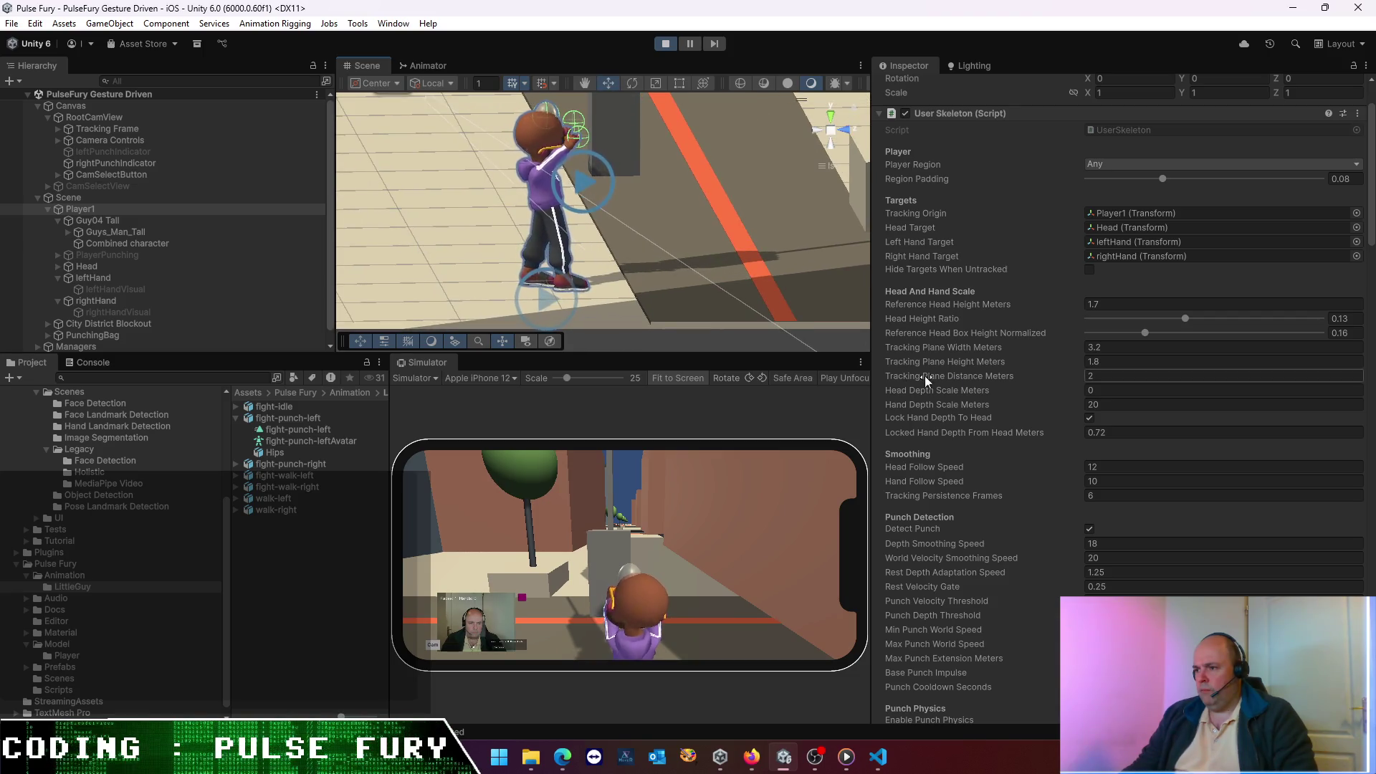
left_click_drag(1008, 433, 1000, 433)
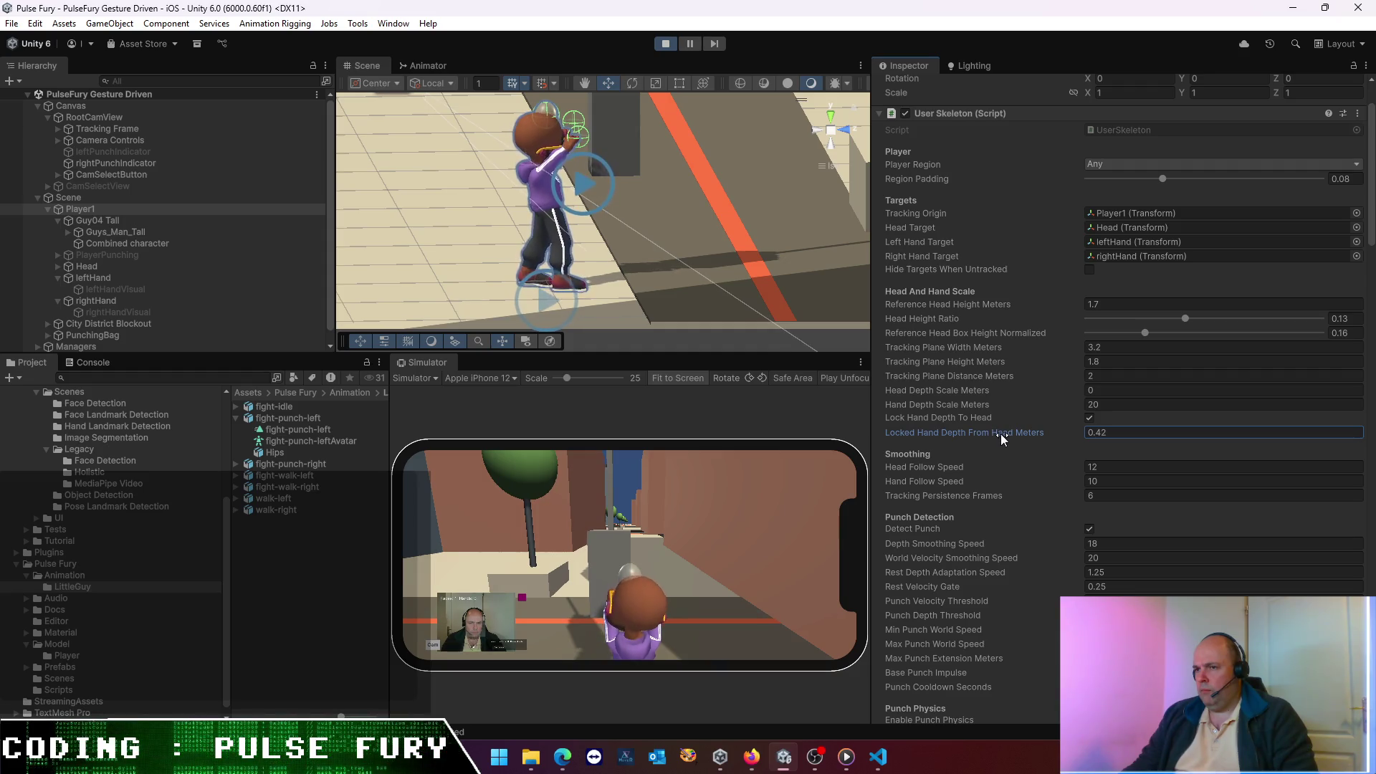
- Try Locked Hand Depth From Head at 0.45, then scrub it lower, viewing from behind
left_click(1097, 430)
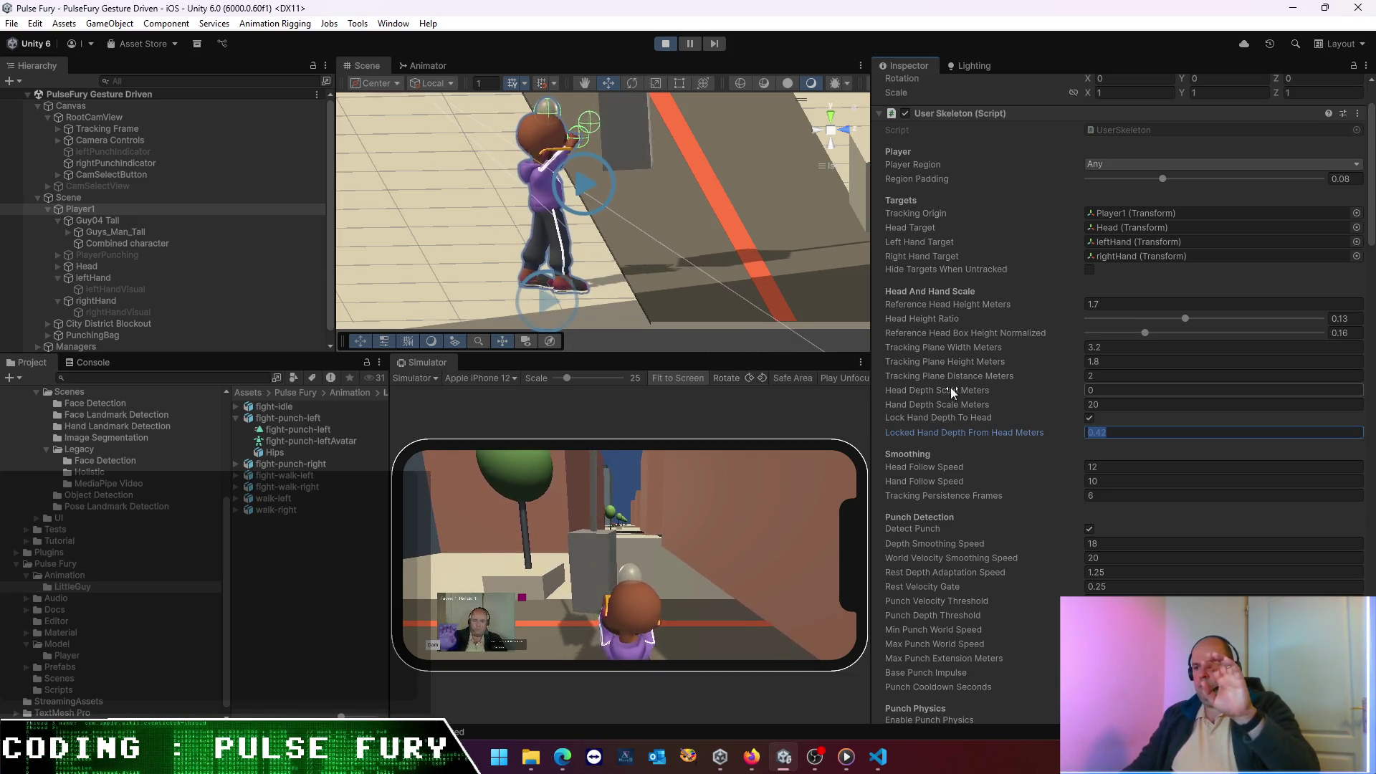
type("0.45")
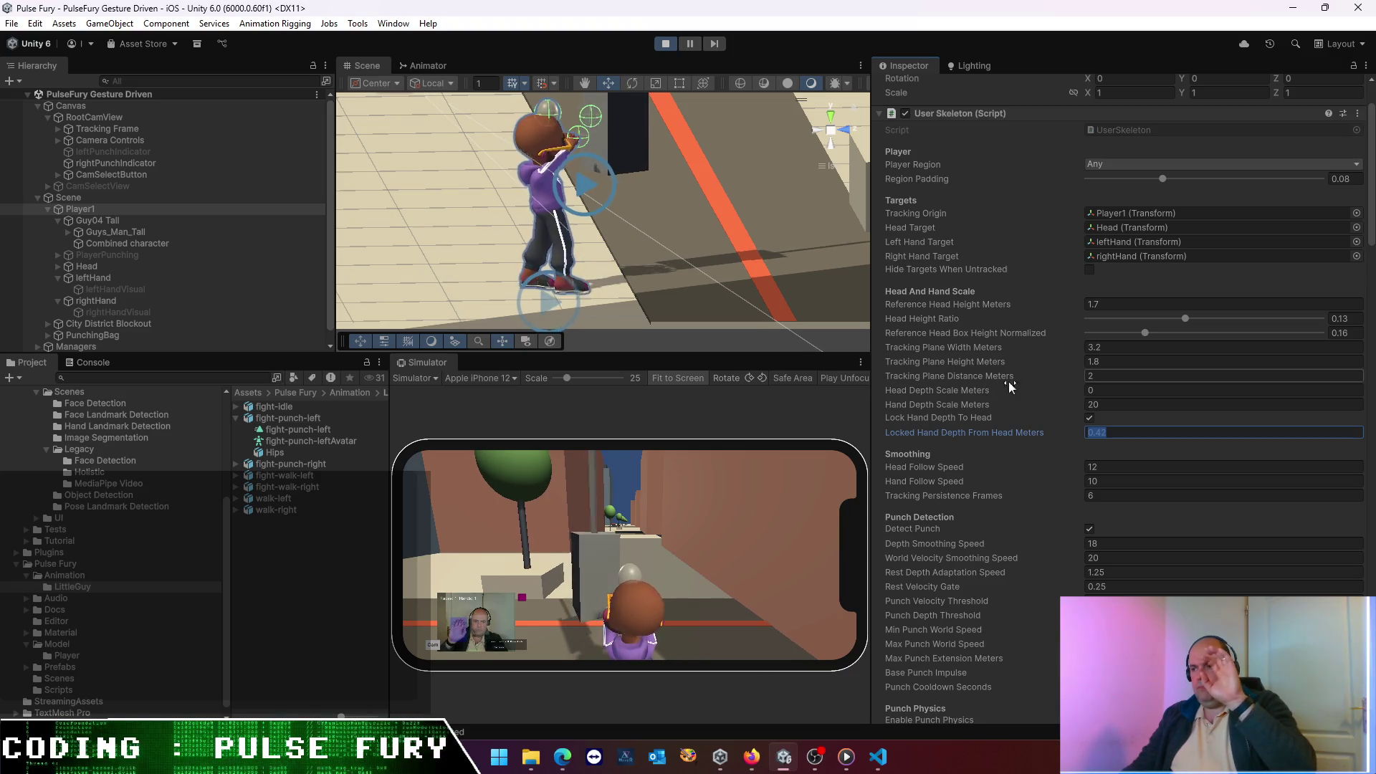
left_click_drag(1028, 433, 1019, 436)
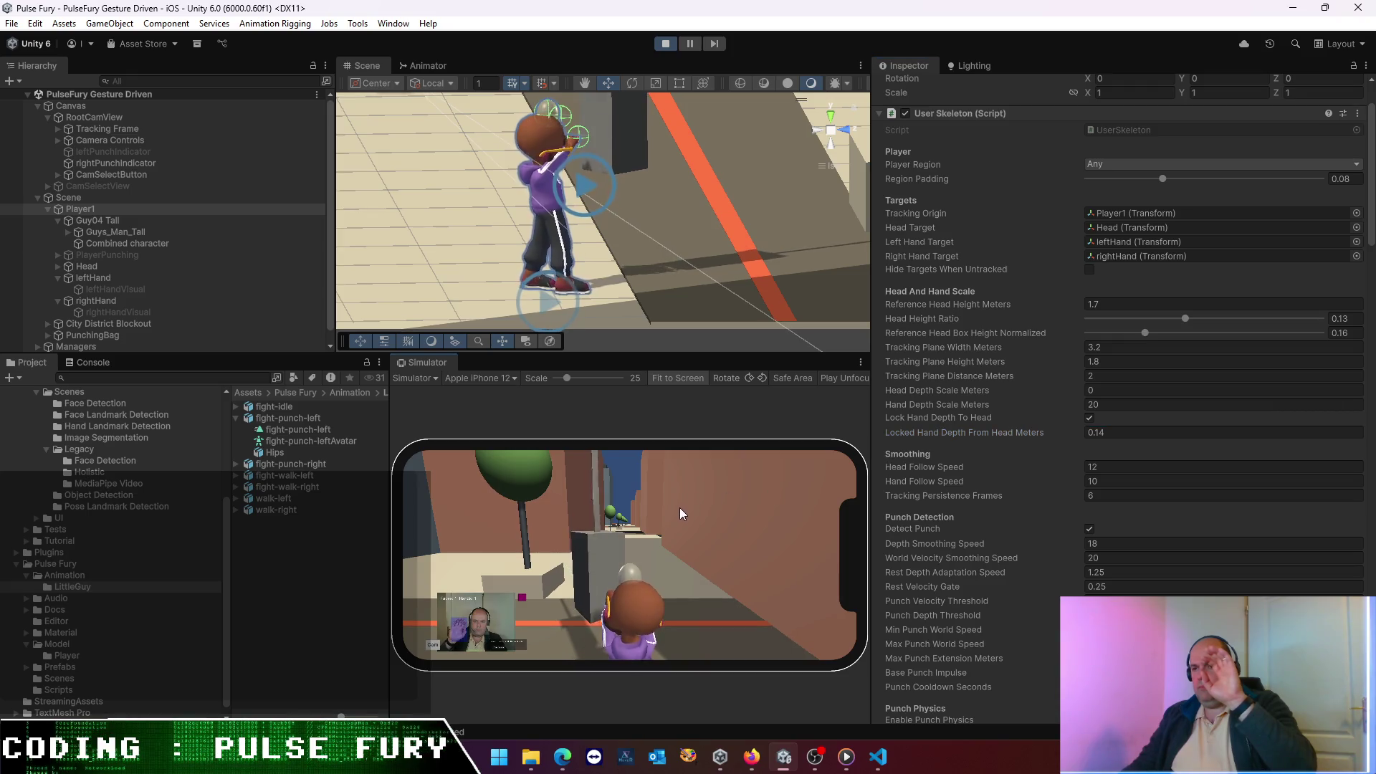
mouse_move(633, 256)
left_mouse_down()
mouse_move(838, 201)
mouse_move(599, 230)
mouse_move(649, 222)
left_mouse_up()
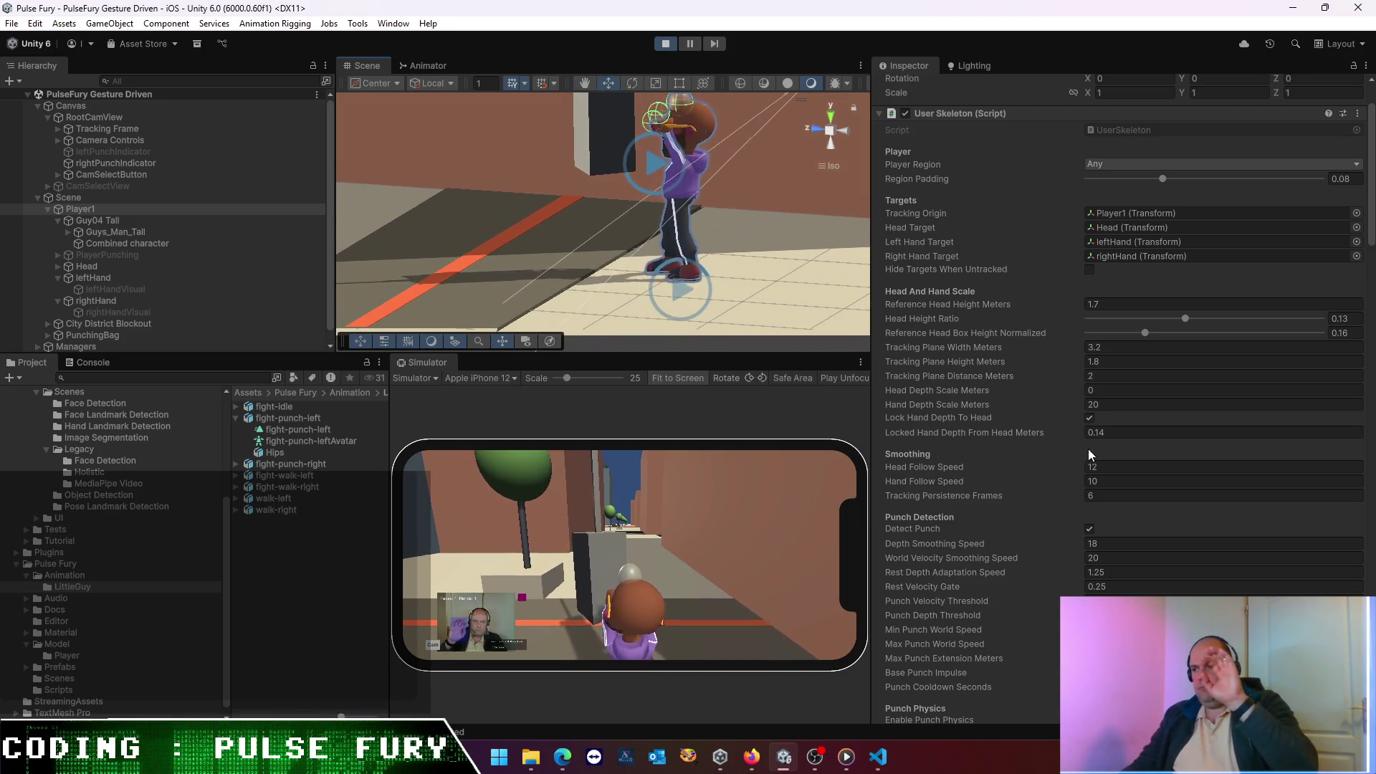
left_click_drag(1017, 439, 1005, 424)
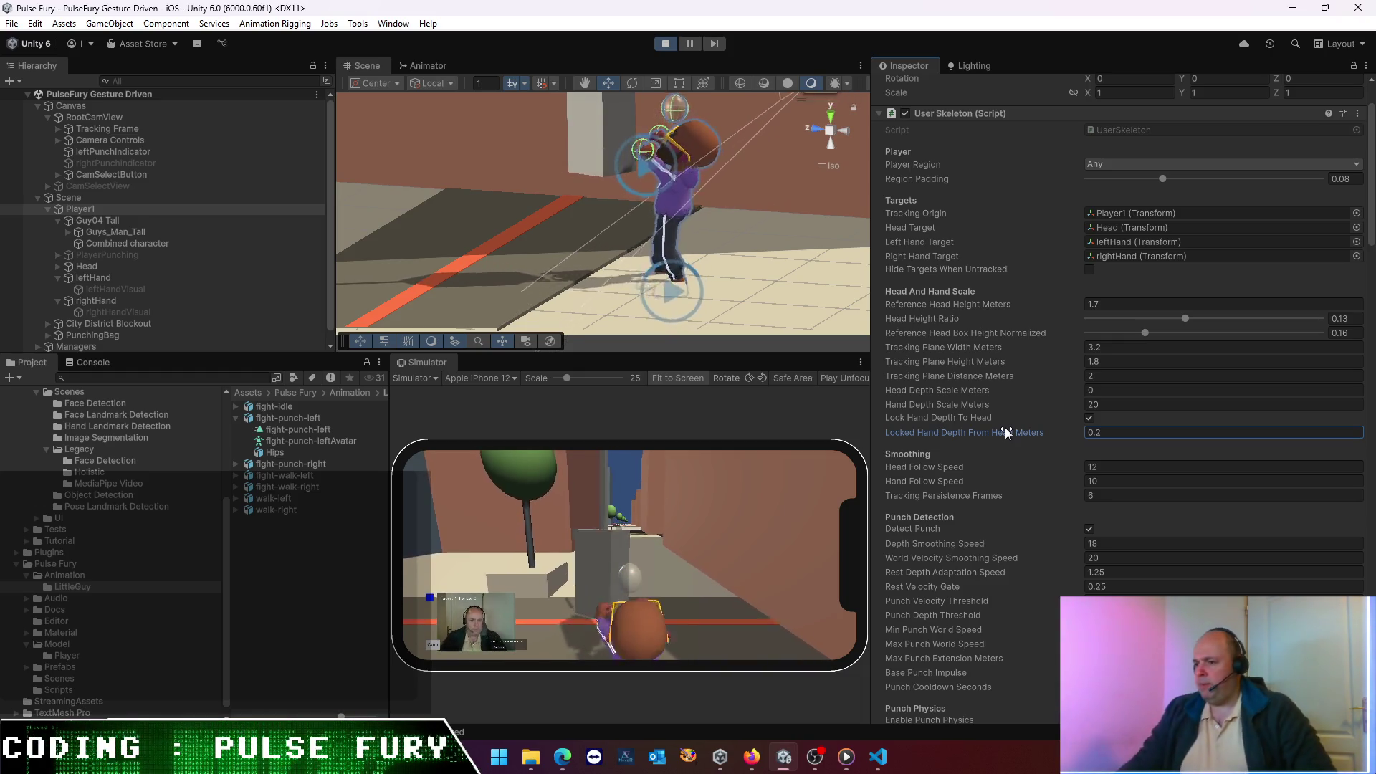
- Stop play mode, set Locked Hand Depth From Head to 0.2, and run the scene again
left_click(666, 44)
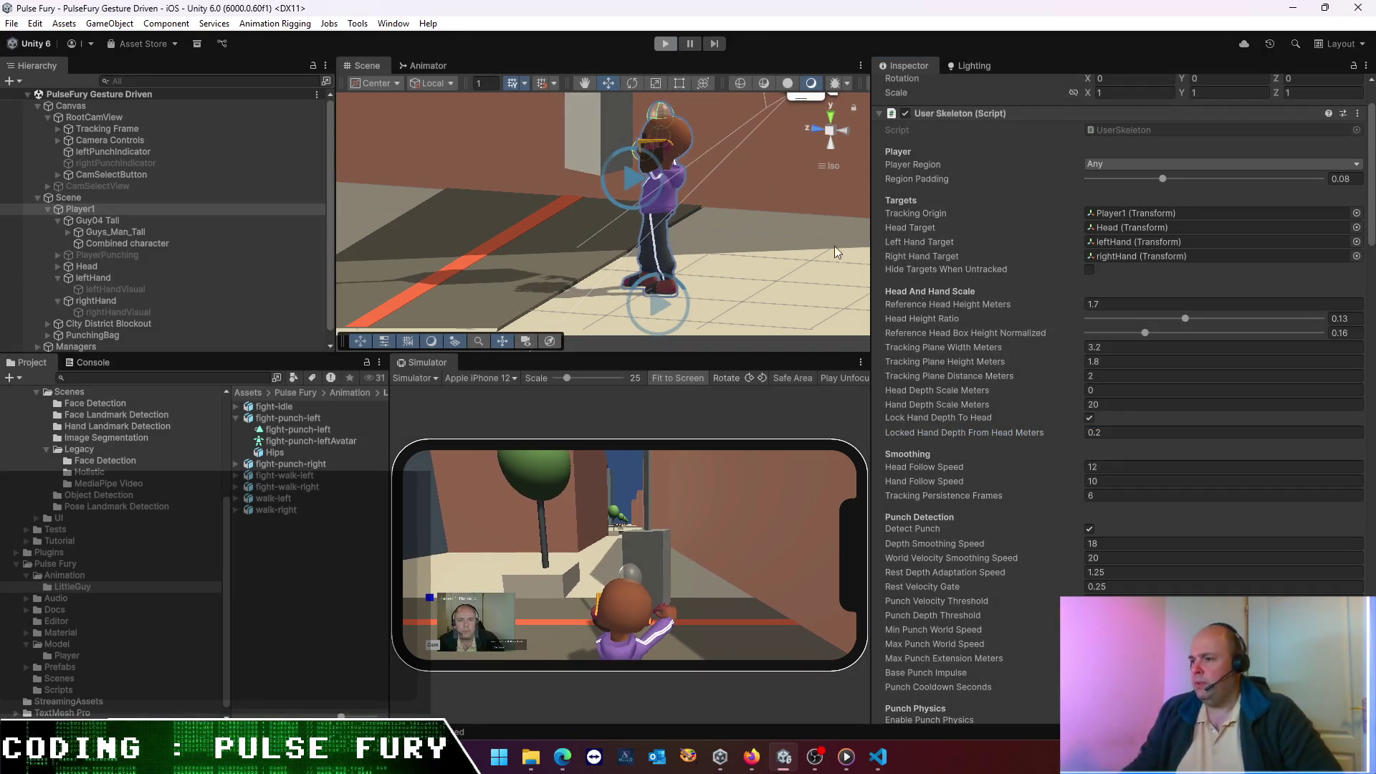
left_click(1120, 432)
type("8")
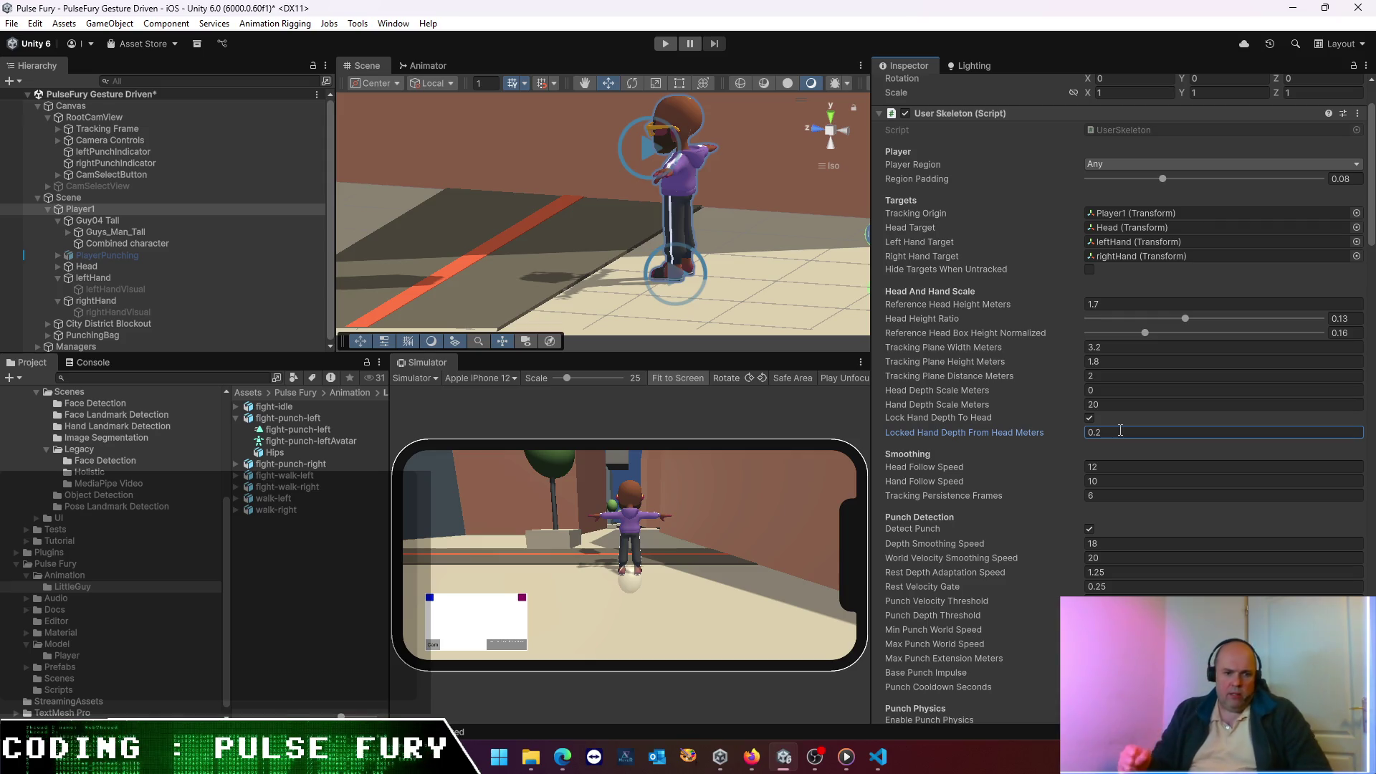
left_click(665, 44)
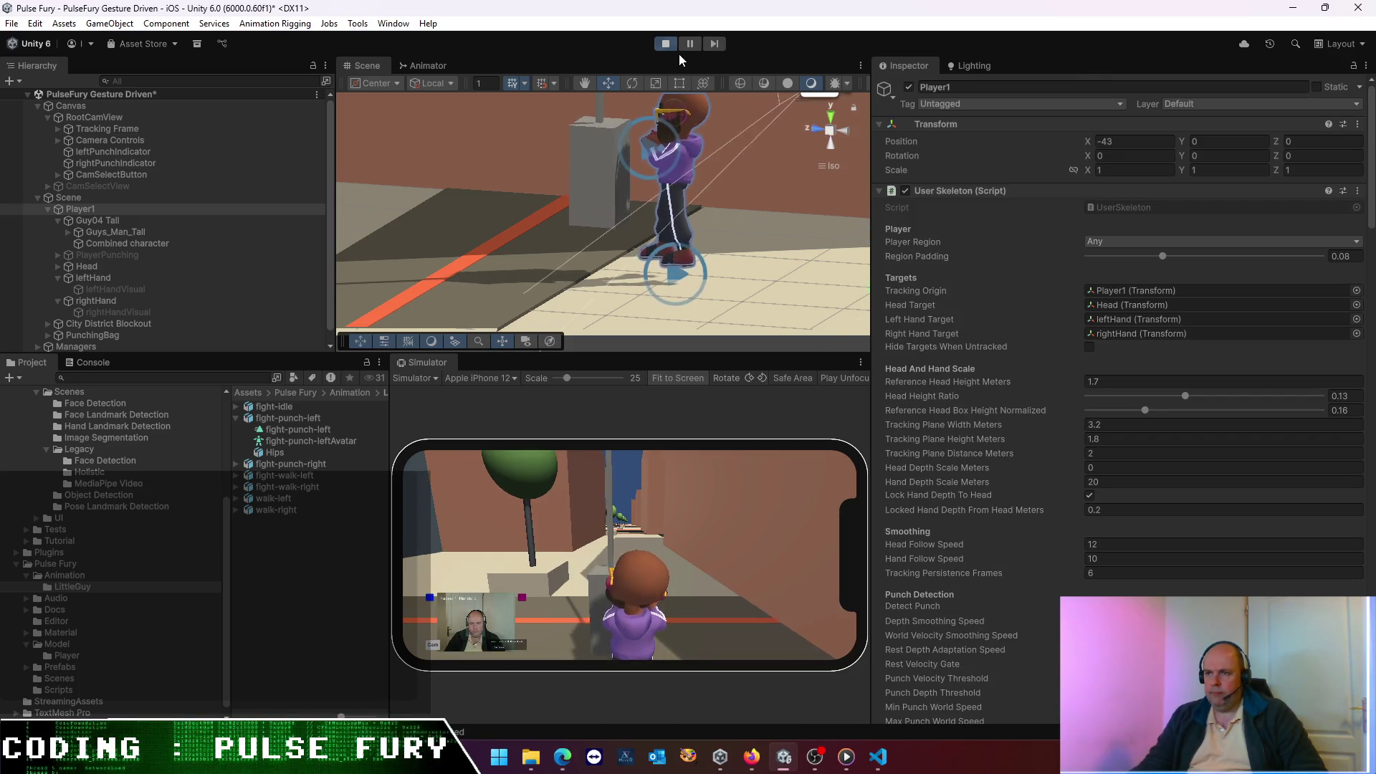
- Stop play mode, set Player1's Position Y to -0.2, and run the scene again
left_click(665, 42)
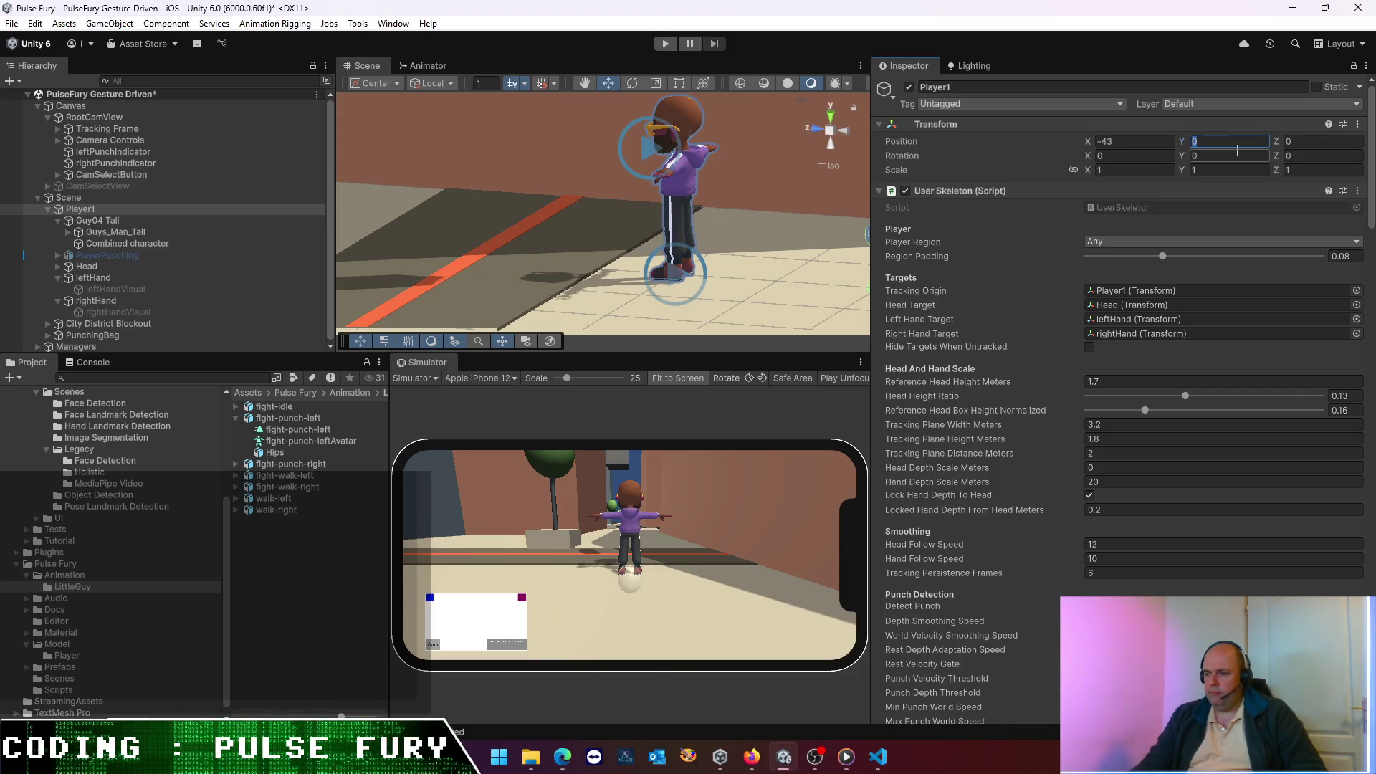
type("-02")
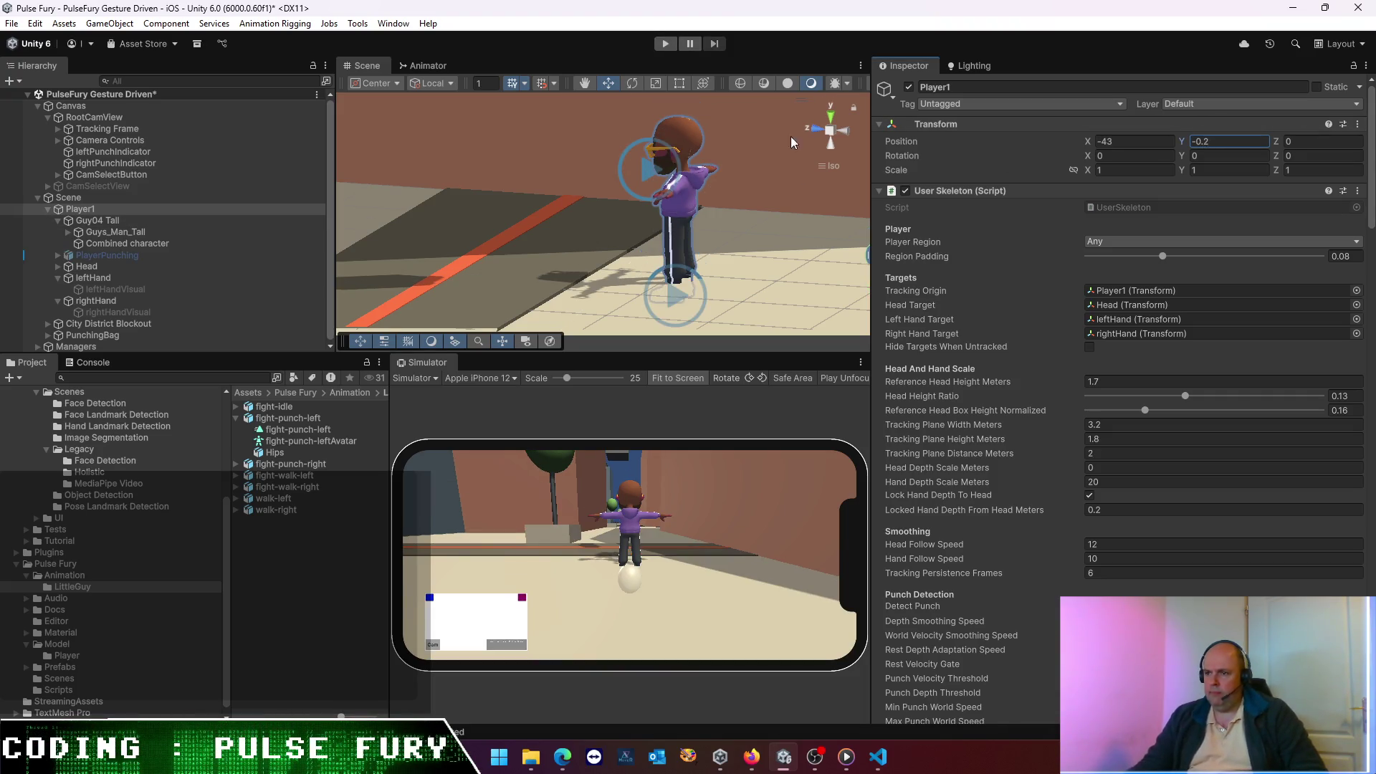
left_click(666, 43)
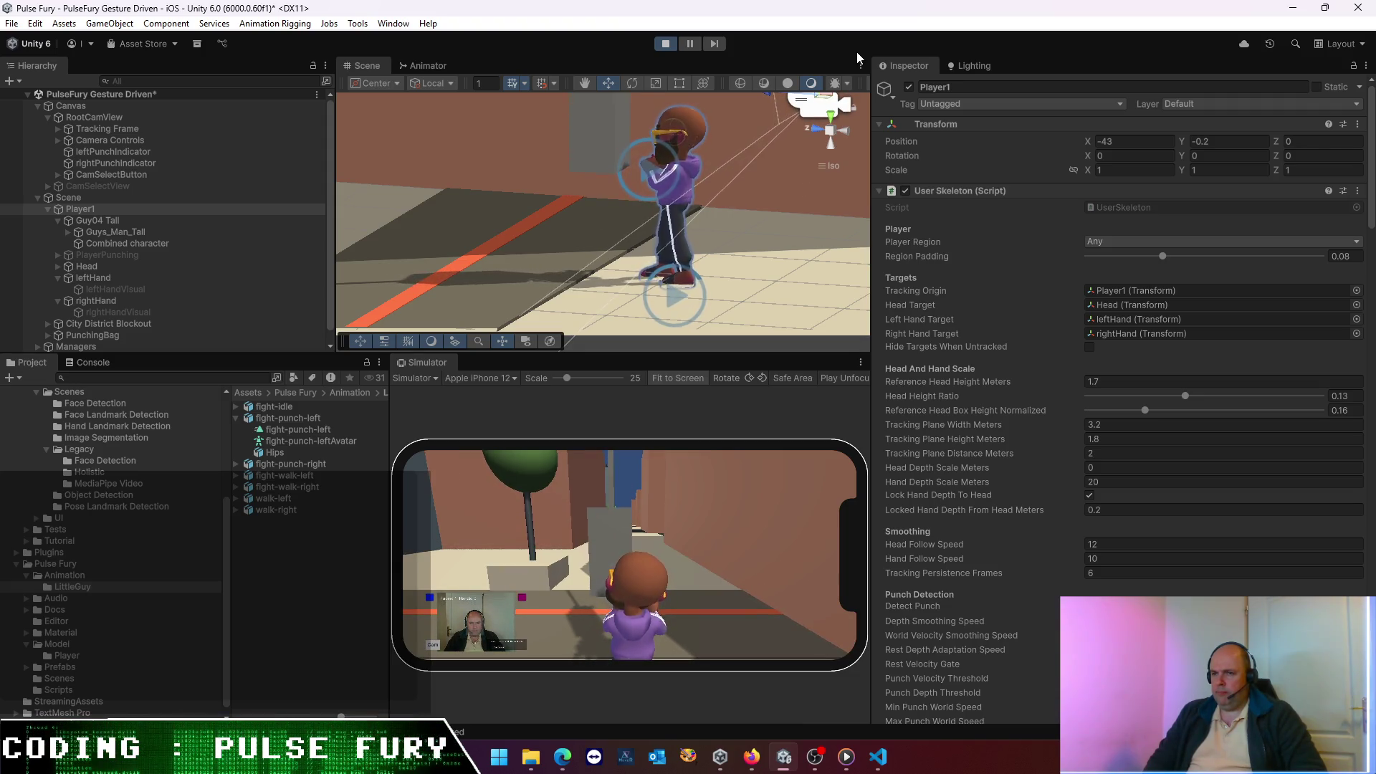
- Select the Head, leftHand and rightHand tracking targets and orbit the view around the character
left_click(122, 278)
left_click(105, 266, "ctrl")
left_click(107, 301, "ctrl")
left_click_drag(760, 208, 650, 204)
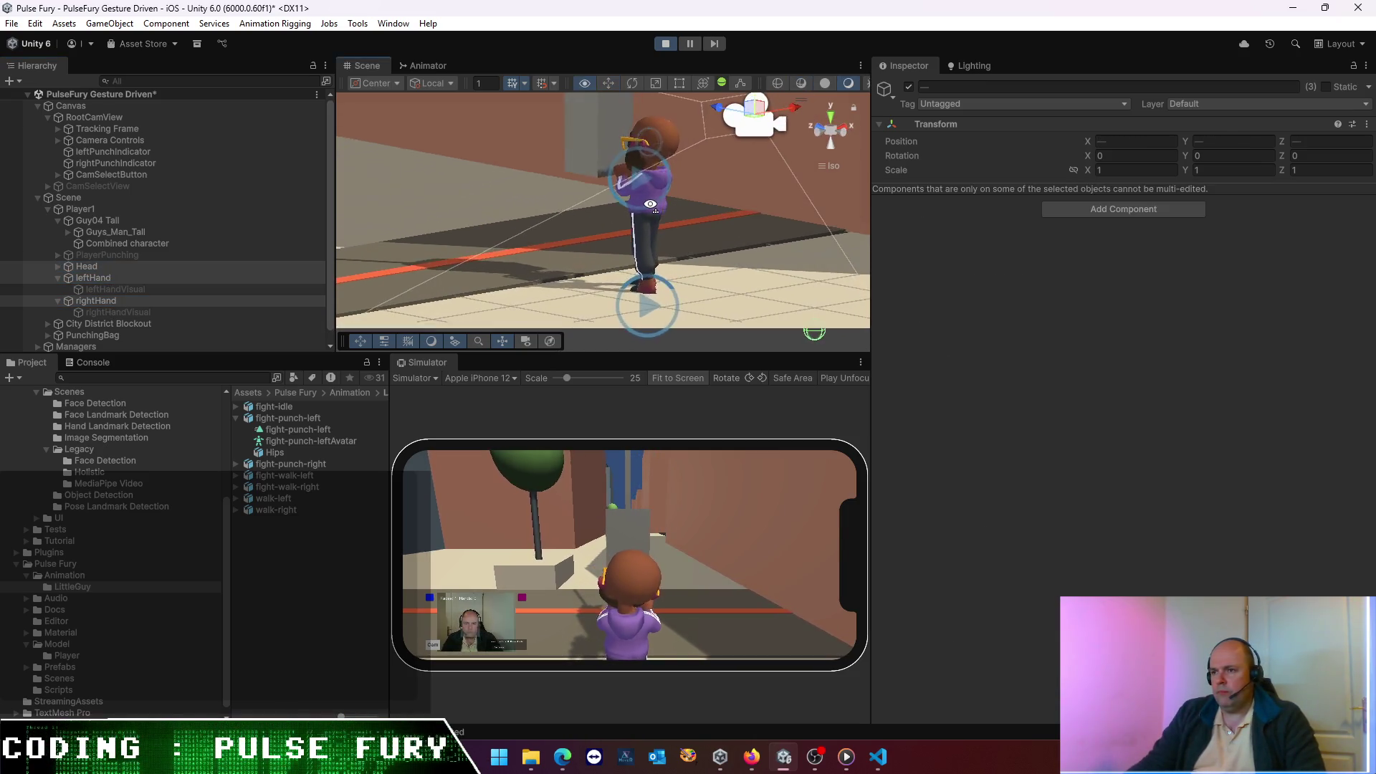
scroll(646, 204, "down", 3)
scroll(647, 203, "up", 3)
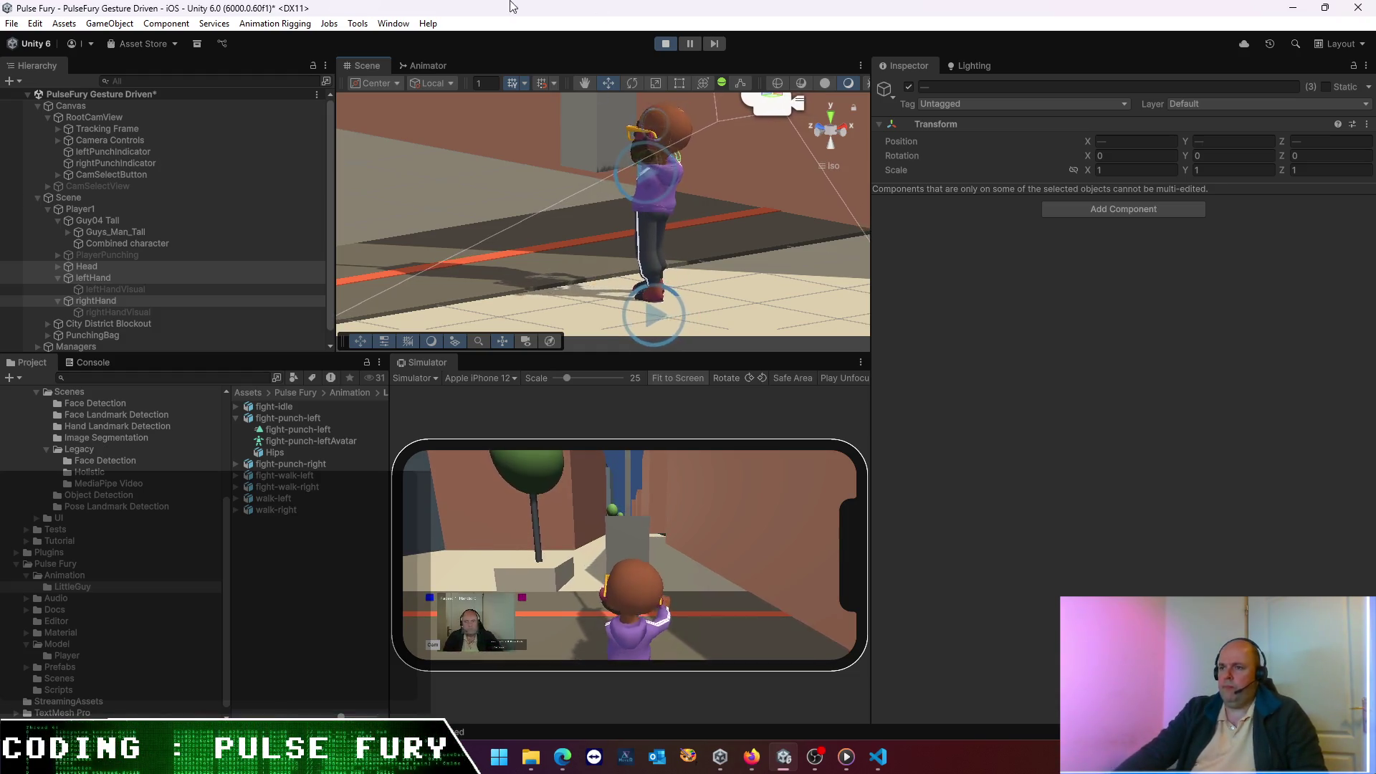
- Scrub Player1's Tracking Plane Height Meters during play, leaving it at 6.11
left_click(100, 208)
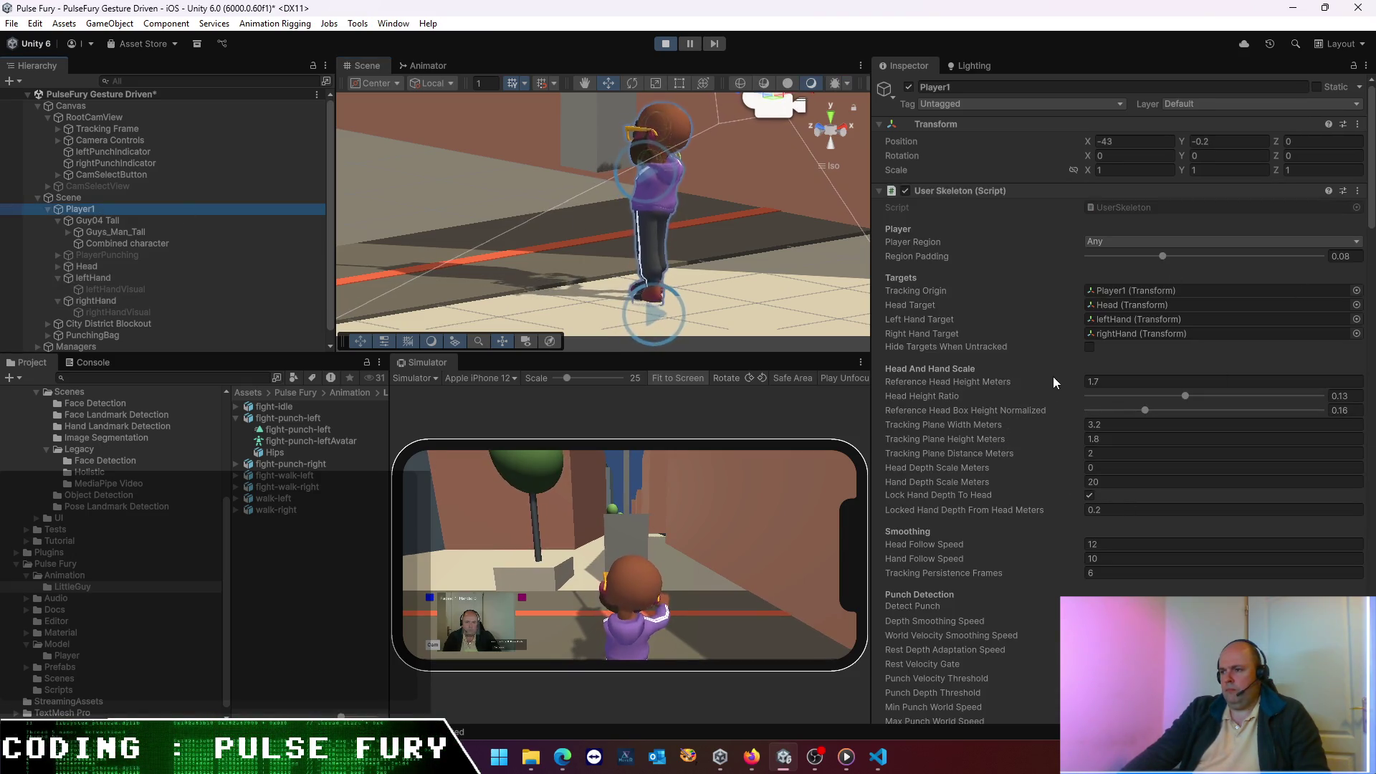
mouse_move(1035, 442)
left_mouse_down()
mouse_move(989, 442)
mouse_move(1093, 437)
mouse_move(1056, 433)
left_mouse_up()
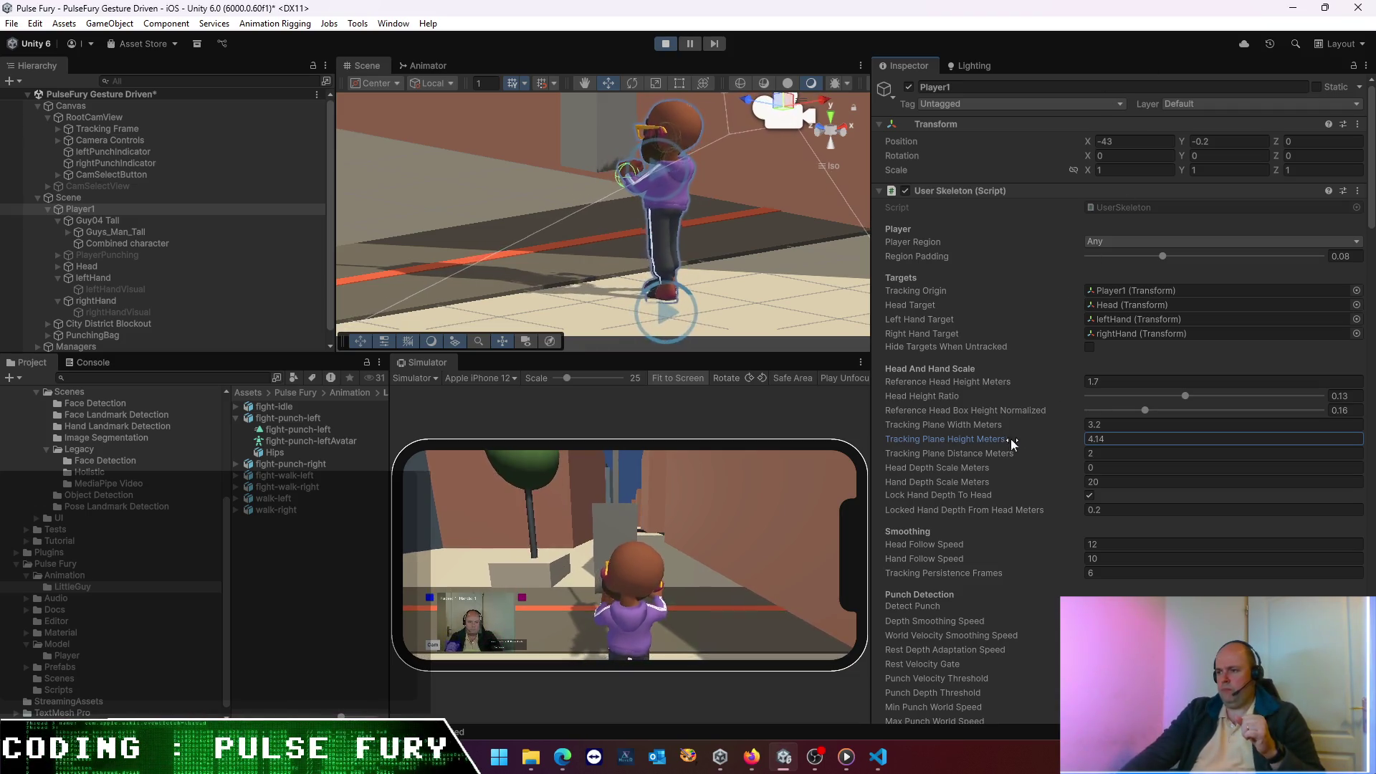
mouse_move(992, 440)
left_mouse_down()
mouse_move(973, 437)
mouse_move(1016, 440)
left_mouse_up()
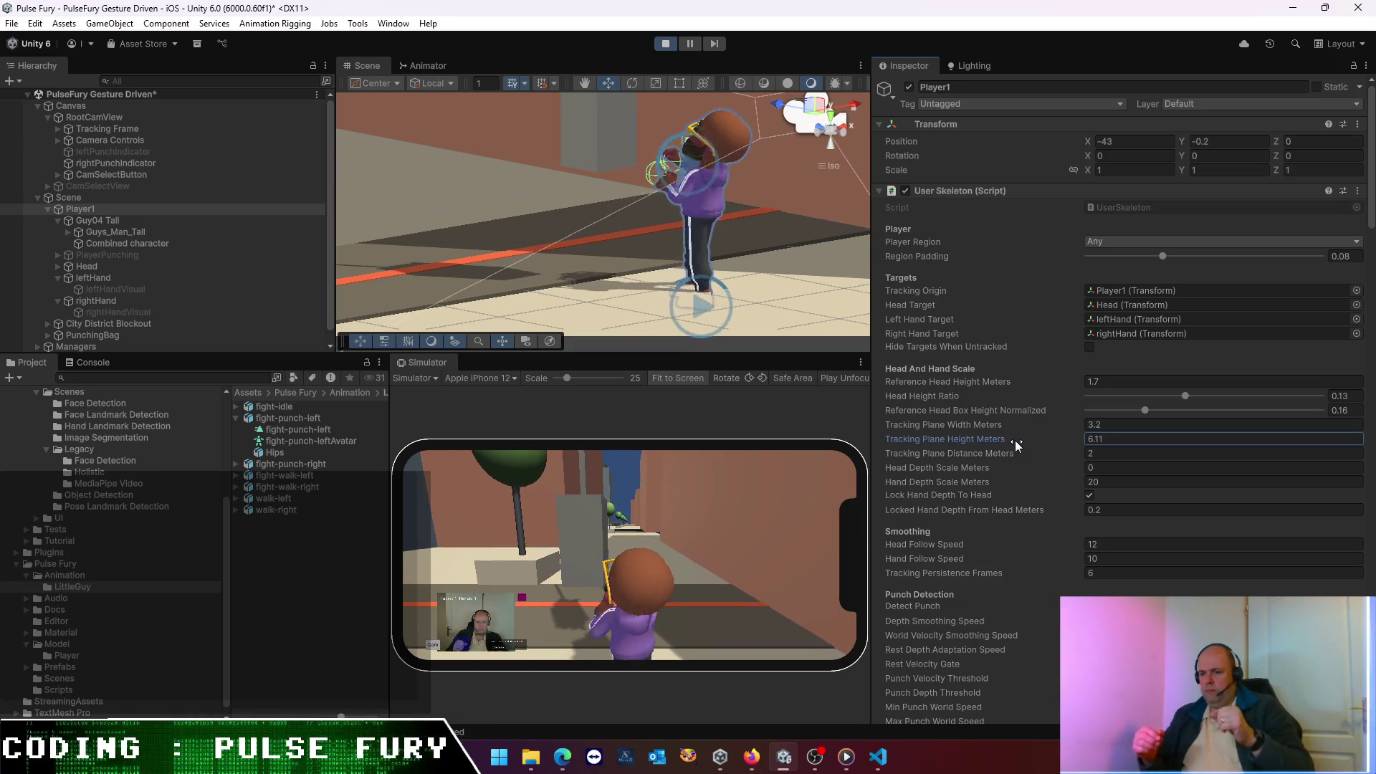
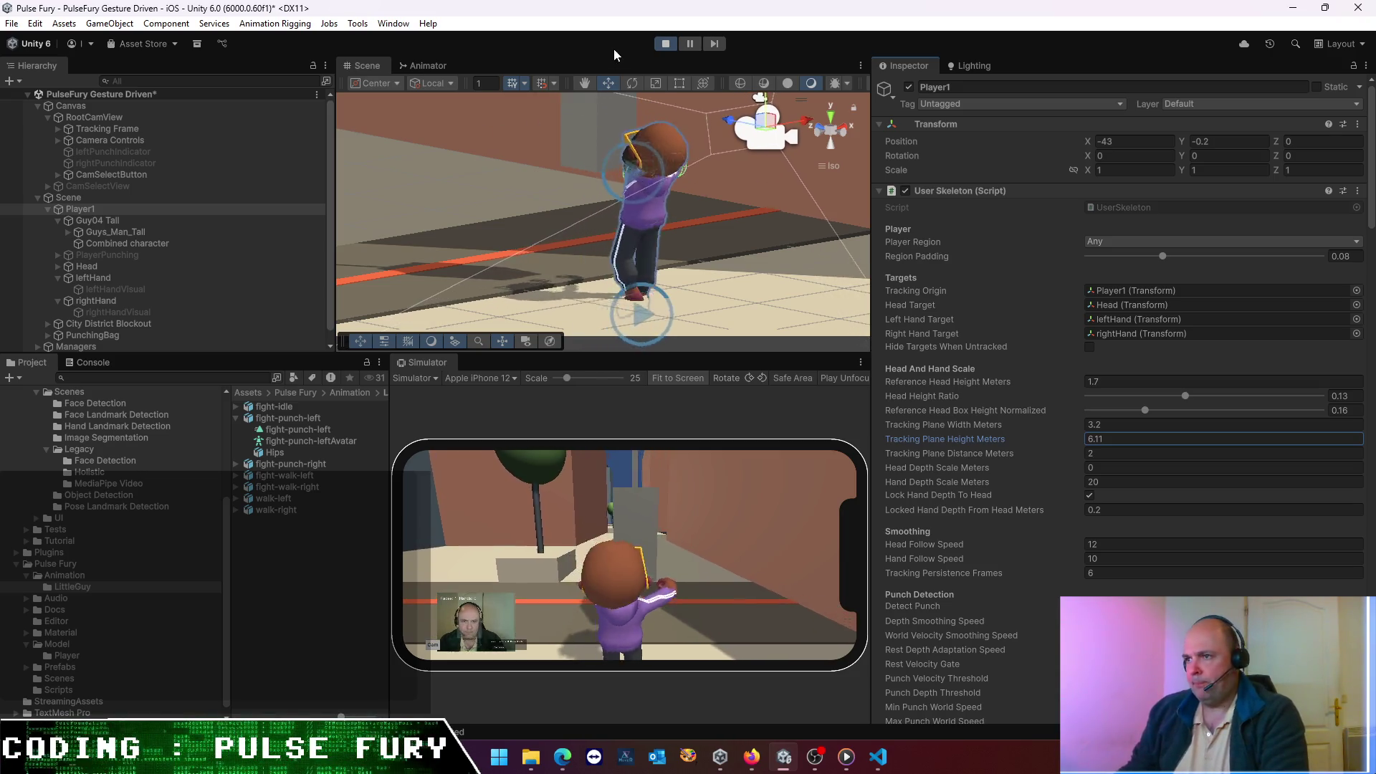
- Stop the play test, save the PulseFury Gesture Driven scene, and show fight-punch-left's import settings
left_click(669, 46)
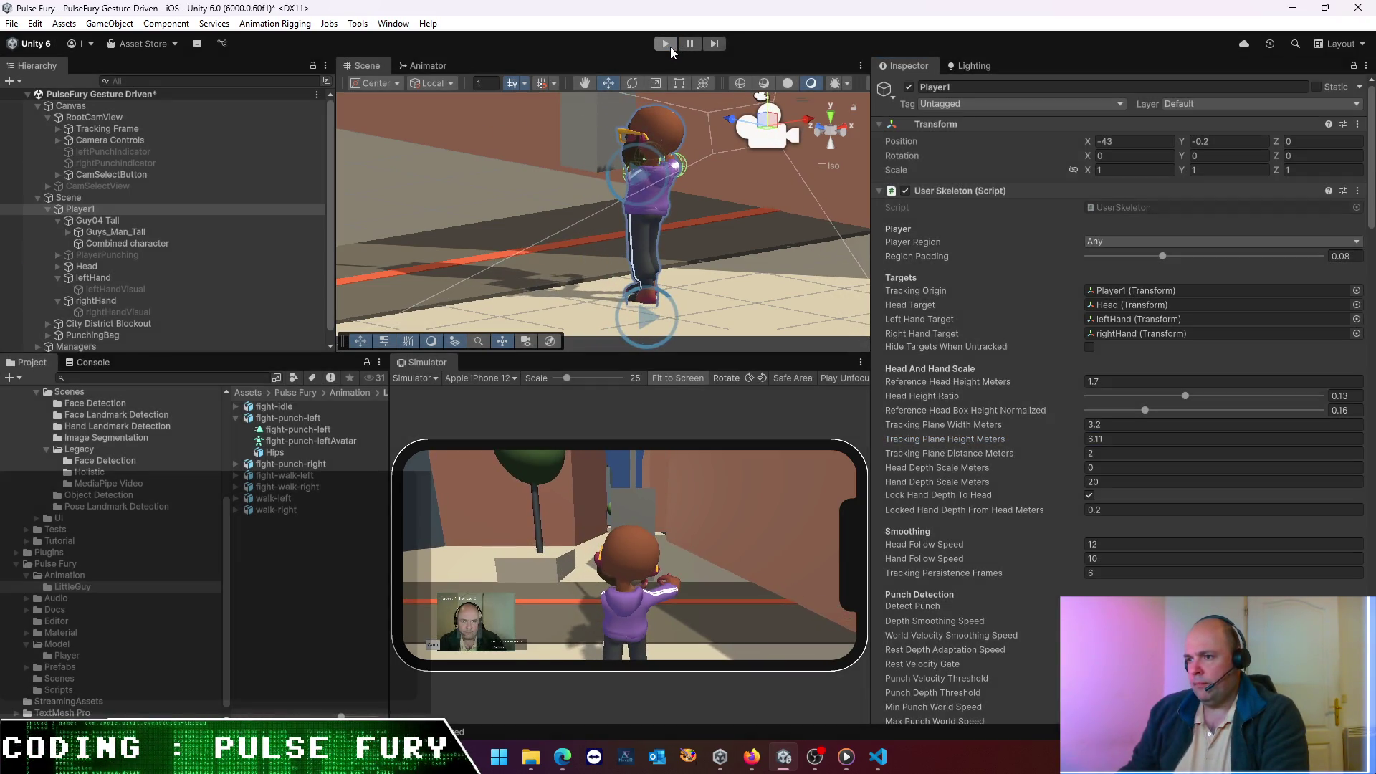
key("ctrl+s")
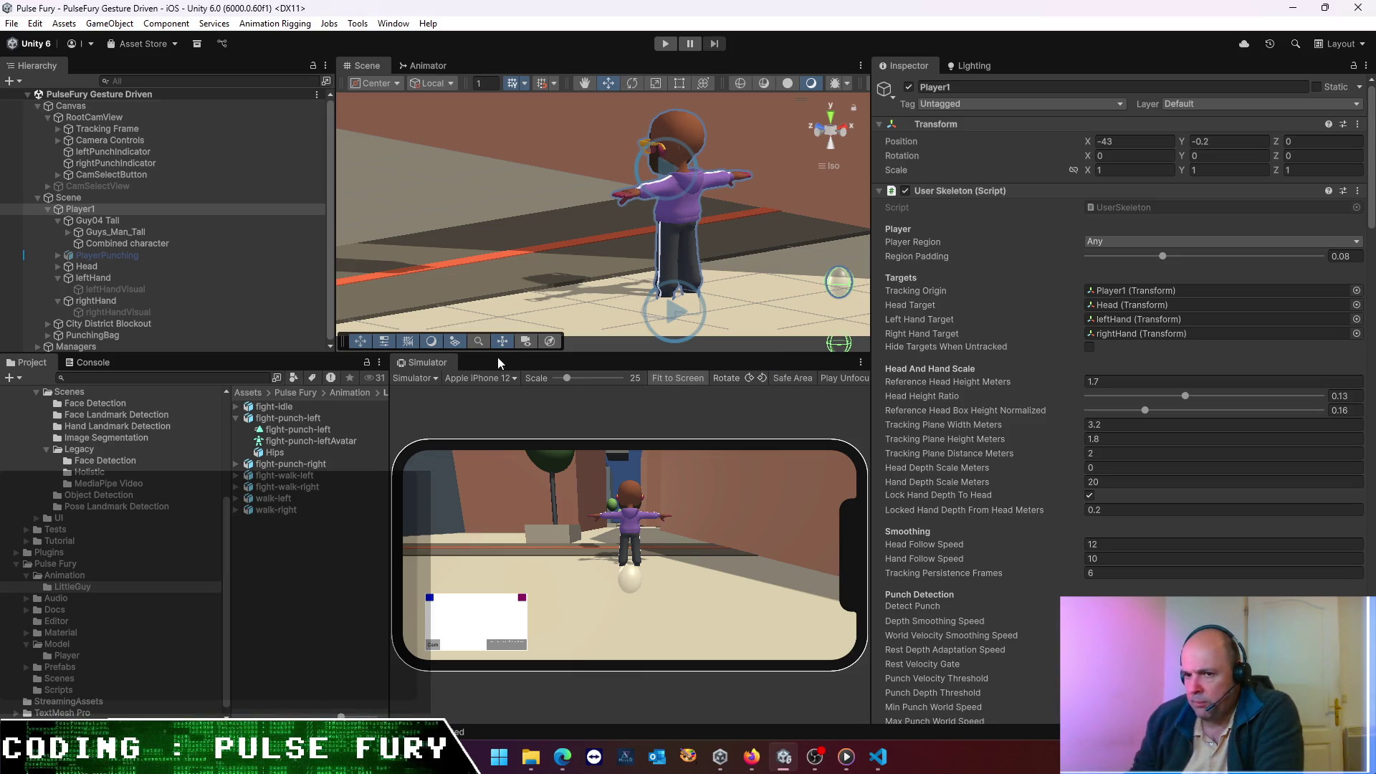
left_click(291, 417)
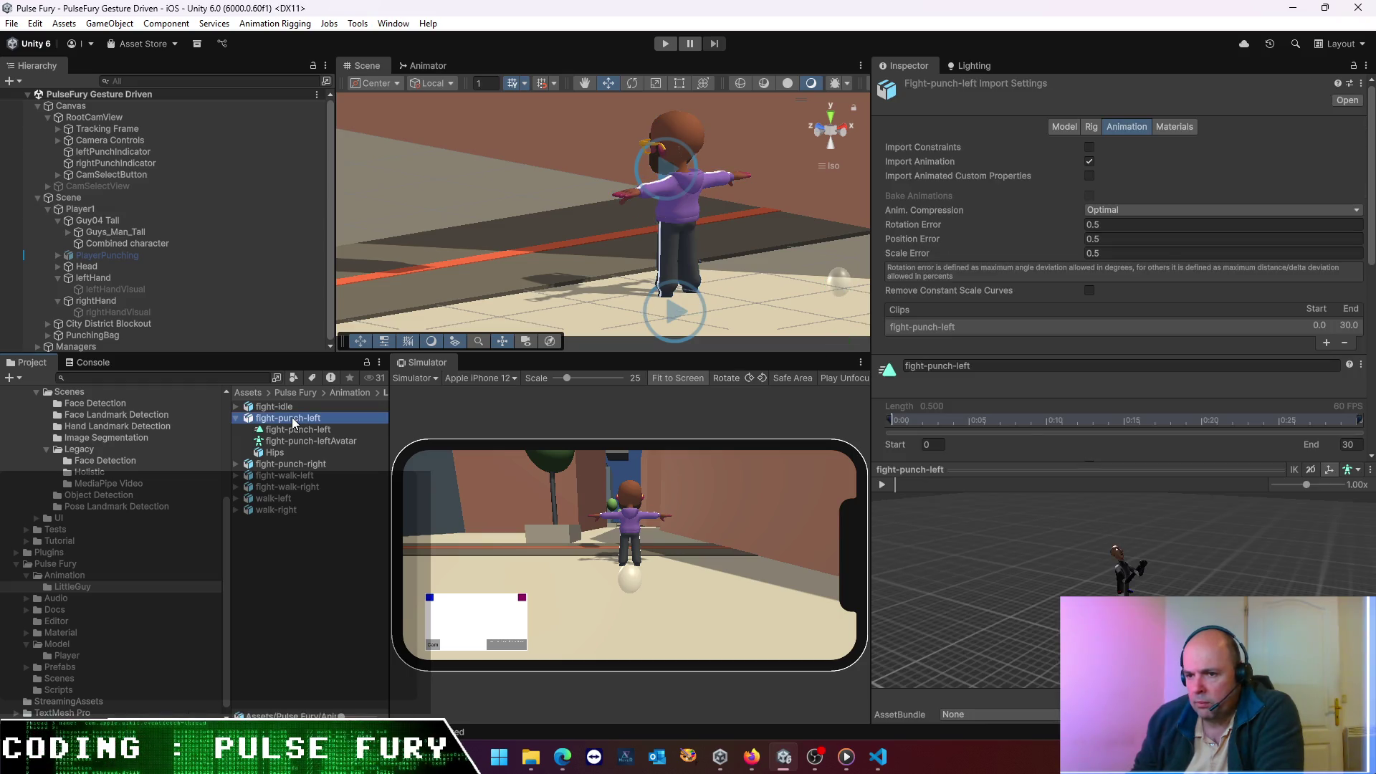
- Review the import settings of fight-punch-right, fight-walk-left, fight-walk-right and fight-idle
left_click(291, 464)
left_click(291, 476)
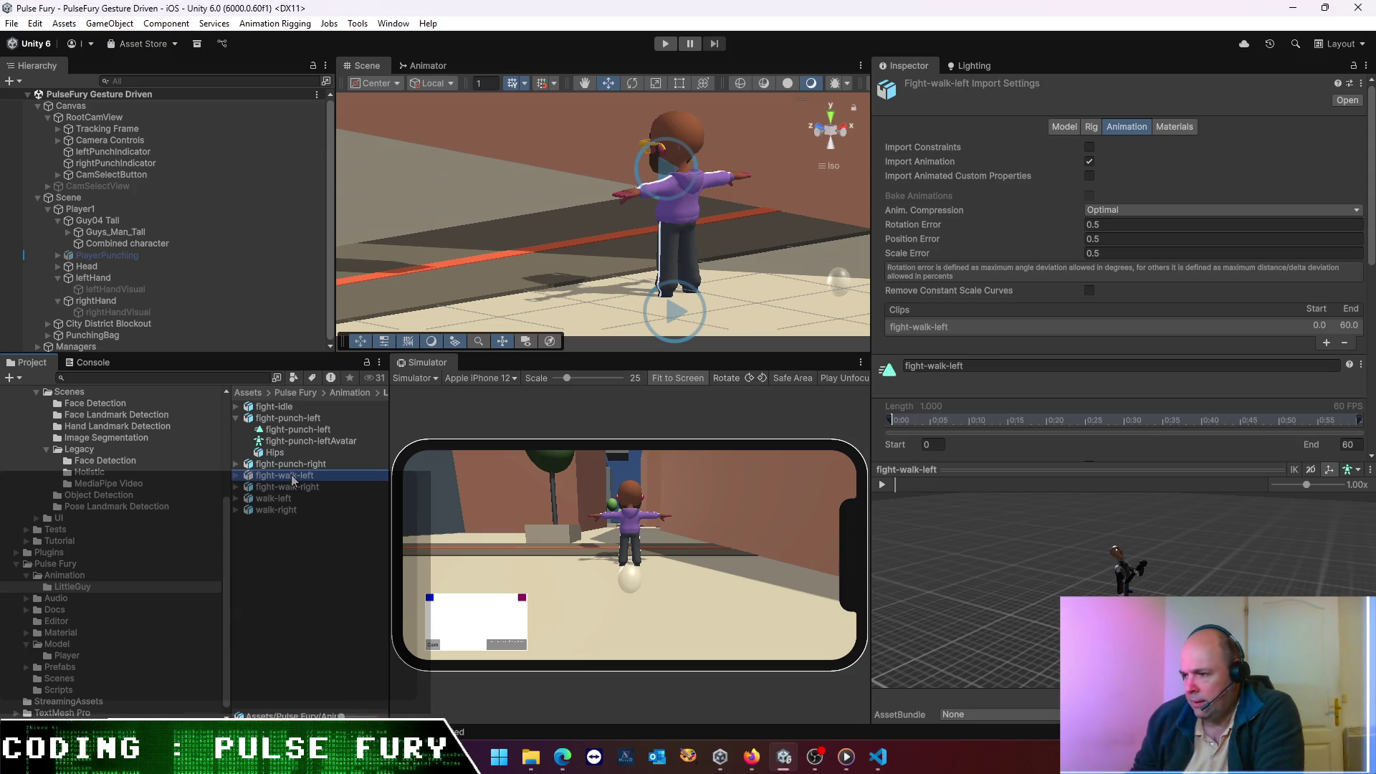
left_click(296, 490)
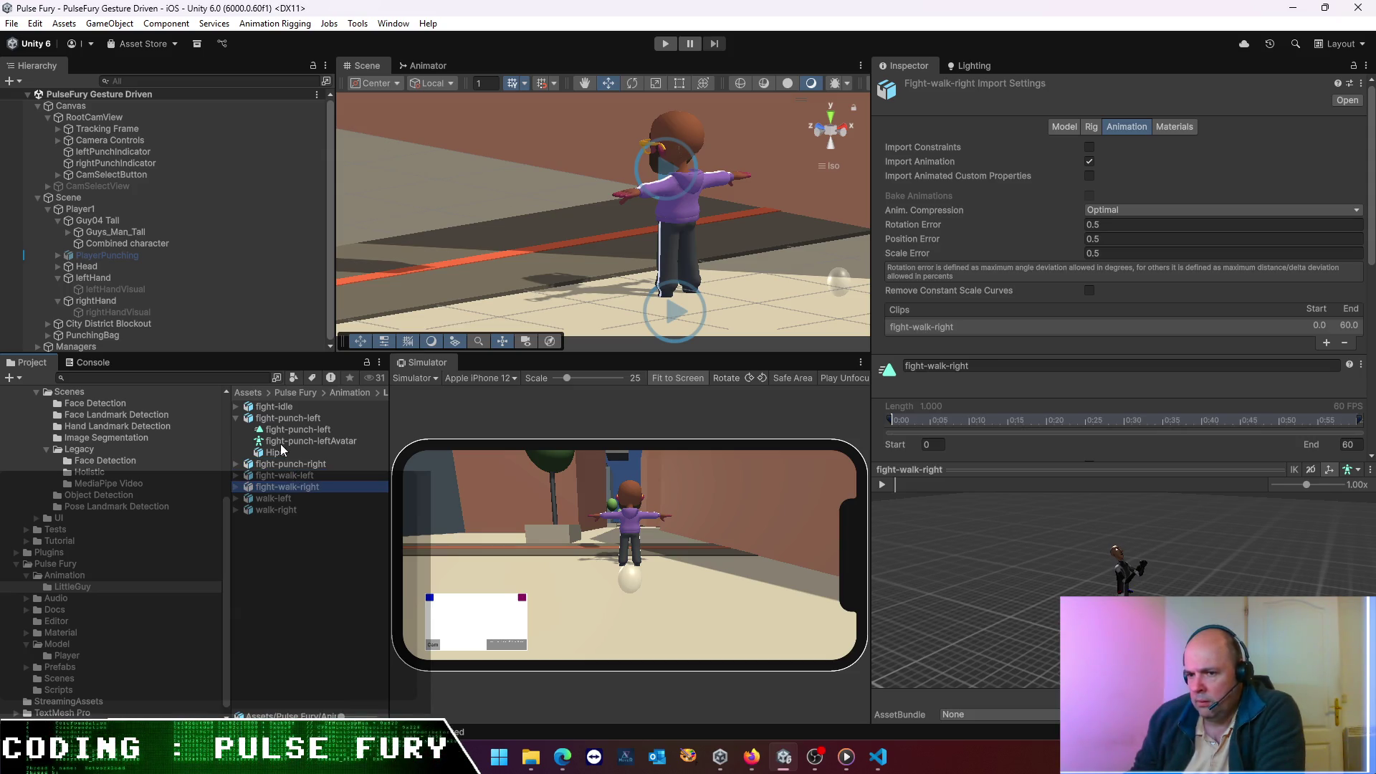
left_click(276, 407)
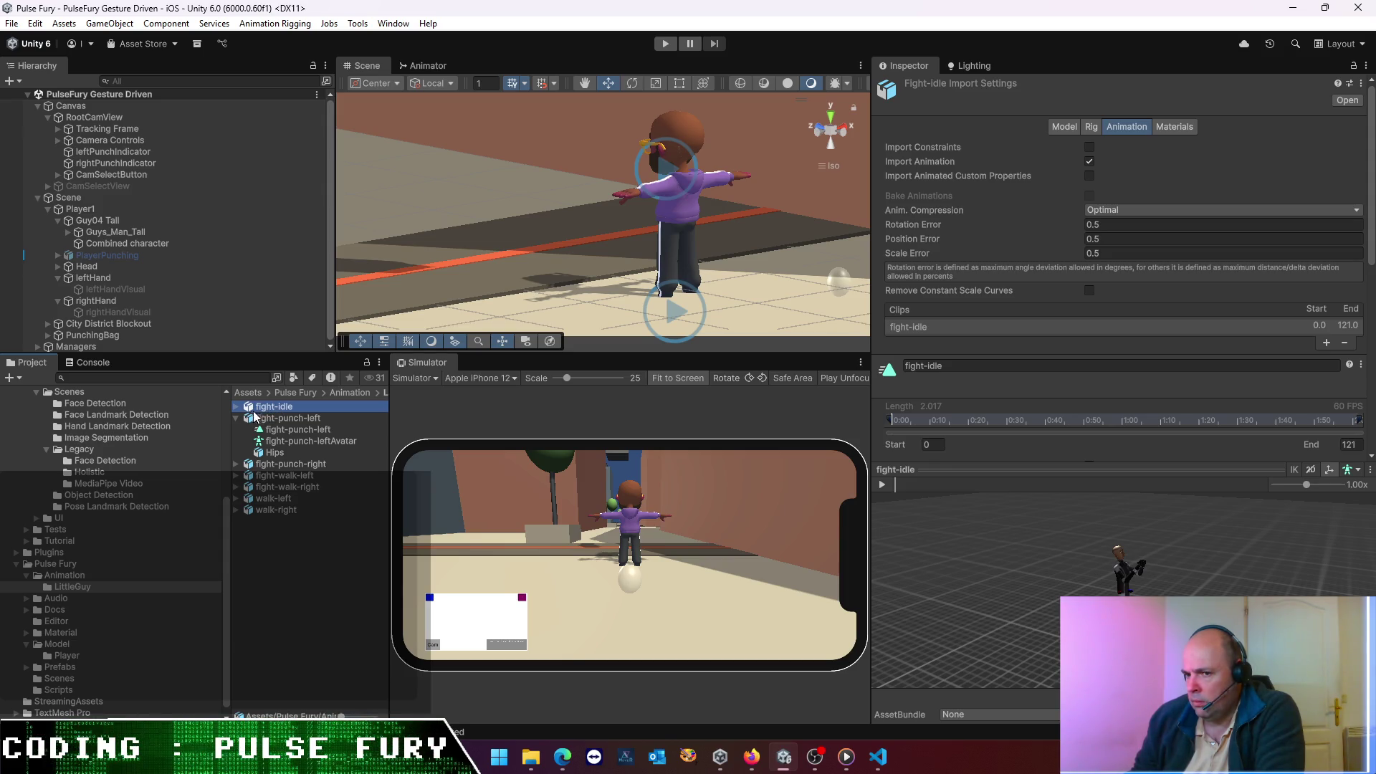
- Show the fight-idle clip with an enlarged preview, enter Play mode, and play the preview
left_click(236, 407)
left_click(273, 421)
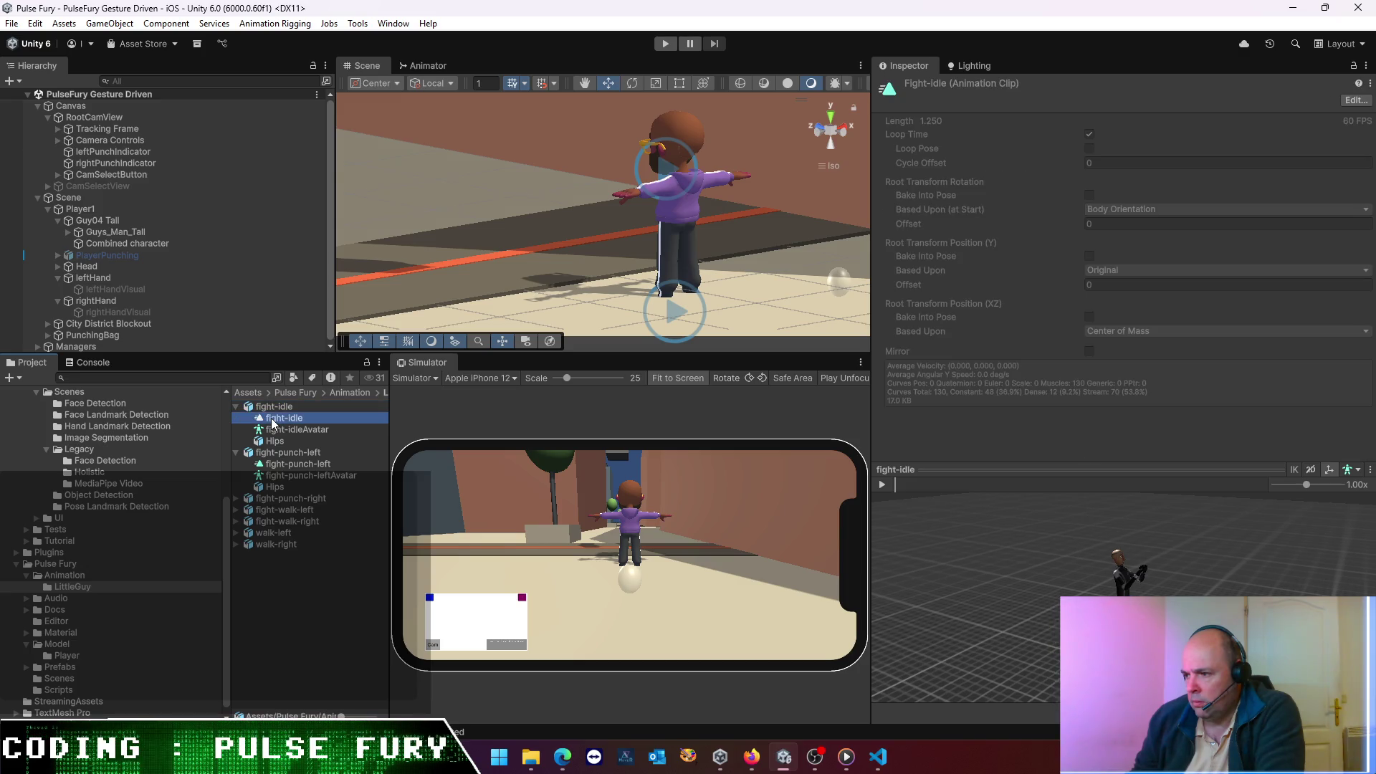
left_click_drag(1079, 472, 1016, 387)
key("ctrl+p")
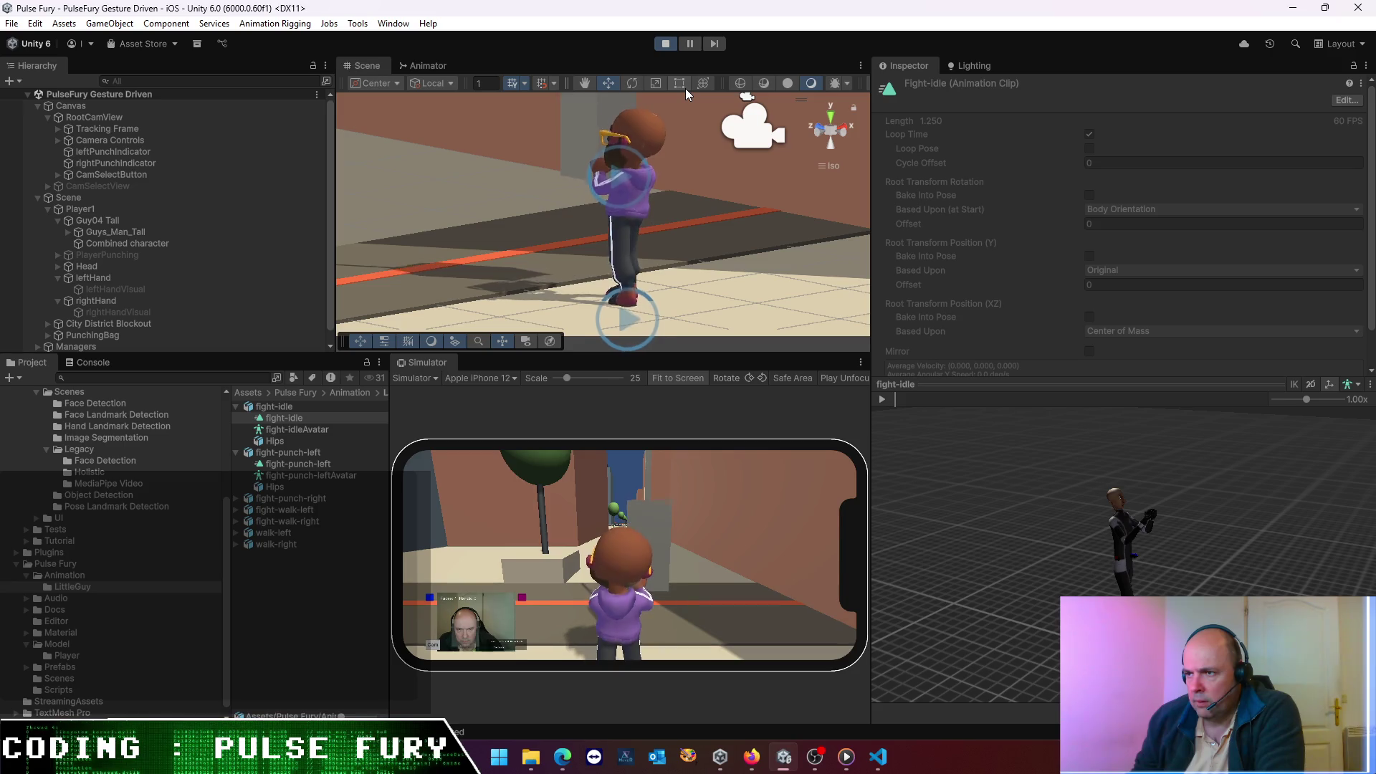
left_click(881, 398)
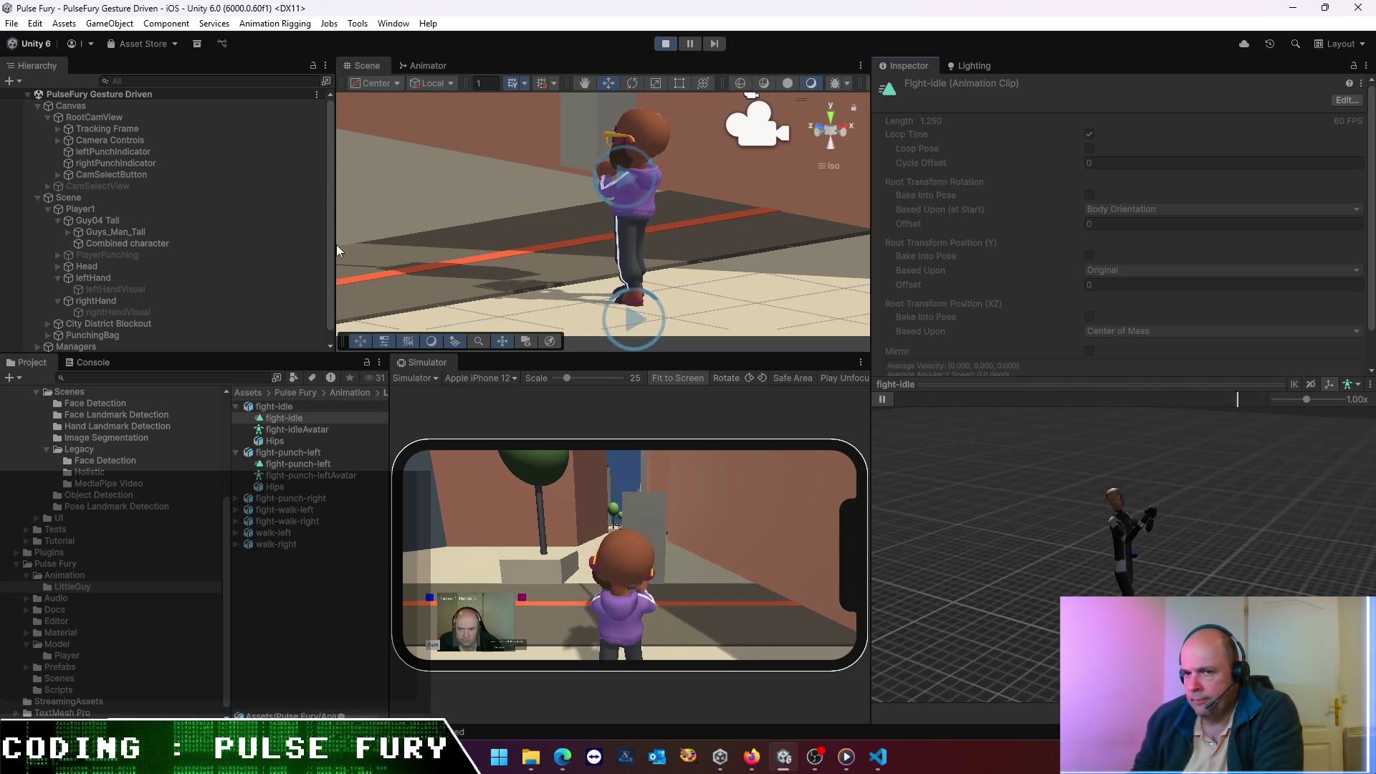
- Expand Guys_Man_Tall and the full Armature.Man.Tall bone hierarchy, collapsing the LeftShoulder branch
left_click(67, 233)
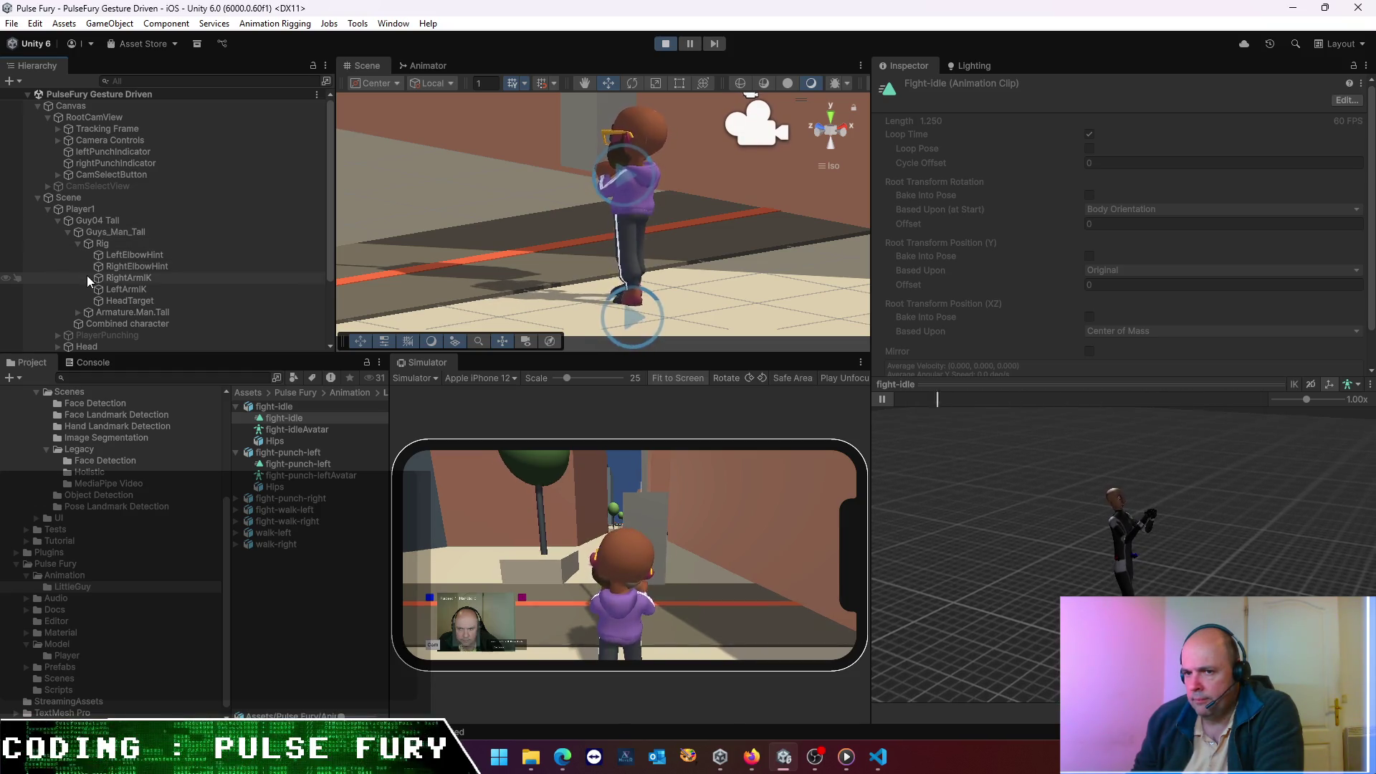
left_click(79, 313)
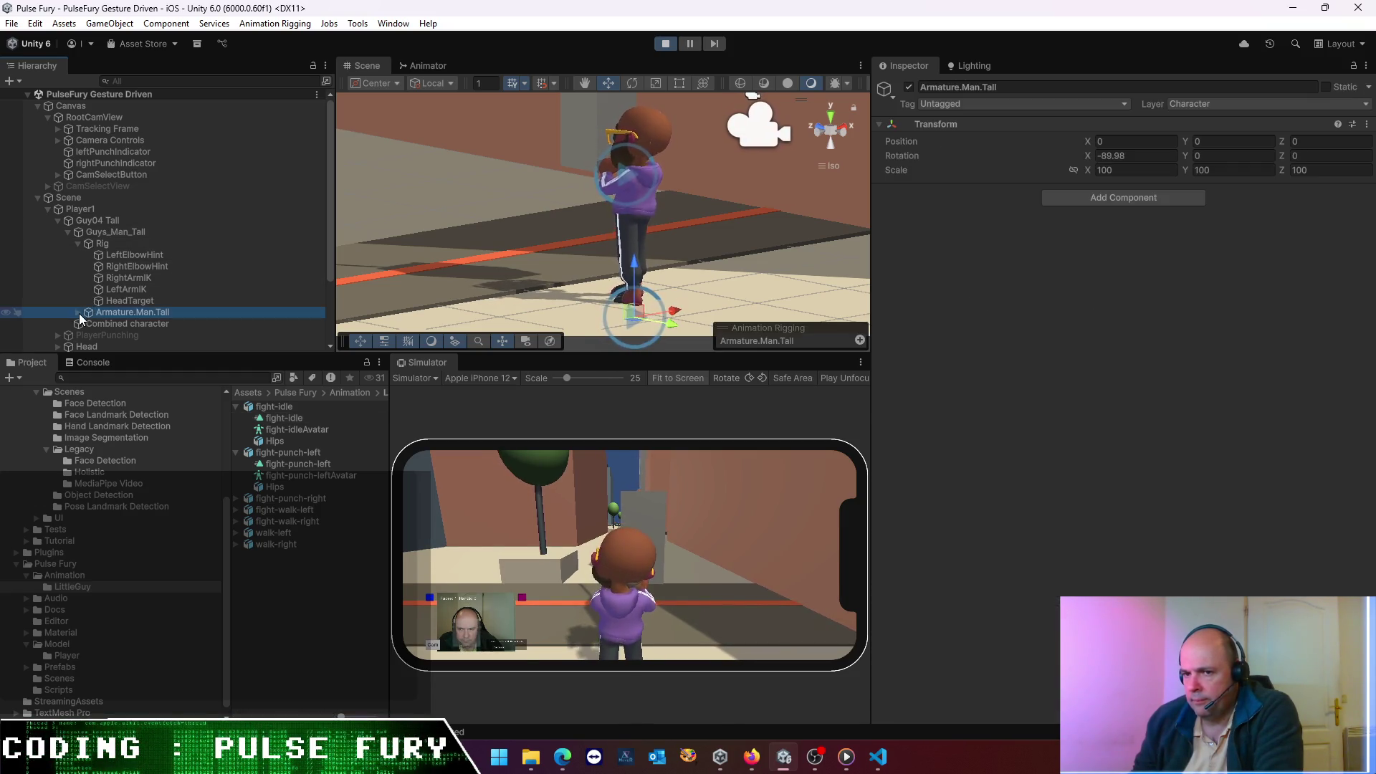
left_click(78, 313, "alt")
scroll(154, 272, "down", 6)
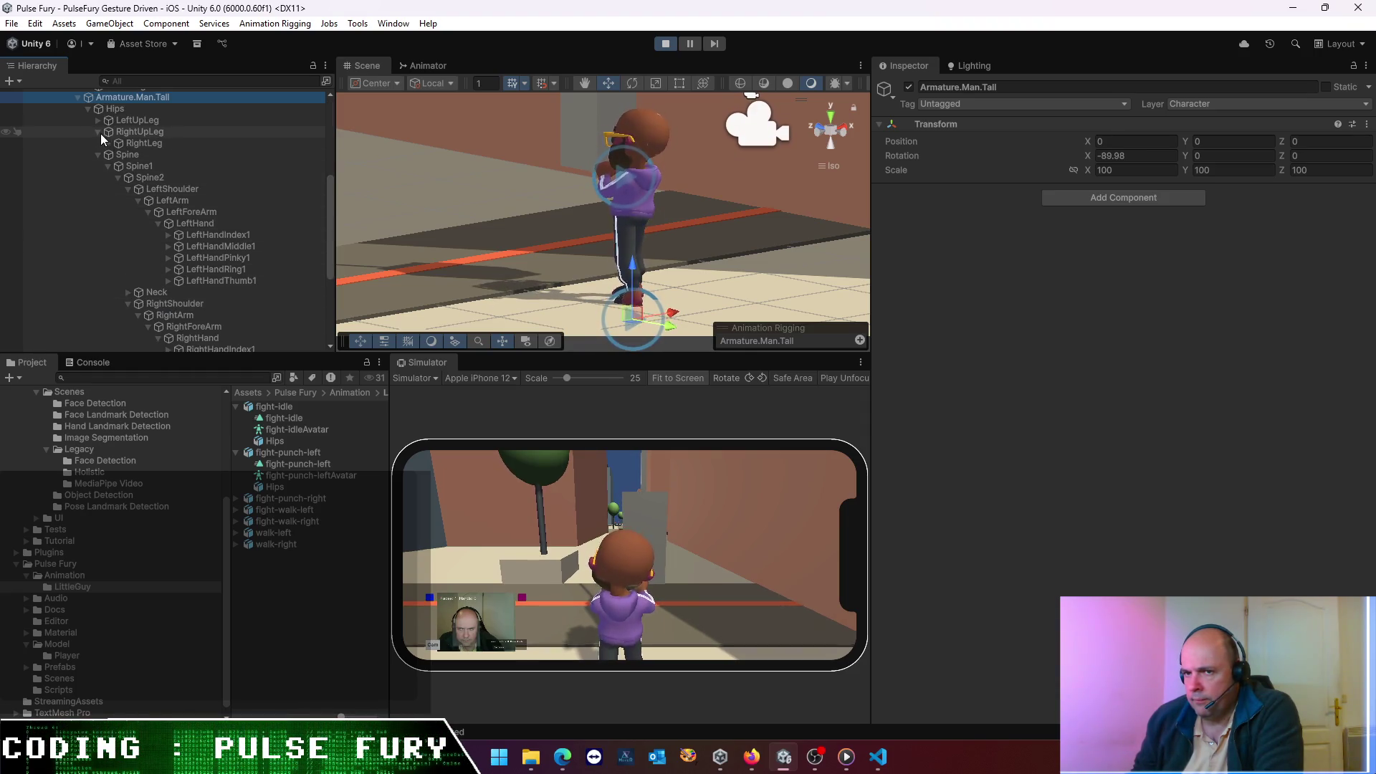
left_click(128, 188)
- Check the Neck bone's rotation Y and position Y values, then stop the play test
left_click(148, 201)
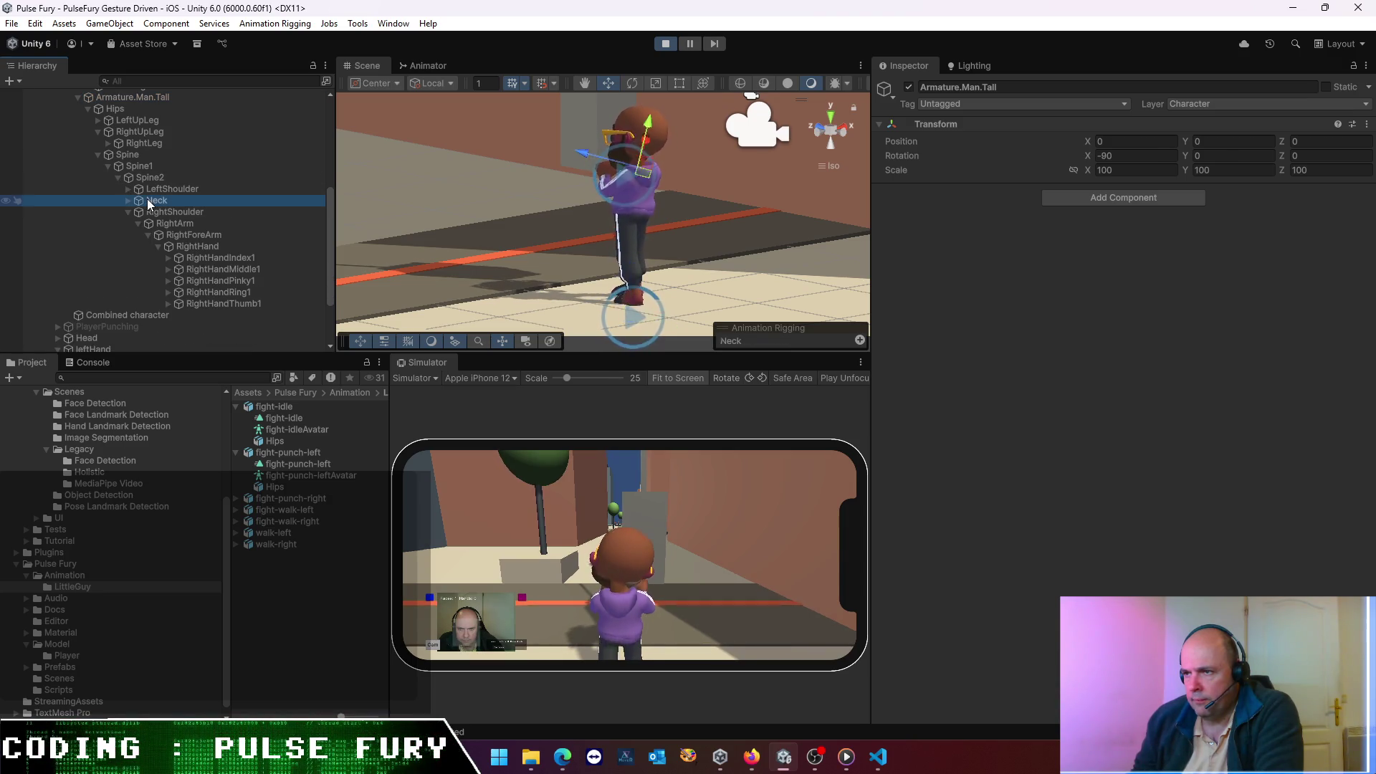
left_click(1189, 155)
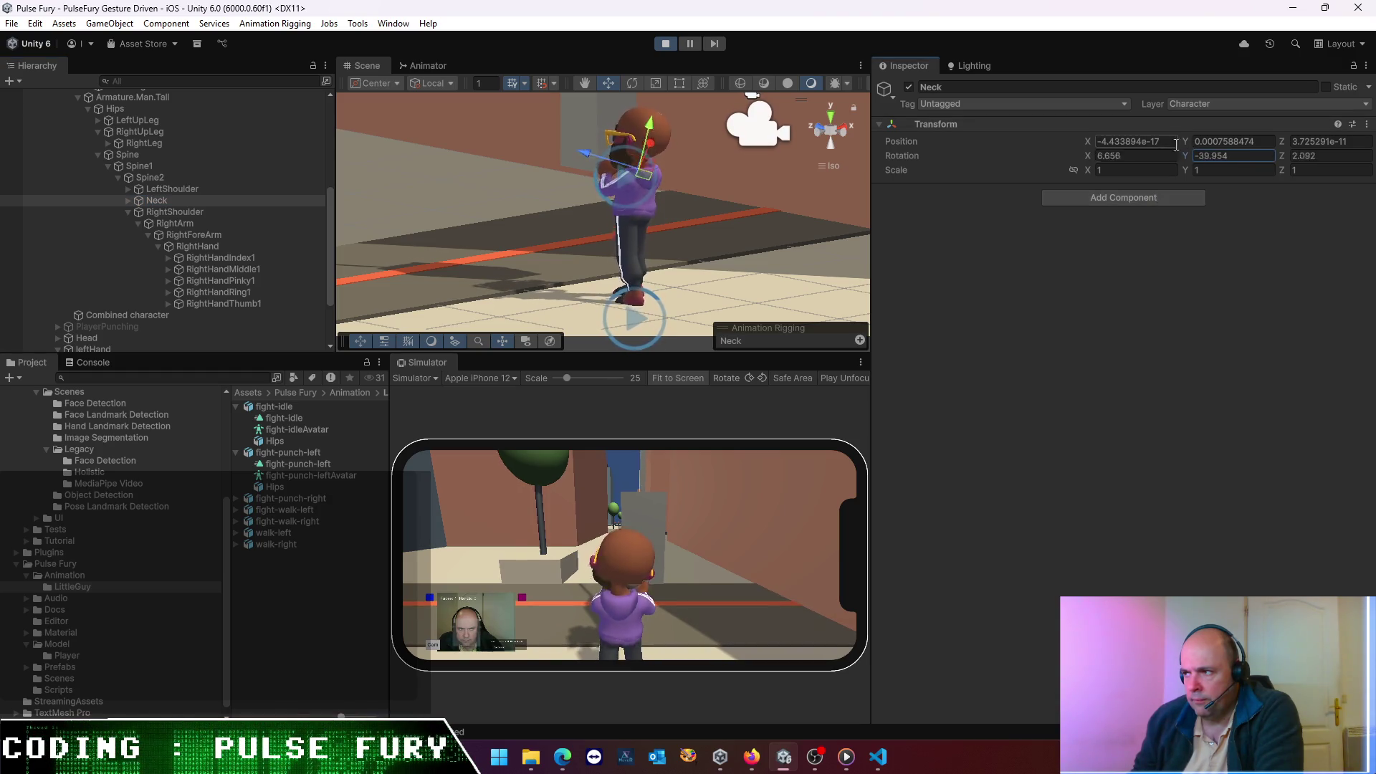
left_click(1229, 141)
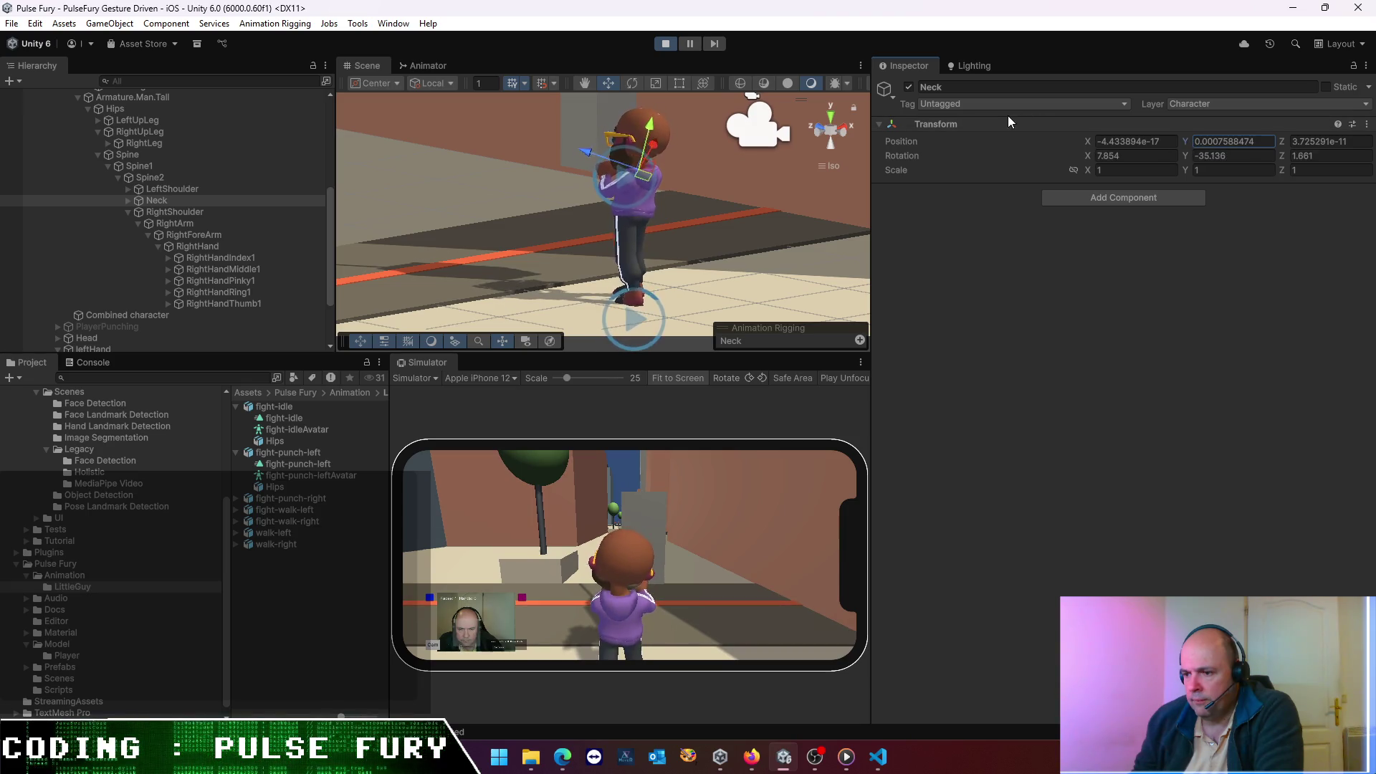
left_click(667, 44)
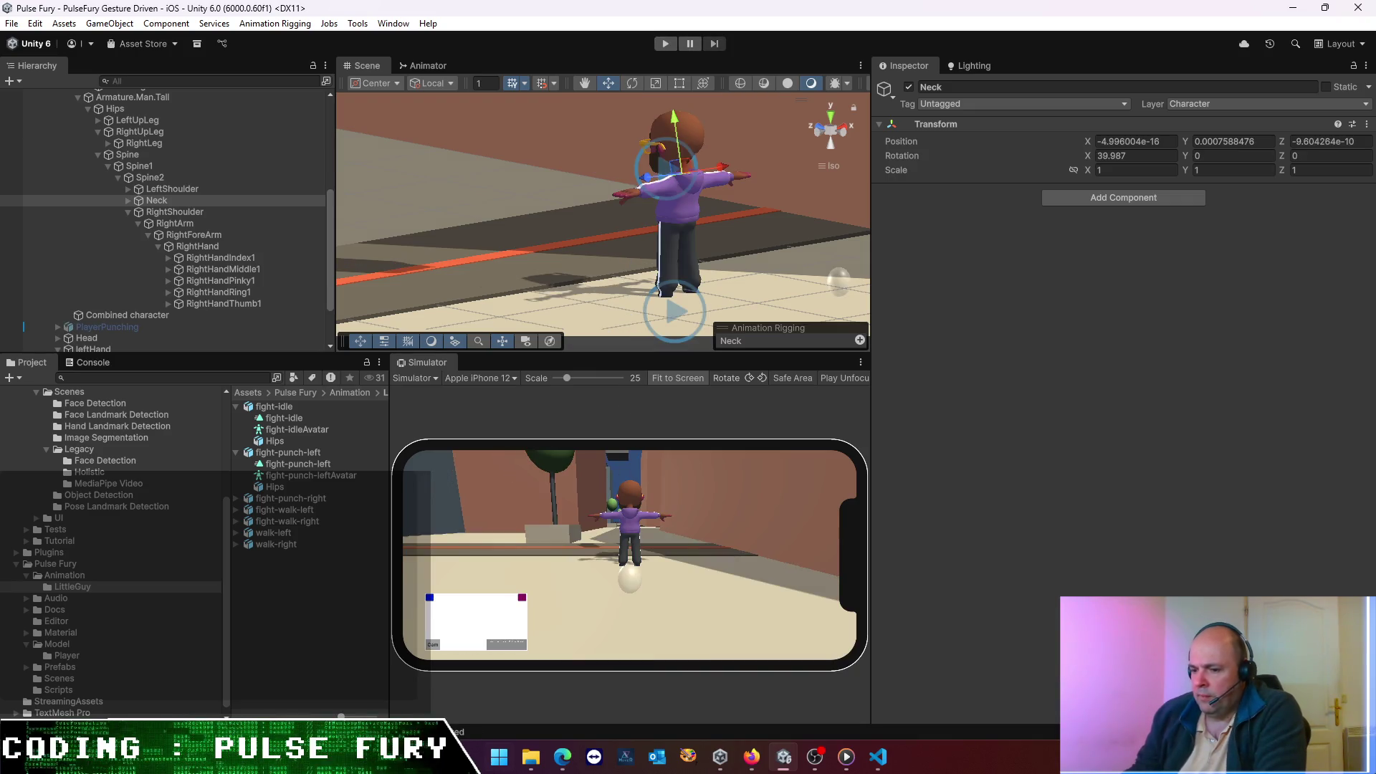
left_click(498, 768)
- Search the Start menu for Cascadeur and launch the application
type("cameral")
key("BackSpace")
type("scadeur")
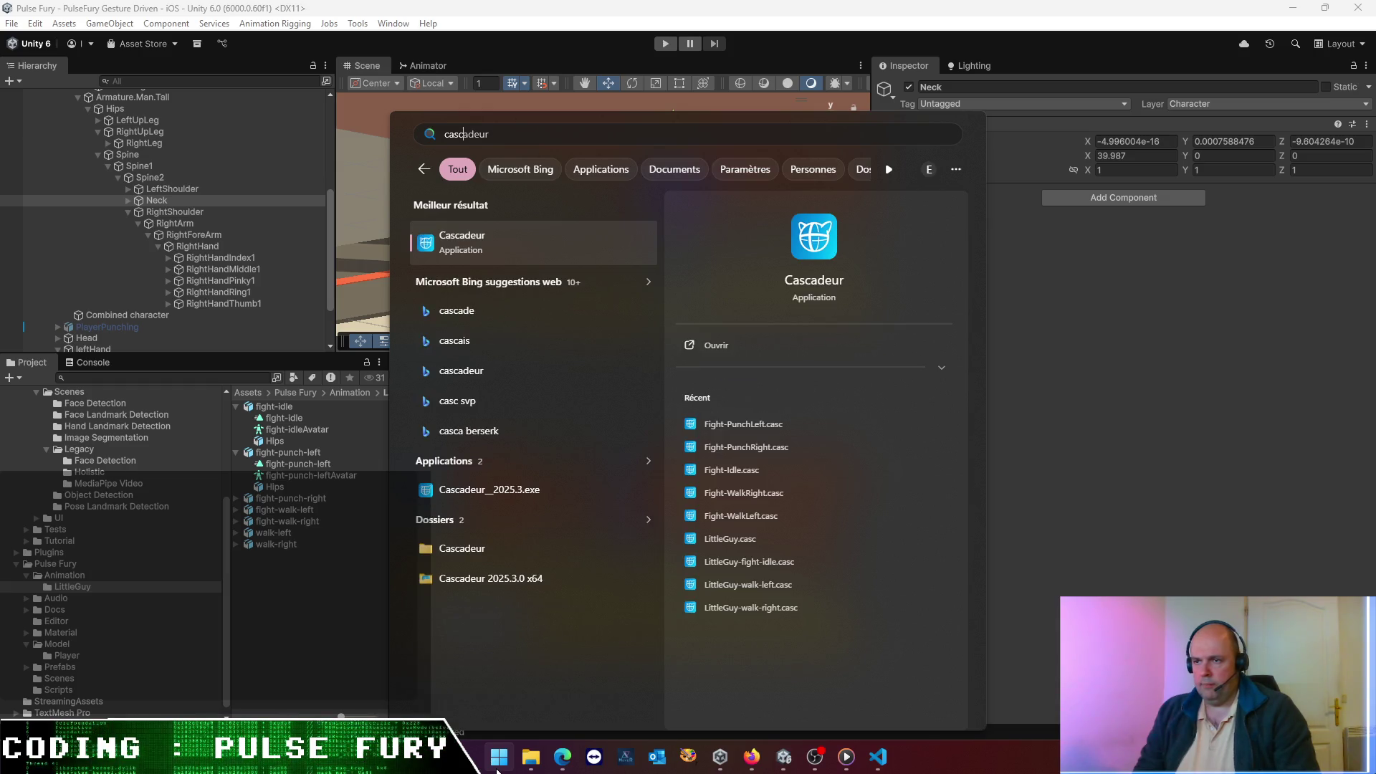
left_click(498, 770)
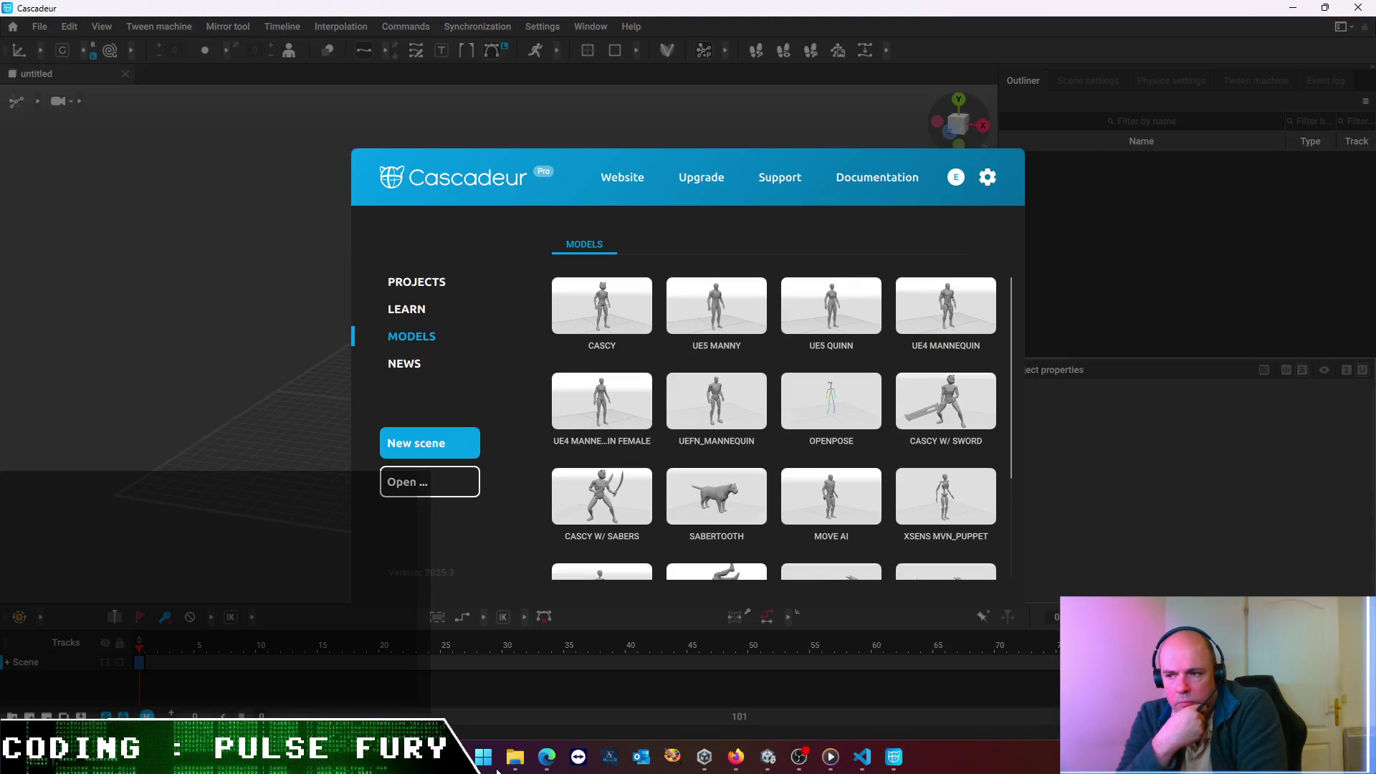
- Open the Fight-Idle.casc scene file in Cascadeur
left_click(409, 490)
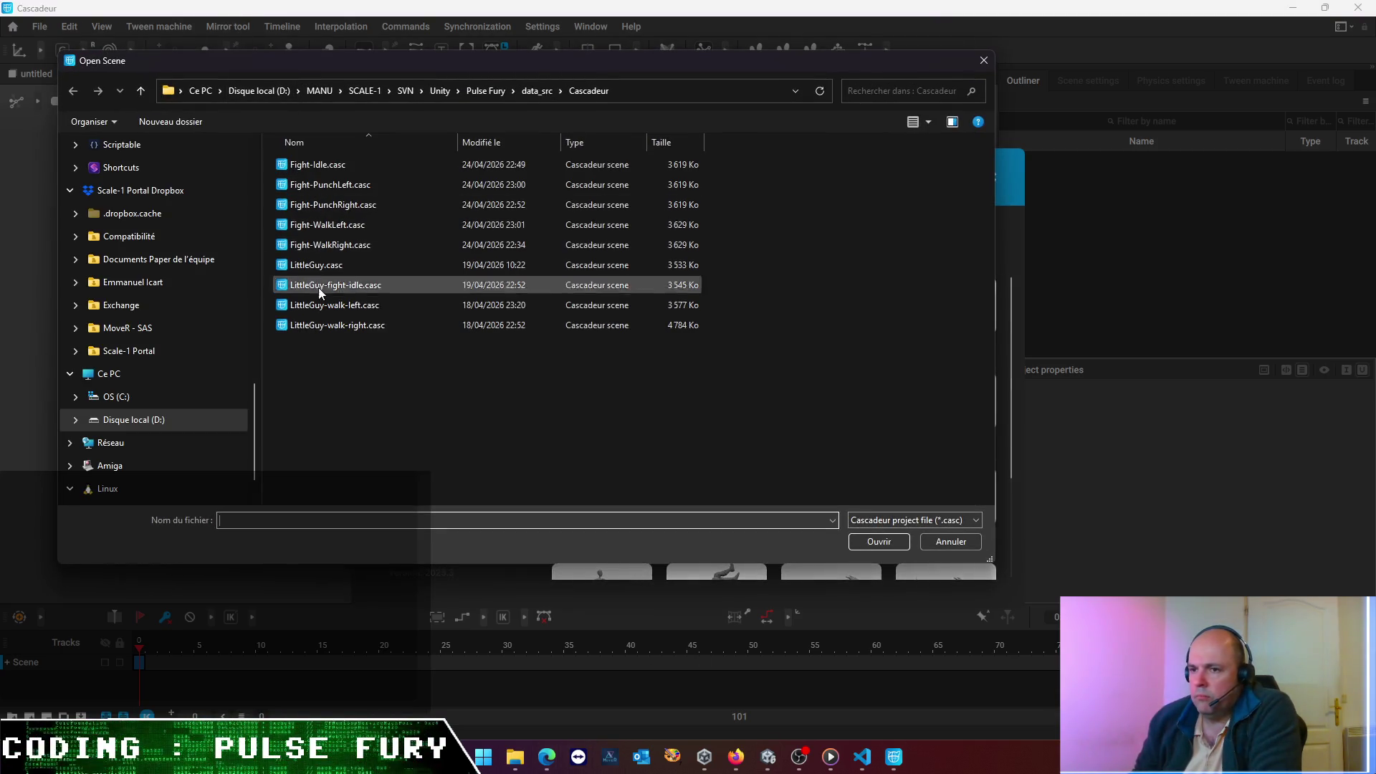
left_click_drag(366, 374, 312, 267)
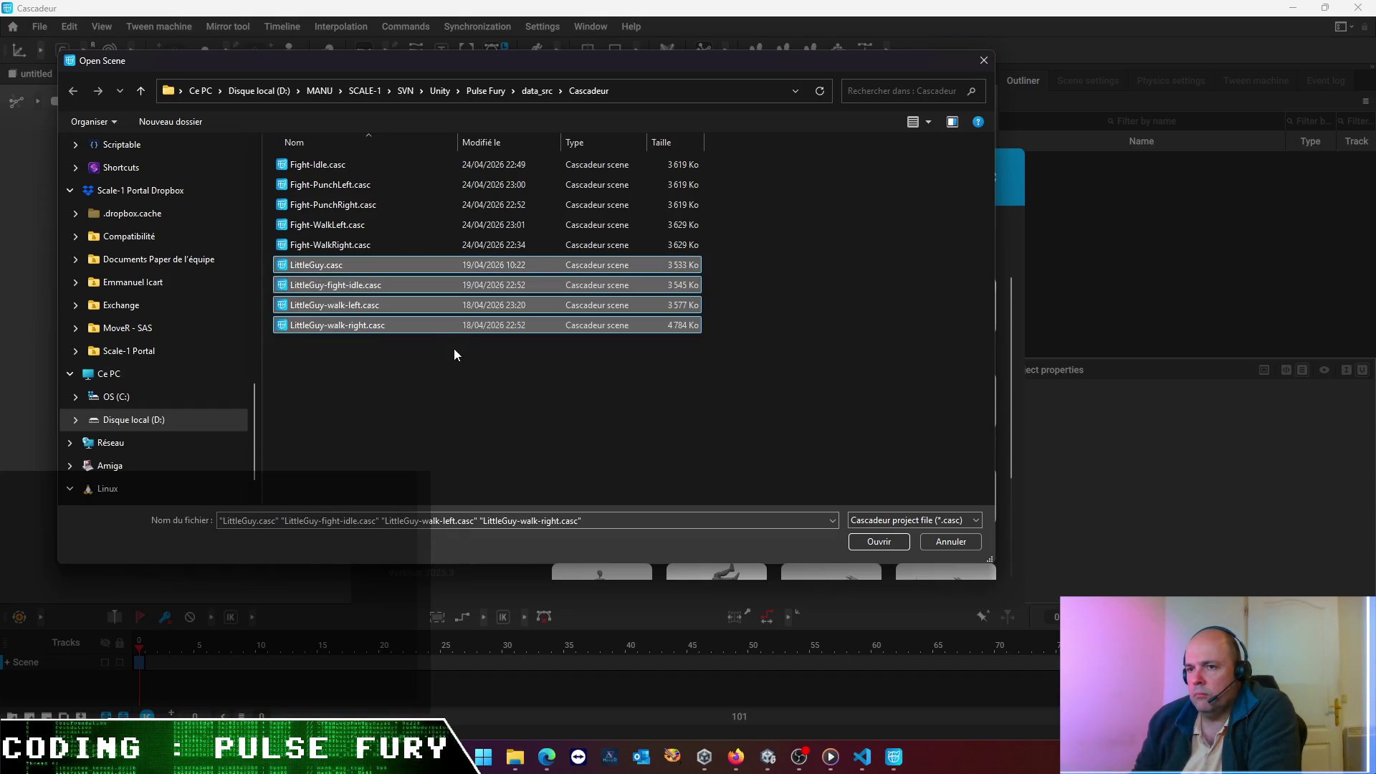
left_click(451, 372)
double_click(301, 165)
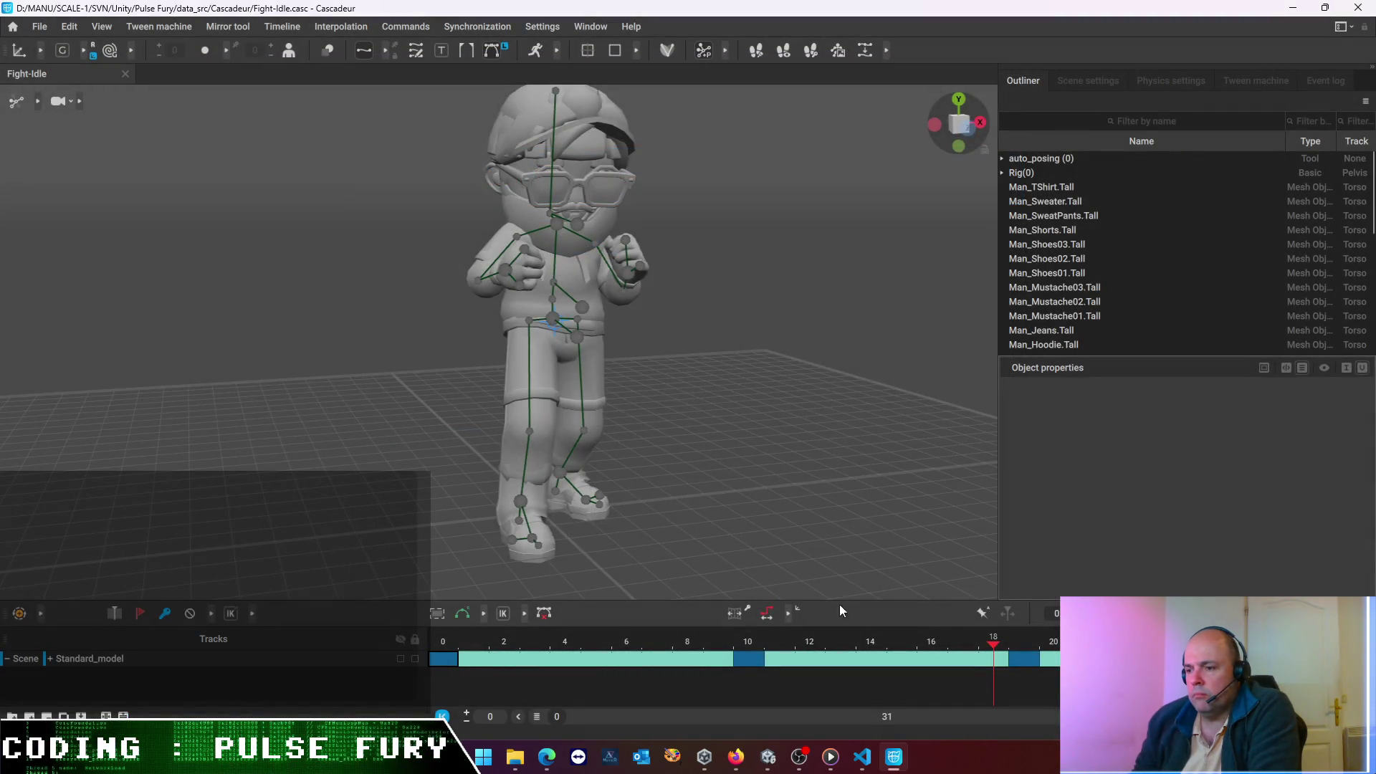
- Play the fighting idle animation, then return to frame 0 with all rig points selected
mouse_move(1001, 638)
left_mouse_down()
mouse_move(1032, 640)
mouse_move(724, 641)
left_mouse_up()
key("space")
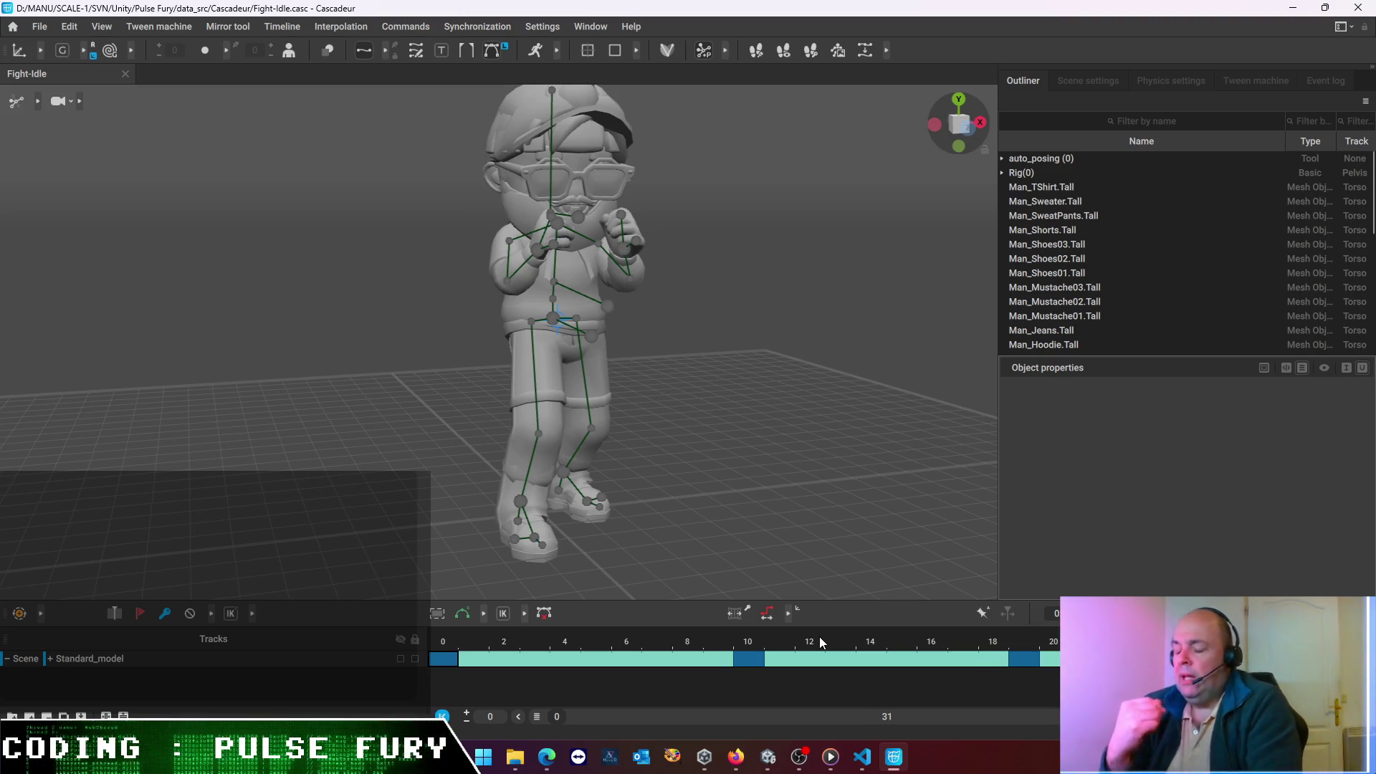
key("ctrl+a")
left_click(435, 657)
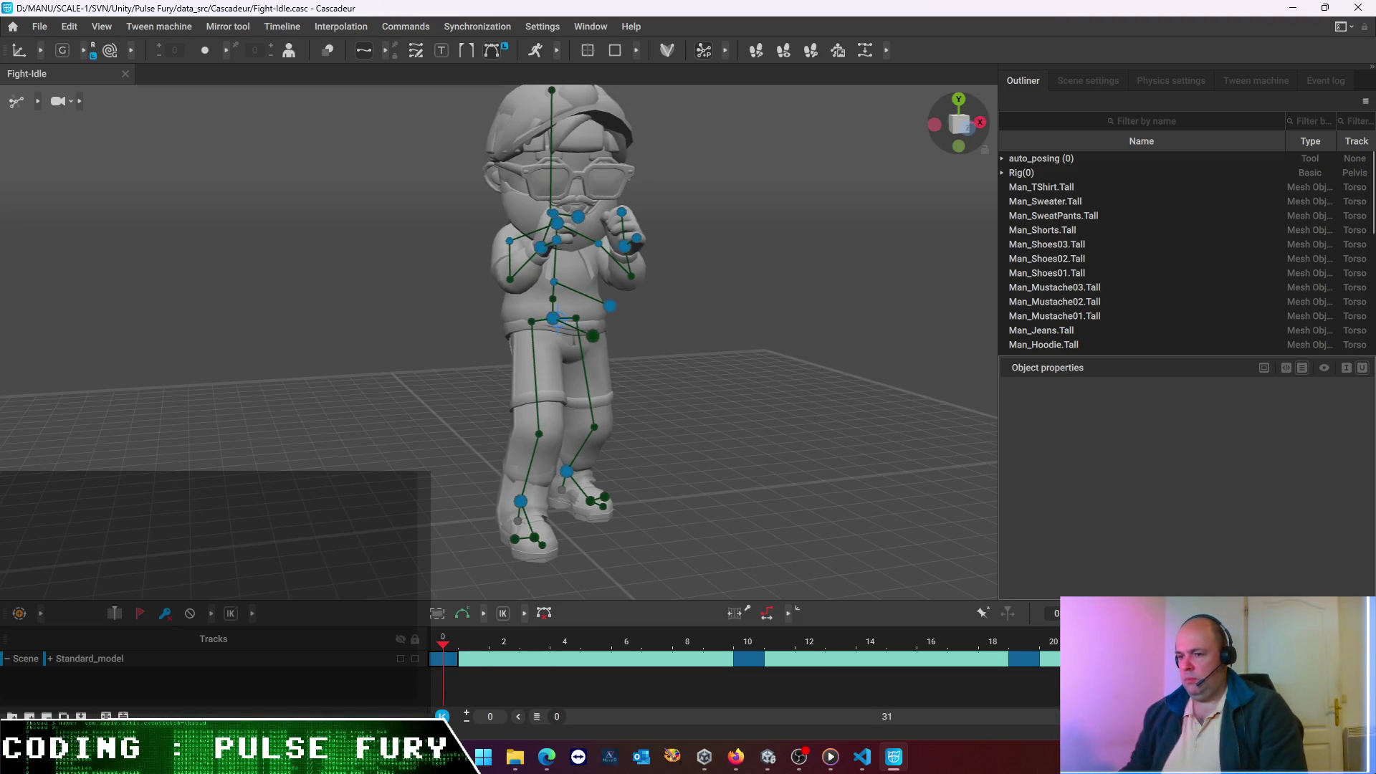
left_click(430, 638)
key("ctrl+a")
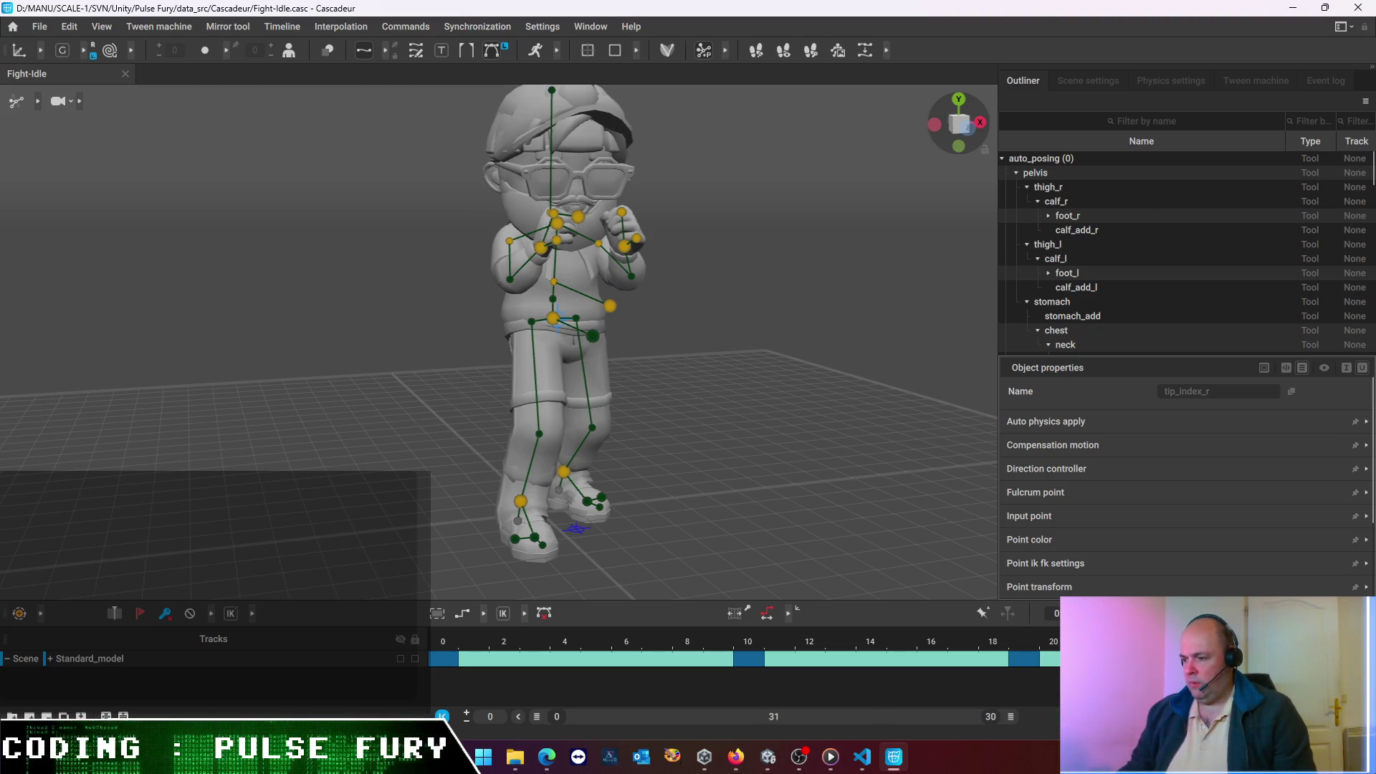
- Extend the visible timeline to frame 30 and select all rig points at frame 0
left_click_drag(988, 717, 1054, 733)
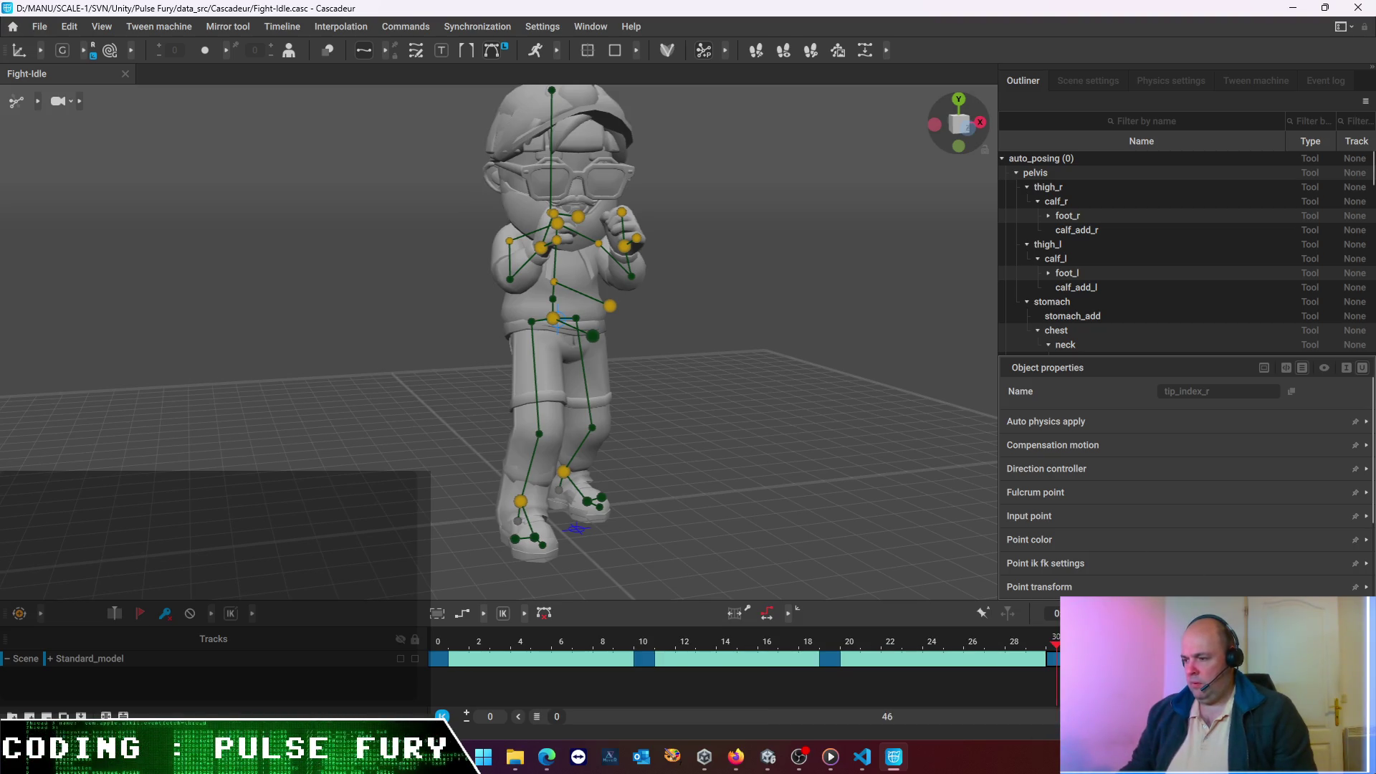
left_click(169, 617)
key("ctrl+a")
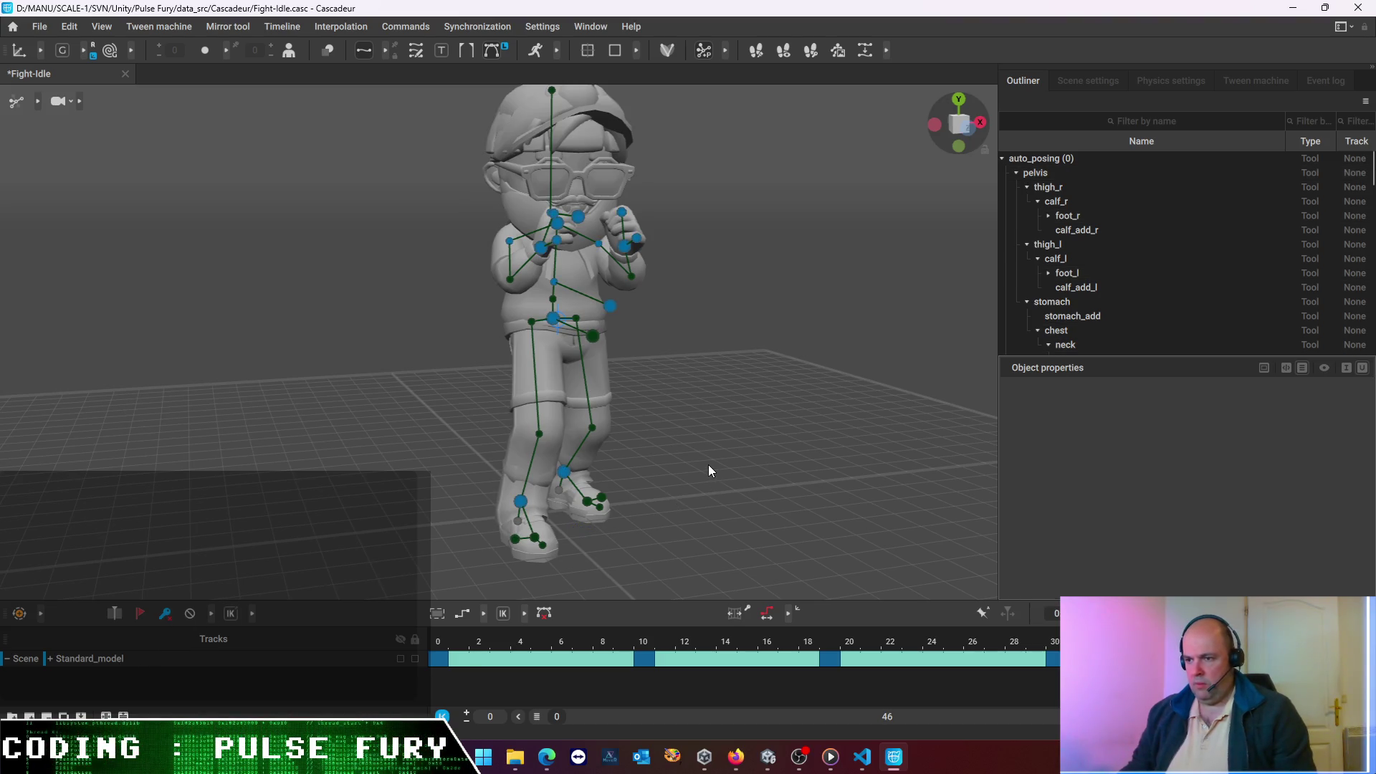
left_click(707, 464)
left_click(441, 657)
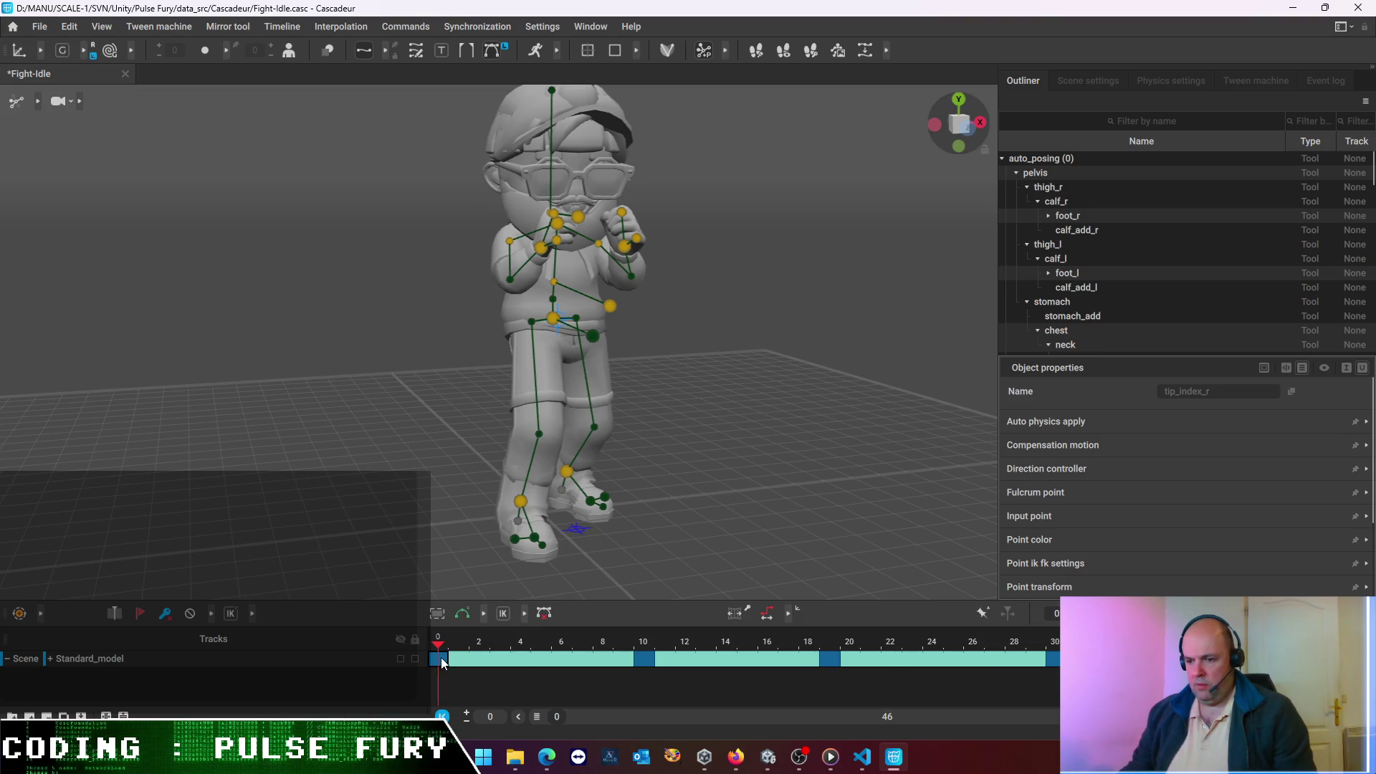
key("ctrl+a")
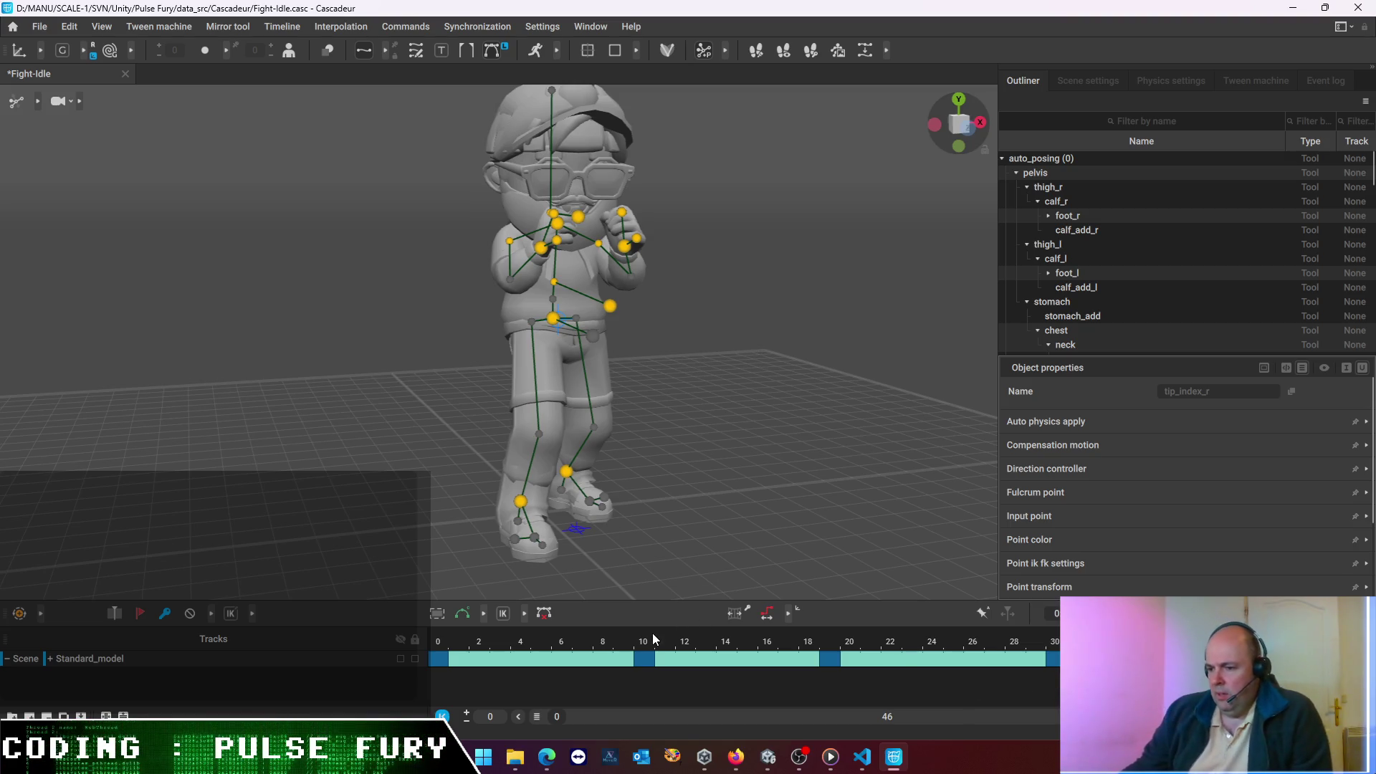
left_click(647, 656)
left_click(437, 660)
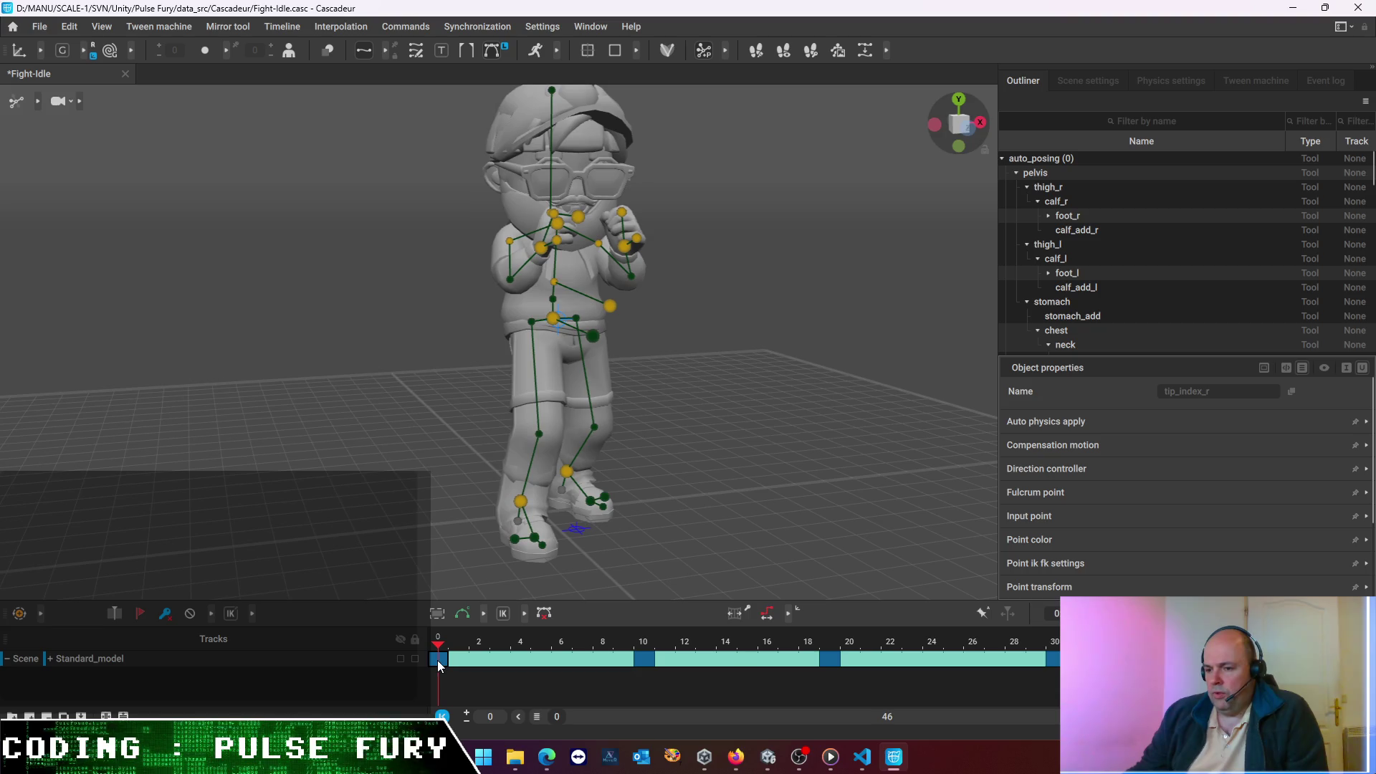
left_click(694, 424)
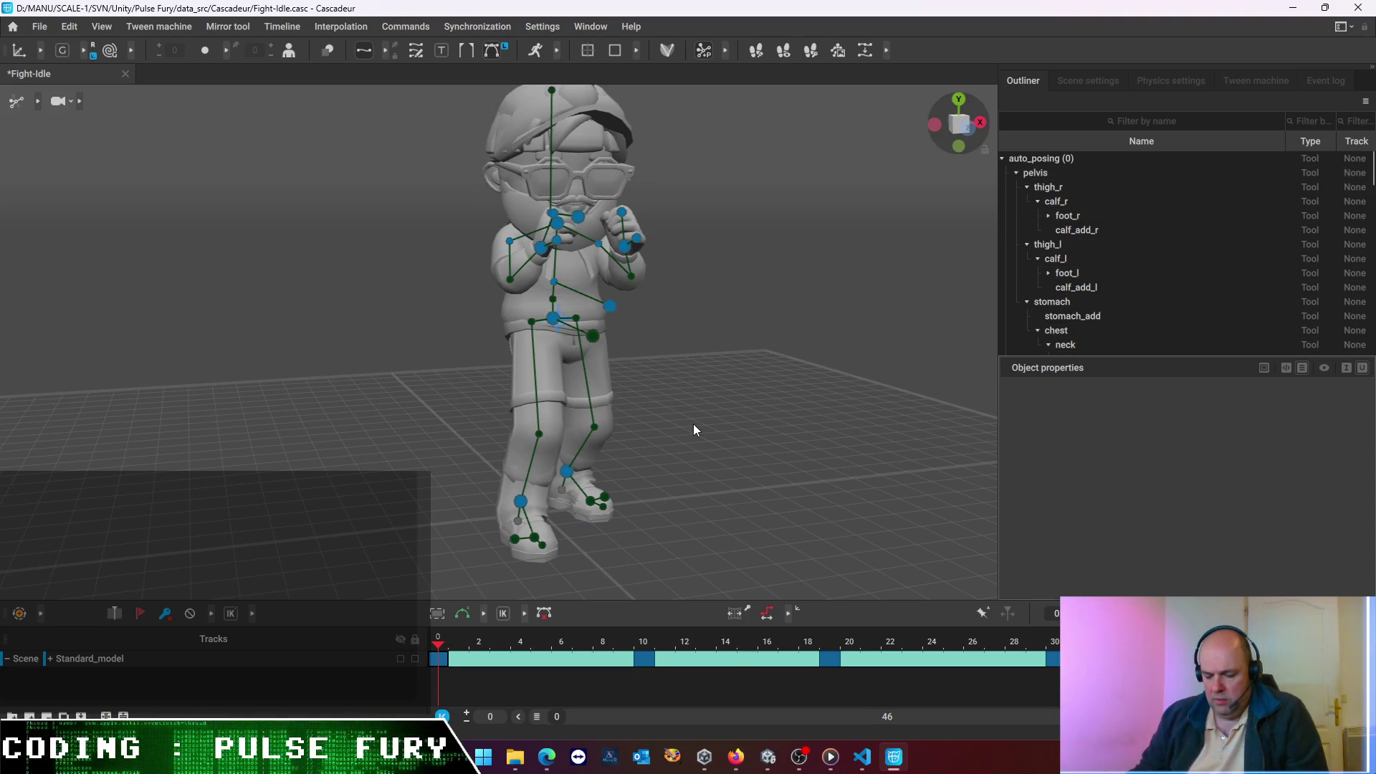
key("ctrl+z")
- Delete the keyframes at frames 10 and 19, keeping 0 and 30, and switch interpolation mode
left_click(643, 660)
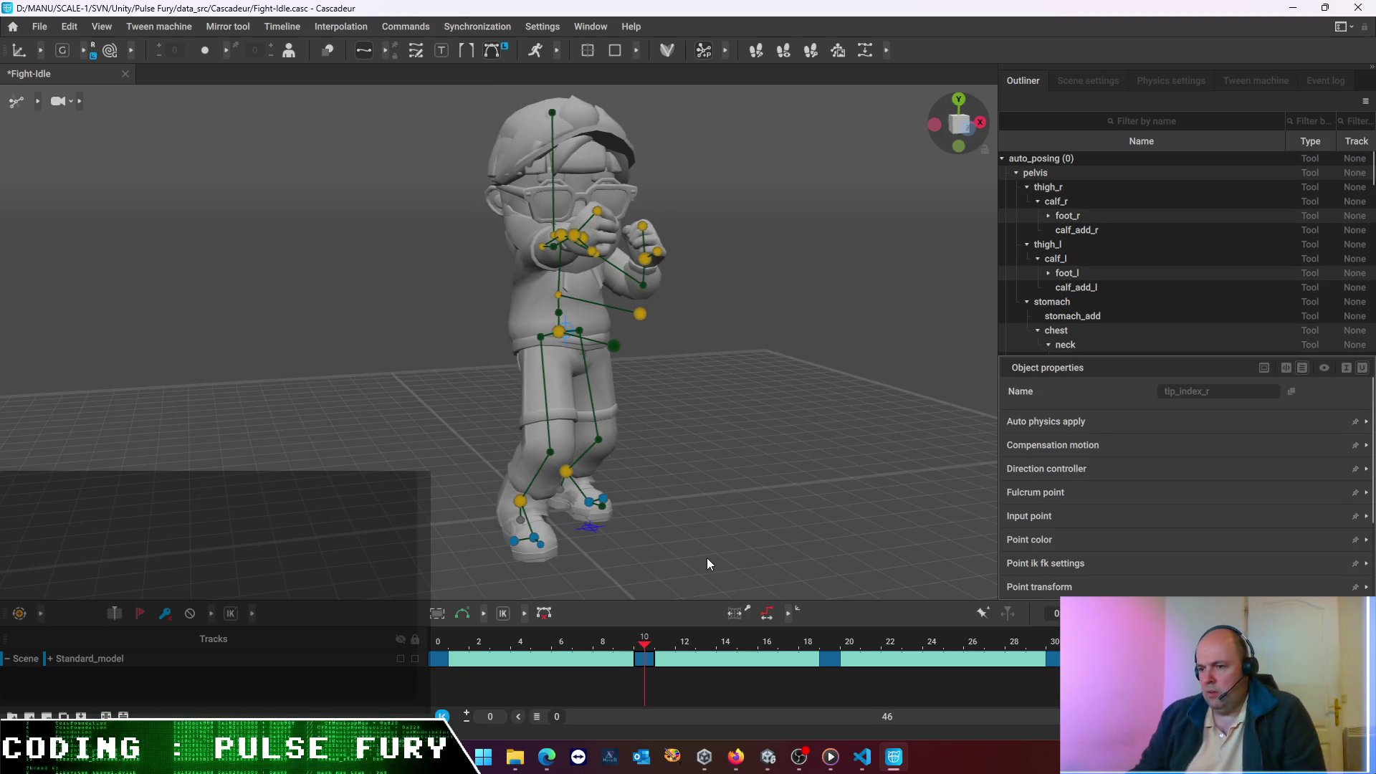
left_click(829, 658)
left_click(1055, 659)
left_click(975, 576)
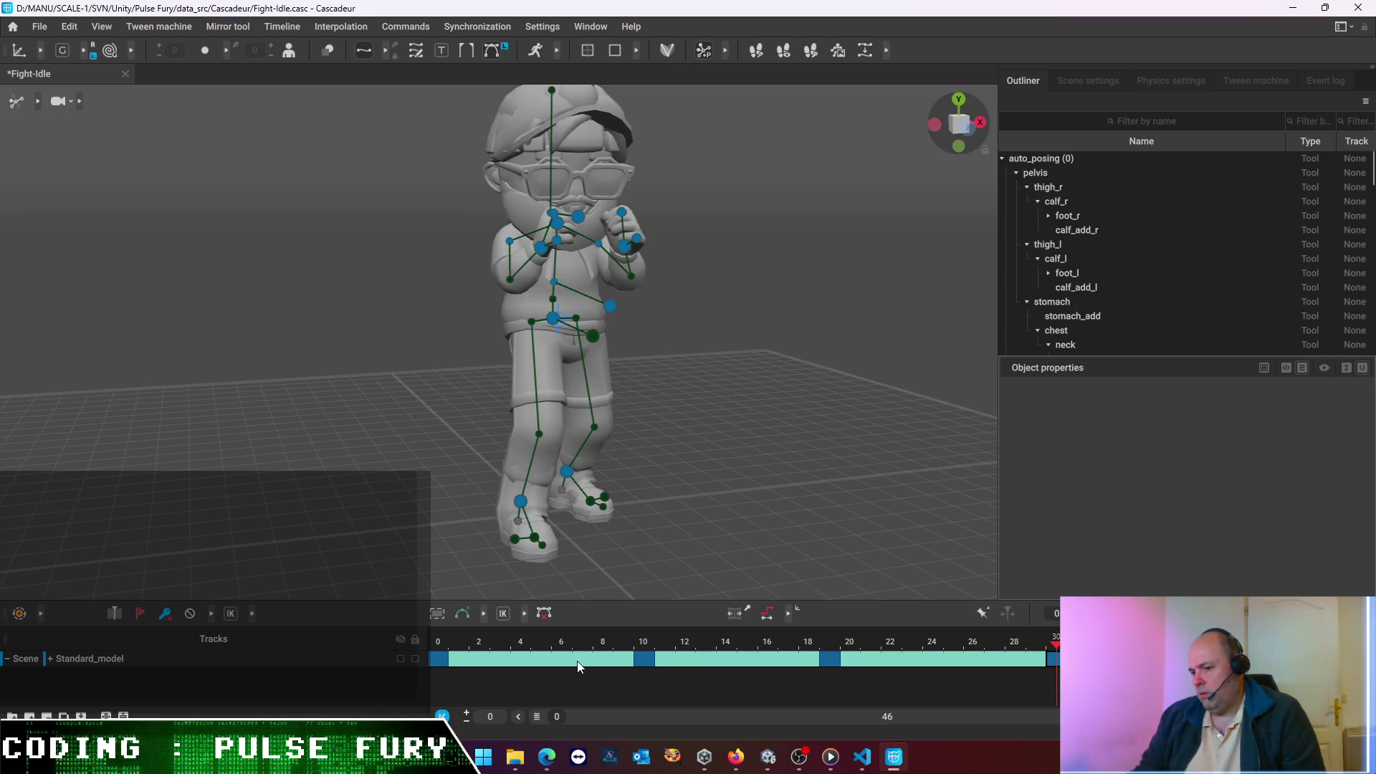
left_click(644, 661)
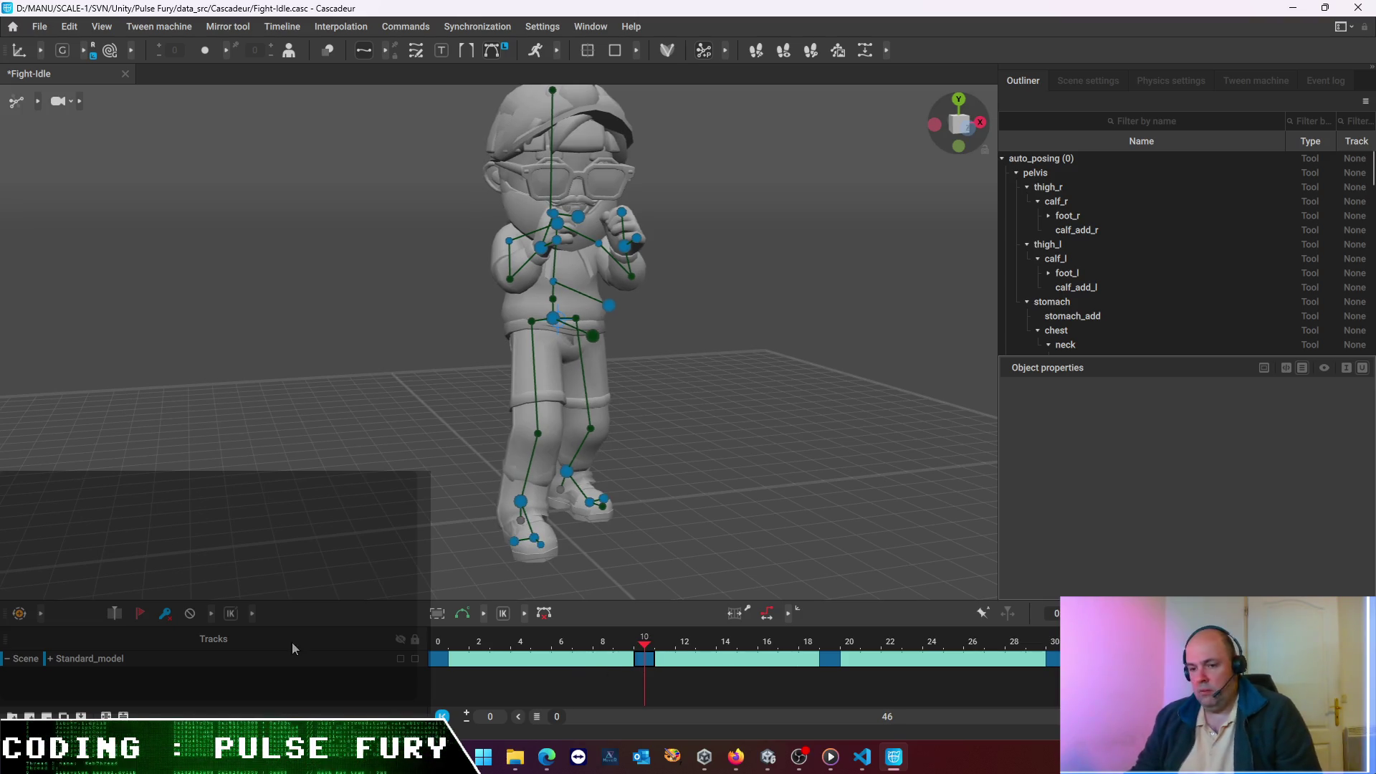
left_click(324, 613)
left_click(829, 658)
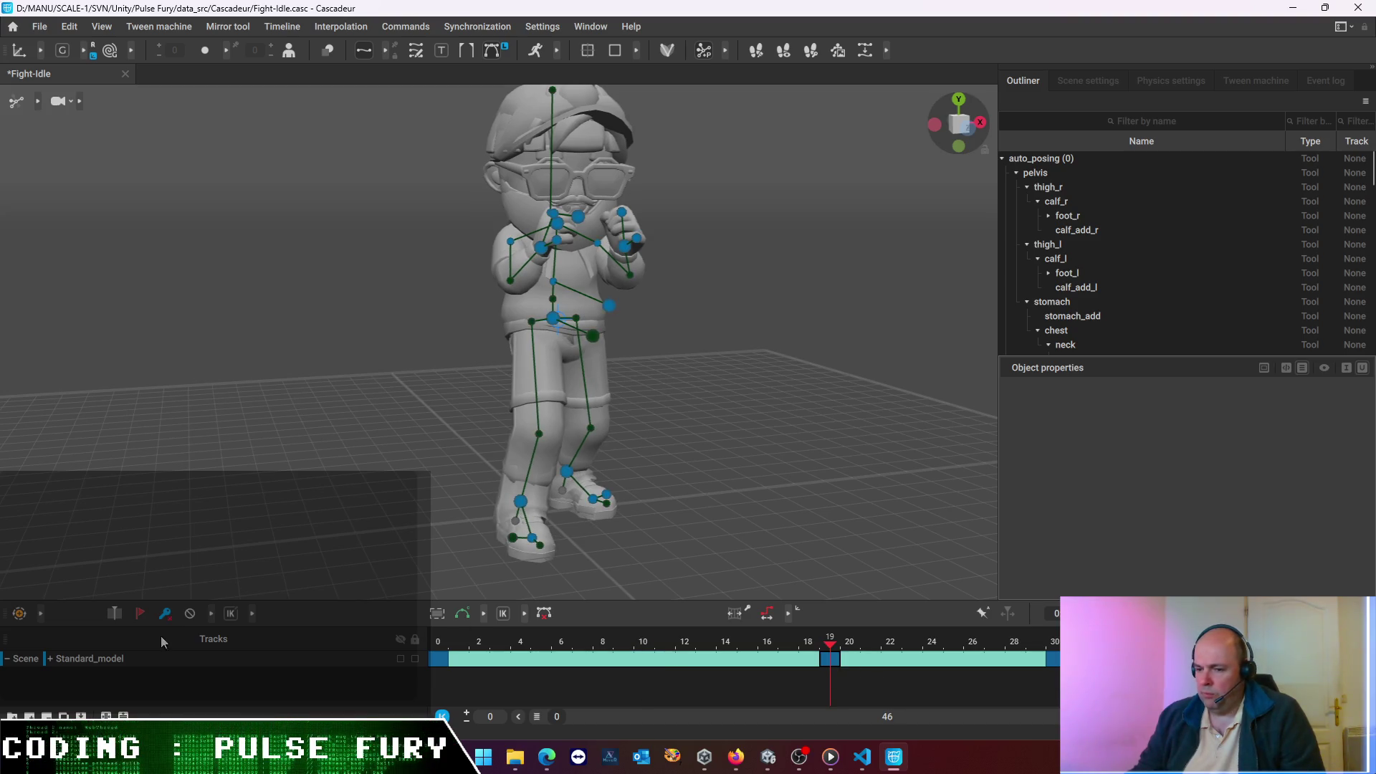
left_click(427, 619)
left_click(1056, 665)
left_click(192, 616)
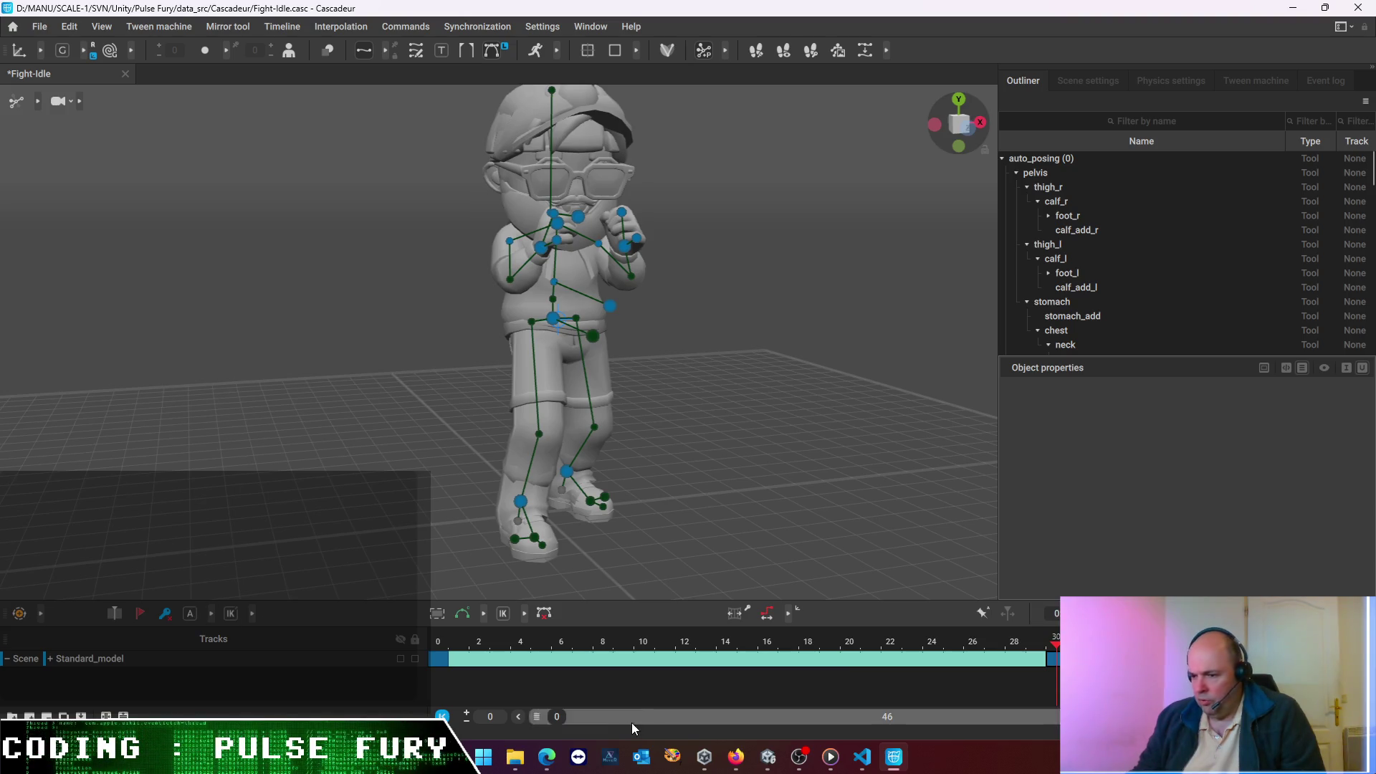
- Add a keyframe at frame 15 and play the animation from frame 0
left_click(749, 660)
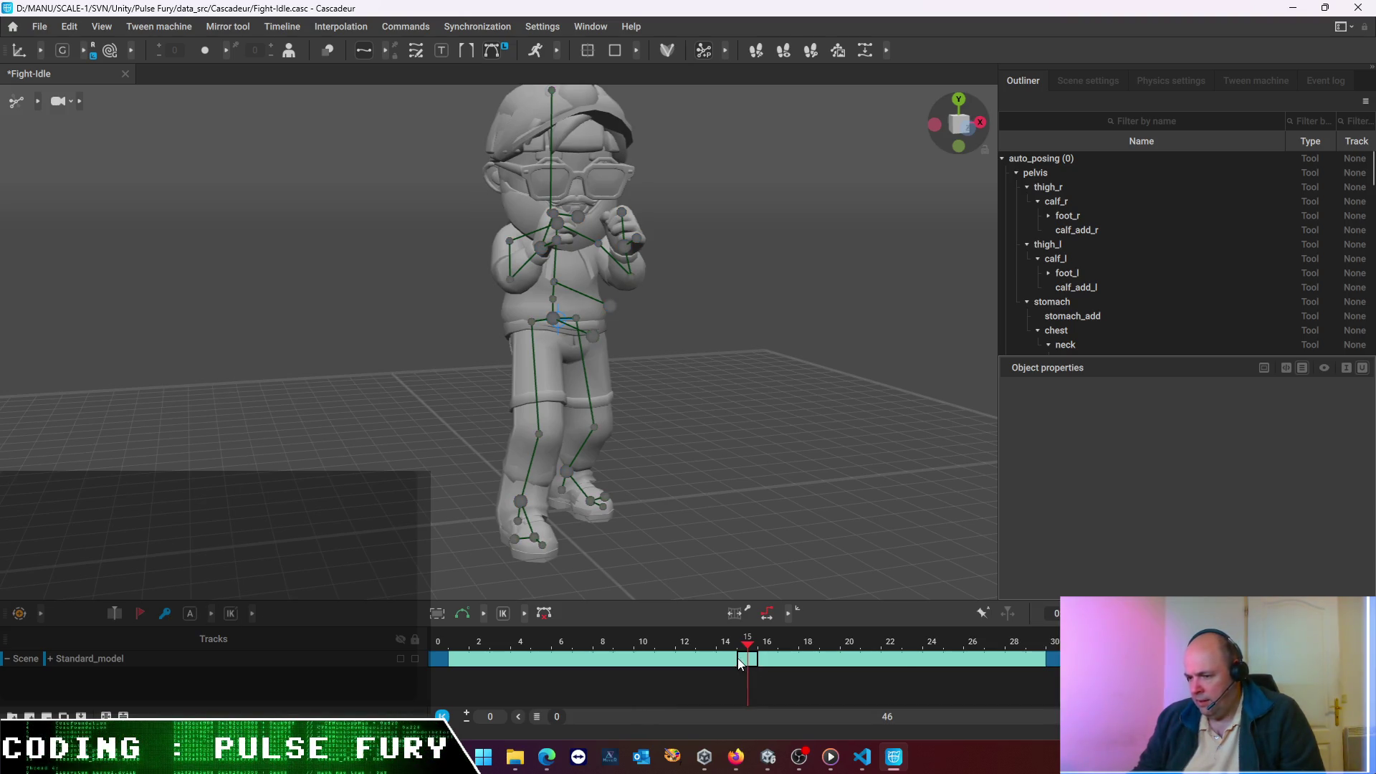
left_click(165, 614)
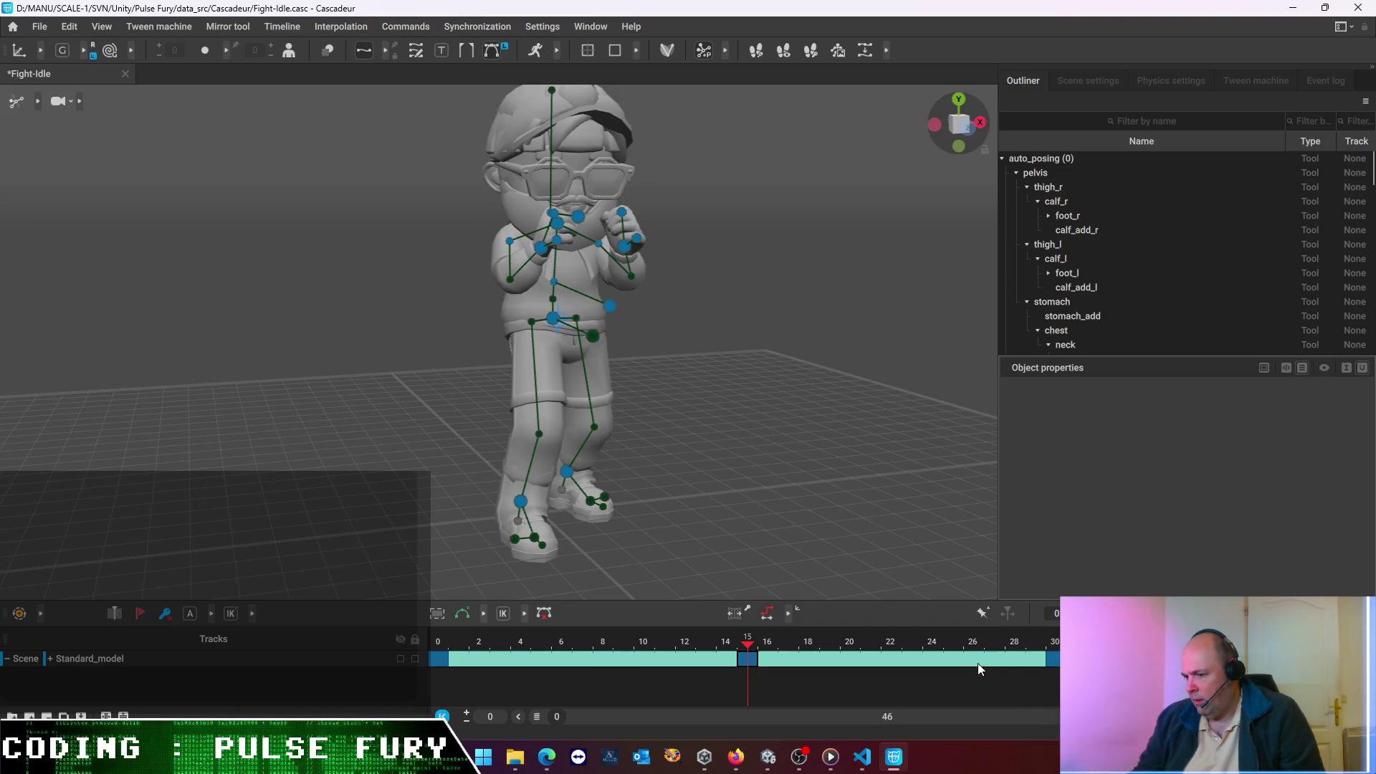
left_click(1056, 666)
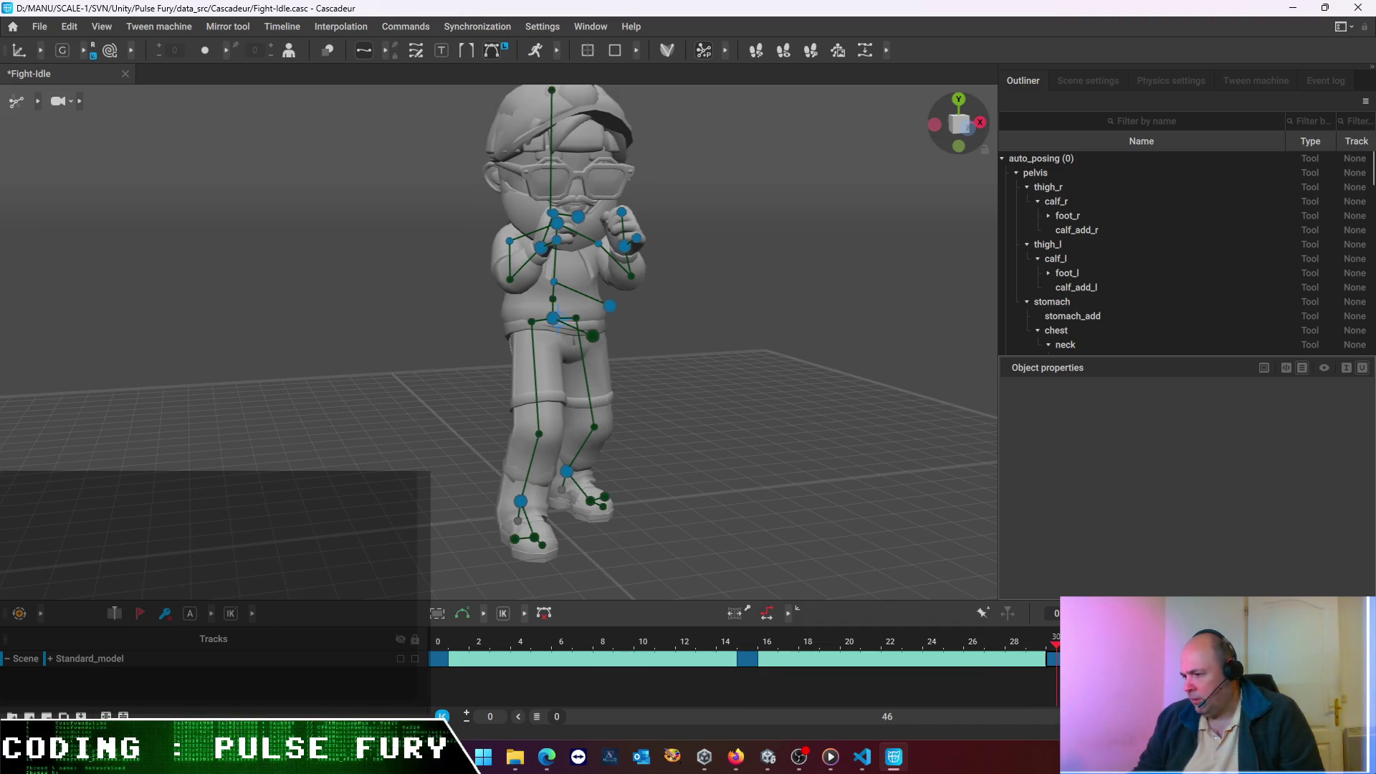
left_click(747, 658)
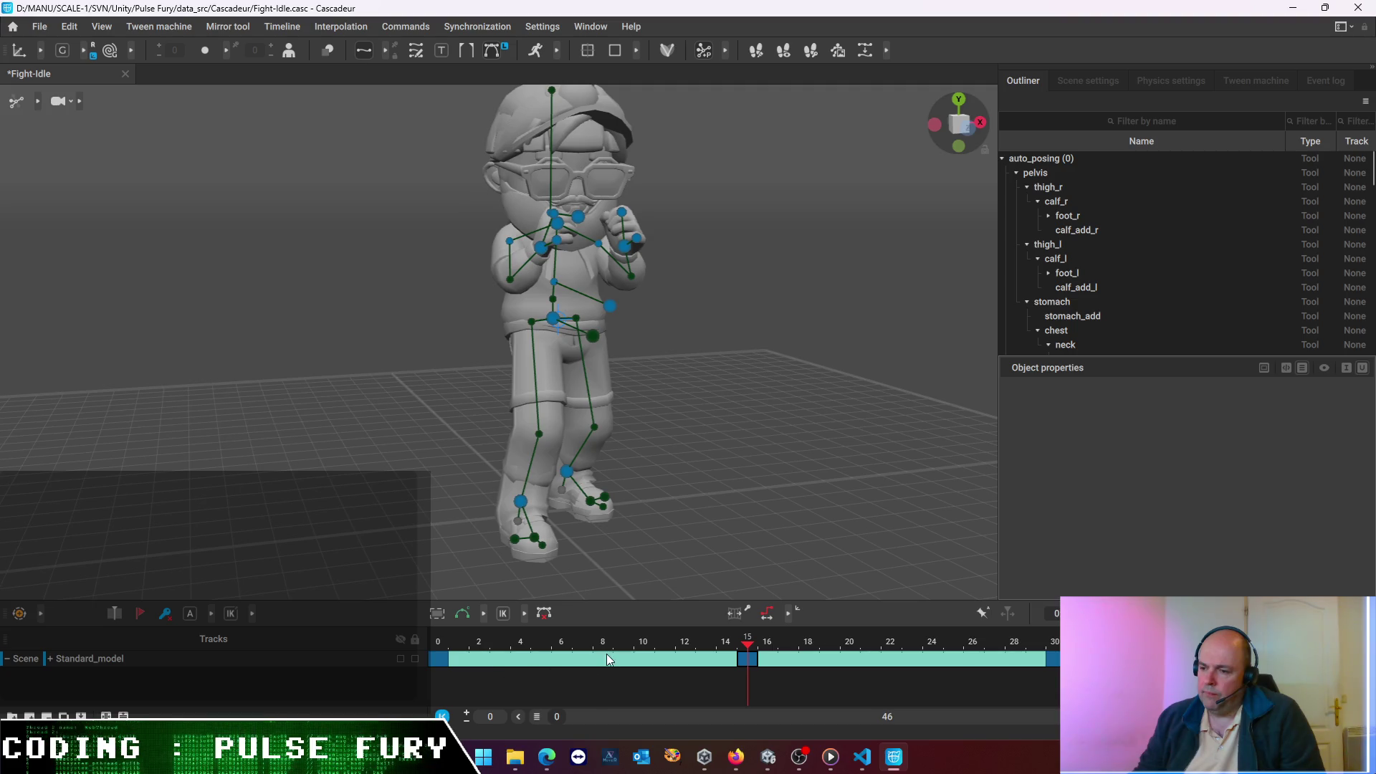
left_click_drag(605, 639, 423, 647)
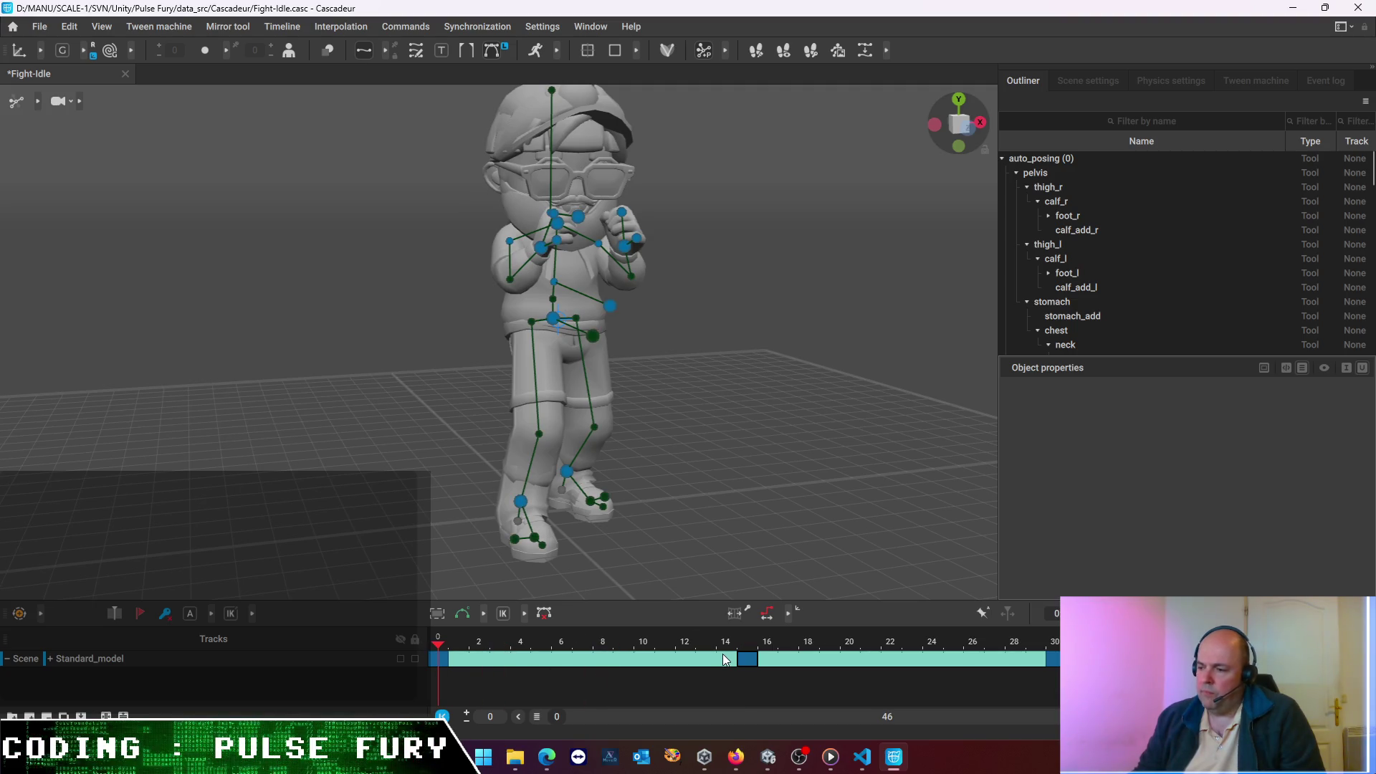
key("space")
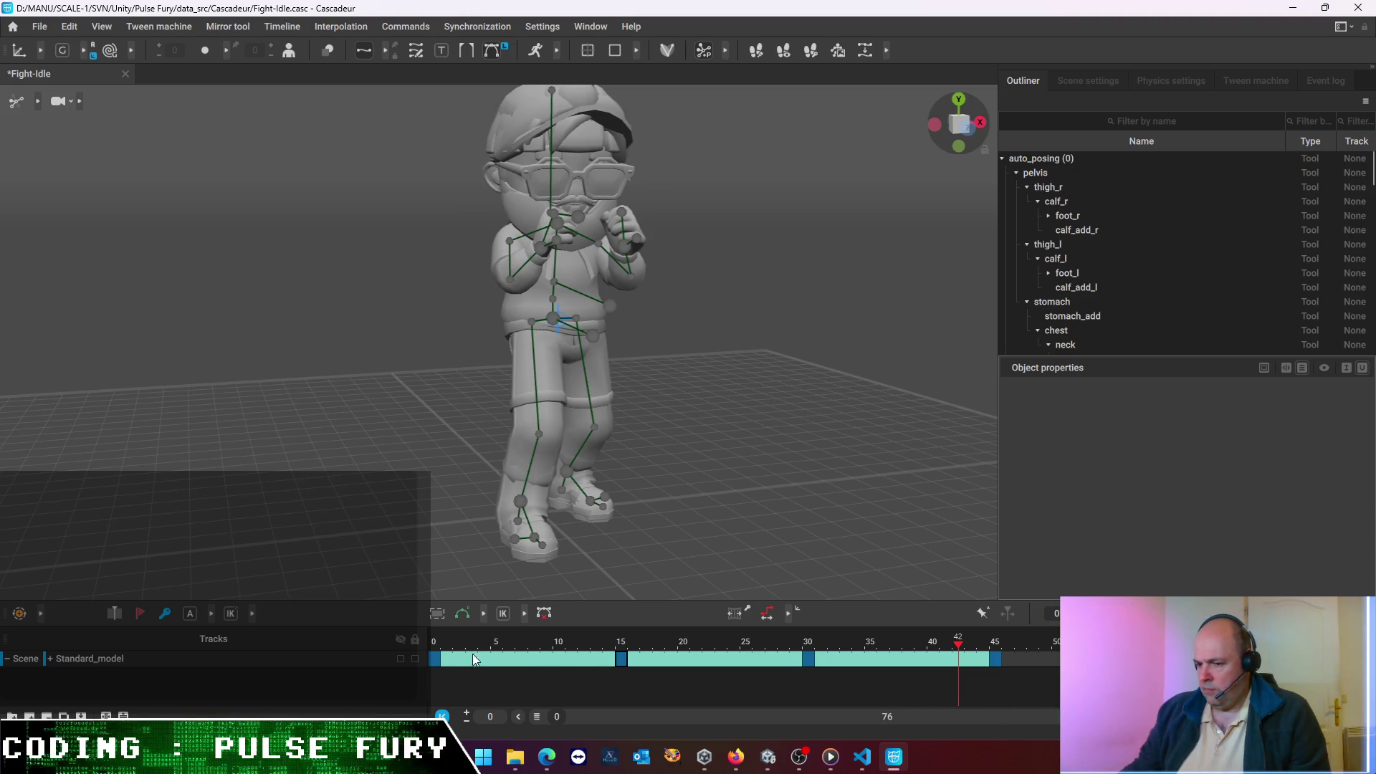
left_click(435, 660)
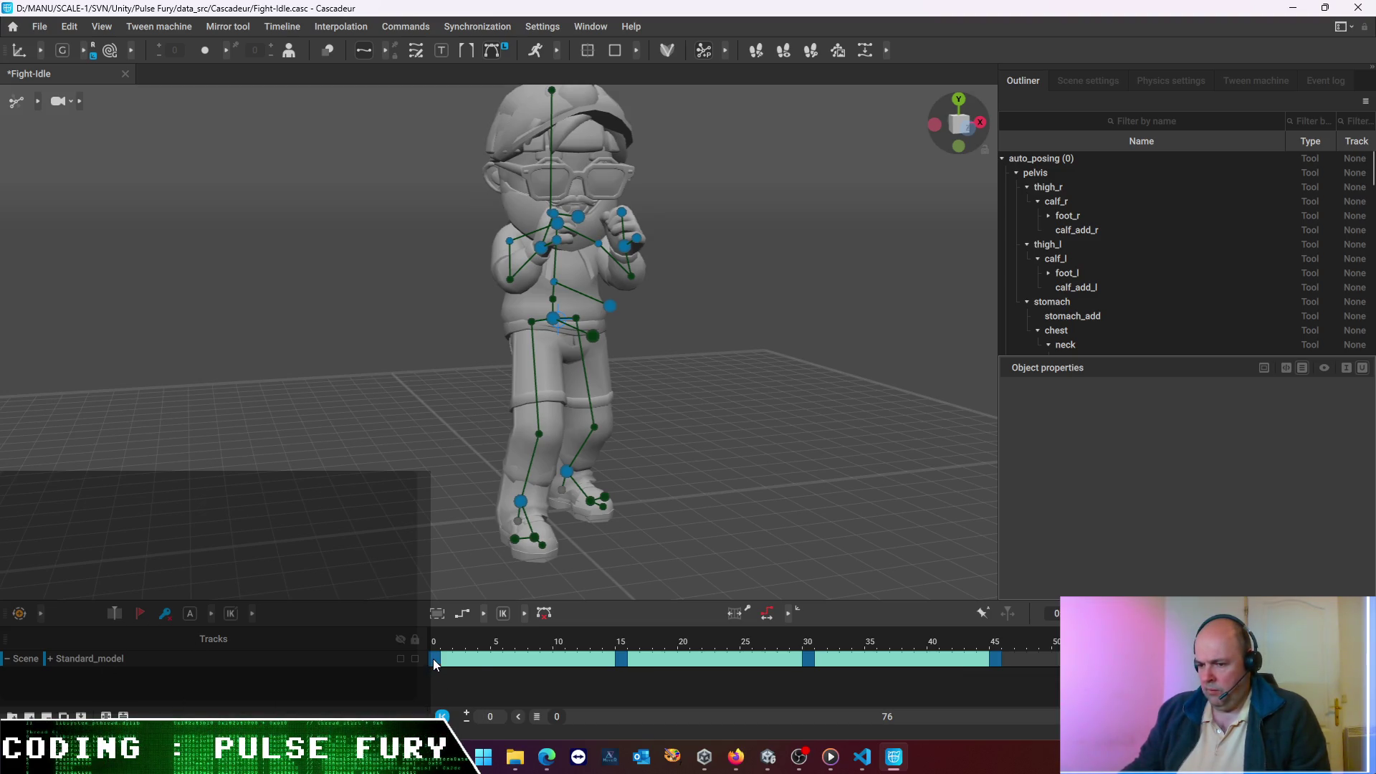
- Set all rig points to stepped interpolation and remove the keyframes at frames 45, 30 and 15
key("ctrl+a")
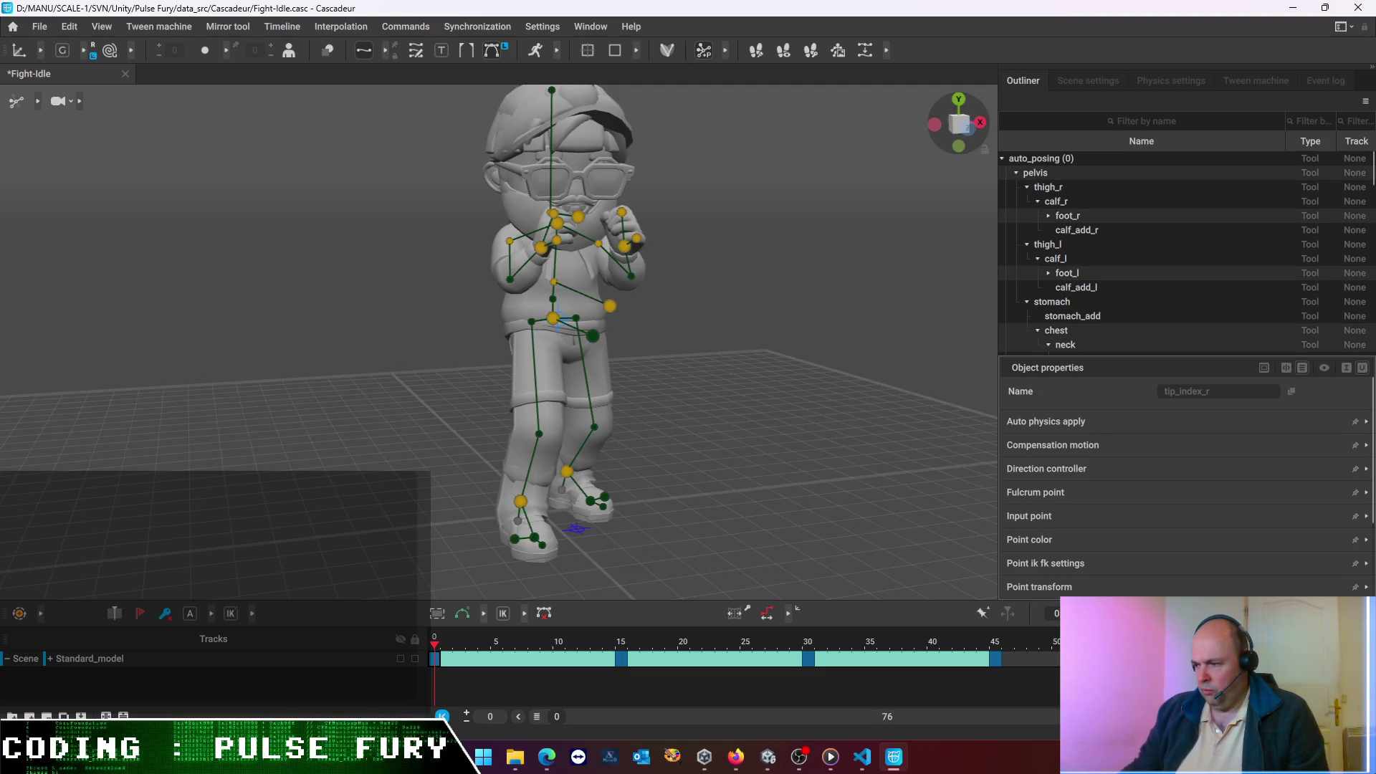
key("ctrl+shift+s")
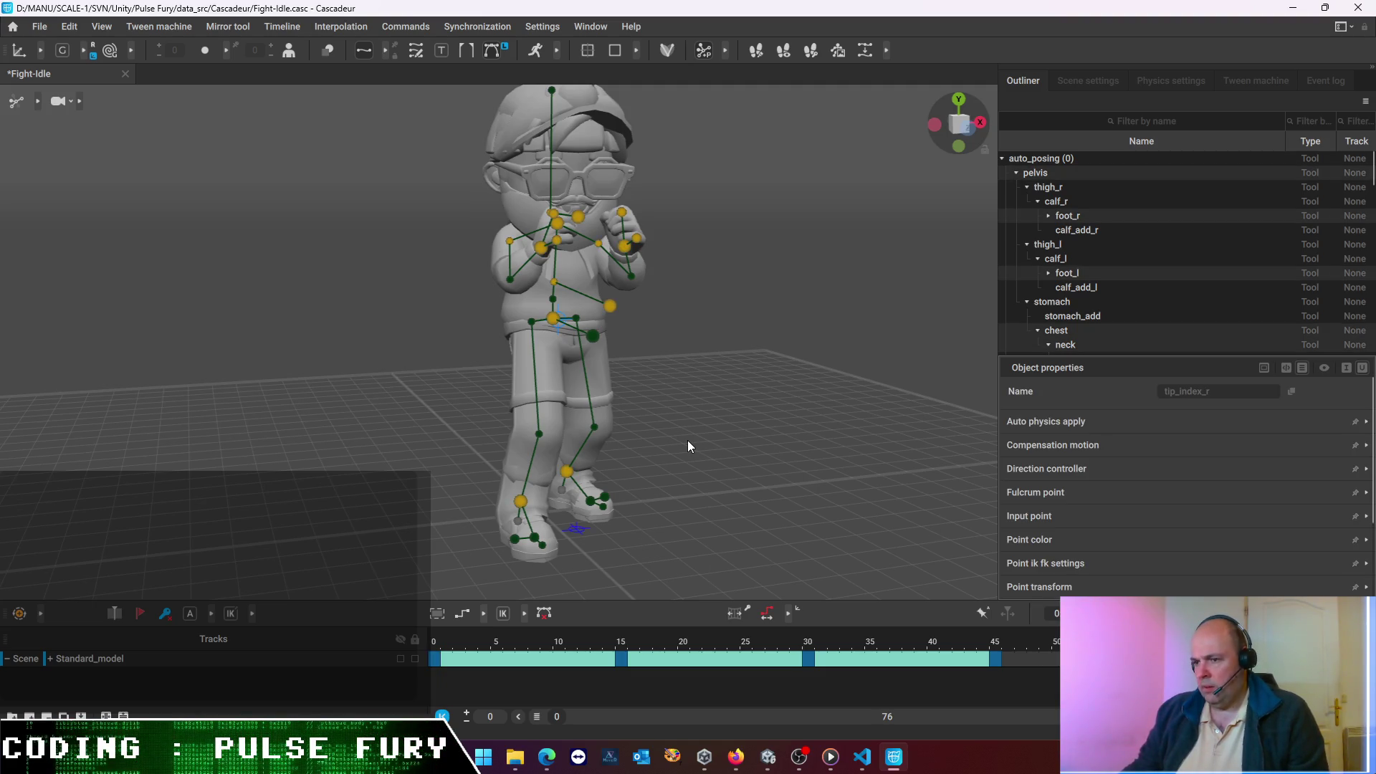
left_click(687, 440)
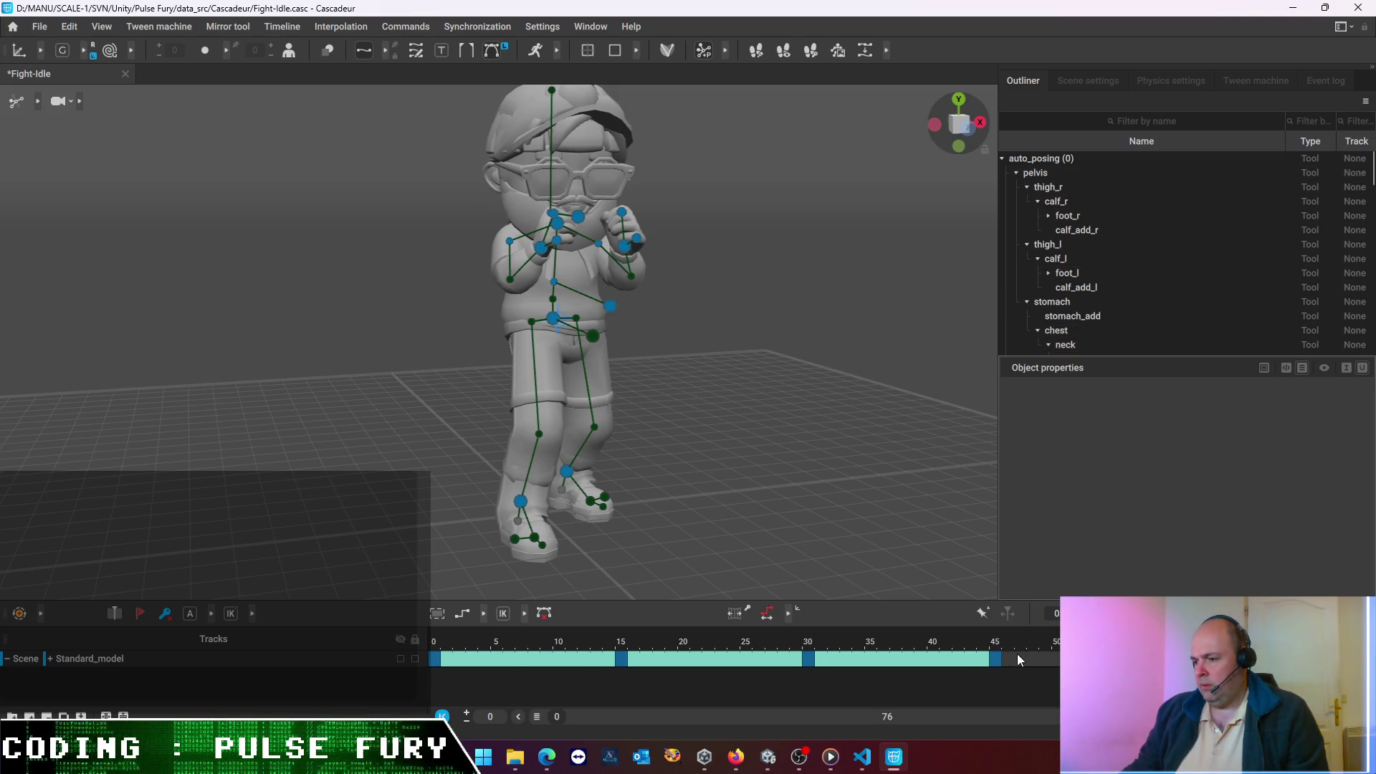
left_click(170, 614)
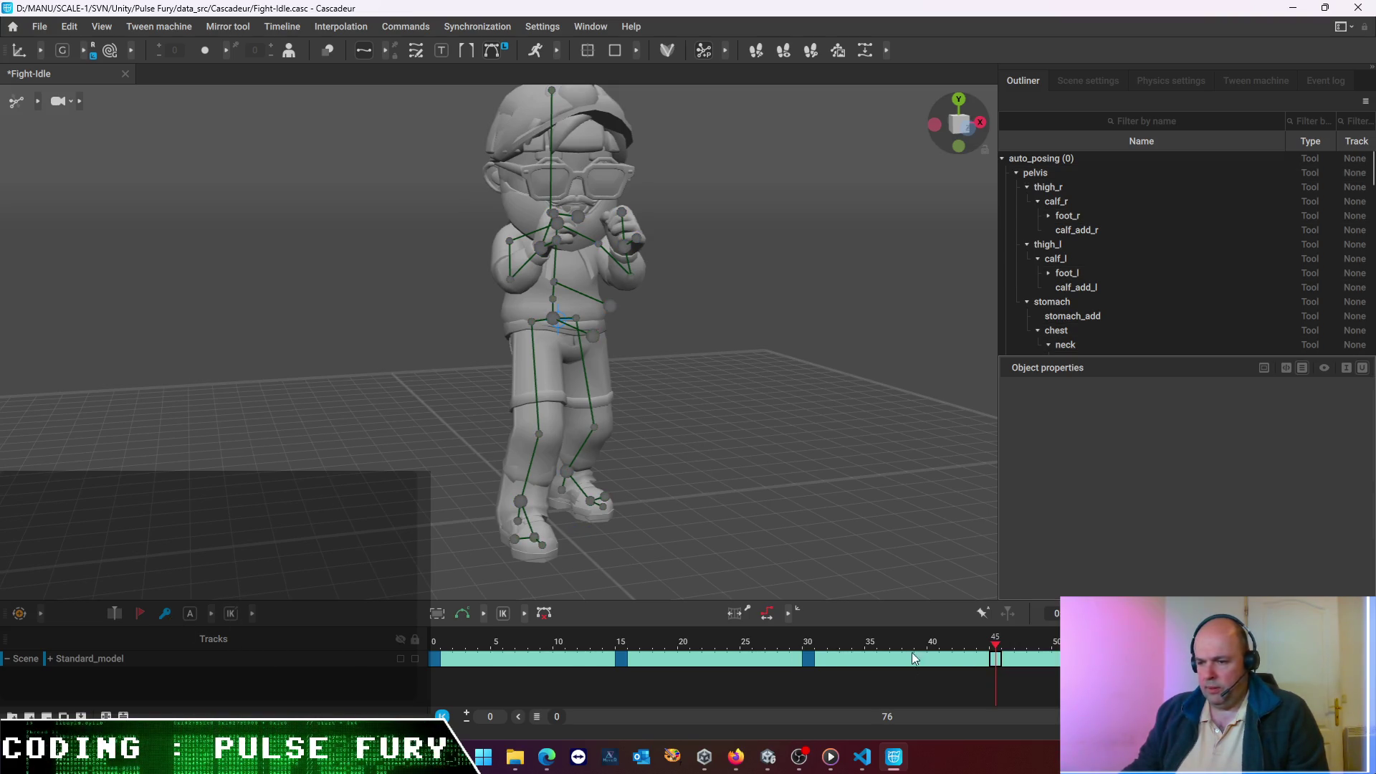
left_click(808, 658)
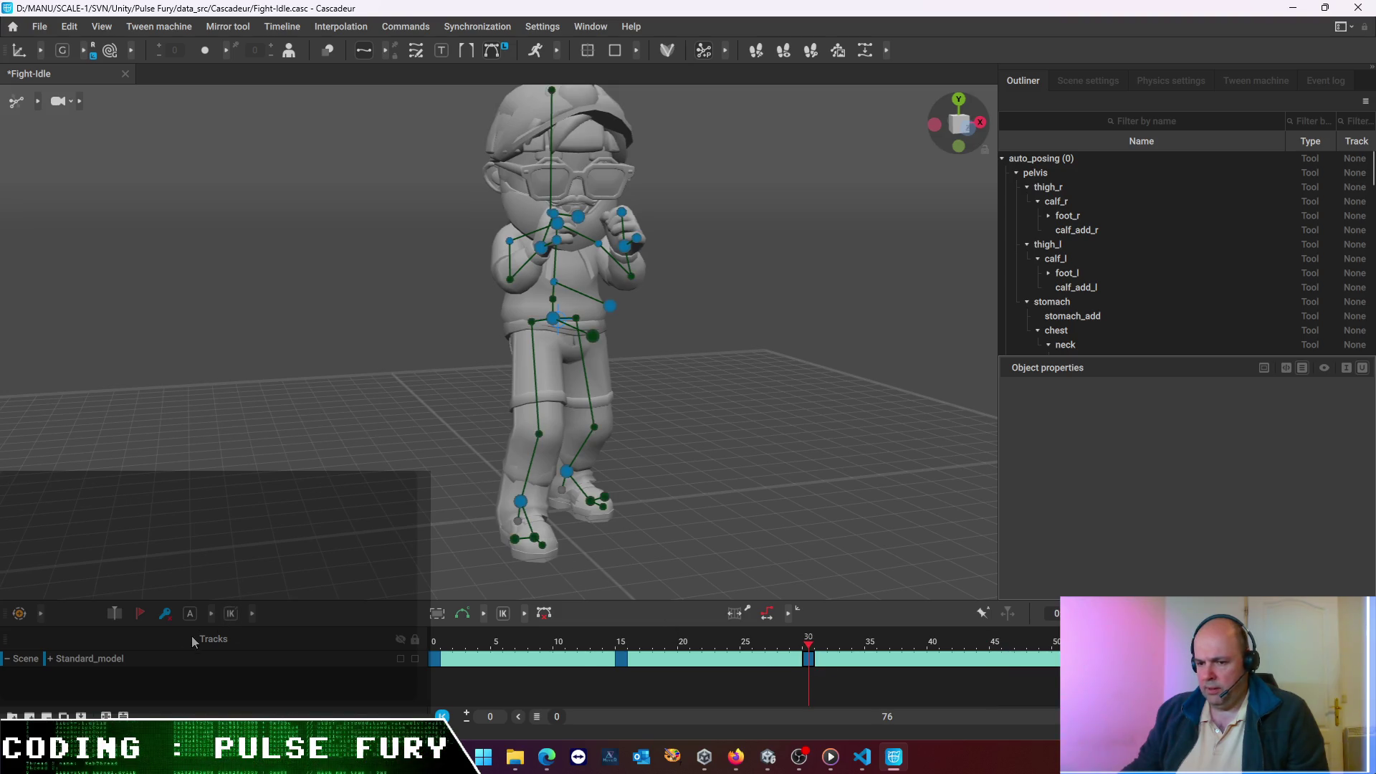
left_click(166, 620)
left_click(620, 658)
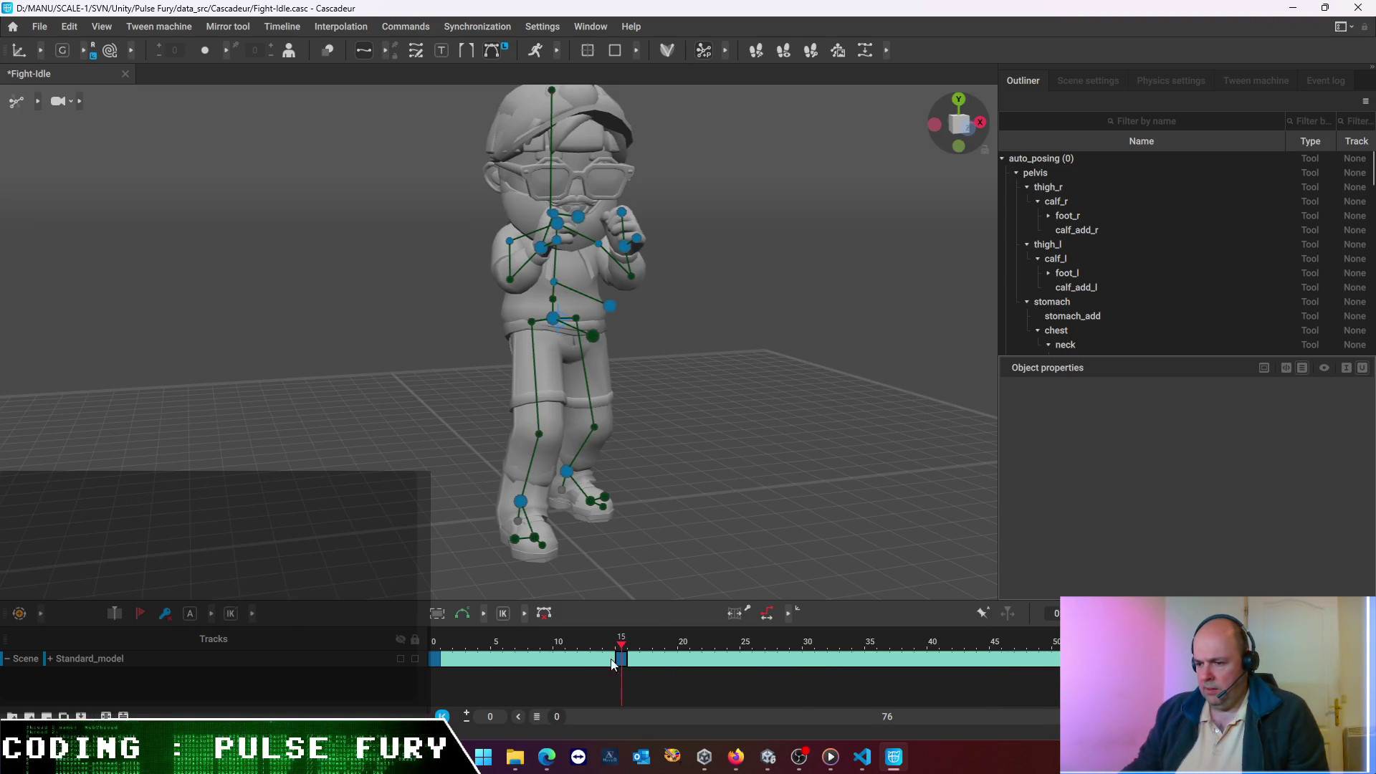
left_click(163, 618)
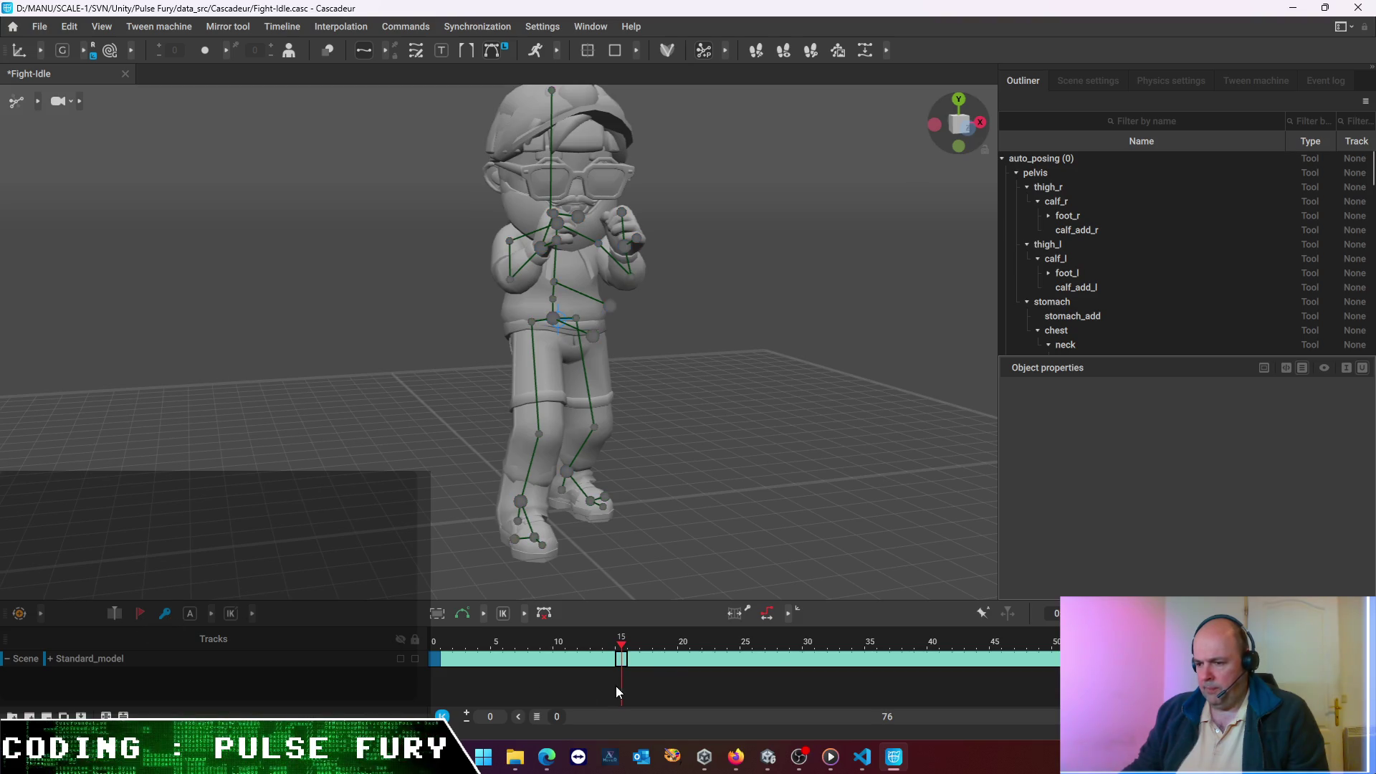
- Check frames 20 and 40 and extend the timeline range to 81 frames
left_click(680, 659)
left_click(931, 658)
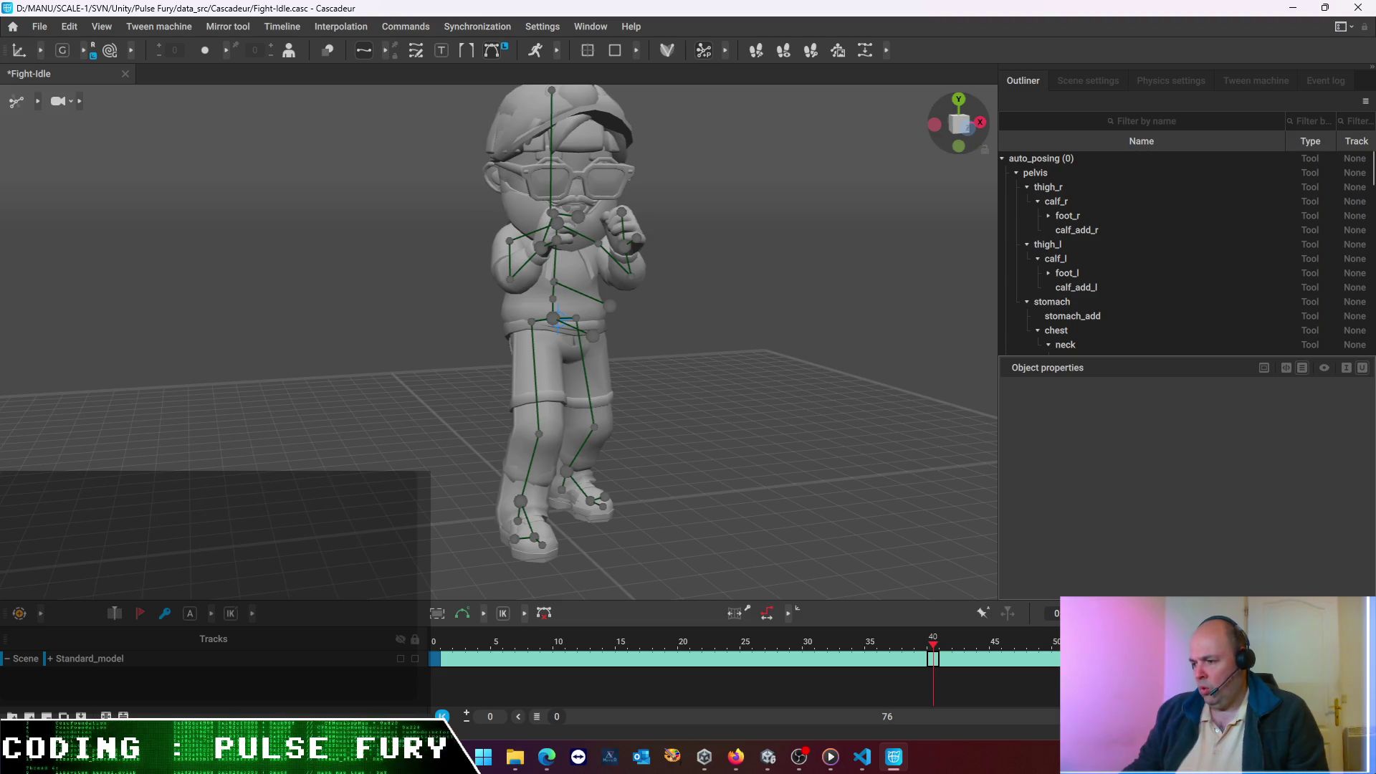
scroll(887, 716, "up", 5)
left_click(1118, 658)
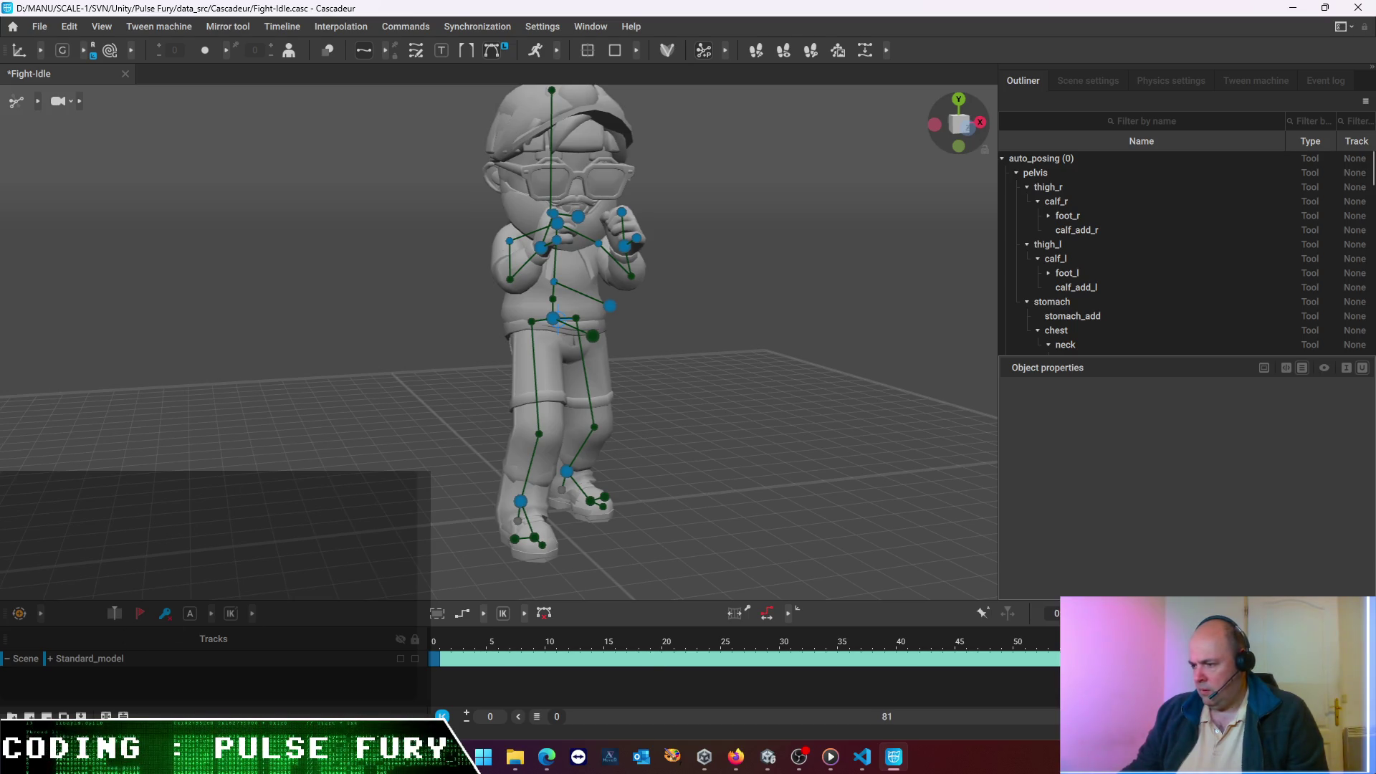
- Paste the current fighting pose as a key at frame 40, then return to frame 20
left_click(829, 685)
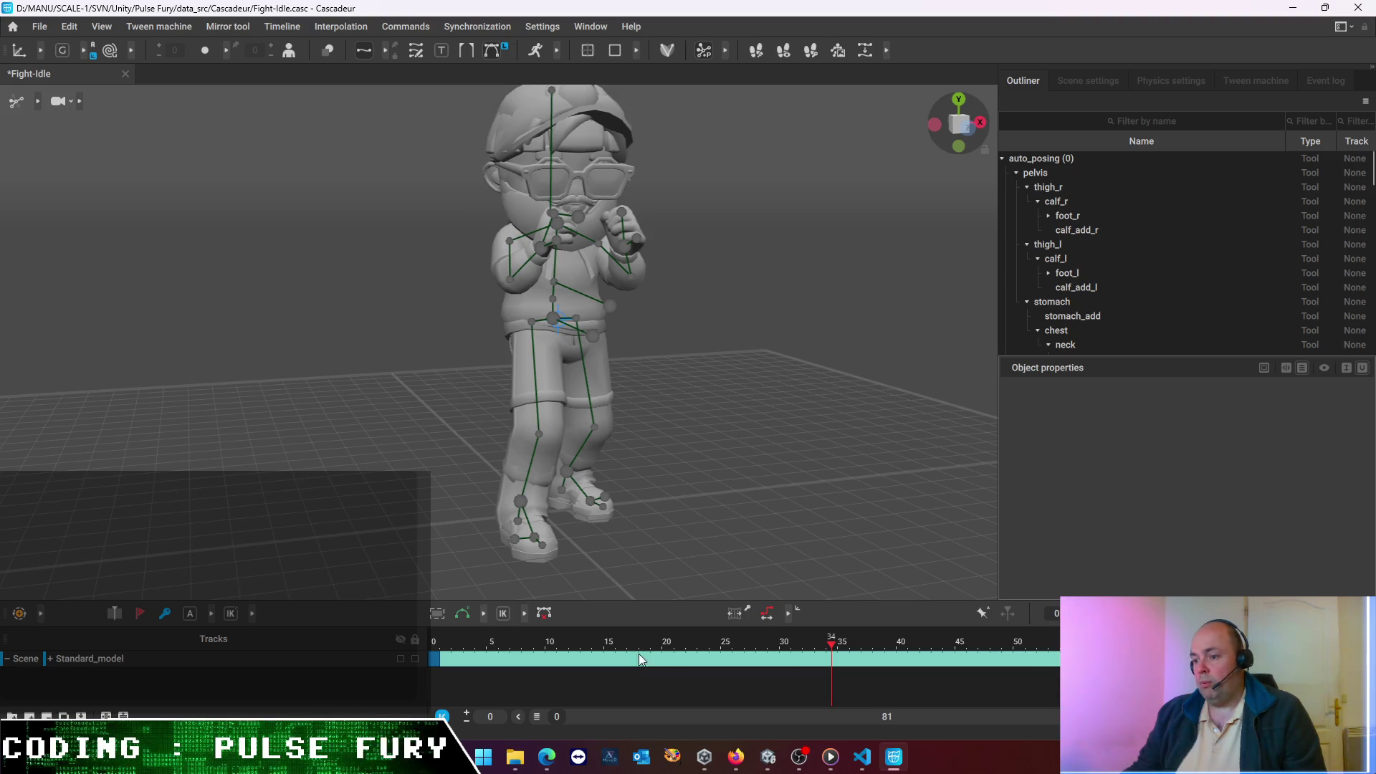
left_click(666, 658)
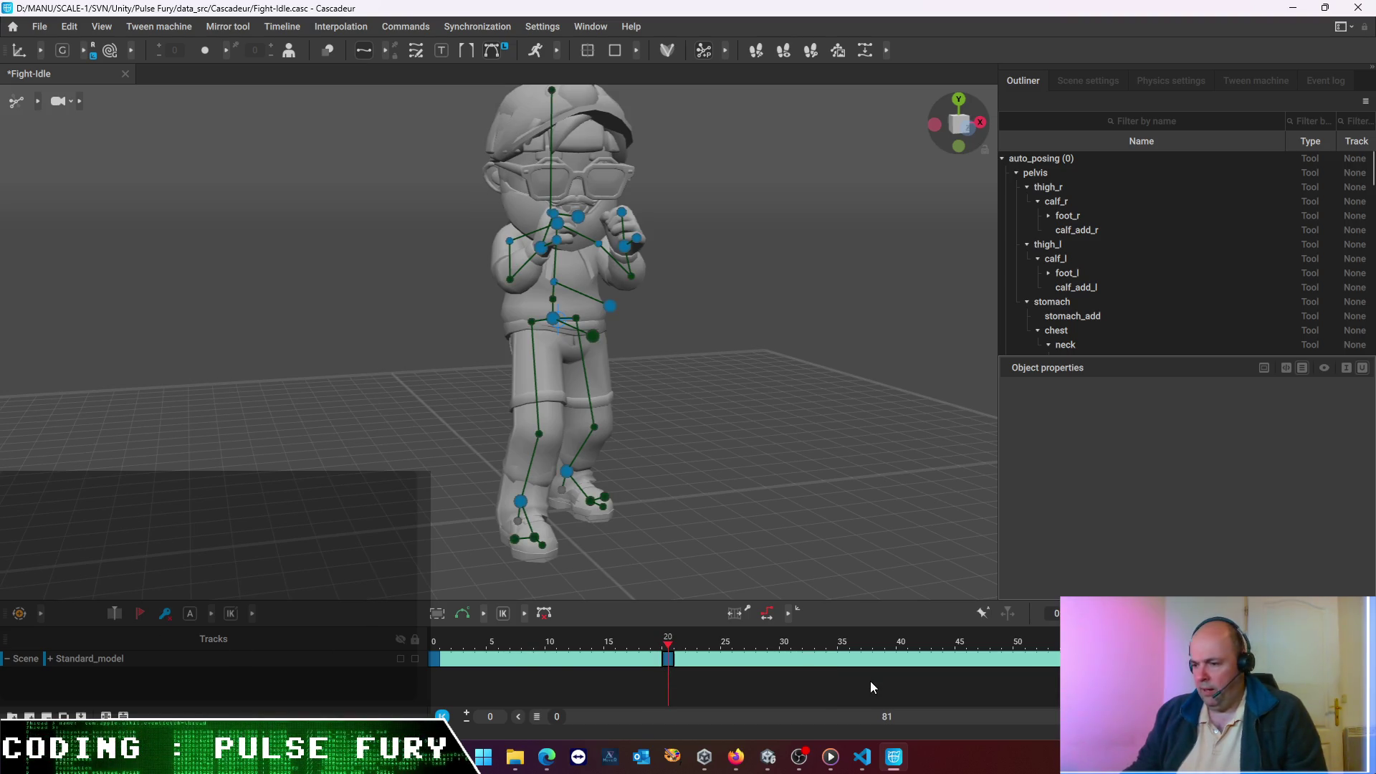
left_click(904, 660)
key("ctrl+v")
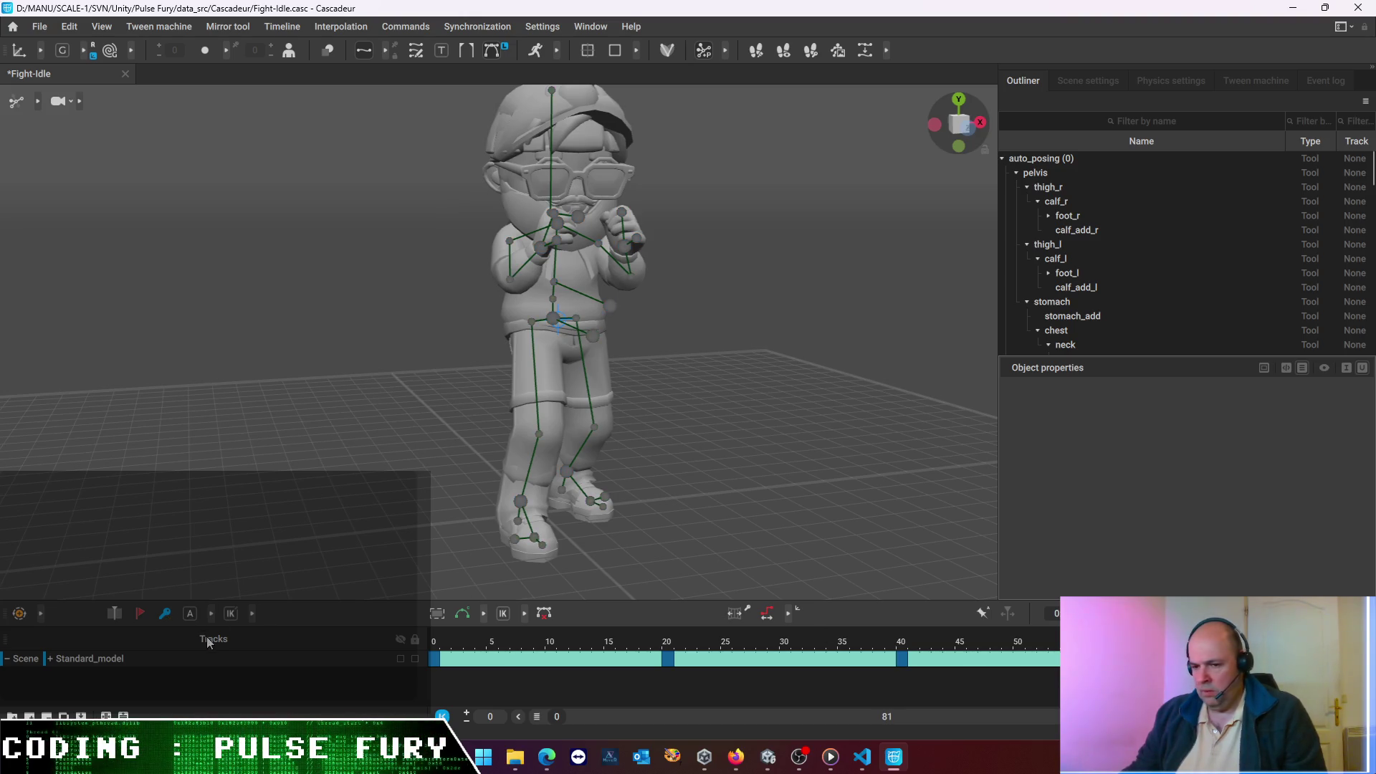
left_click(666, 657)
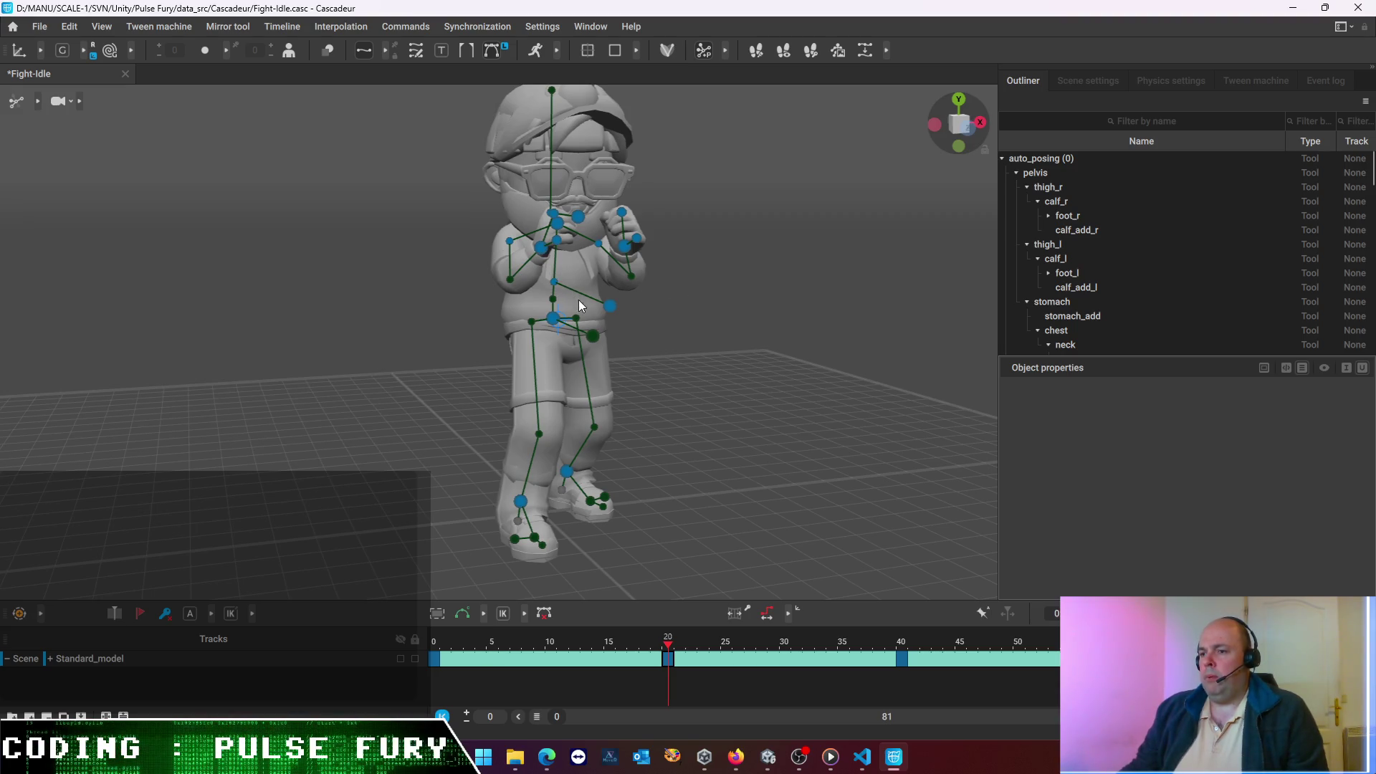
- At frame 20, lower the pelvis slightly and nudge both hands, then move to frame 40
left_click(555, 324)
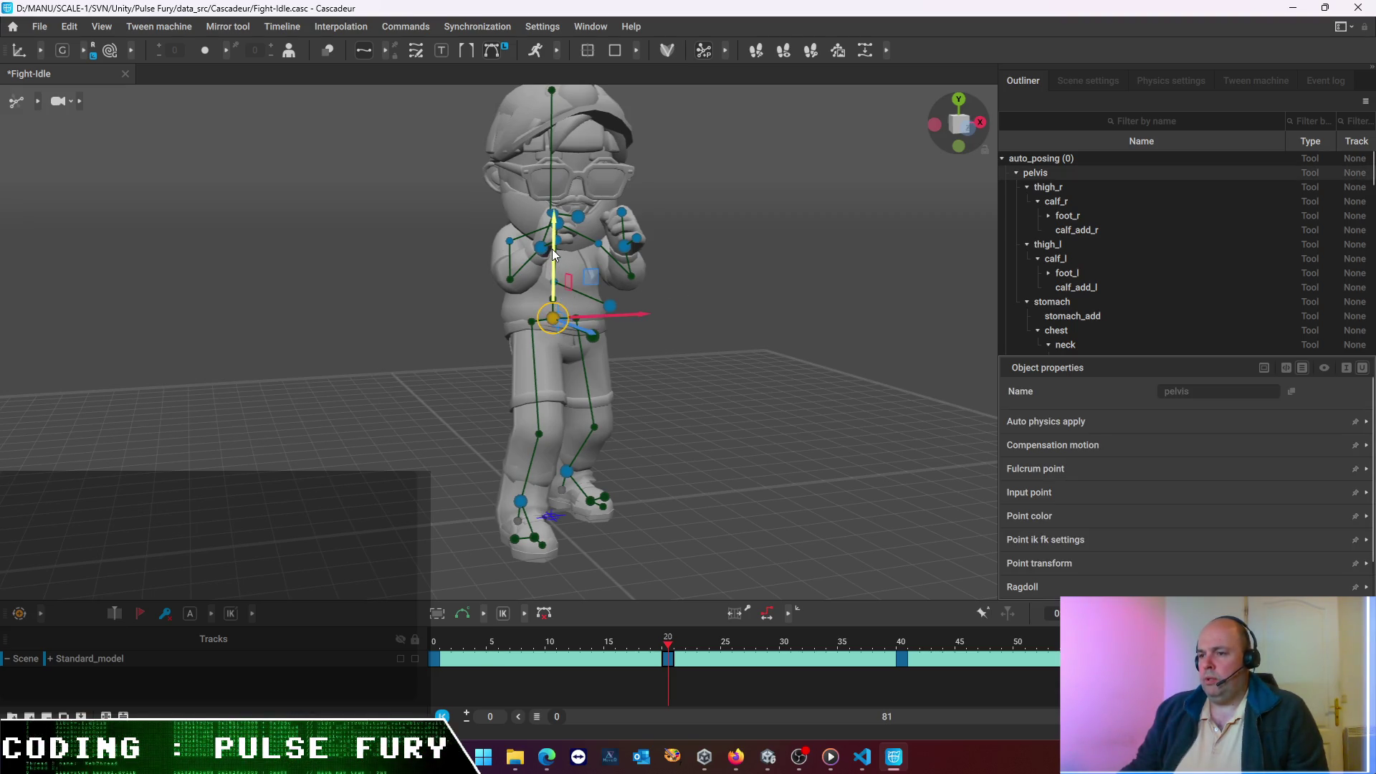
left_click_drag(552, 250, 552, 254)
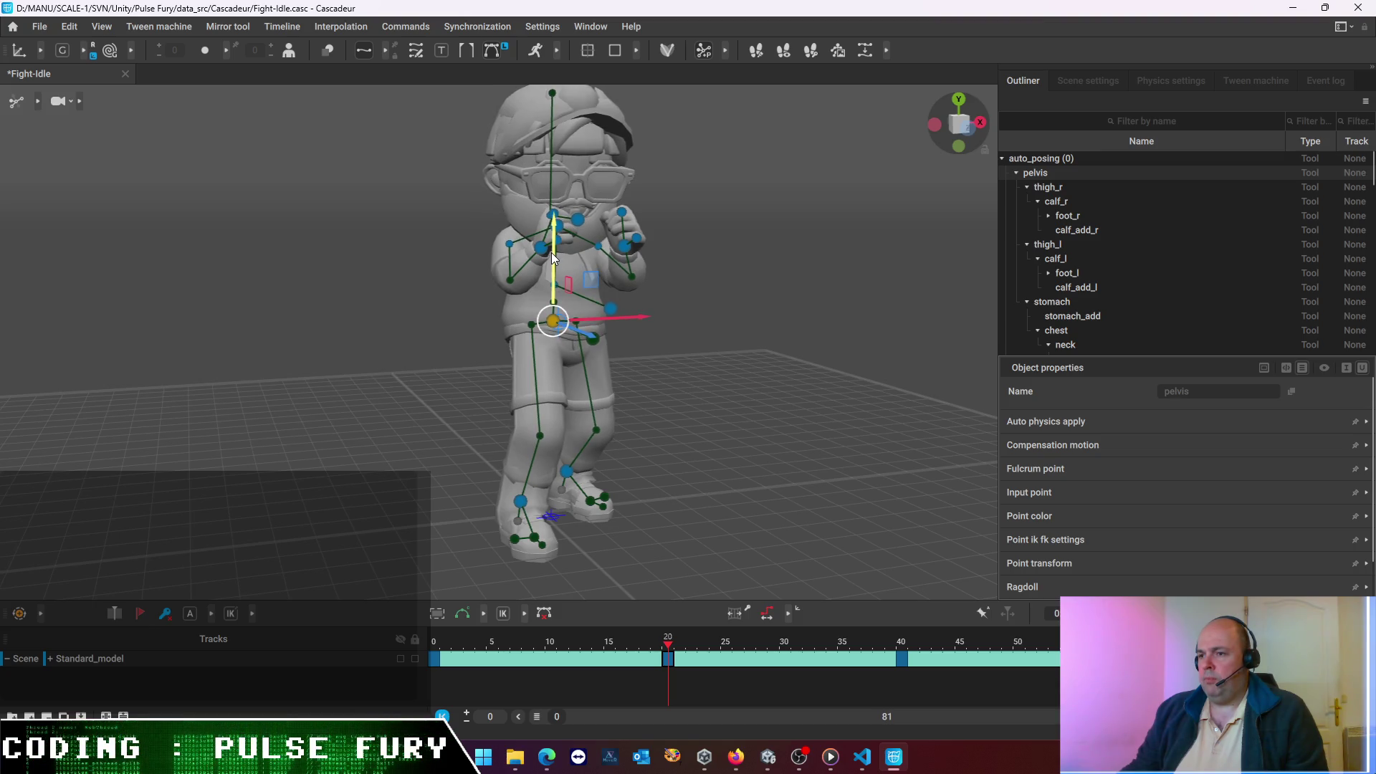
left_click(541, 248)
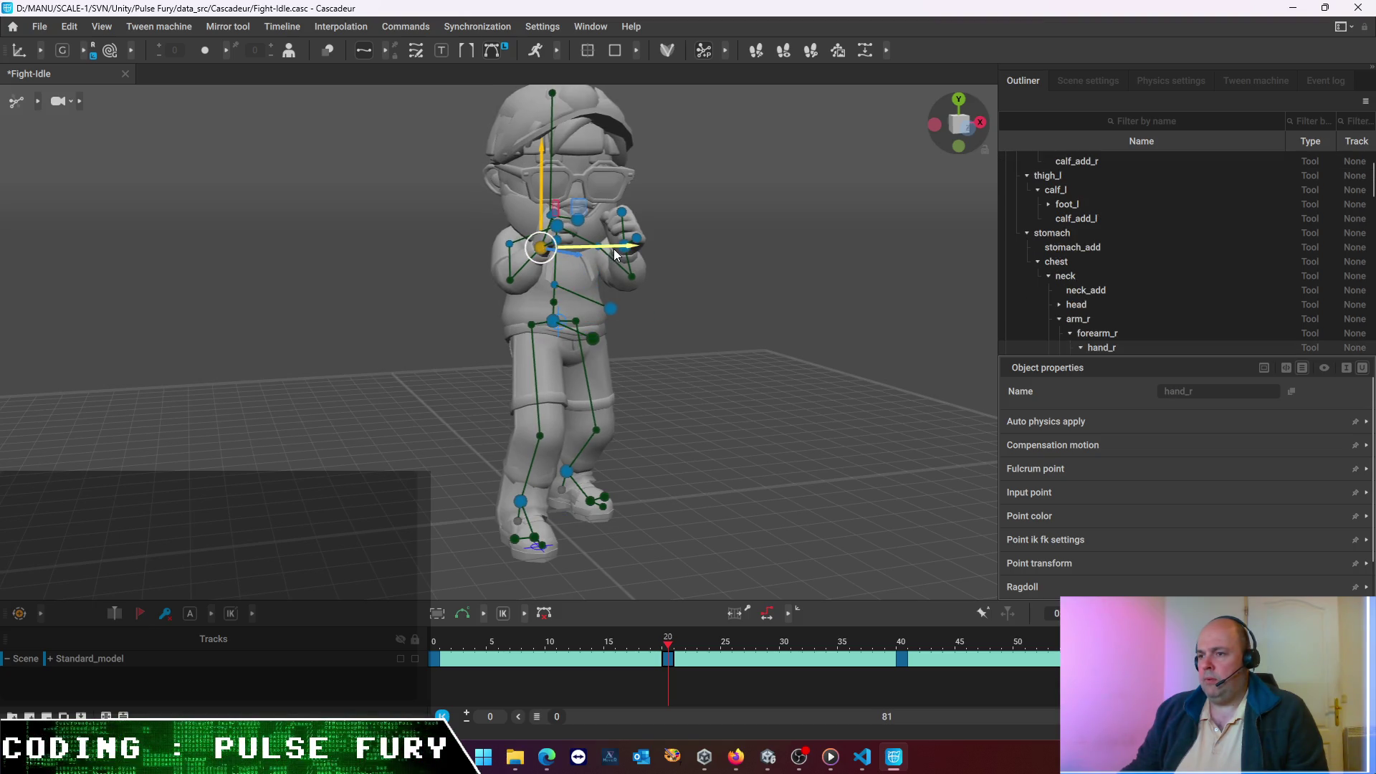
left_click_drag(615, 255, 619, 258)
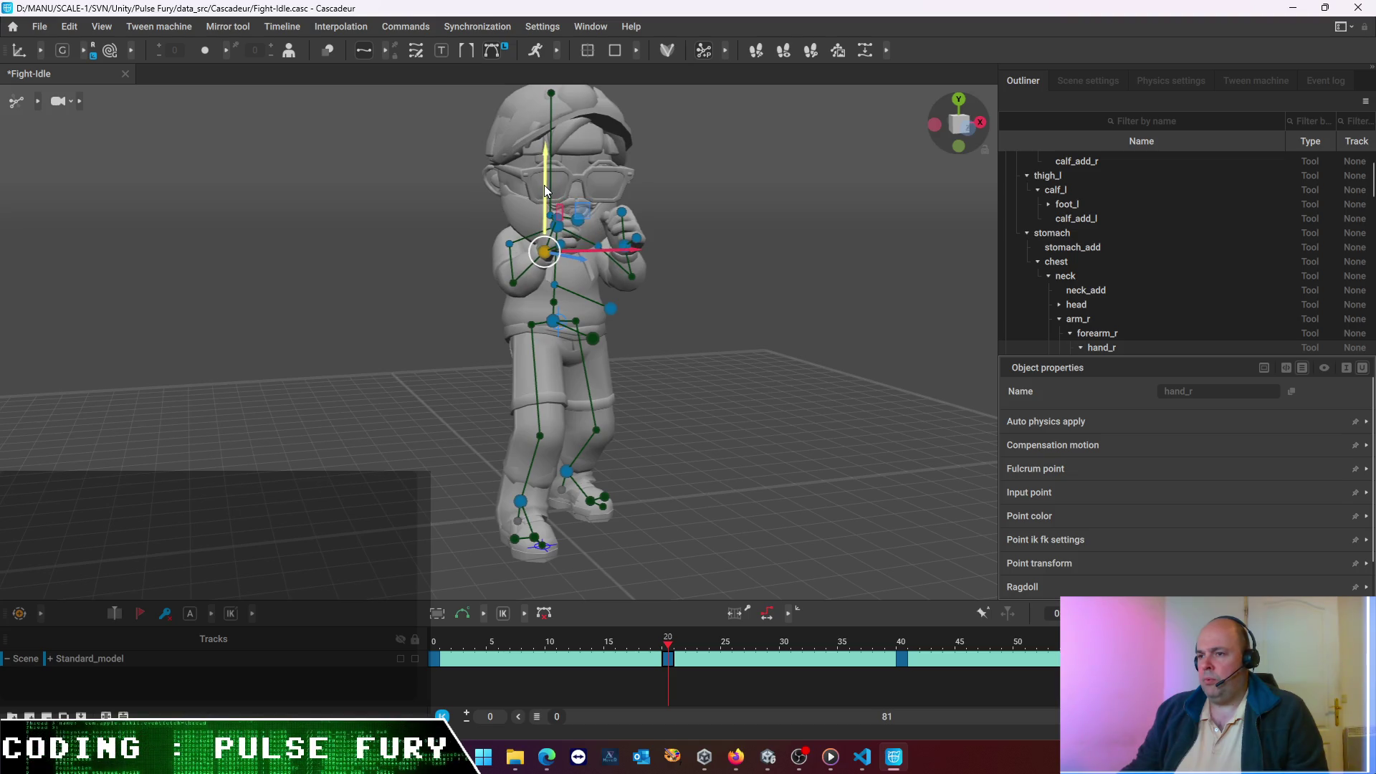
left_click(627, 247)
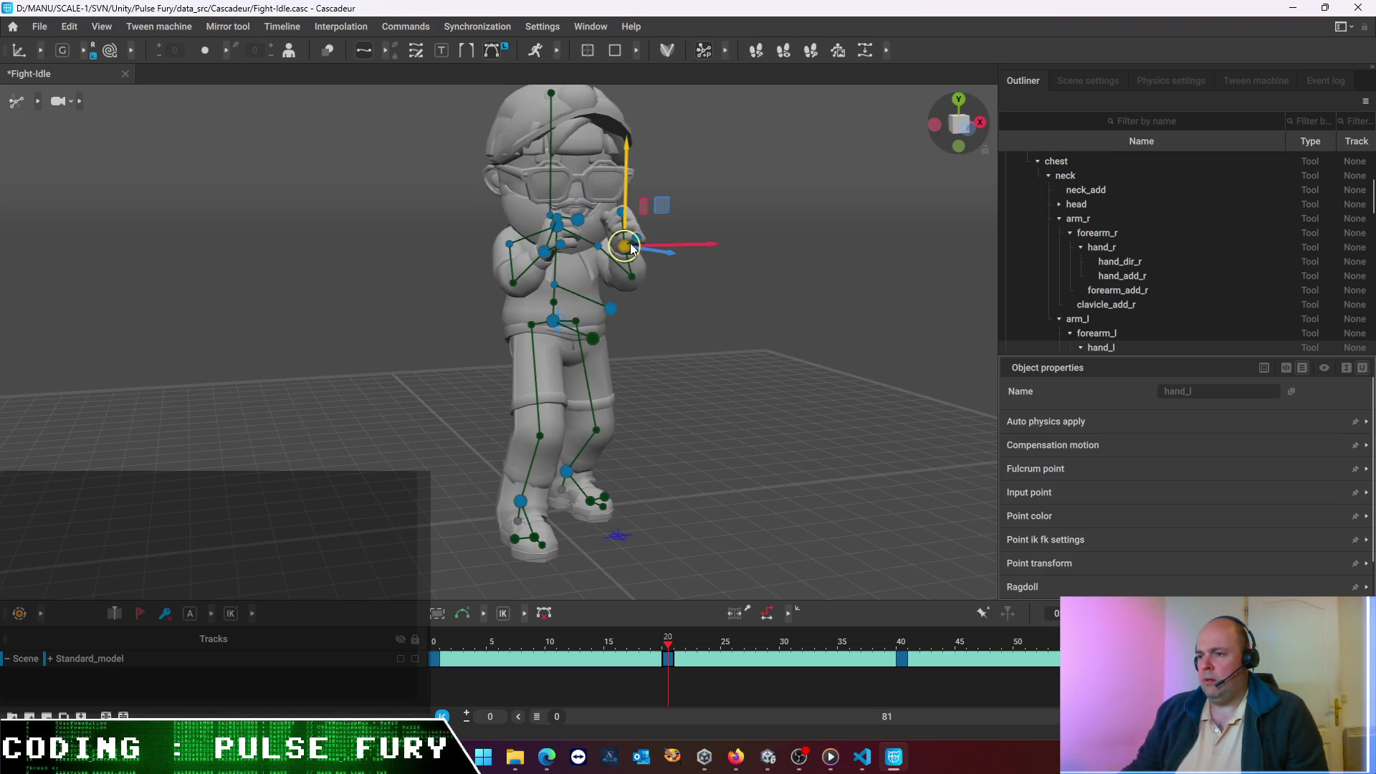
left_click_drag(679, 245, 672, 248)
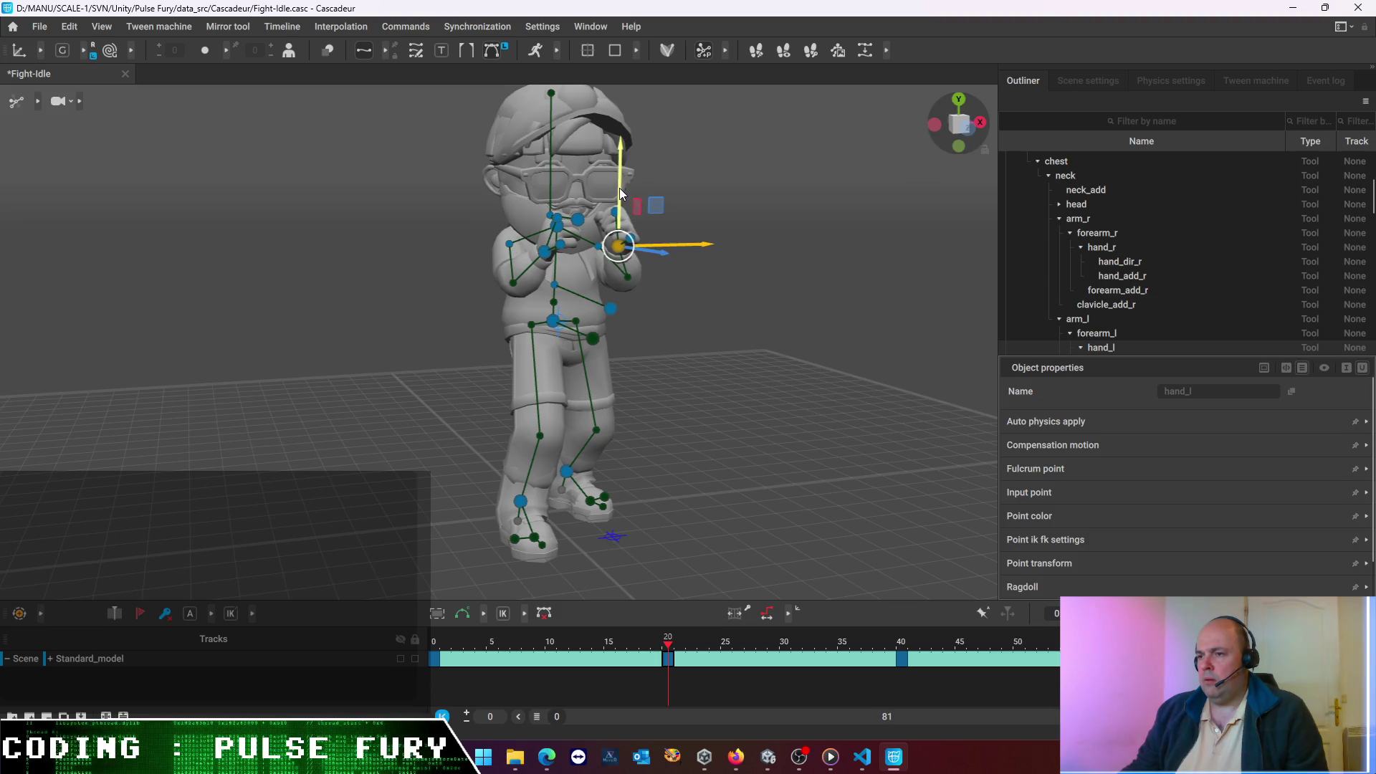
left_click(582, 217)
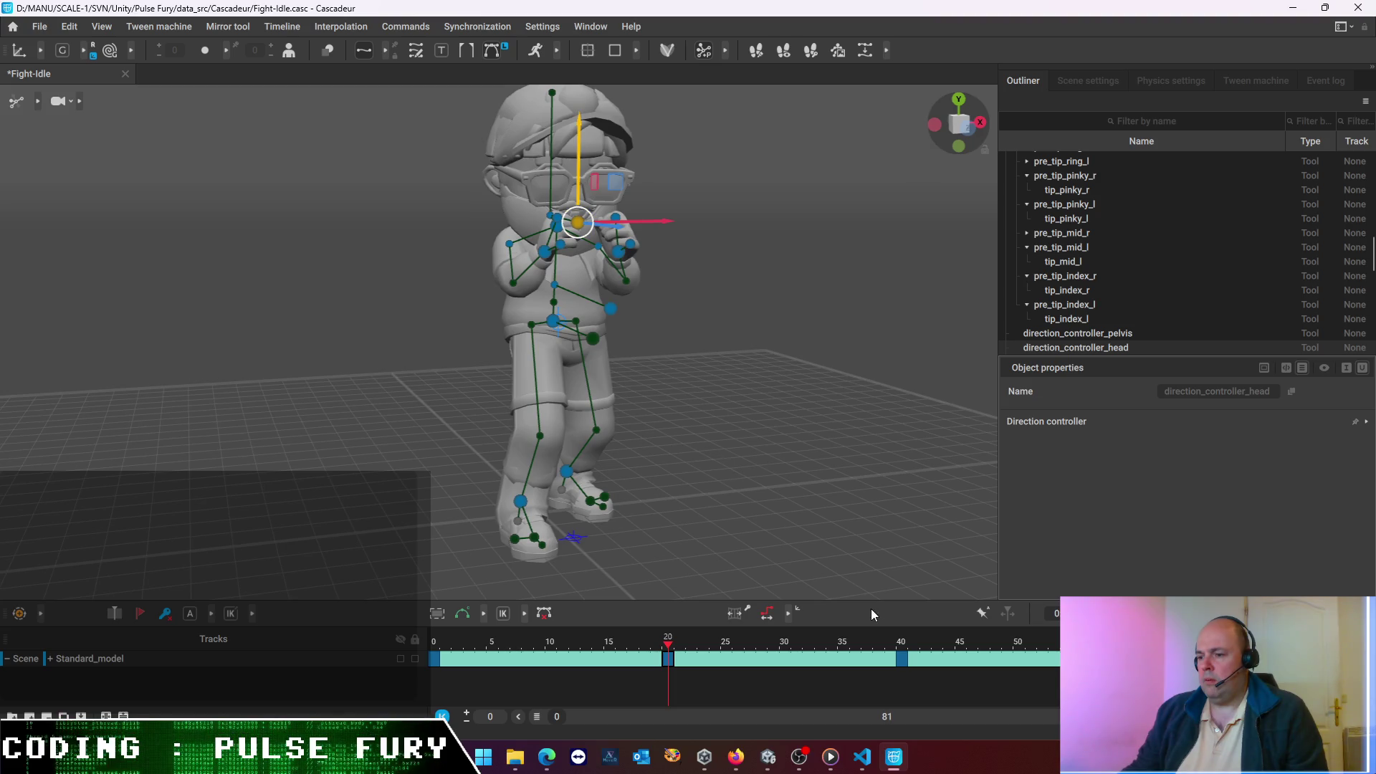
left_click(902, 657)
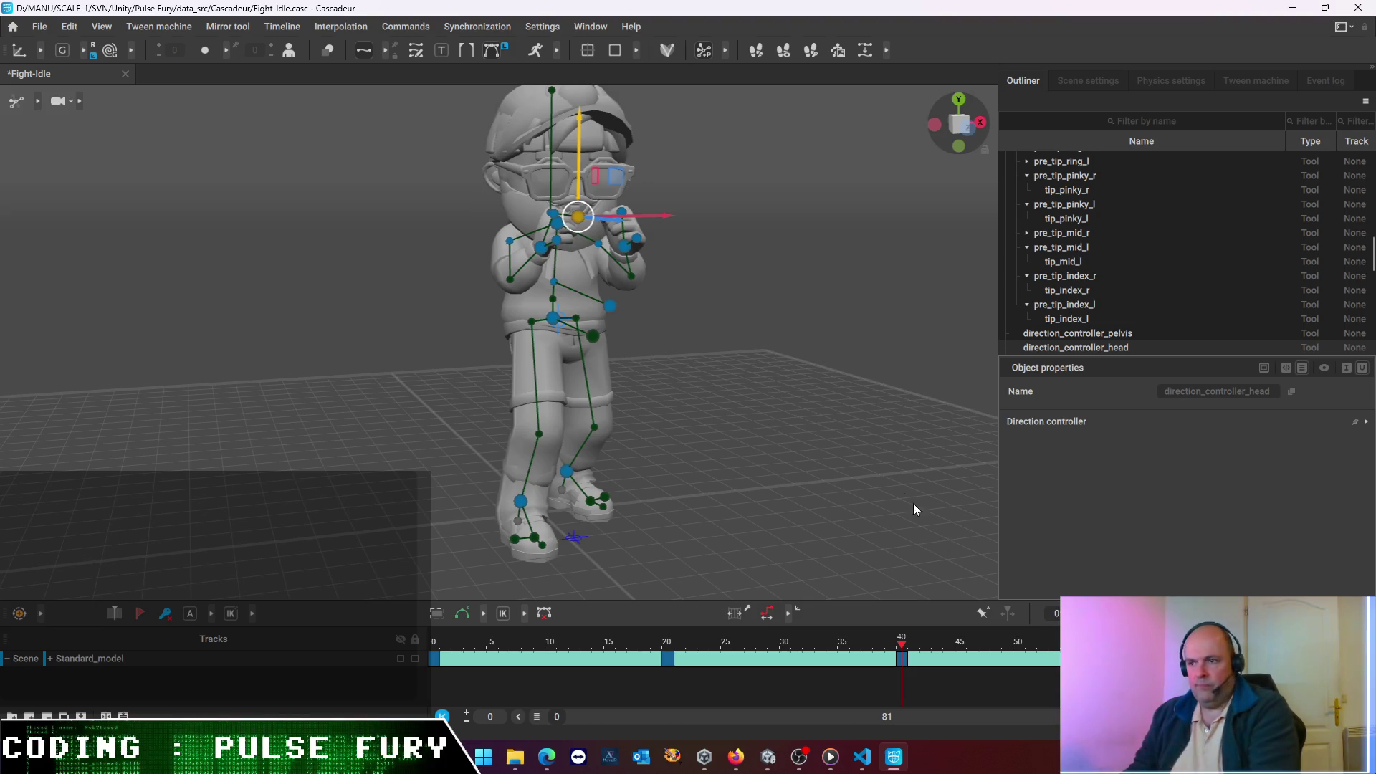
- Shift the head slightly left and raise it, then lower the pelvis a little
left_click(698, 174)
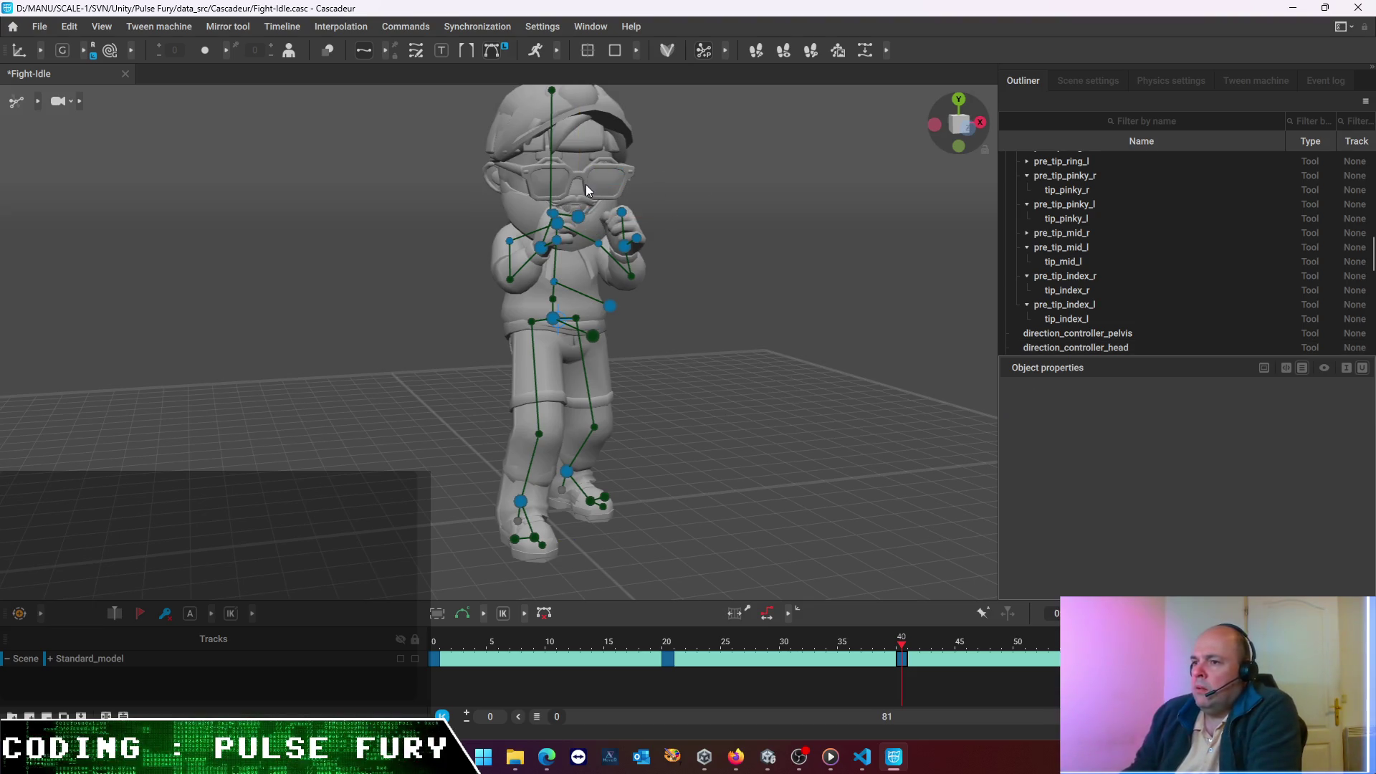
left_click_drag(787, 255, 706, 268)
left_click(569, 222)
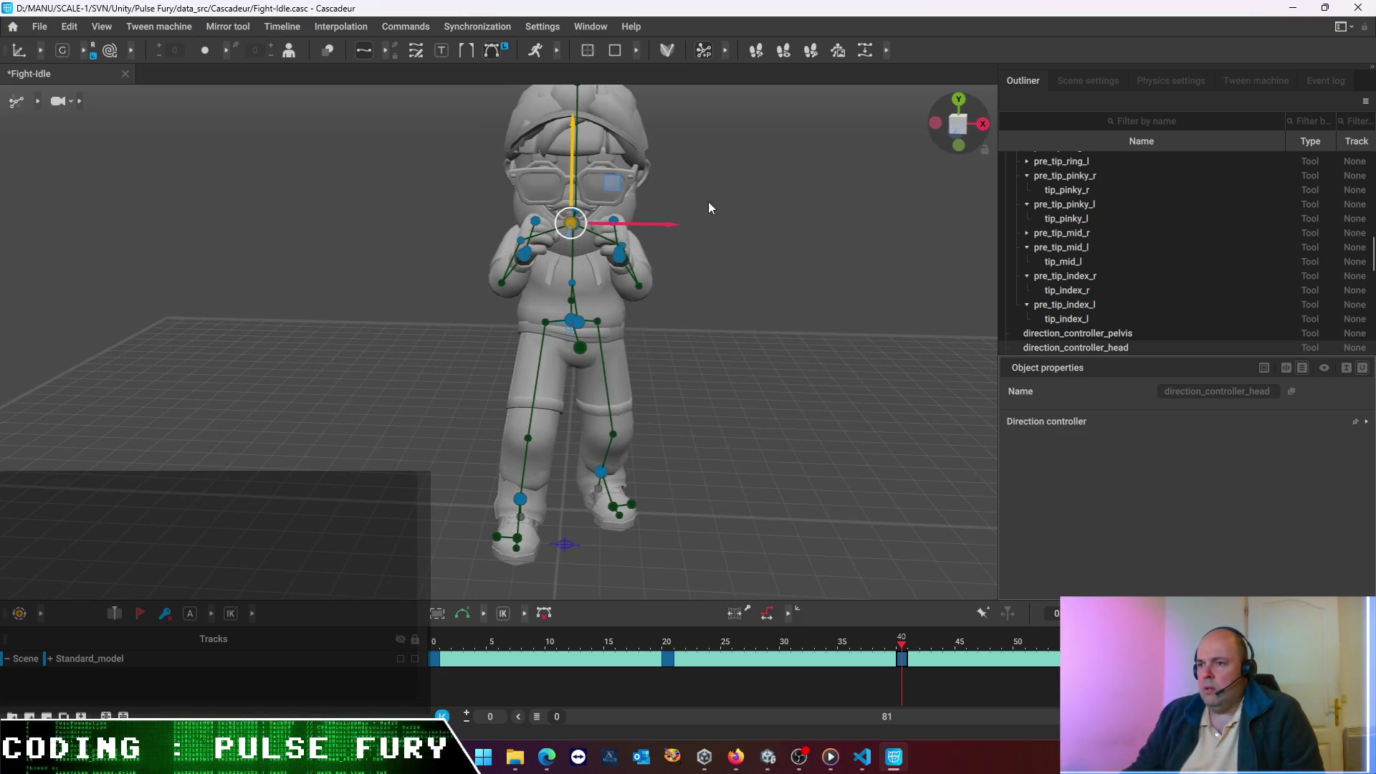
left_click_drag(771, 192, 711, 203)
left_click_drag(630, 238, 662, 248)
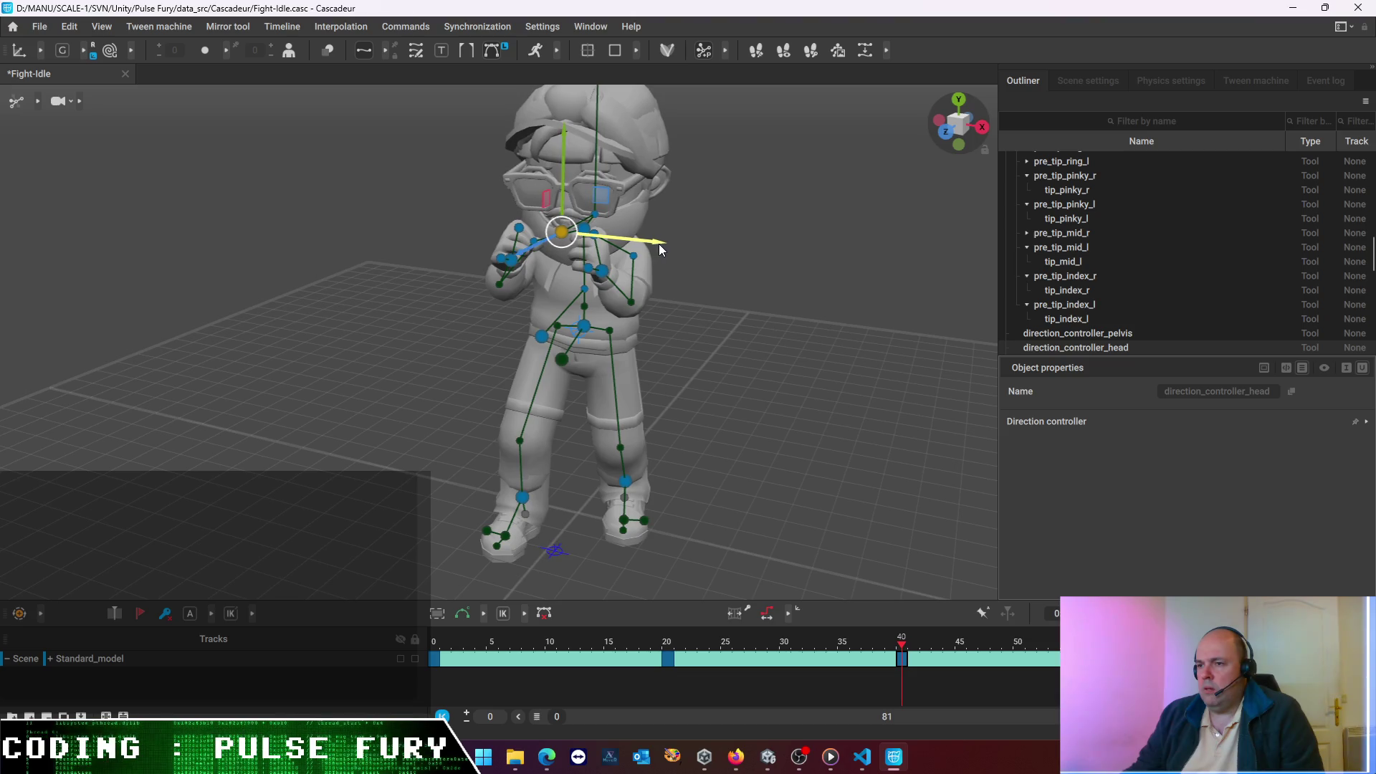
key("ctrl+z")
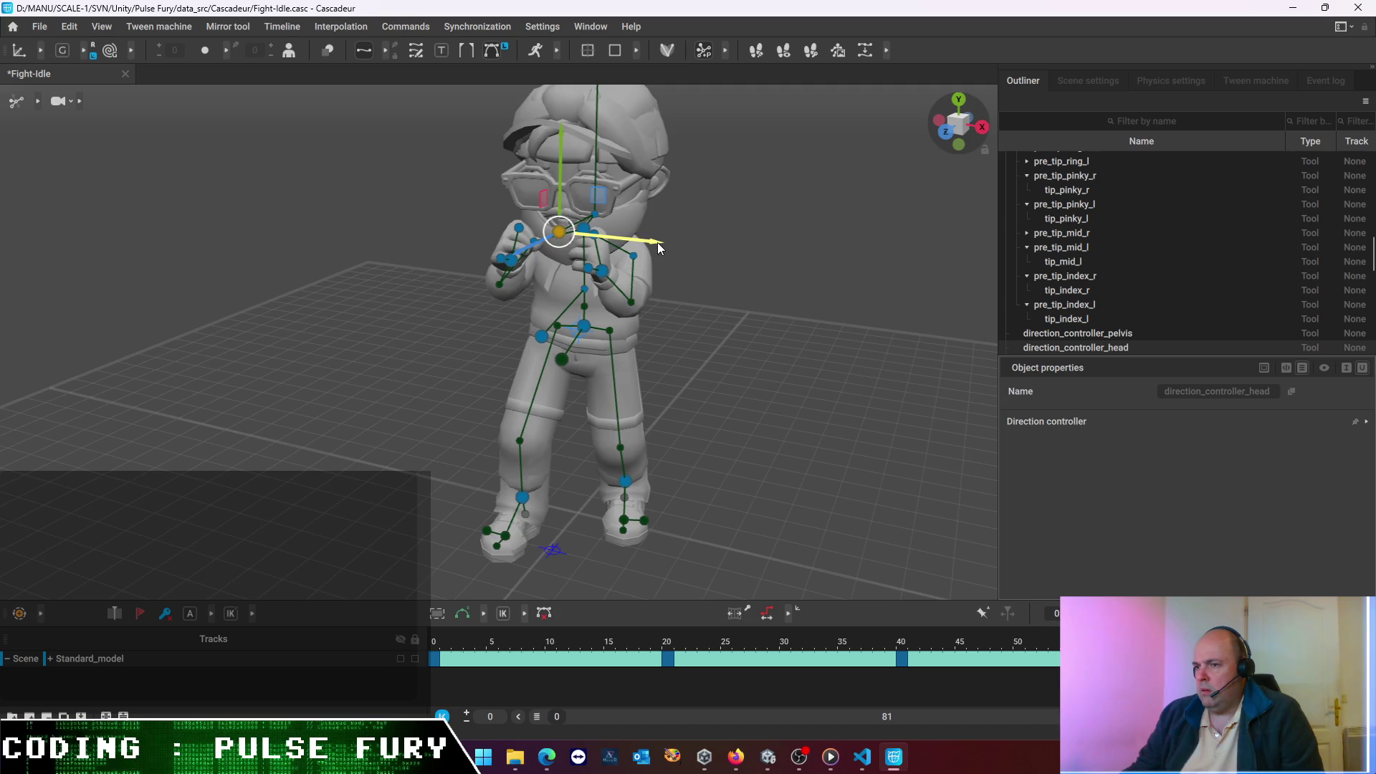
left_click_drag(655, 243, 652, 246)
left_click_drag(556, 174, 559, 170)
left_click(833, 274)
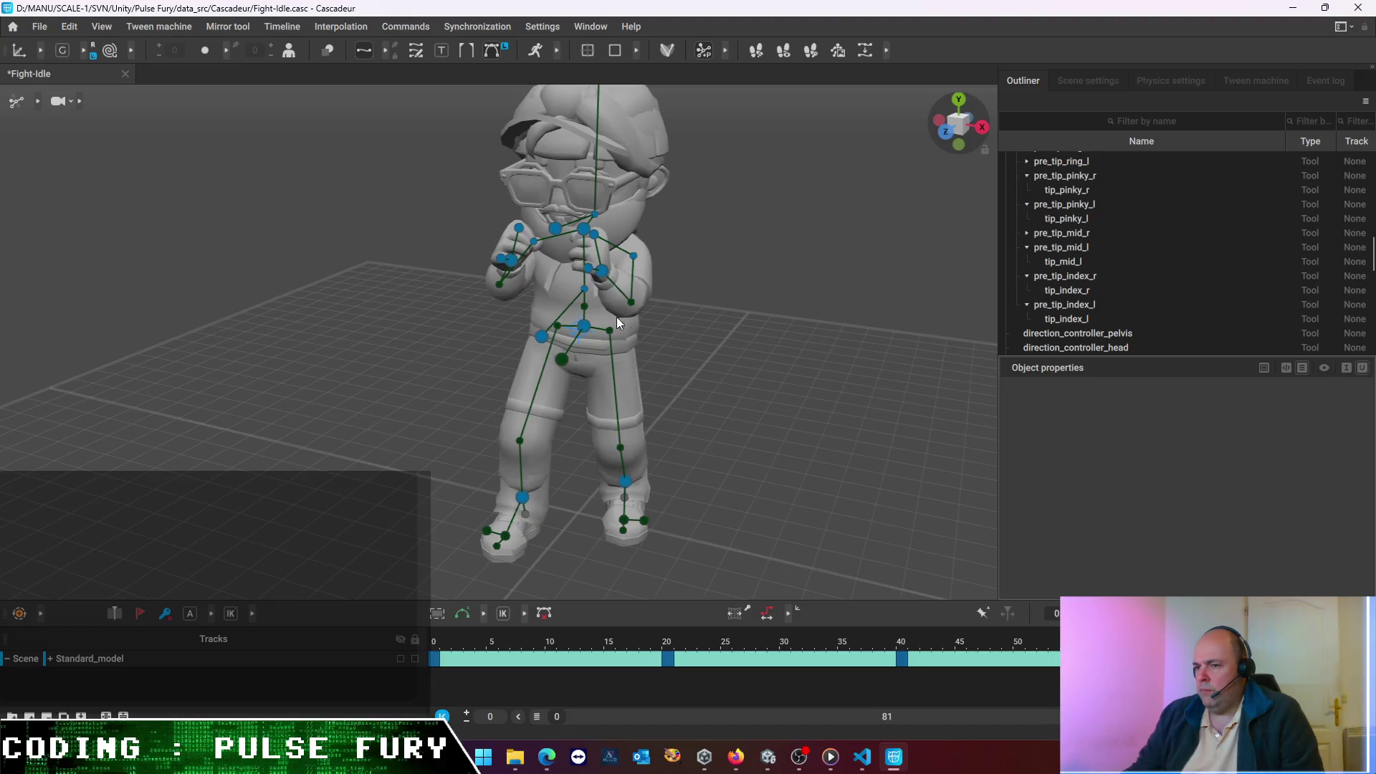
left_click(584, 326)
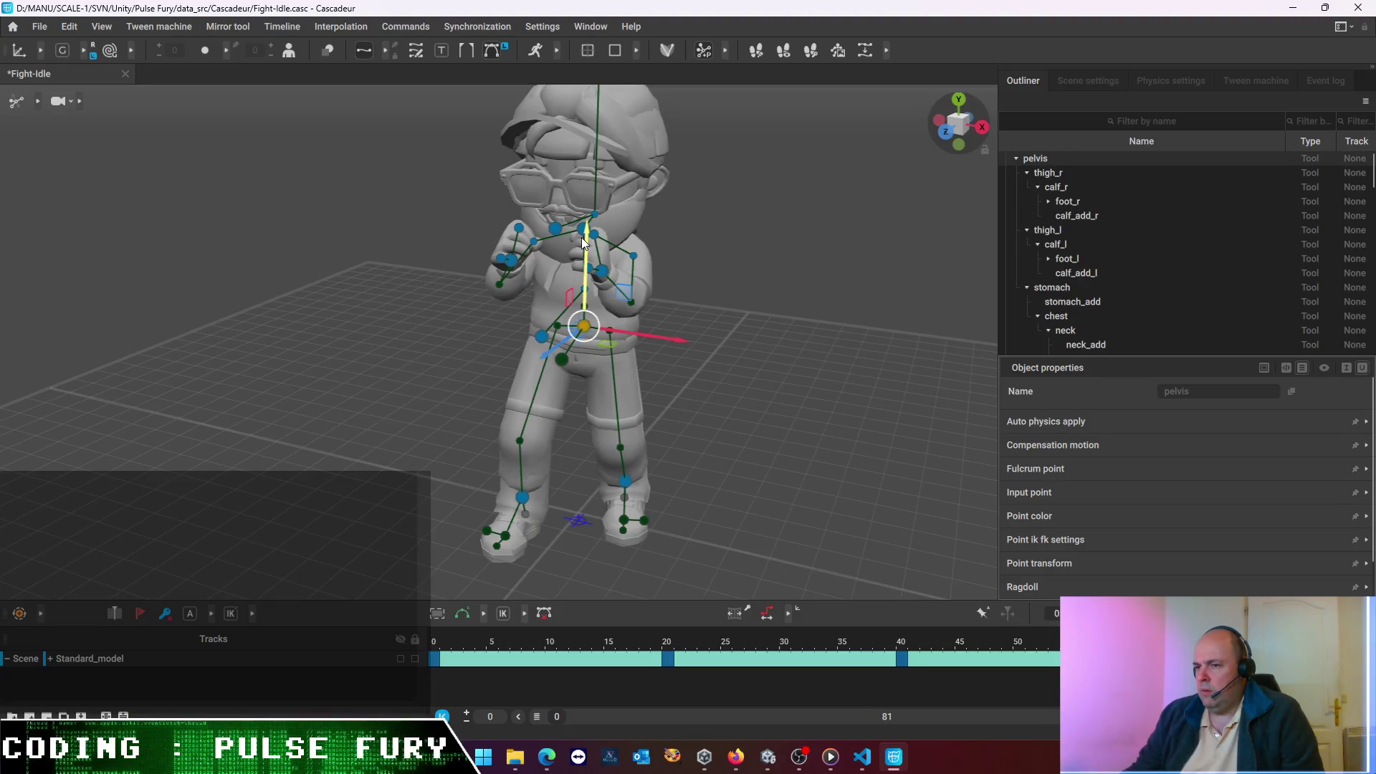
left_click_drag(583, 246, 584, 252)
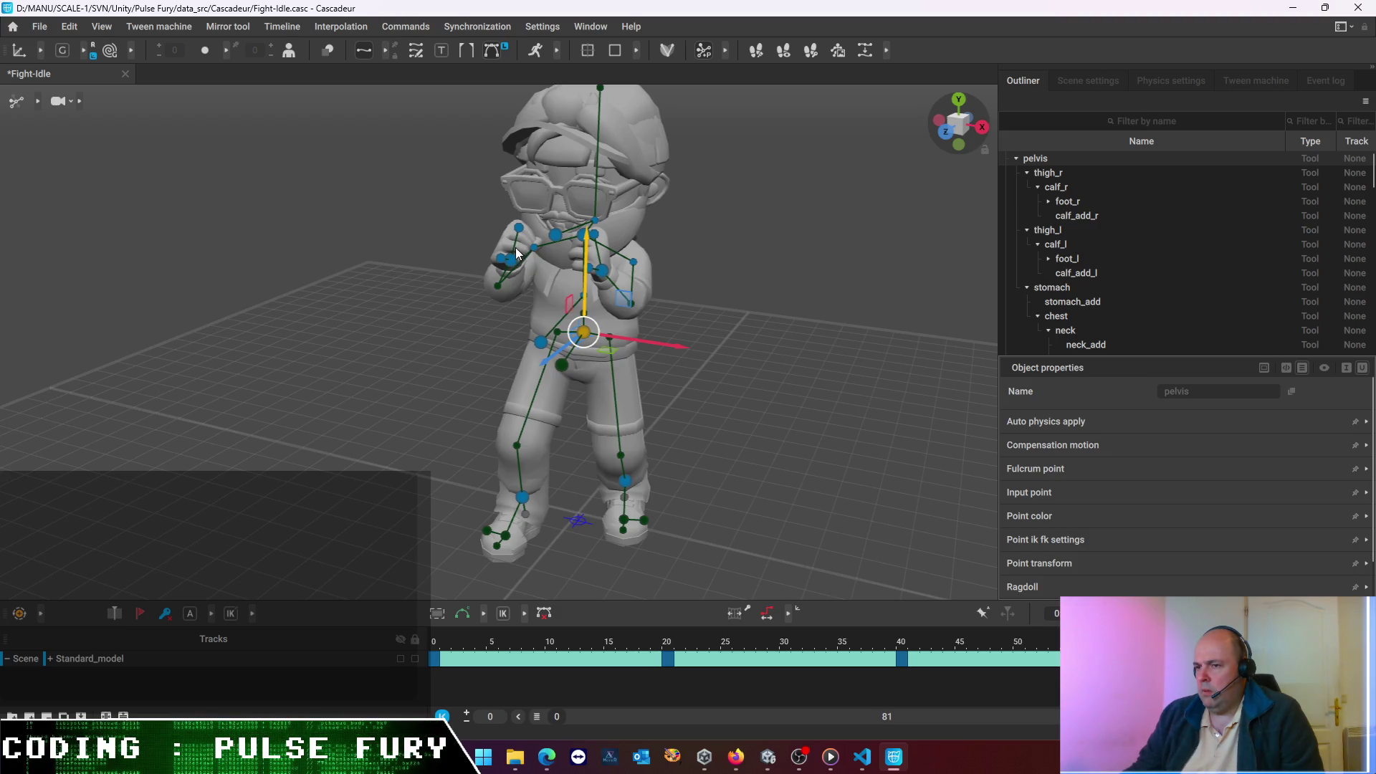
- Move the right hand slightly left, lower the left hand, and rewind to frame 0
mouse_move(737, 324)
left_mouse_down()
mouse_move(829, 323)
mouse_move(772, 272)
mouse_move(556, 239)
left_mouse_up()
left_click(560, 243)
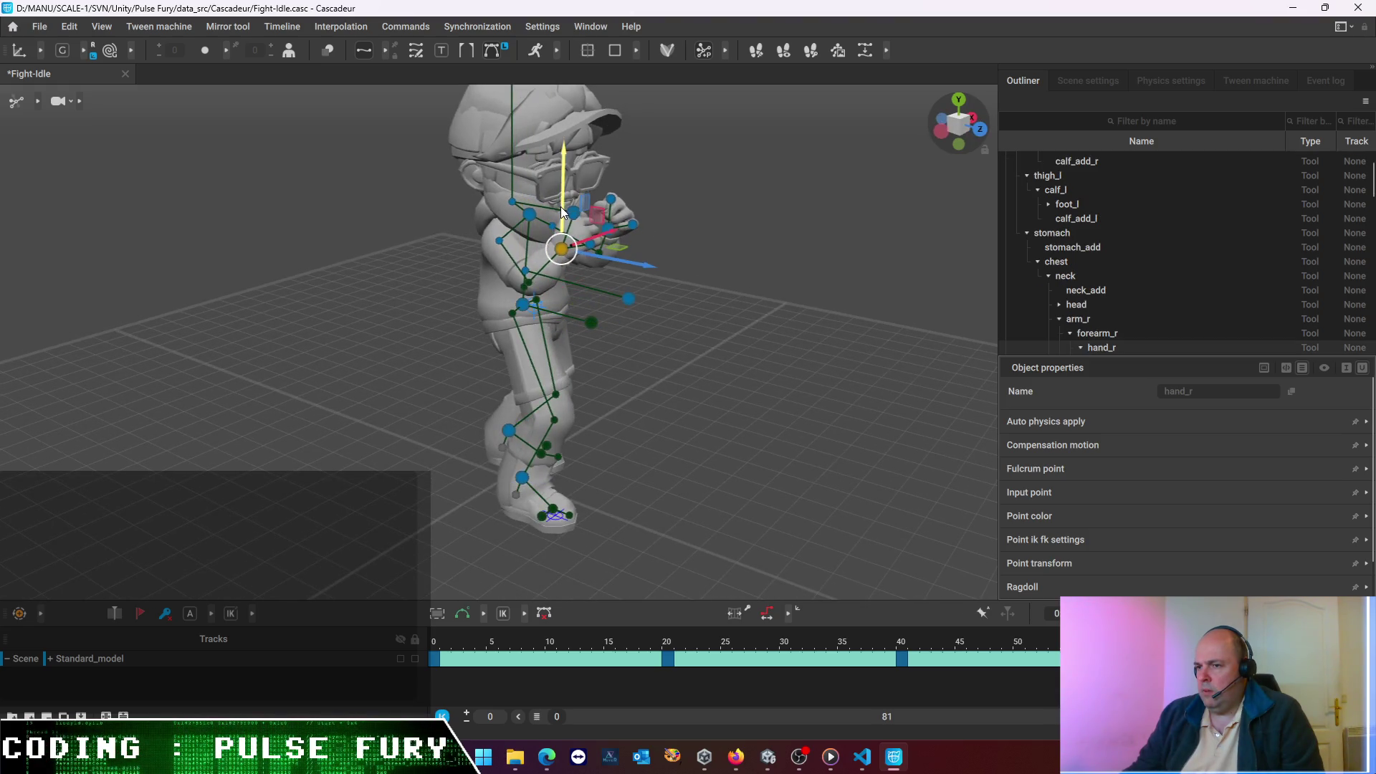
left_click_drag(608, 238, 600, 239)
mouse_move(721, 204)
left_mouse_down()
mouse_move(536, 218)
mouse_move(576, 311)
left_mouse_up()
left_click(603, 297)
left_click_drag(602, 258, 602, 265)
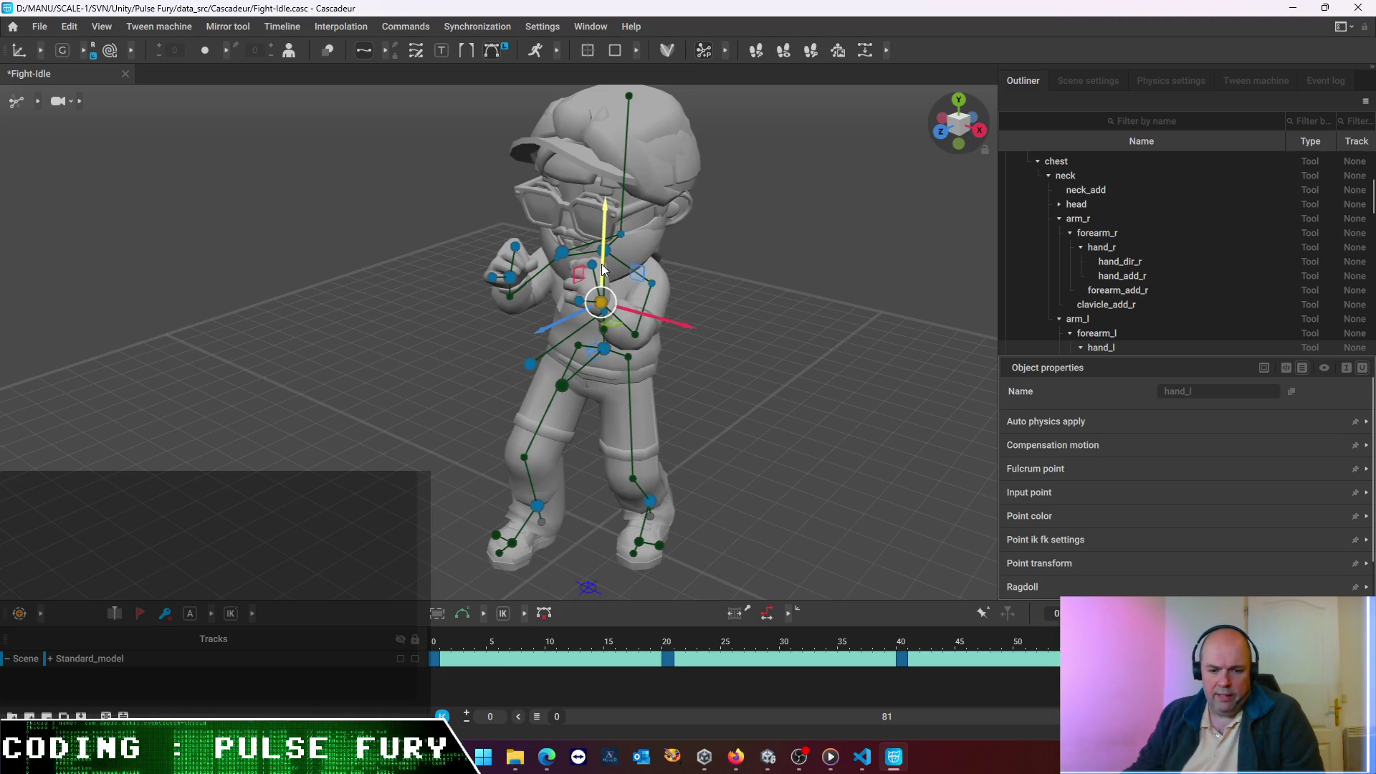
left_click(686, 335)
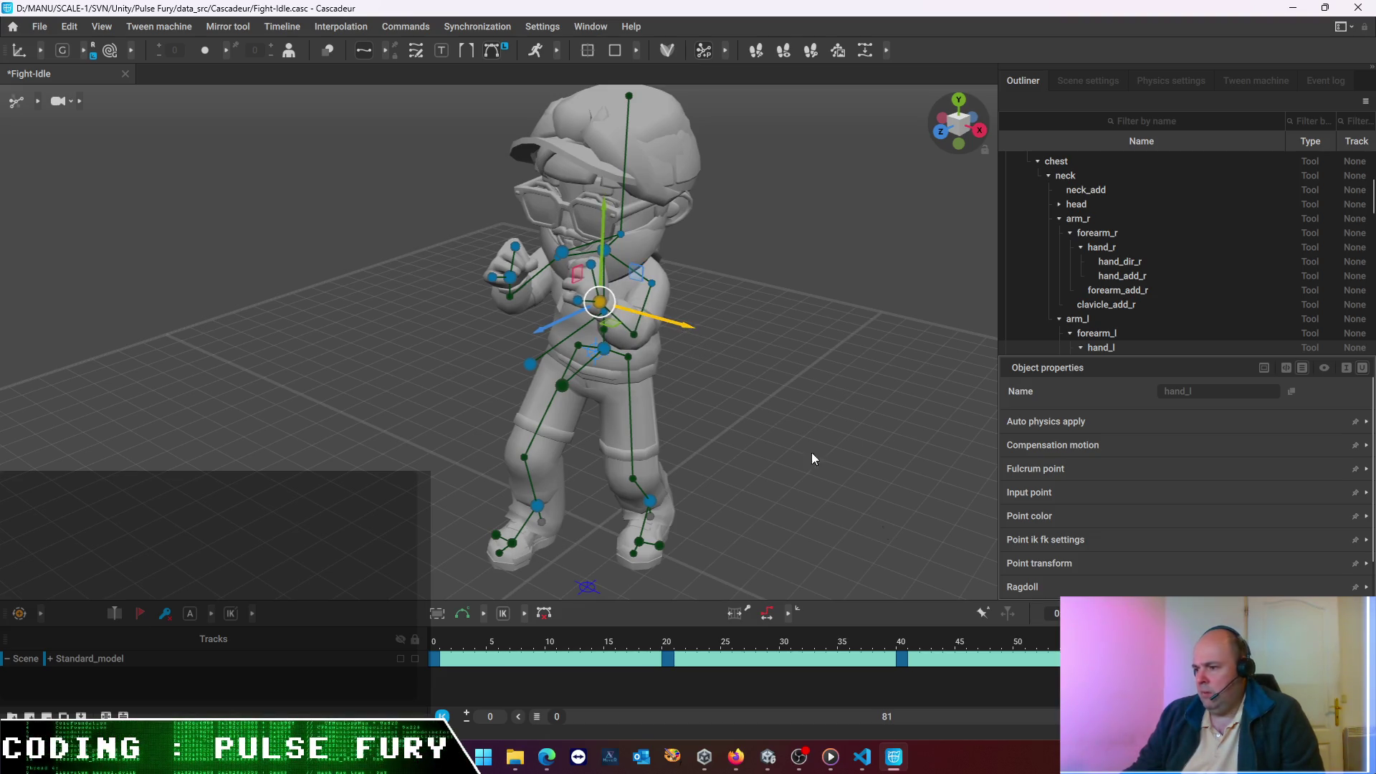
left_click_drag(503, 646, 434, 644)
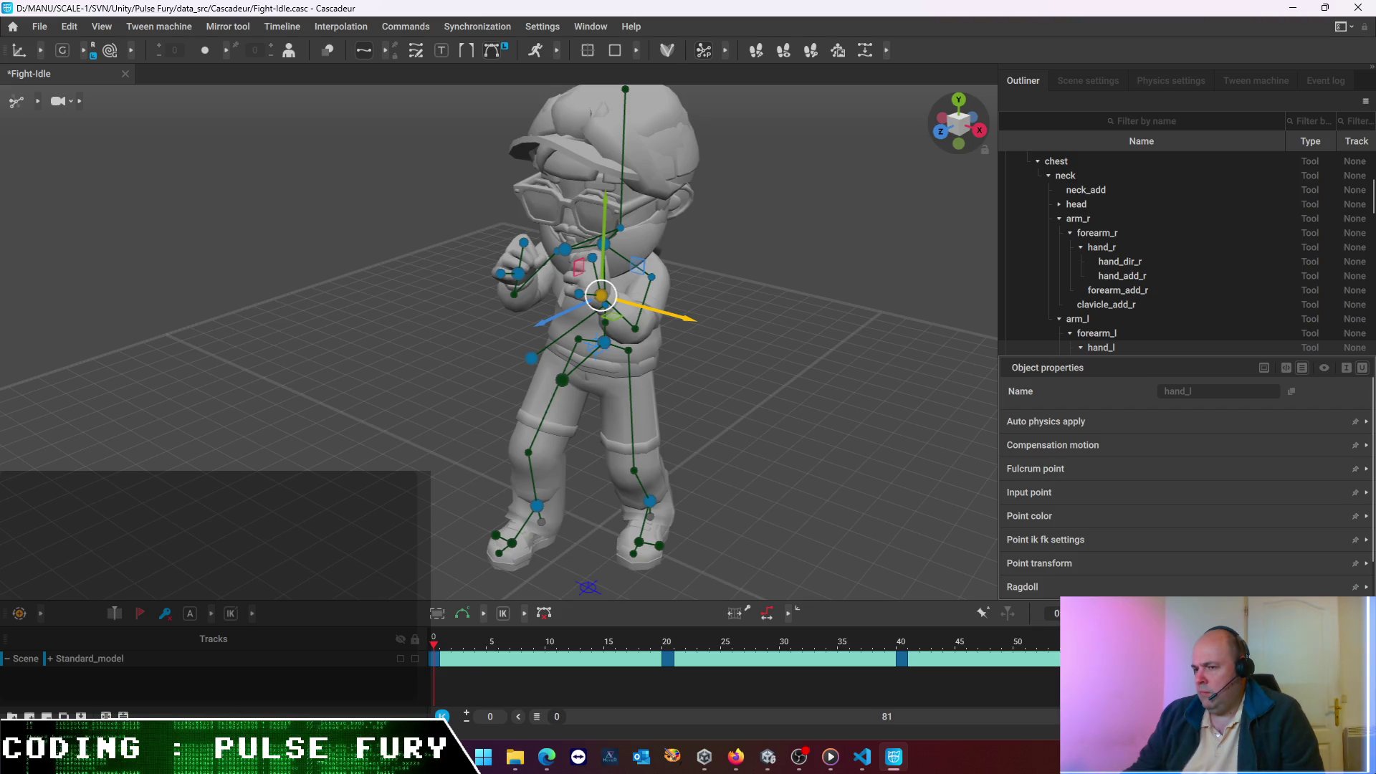
- Play back the fight idle, then return the timeline to frame 20
key("space")
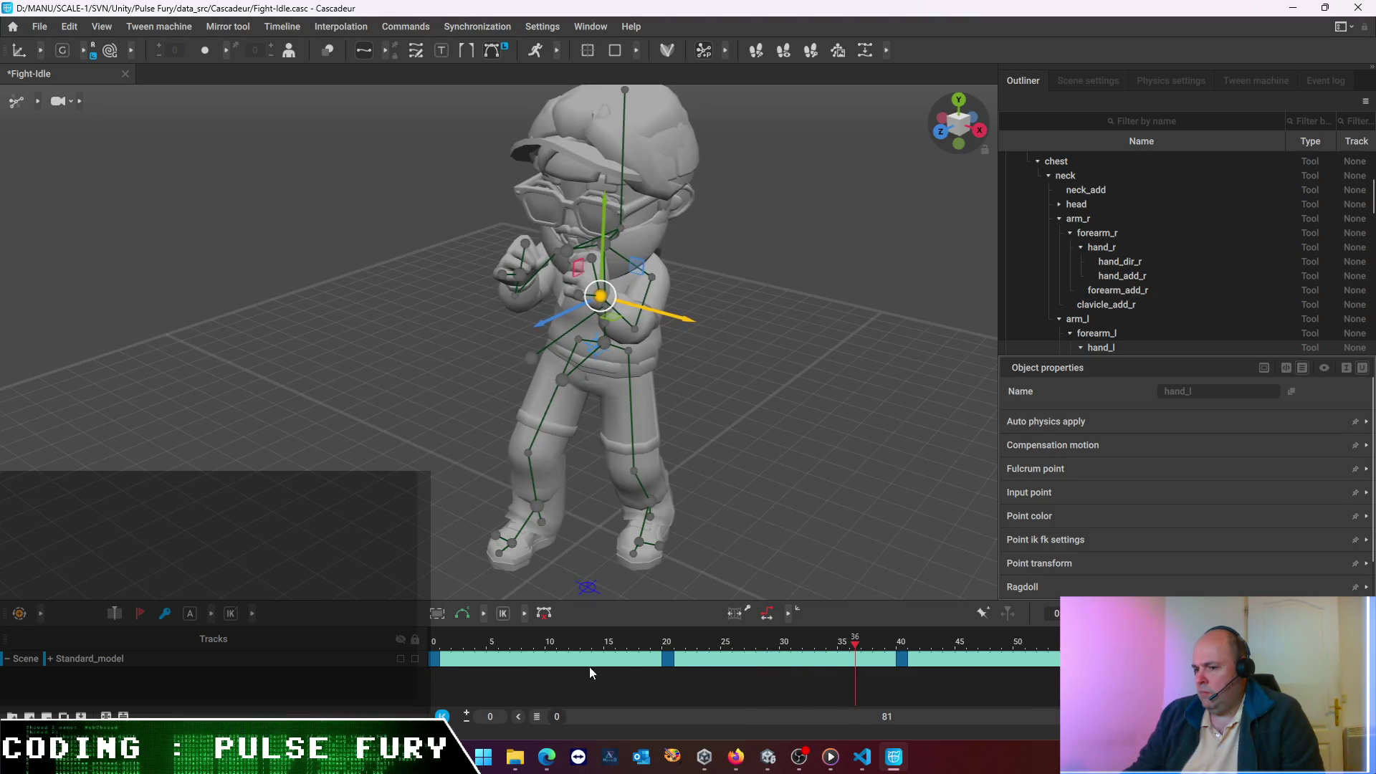
key("Left")
key("Left")
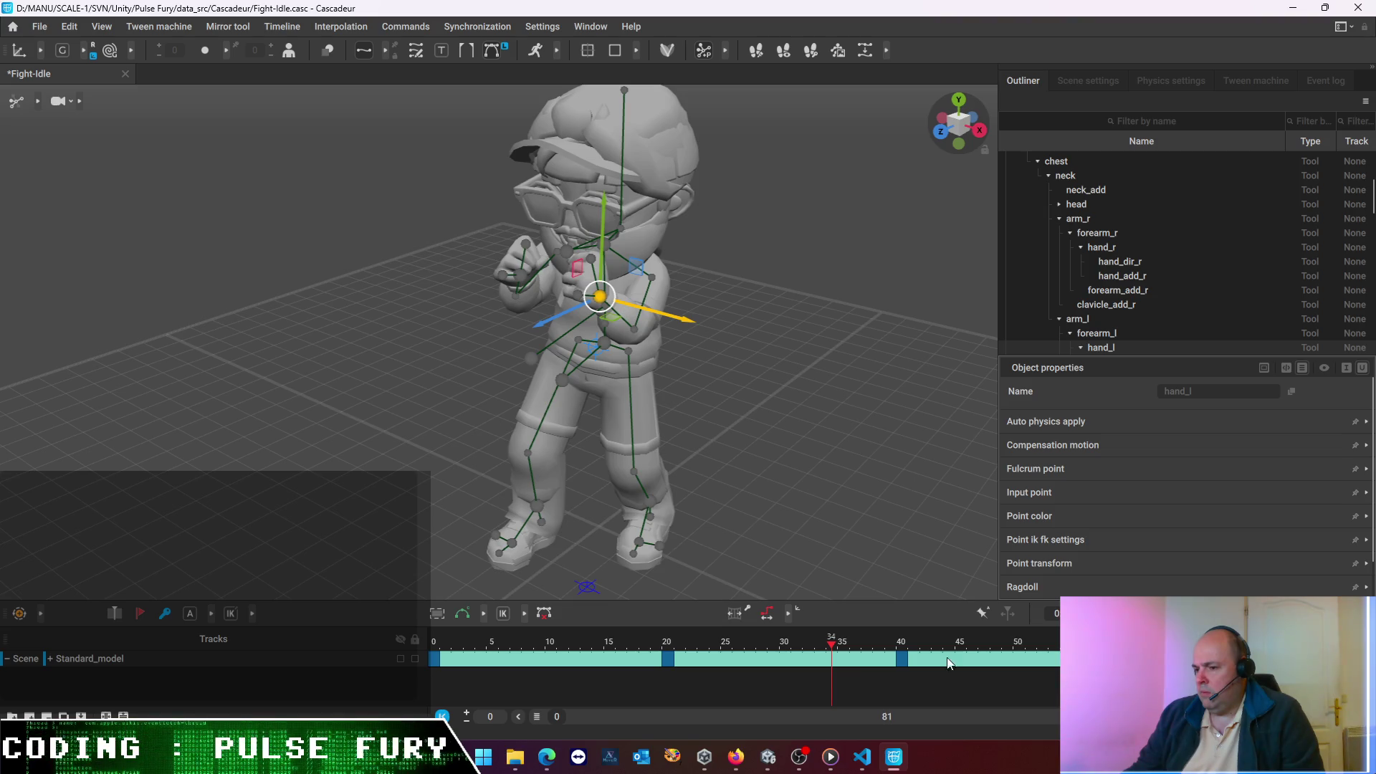
left_click_drag(829, 650, 669, 654)
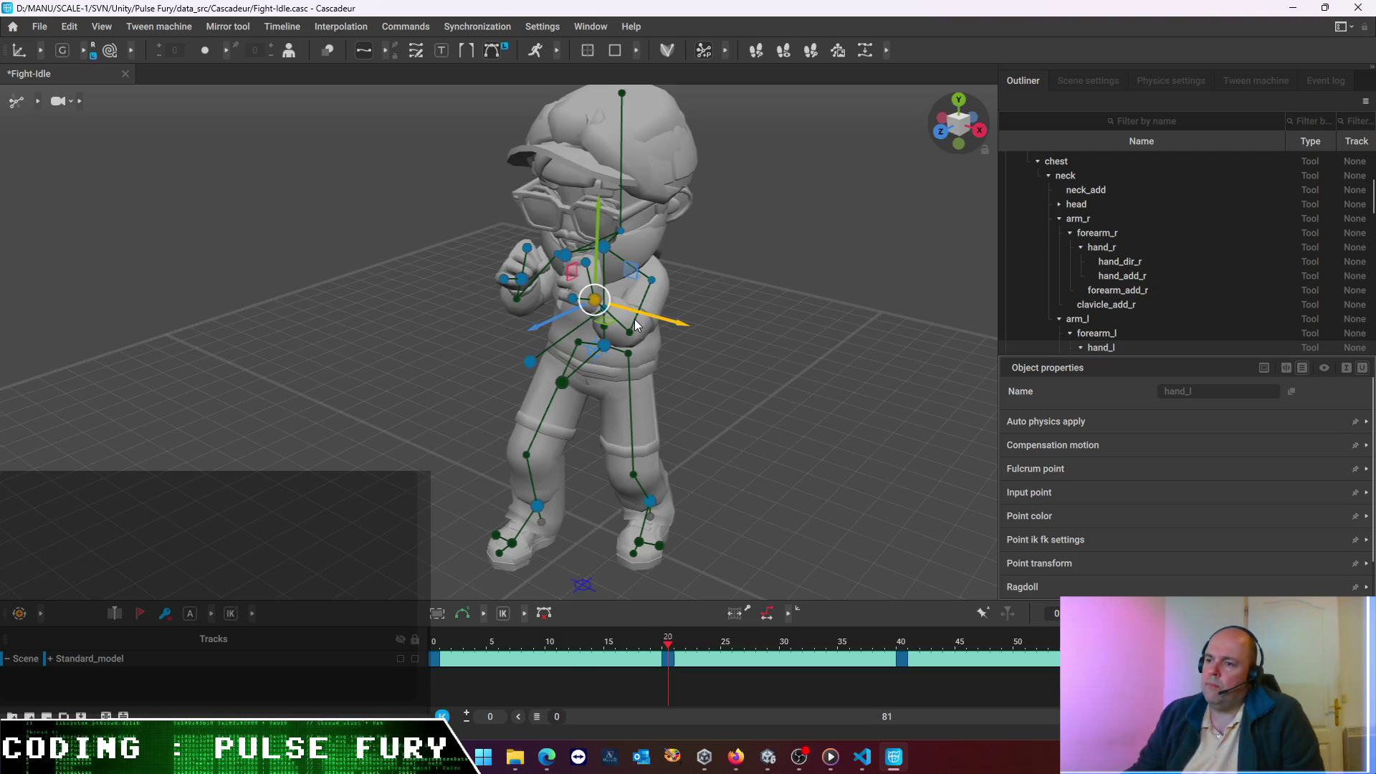
- At frame 20, nudge hand_l slightly right and hand_r slightly left along X
left_click_drag(668, 317, 669, 320)
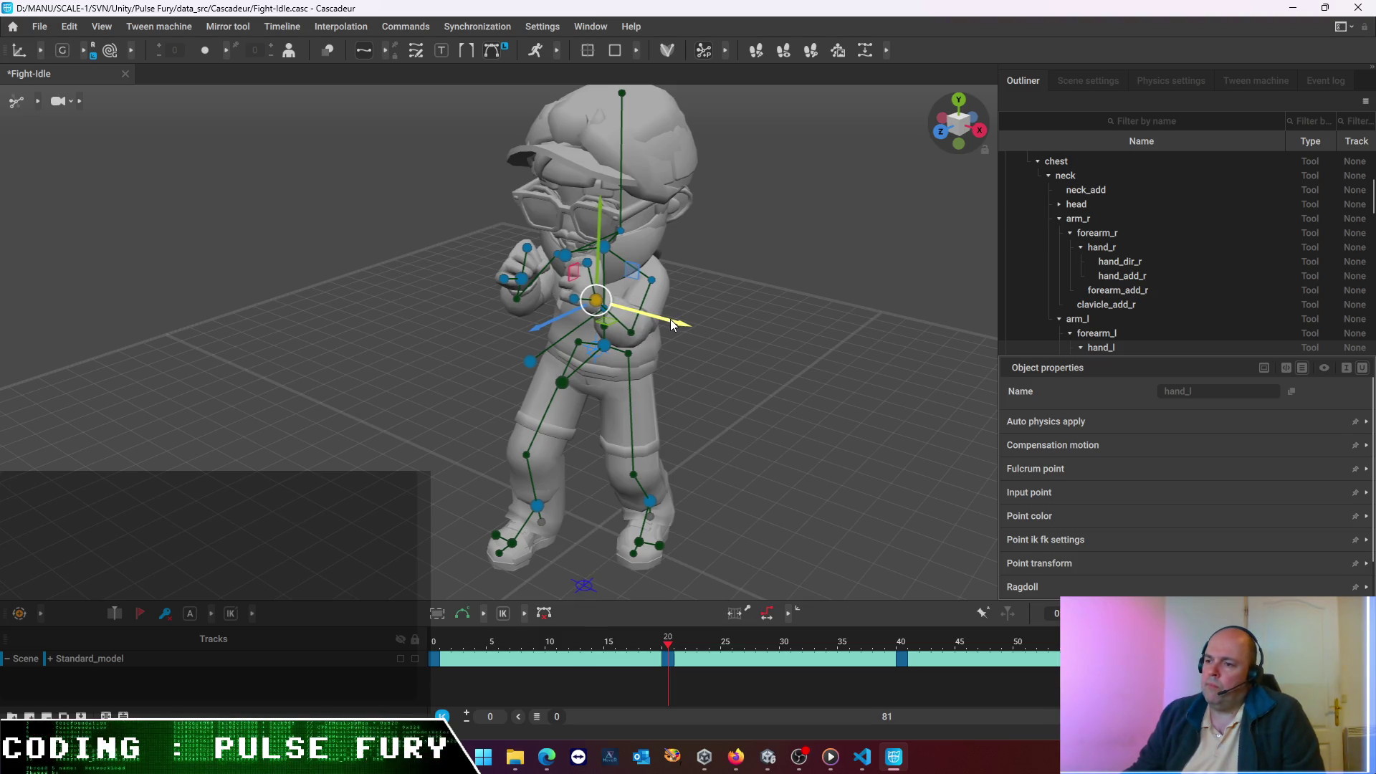
left_click(521, 278)
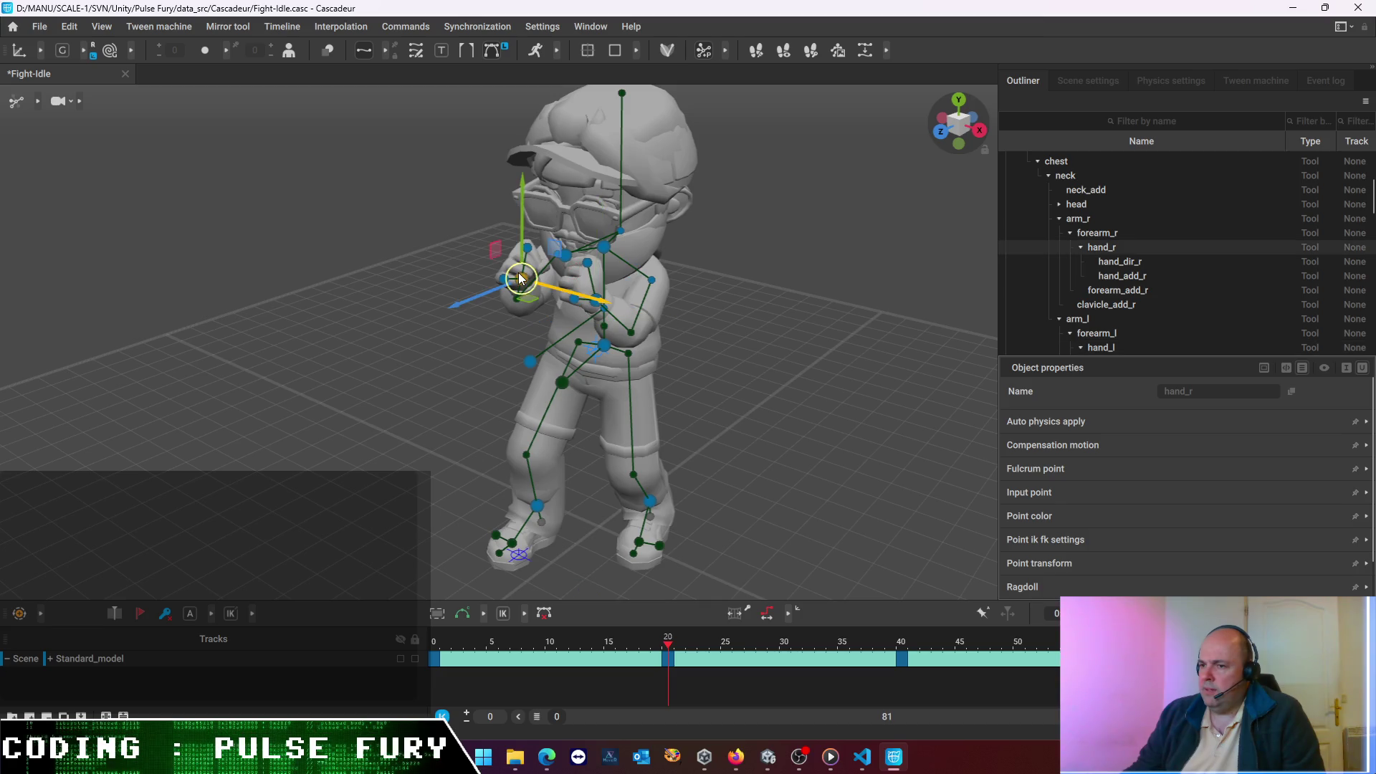
left_click_drag(584, 296, 578, 296)
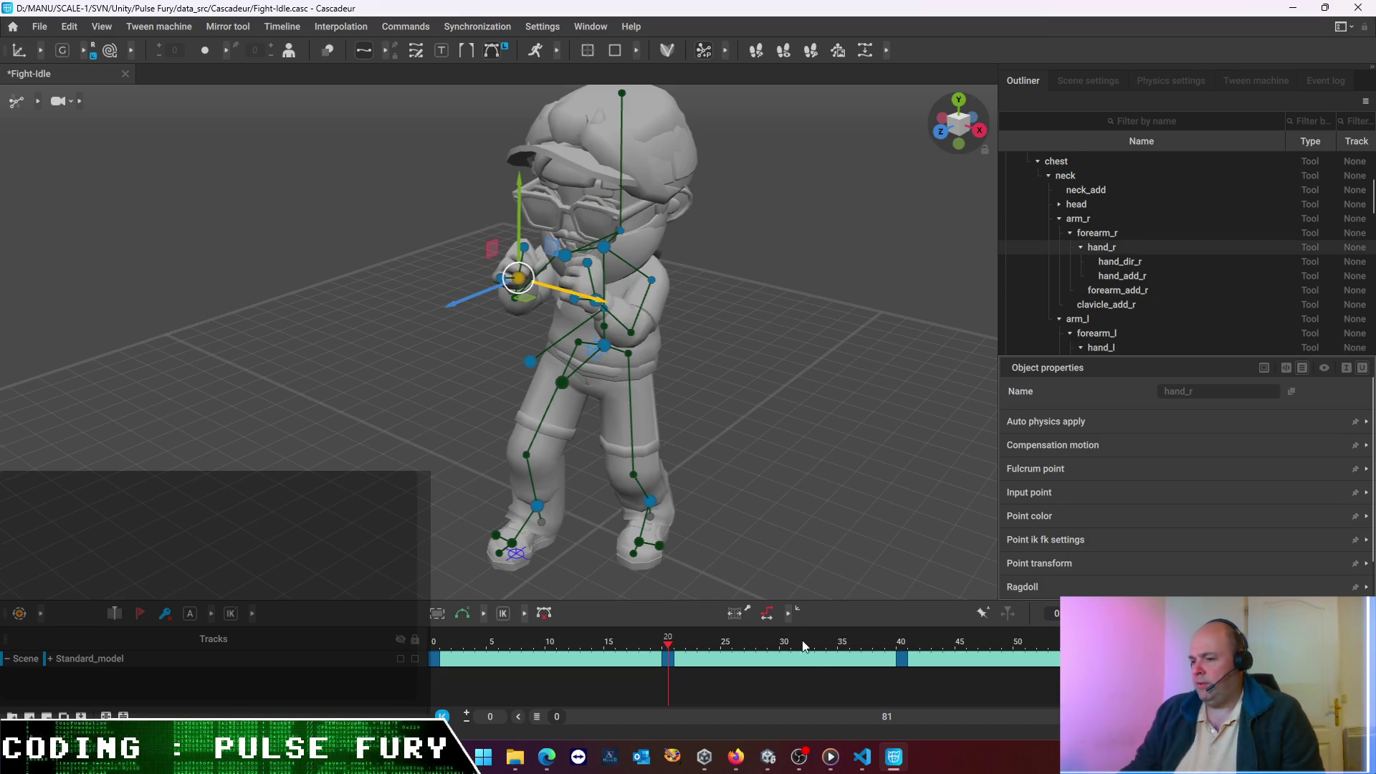
left_click(788, 664)
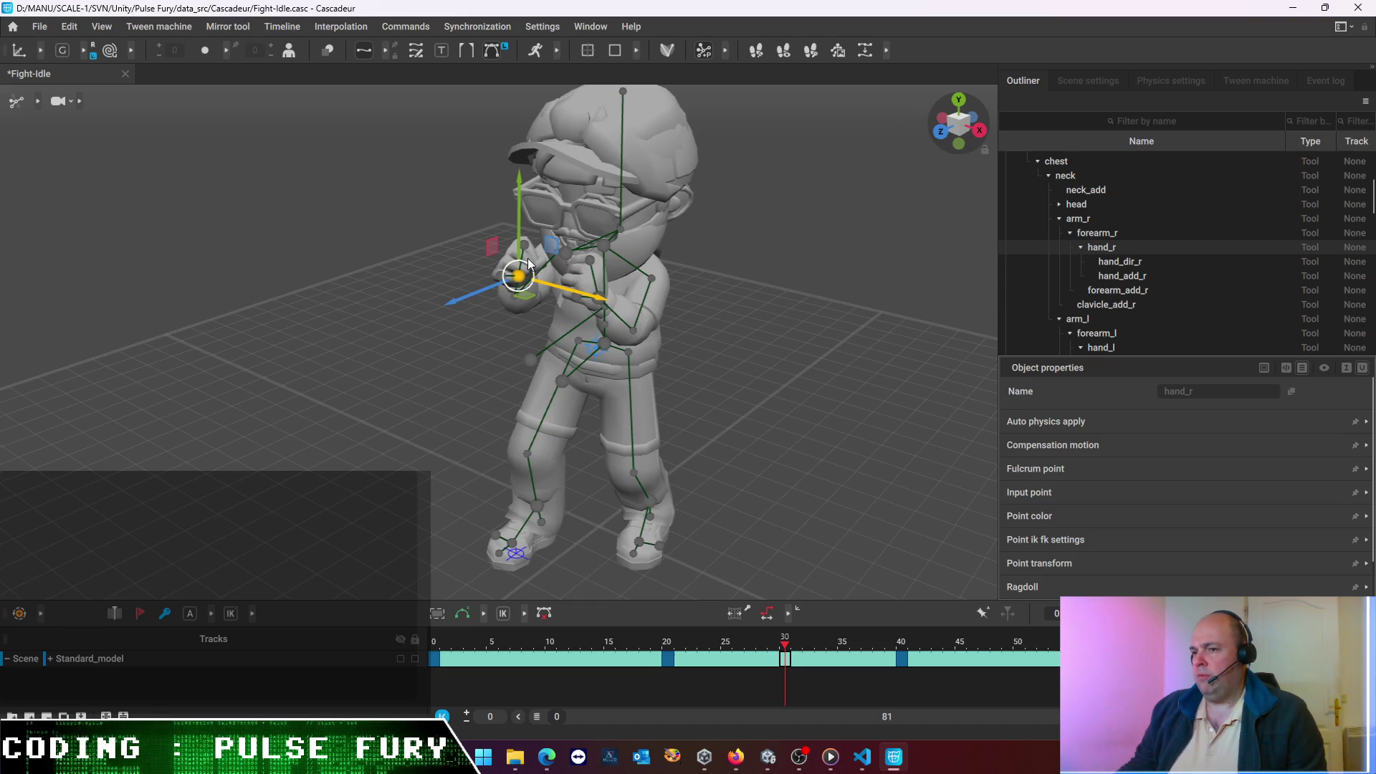
- Key frame 30 by lowering hand_r on Y, then play the clip
left_click_drag(516, 232, 515, 241)
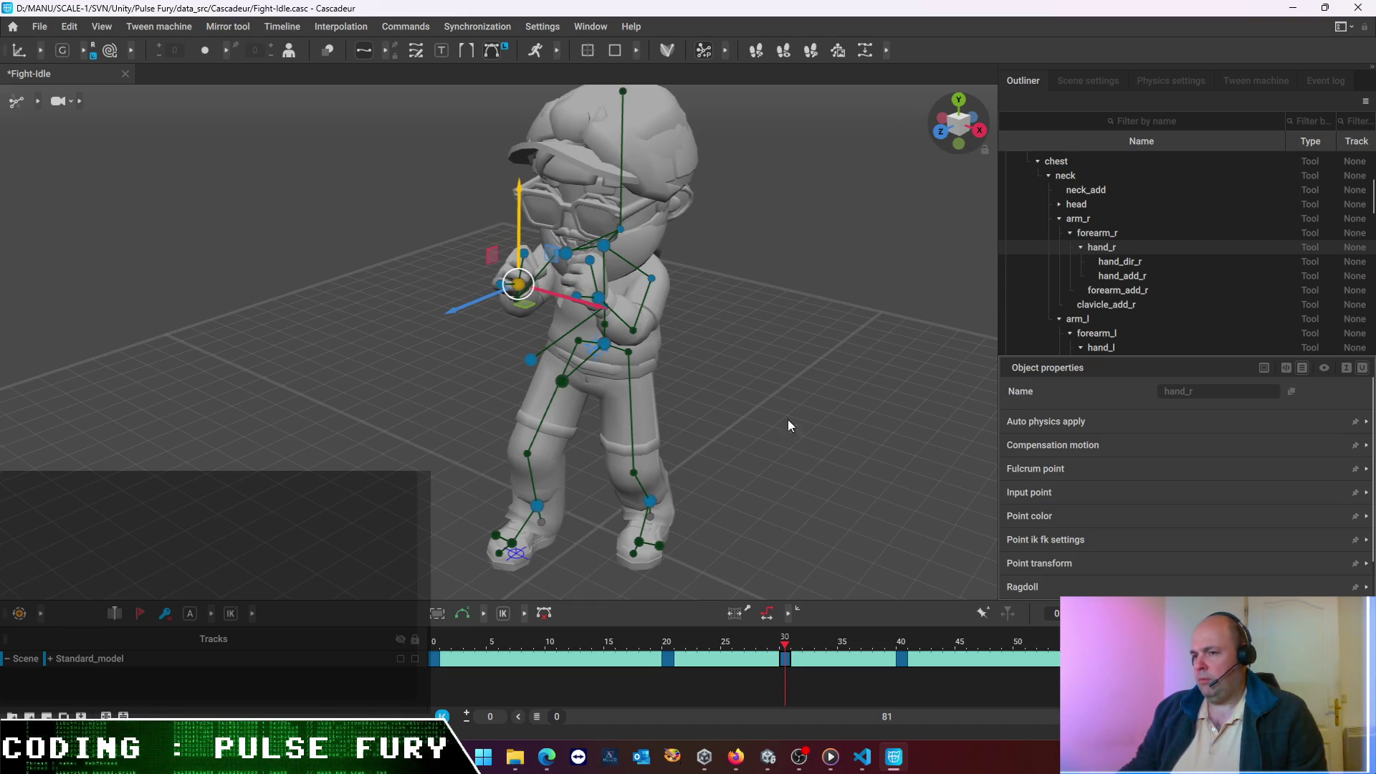
key("space")
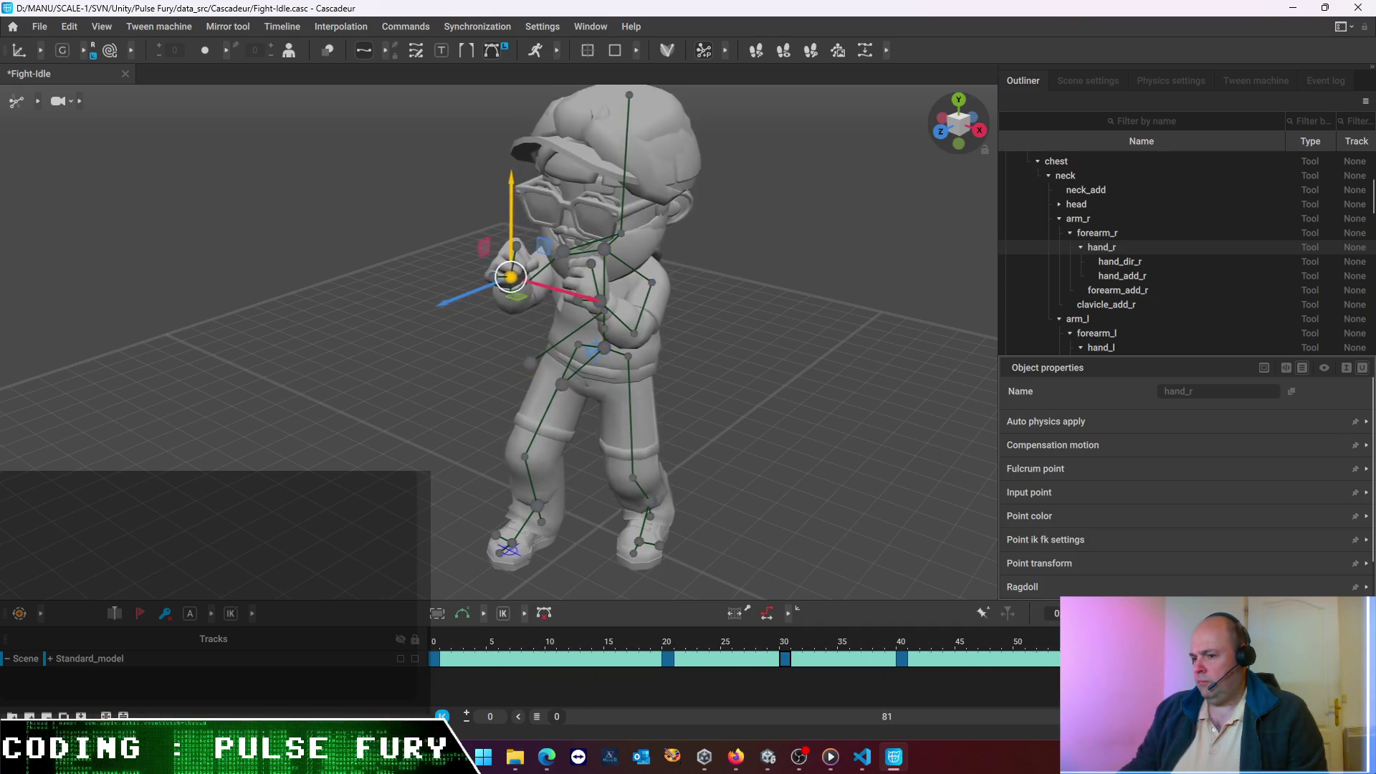
key("space")
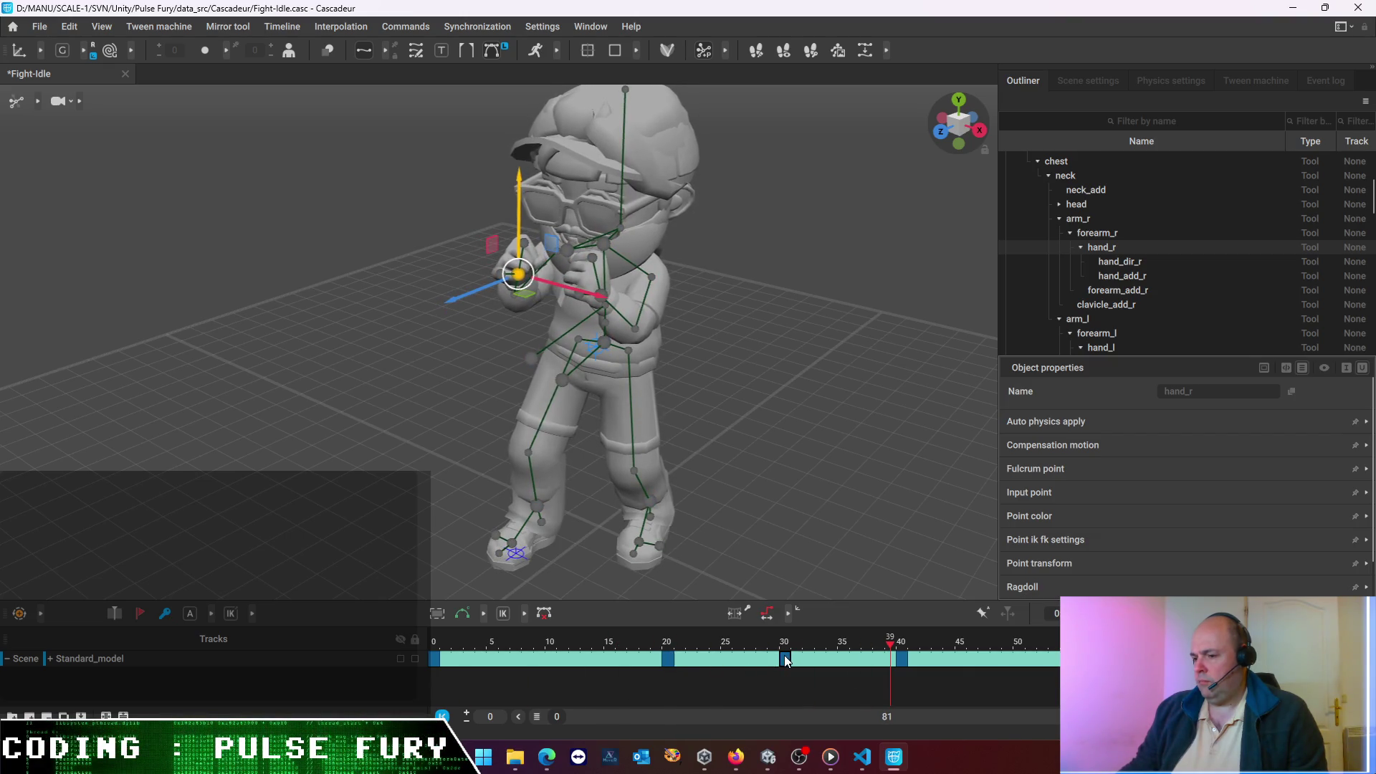
- Rewind to frame 0 and replay the clip to check the punch
left_click(784, 658)
key("ctrl+z")
key("Home")
key("ctrl+a")
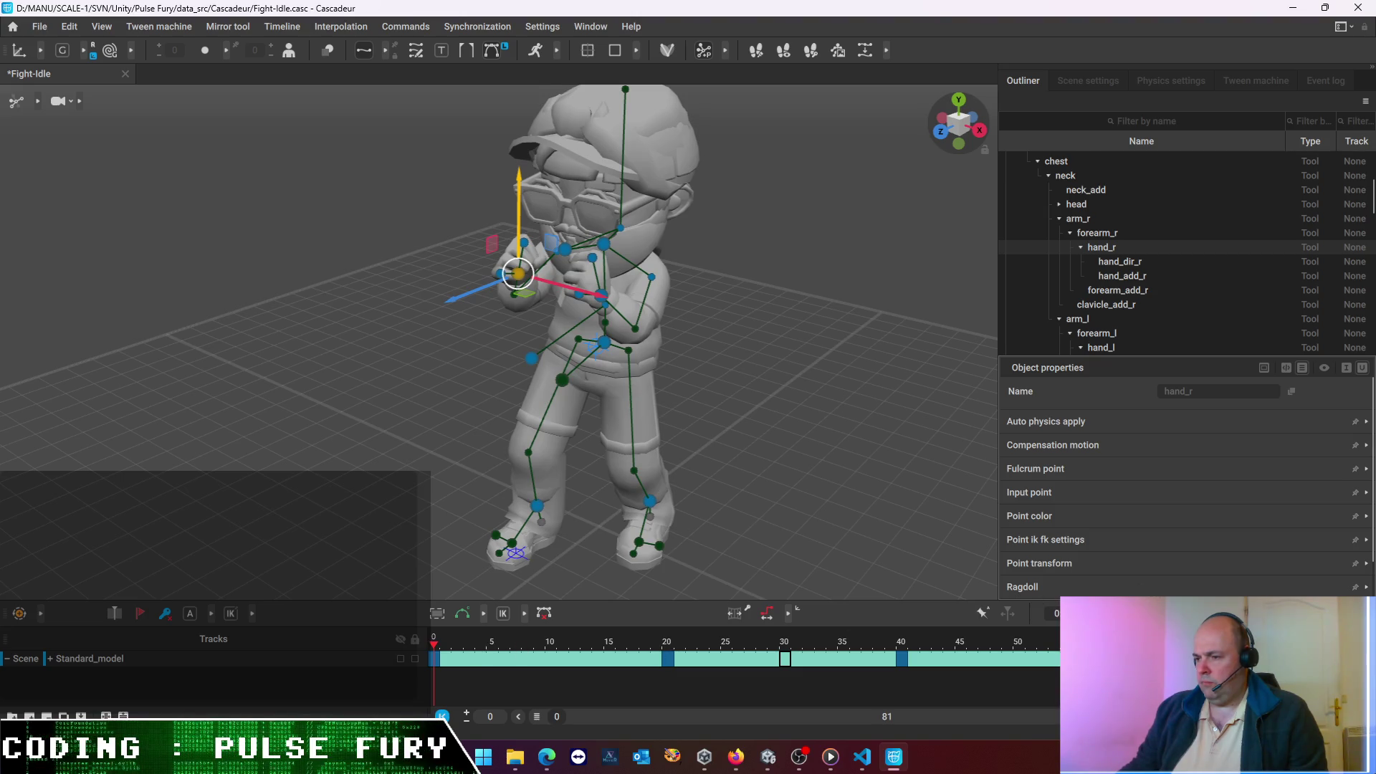
key("space")
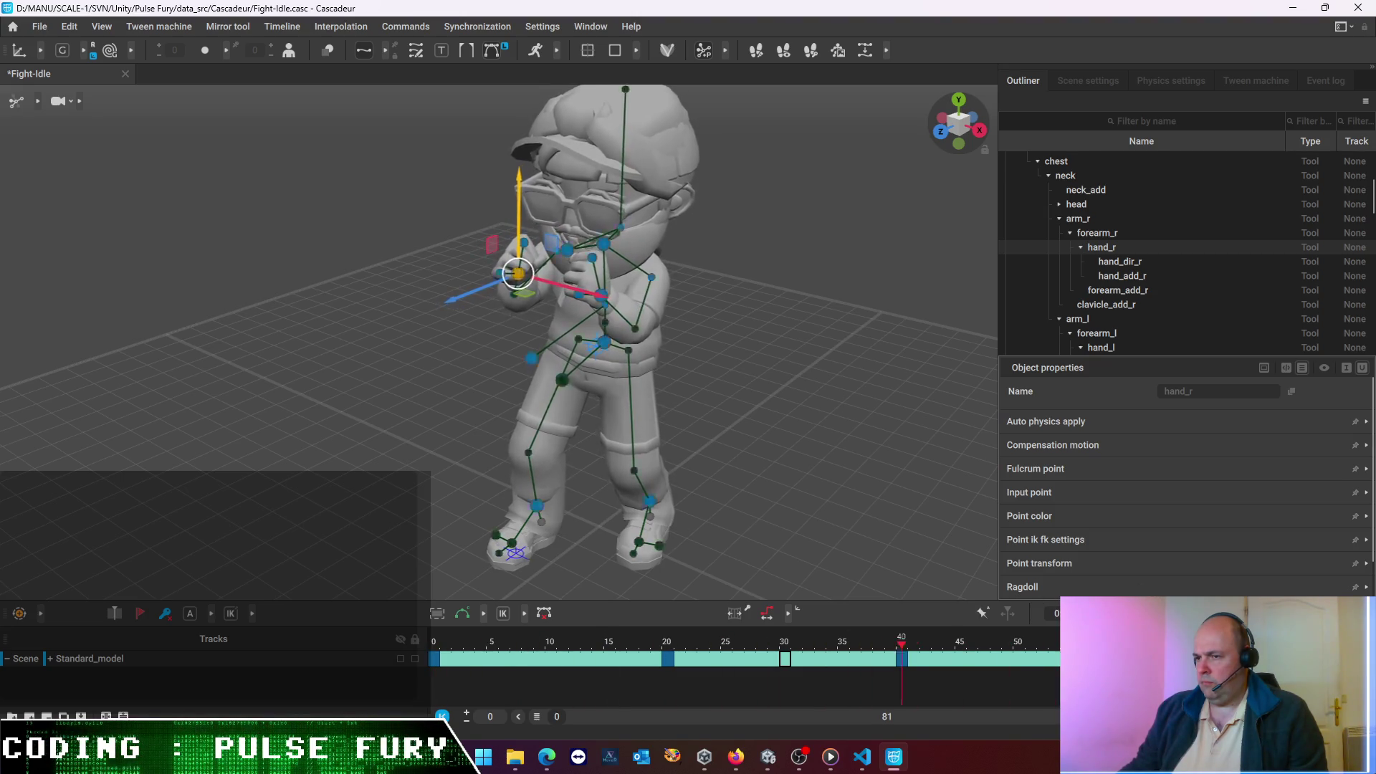
- Stop playback and save the Fight-Idle scene
key("space")
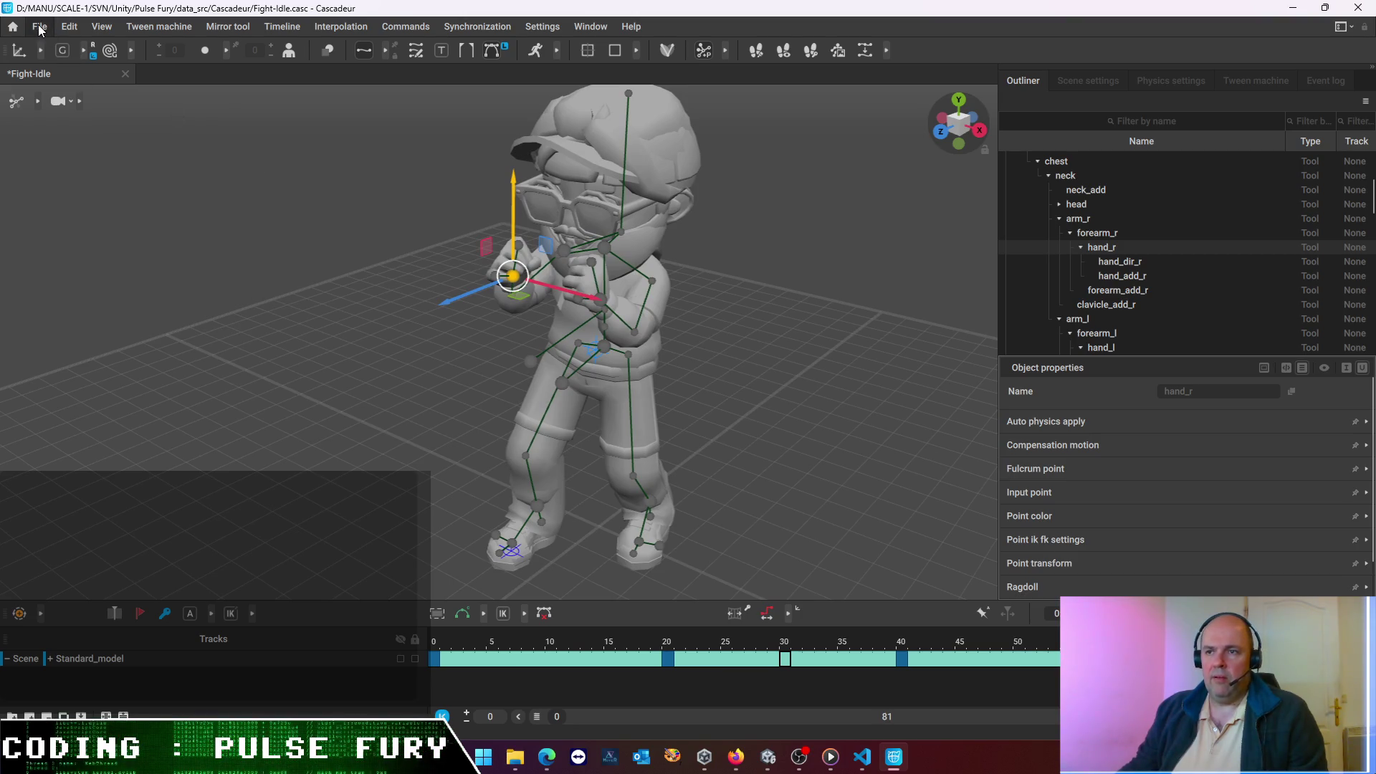
left_click(39, 28)
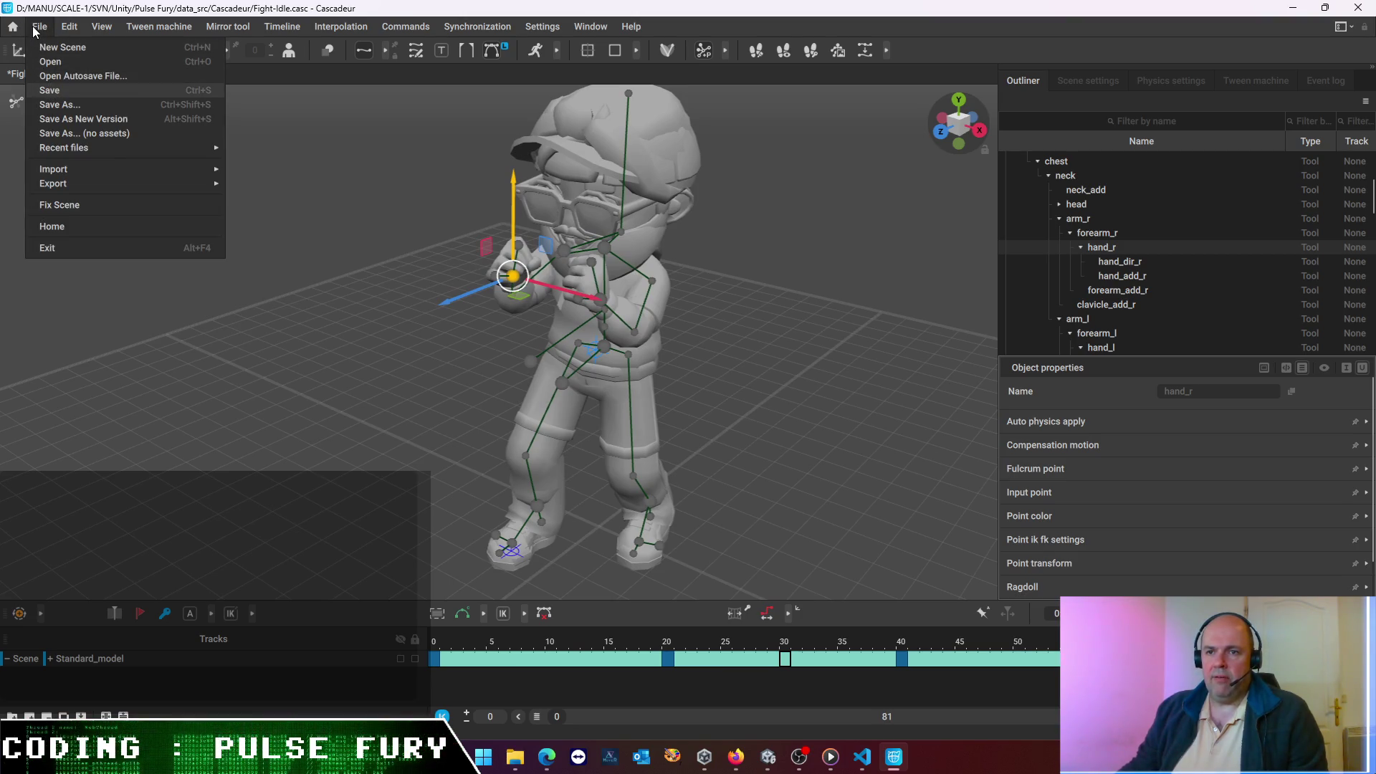
left_click(46, 85)
- Export the animation as FBX, overwriting fight-idle.fbx in the LittleGuy animation folder
mouse_move(71, 183)
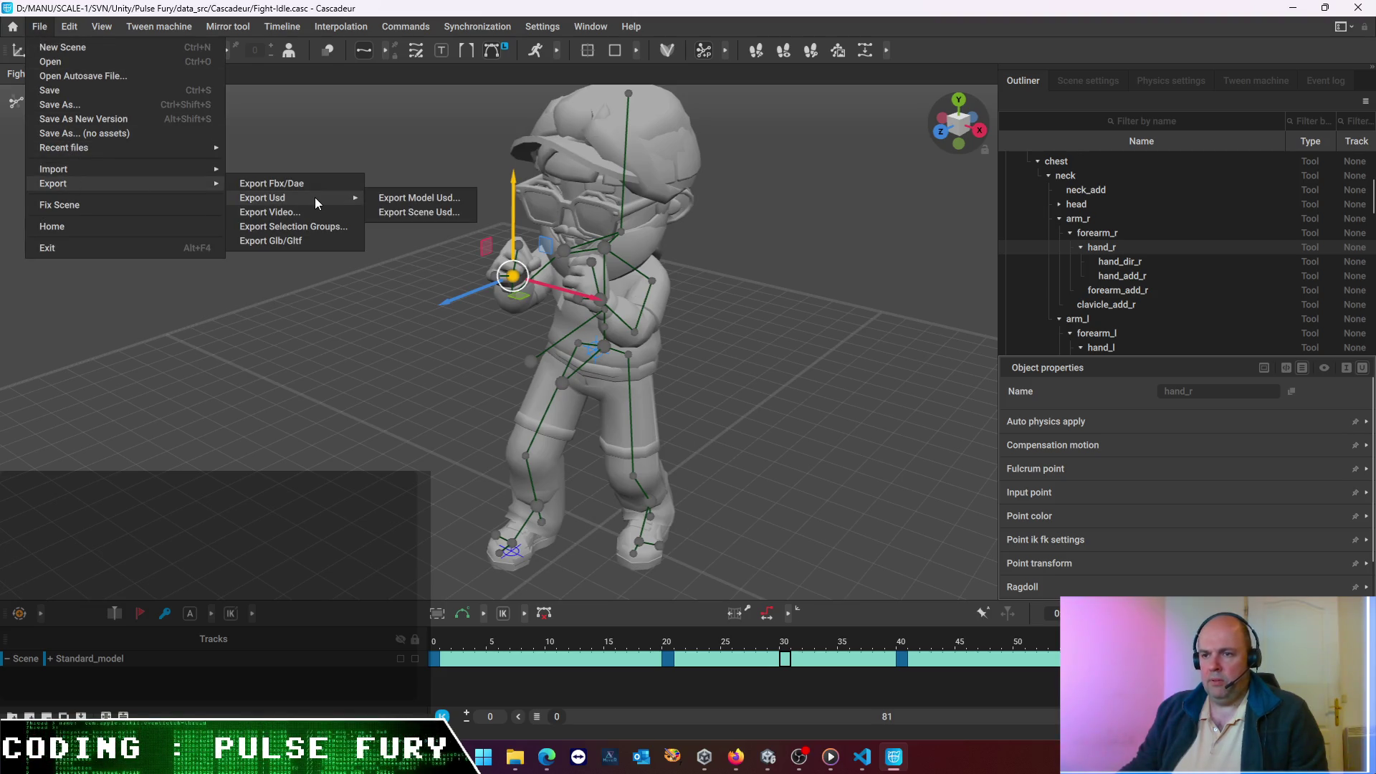
left_click(308, 183)
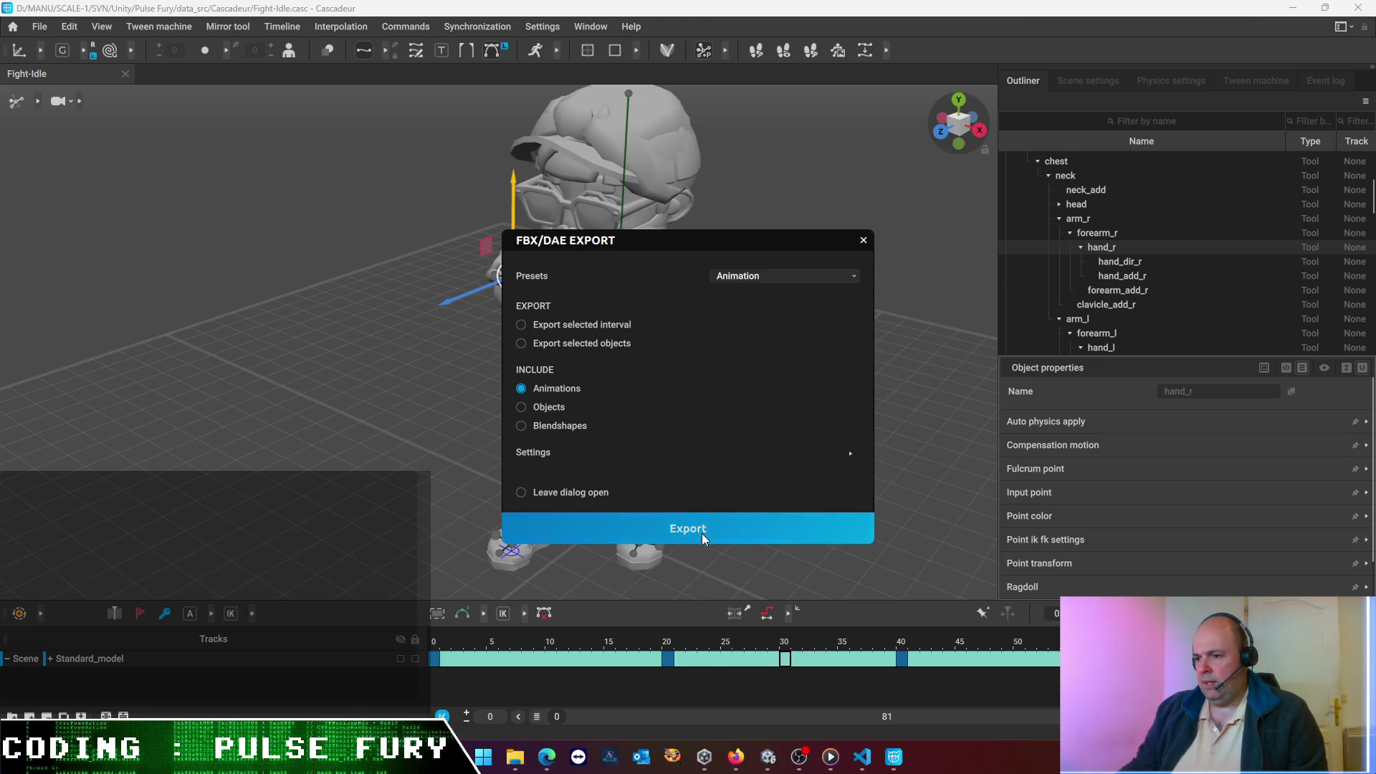
left_click(702, 533)
double_click(260, 170)
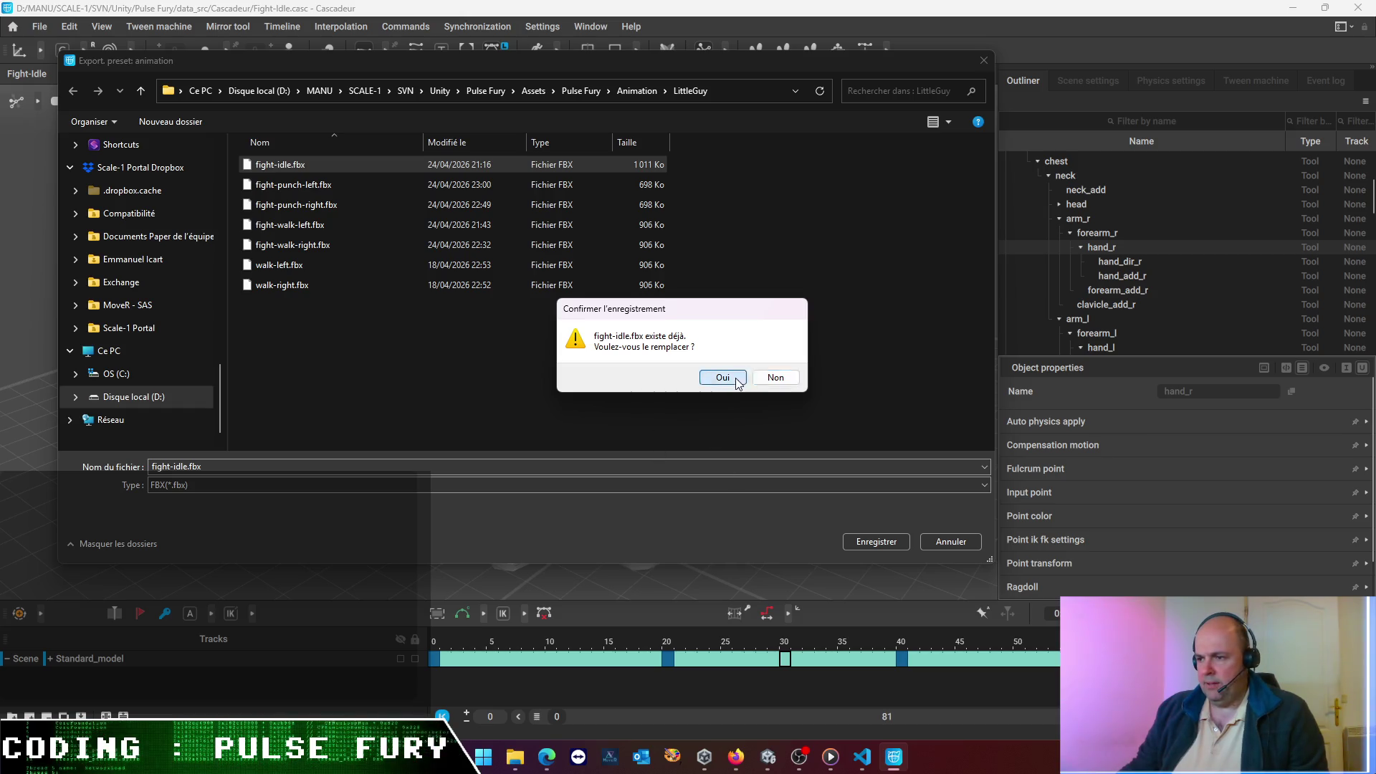
left_click(724, 378)
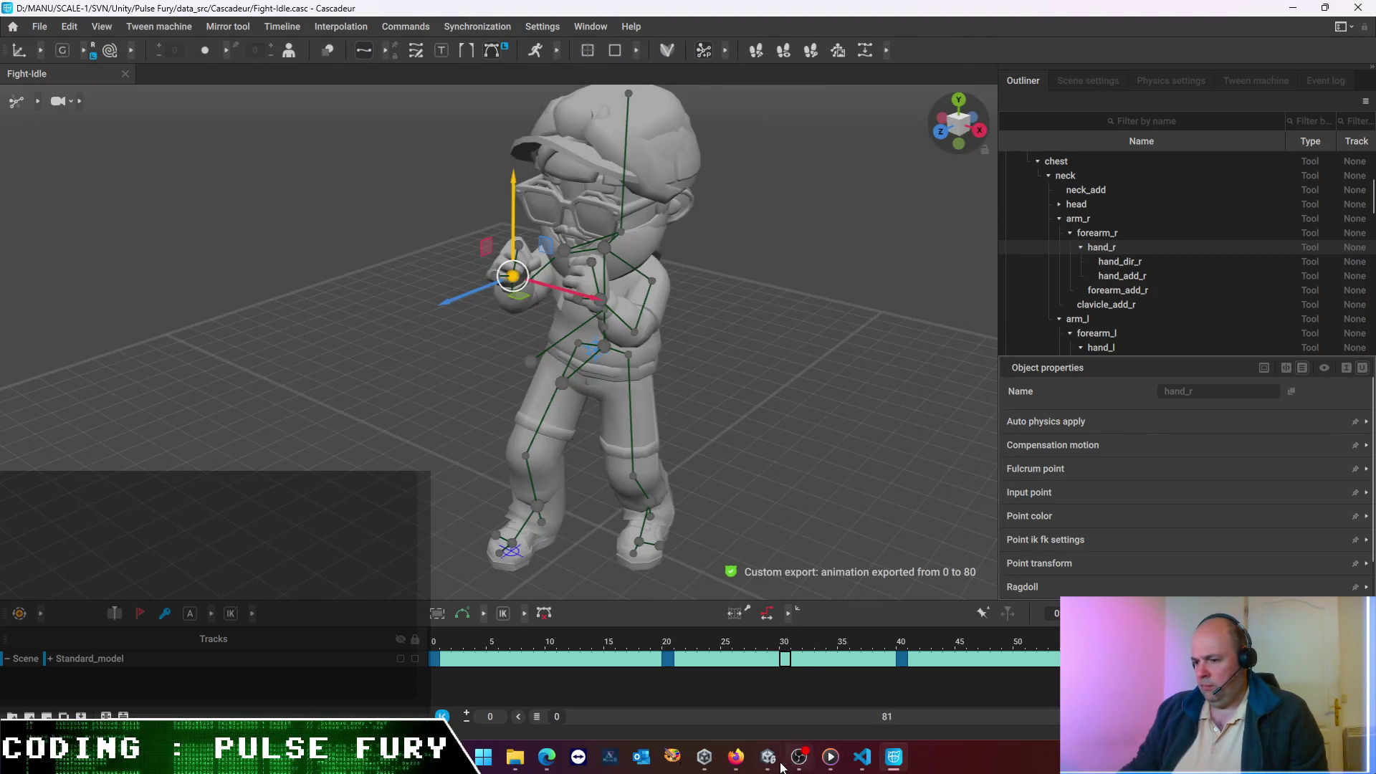
left_click(768, 757)
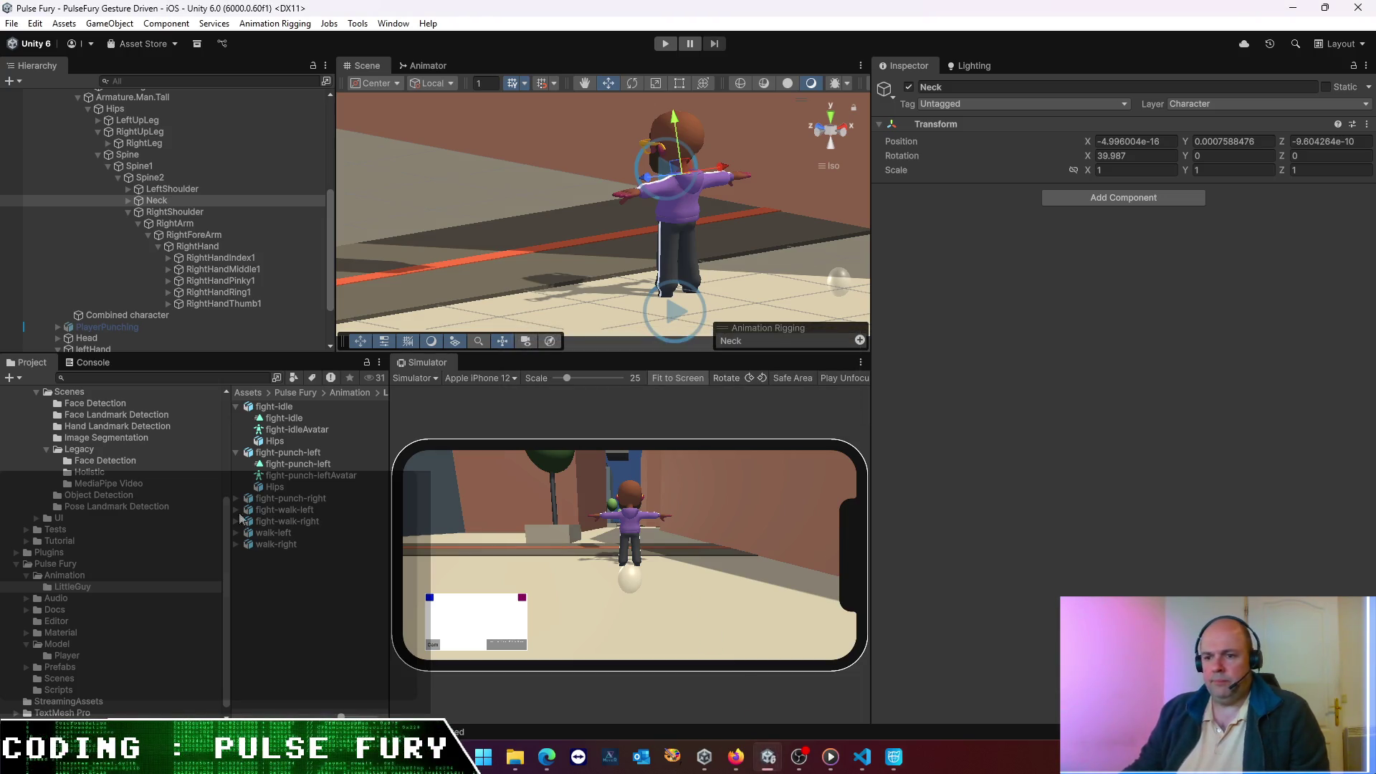
- Play the fight-idle Inspector preview, switching to fight-punch-left for comparison
left_click(274, 406)
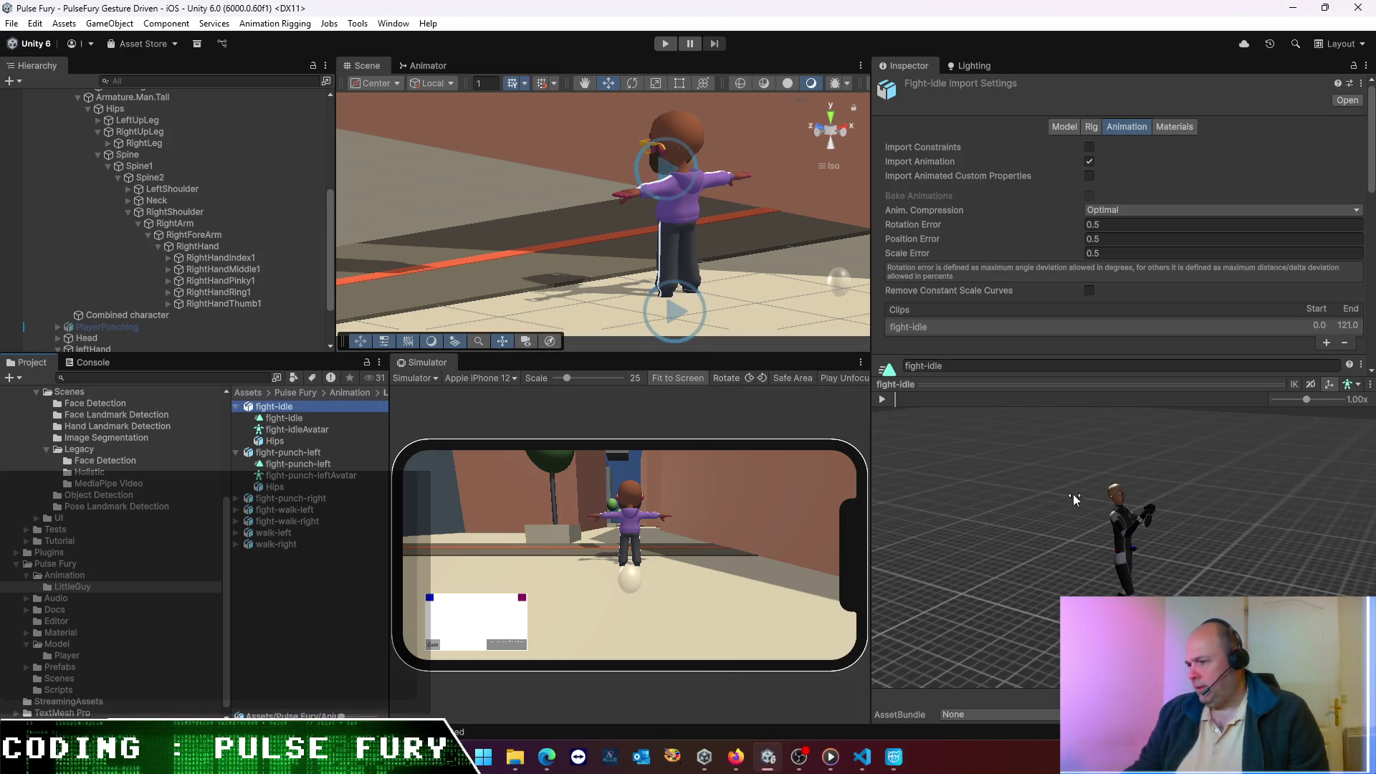
left_click(880, 399)
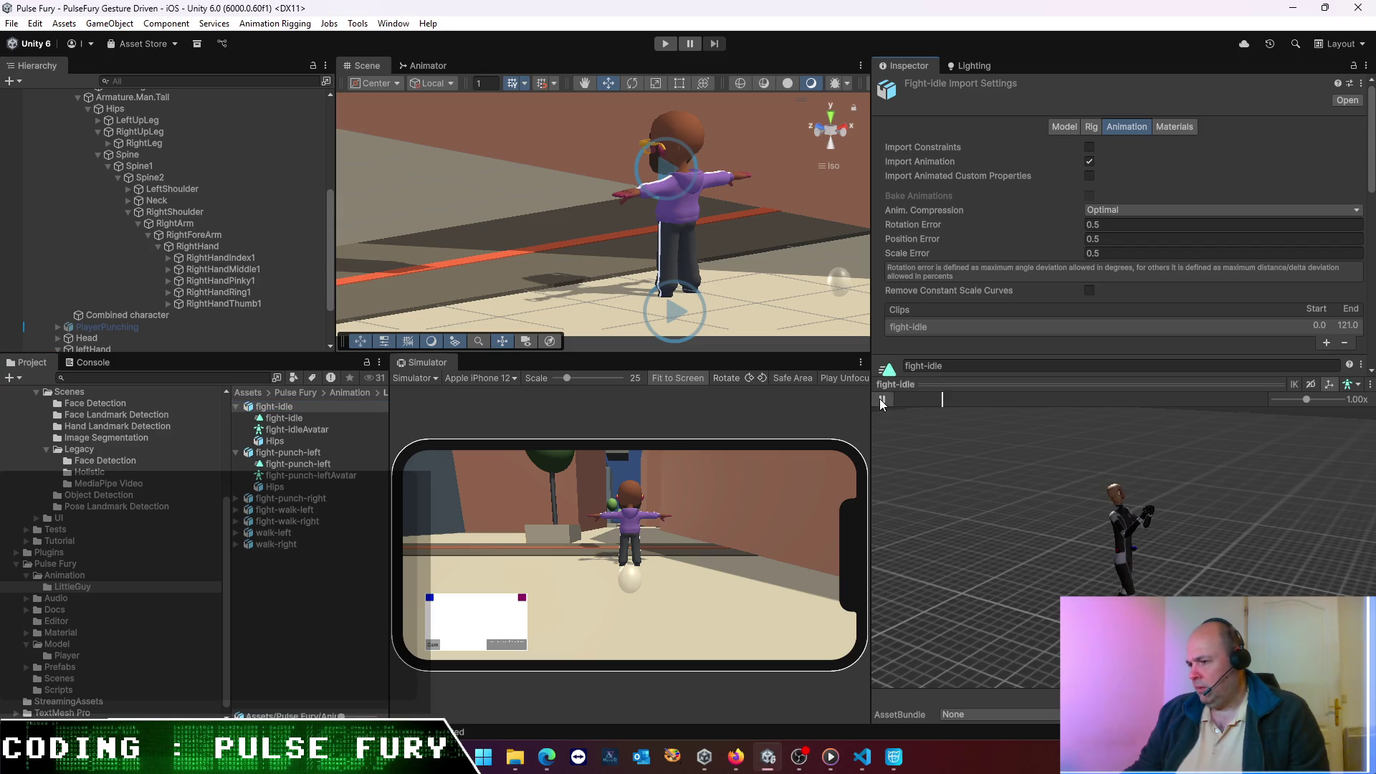
left_click(285, 452)
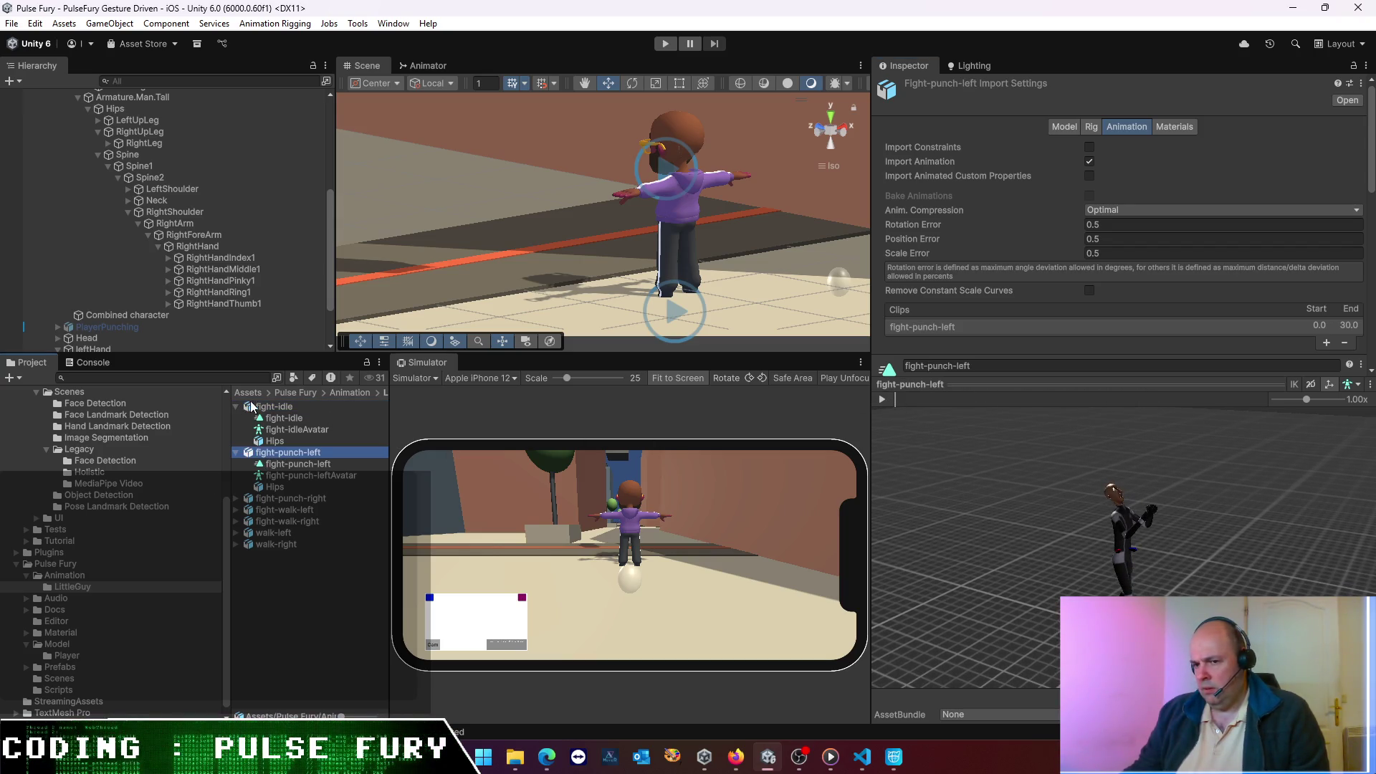
left_click(274, 407)
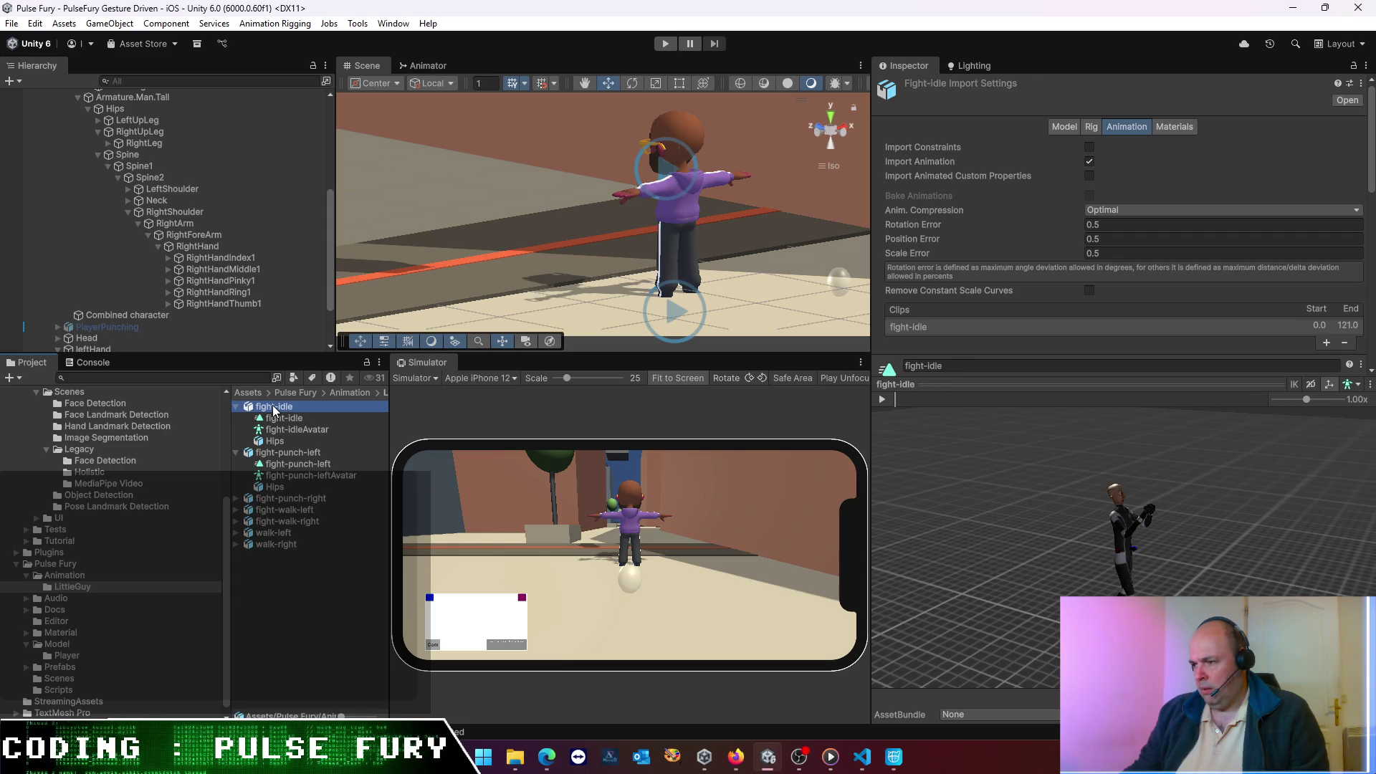
left_click(264, 456)
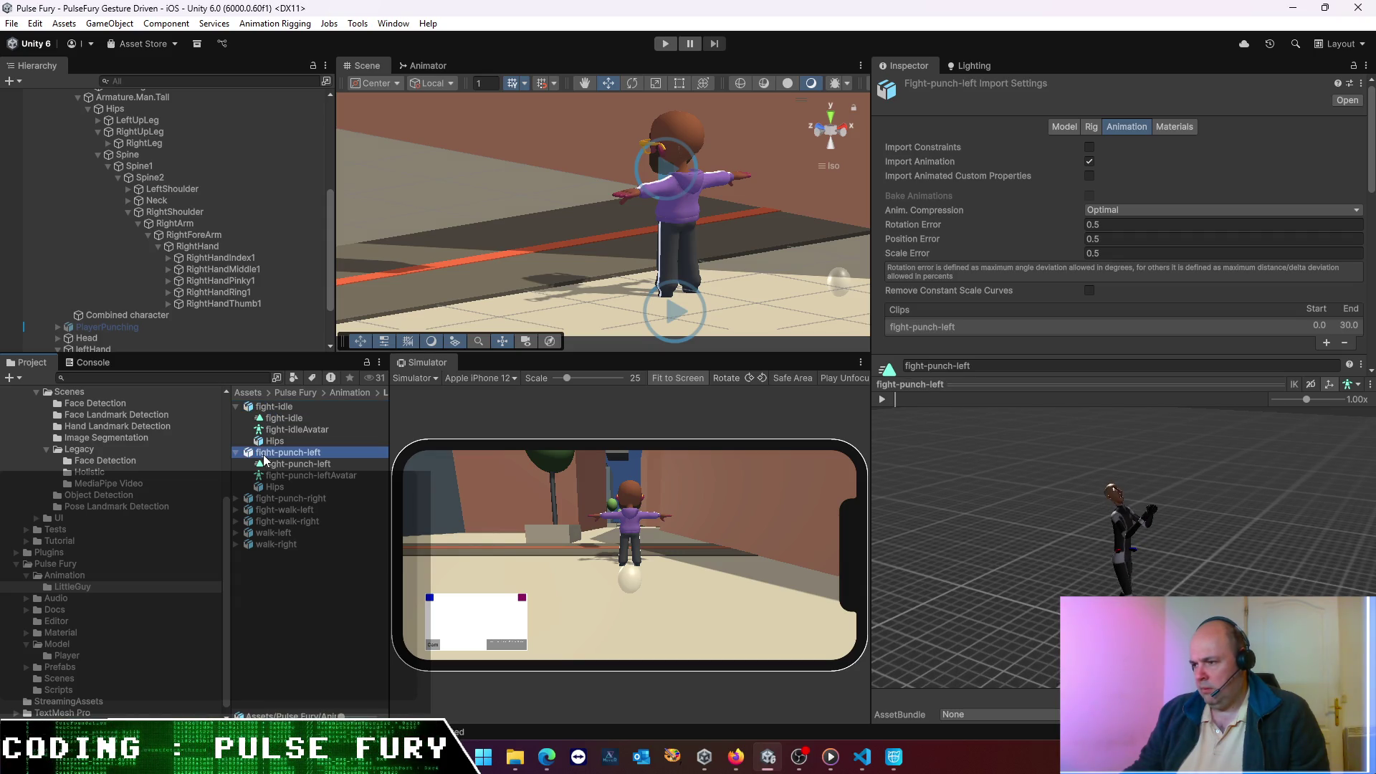
left_click(273, 408)
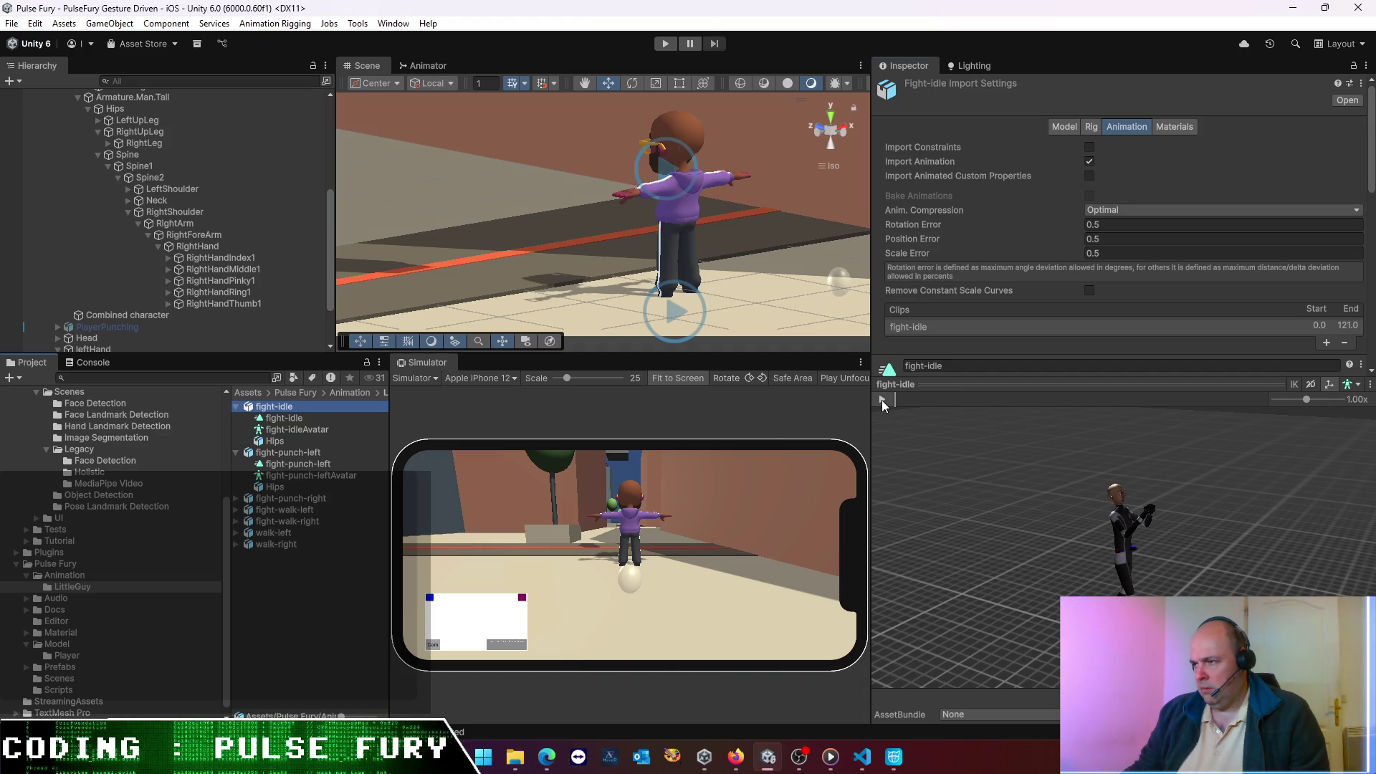
left_click(881, 400)
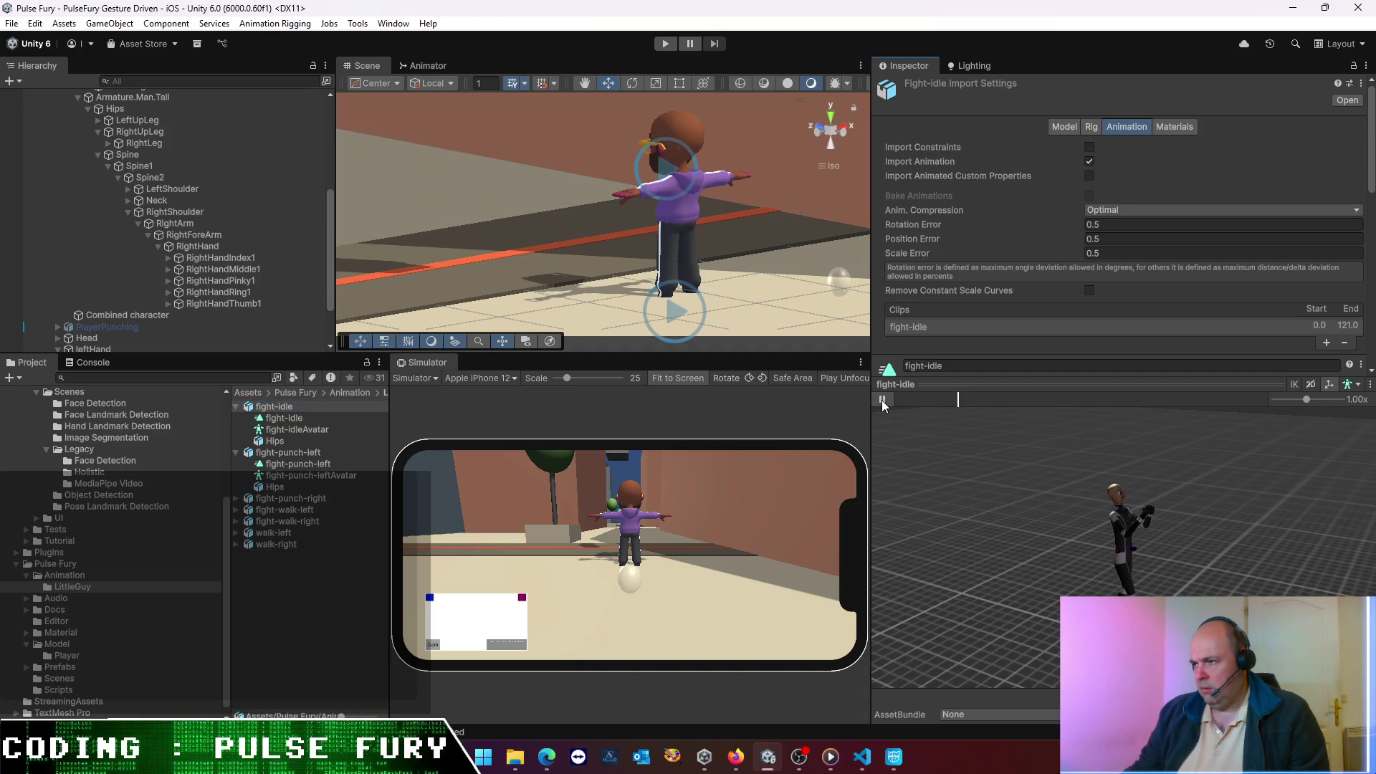
- Scroll through fight-punch-left's clip settings, then reselect the fight-idle clip
left_click(272, 455)
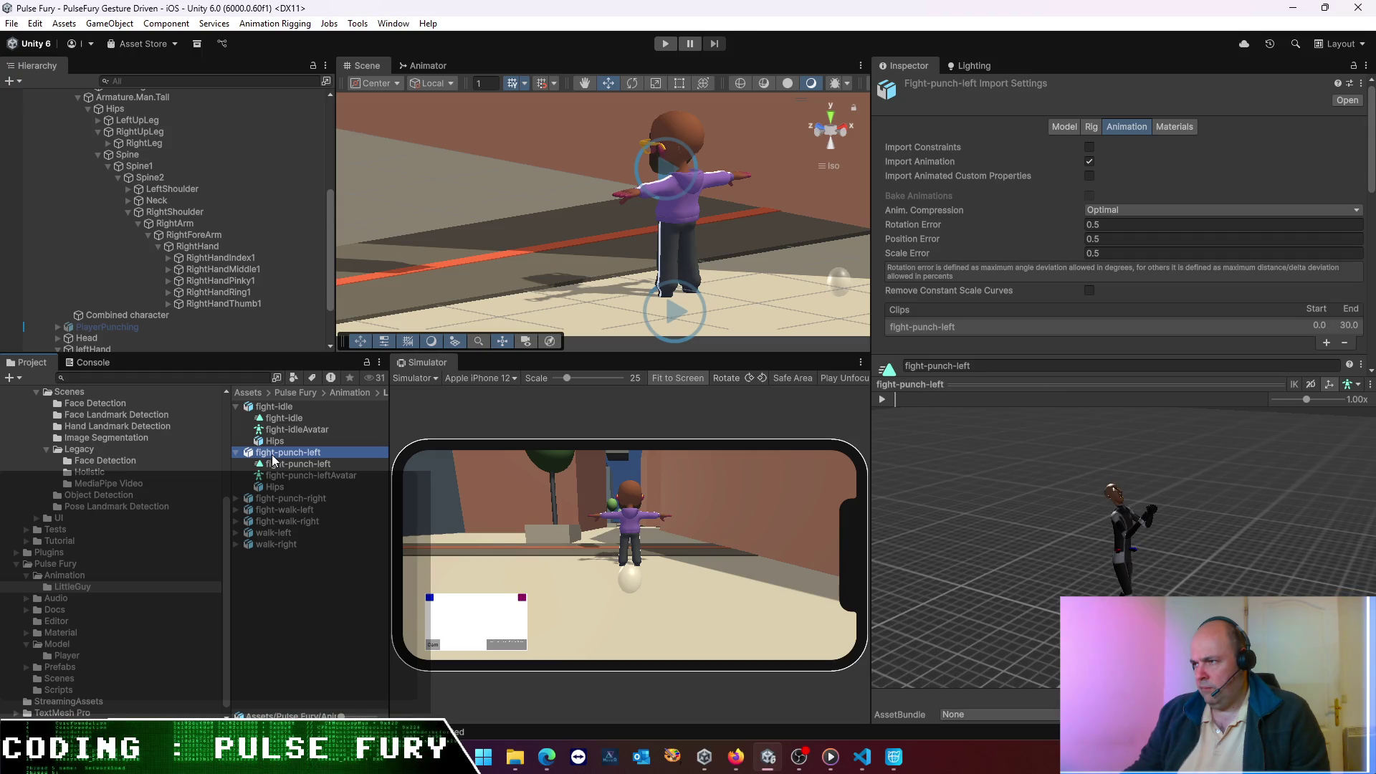
scroll(1043, 265, "down", 10)
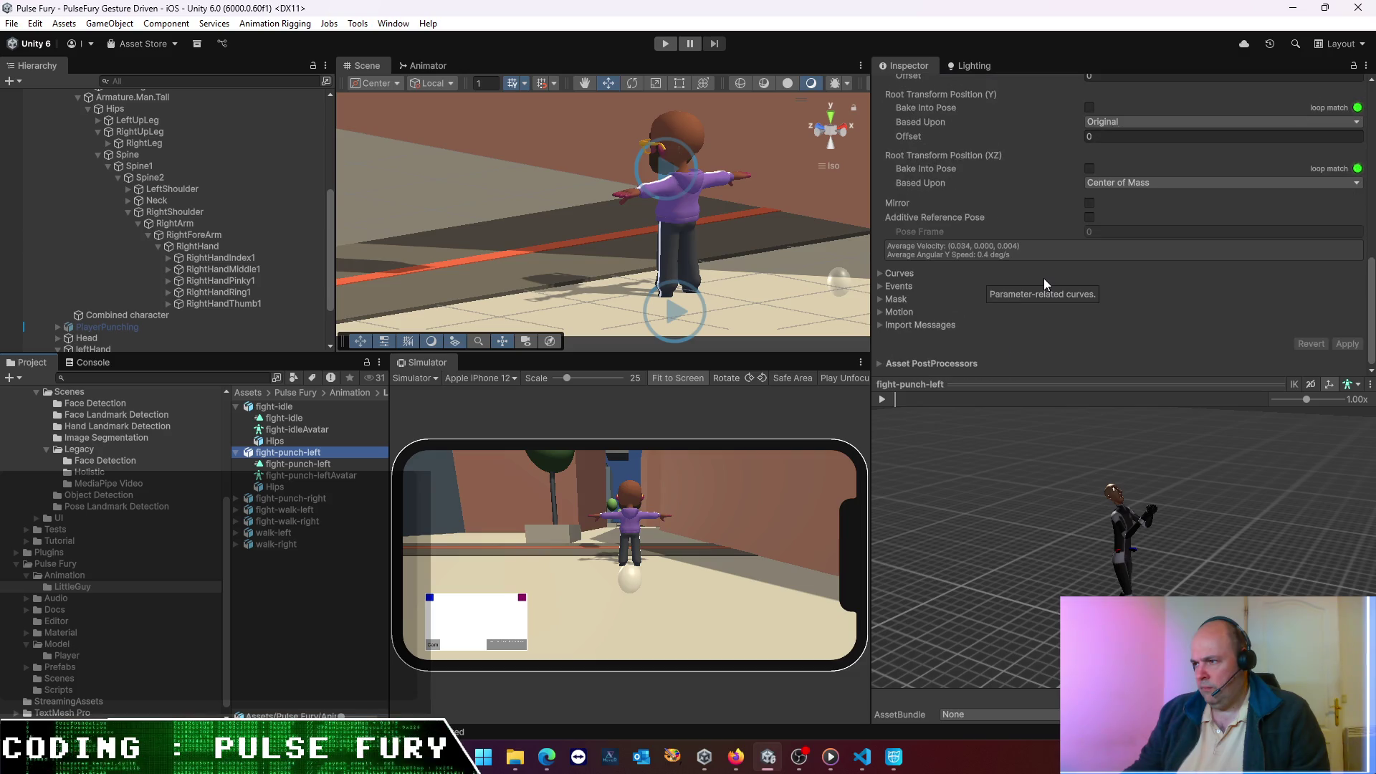
scroll(1044, 281, "up", 4)
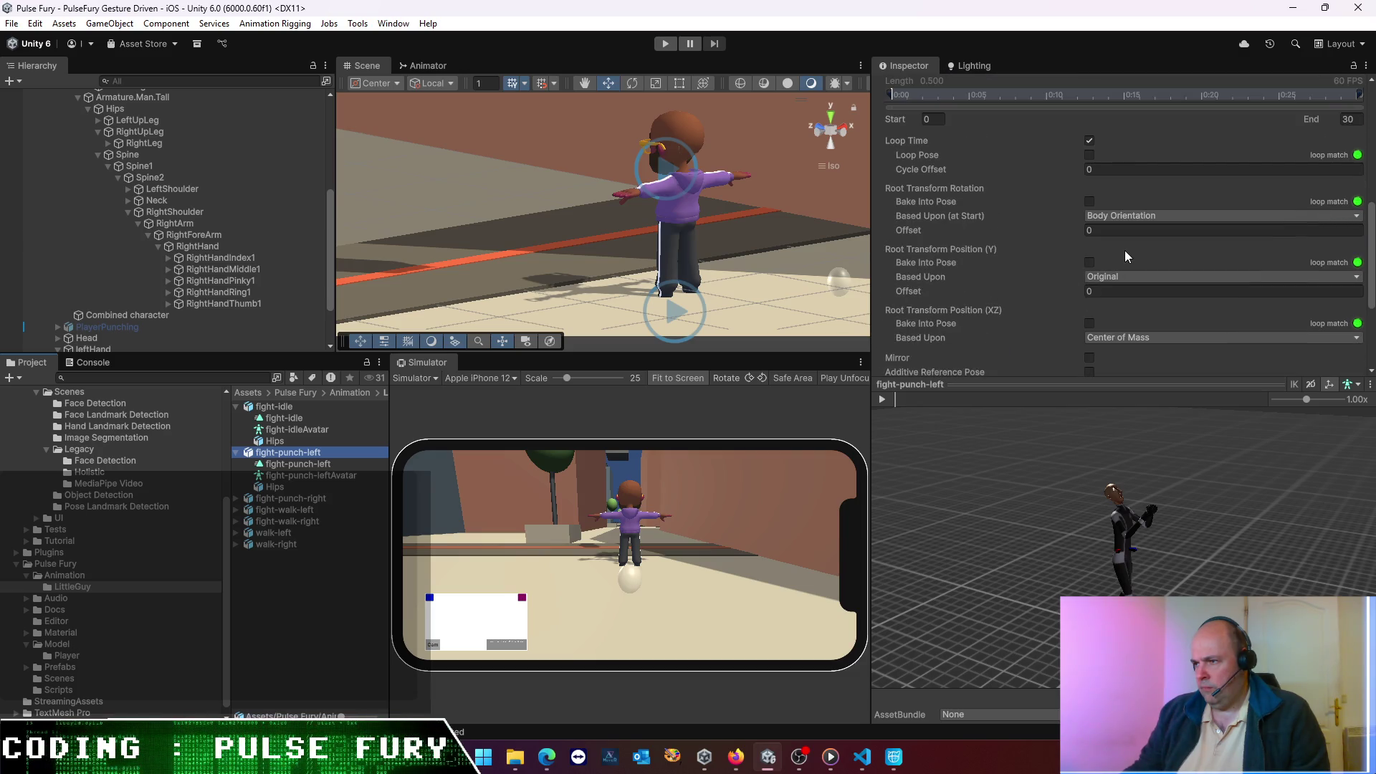
left_click(279, 407)
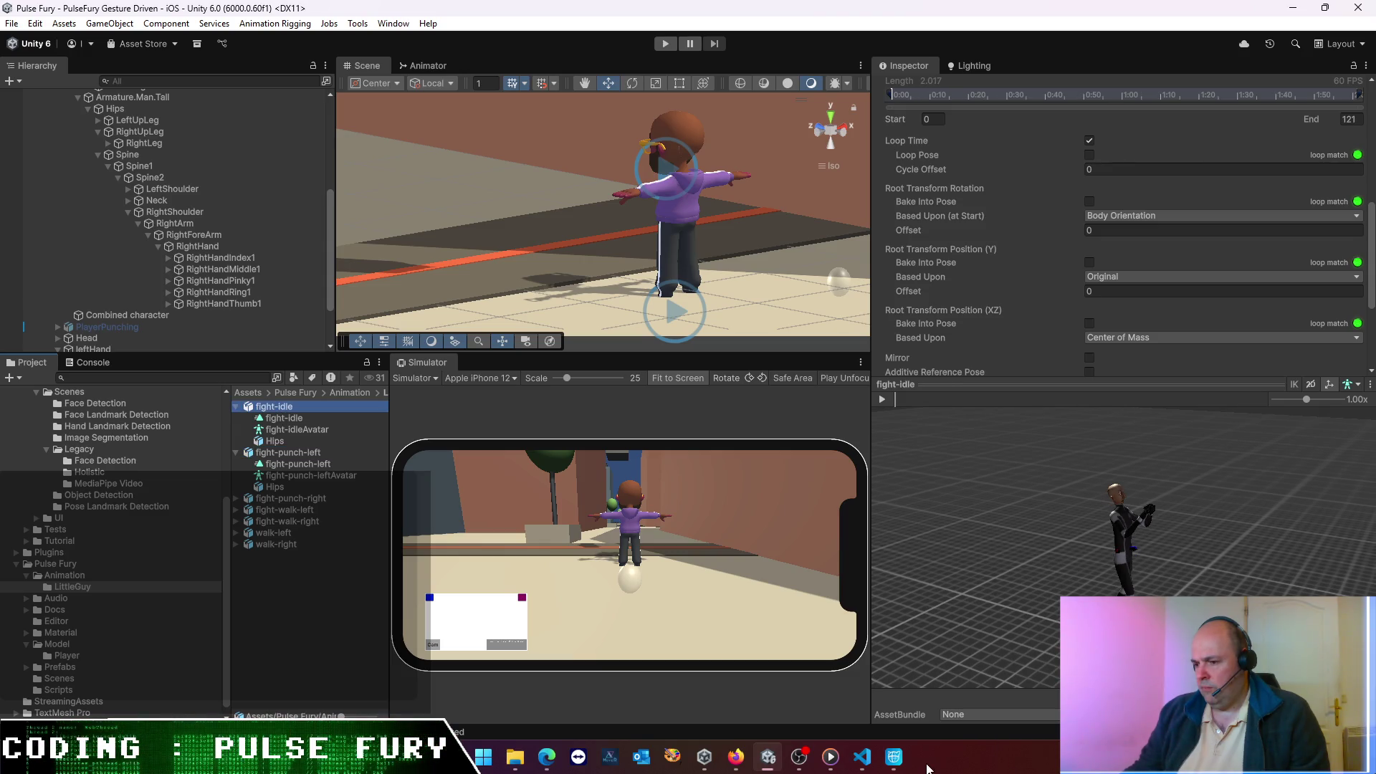
left_click(893, 758)
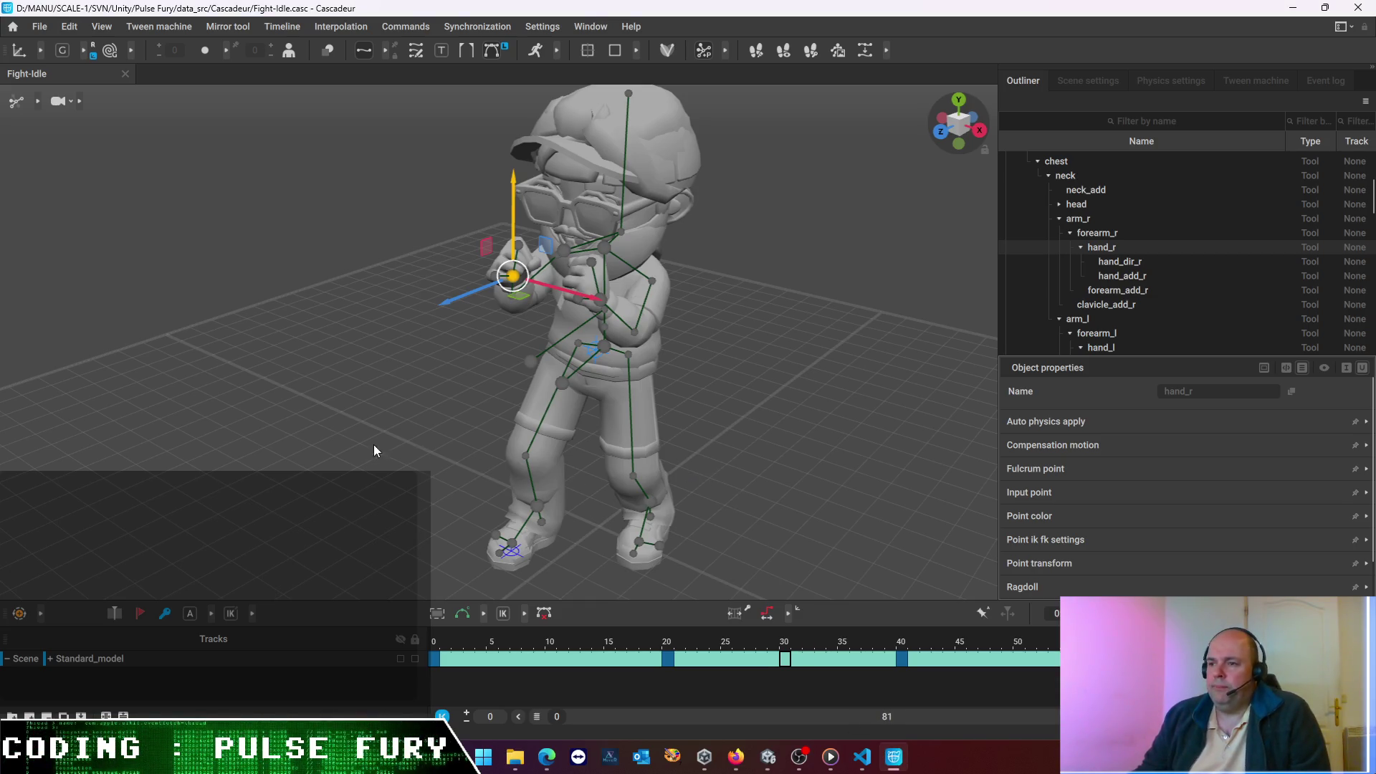
- Orbit around the fighter, deselect hand_r, and request Rig Mode from the toolbar
mouse_move(801, 273)
left_mouse_down()
mouse_move(537, 270)
mouse_move(589, 198)
mouse_move(736, 239)
left_mouse_up()
mouse_move(160, 217)
left_mouse_down()
mouse_move(792, 304)
mouse_move(541, 159)
mouse_move(436, 223)
mouse_move(629, 232)
mouse_move(566, 214)
left_mouse_up()
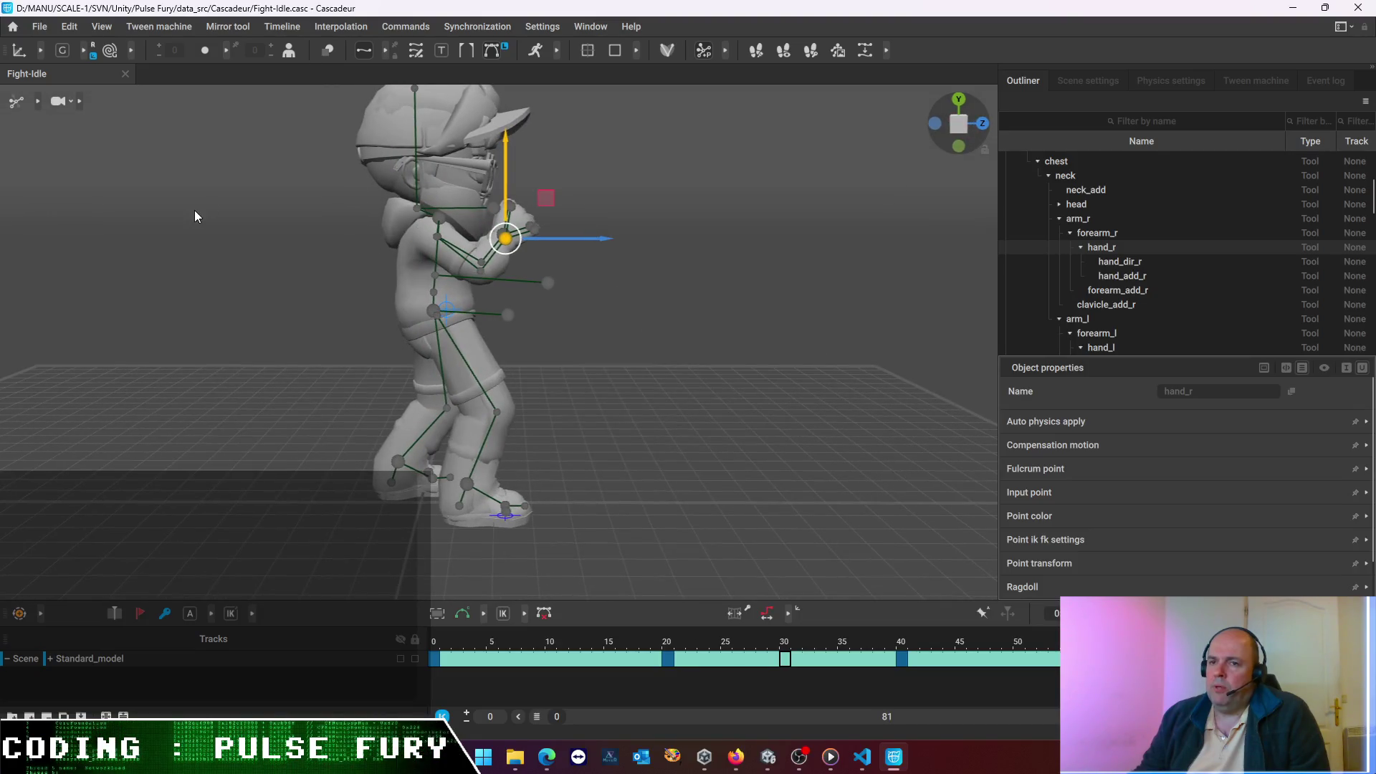
left_click(195, 215)
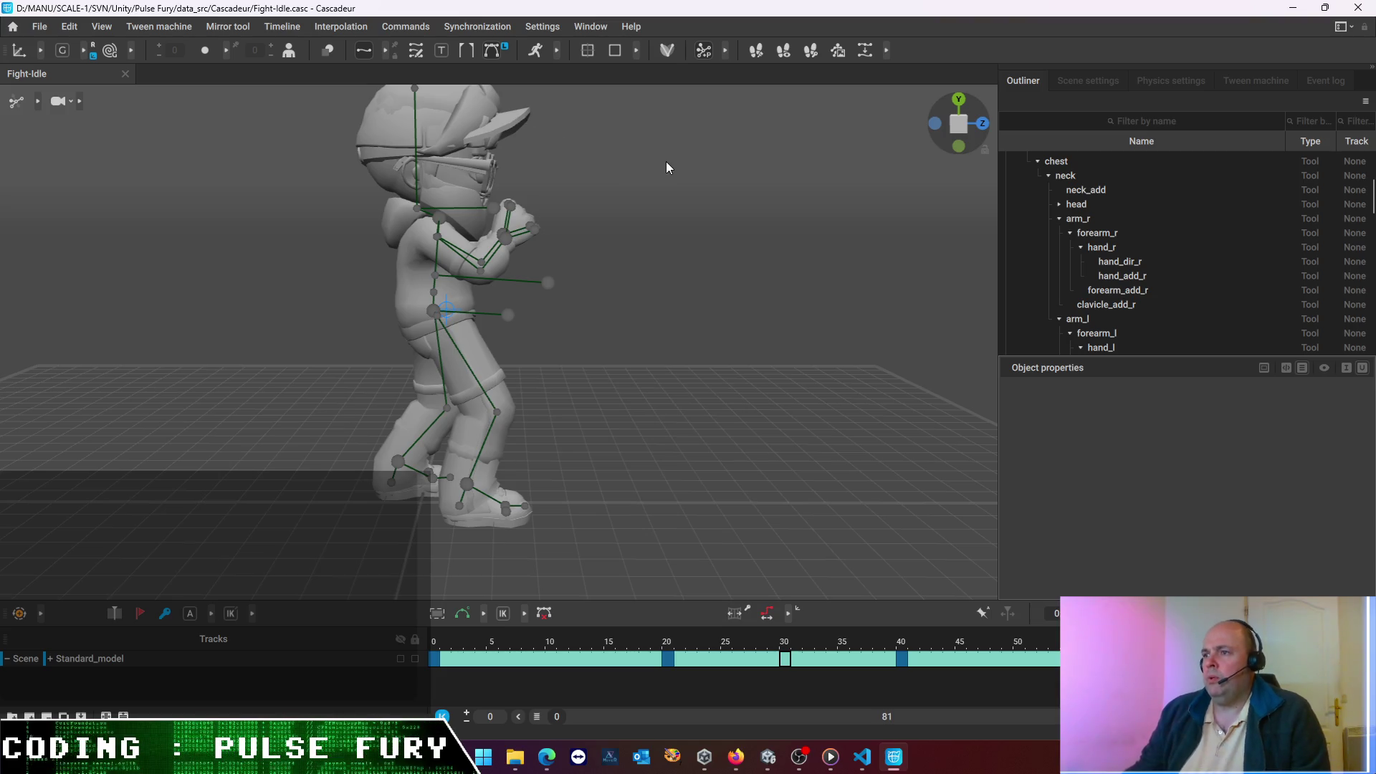
left_click(667, 50)
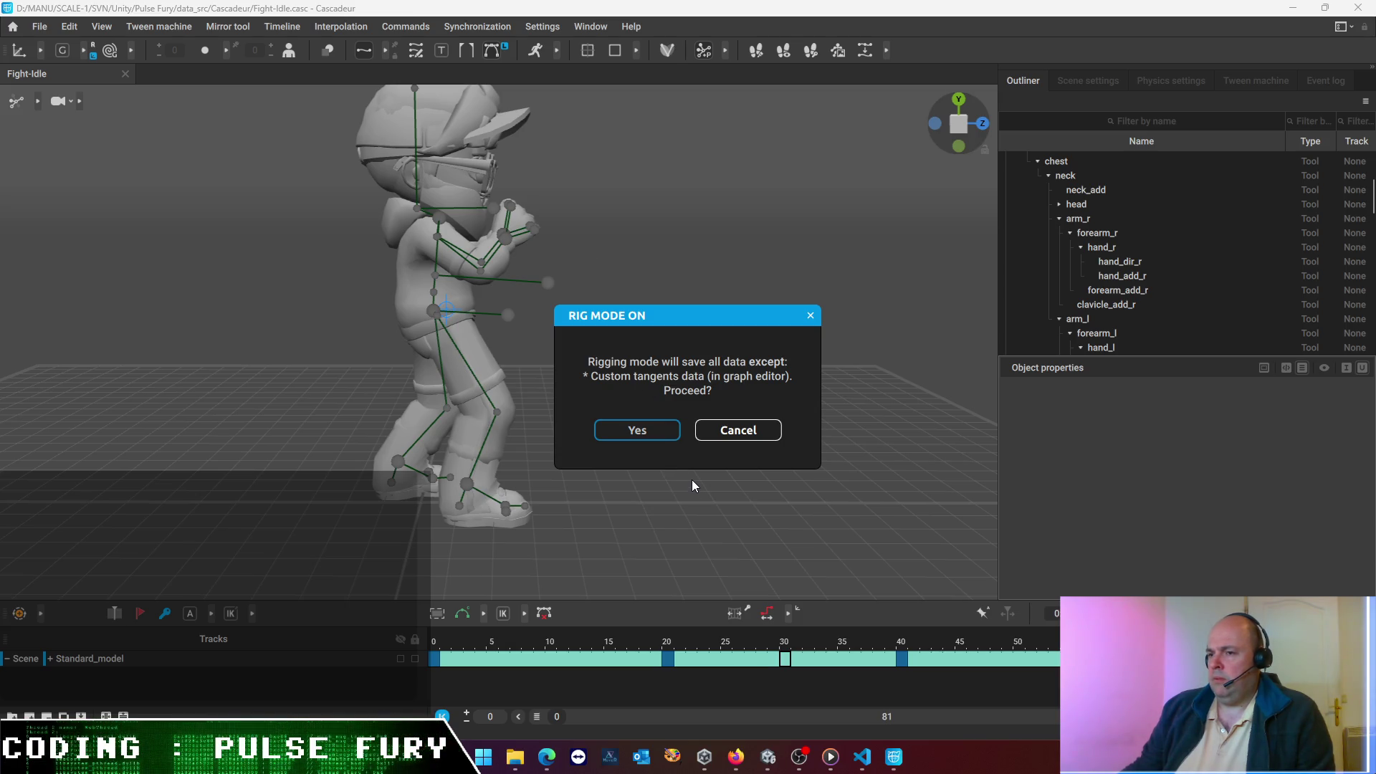
- Accept Rig Mode and shift the Head_end joint slightly along X
key("Return")
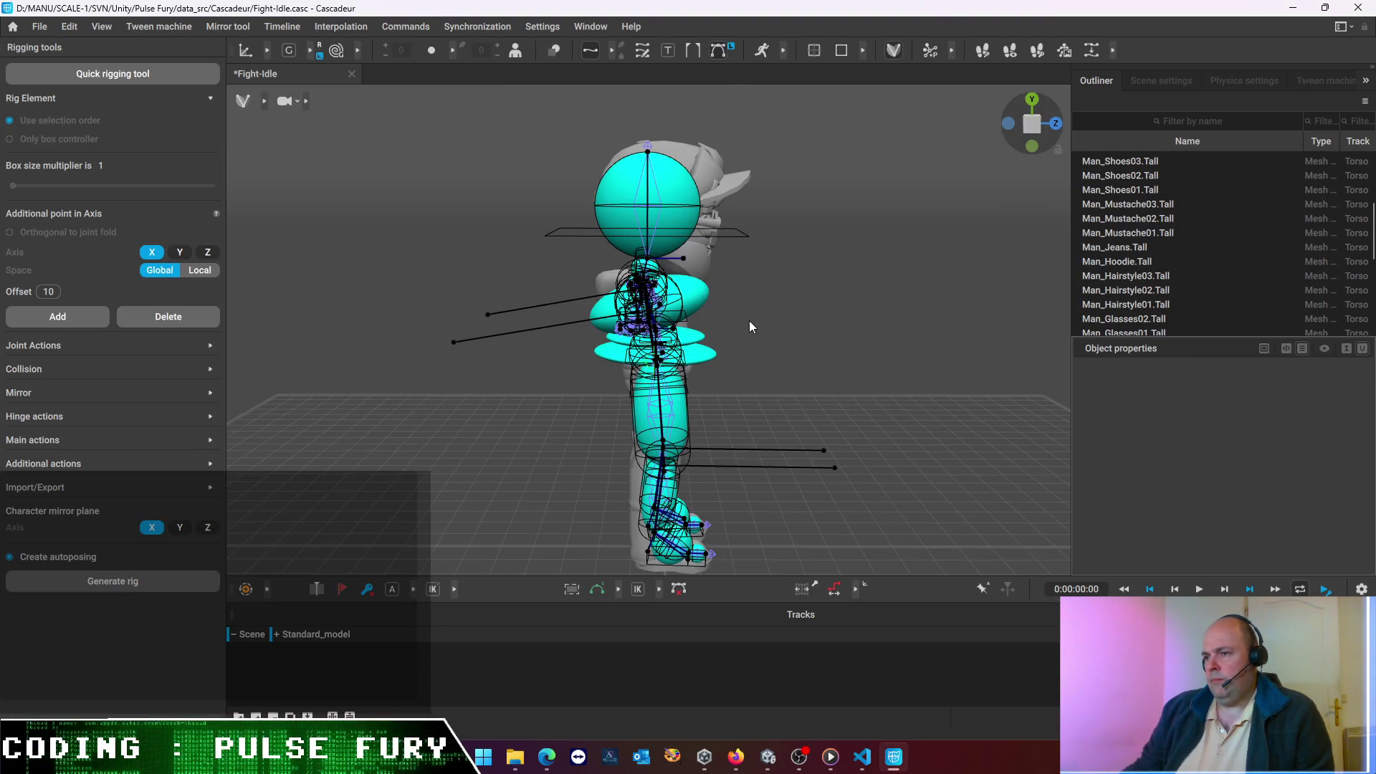
mouse_move(809, 313)
left_mouse_down()
mouse_move(570, 259)
mouse_move(311, 319)
mouse_move(313, 354)
mouse_move(506, 361)
mouse_move(913, 329)
mouse_move(787, 326)
left_mouse_up()
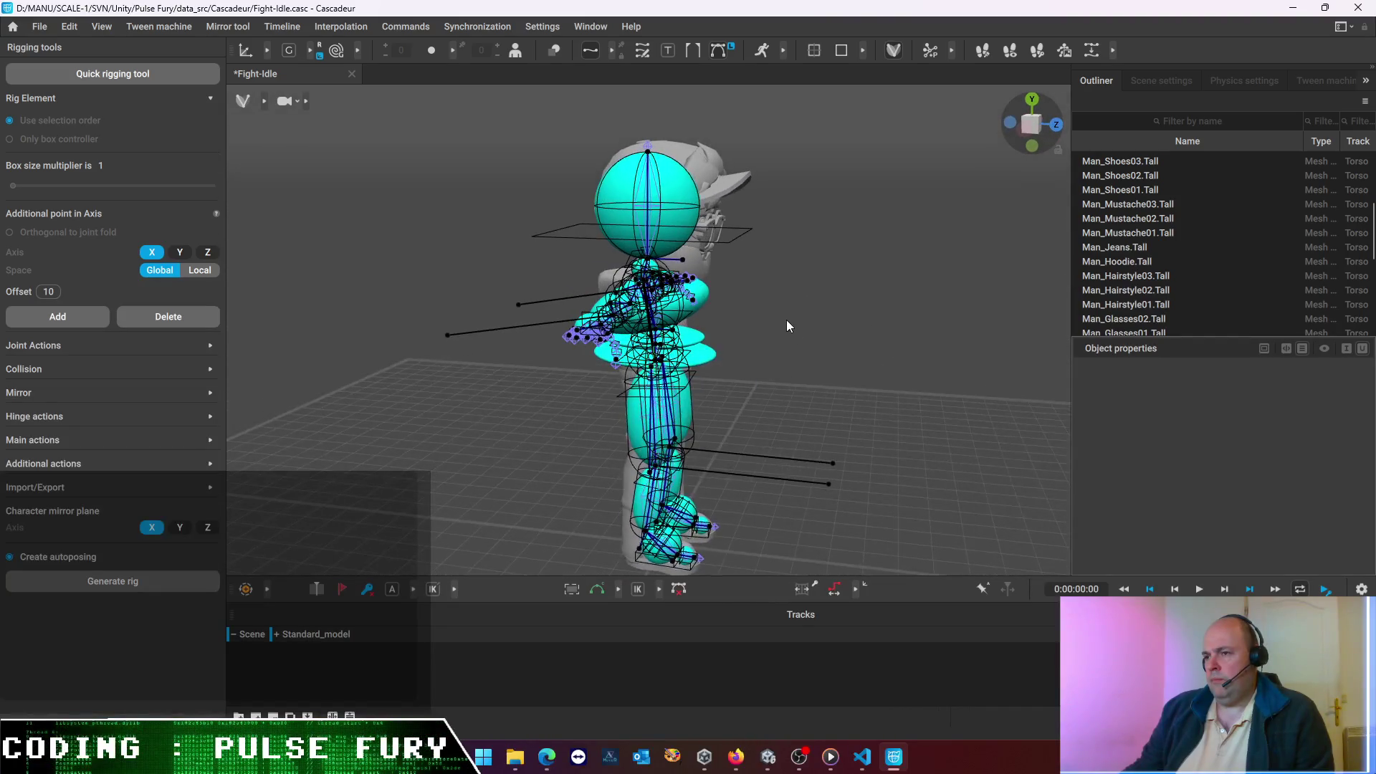
left_click(650, 155)
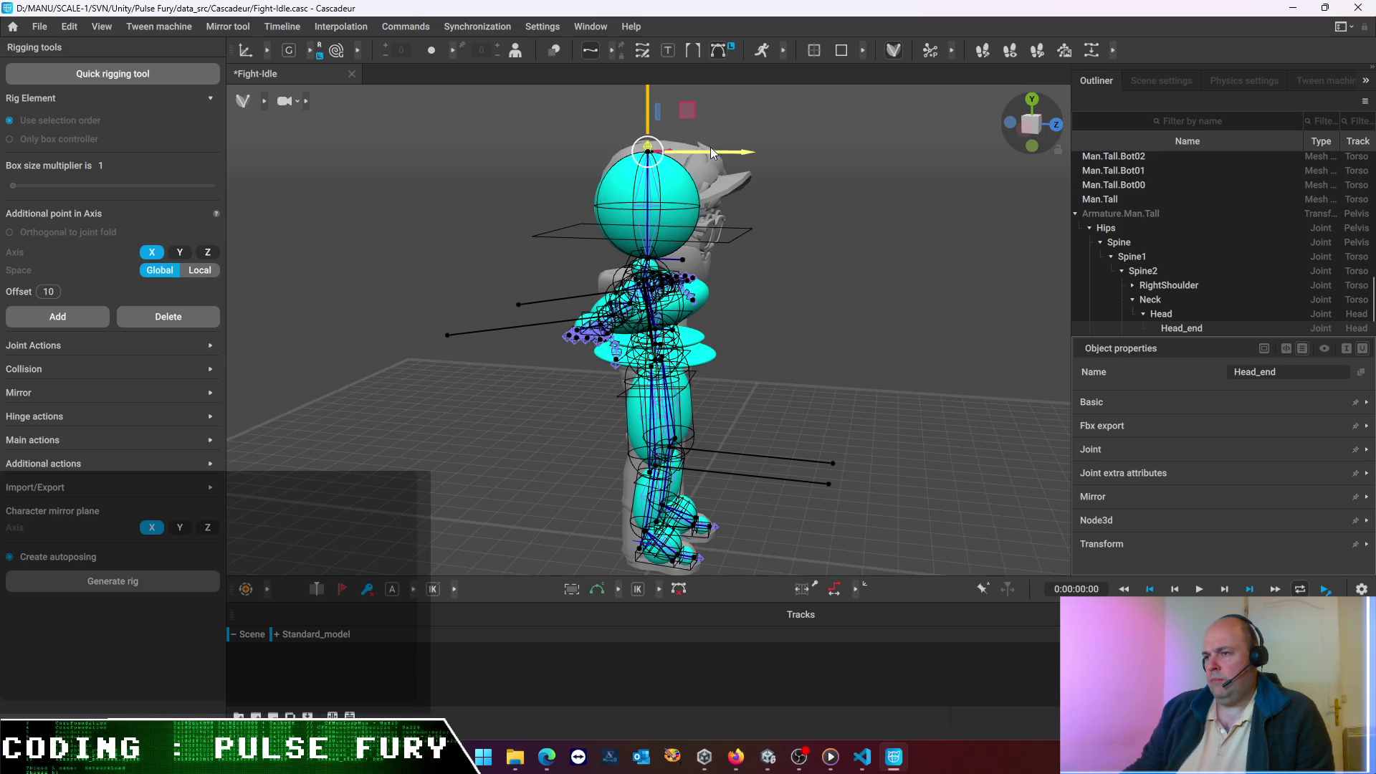
left_click_drag(742, 152, 767, 157)
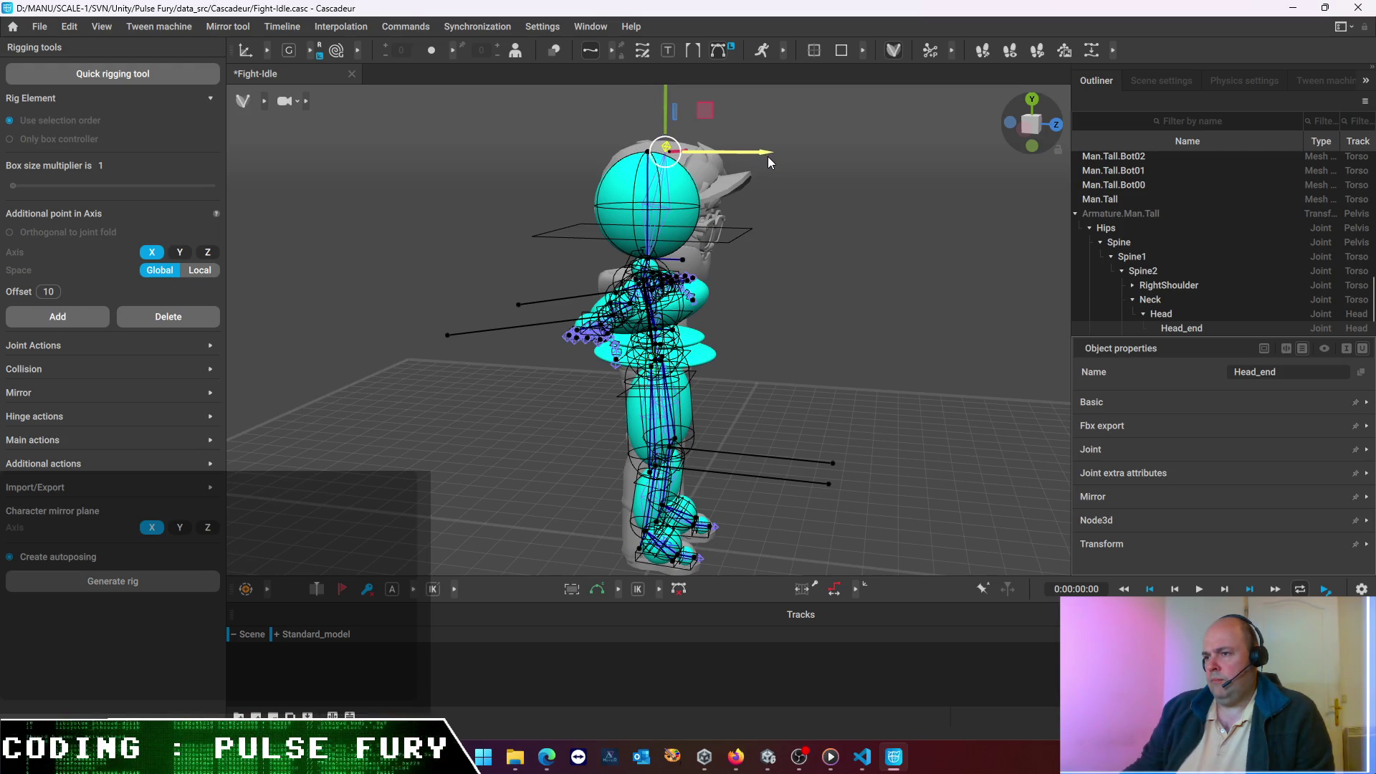
- Save the Fight-Idle scene with Ctrl+S and regenerate the rig
mouse_move(840, 301)
left_mouse_down()
mouse_move(439, 244)
mouse_move(426, 269)
mouse_move(474, 282)
left_mouse_up()
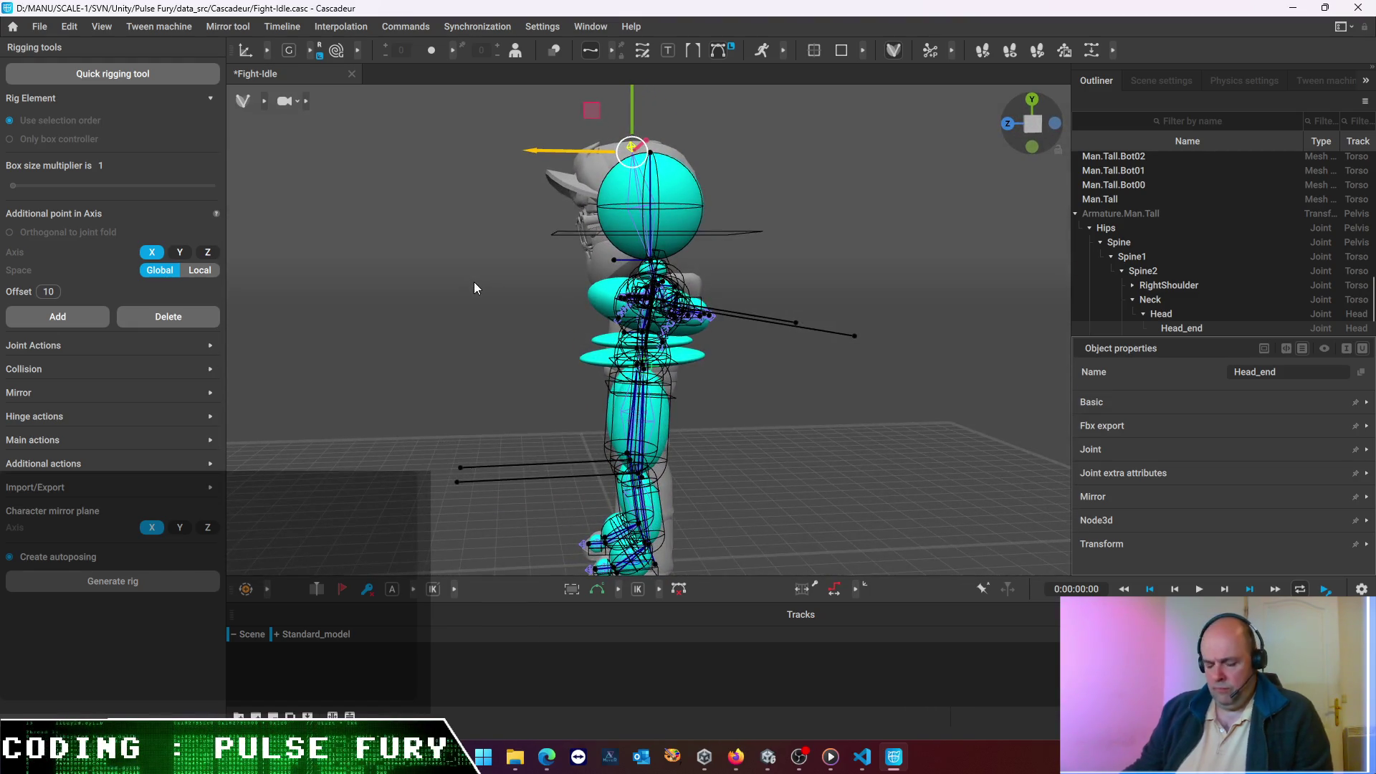
key("ctrl+s")
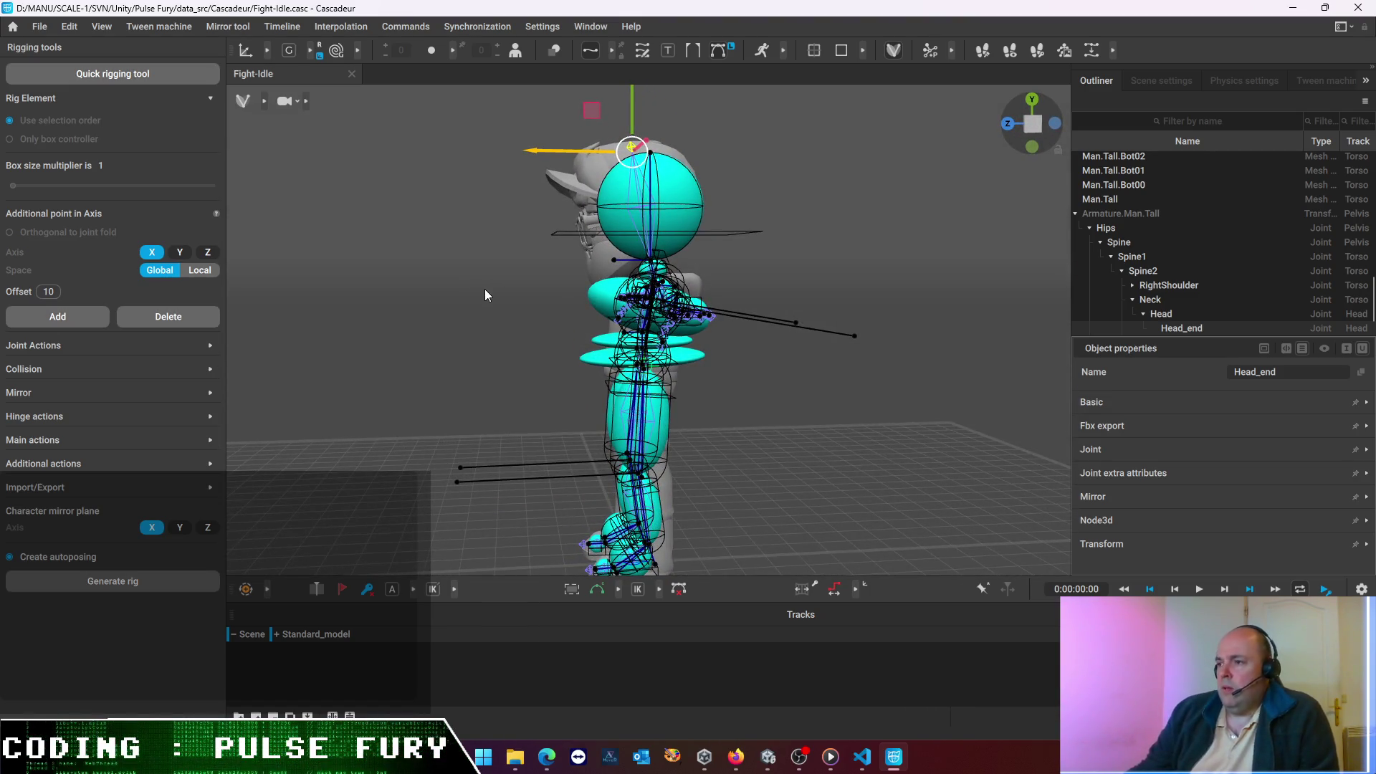
left_click(175, 581)
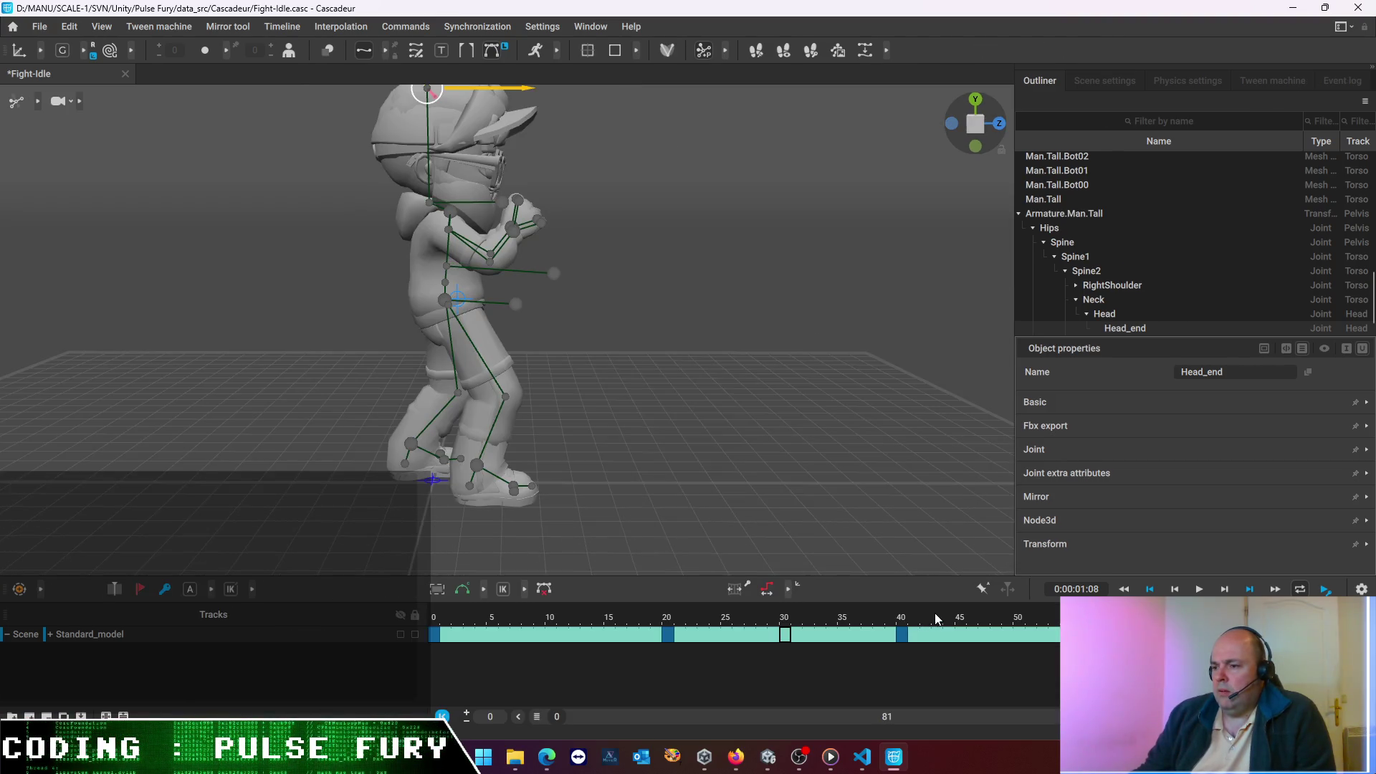
- Play the adjusted clip, then export frames 0–80 as FBX over fight-idle.fbx
left_click(1199, 589)
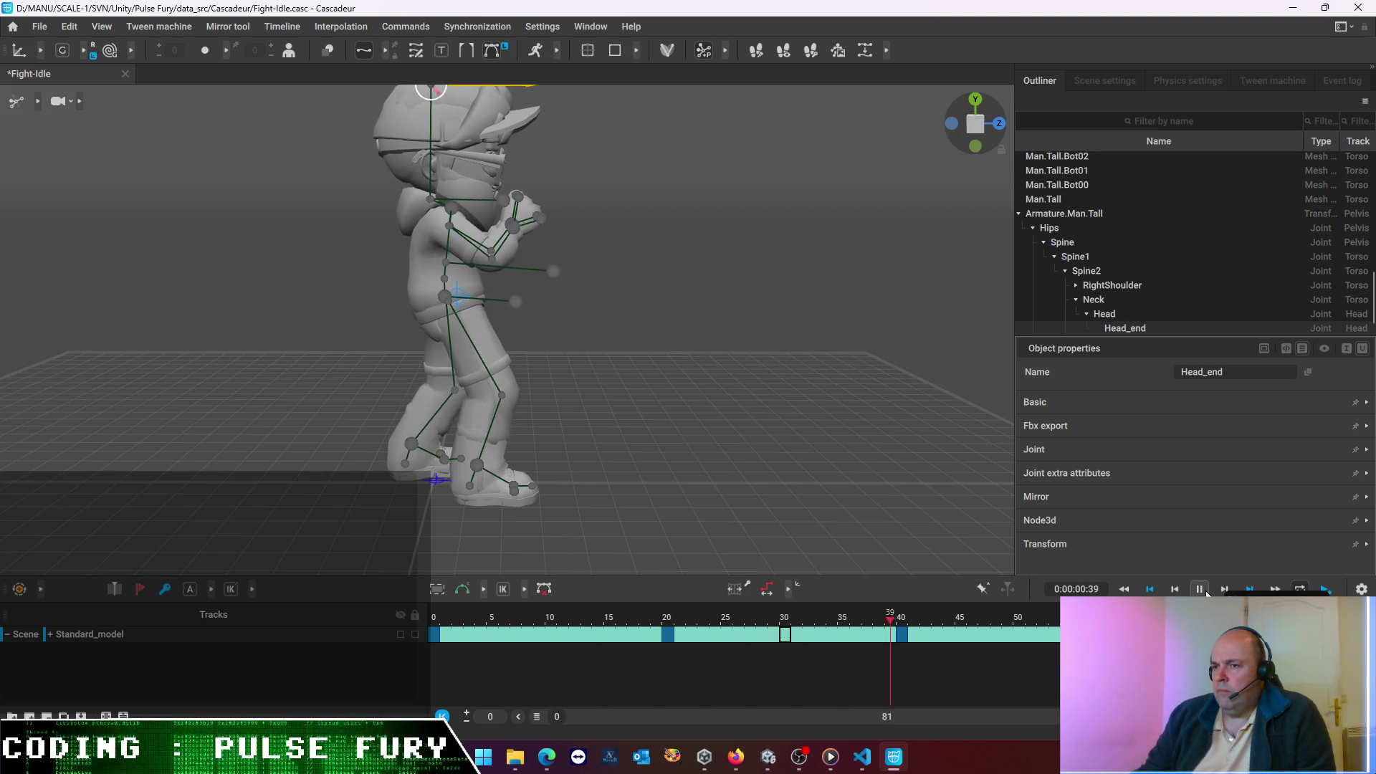
left_click(1202, 589)
left_click(40, 27)
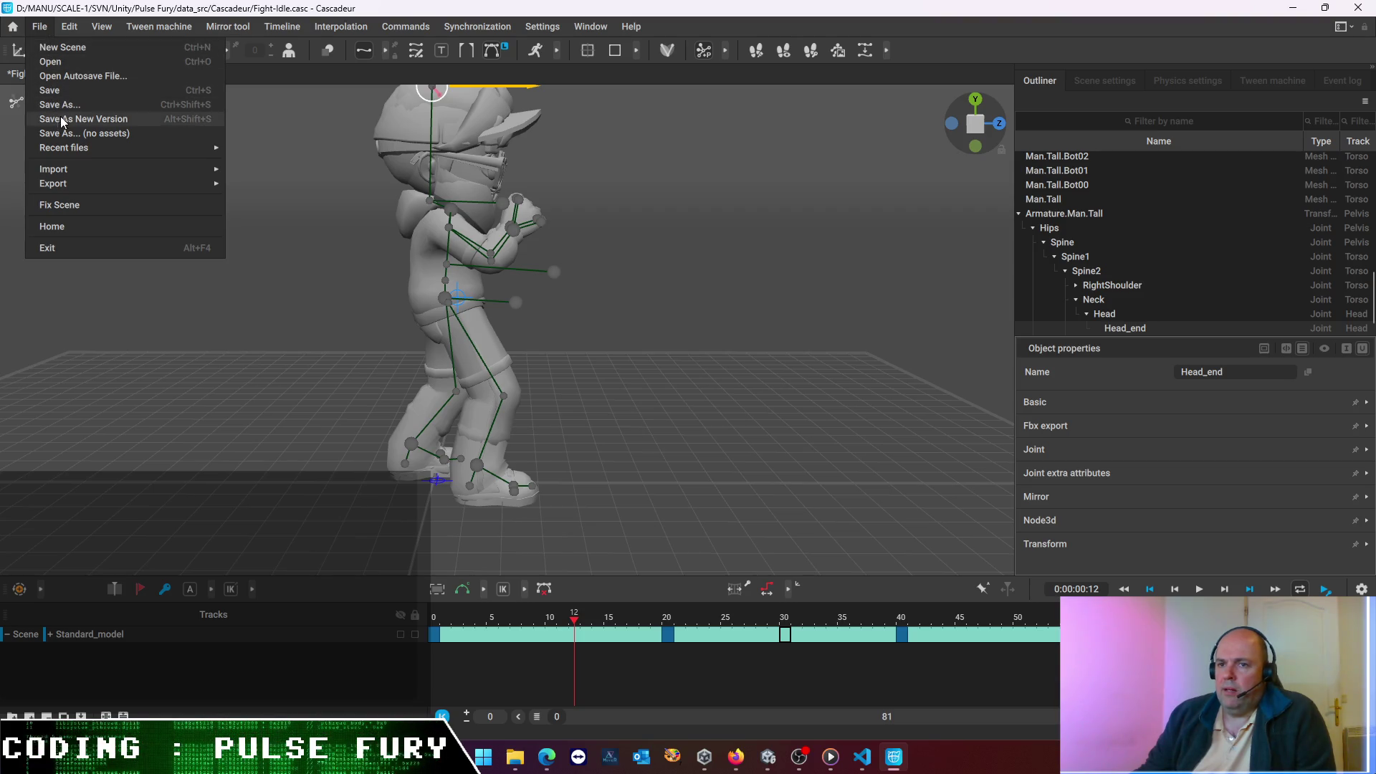
mouse_move(63, 181)
left_click(259, 182)
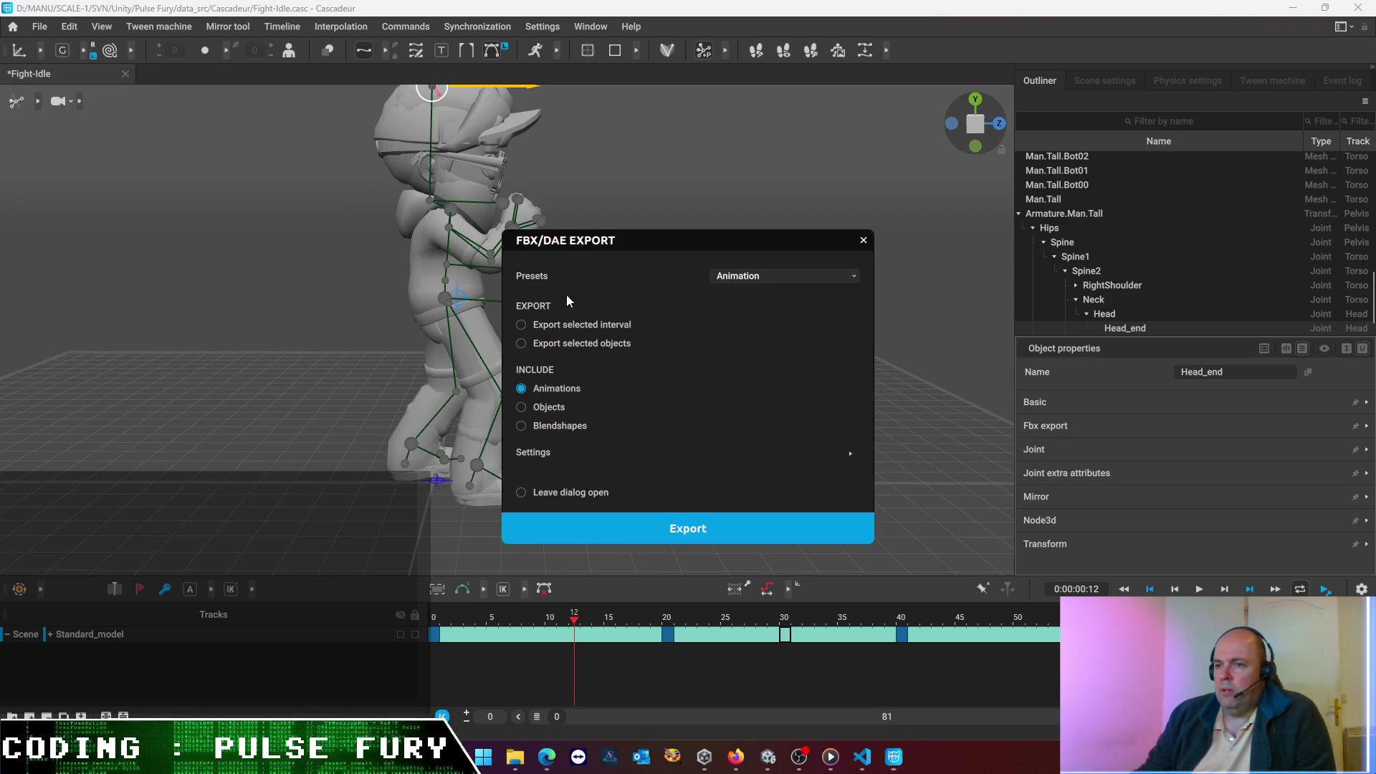
left_click(695, 541)
double_click(305, 166)
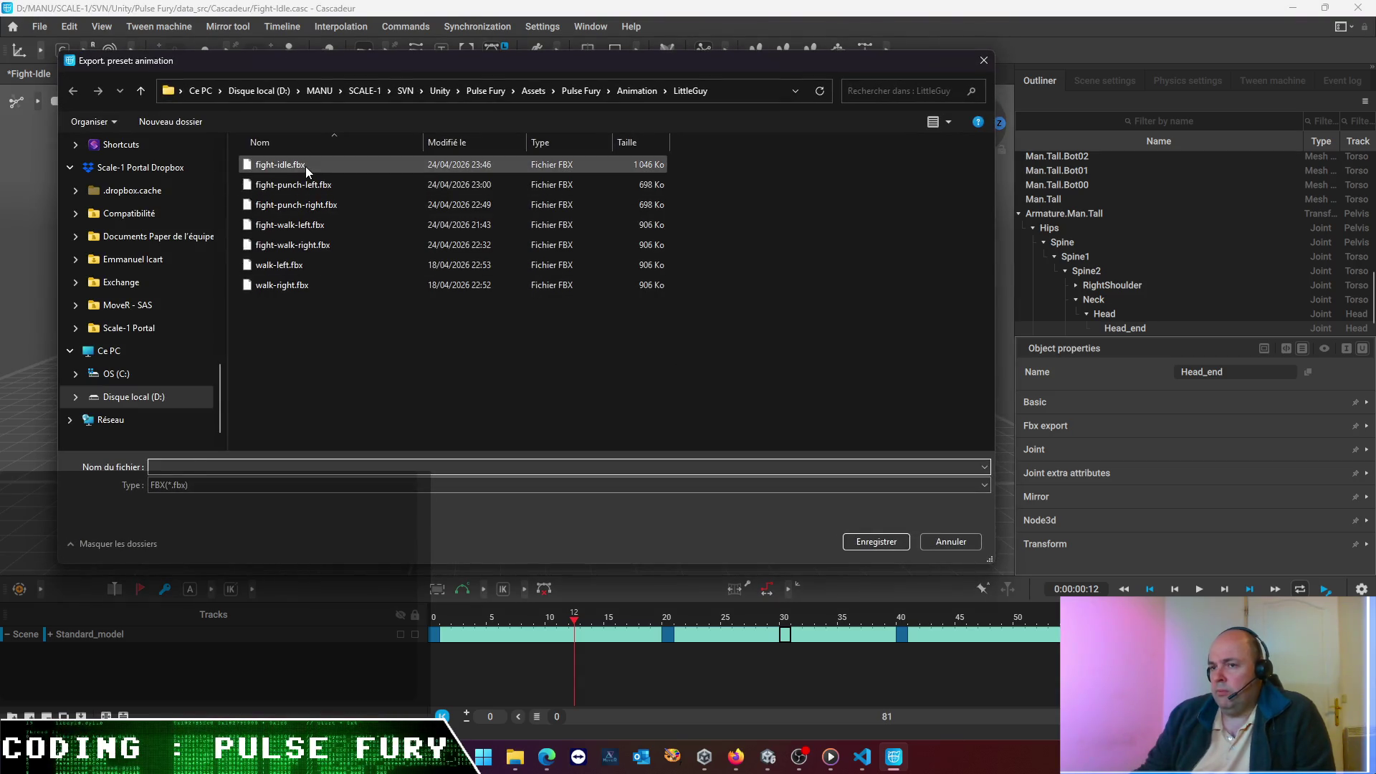
left_click(718, 377)
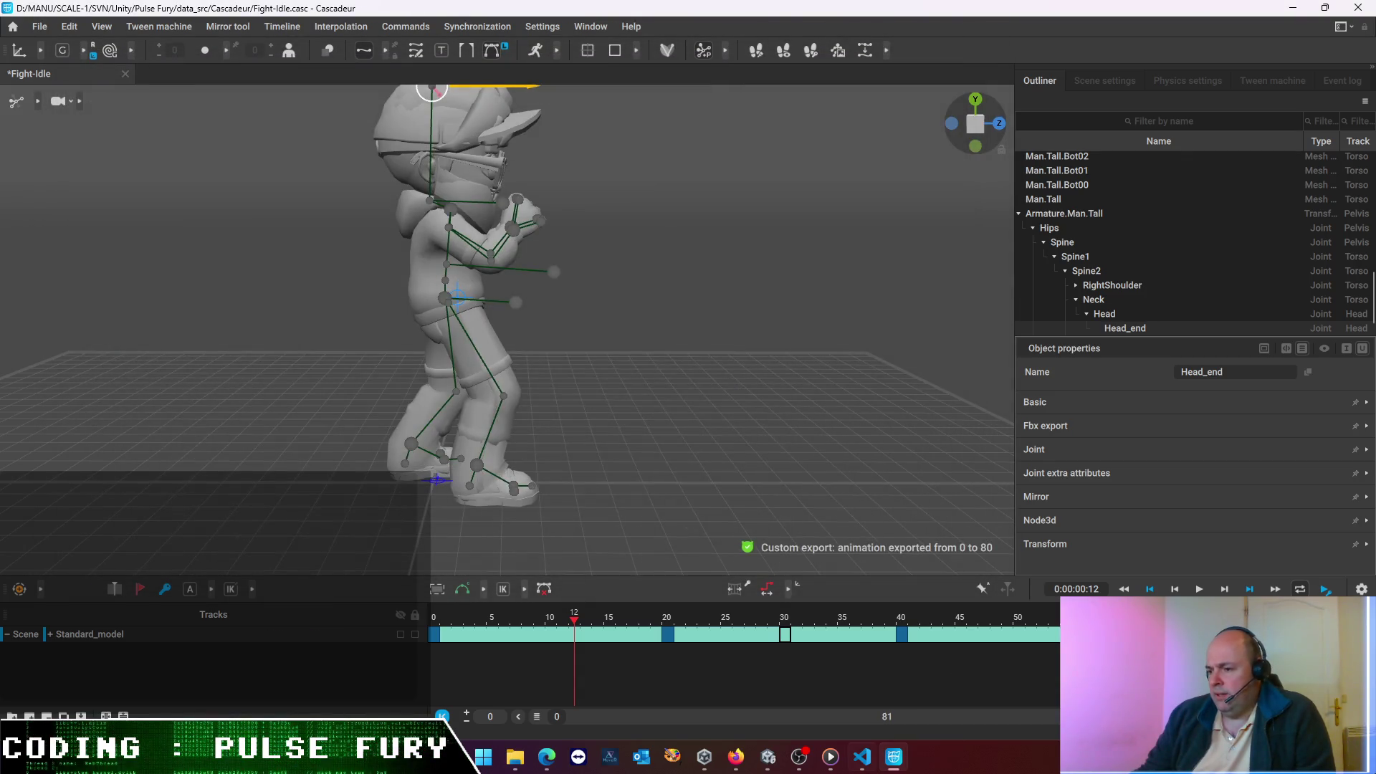
left_click(768, 758)
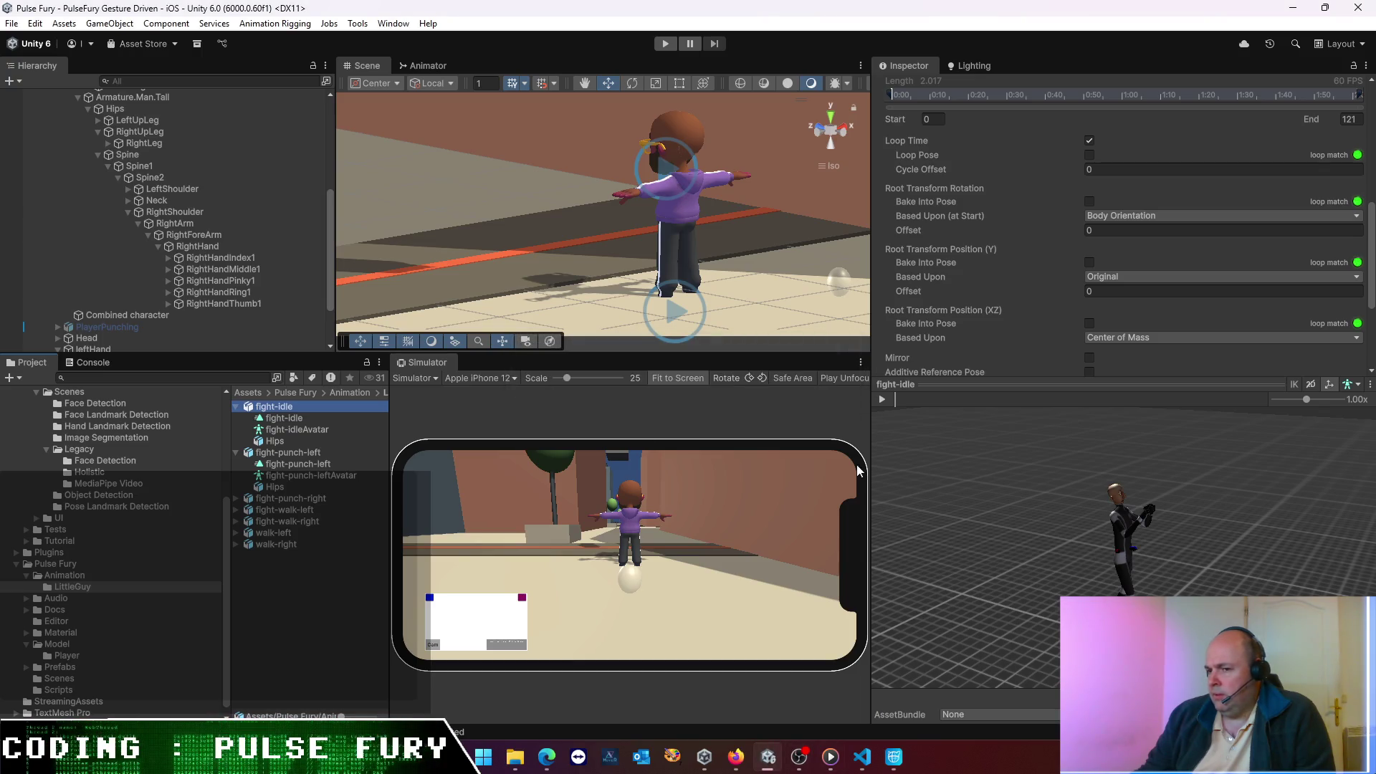
- Select the fight-idle clip in Project, then play and orbit its Inspector preview
left_click(298, 441)
left_click(286, 418)
left_click(274, 406)
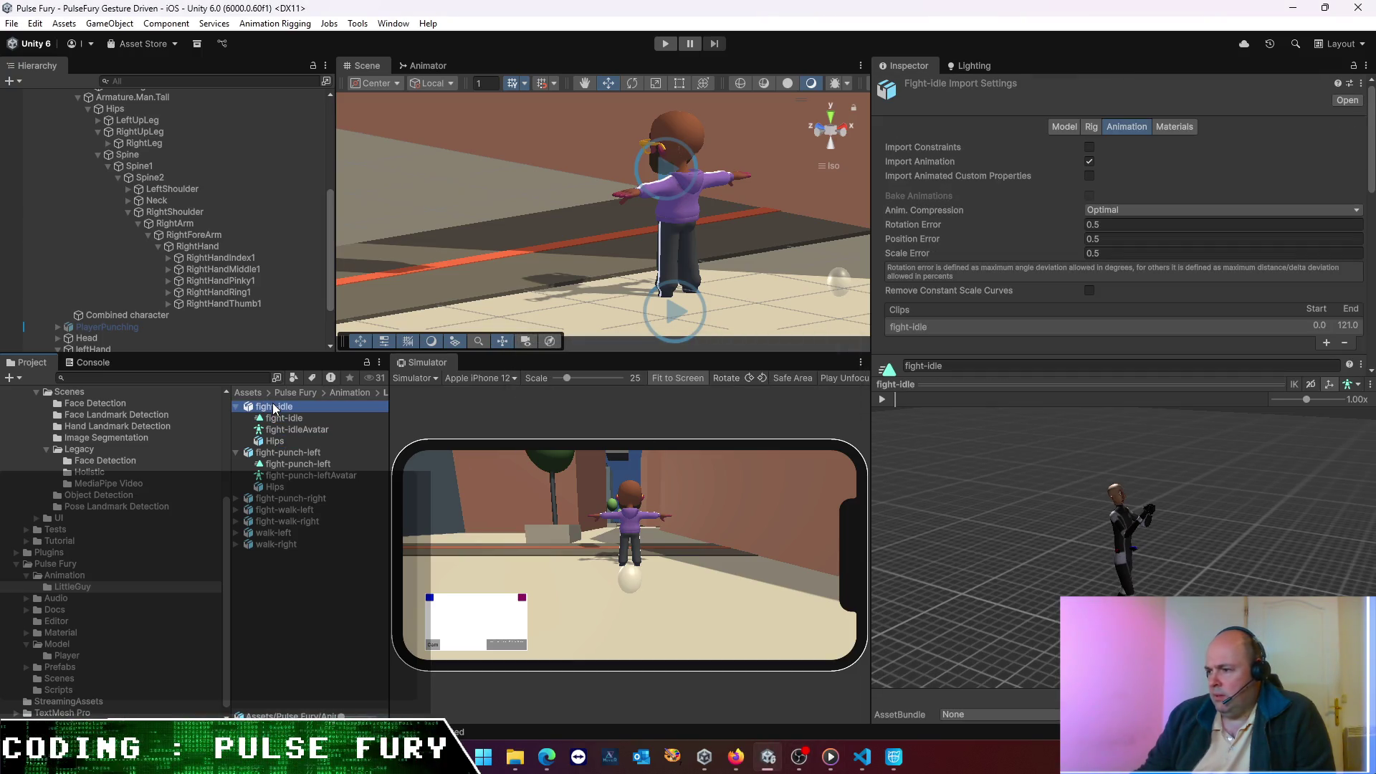
left_click(881, 400)
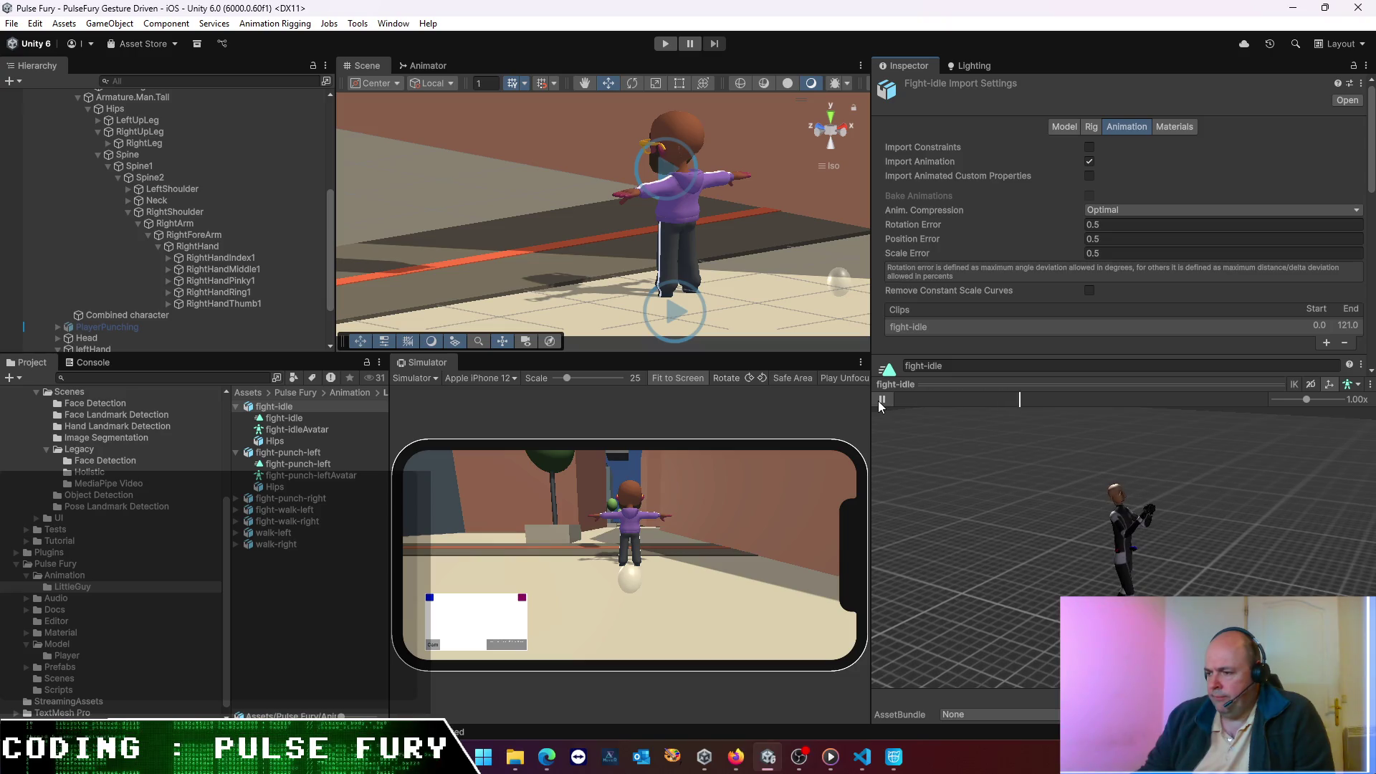
scroll(1177, 546, "up", 5)
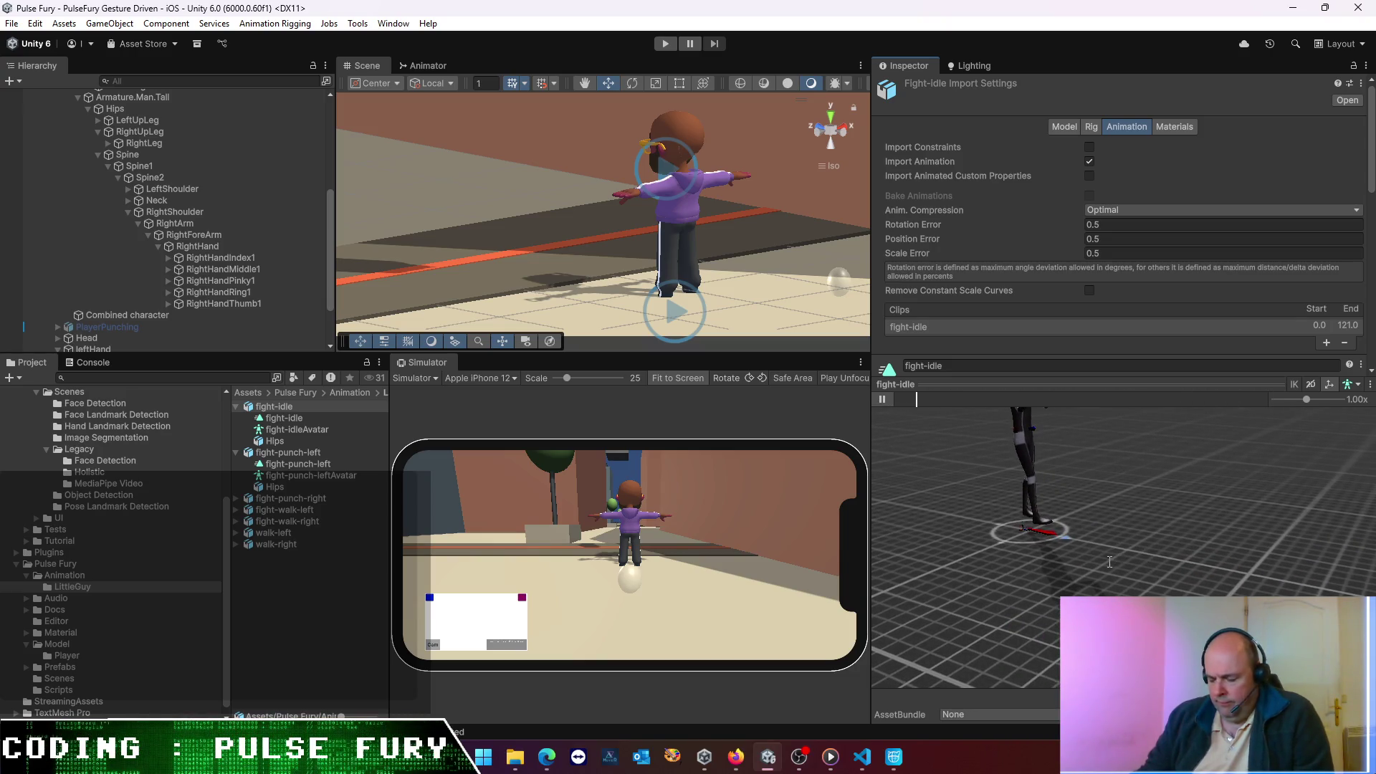
mouse_move(1177, 546)
left_mouse_down()
mouse_move(1164, 520)
mouse_move(1173, 527)
left_mouse_up()
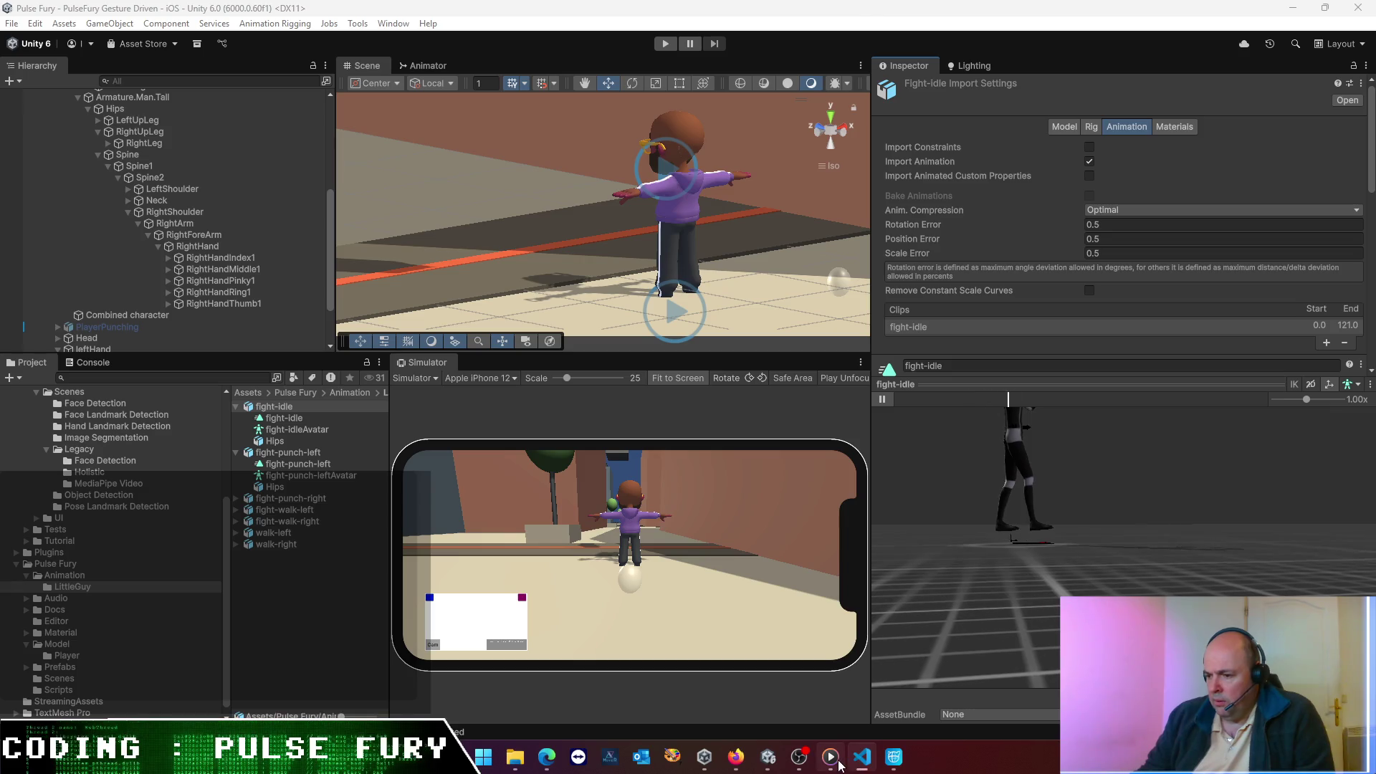
left_click(893, 757)
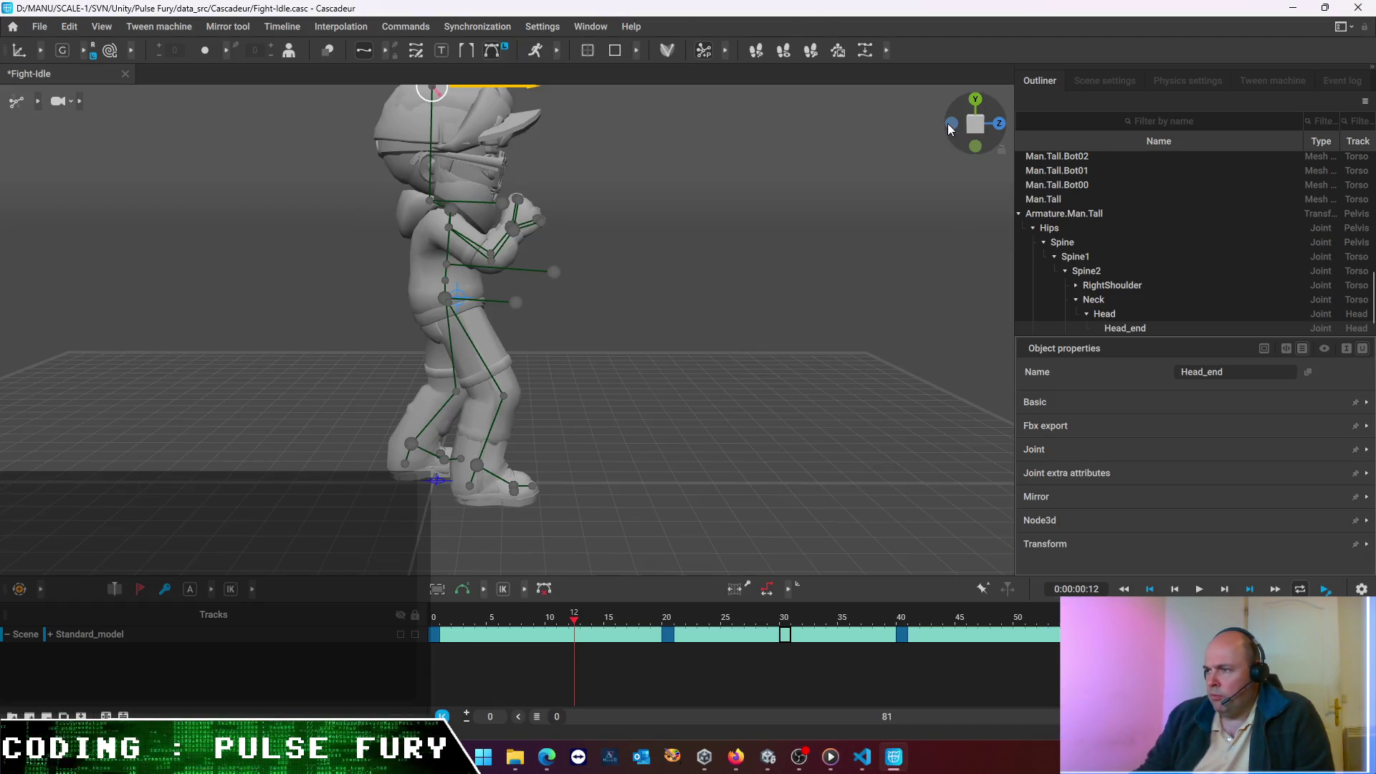
- Orbit to a front view of the fighter and check Head_end's Transform values
left_click(950, 124)
left_click(999, 126)
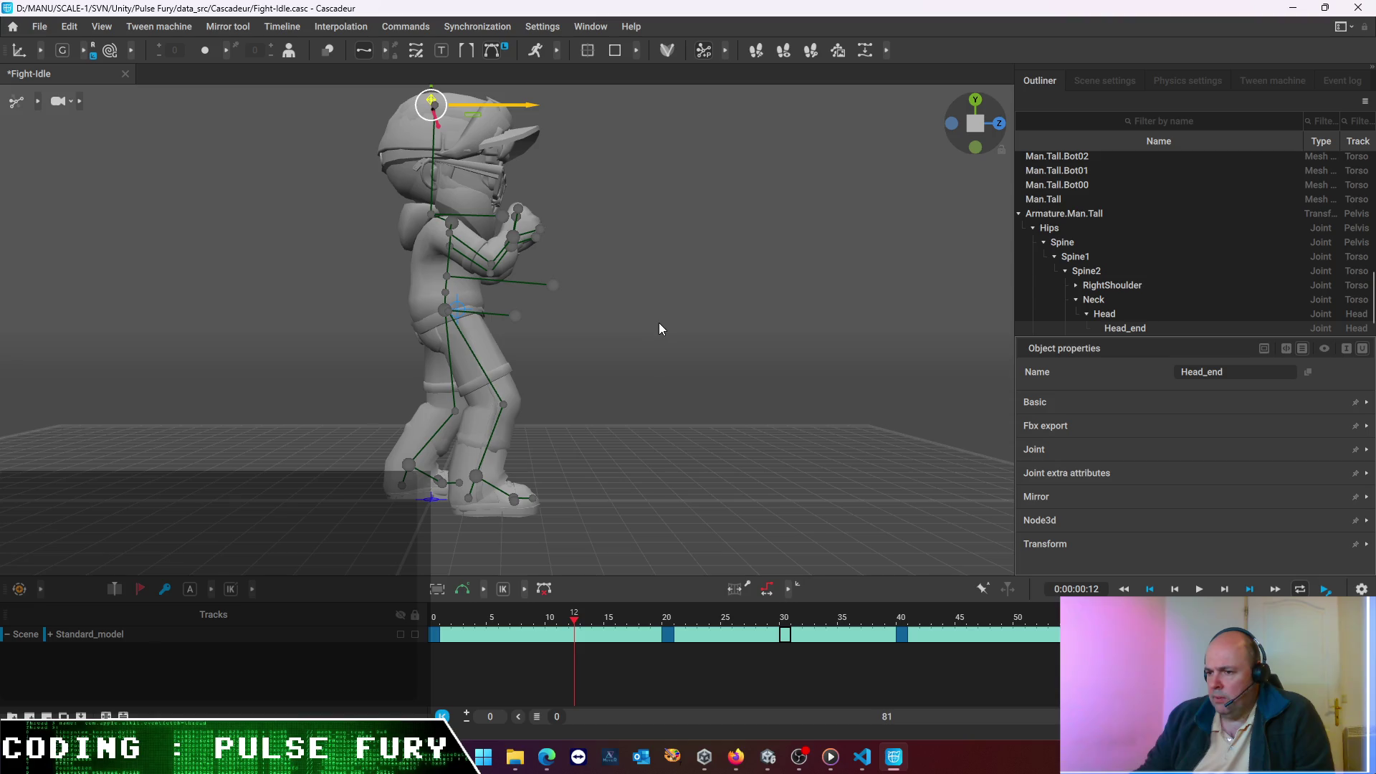
mouse_move(652, 401)
left_mouse_down()
mouse_move(656, 373)
mouse_move(638, 405)
mouse_move(418, 401)
mouse_move(435, 429)
left_mouse_up()
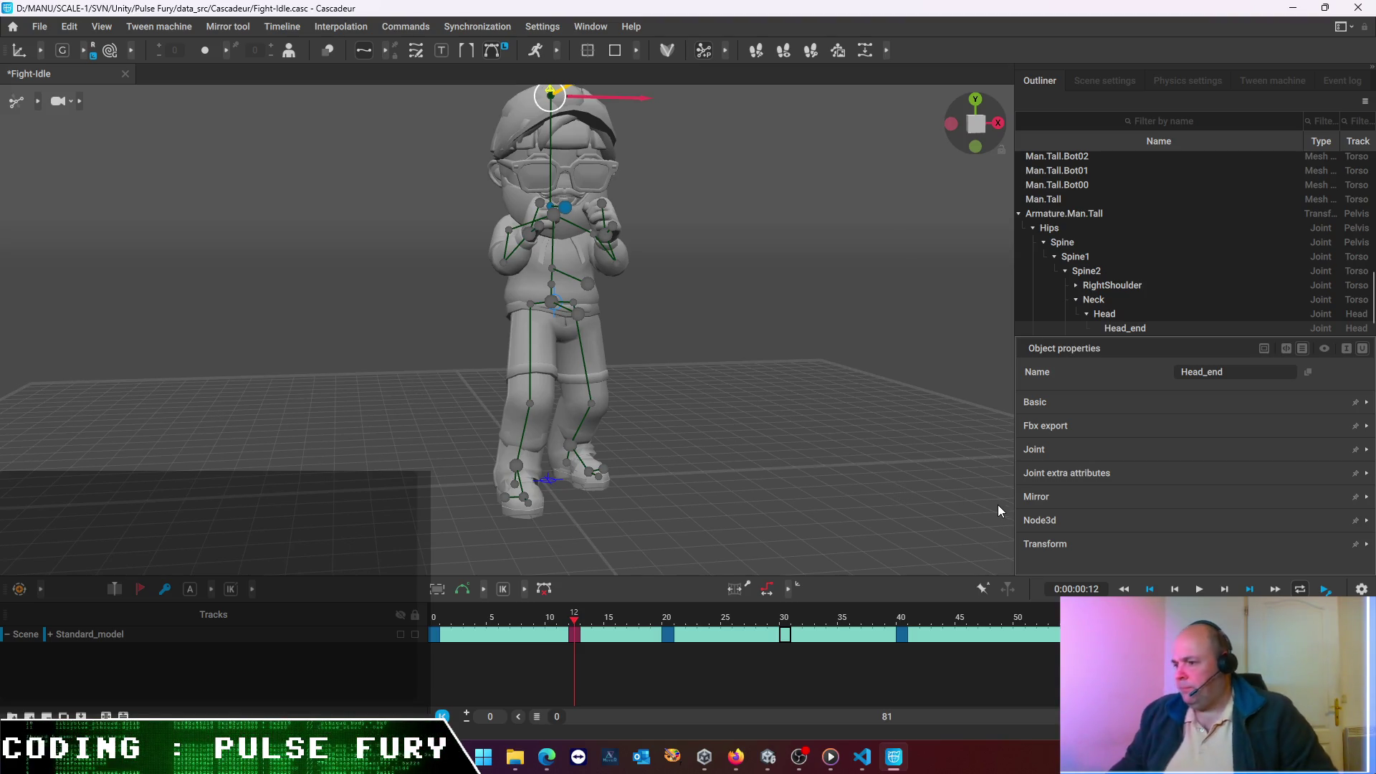
scroll(1072, 548, "down", 1)
scroll(1073, 548, "down", 1)
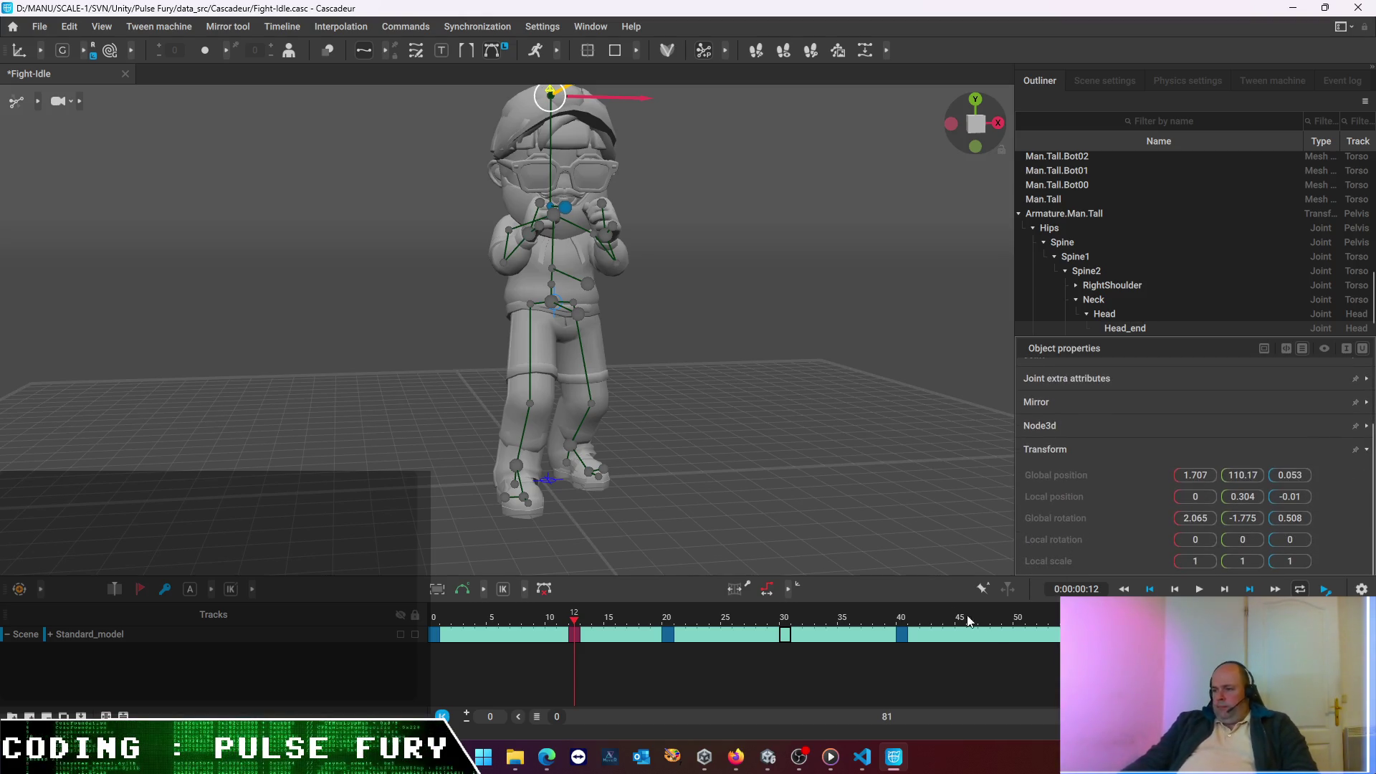
left_click(733, 394)
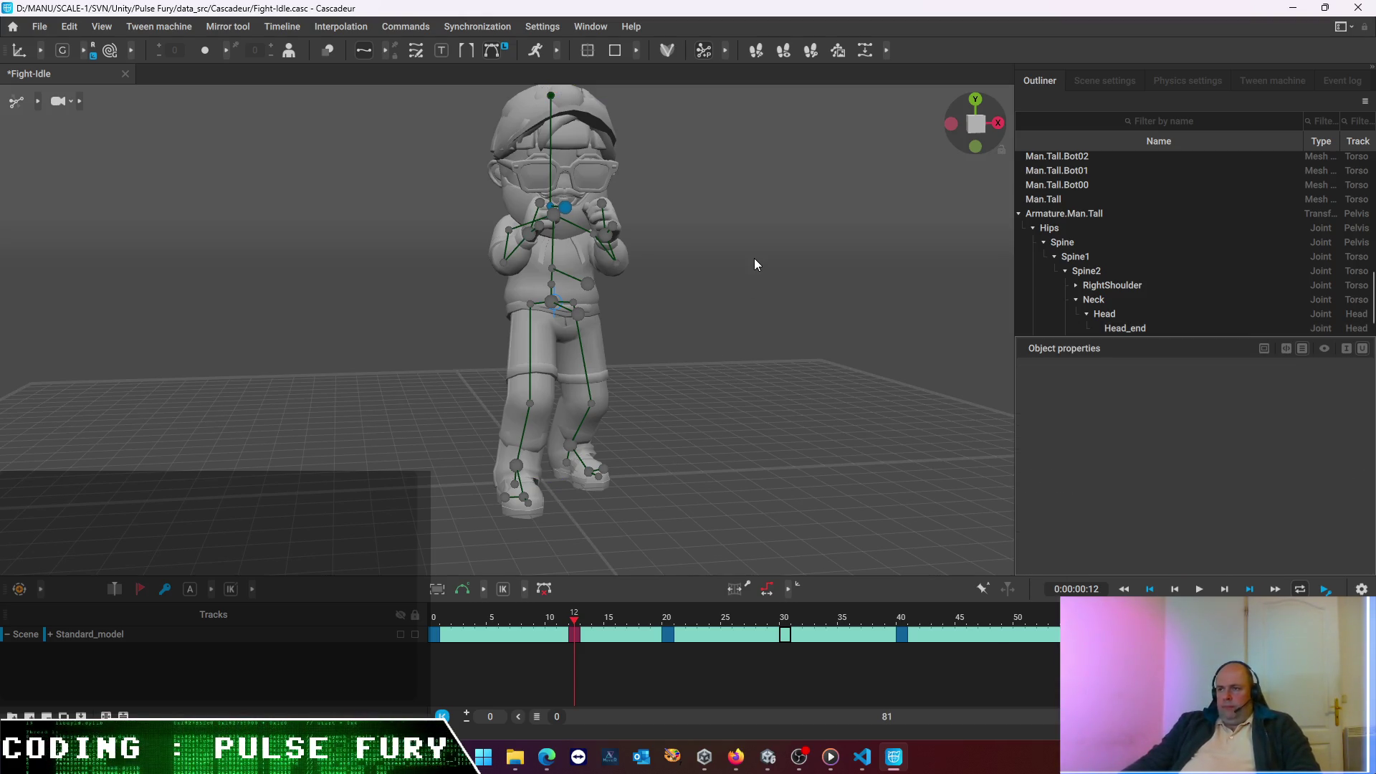
- Box-select the leg controllers, then clear the selection
left_click_drag(358, 167, 749, 462)
left_click(197, 387)
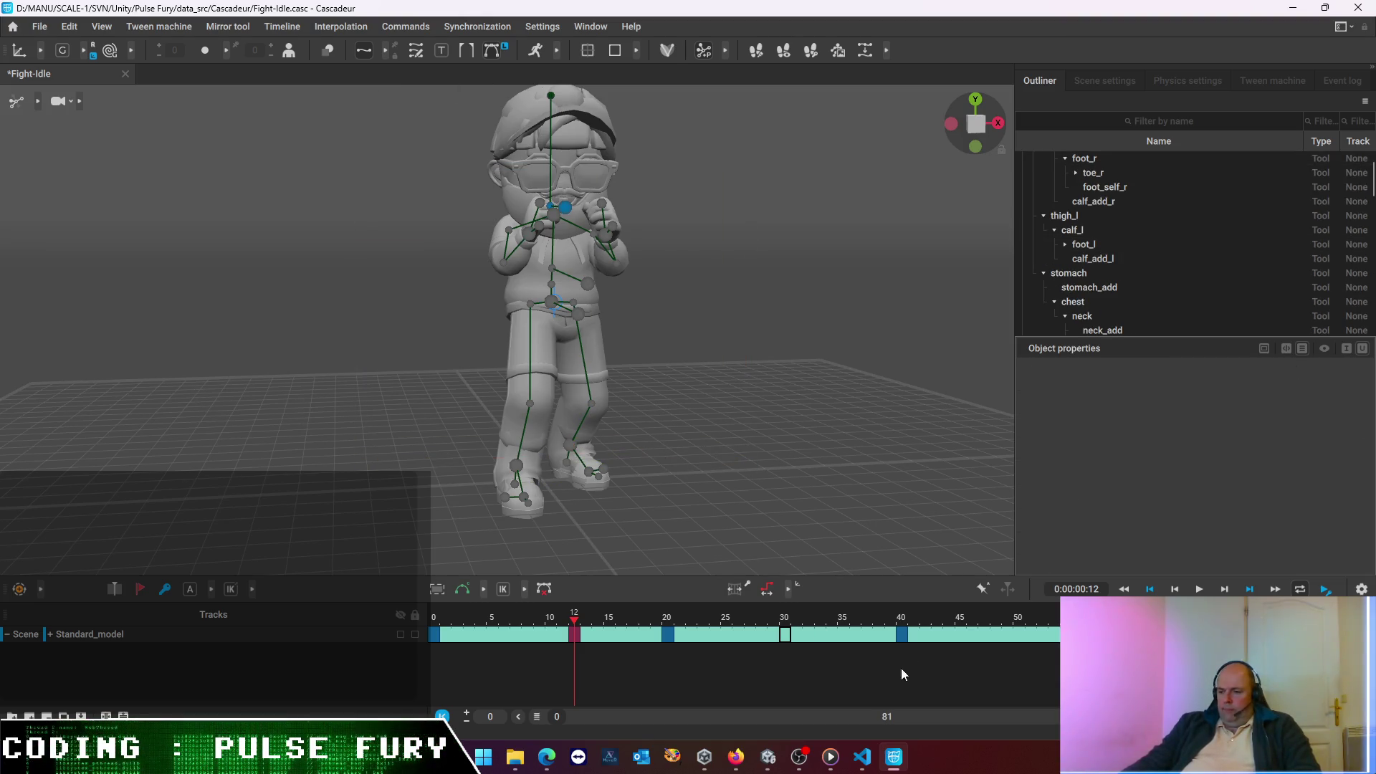
mouse_move(886, 759)
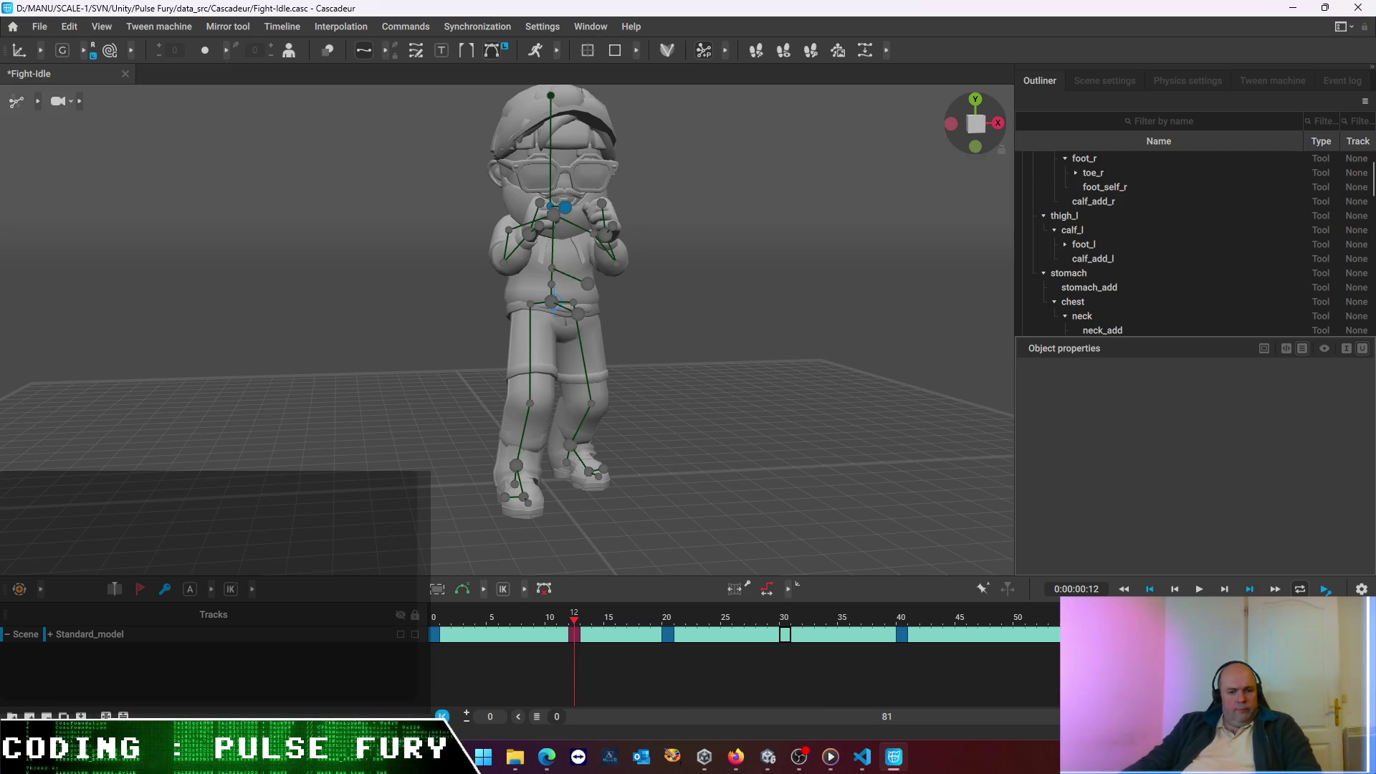
left_click(862, 757)
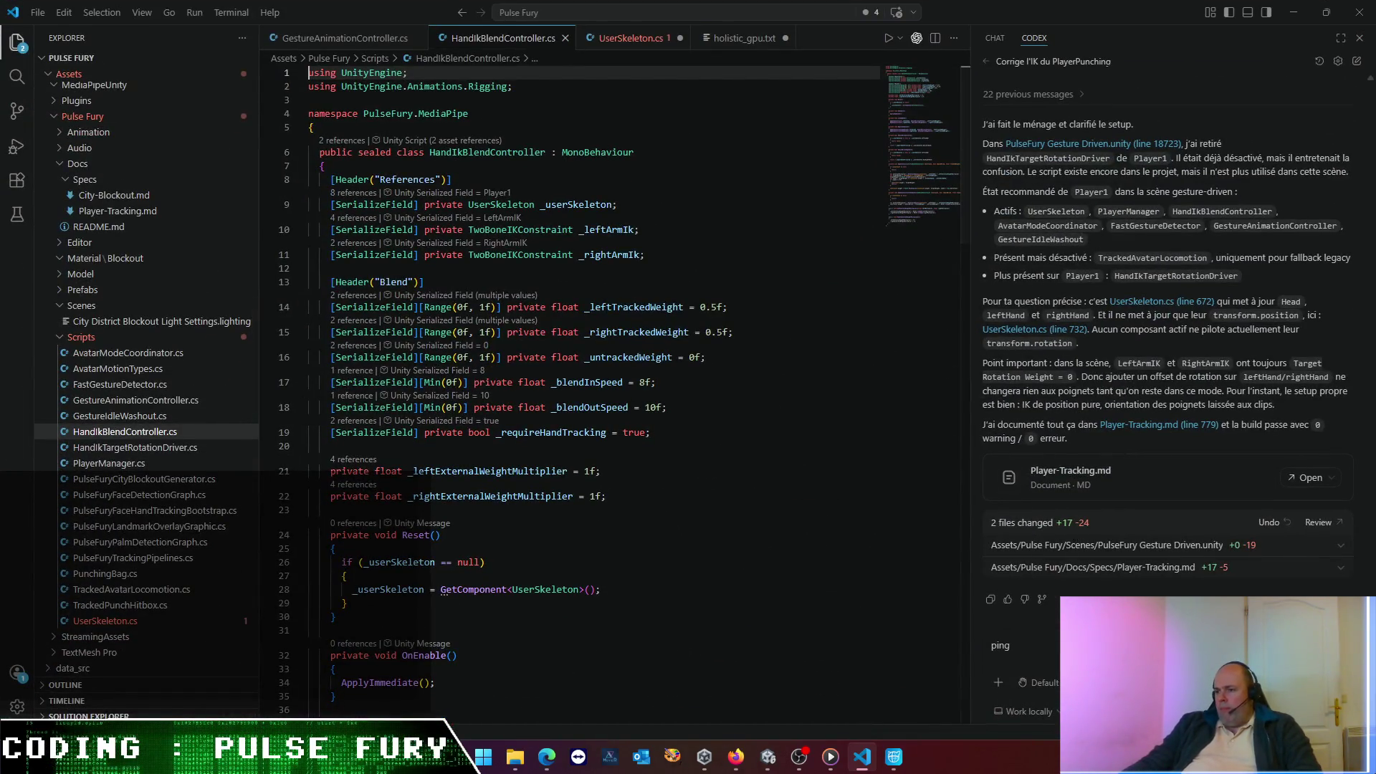
- Delete 'ping' from the Codex chat prompt and minimize VS Code
double_click(1000, 645)
key("BackSpace")
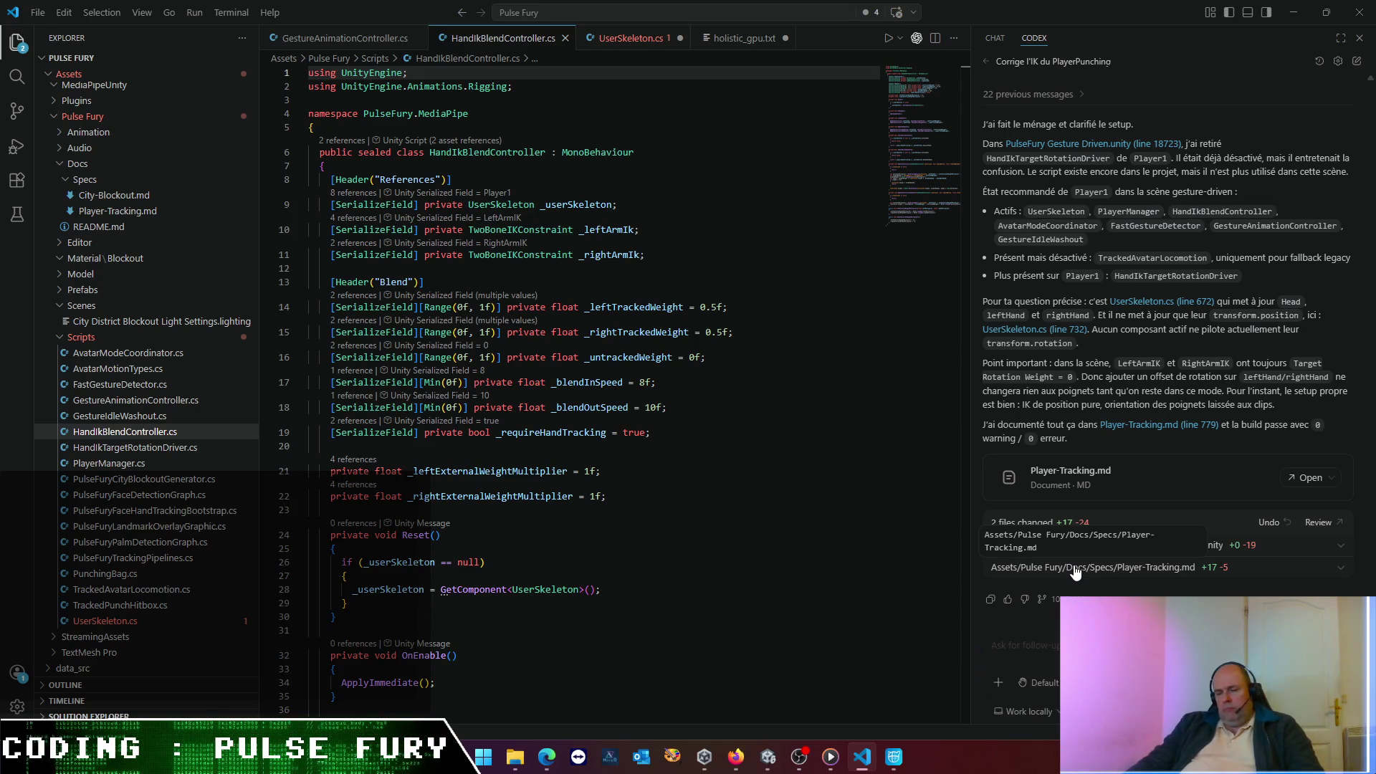
left_click(1284, 12)
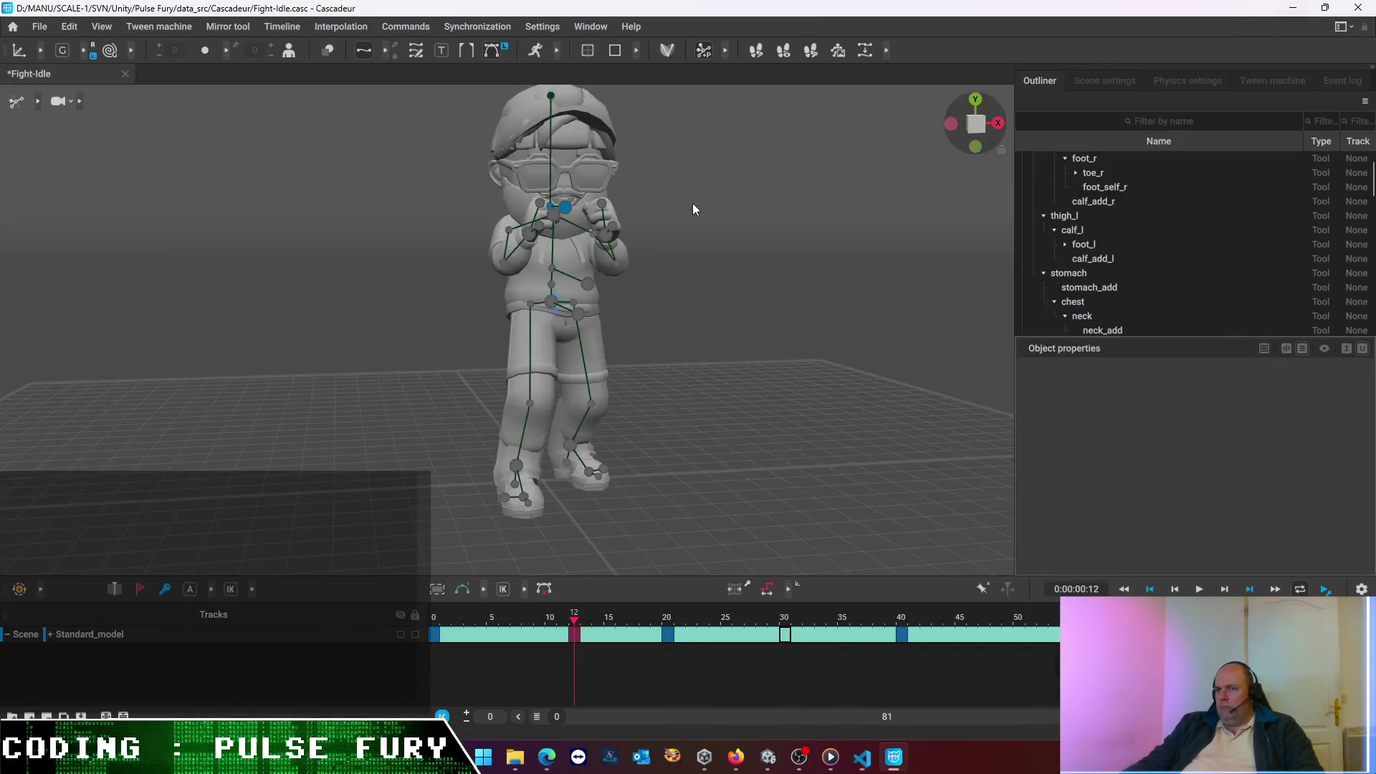
- Review Cascadeur's Camera Tool and Node Editor settings, close them, and bring the GitHub changelog browser forward
left_click(551, 29)
left_click(549, 47)
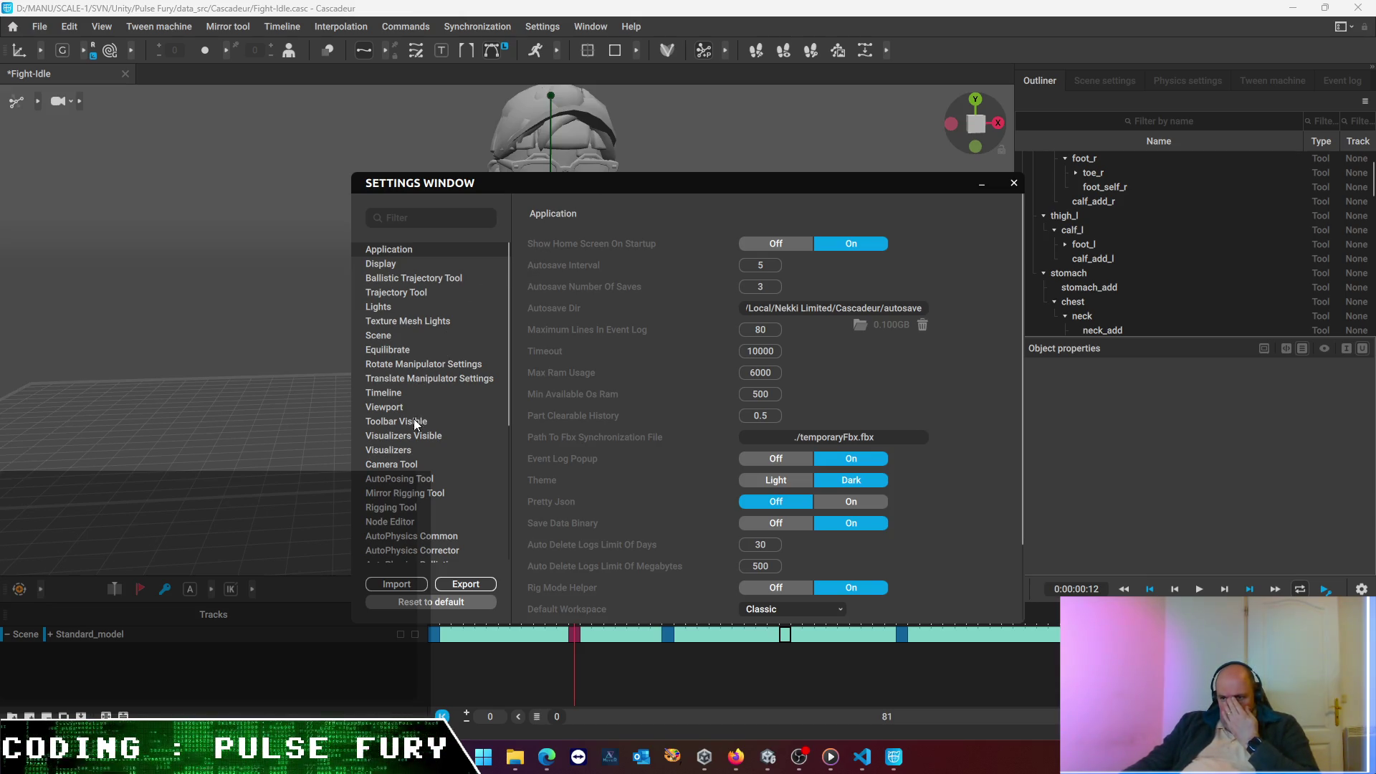
left_click(412, 467)
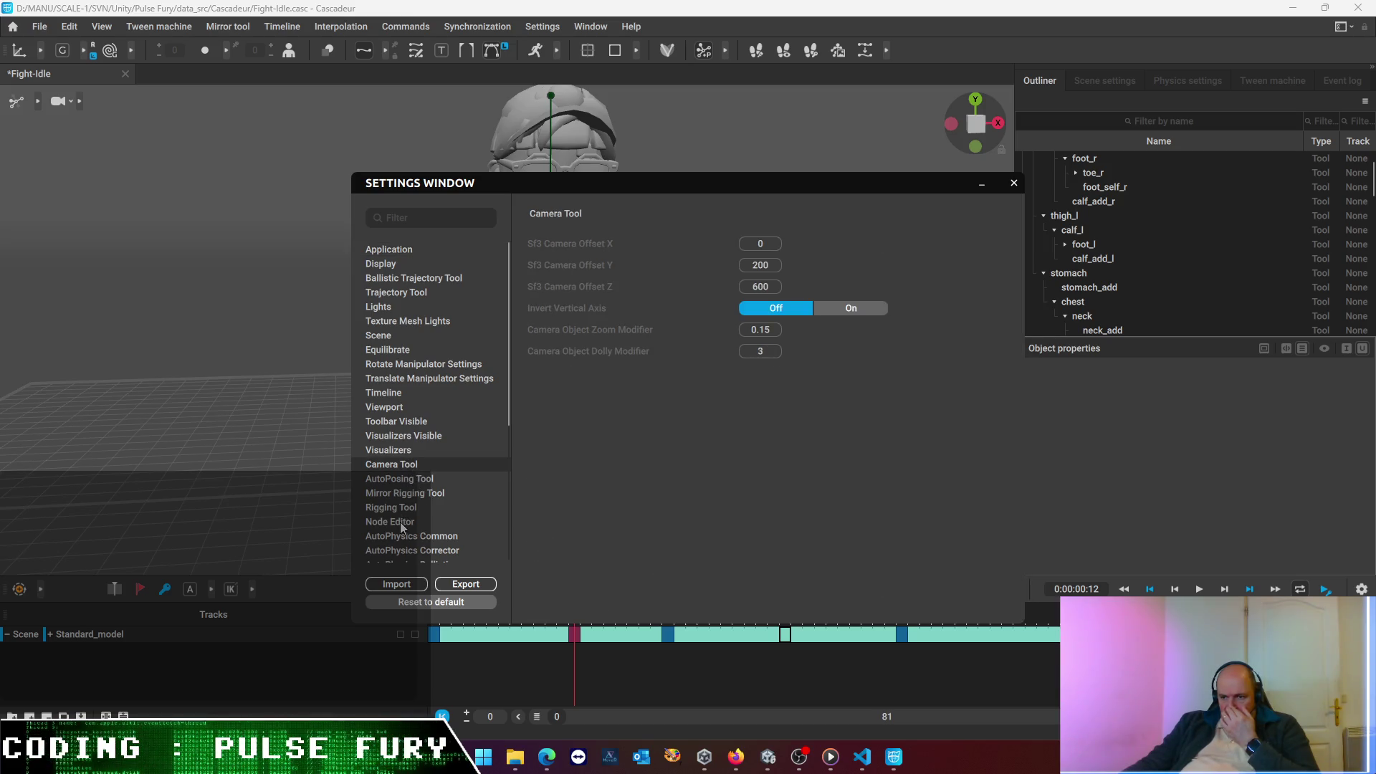
left_click(402, 522)
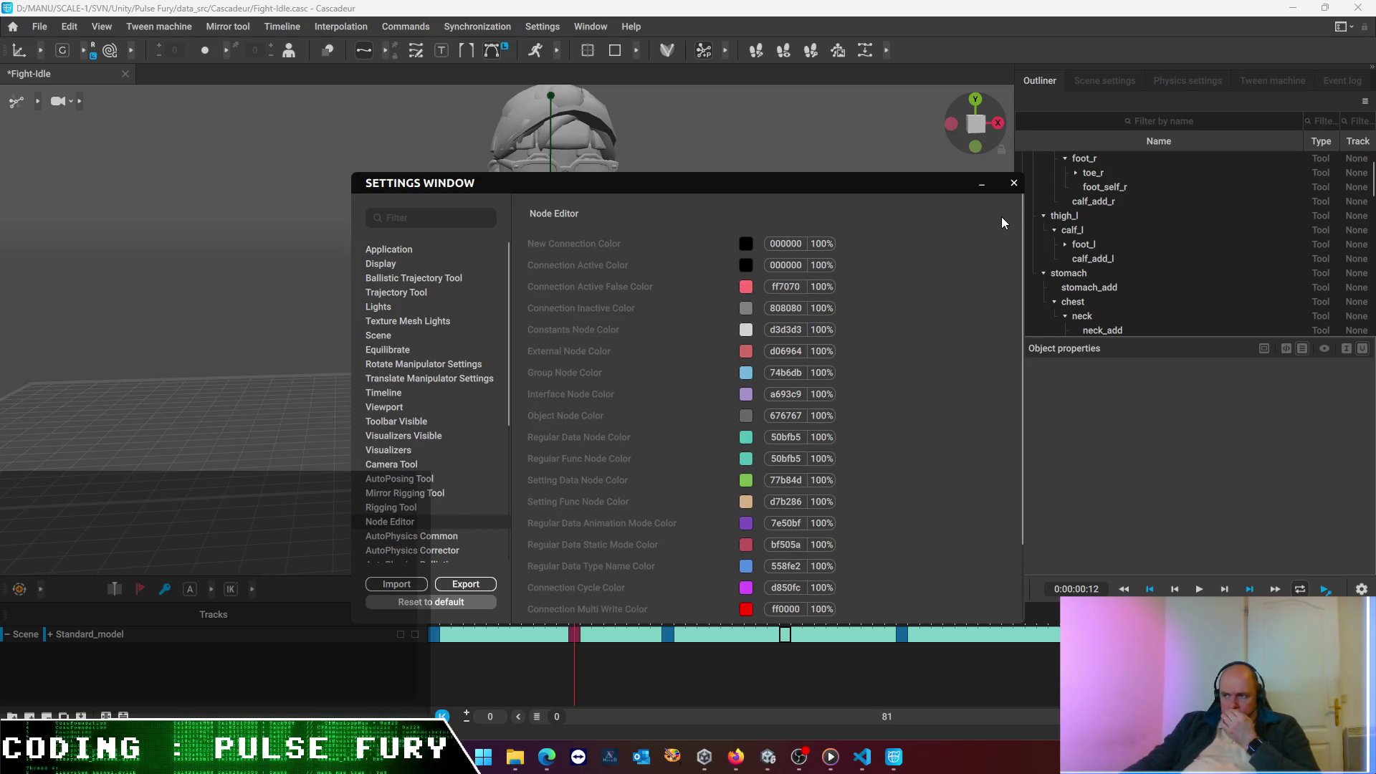
left_click(1014, 183)
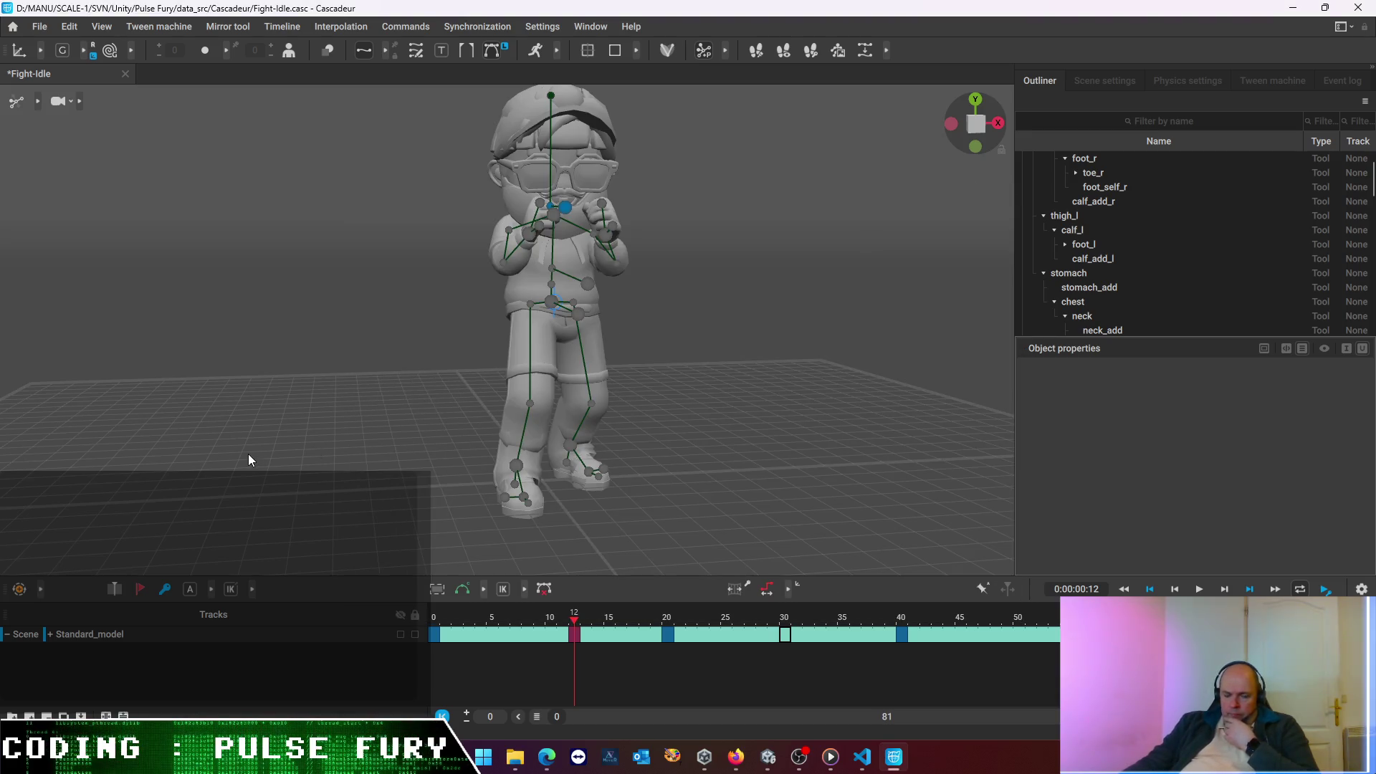
mouse_move(545, 754)
left_click(586, 694)
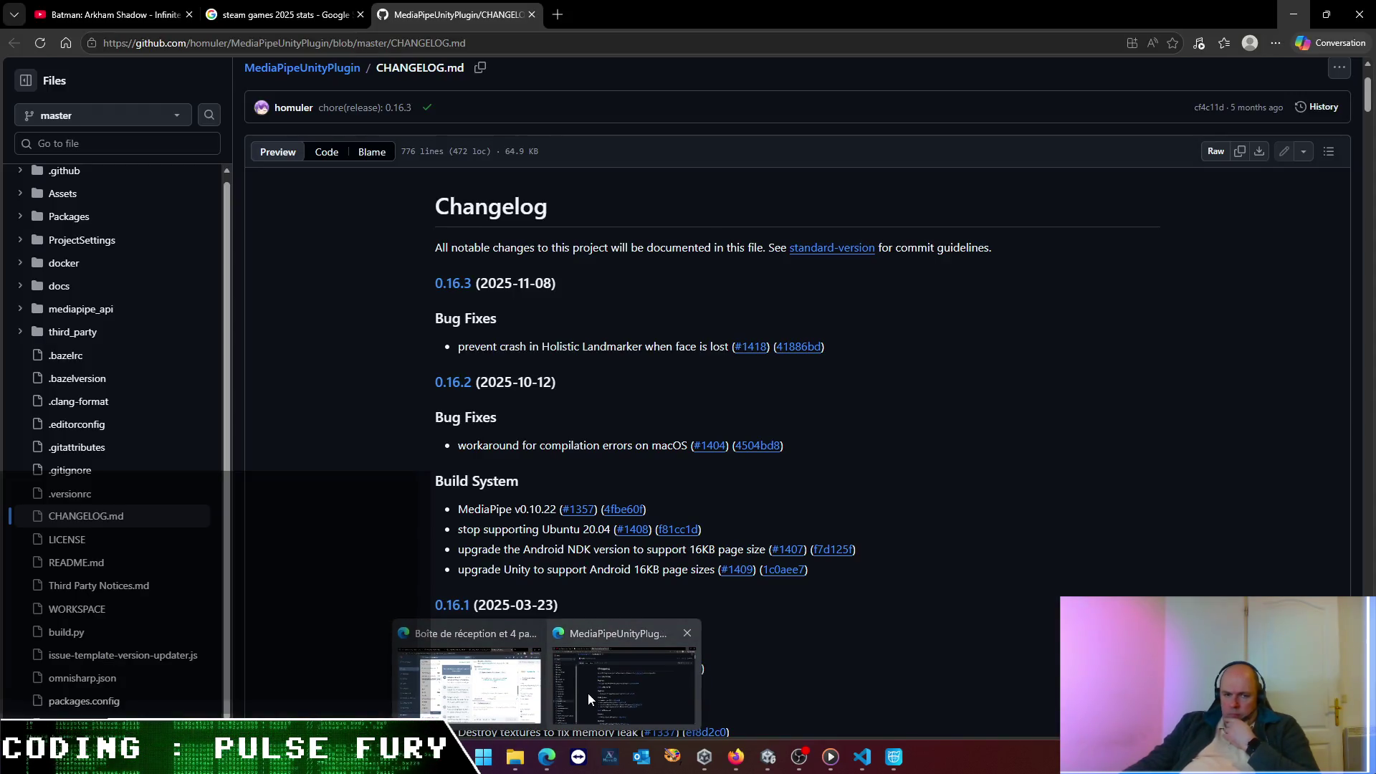
- Minimize the GitHub changelog window and maximize the ChatGPT browser window to full screen
left_click(586, 694)
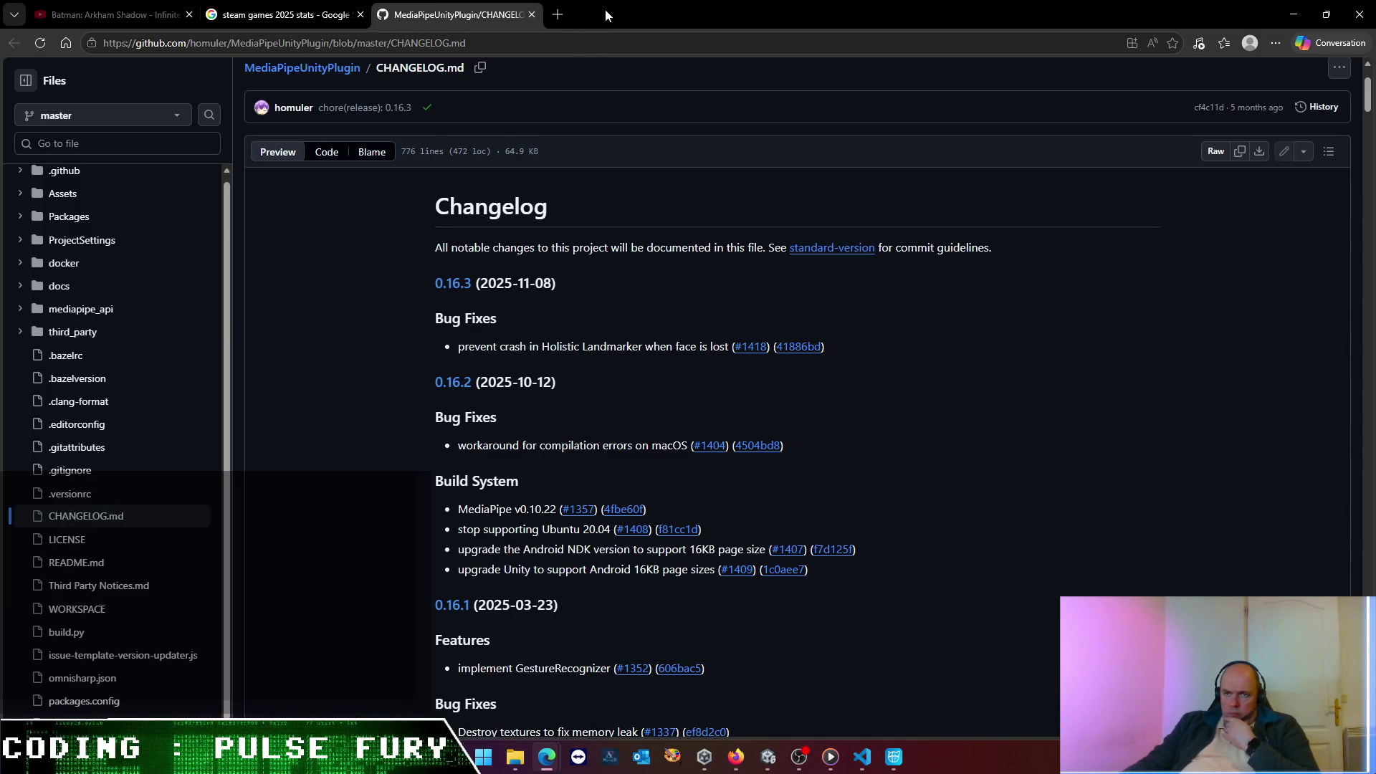
left_click(1292, 14)
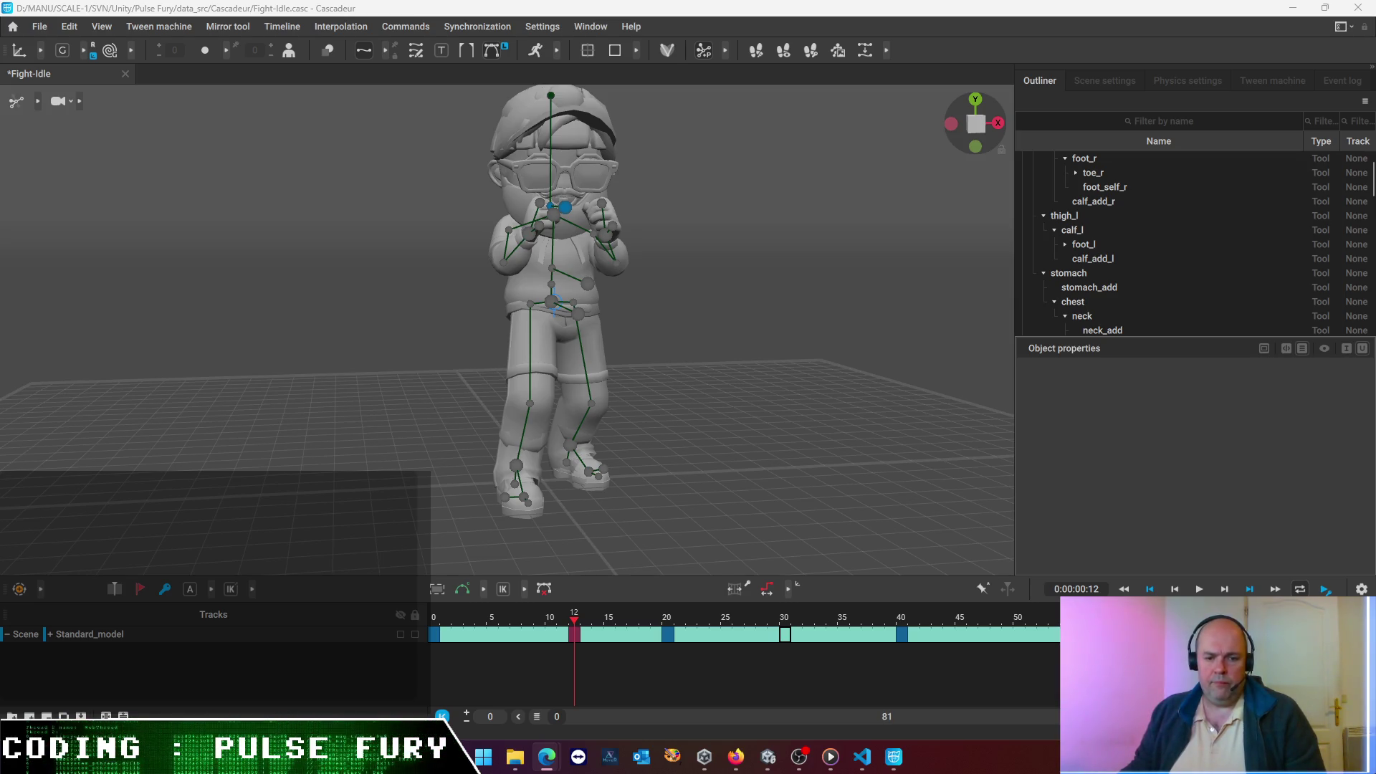
key("alt+Tab")
left_click_drag(885, 195, 936, 190)
double_click(935, 191)
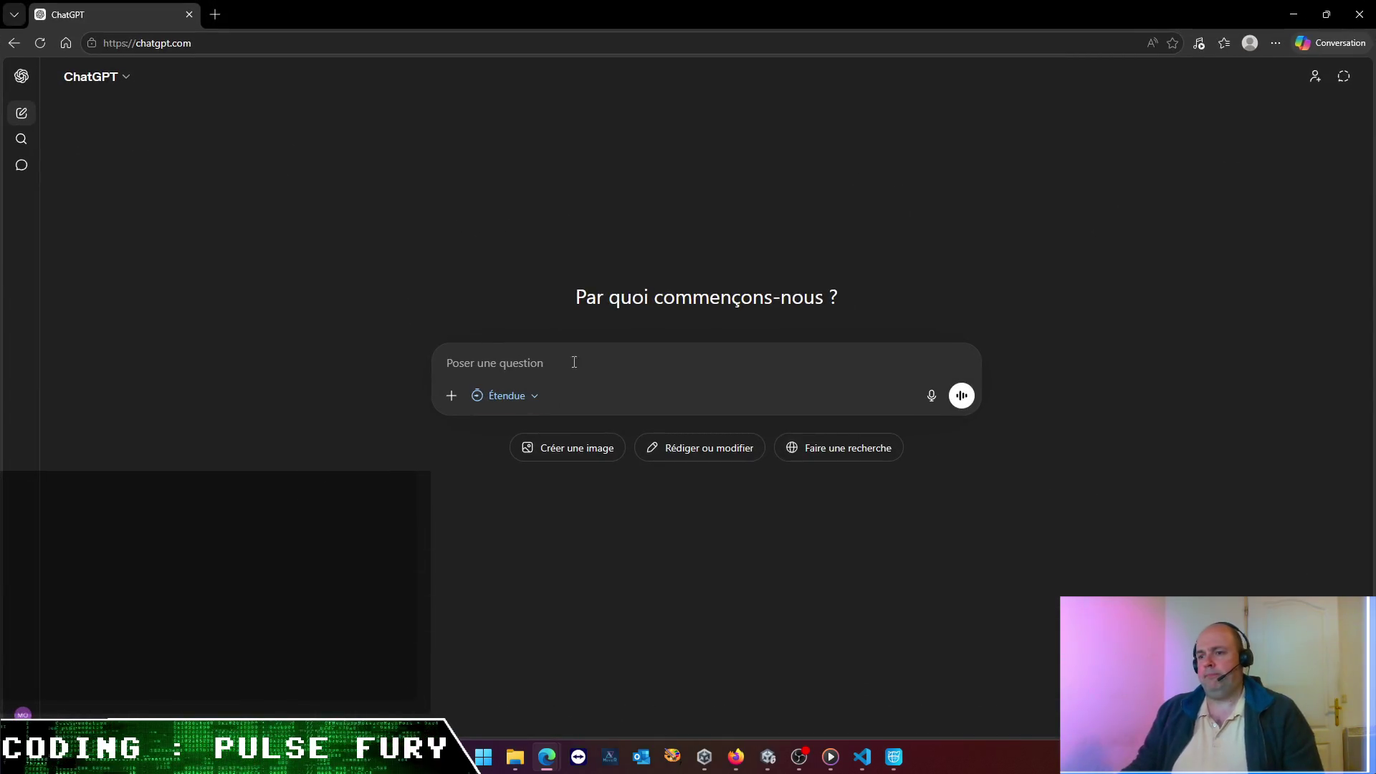
- Ask ChatGPT, in French, why the Cascadeur humanoid floats about 20cm above the ground in Unity
type("J(uil")
key("BackSpace")
key("BackSpace")
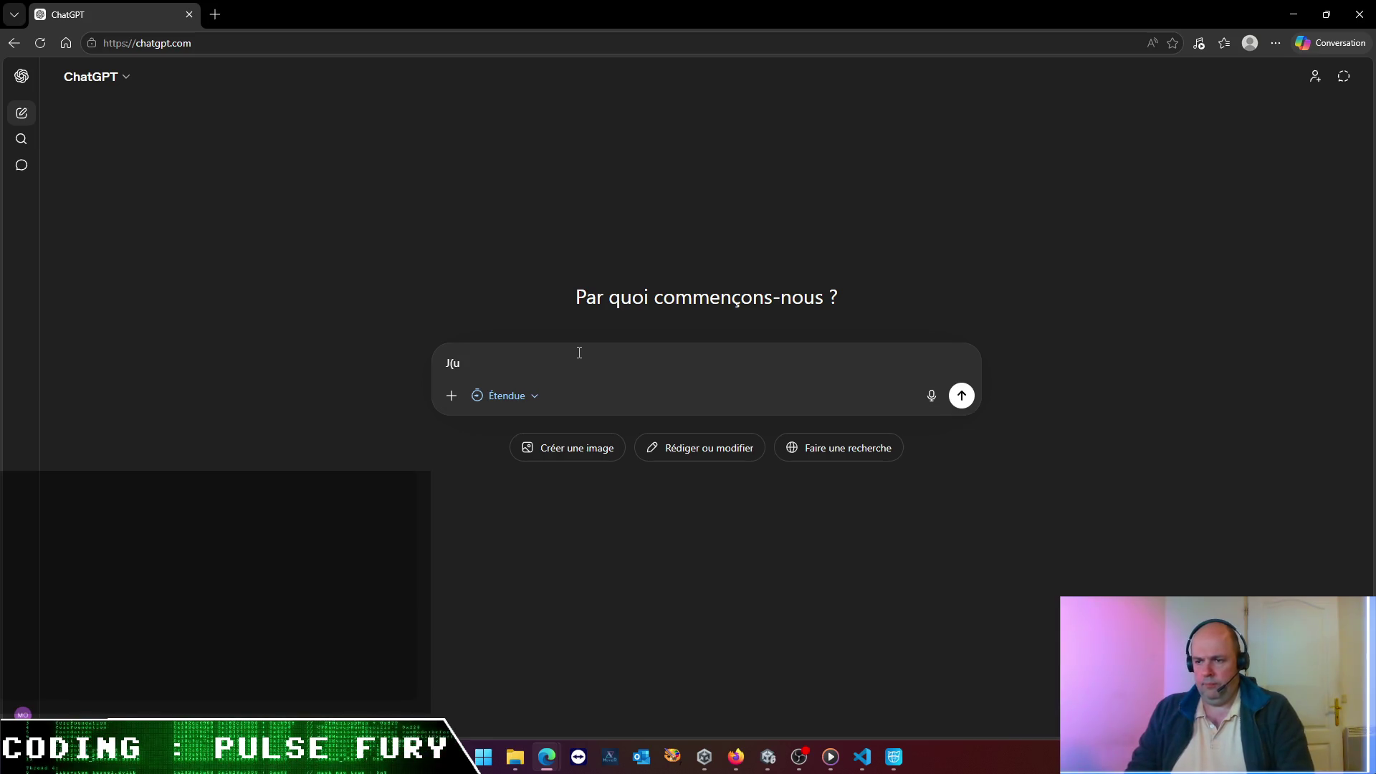
type("utilise l'")
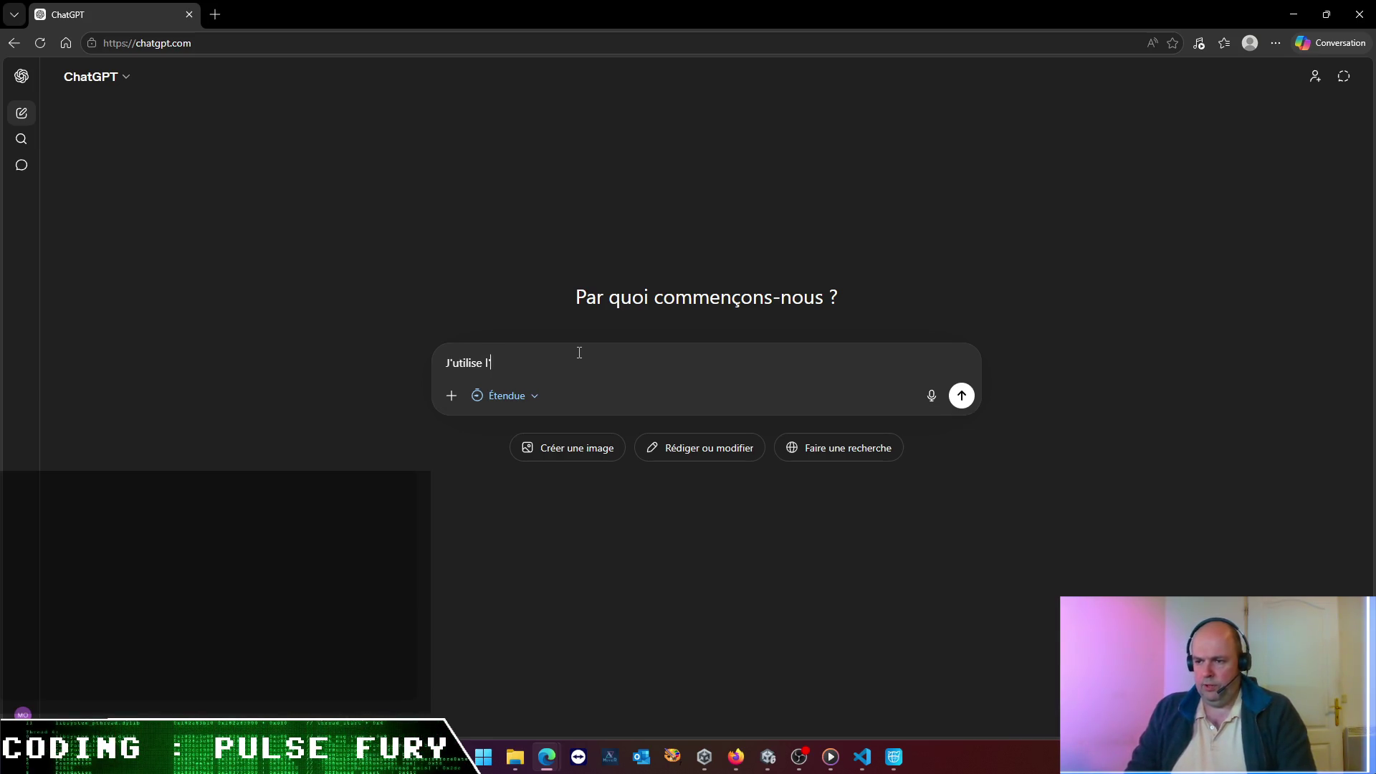
type("outil d'animatuon")
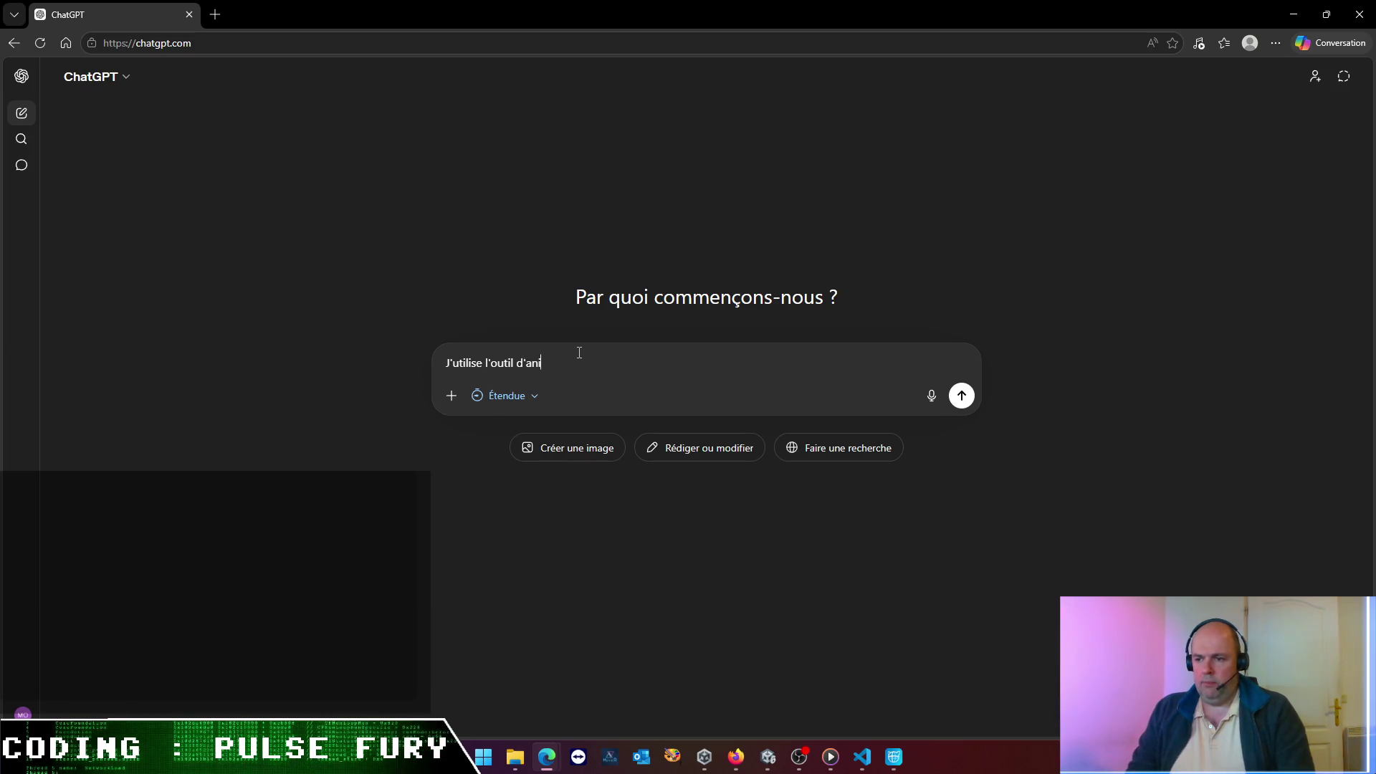
key("BackSpace")
key("BackSpace")
key("BackSpace")
type("tion 3D")
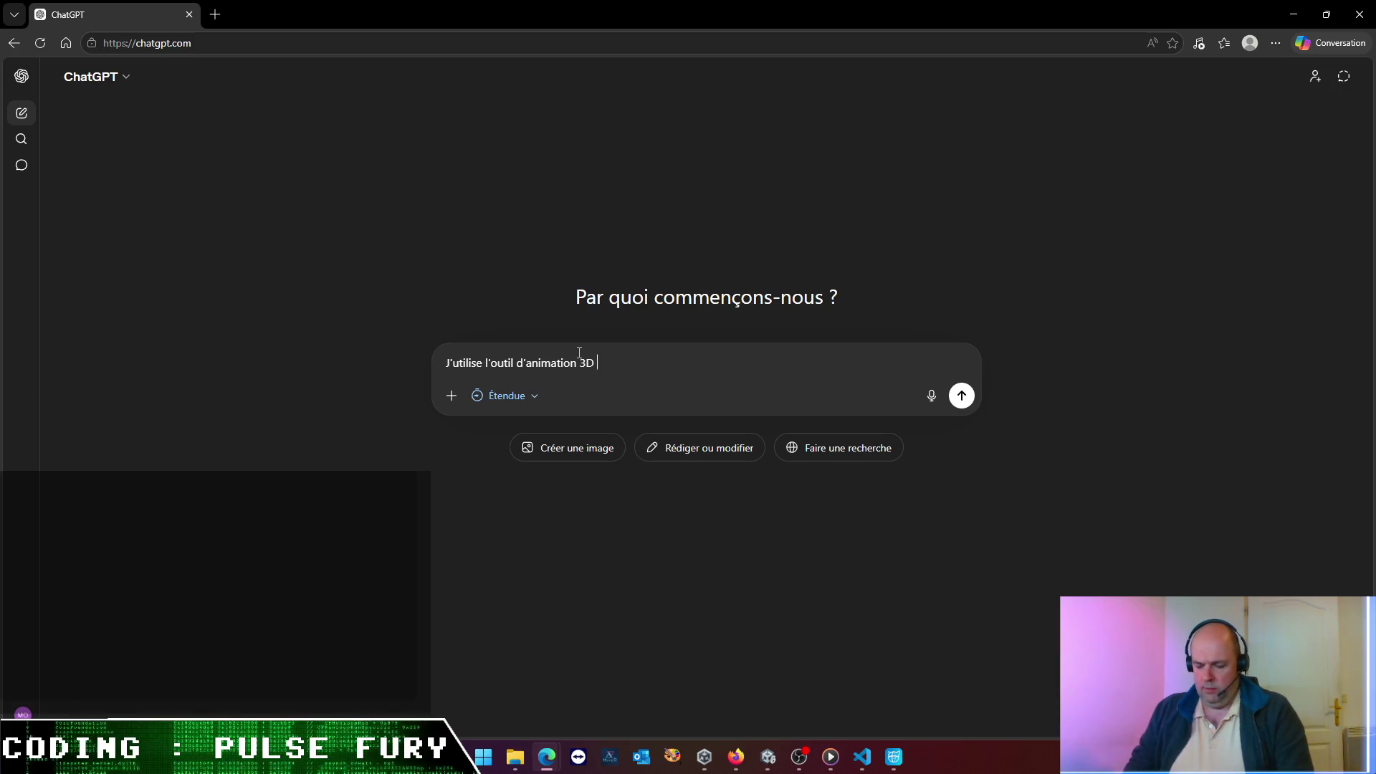
type("Cl")
key("BackSpace")
type("ascadeur ")
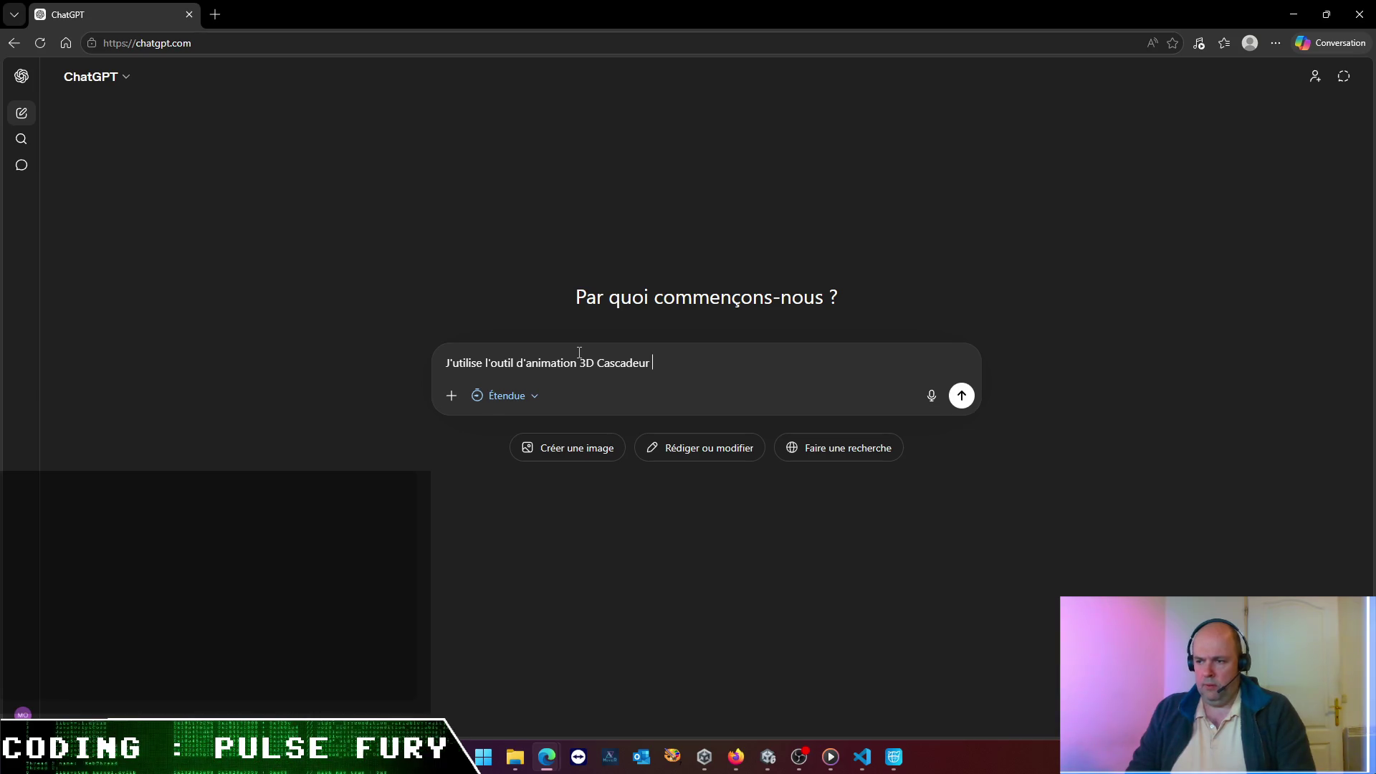
type("pour générer ")
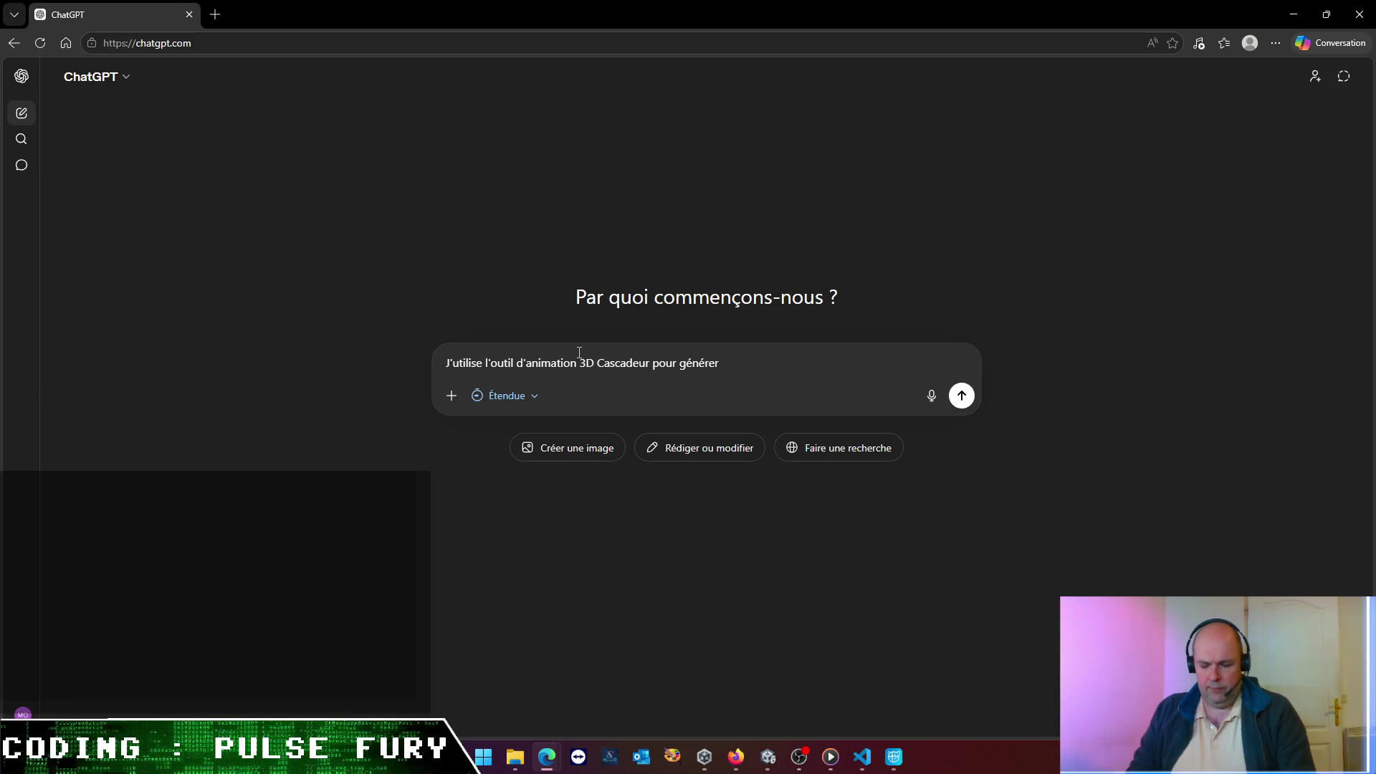
type("m")
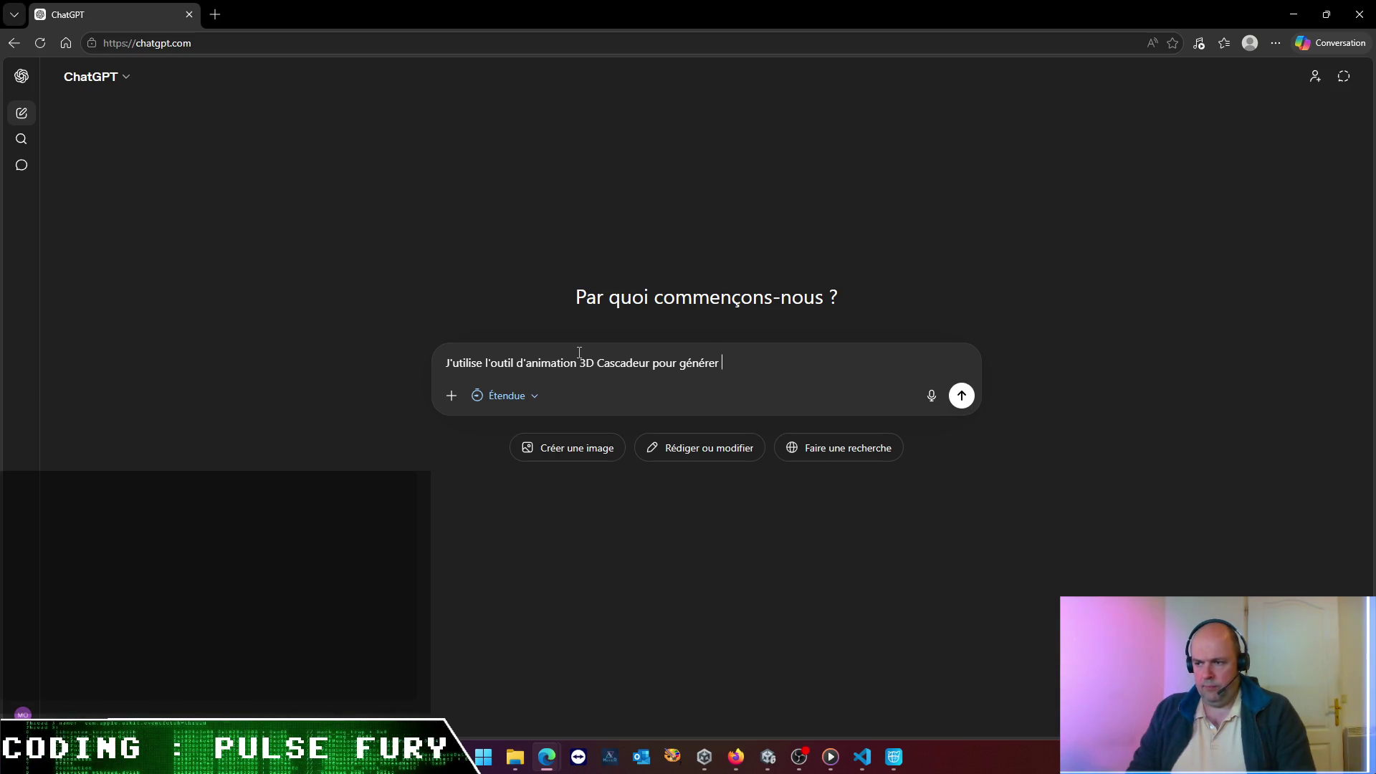
type("des an")
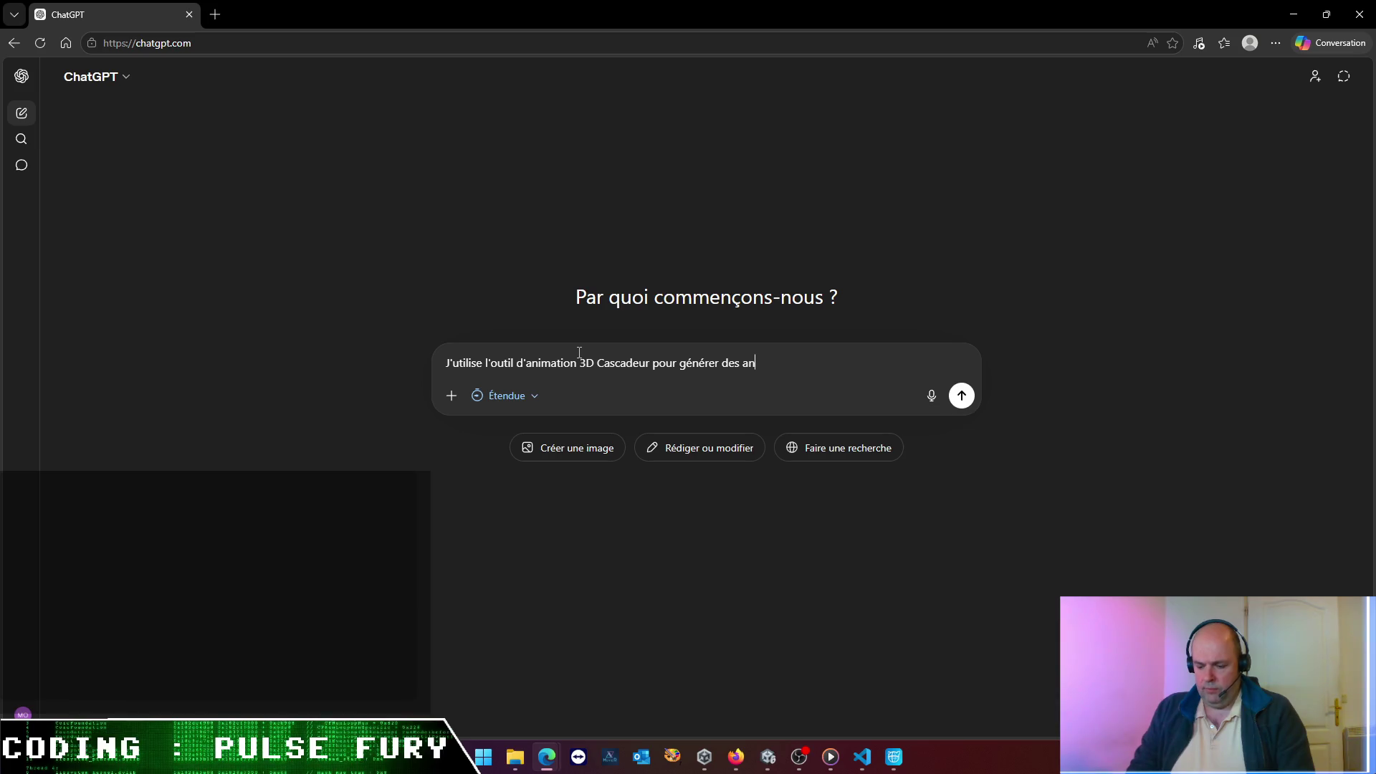
type("imations d'hi")
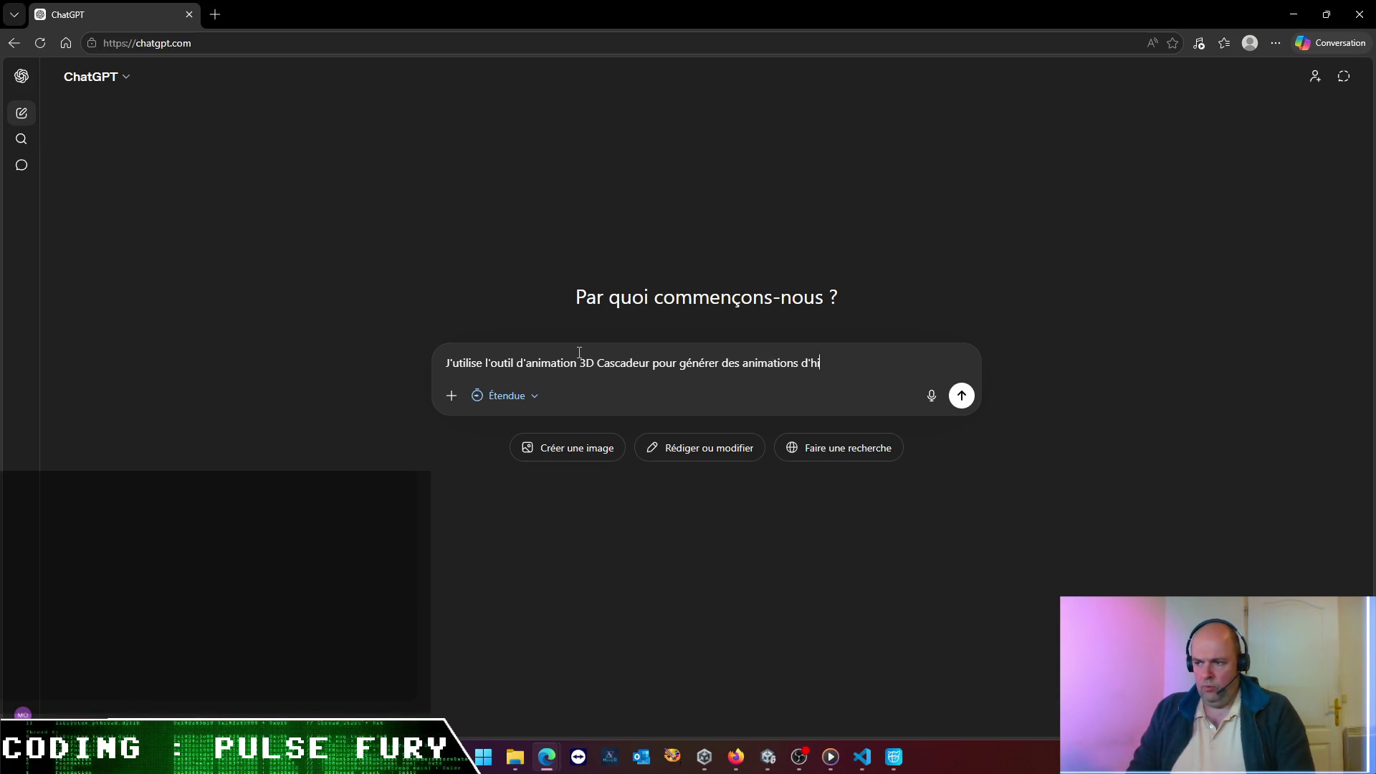
key("BackSpace")
type("uman")
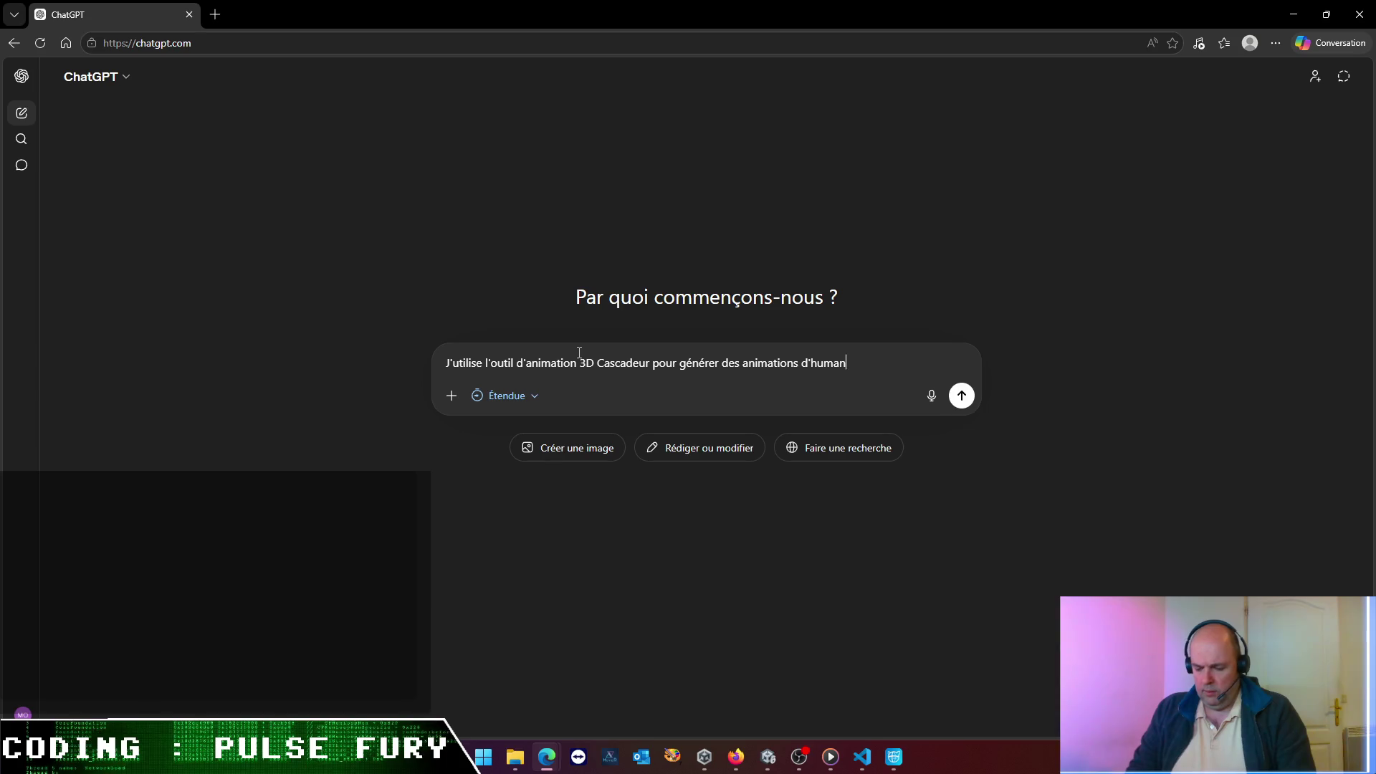
type("oide que j")
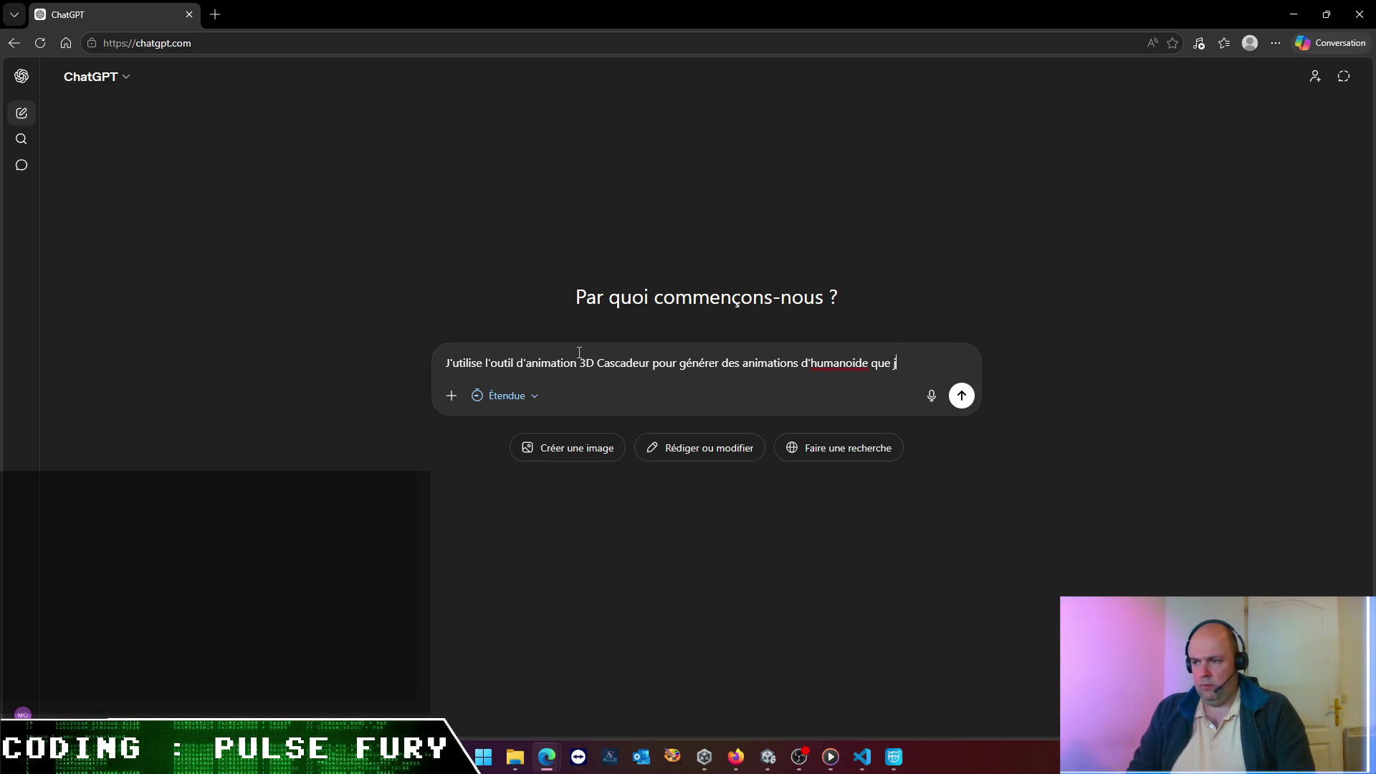
type("'importe en")
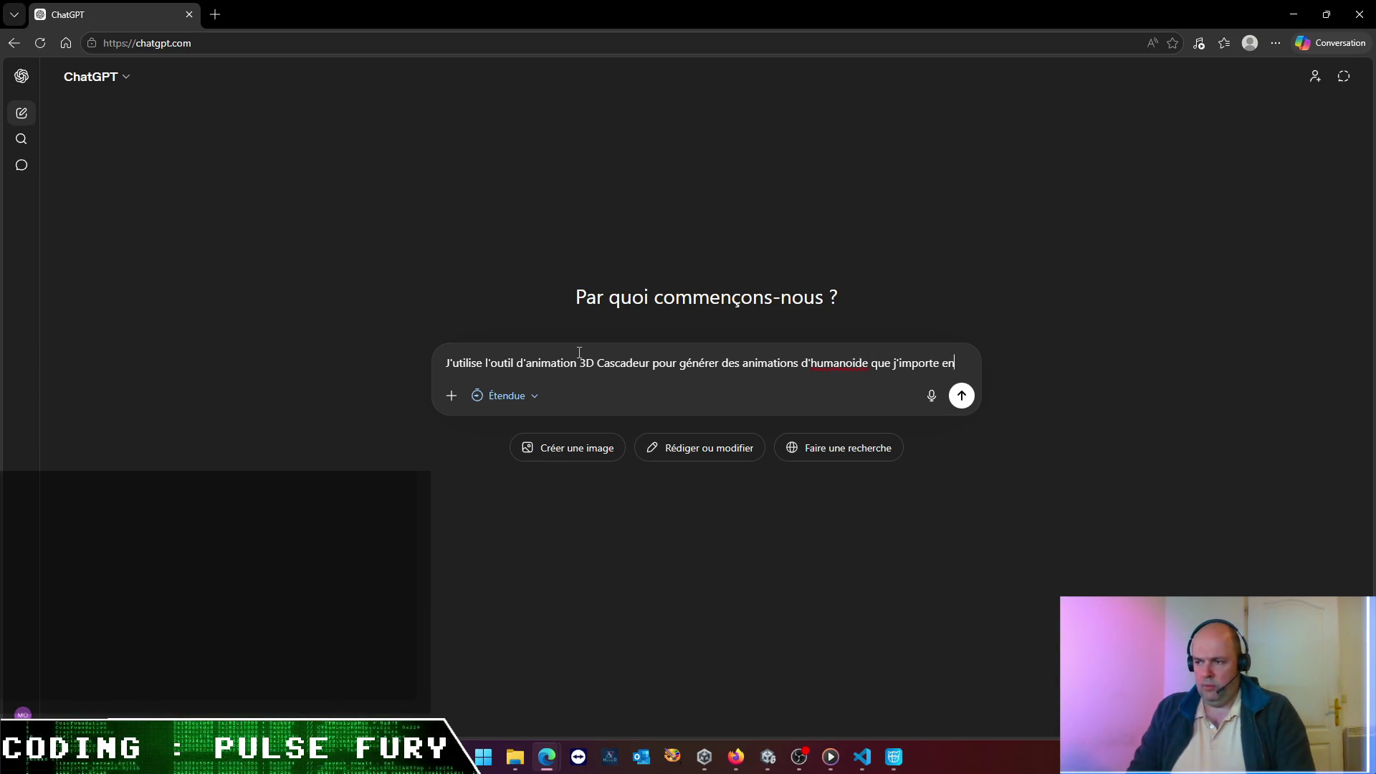
type("suite dans Unity.")
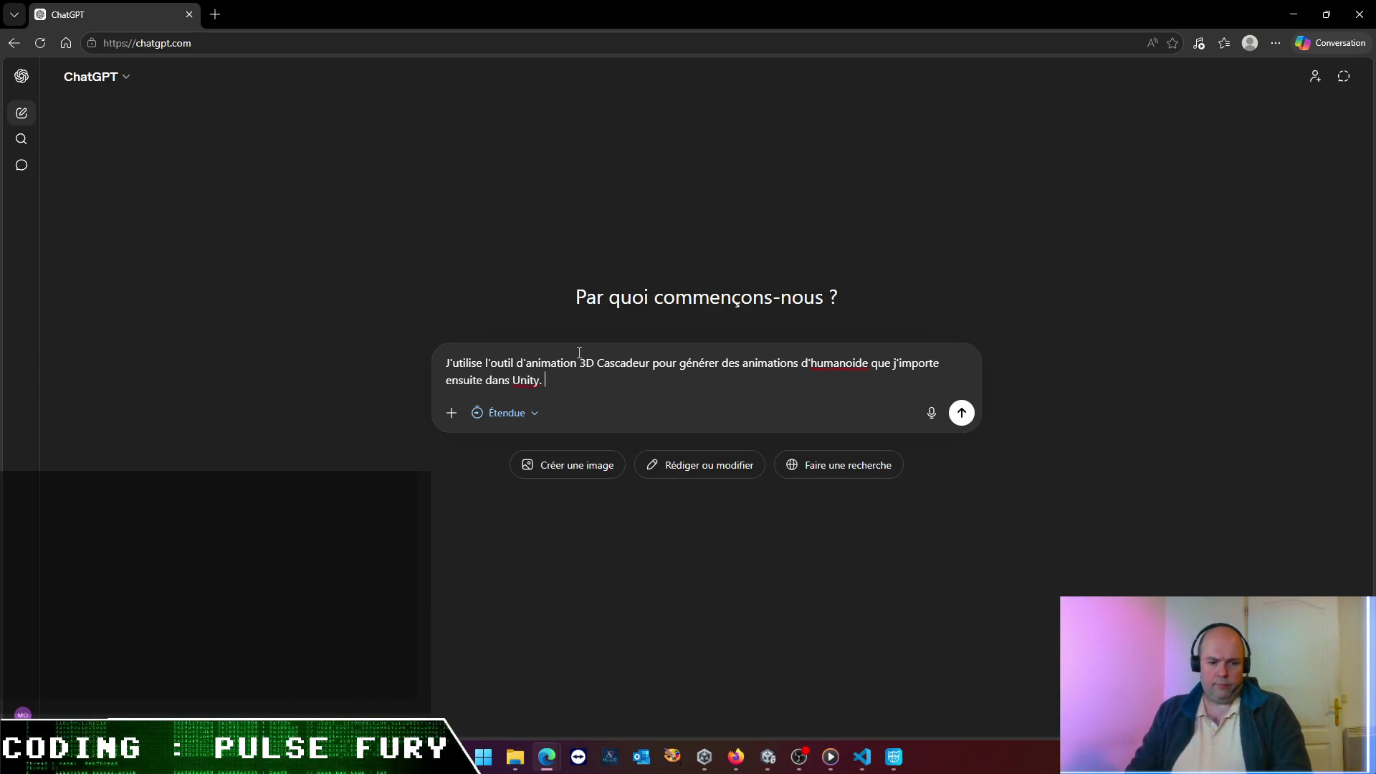
type("e constate que ")
type("si mon personna")
type("ge m")
key("BackSpace")
key("BackSpace")
type("r")
key("BackSpace")
type("est b")
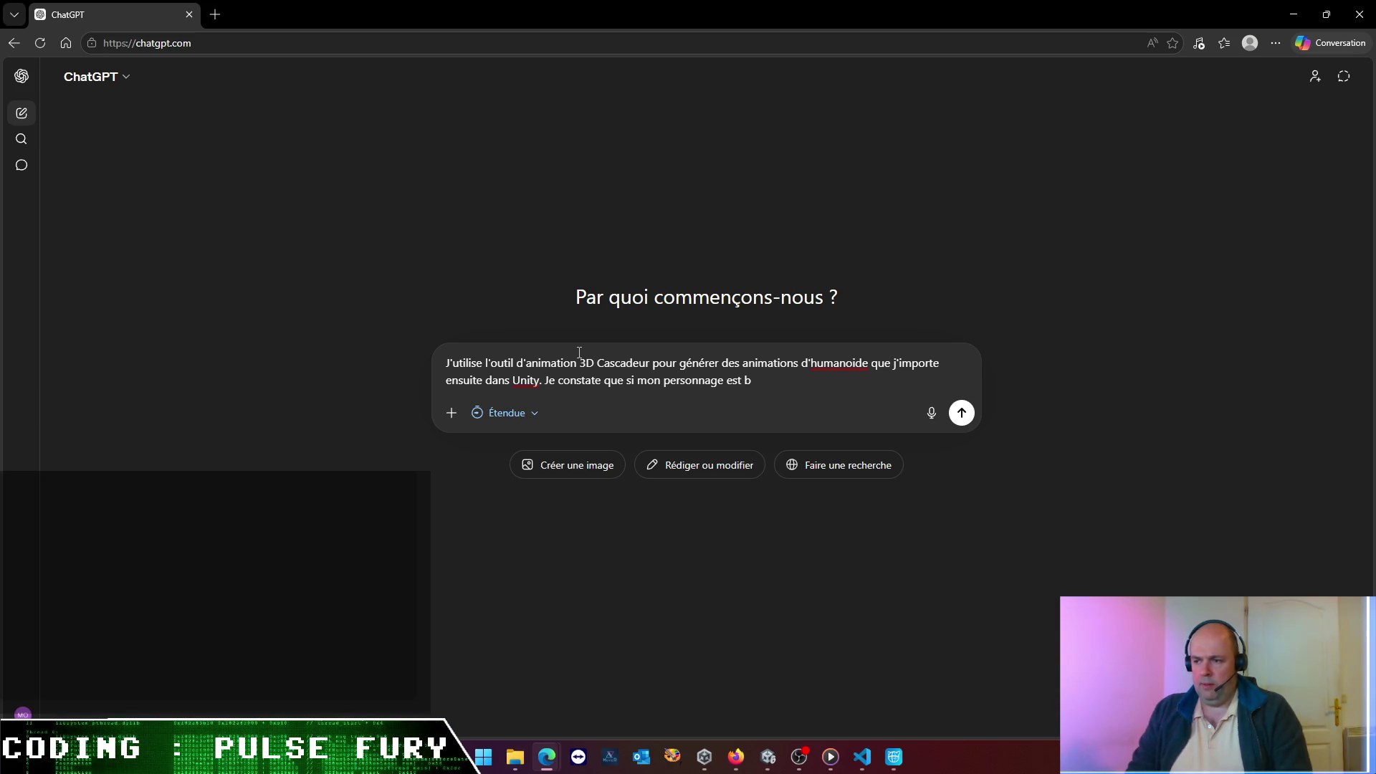
type("ien aui sol dans Cq")
key("BackSpace")
type("ascadeur, llorsque j'importt")
key("BackSpace")
type("e l")
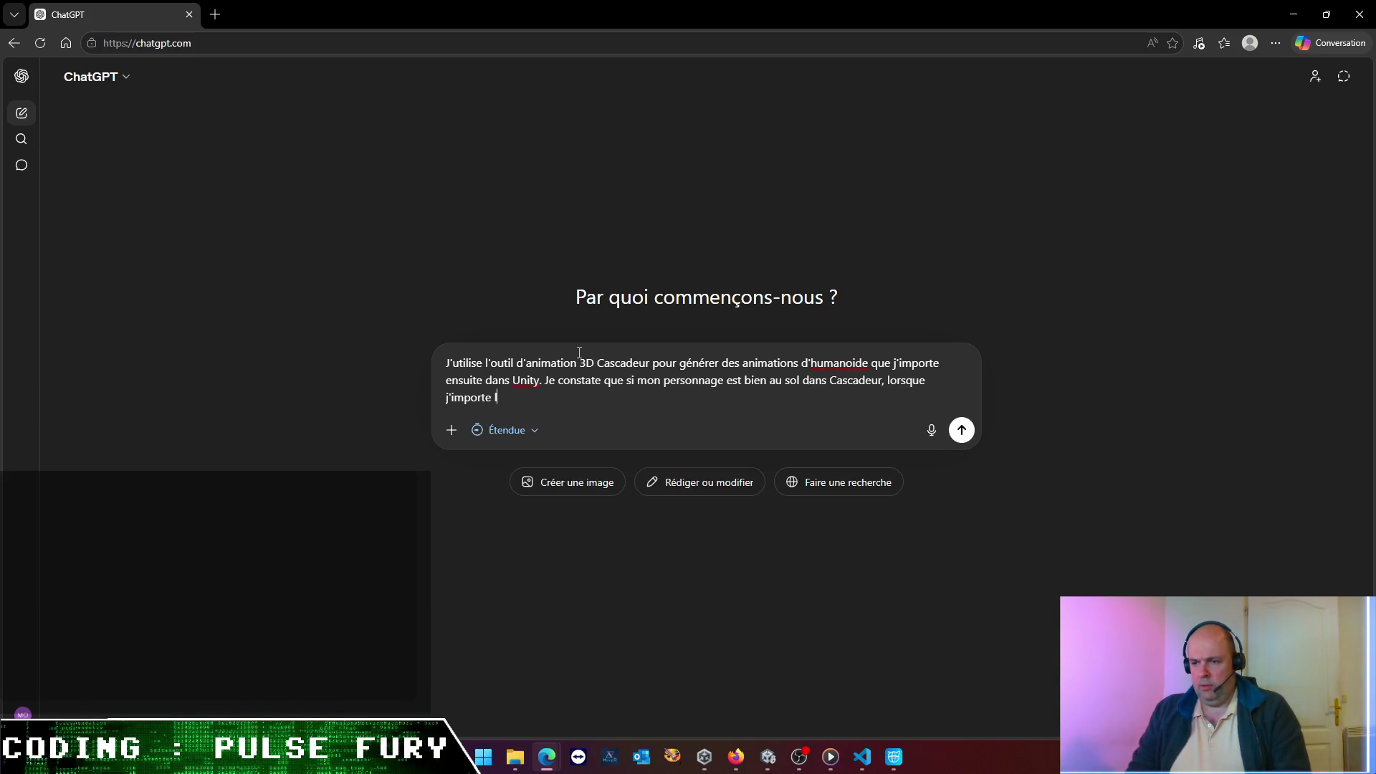
type("'animation dans Unity l")
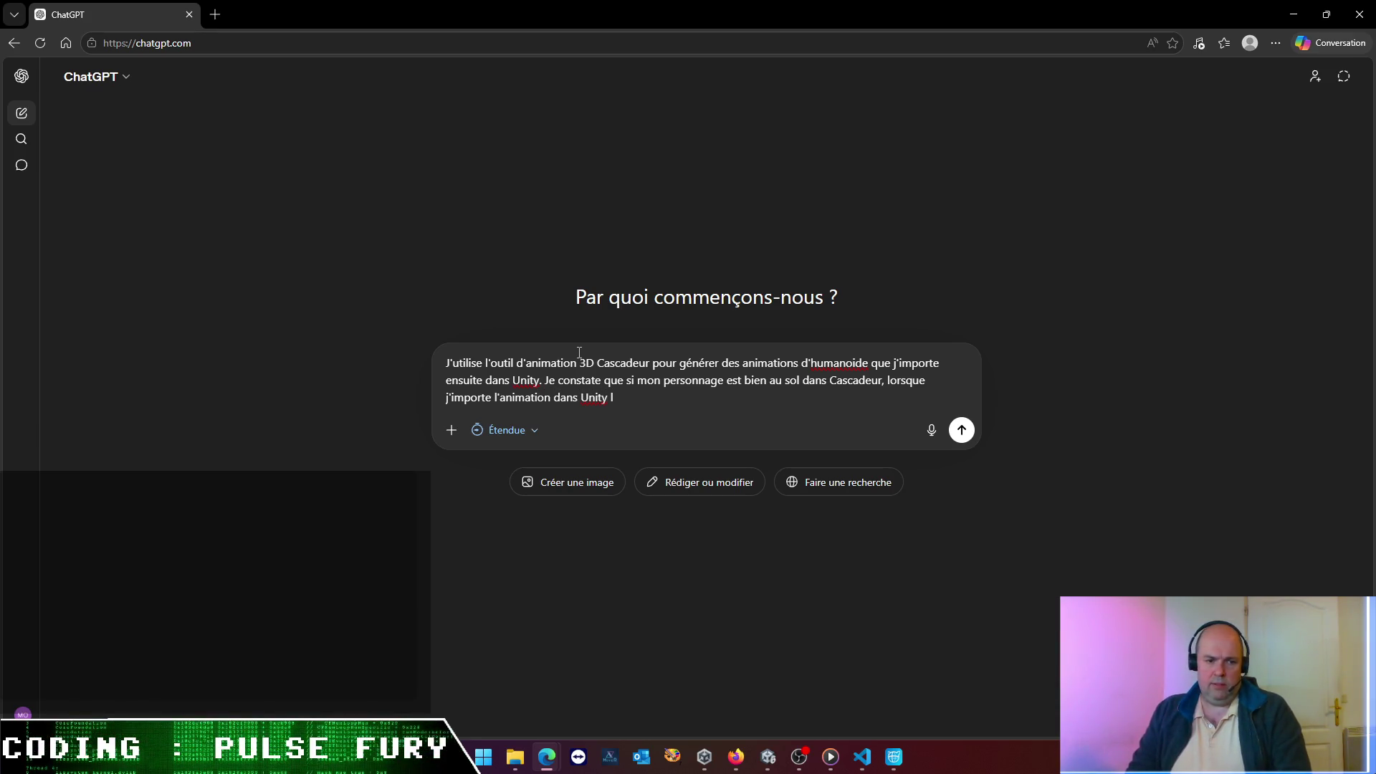
type("e persopn")
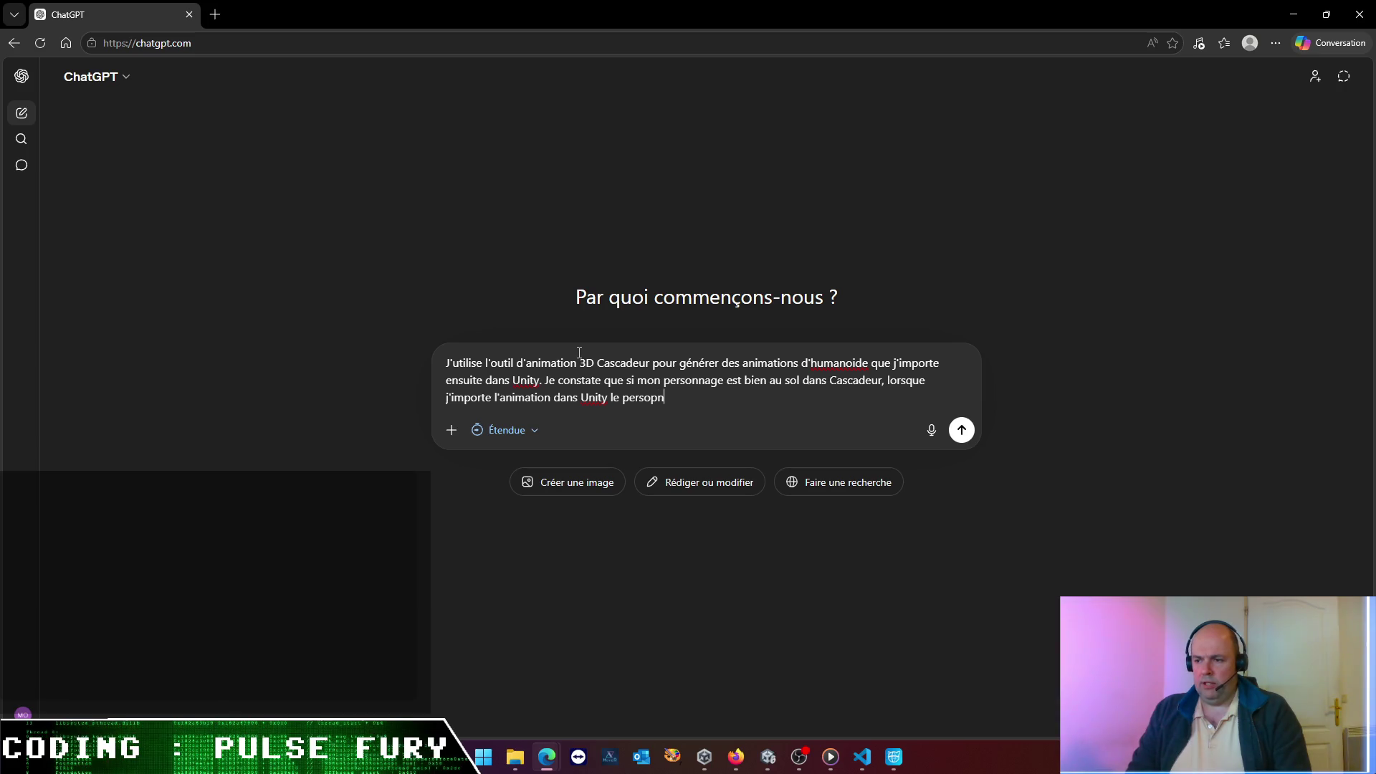
key("BackSpace")
key("BackSpace")
type("nnag")
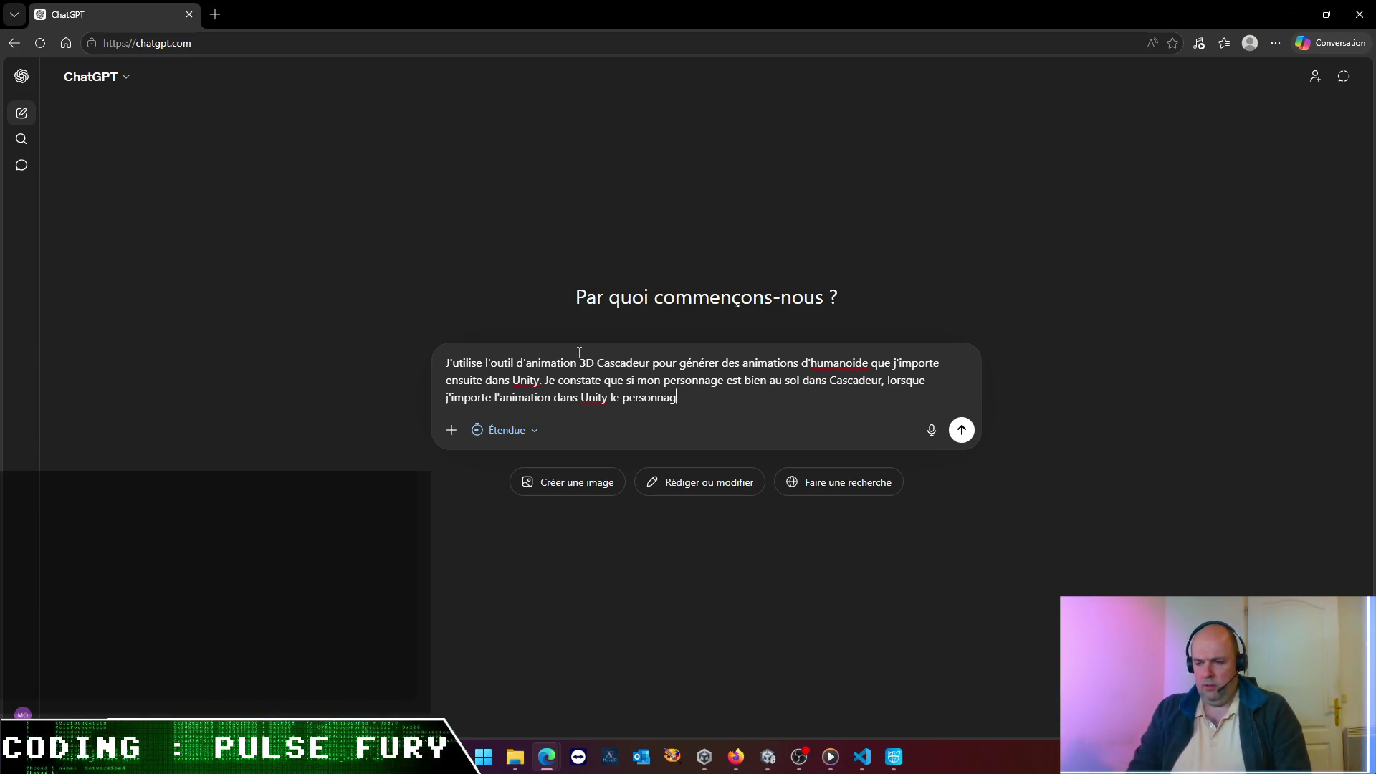
type("e est systé")
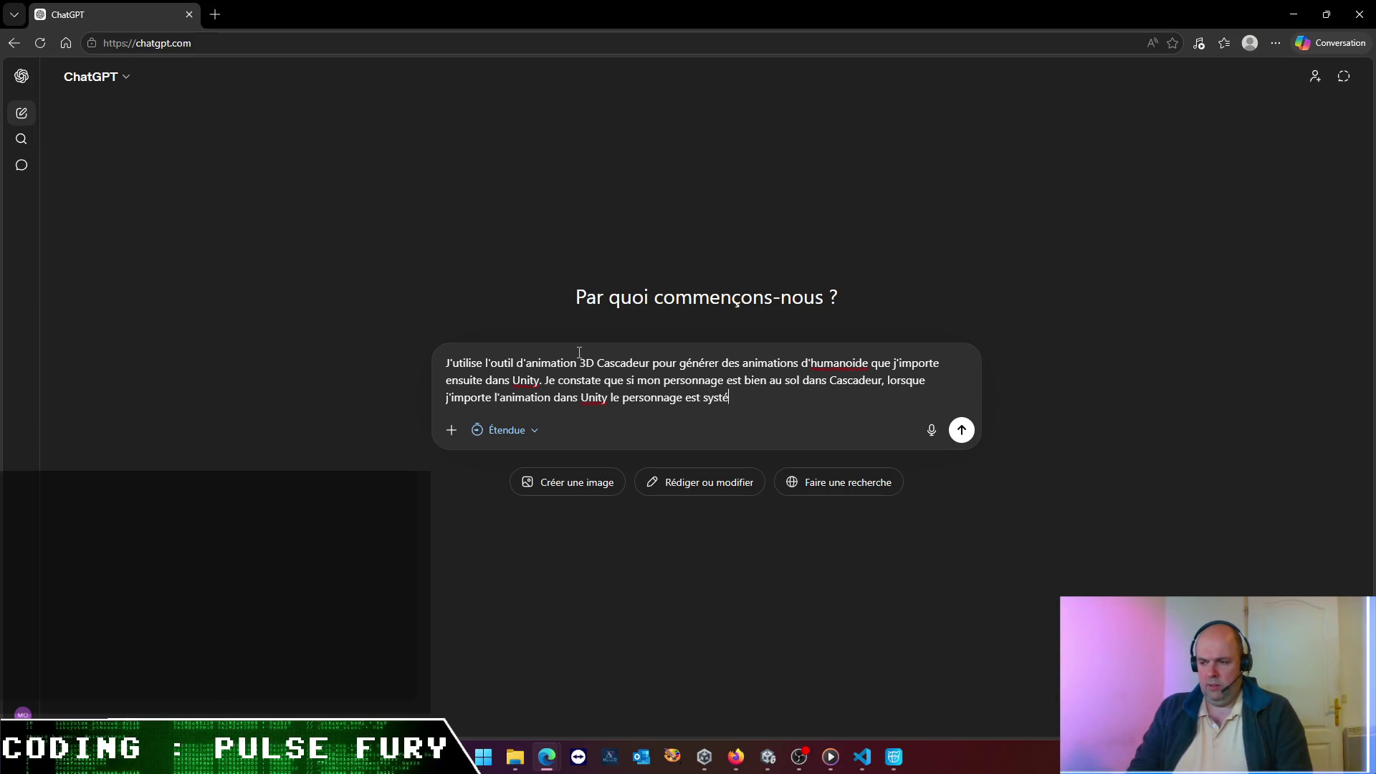
type("matiquement ")
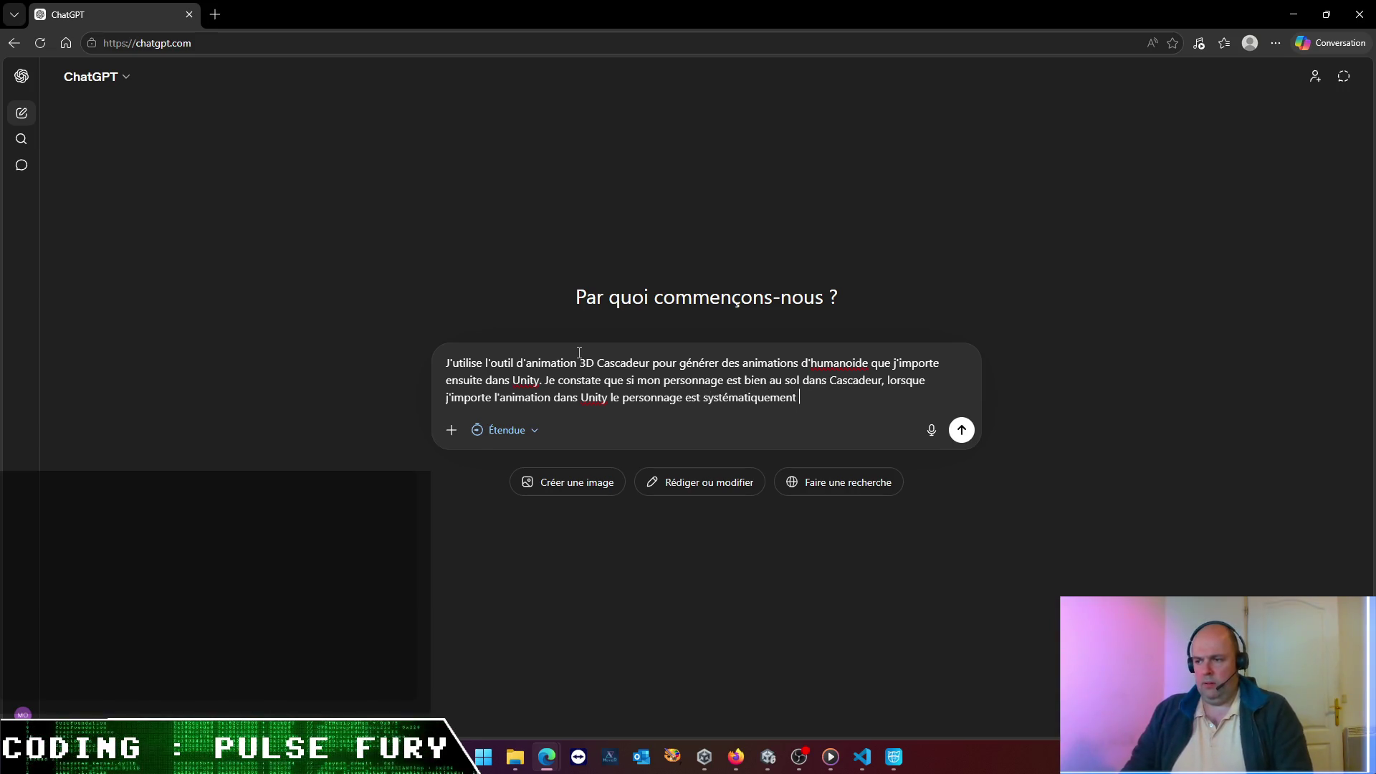
type("enc")
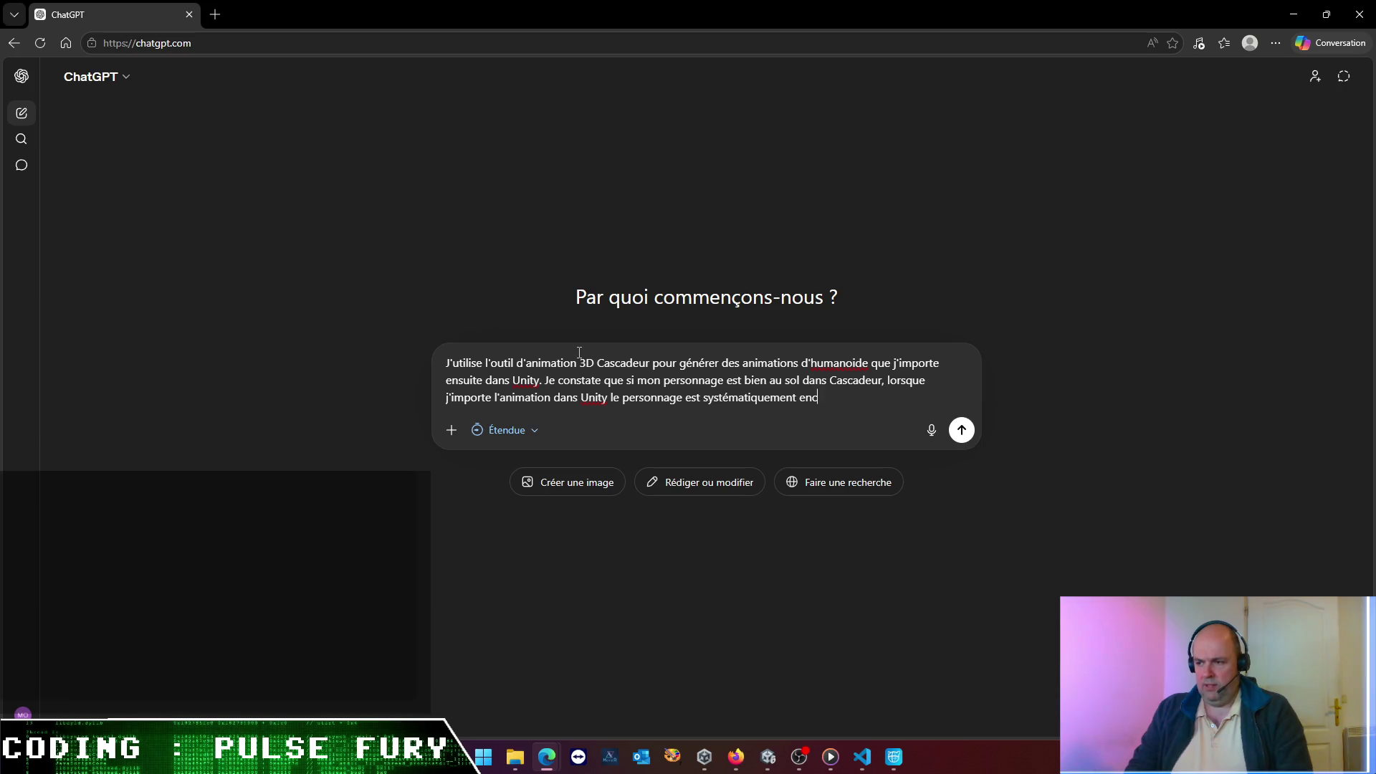
key("BackSpace")
type("viron 20")
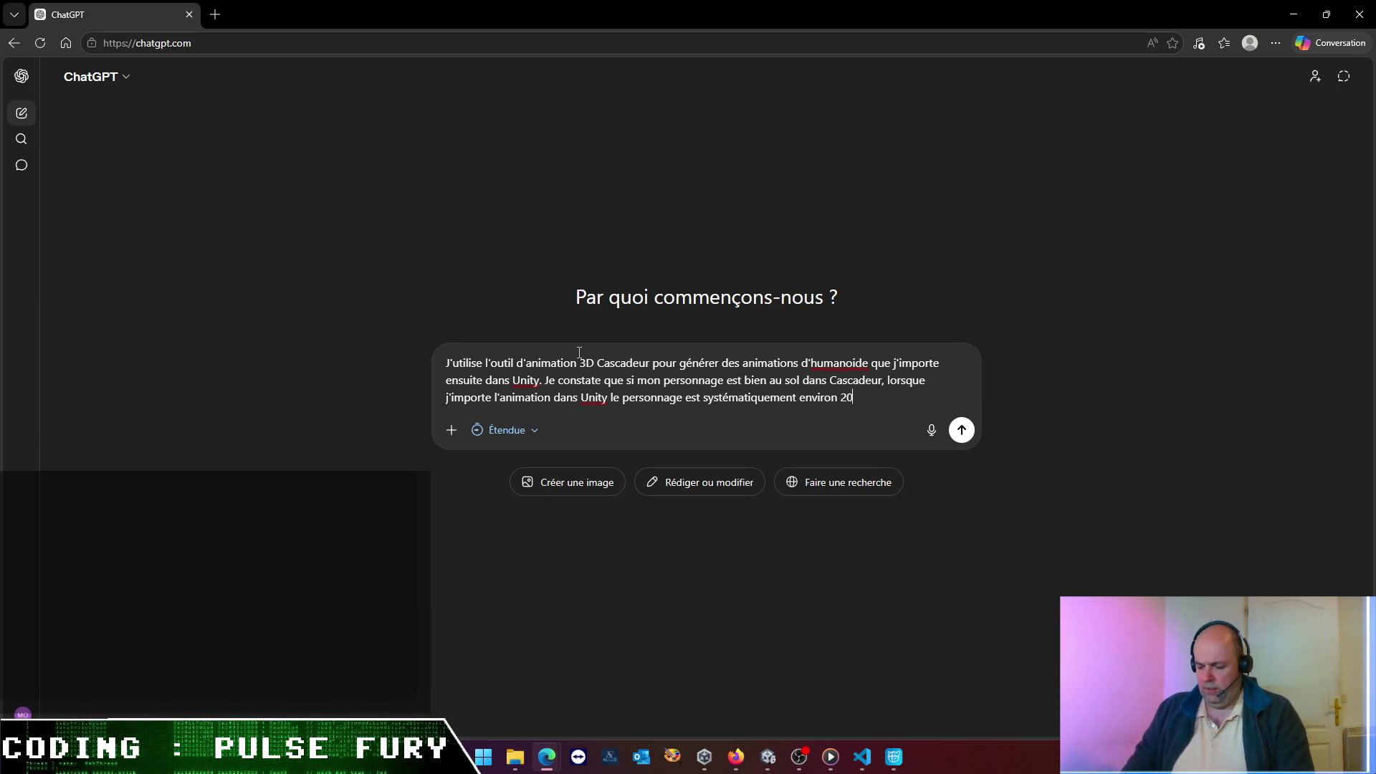
type("cm au dess")
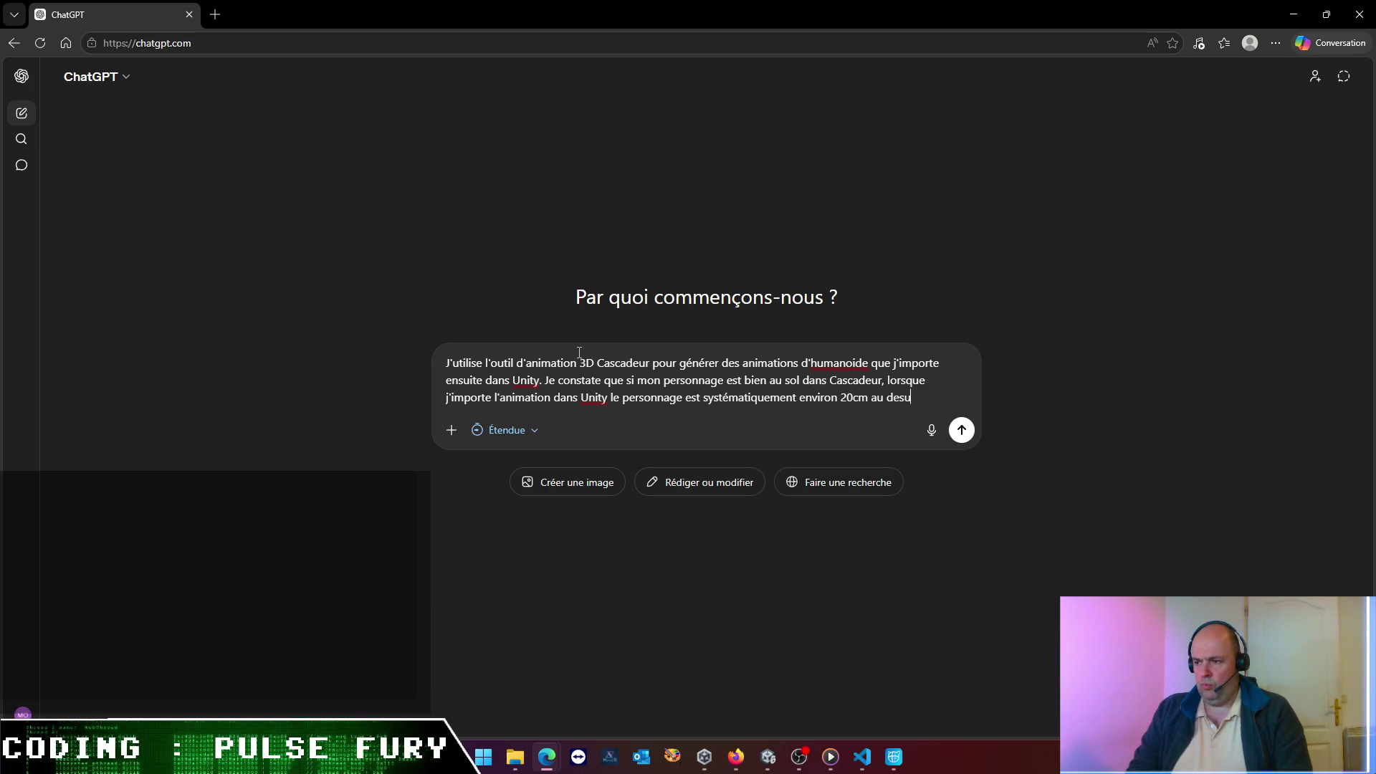
type("u ")
type("du sol")
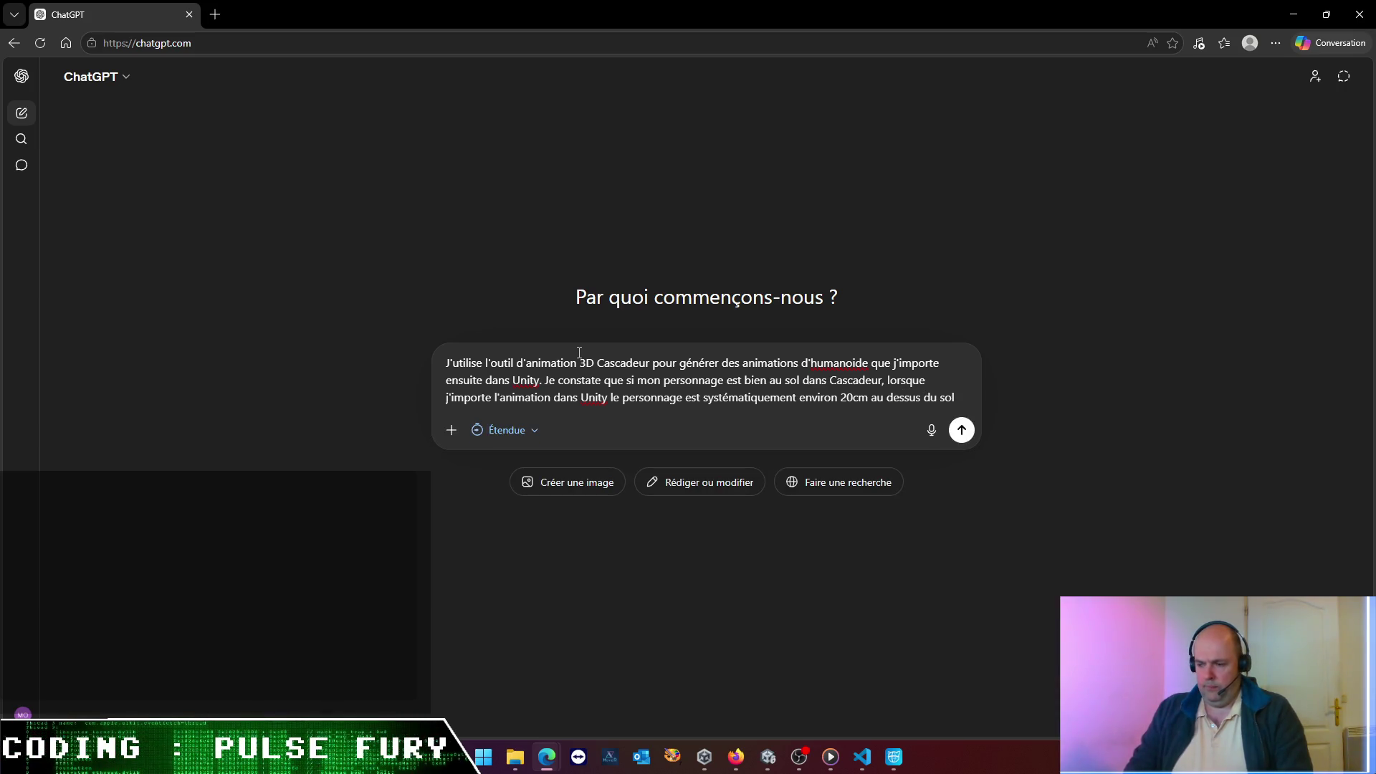
type(". . une idée ?")
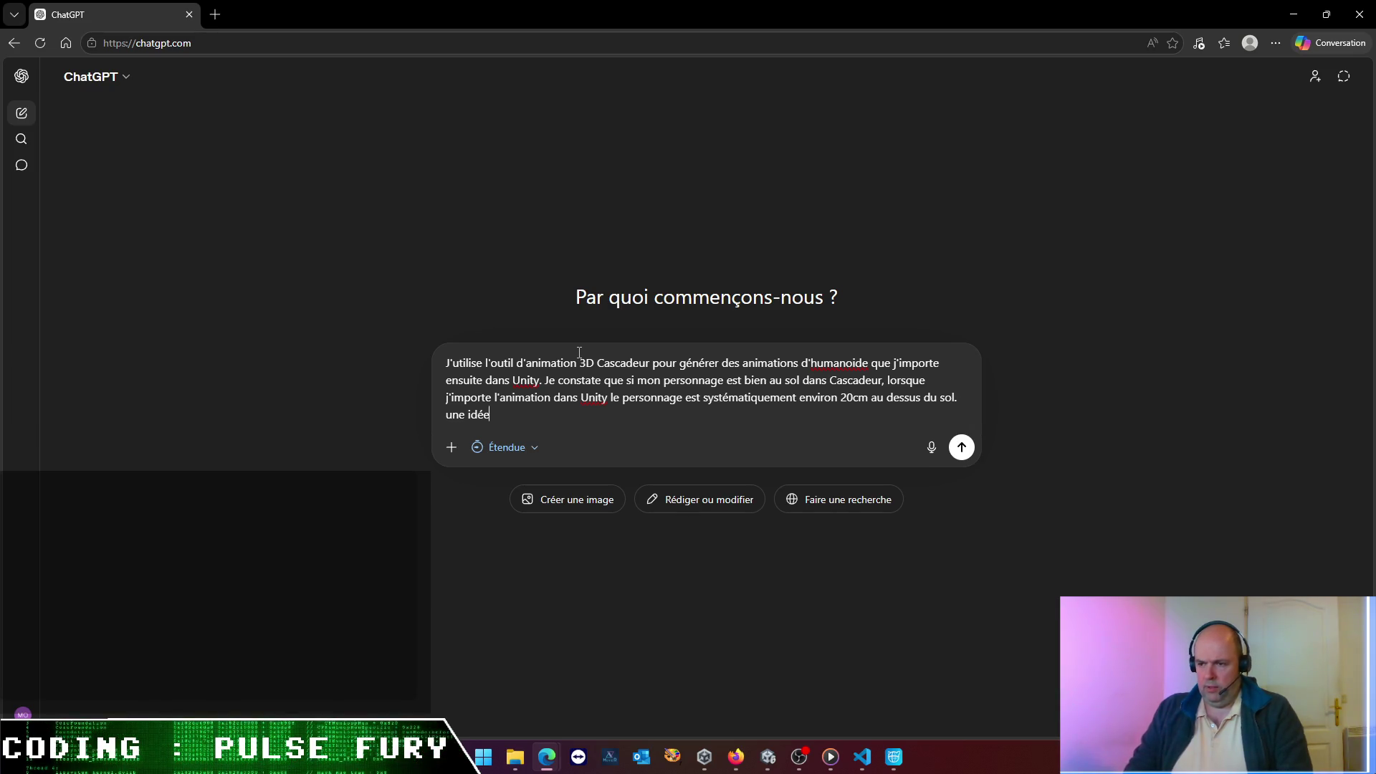
key("Return")
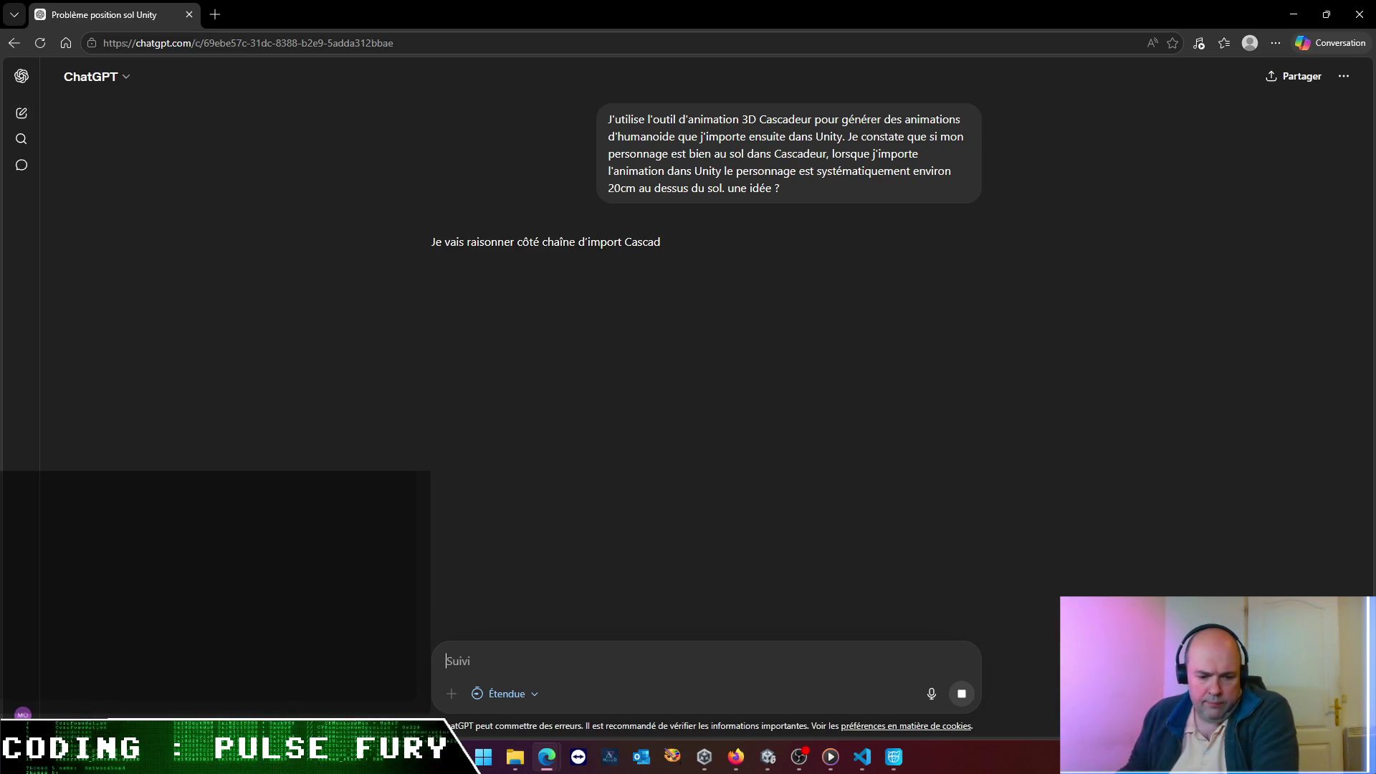
- Read ChatGPT's advice to bake Root Transform Position (Y) on Feet, offset -0.2, then return to Unity
key("super+d")
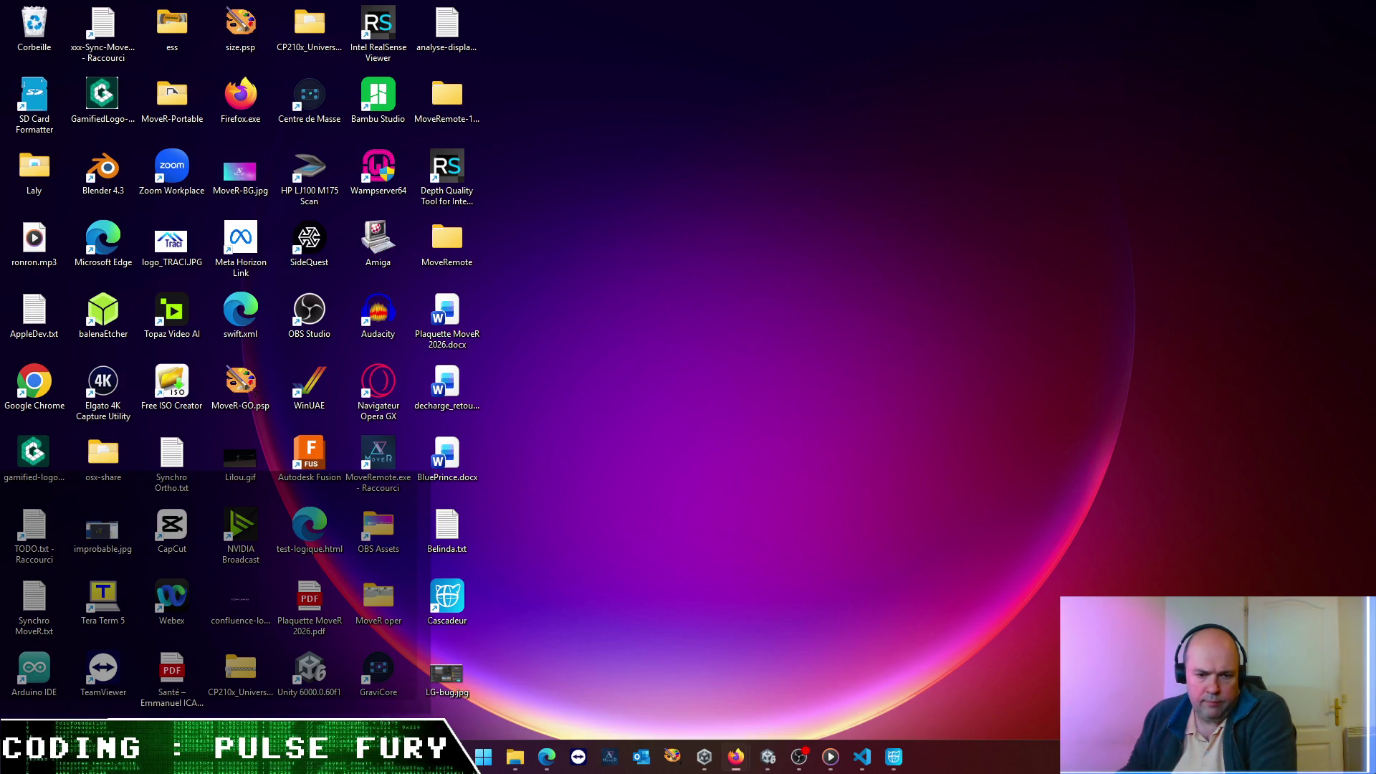
key("super+d")
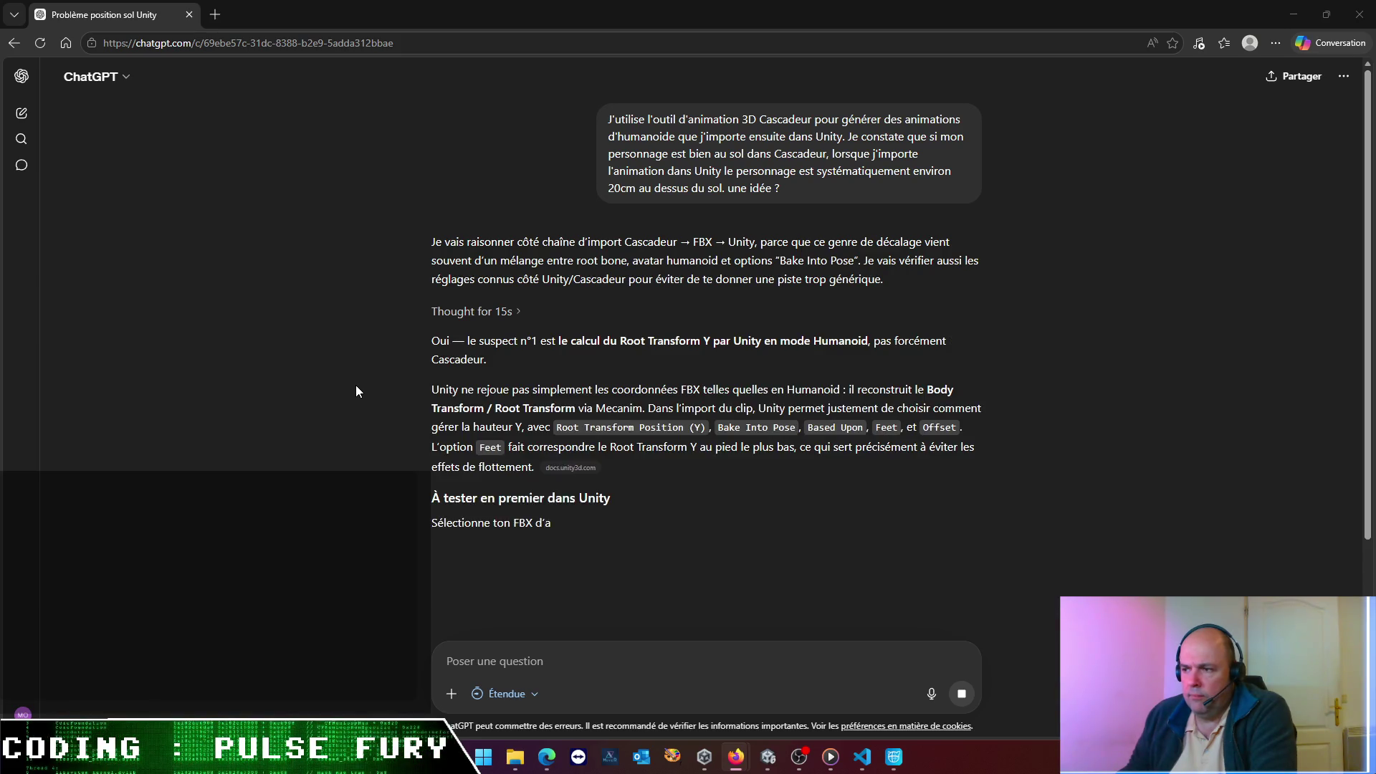
scroll(356, 391, "down", 2)
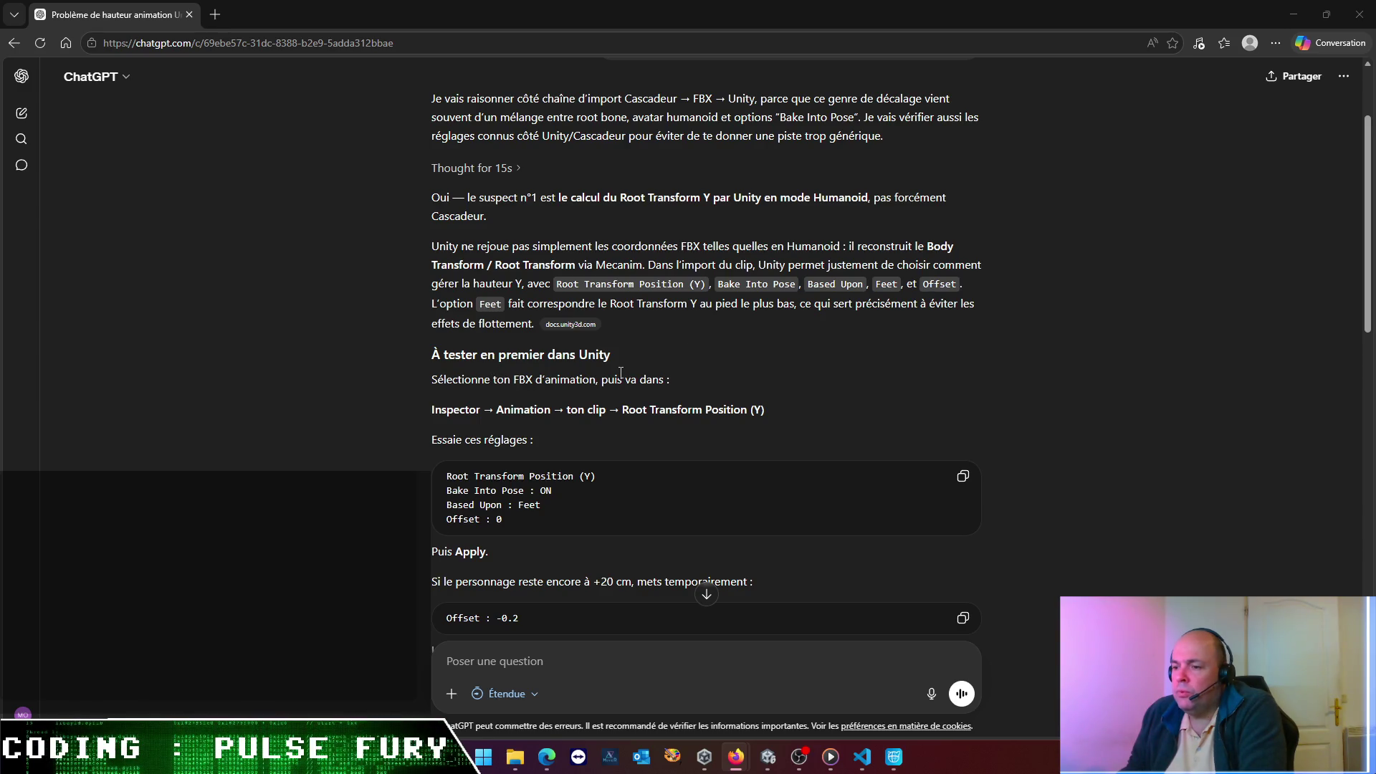
scroll(621, 371, "down", 1)
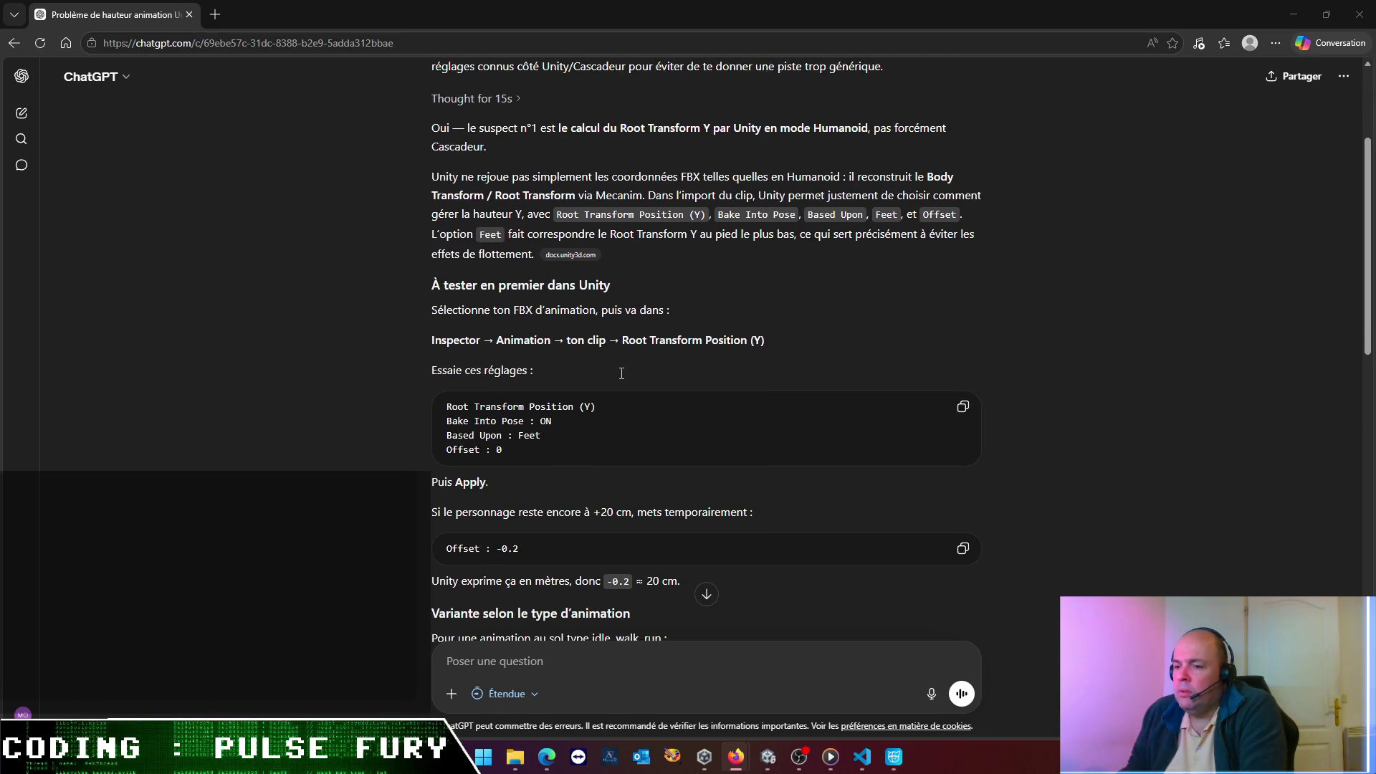
left_click(768, 756)
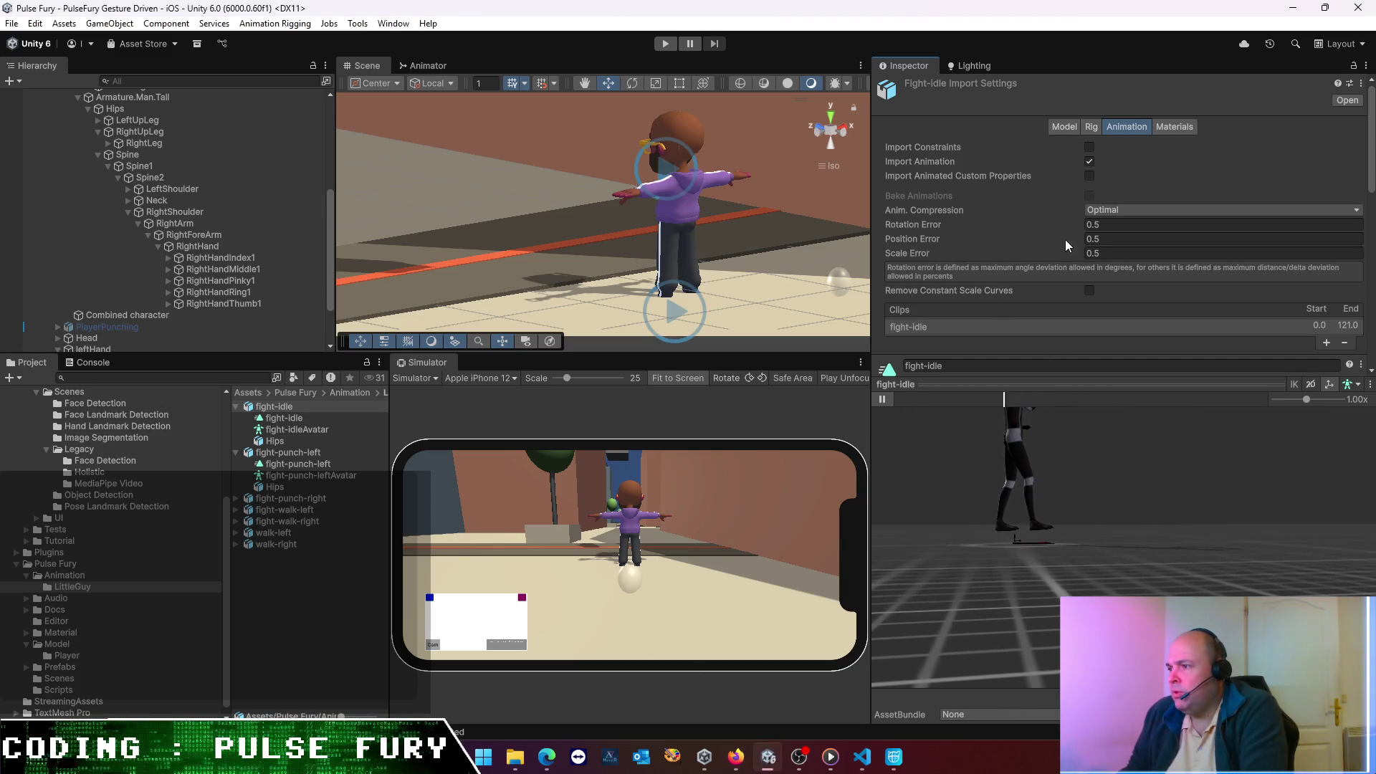
- Select fight-idle and keep its root rotation basis on Body Orientation in the clip settings
scroll(974, 201, "down", 10)
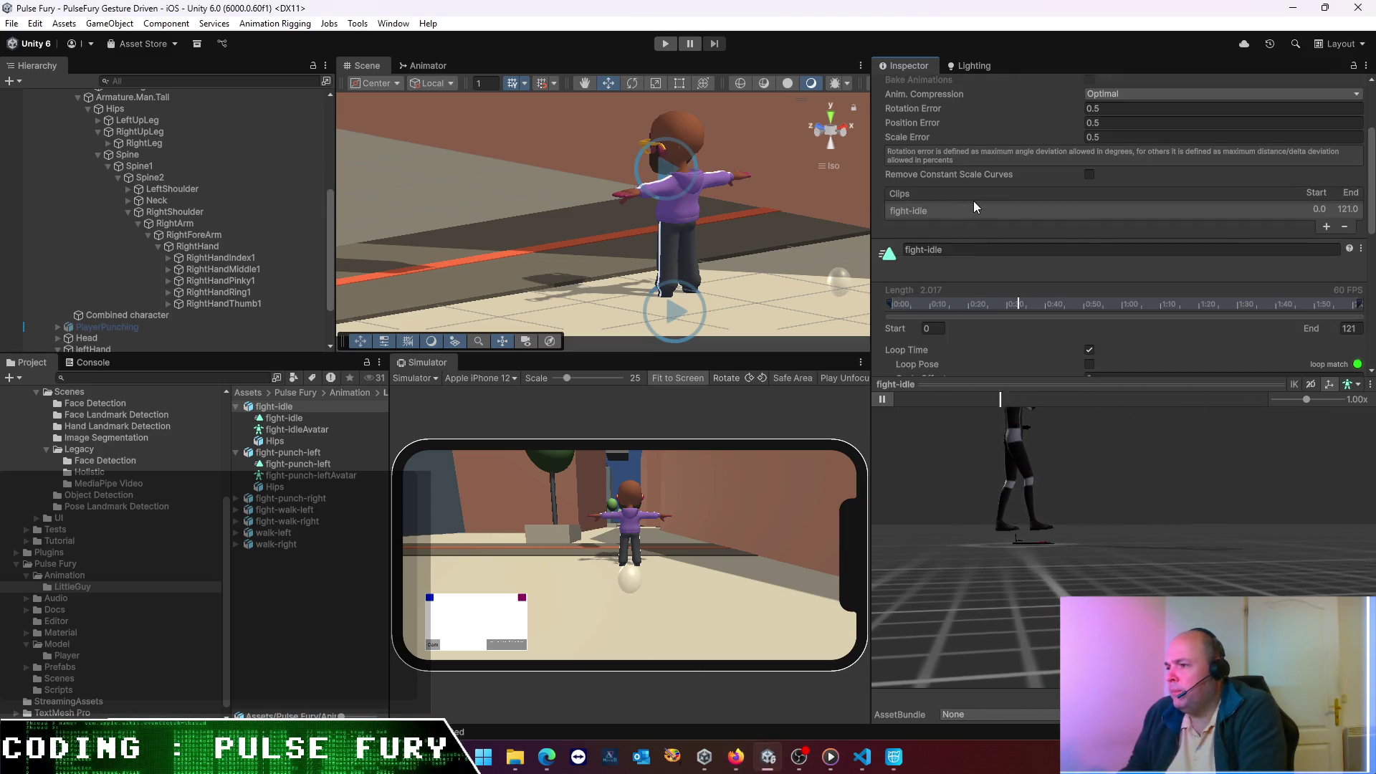
left_click(269, 570)
left_click(295, 407)
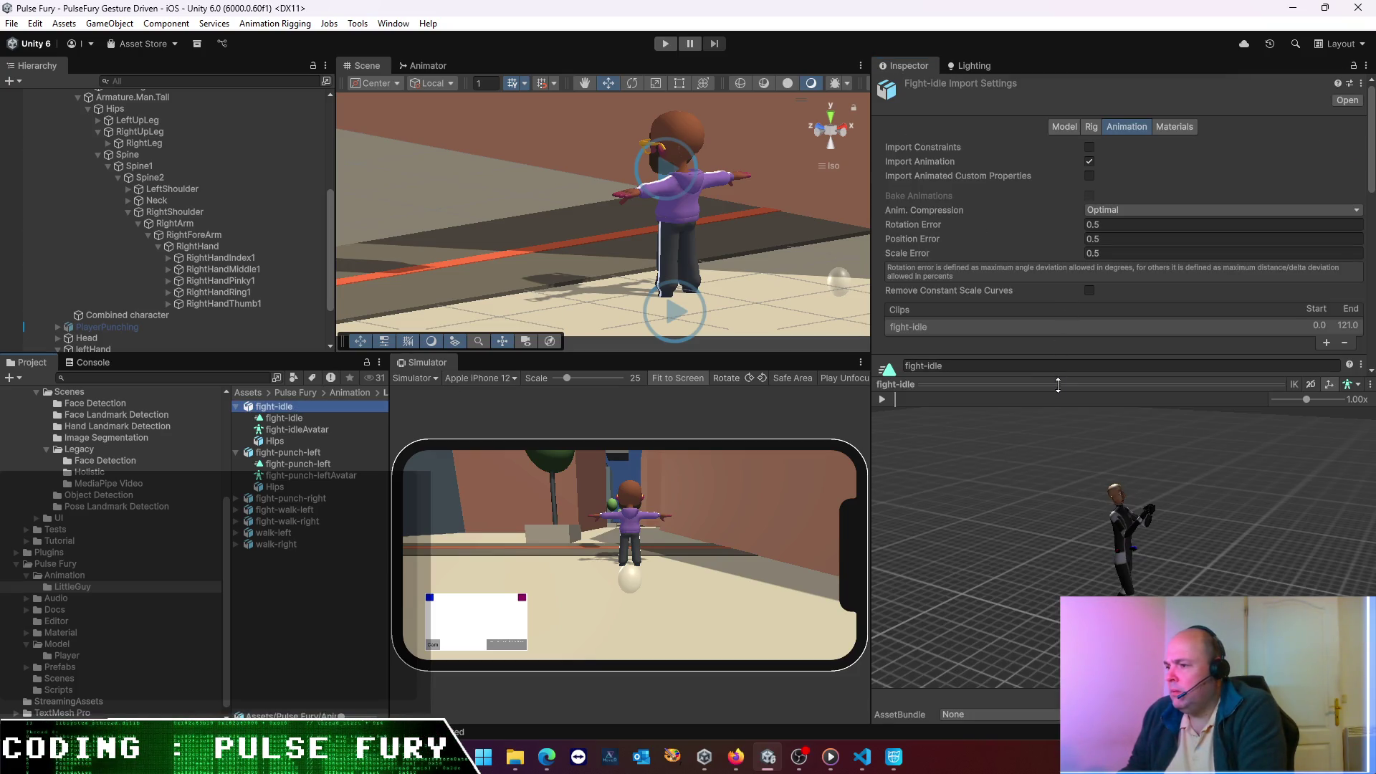
mouse_move(1056, 380)
left_mouse_down()
mouse_move(1064, 573)
mouse_move(1065, 526)
left_mouse_up()
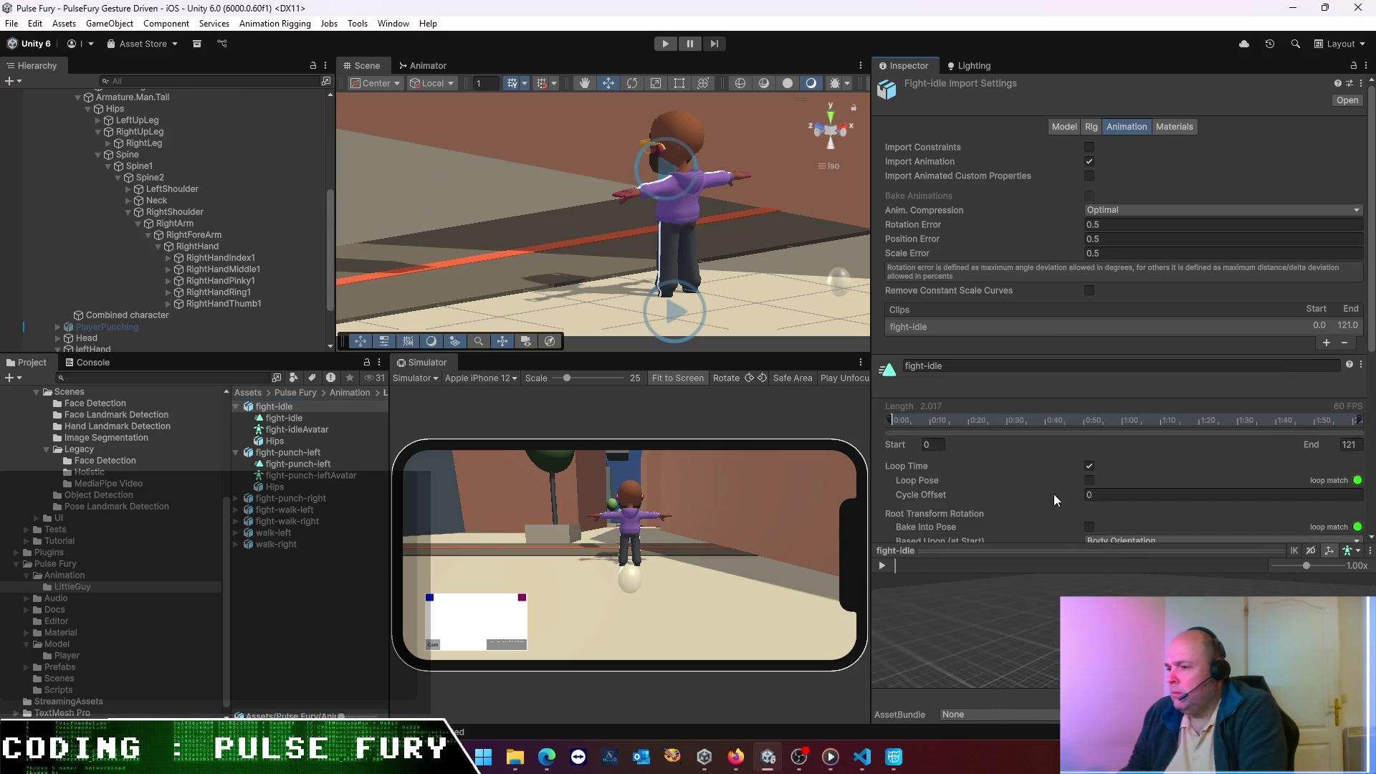
scroll(1022, 415, "down", 6)
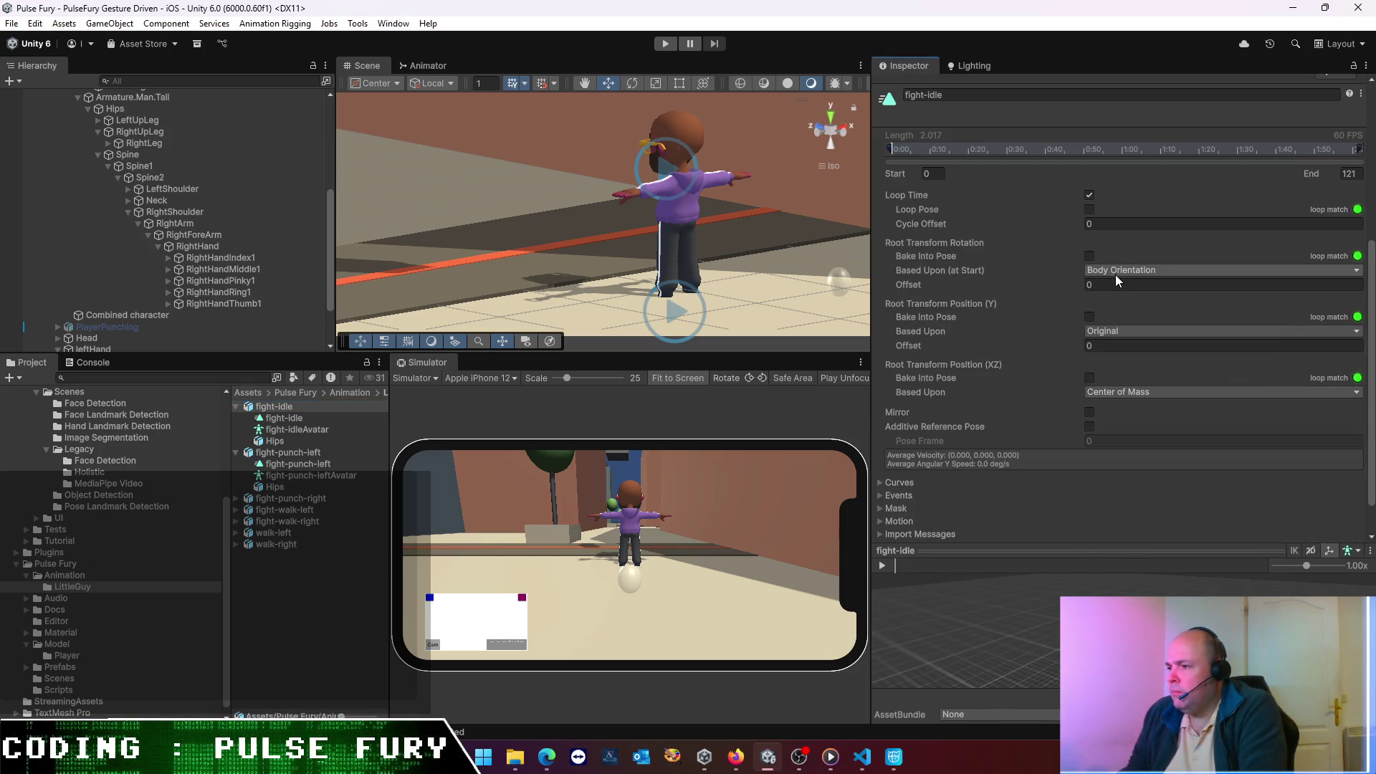
left_click(1113, 272)
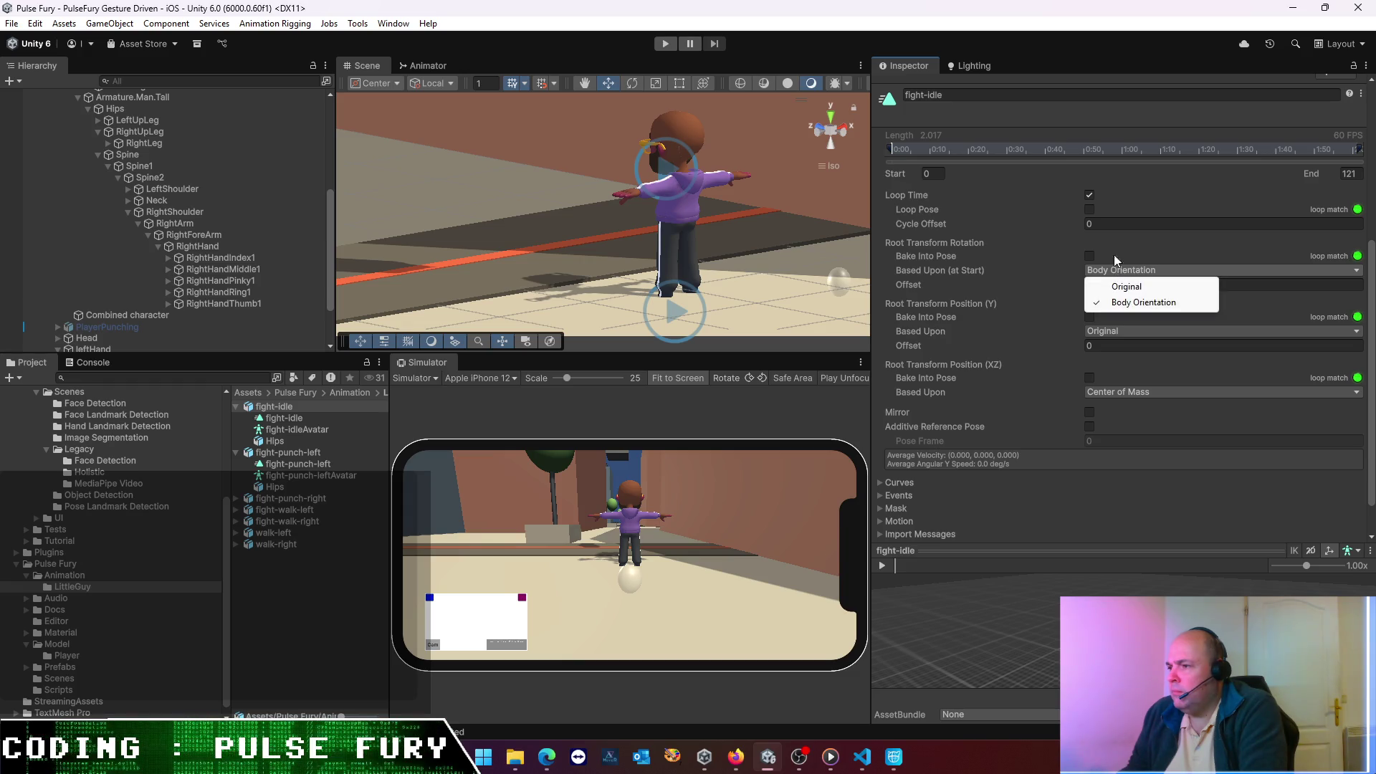
left_click(1122, 184)
scroll(1055, 355, "up", 4)
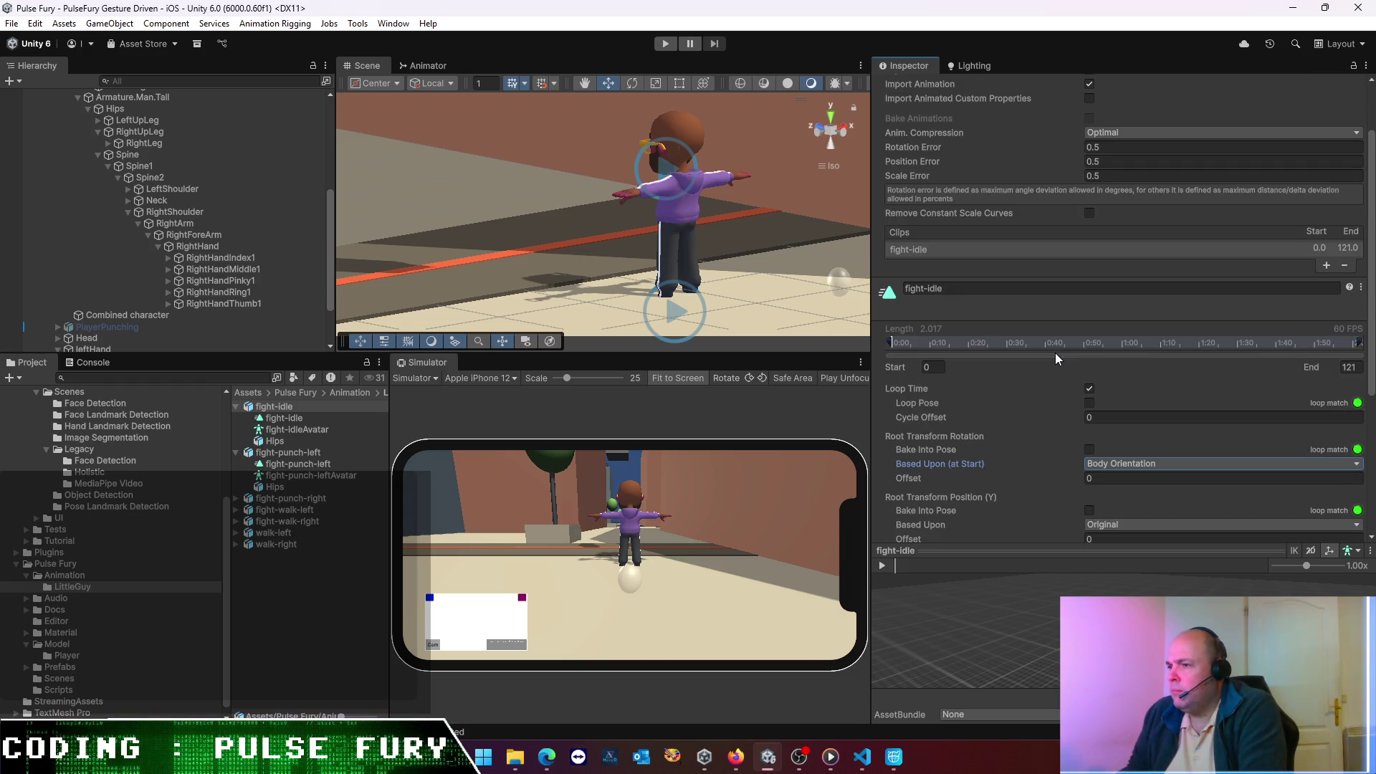
scroll(1055, 352, "up", 2)
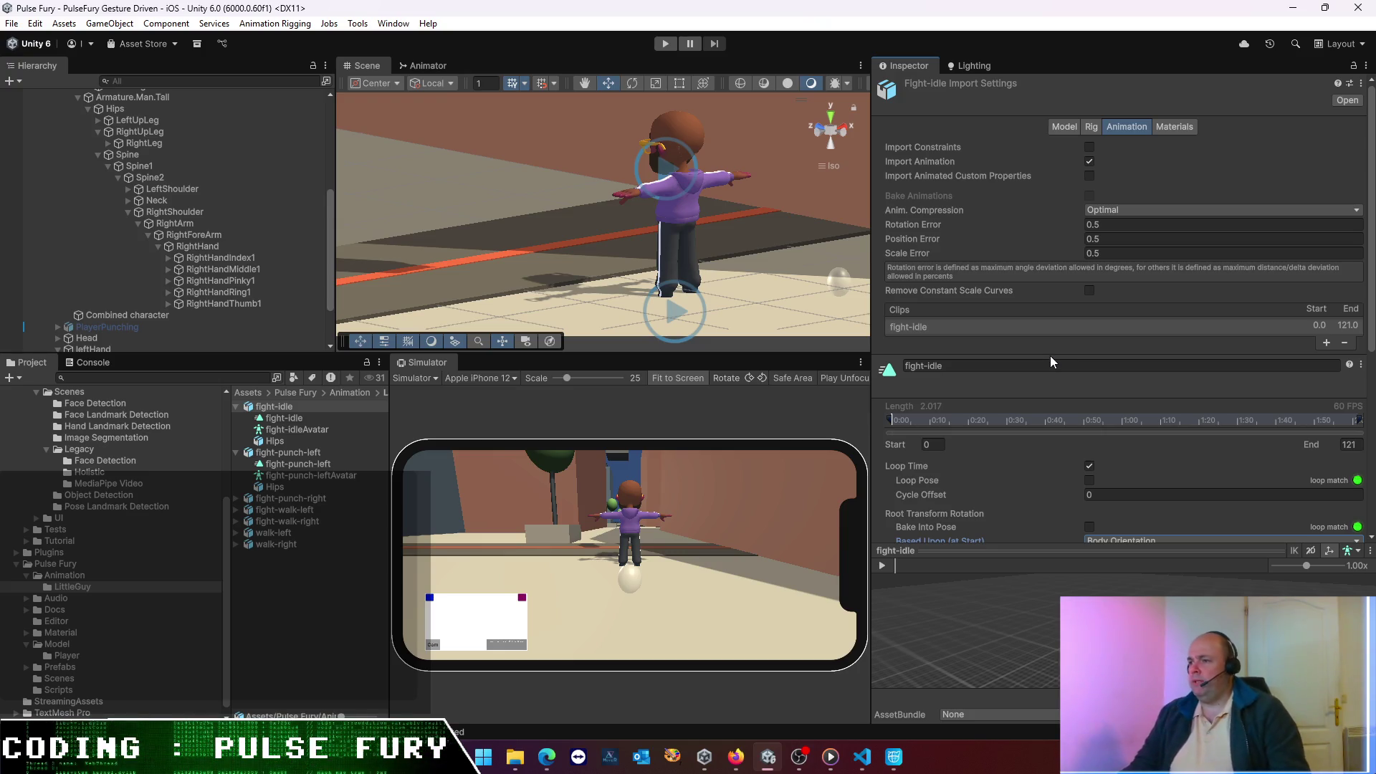
- Check fight-idle's rig settings: Humanoid animation type with avatar created from this model
left_click(1068, 122)
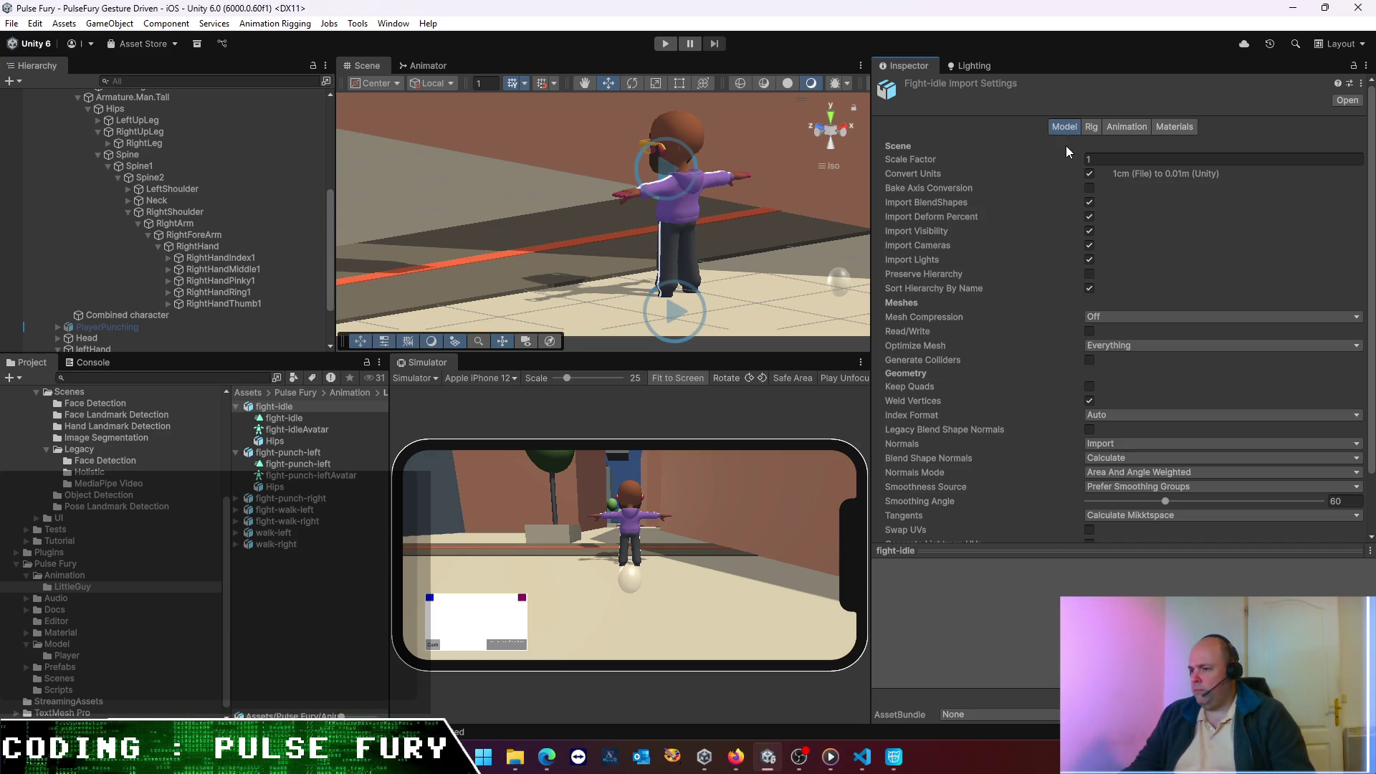
left_click(1094, 132)
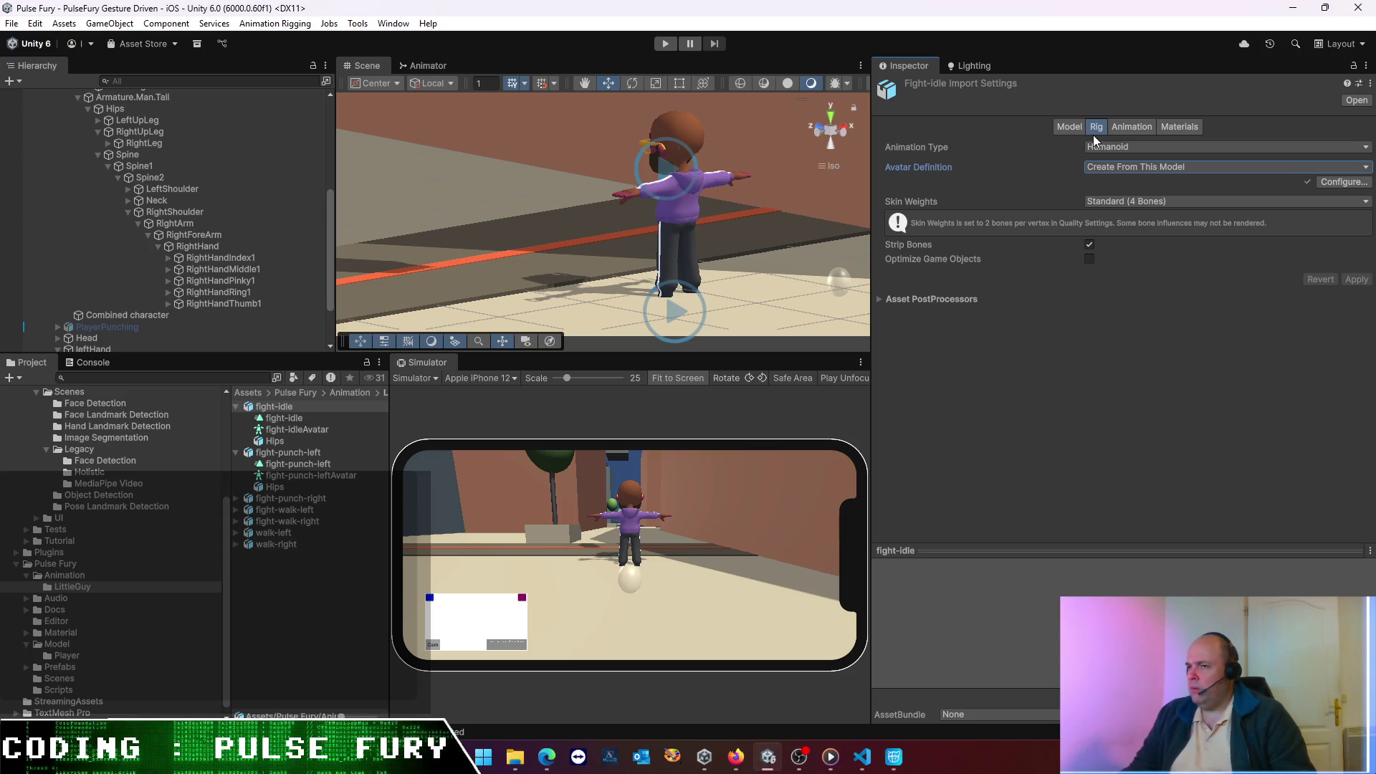
key("alt+Tab")
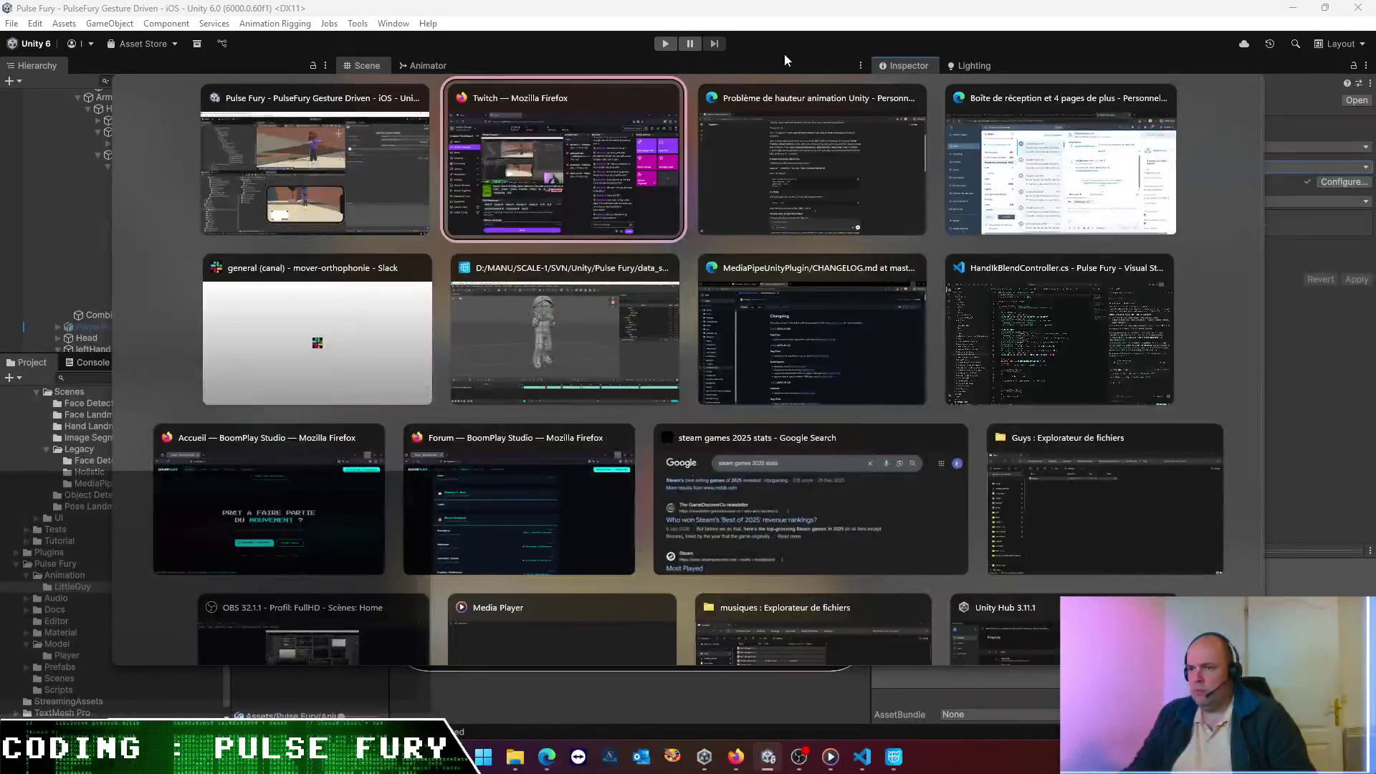
key("Escape")
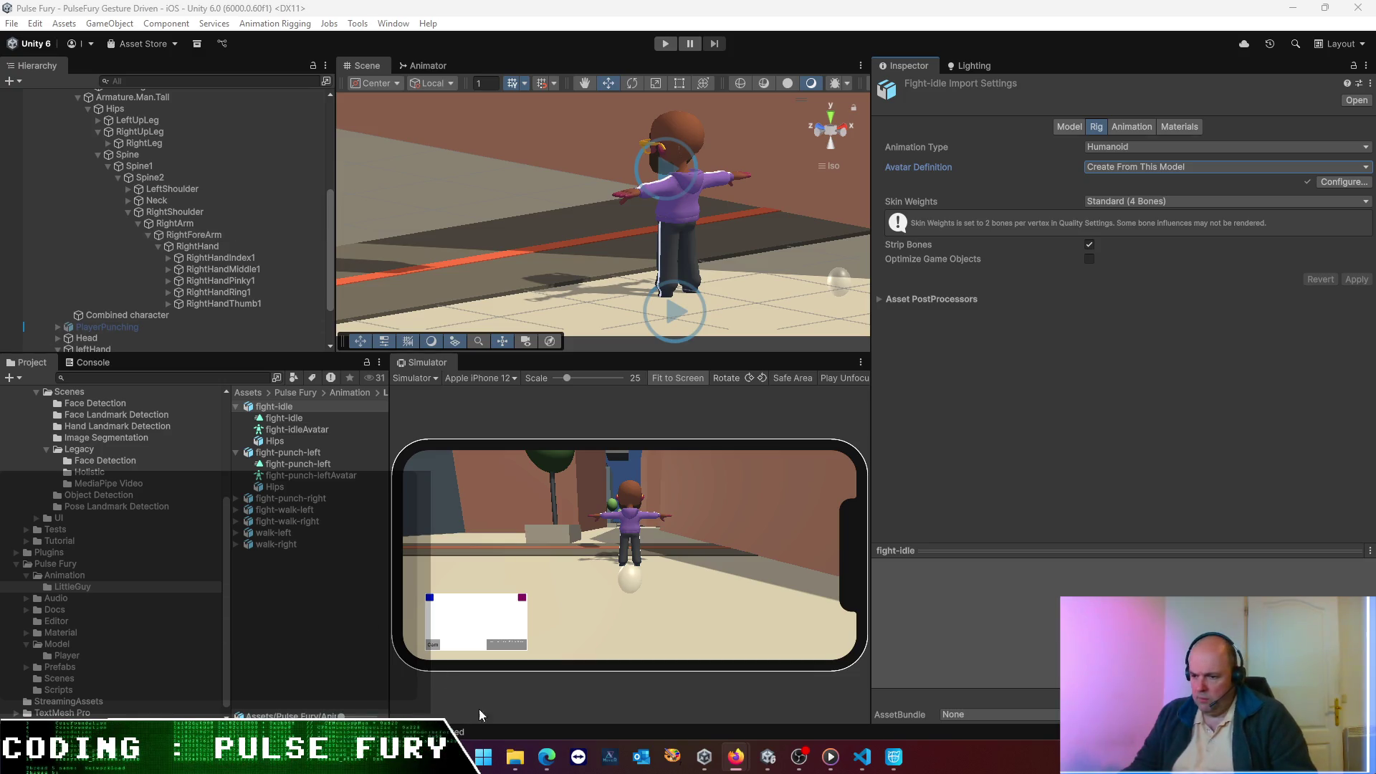
mouse_move(547, 756)
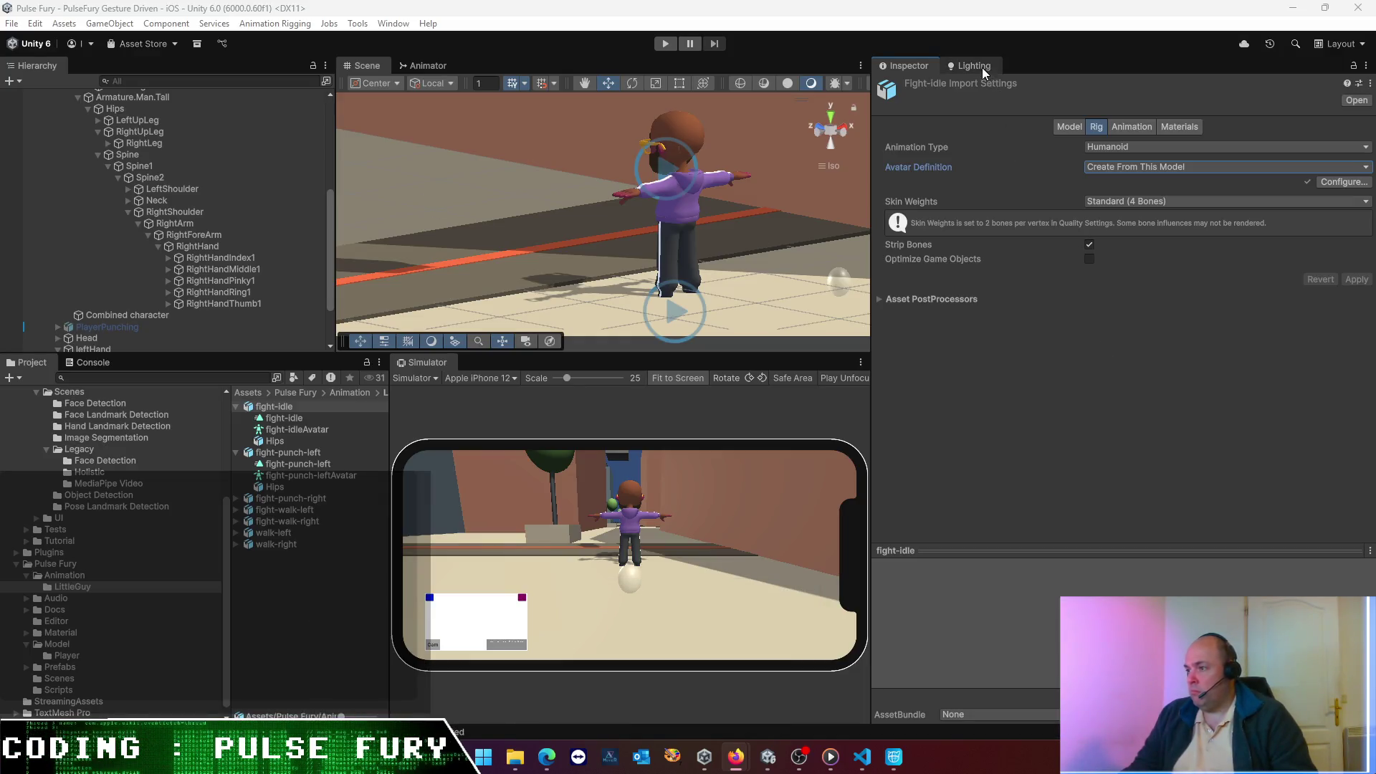
- Set fight-idle's Root Transform Position (Y) Based Upon to Feet and apply the import
left_click(303, 419)
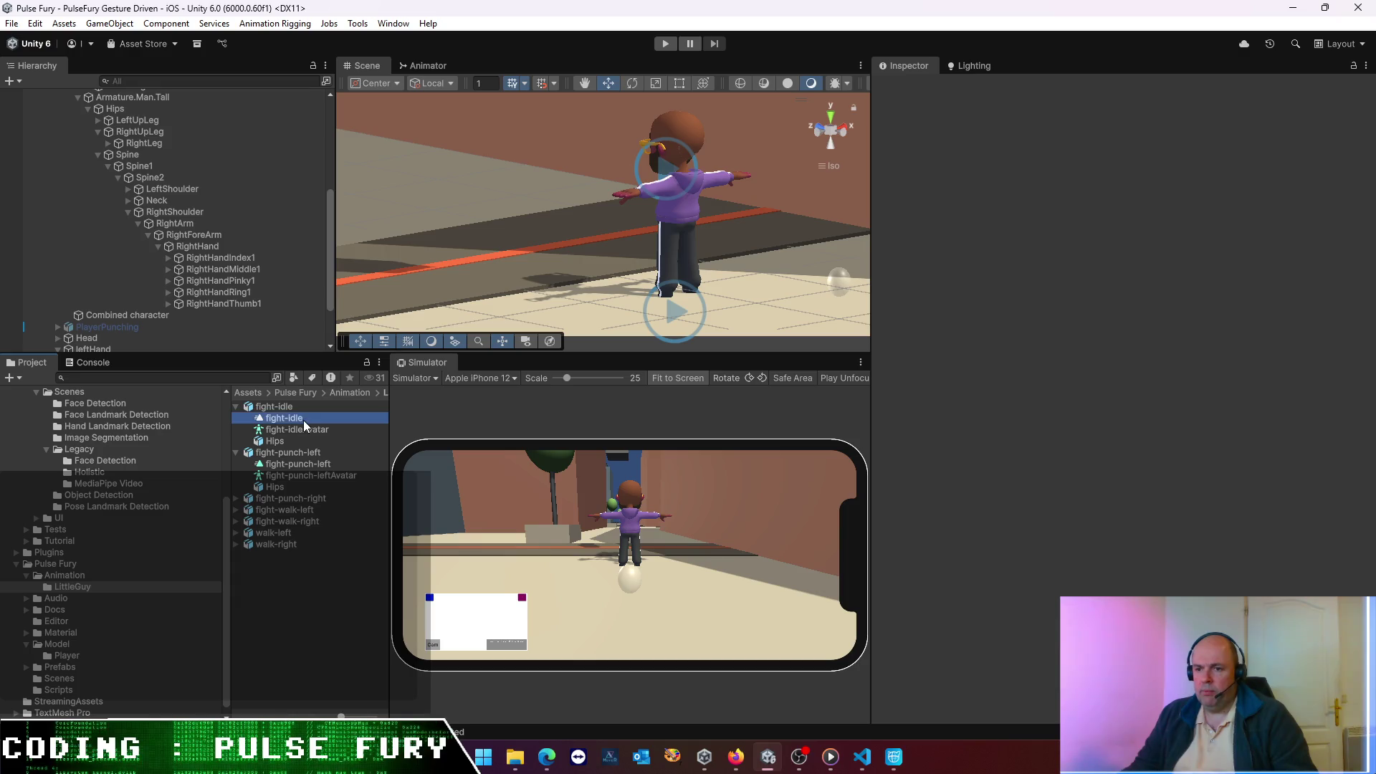
left_click(303, 430)
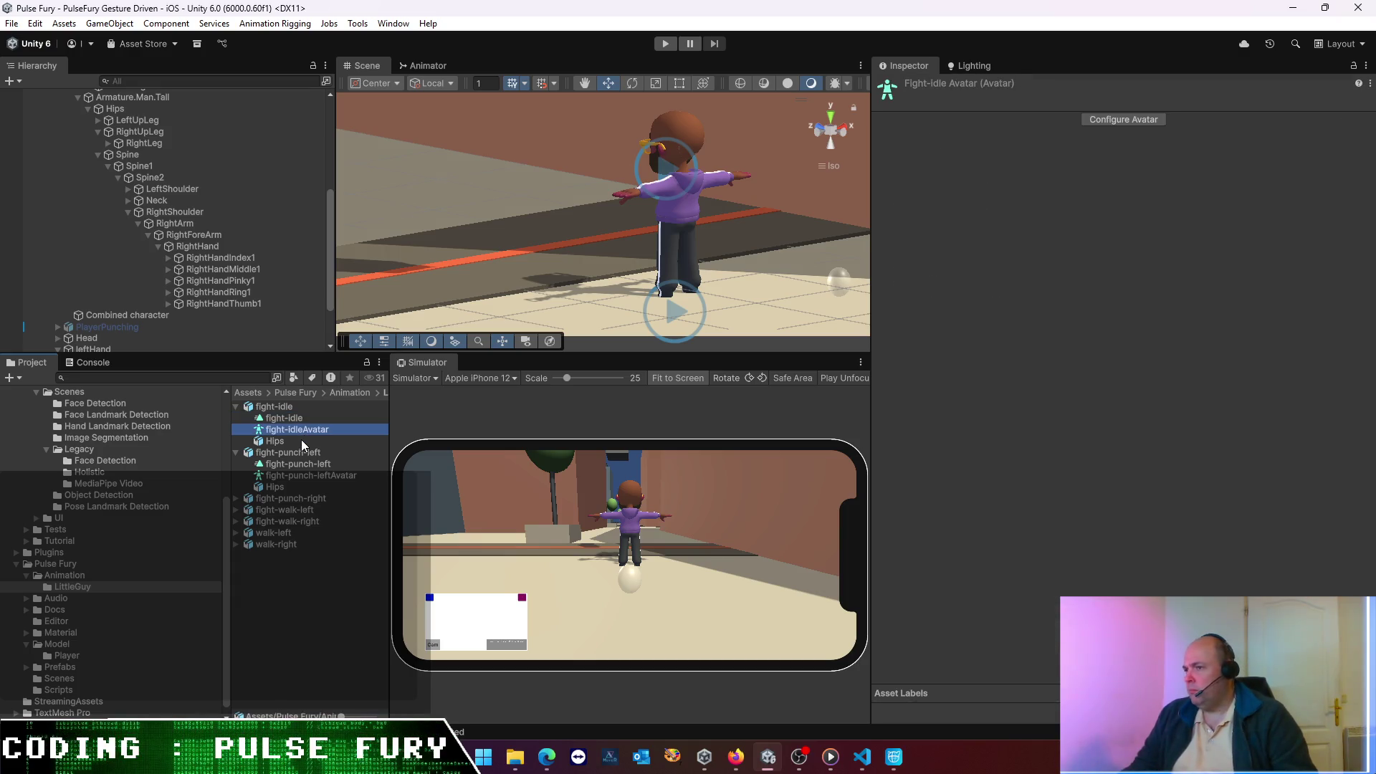
left_click(275, 404)
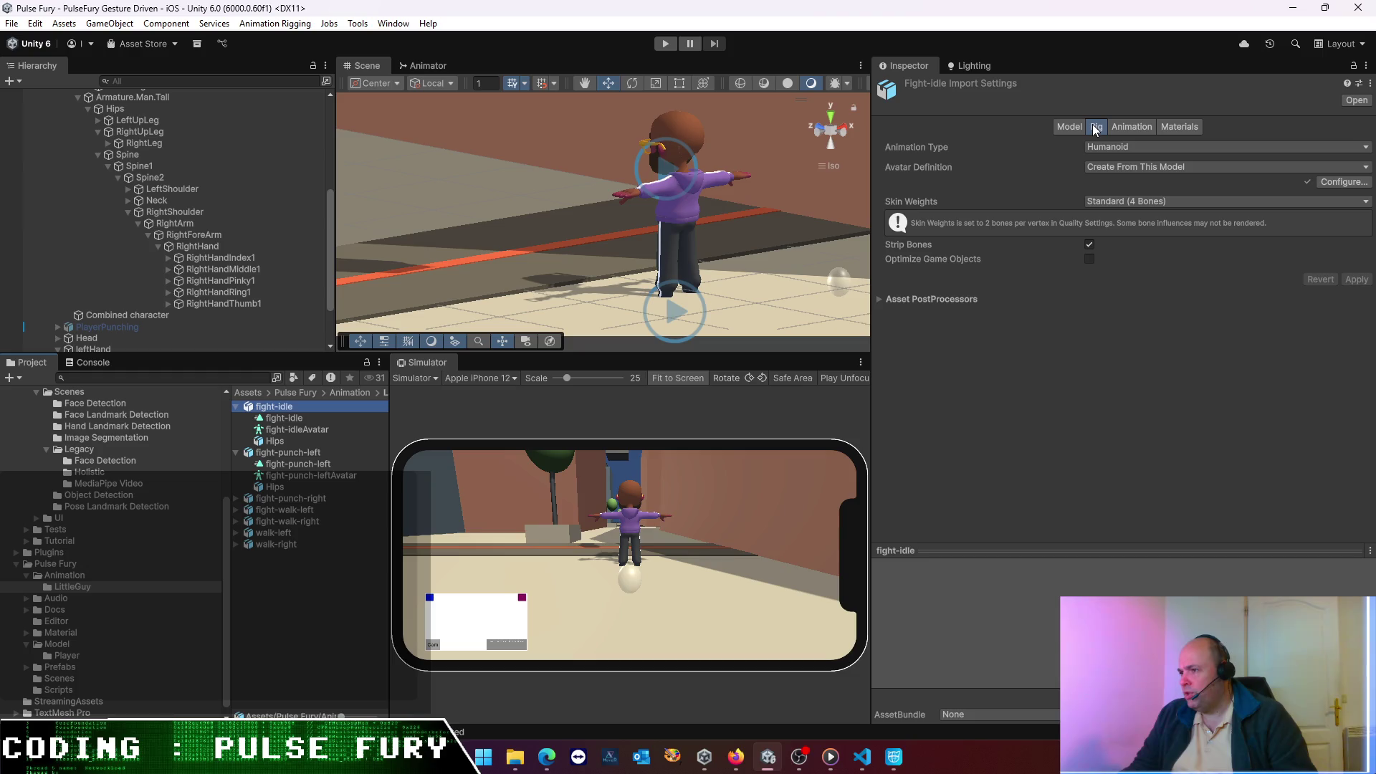
left_click(1126, 129)
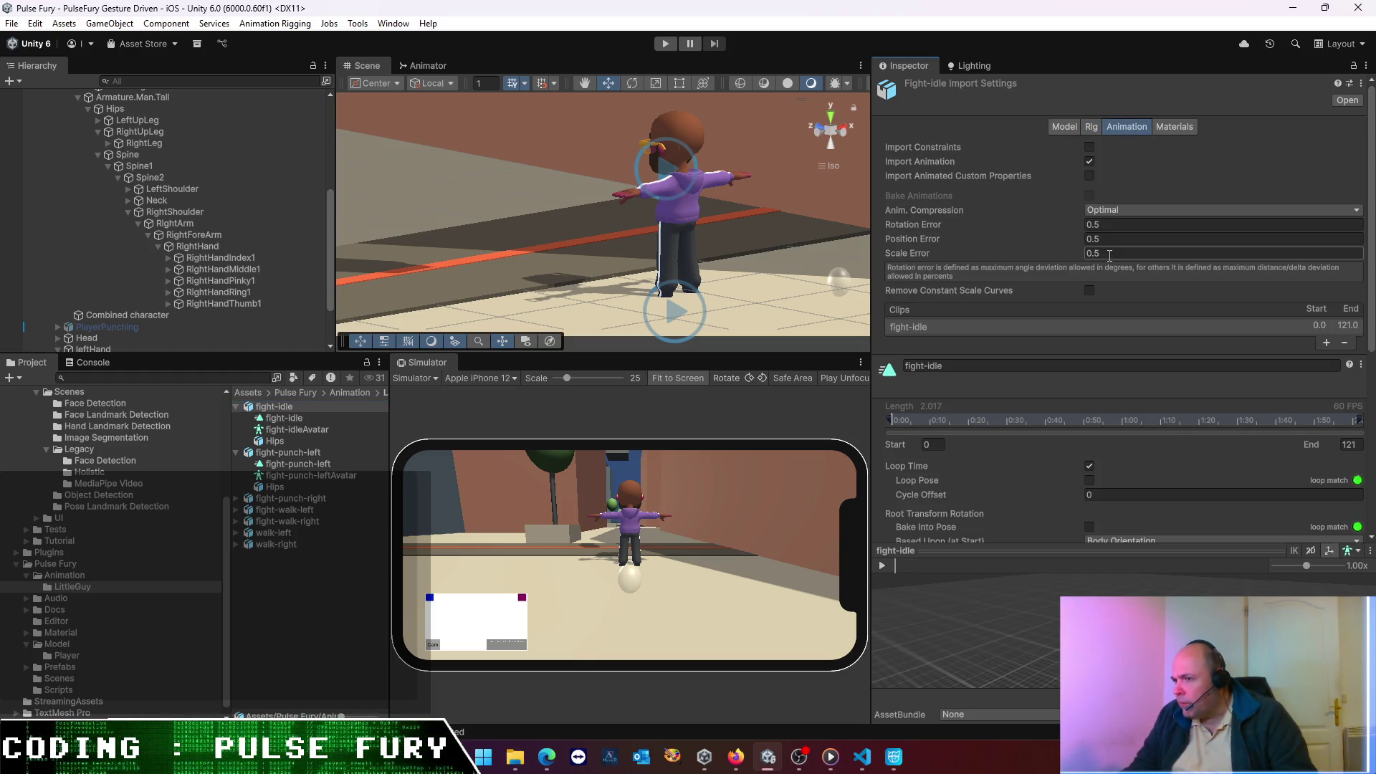
scroll(1093, 272, "down", 3)
scroll(1093, 272, "down", 6)
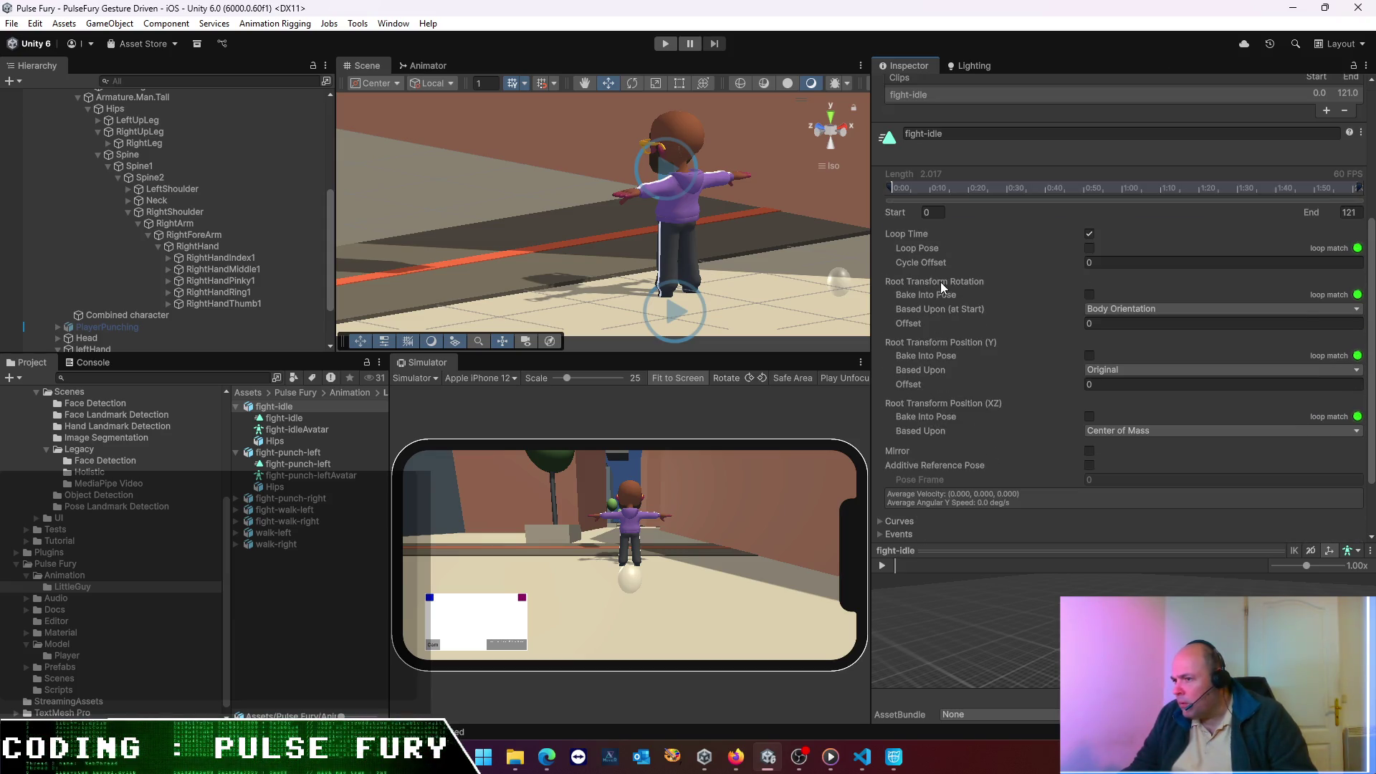
scroll(953, 320, "down", 2)
left_click(1107, 329)
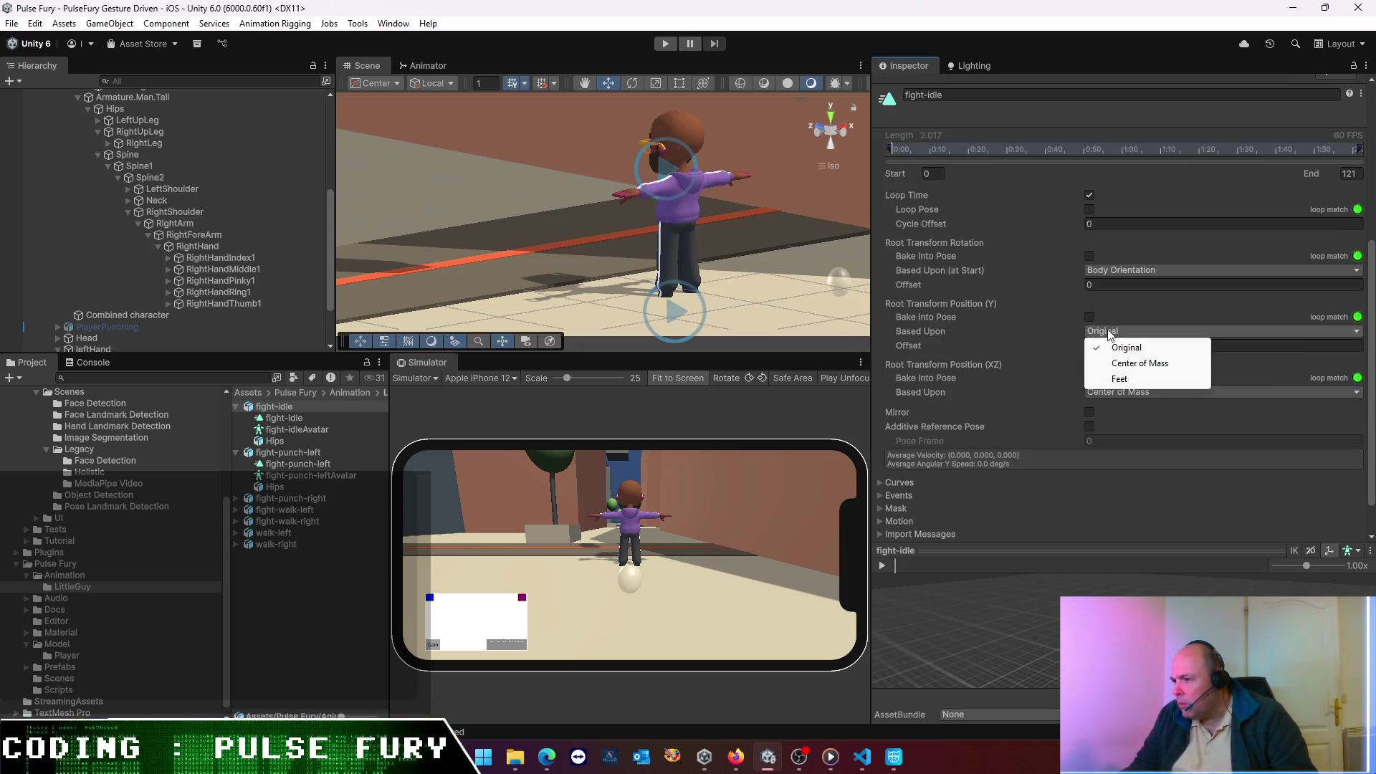
left_click(1120, 379)
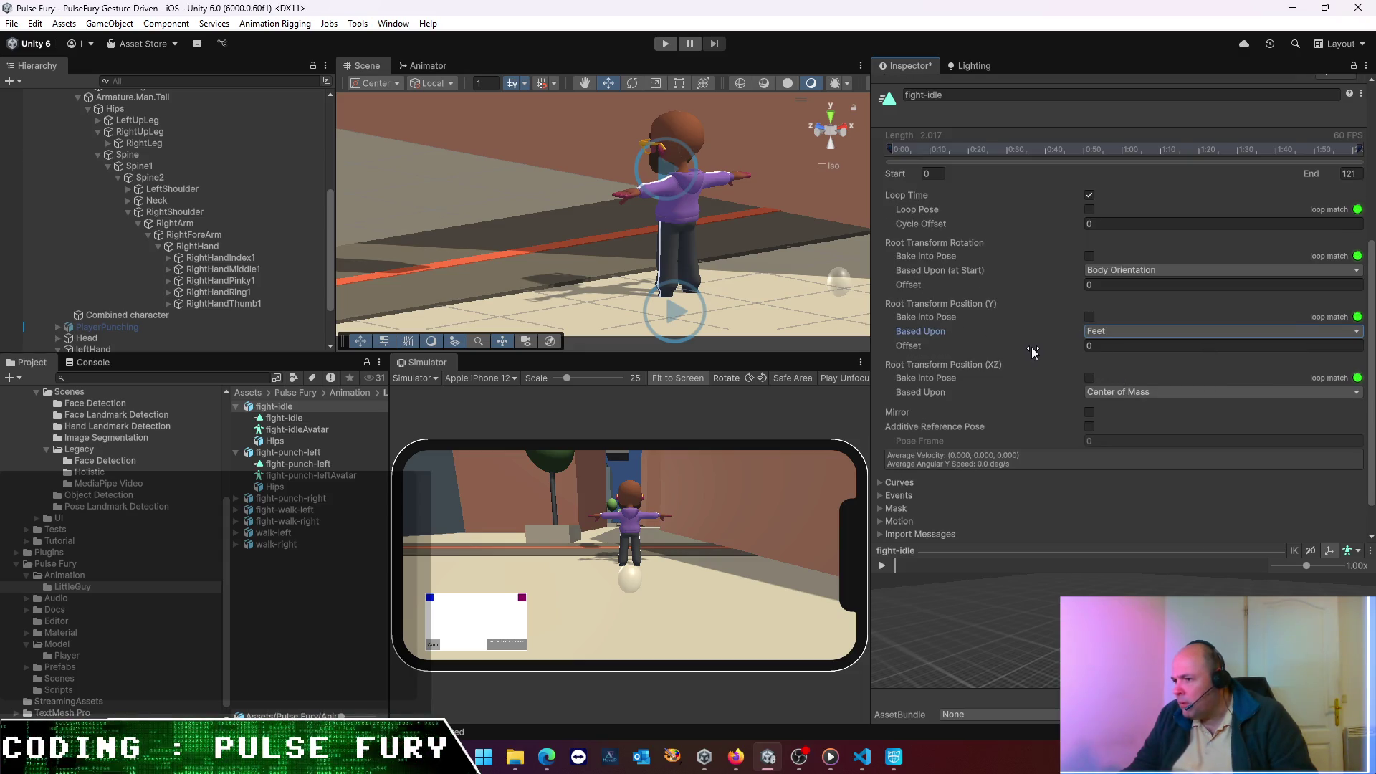
scroll(1030, 347, "down", 2)
left_click(1348, 510)
- Check the character in the preview and switch Root Transform Position (XZ) to Original
left_click_drag(1184, 557, 1184, 261)
left_click_drag(1222, 576, 1150, 531)
left_click_drag(1128, 260, 1119, 458)
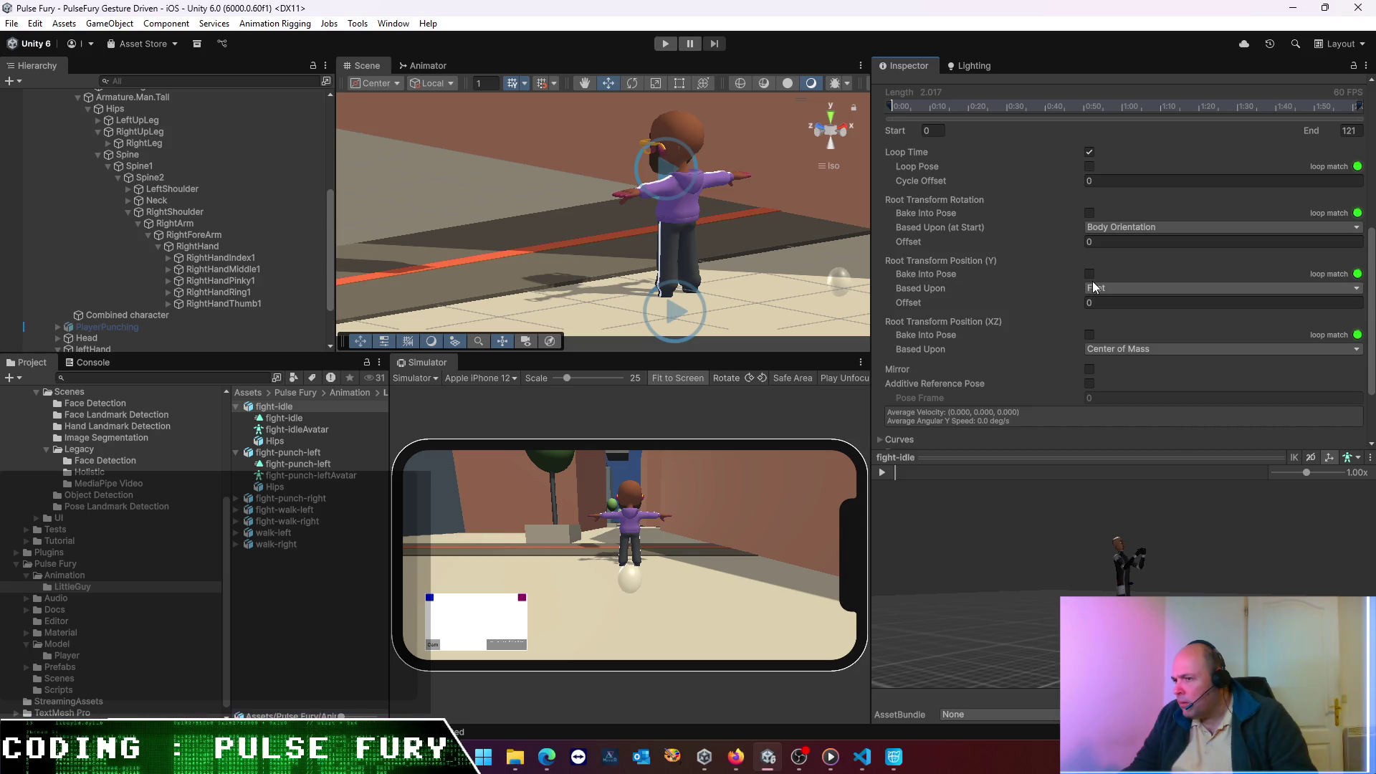
left_click(1115, 351)
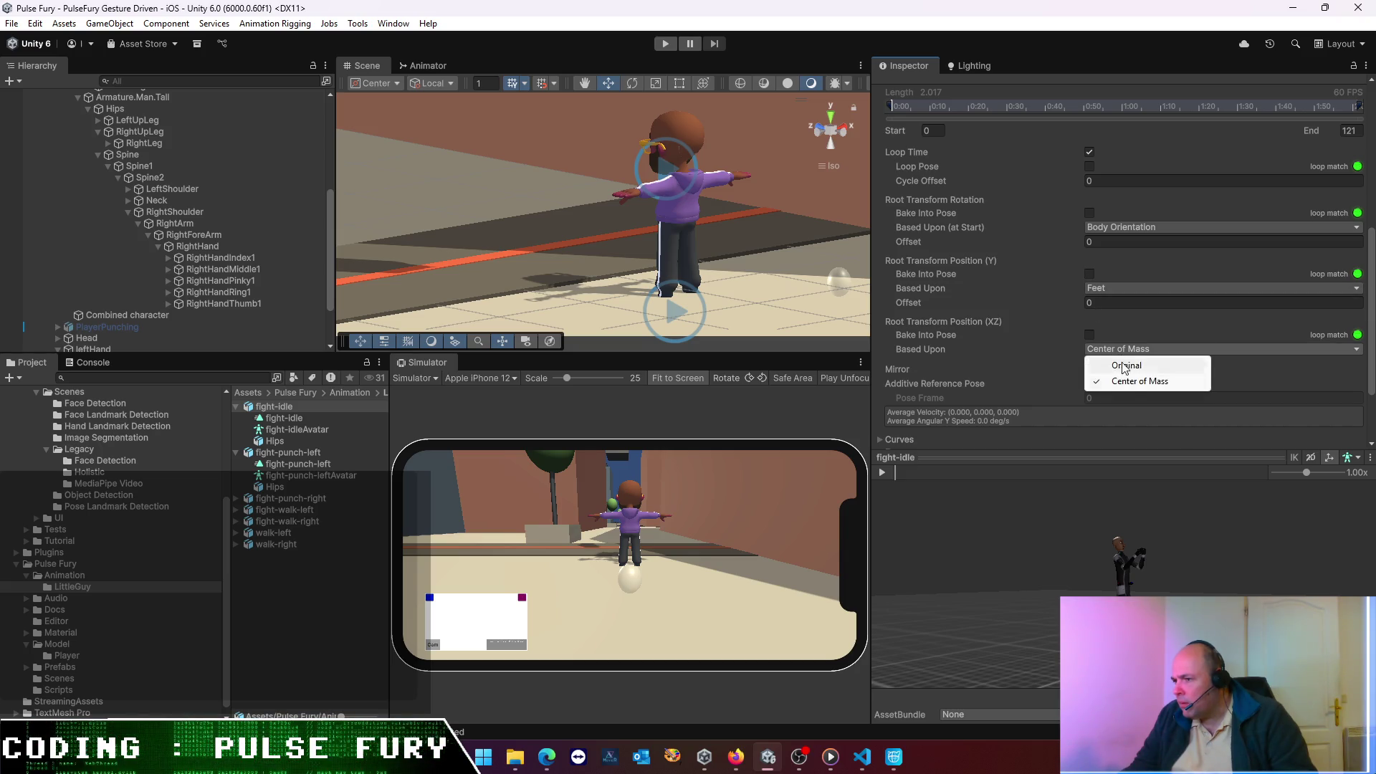
left_click(1170, 367)
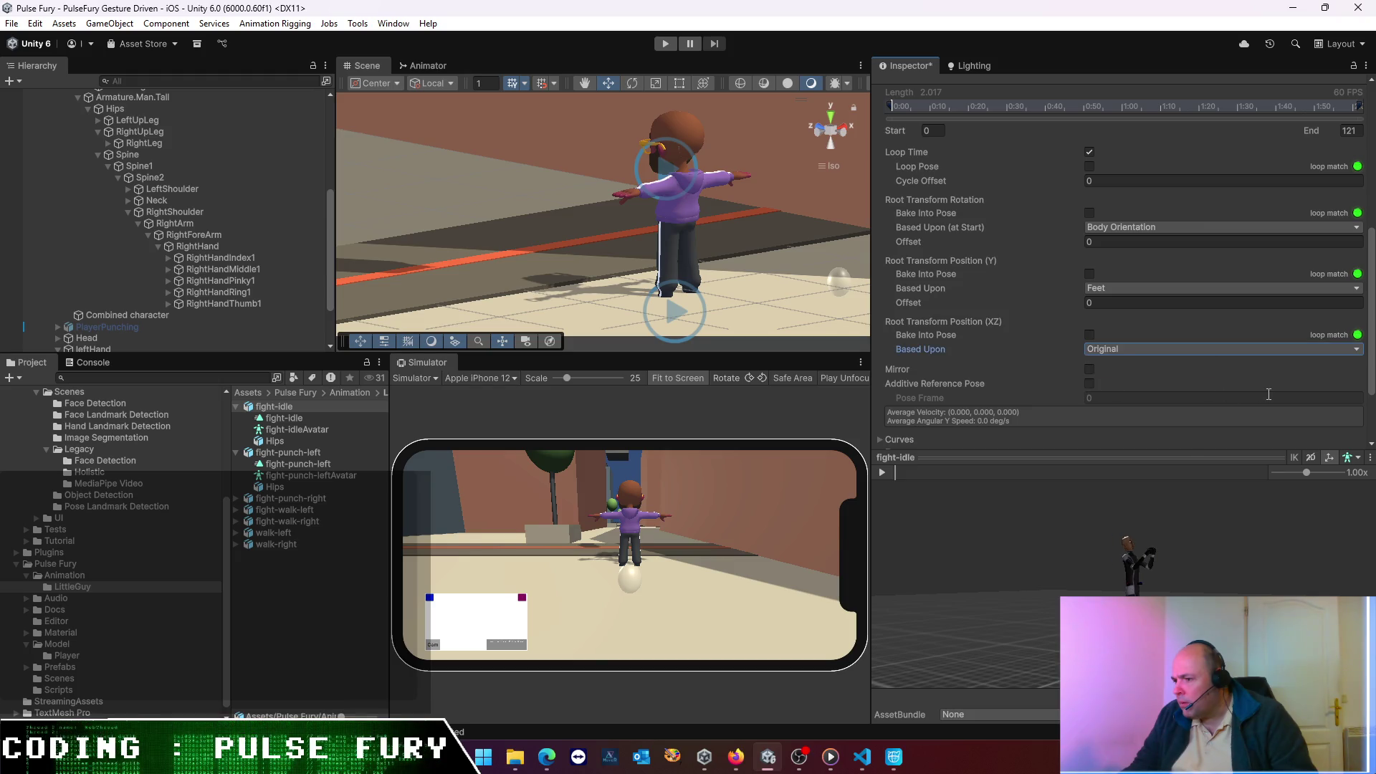
mouse_move(1115, 561)
left_mouse_down()
mouse_move(1074, 501)
mouse_move(1067, 550)
left_mouse_up()
- Undo the horizontal root change and base fight-idle's root rotation on Original
key("ctrl+z")
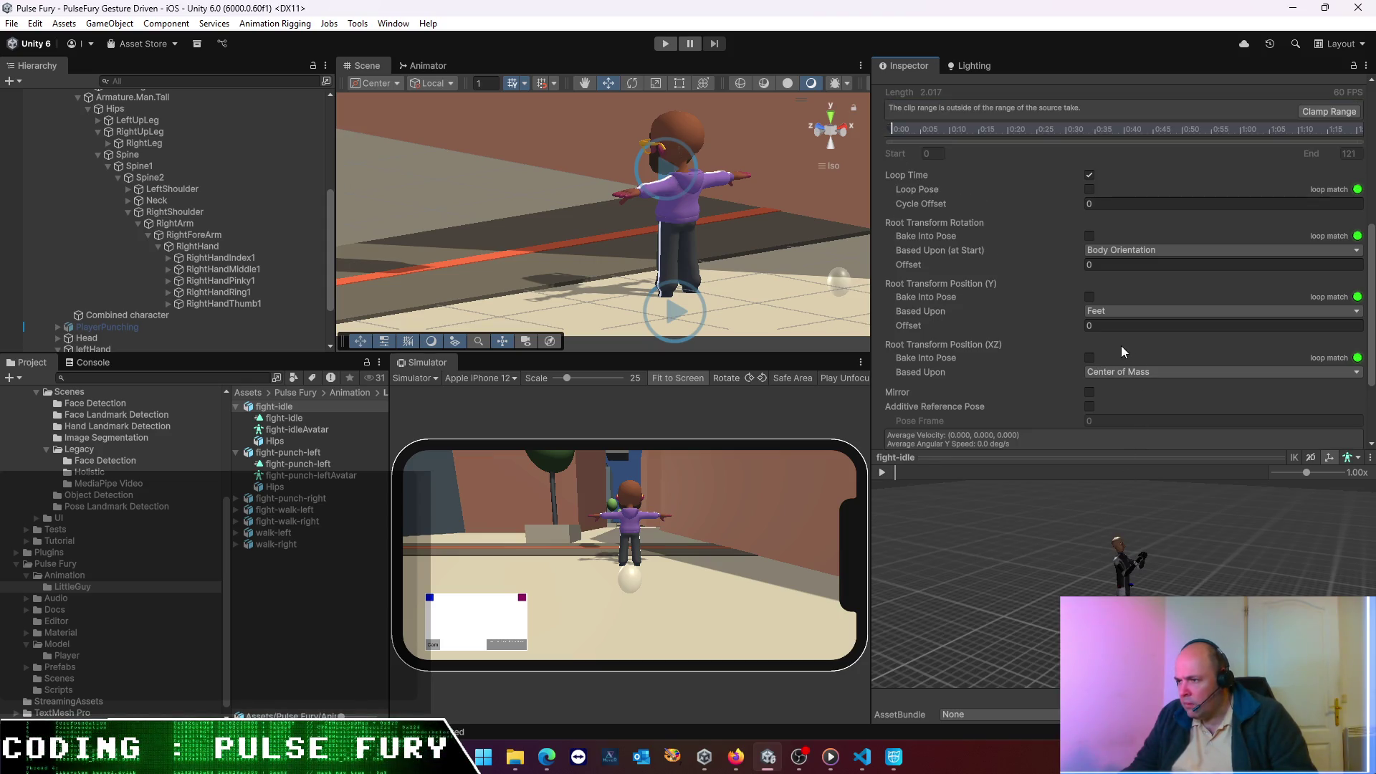
left_click_drag(906, 326, 911, 336)
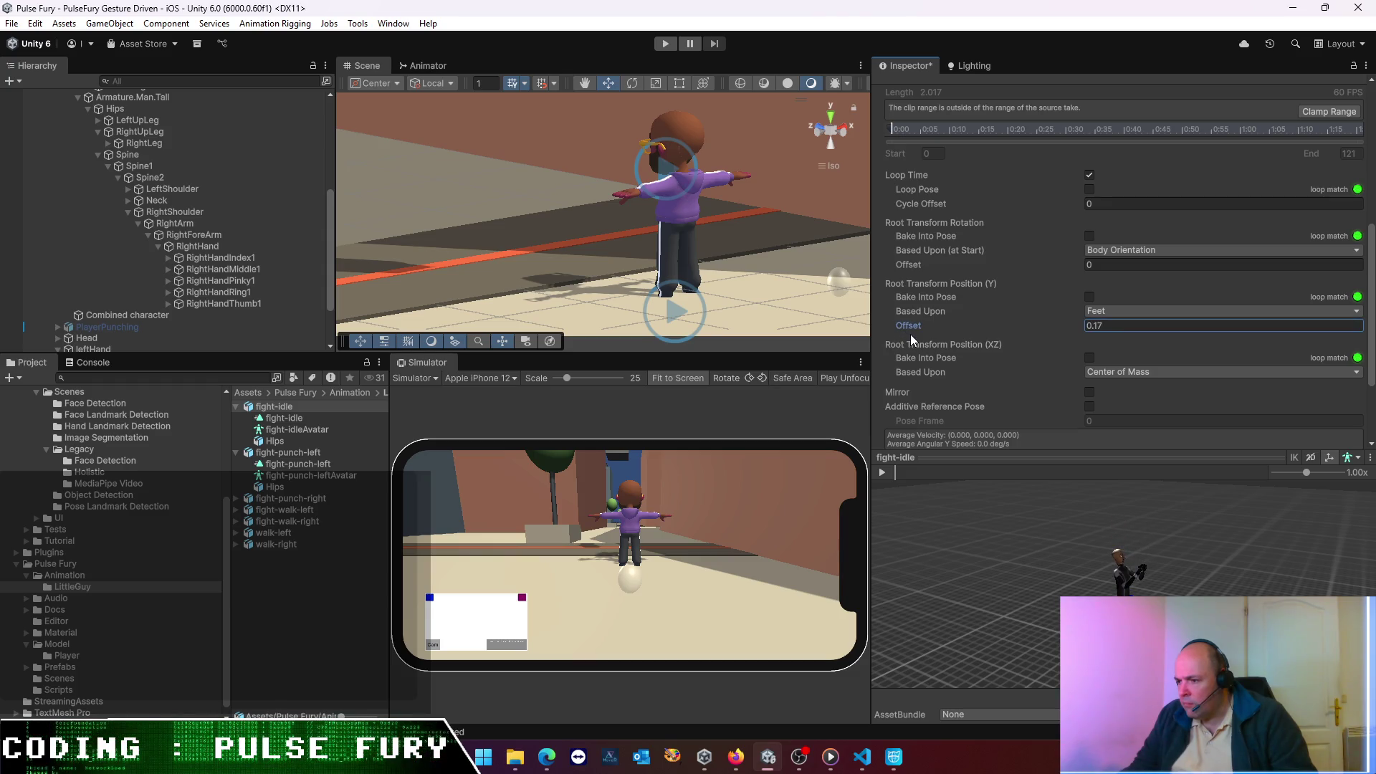
type("0.14")
left_click(1066, 316)
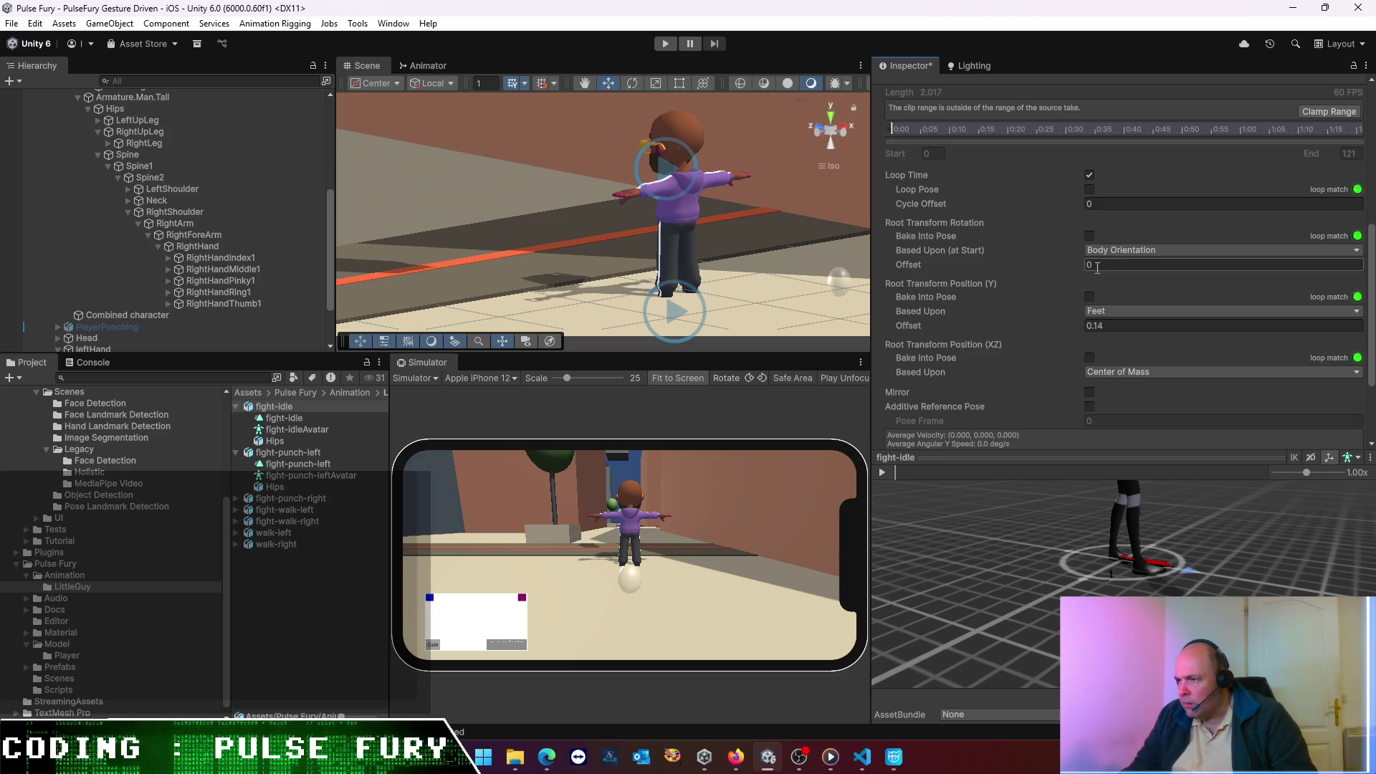
left_click(1123, 253)
left_click(1131, 267)
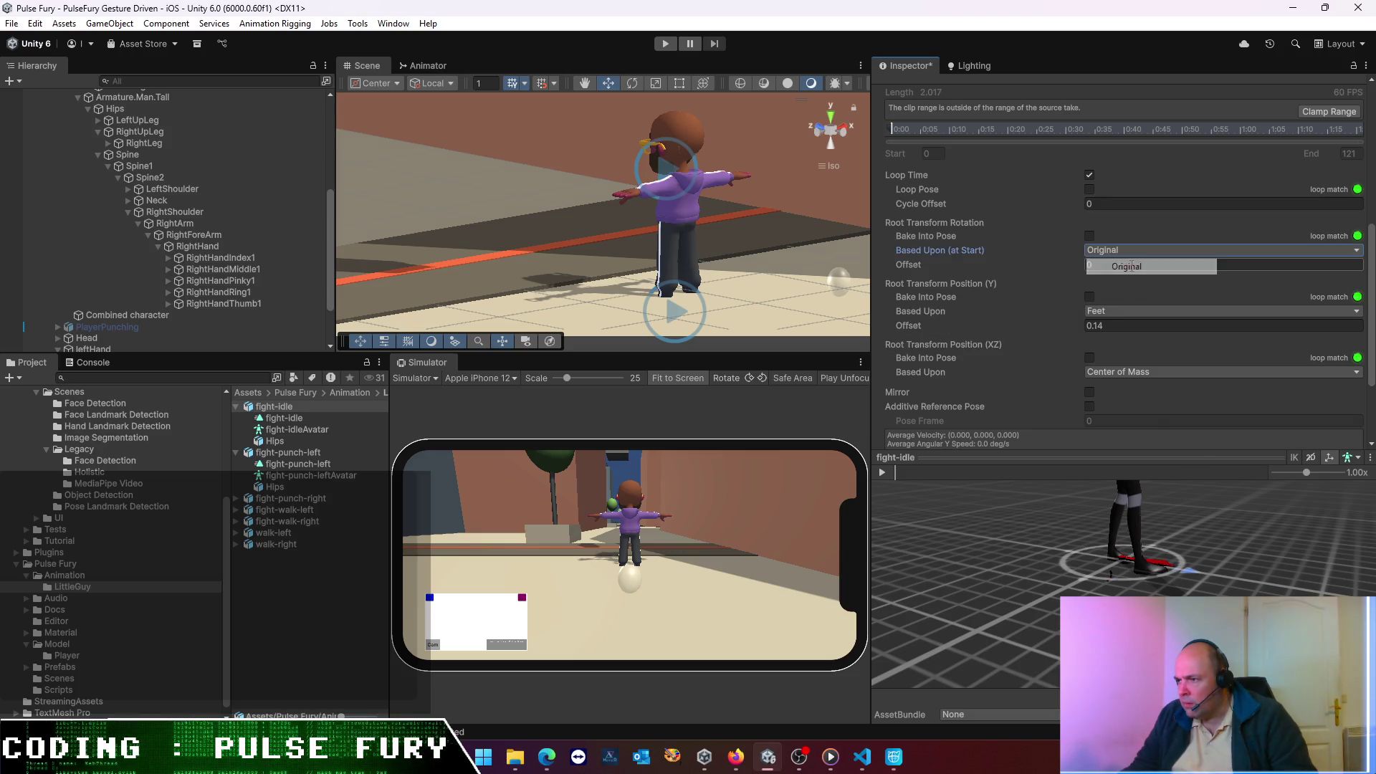
- Set the Root Transform Position (Y) offset to 0.1 and apply the import
scroll(1132, 556, "down", 3)
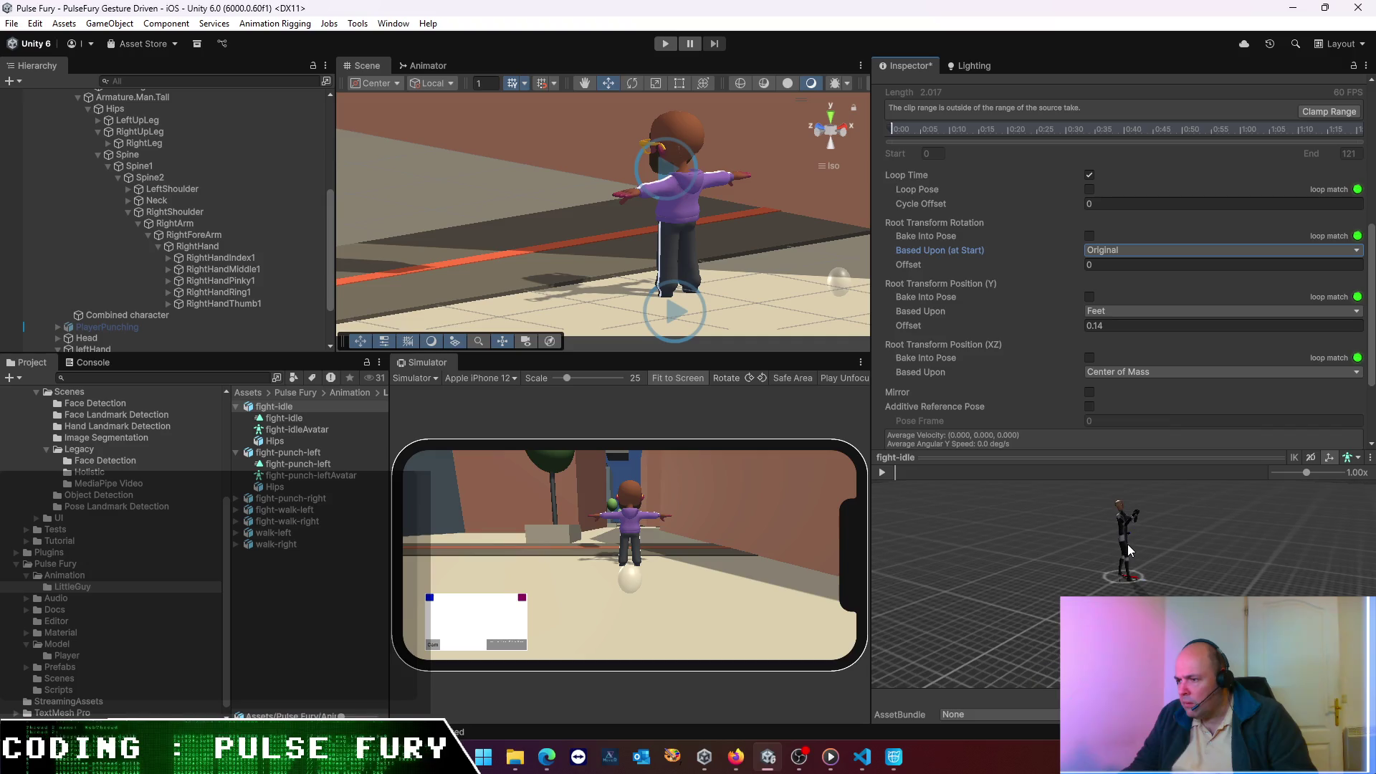
scroll(1127, 541, "up", 5)
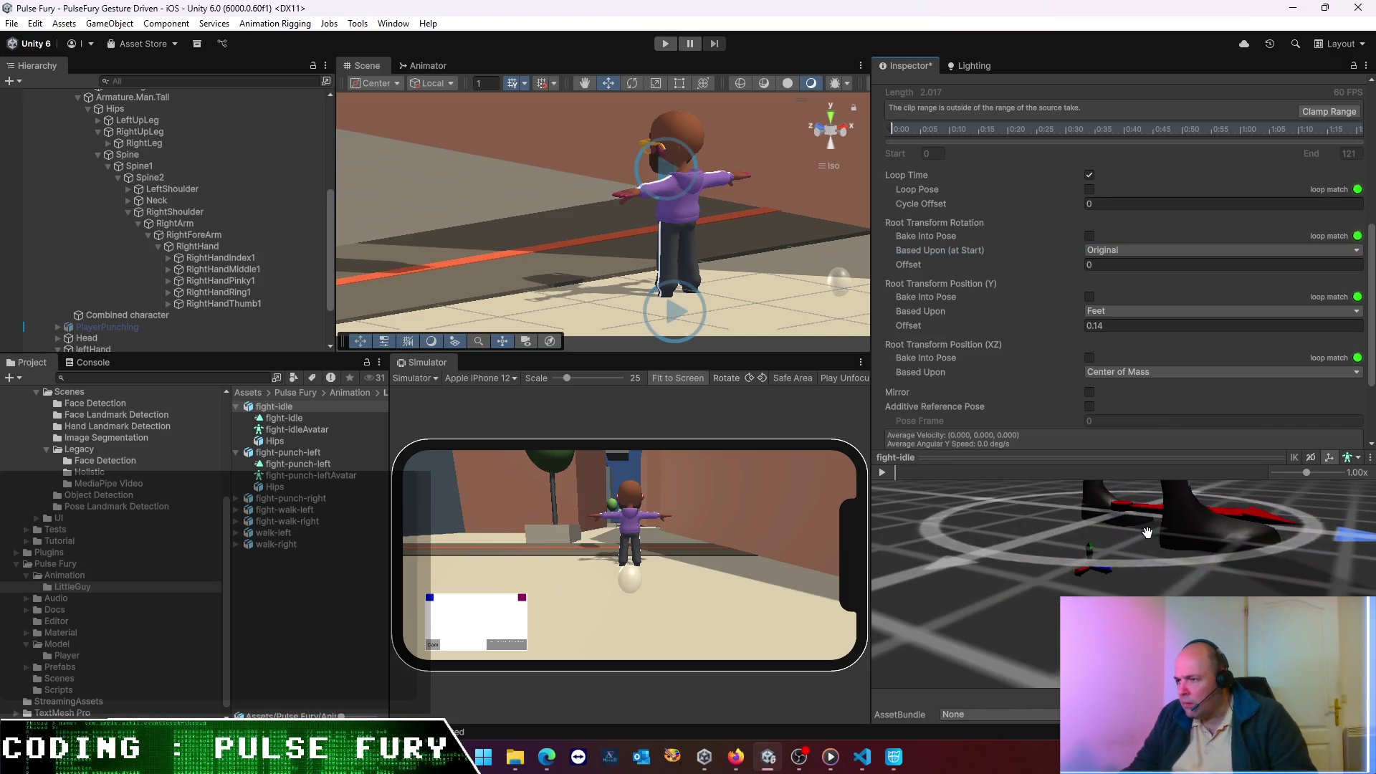
left_click(1100, 326)
left_click_drag(917, 324, 922, 333)
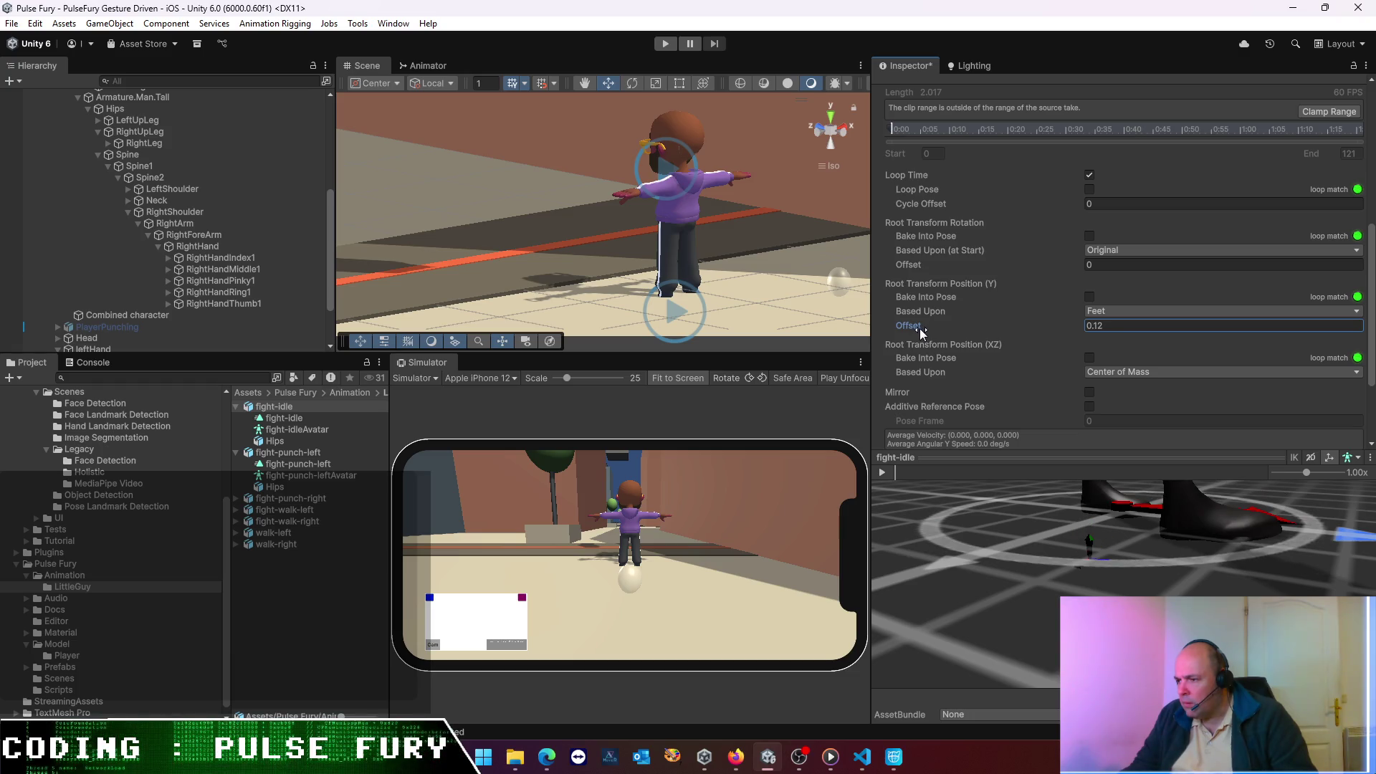
left_click_drag(922, 333, 922, 333)
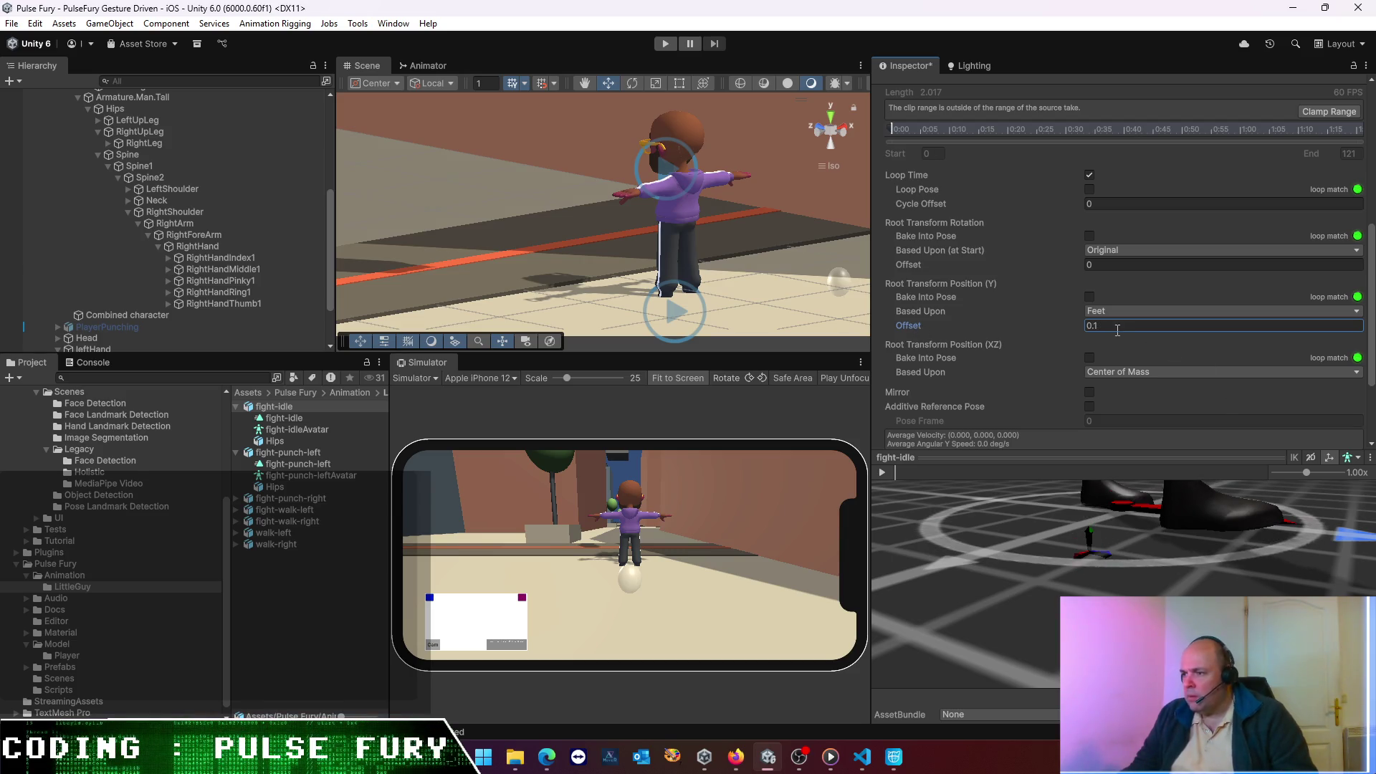
scroll(1124, 570, "down", 10)
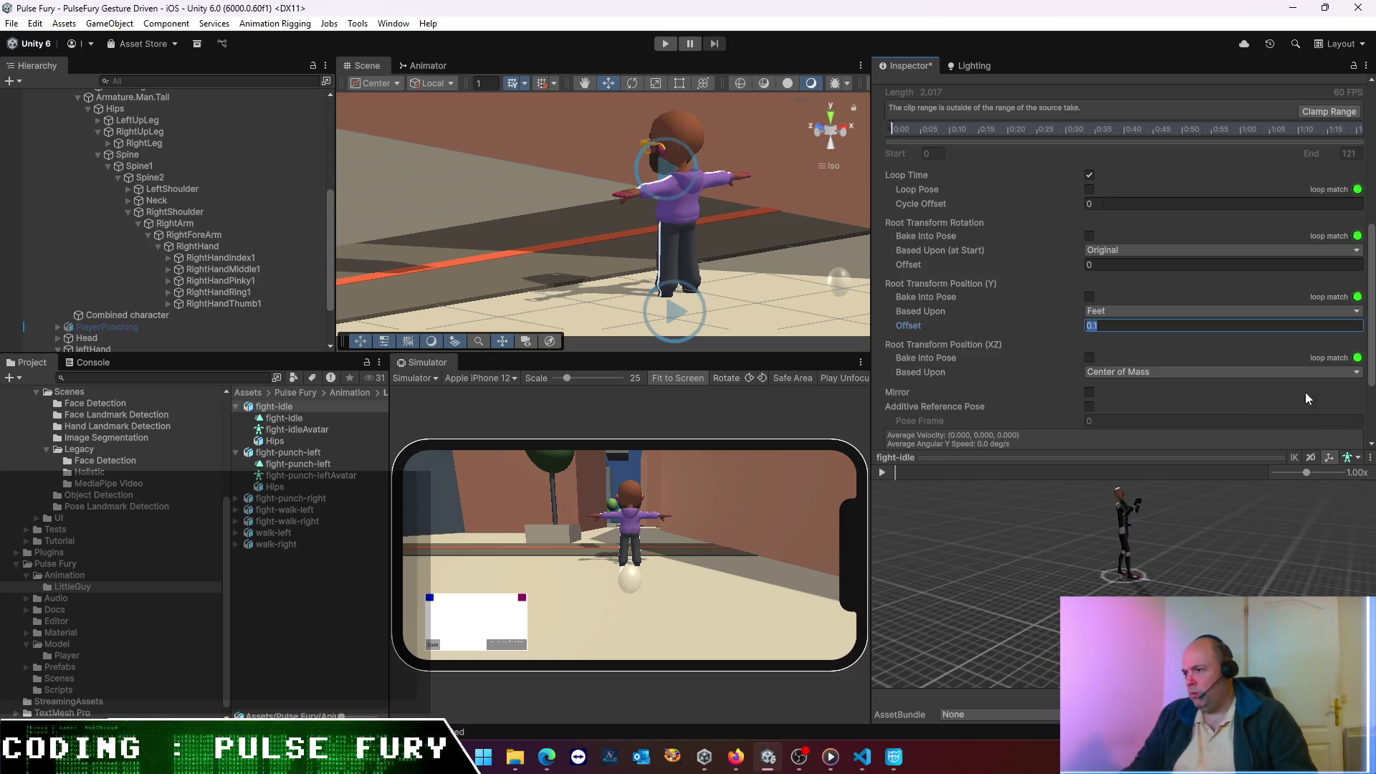
scroll(1297, 373, "down", 3)
left_click(1346, 417)
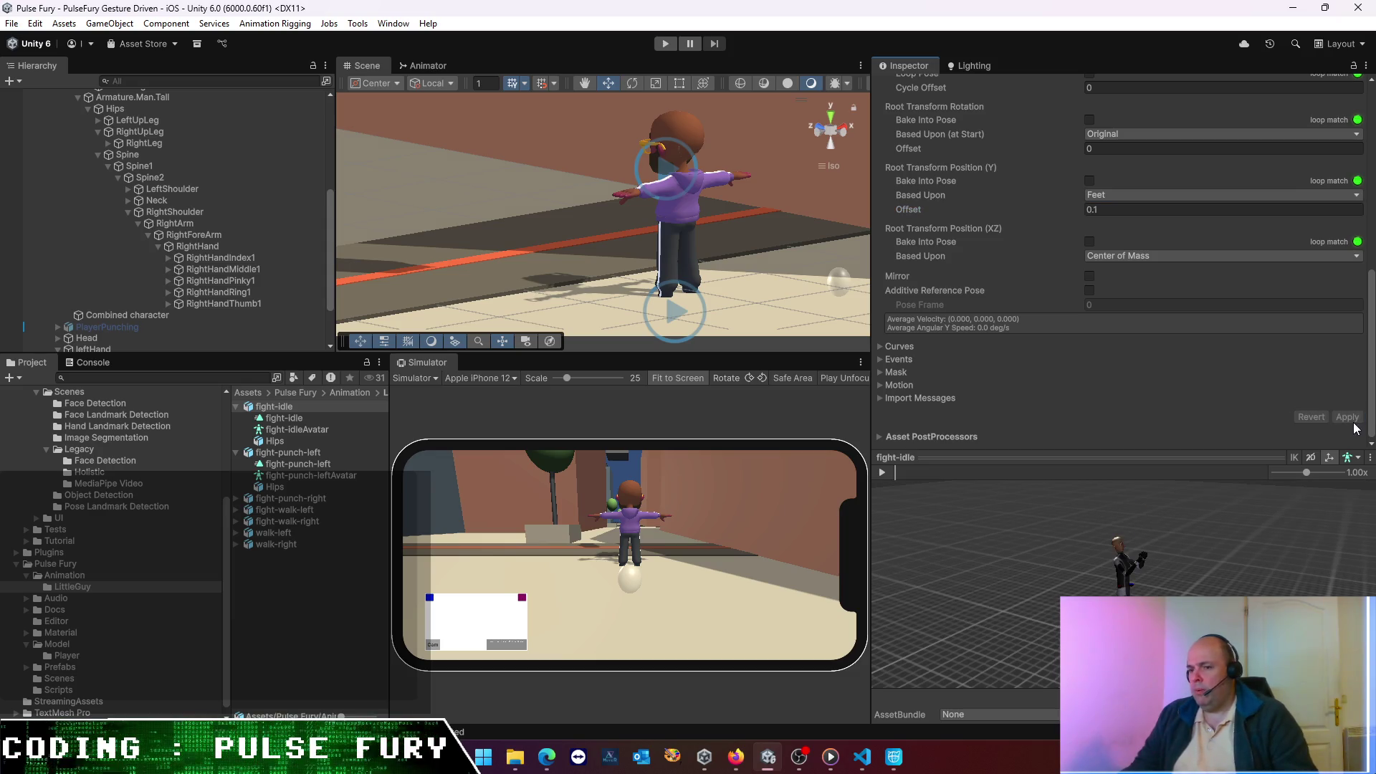
- Play the walk-left animation preview after briefly selecting the four fight models
left_click(286, 452)
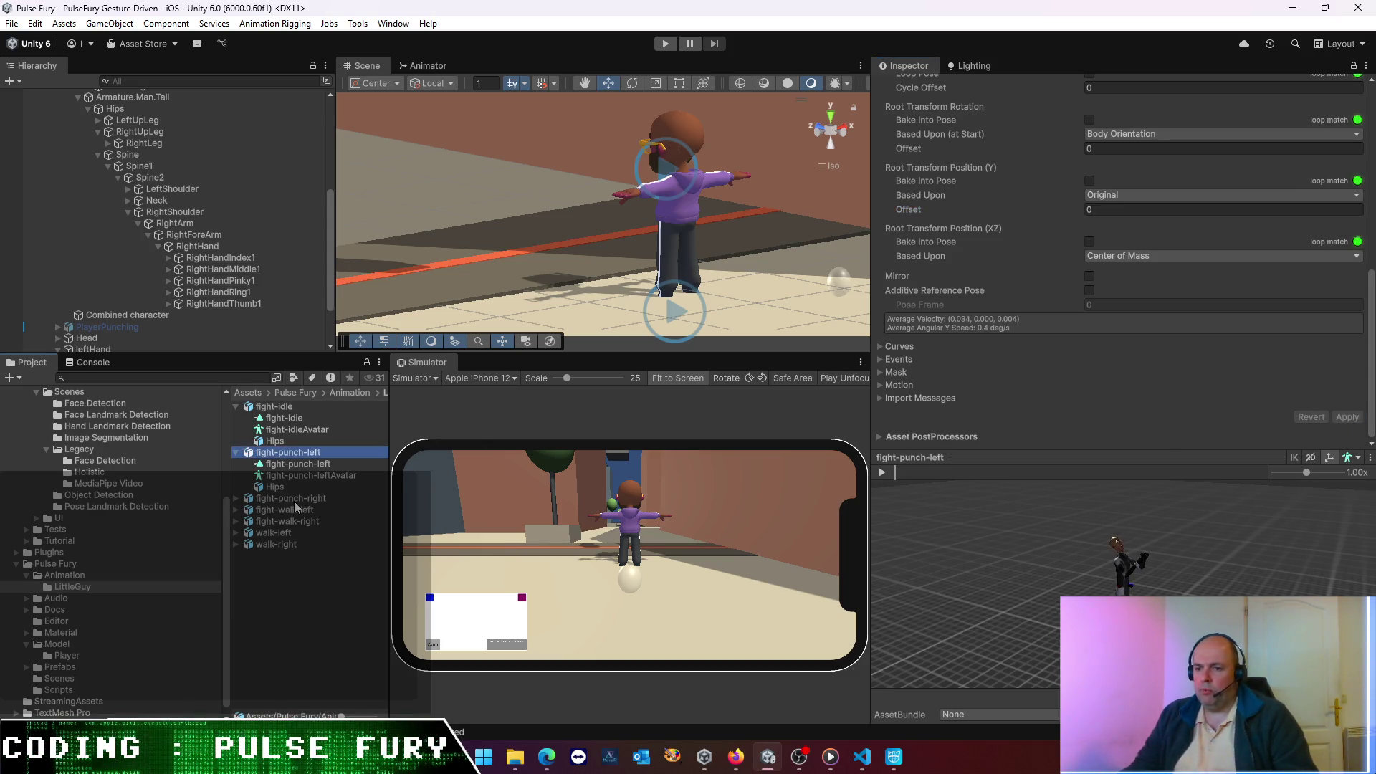
left_click(291, 498, "ctrl")
left_click(287, 510, "ctrl")
left_click(298, 521, "ctrl")
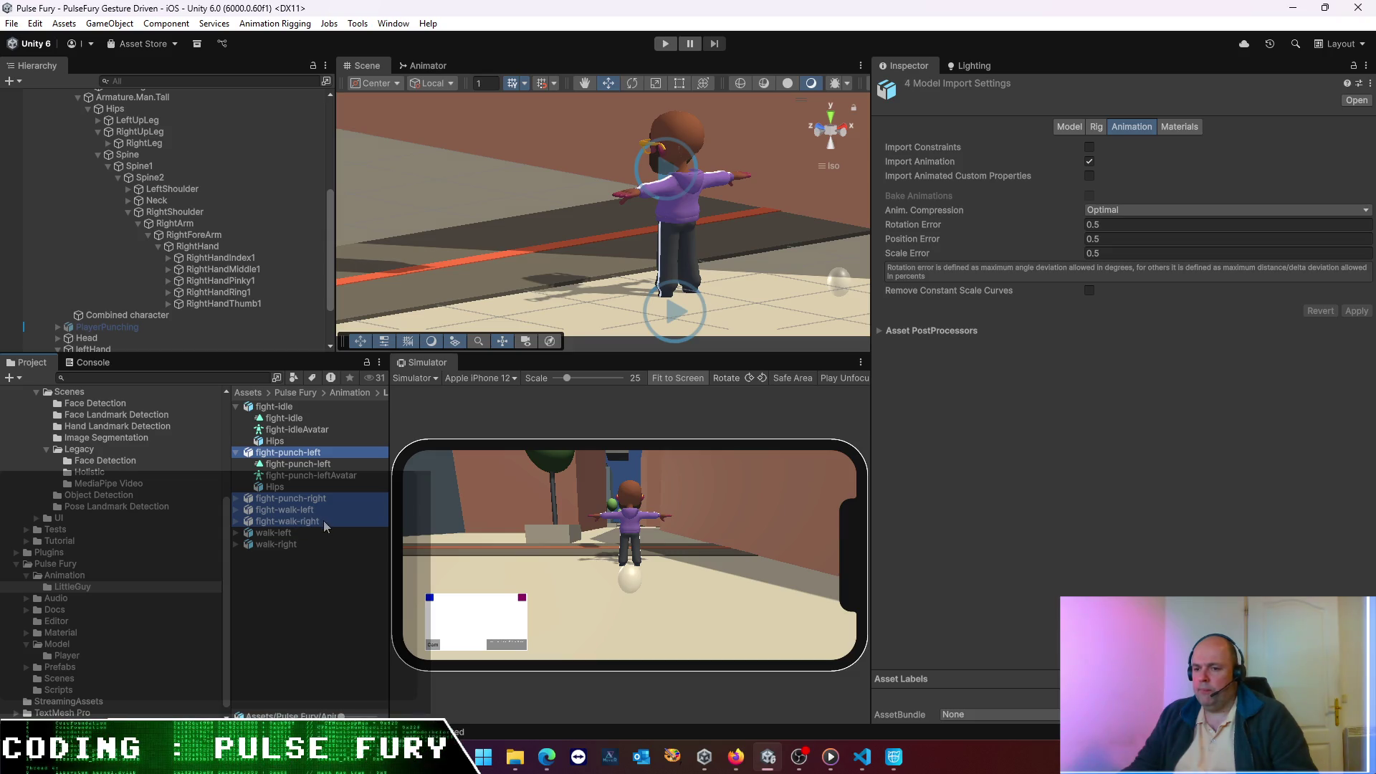
left_click(303, 579)
left_click(290, 533)
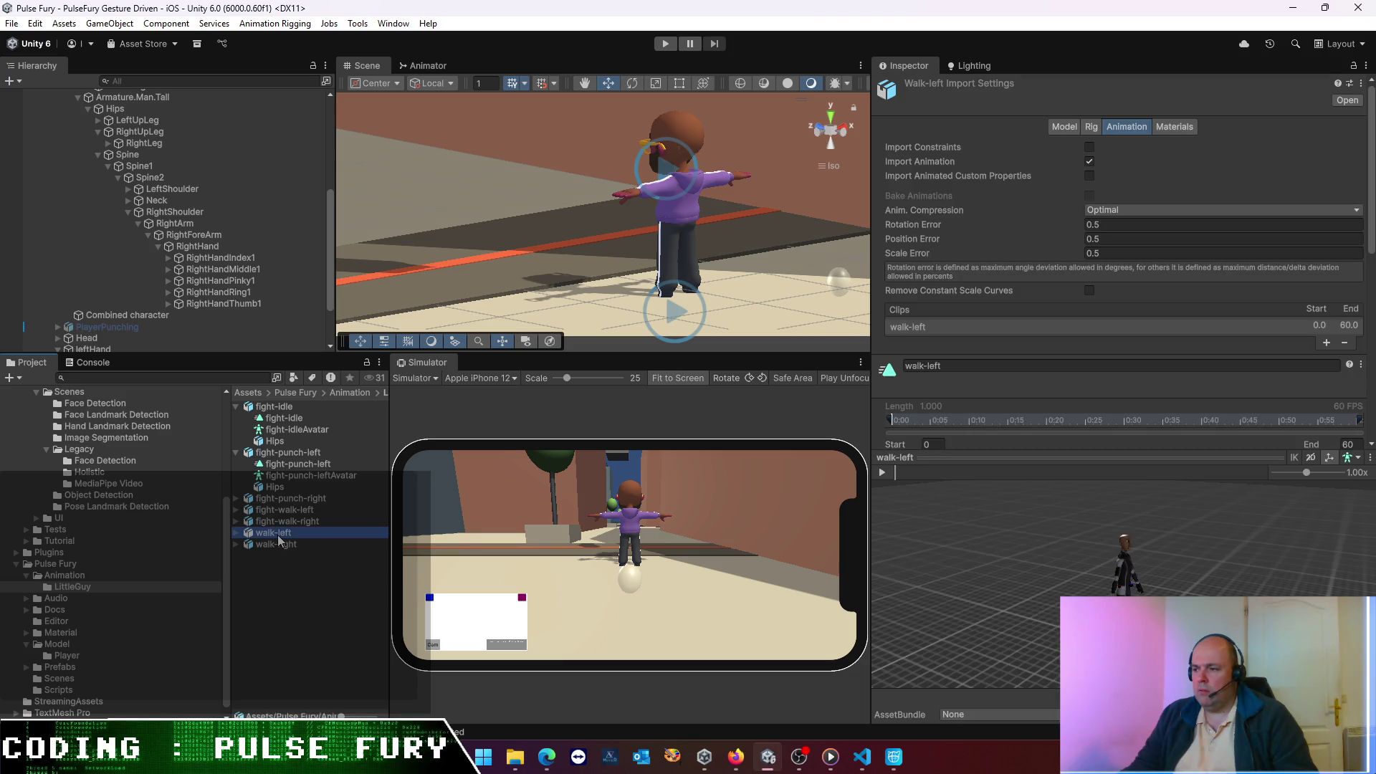
left_click(882, 472)
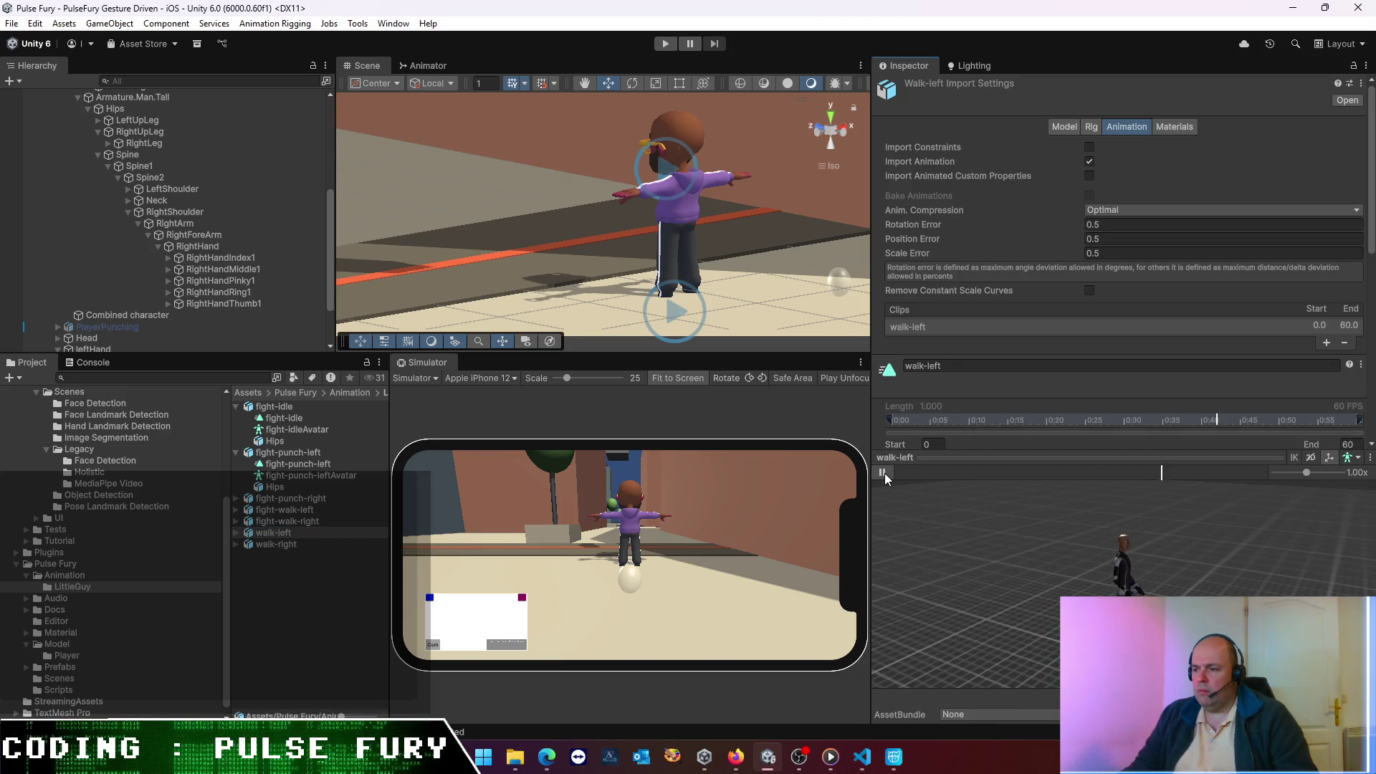
- Delete walk-left.fbx and walk-right.fbx from the LittleGuy folder, confirming the deletion
left_click(292, 616)
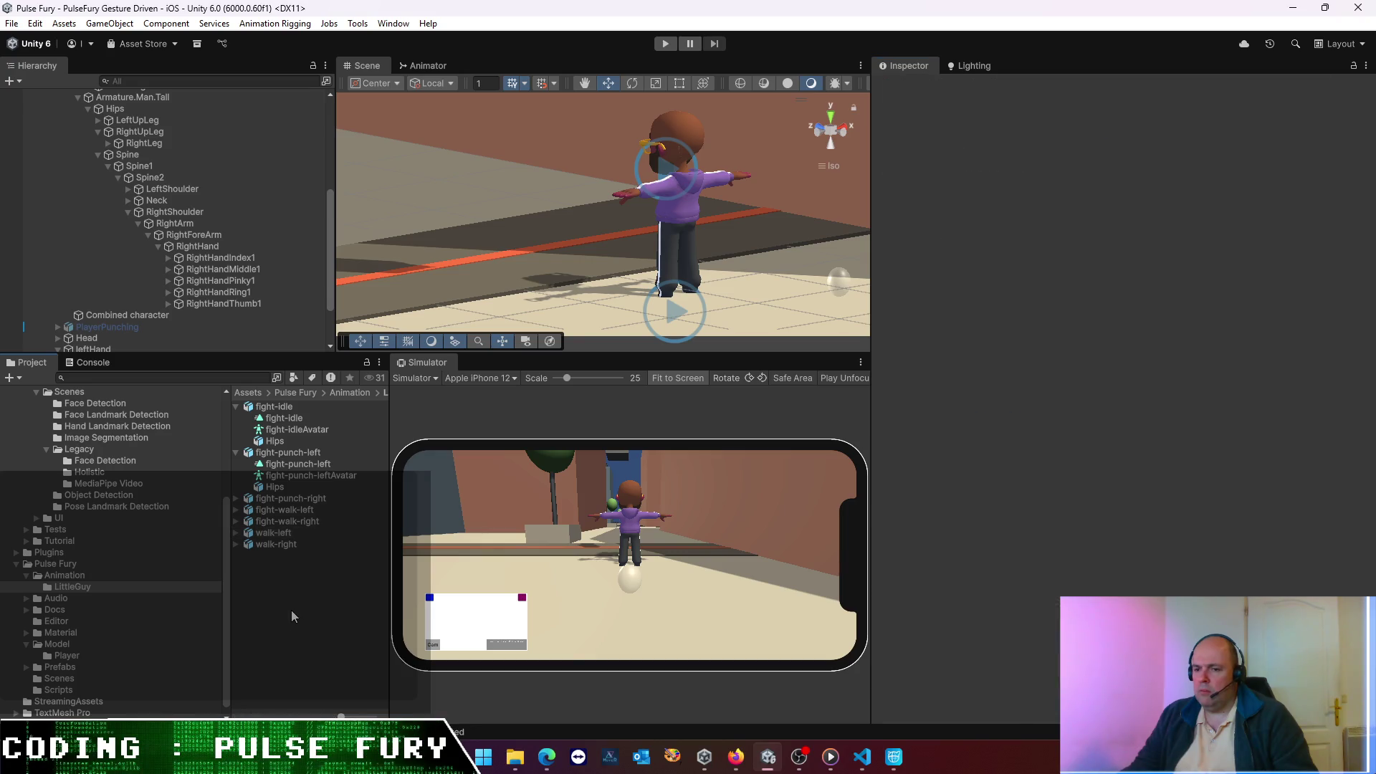
left_click(273, 544, "shift")
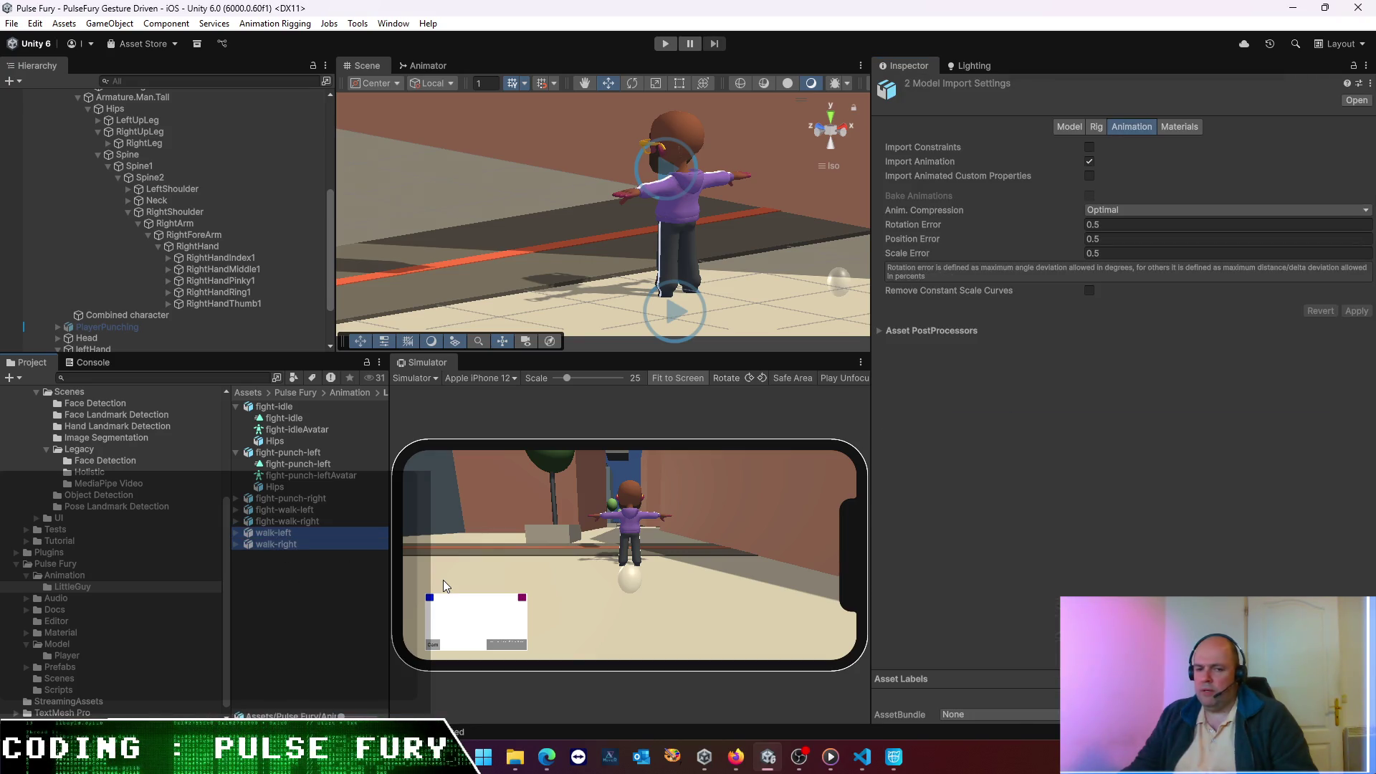
key("Delete")
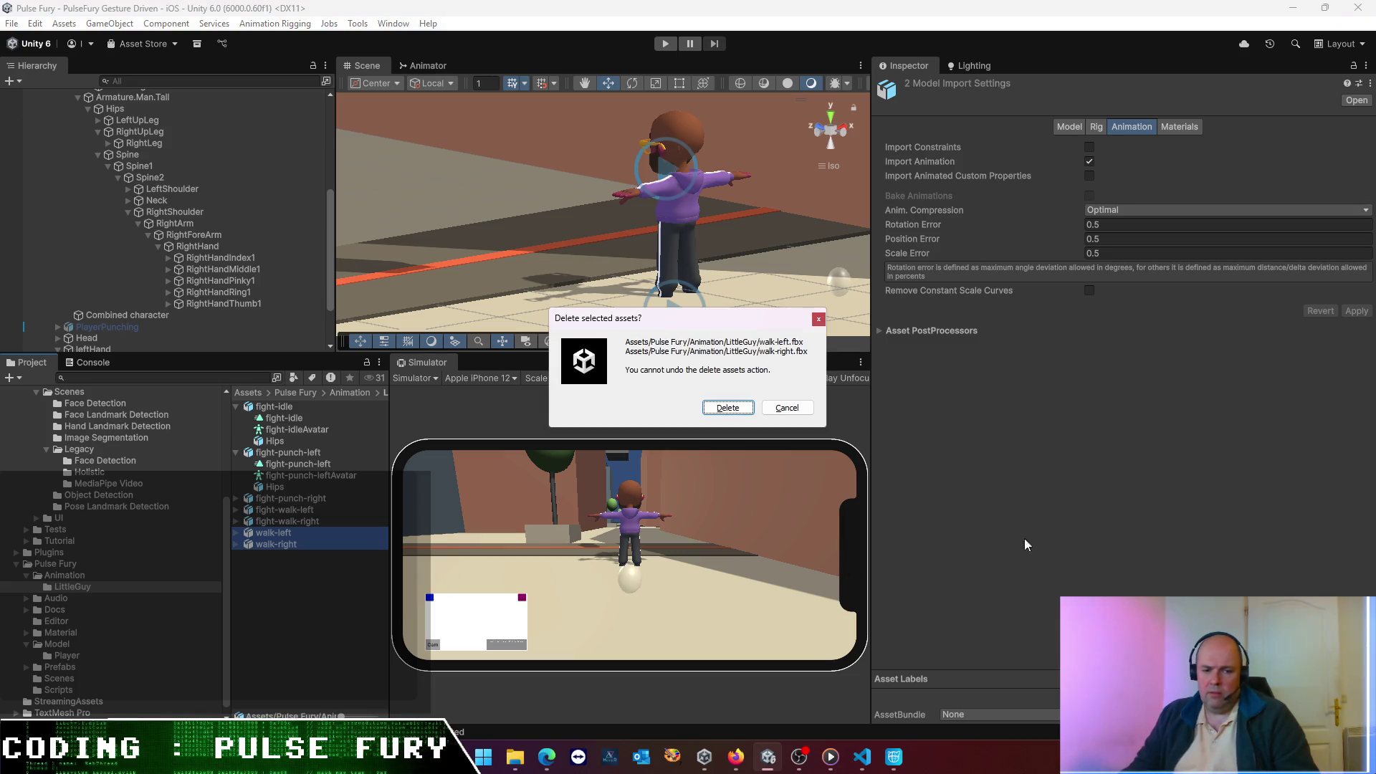
left_click(725, 407)
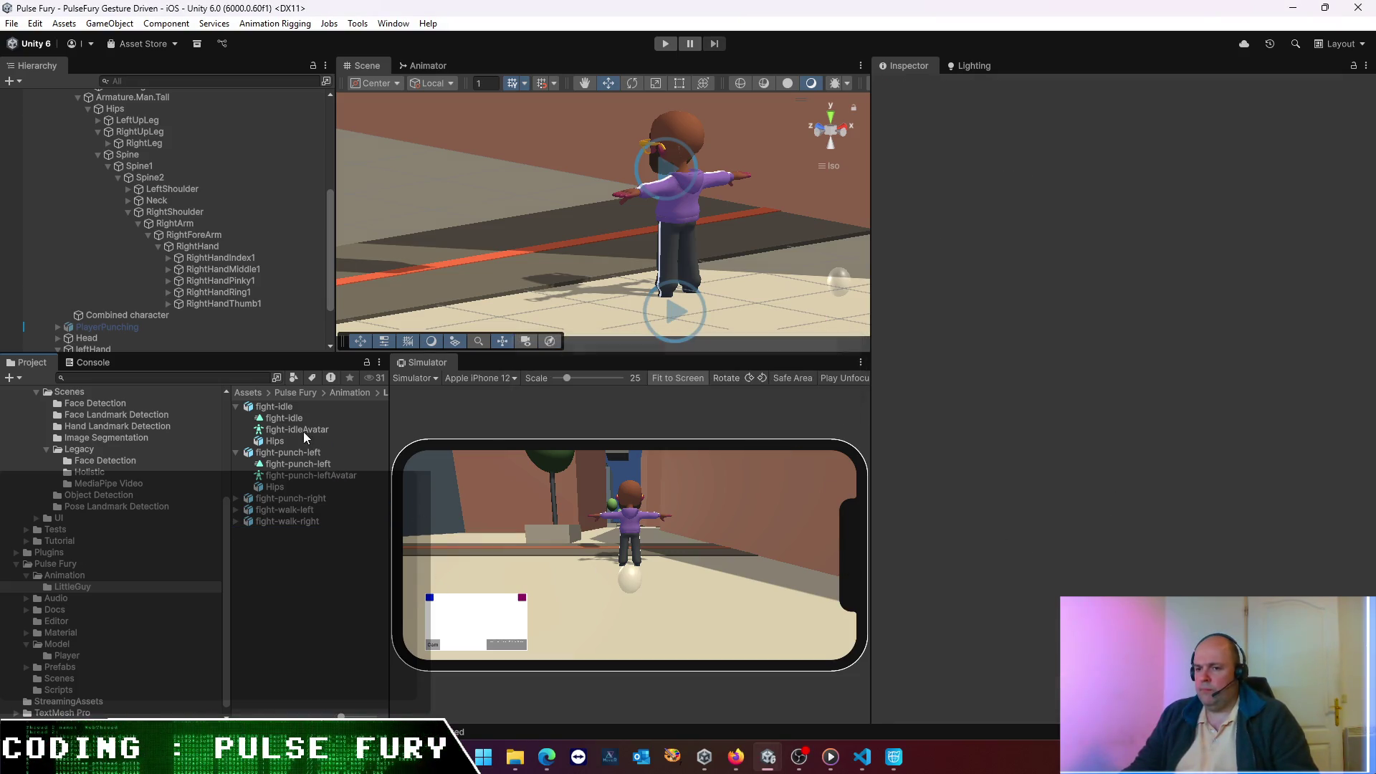
left_click(250, 450)
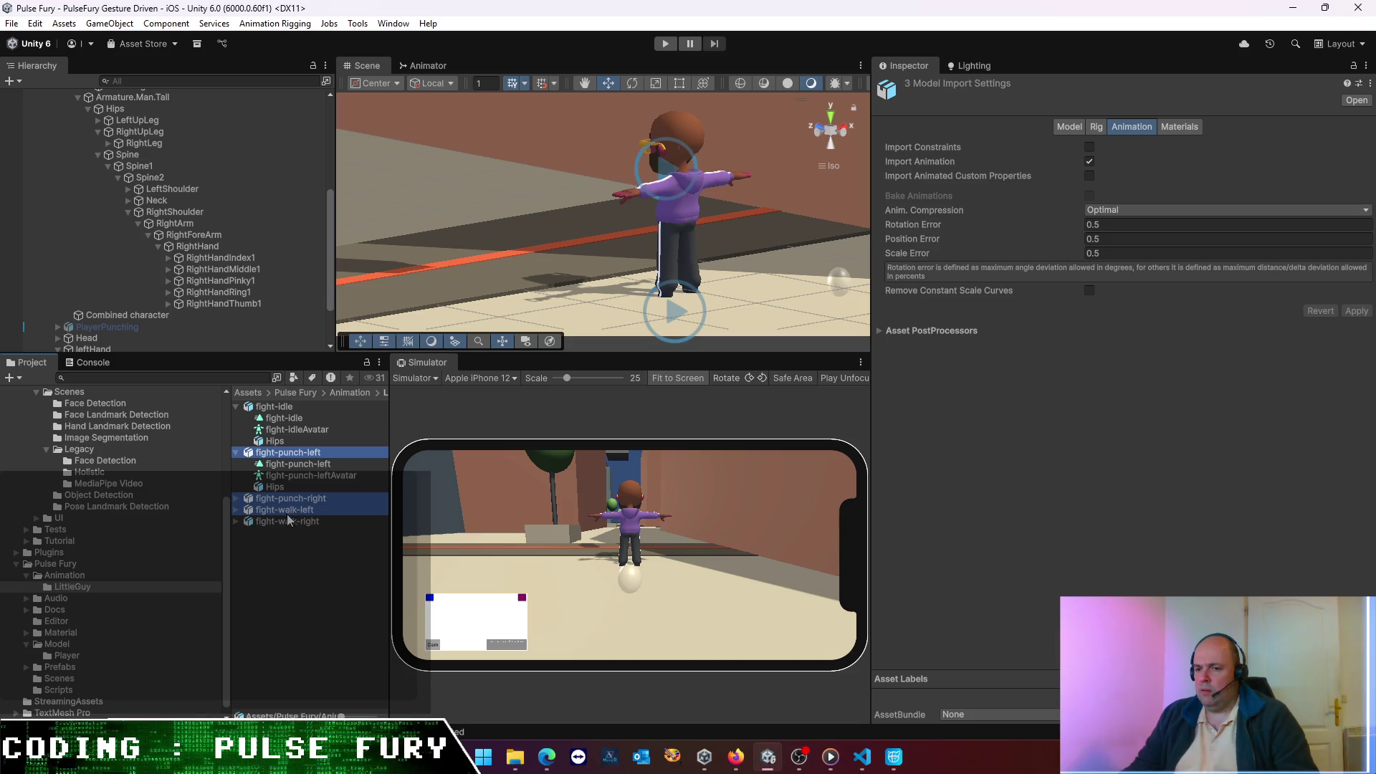
- Compare fight-idle's import settings with fight-punch-left's, ending on fight-punch-left
left_click(289, 442)
left_click(290, 452)
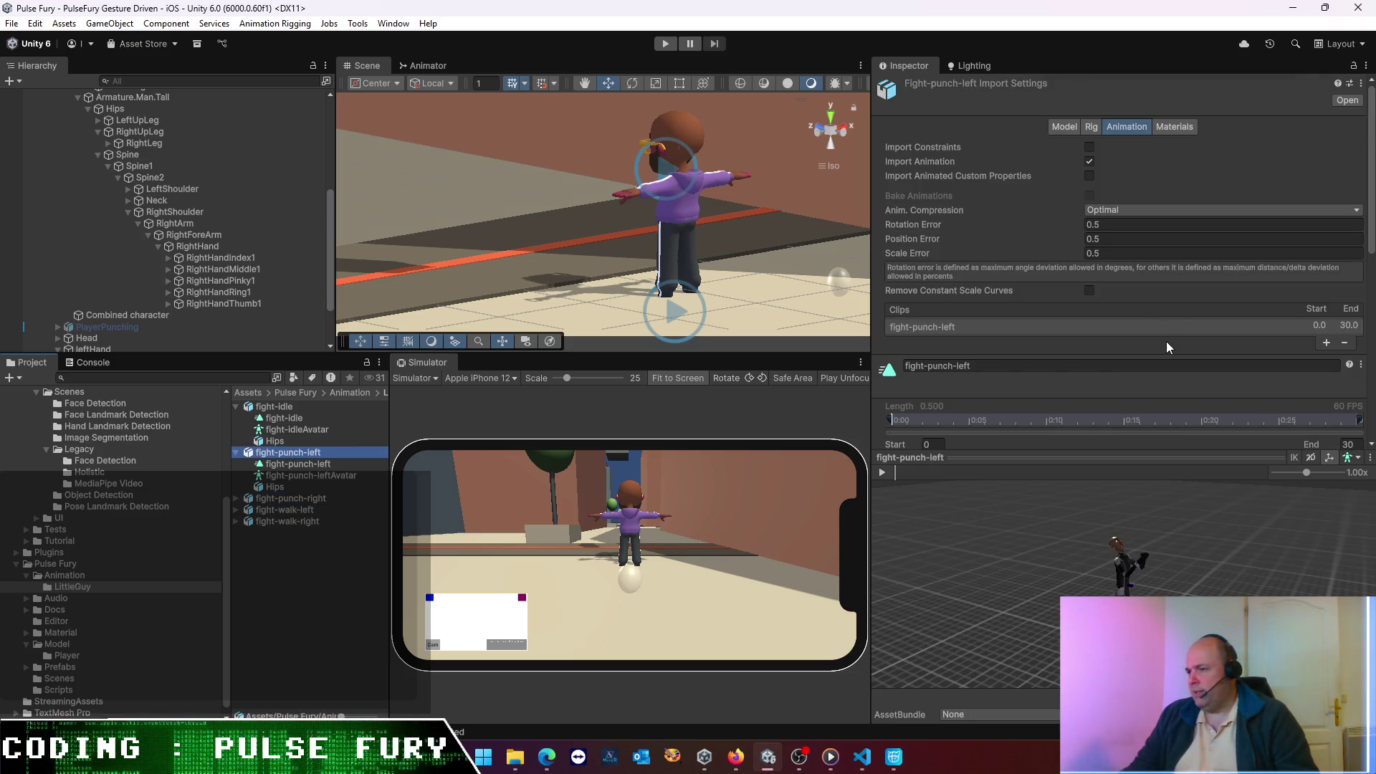
scroll(1160, 330, "down", 5)
scroll(1153, 306, "up", 2)
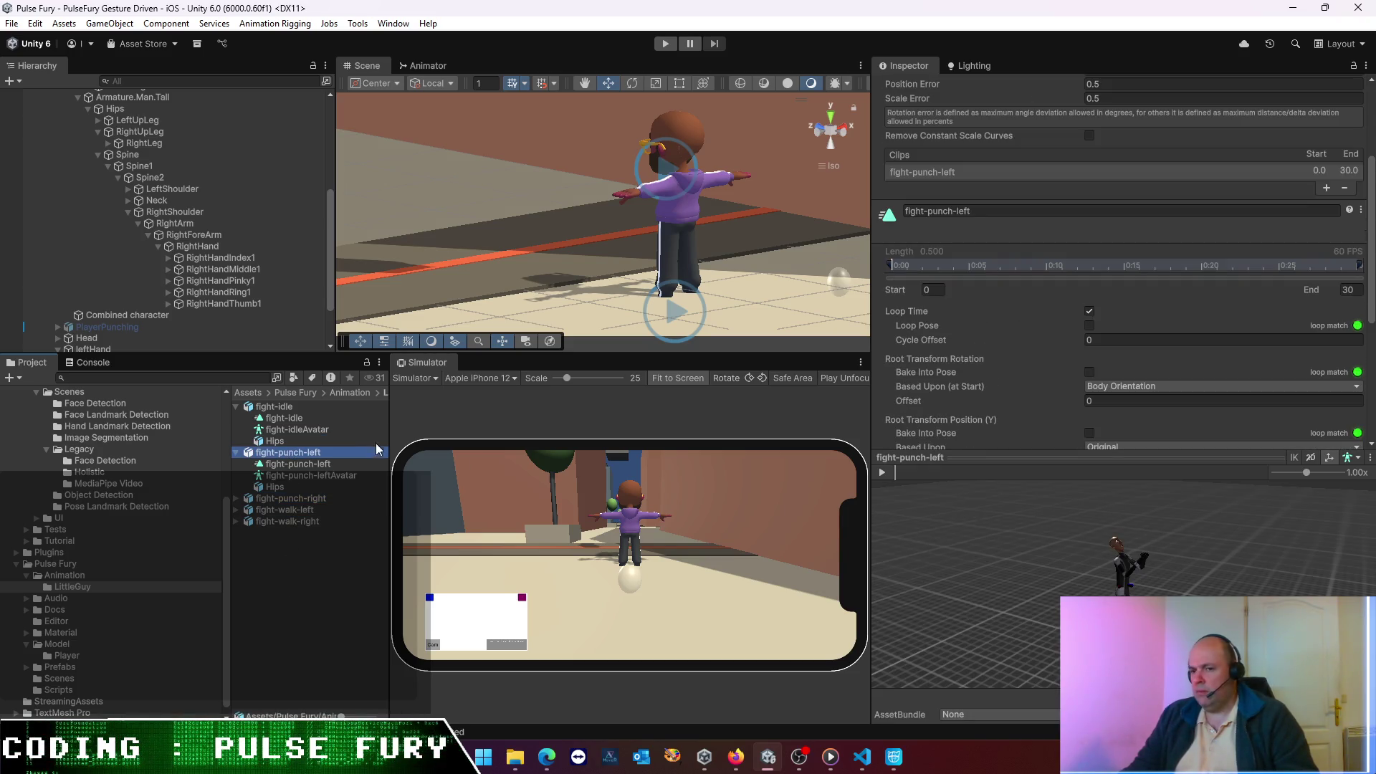
left_click(274, 407)
scroll(1195, 324, "down", 3)
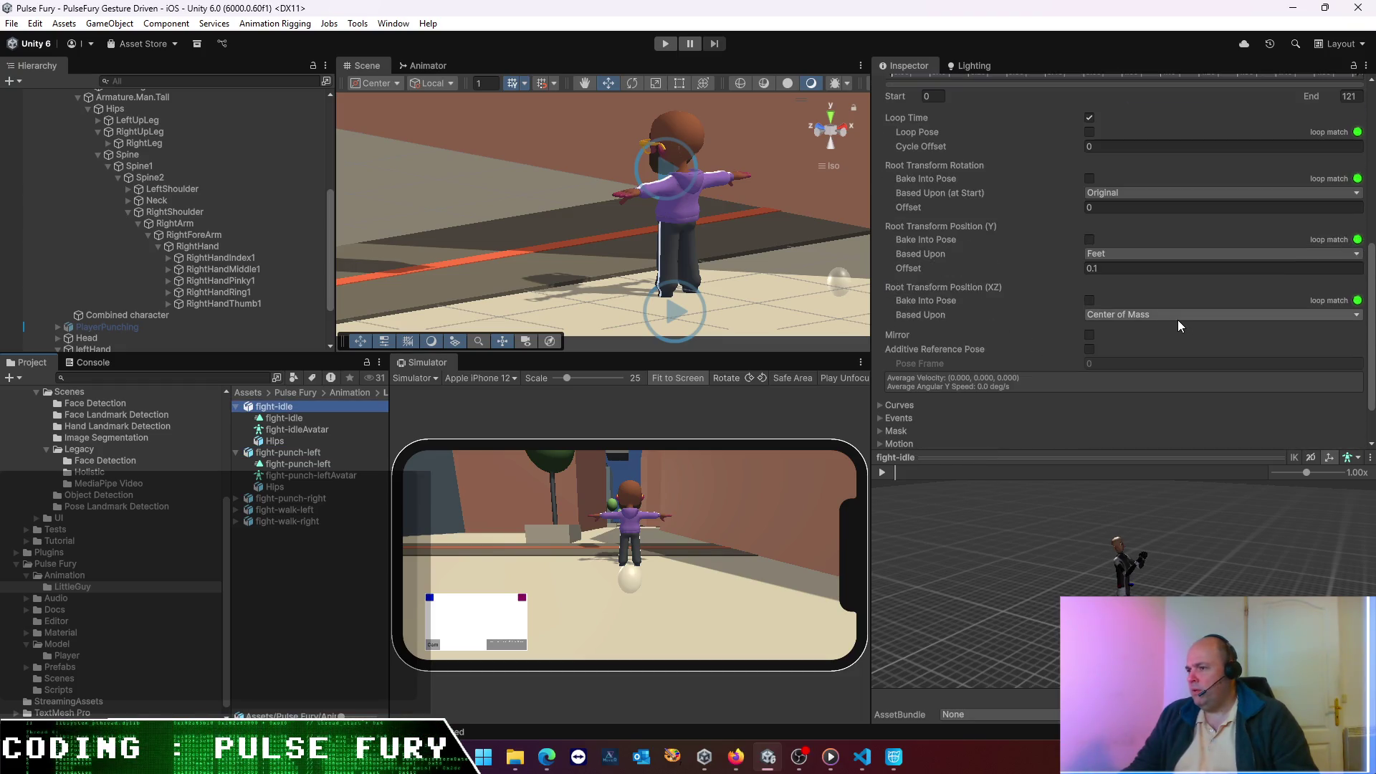
left_click(310, 452)
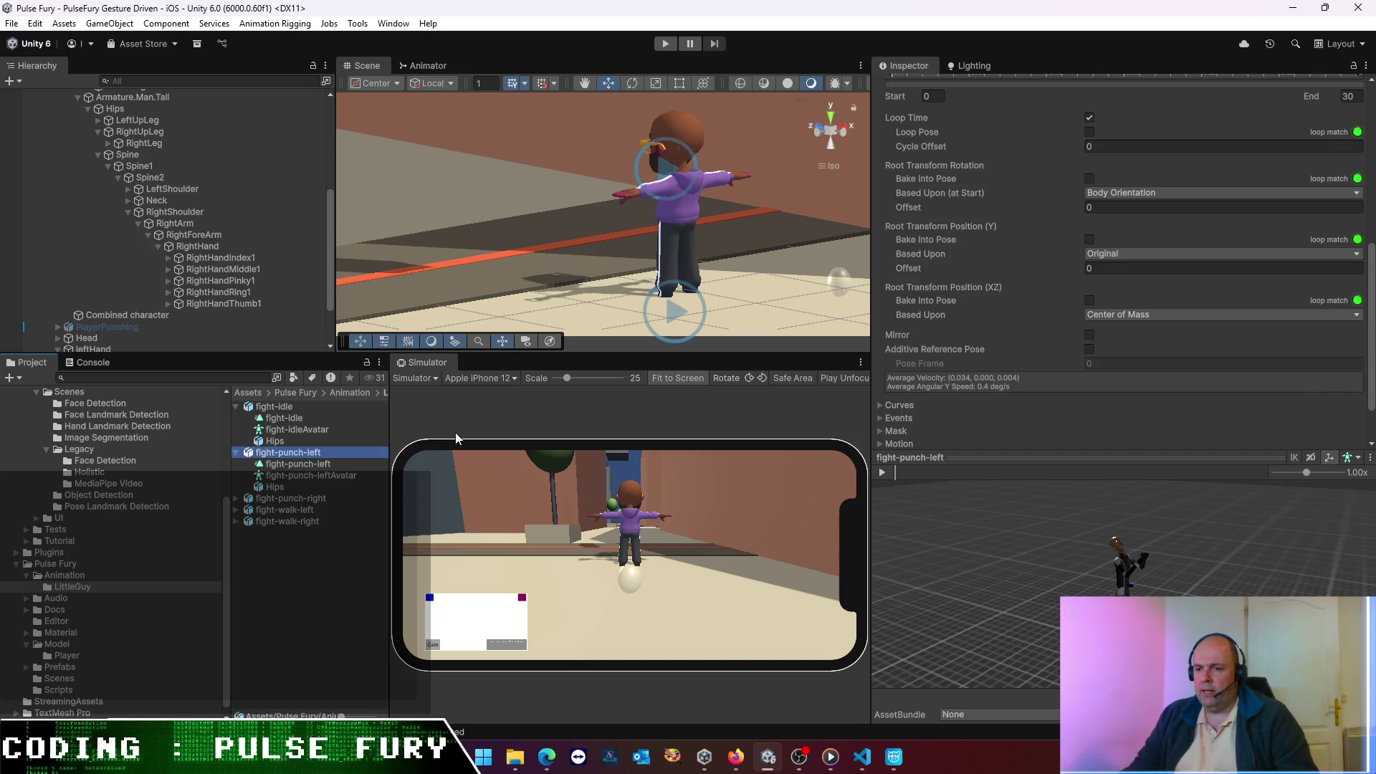
- Base fight-punch-left's root rotation on Original and its root height on Feet
left_click(1146, 194)
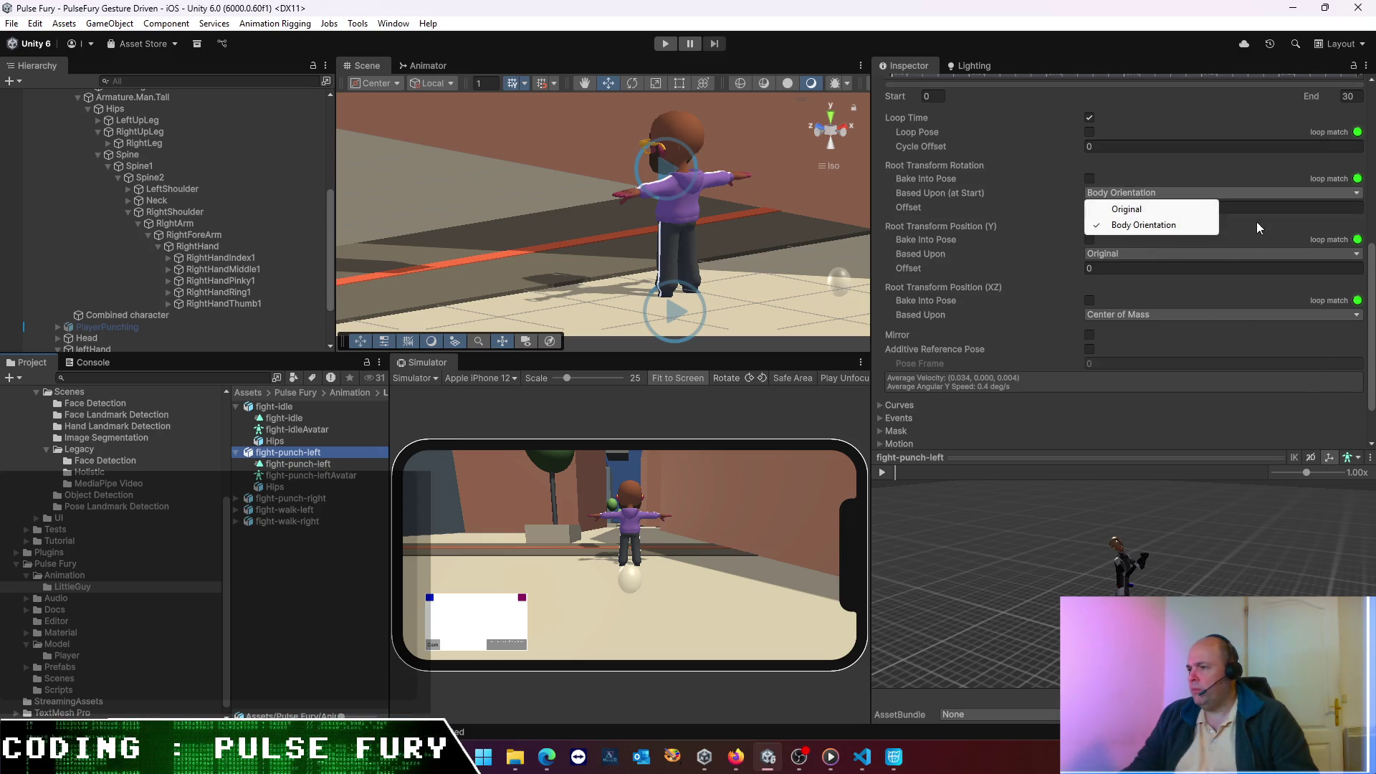
left_click(1172, 254)
left_click(1140, 192)
left_click(1137, 207)
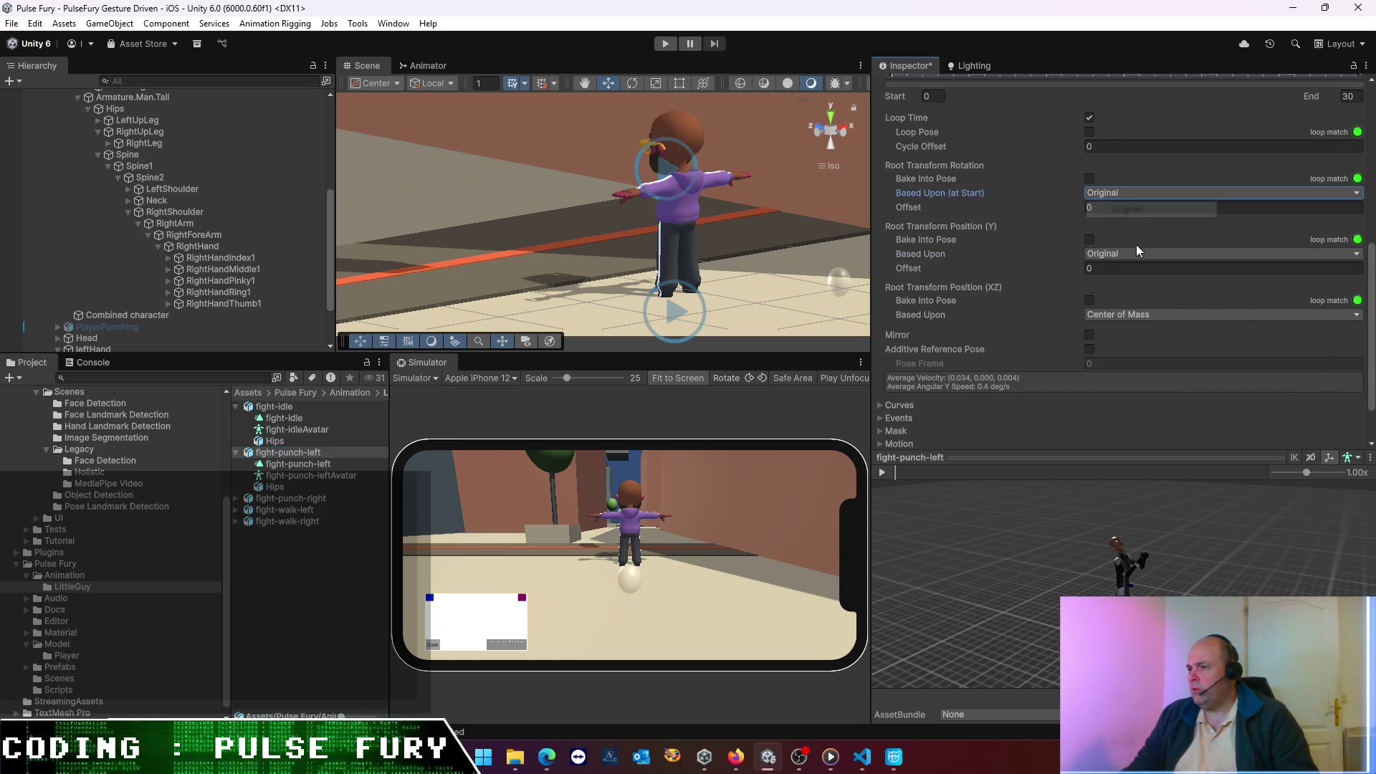
left_click(1136, 253)
left_click(1124, 301)
- Set fight-punch-left's root height offset to 0 and apply the import
left_click(1138, 269)
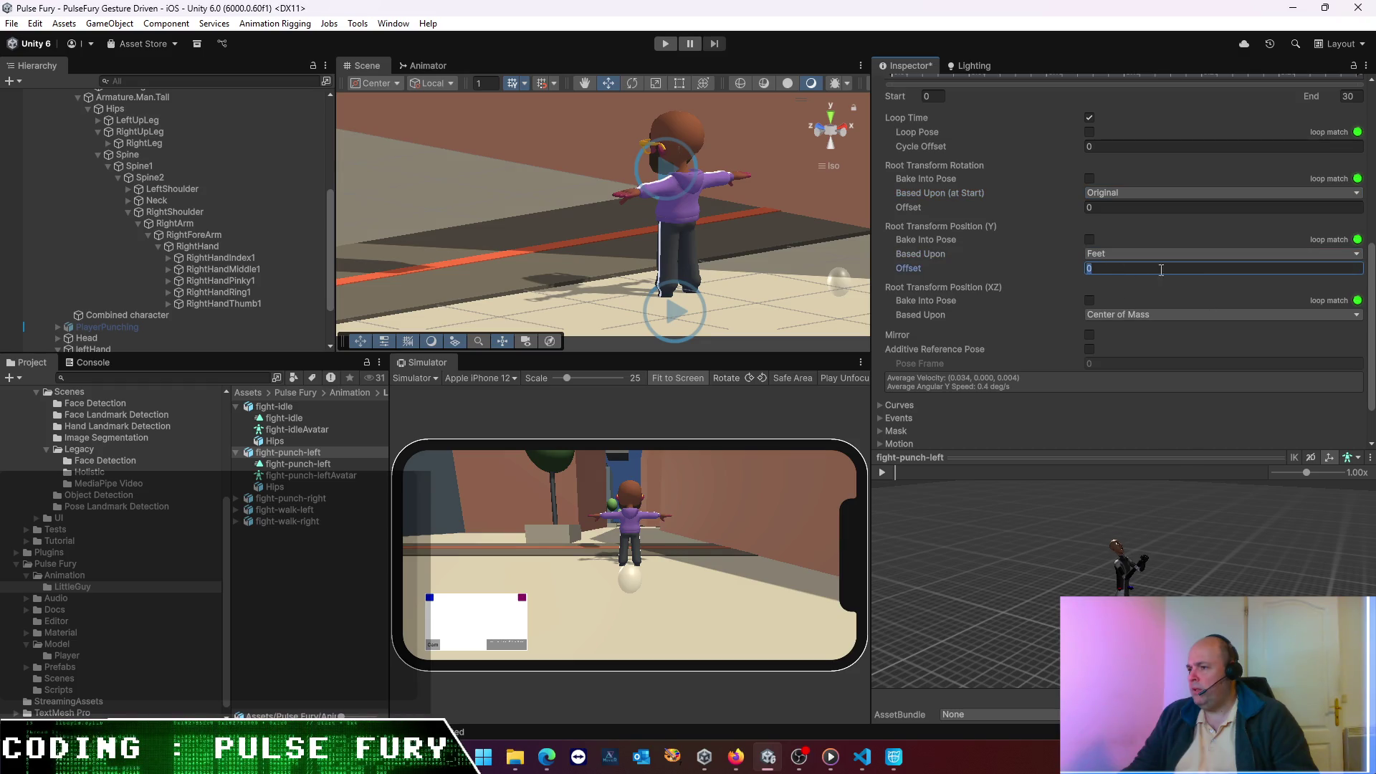
type("0.1")
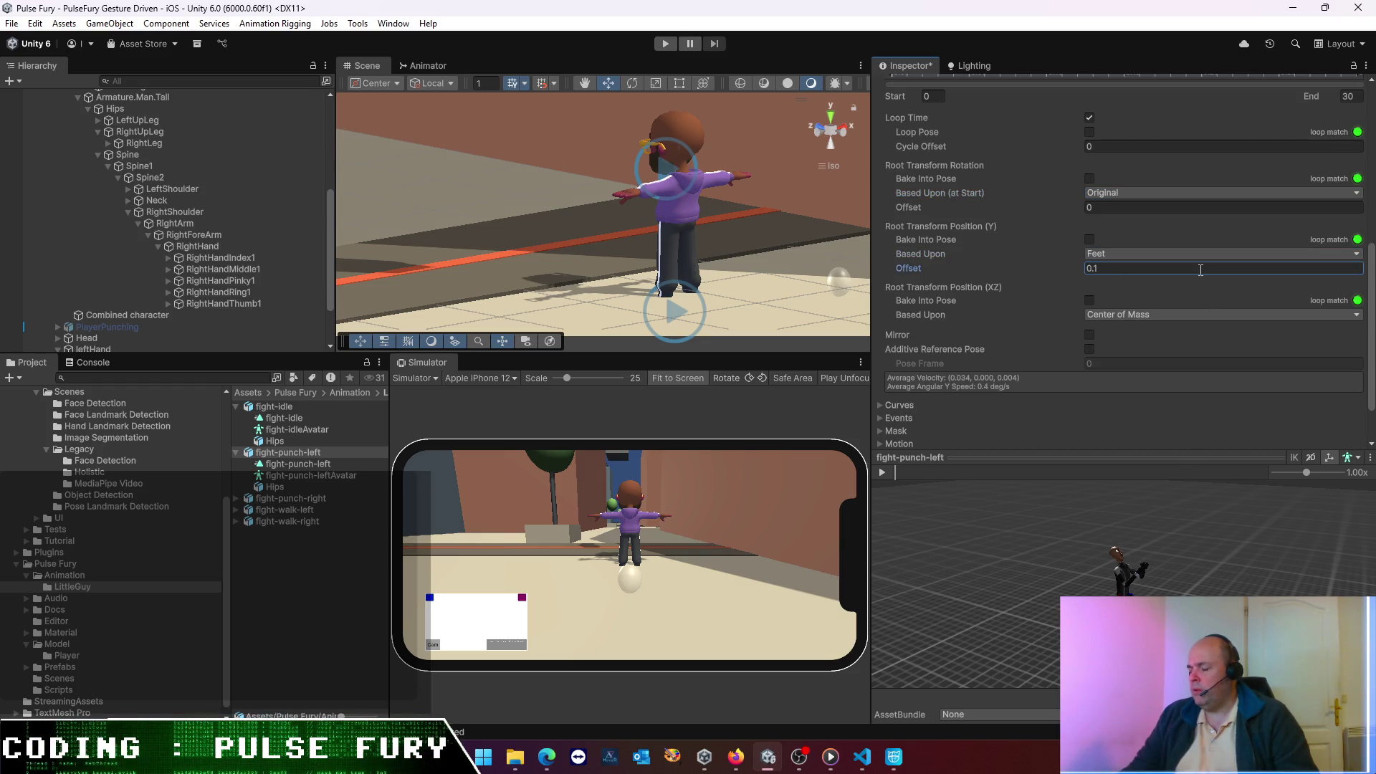
mouse_move(1054, 603)
left_mouse_down()
mouse_move(1061, 412)
mouse_move(1047, 457)
left_mouse_up()
mouse_move(1075, 515)
left_mouse_down()
mouse_move(1092, 547)
mouse_move(1073, 509)
mouse_move(1068, 562)
mouse_move(1089, 558)
mouse_move(1055, 615)
mouse_move(1065, 548)
left_mouse_up()
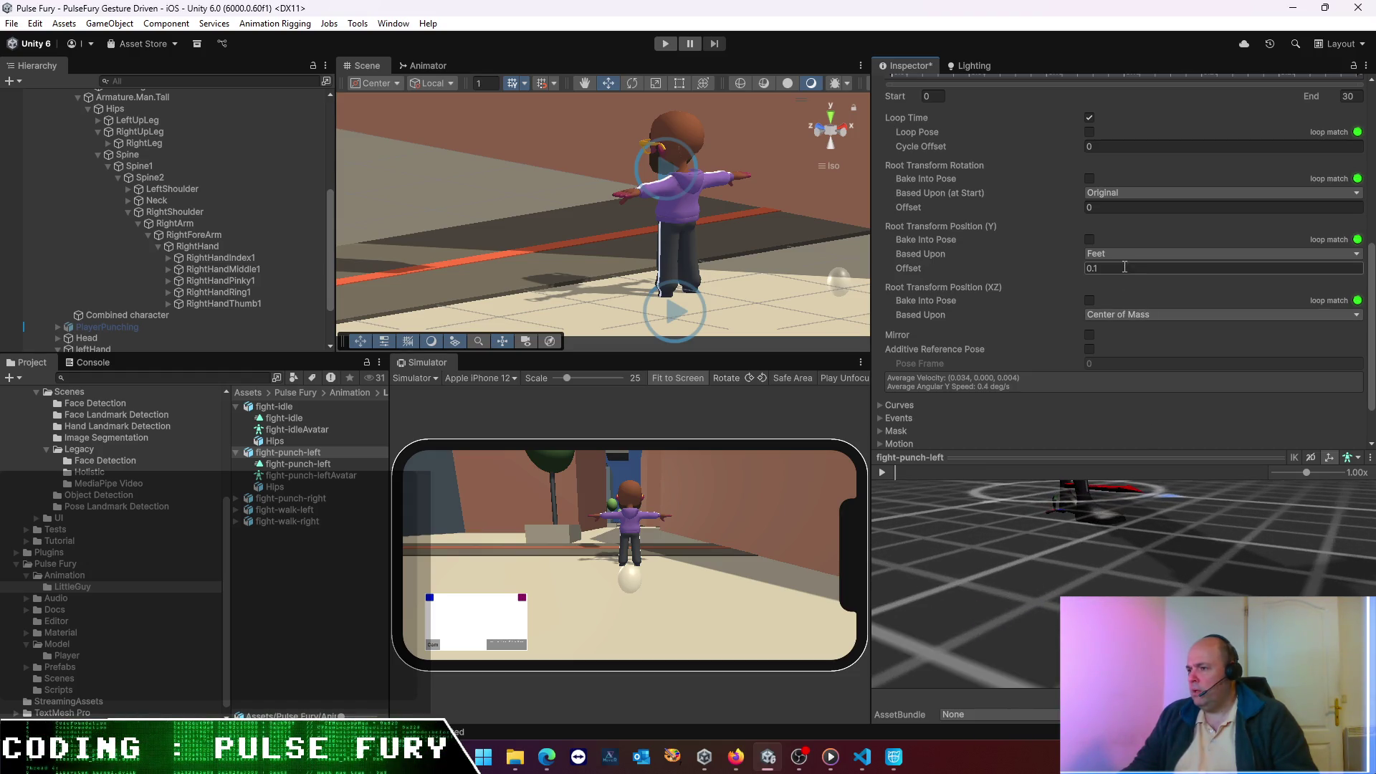
type("0")
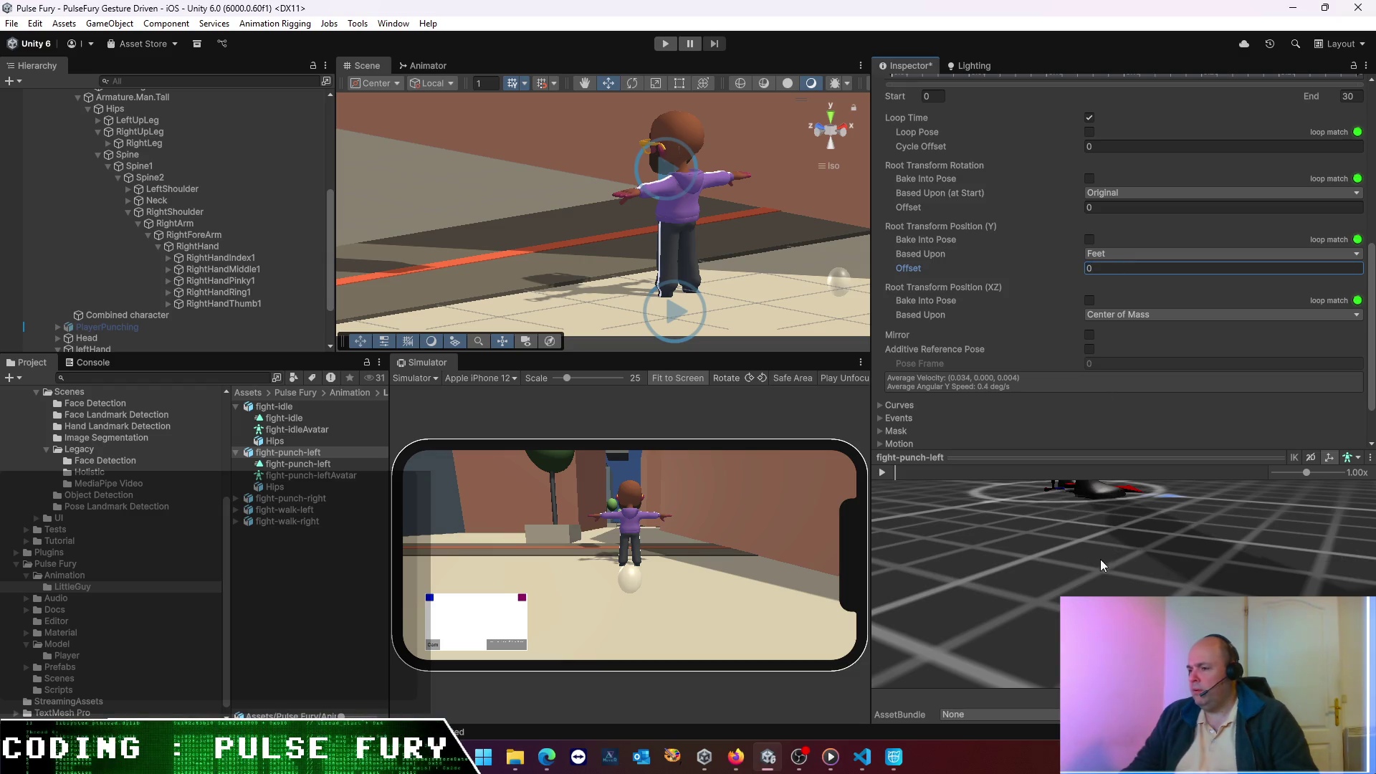
left_click(1095, 546)
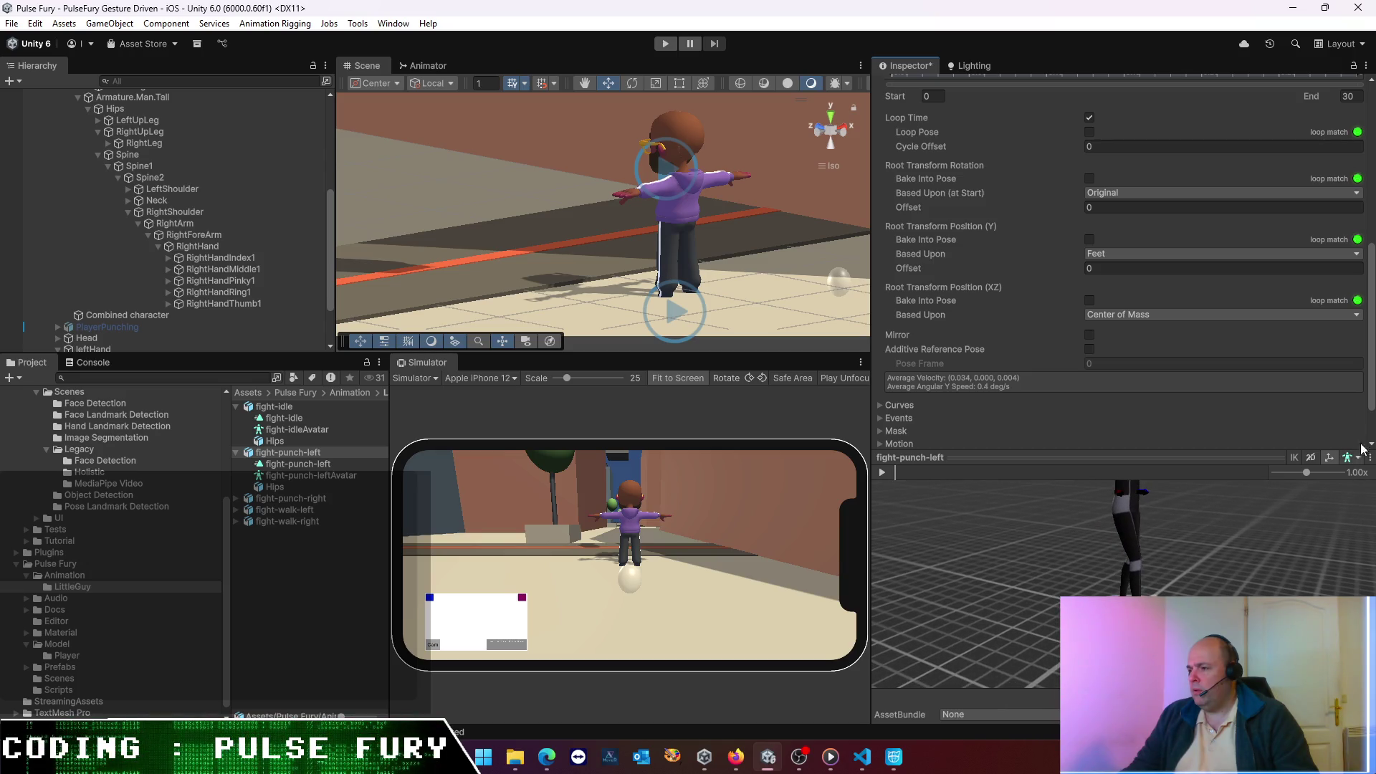
scroll(1345, 411, "down", 2)
left_click(1345, 419)
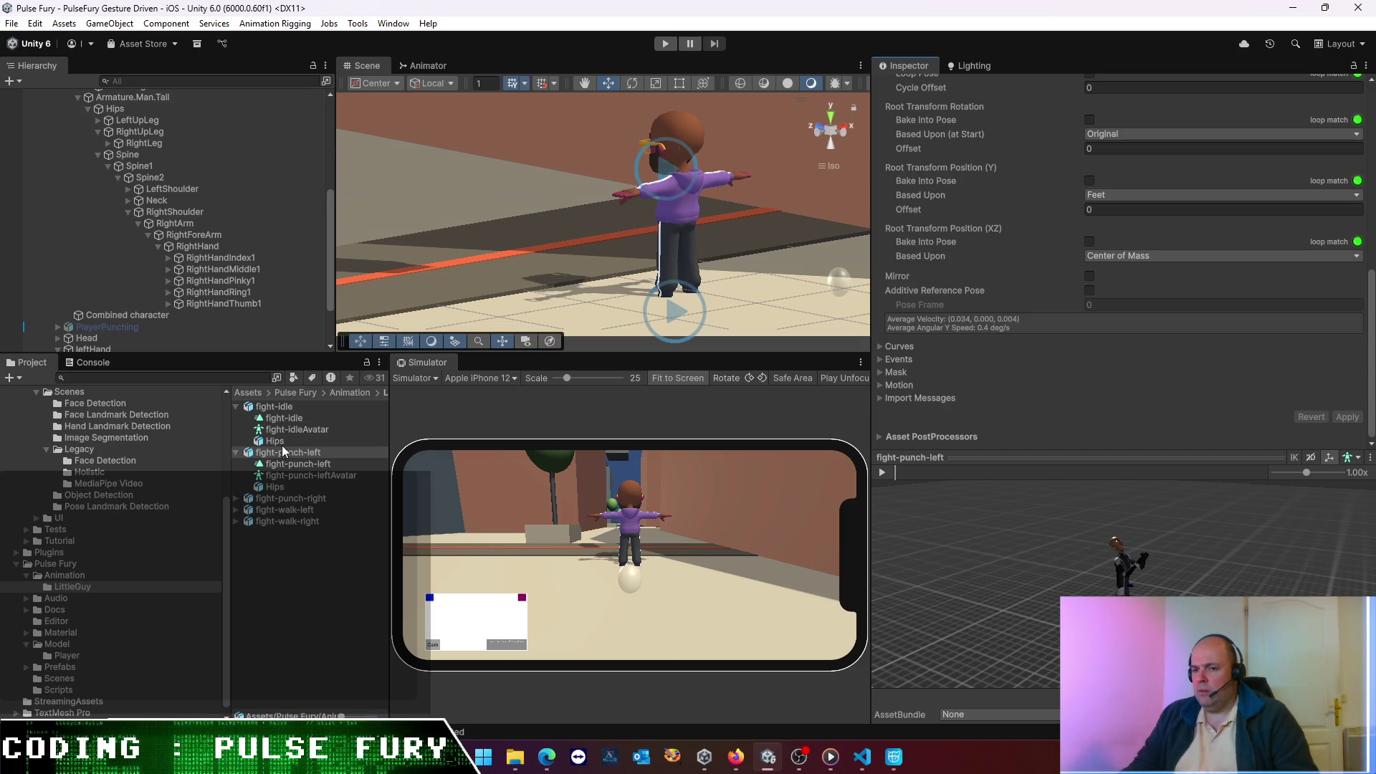
- Compare the fight-punch-right, fight-punch-left and fight-idle import settings, reopening the LittleGuy folder
left_click(285, 502)
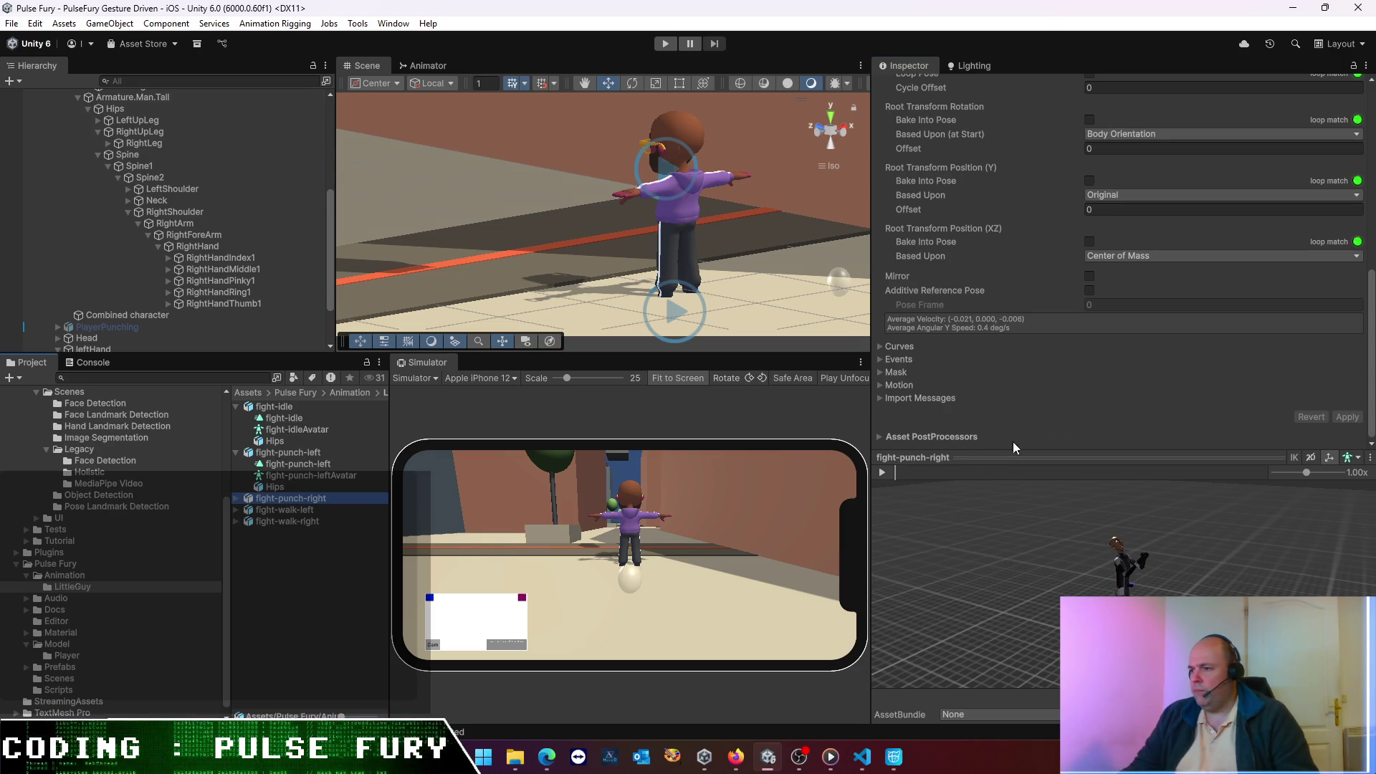
scroll(1106, 331, "up", 4)
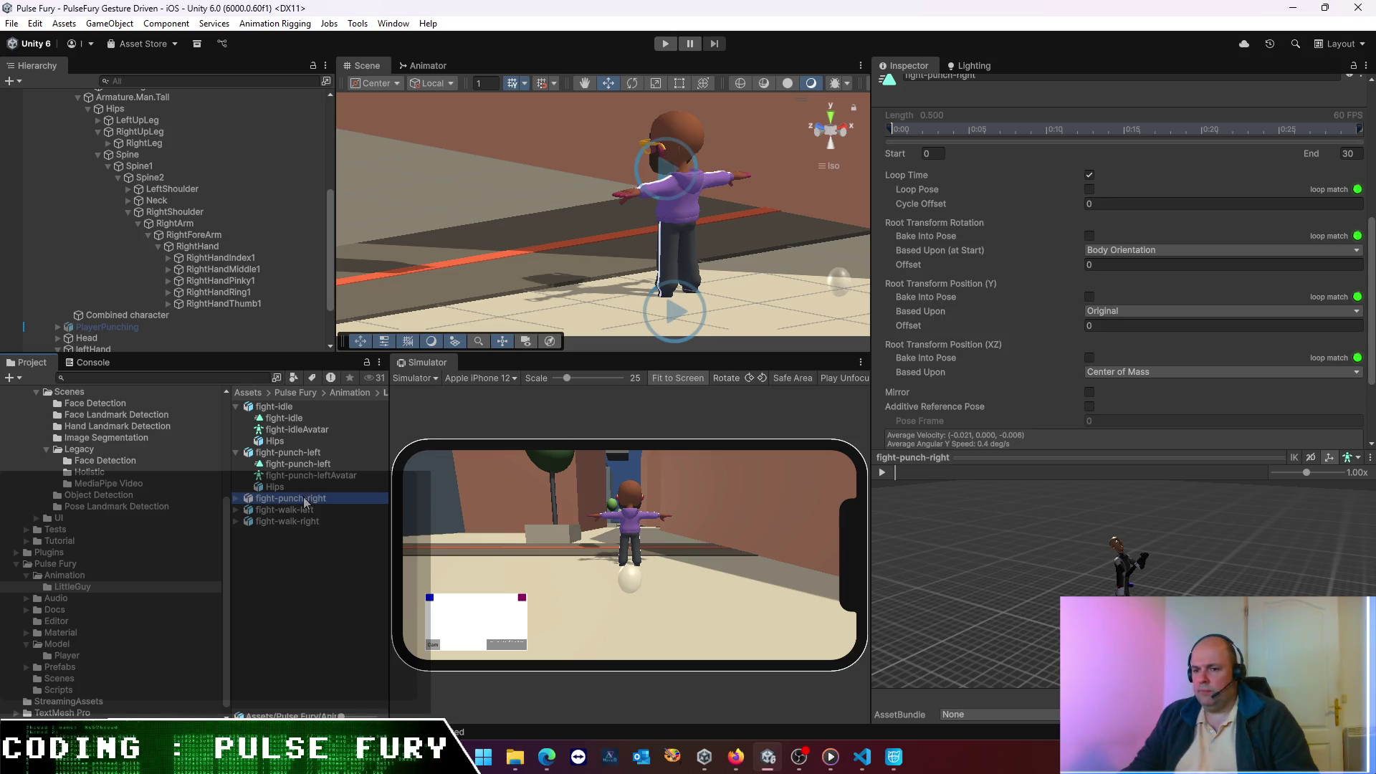
left_click(296, 452)
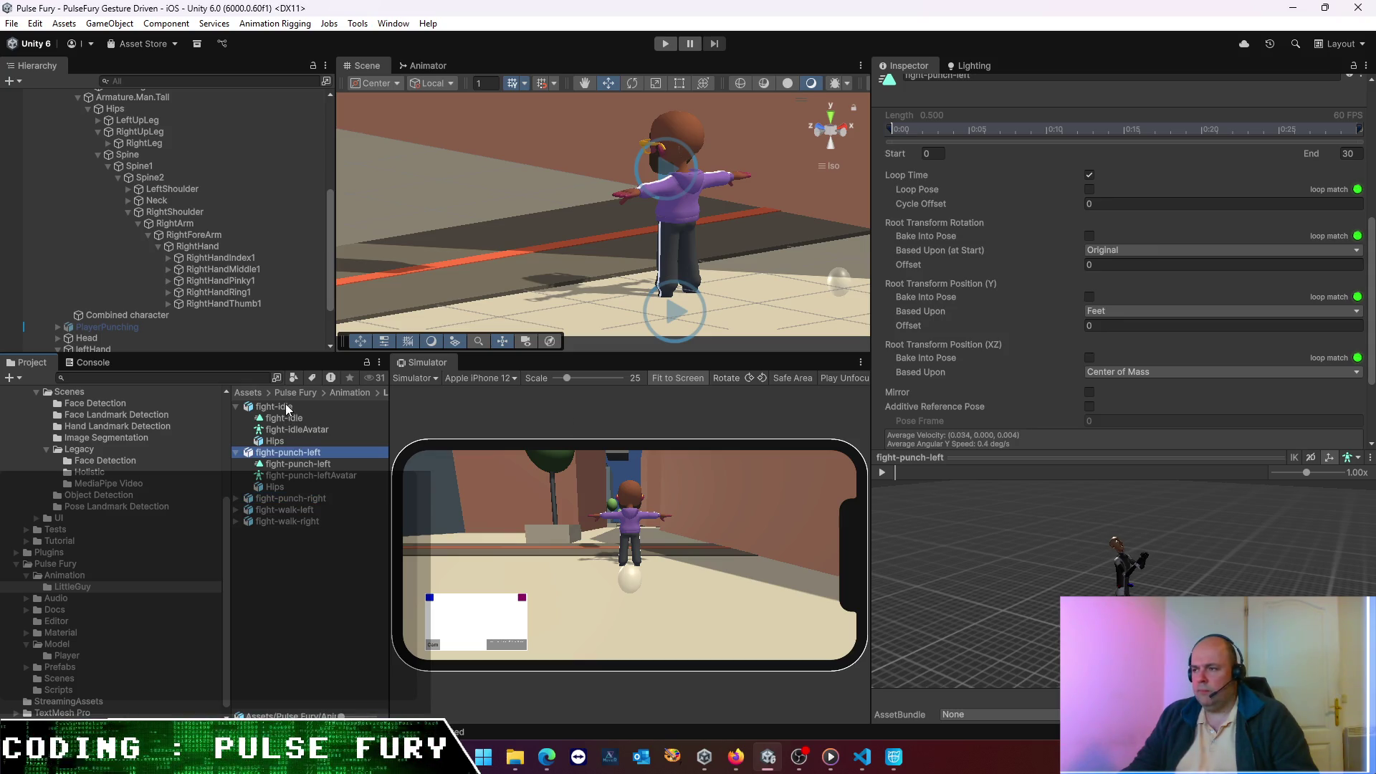
key("BackSpace")
key("BackSpace")
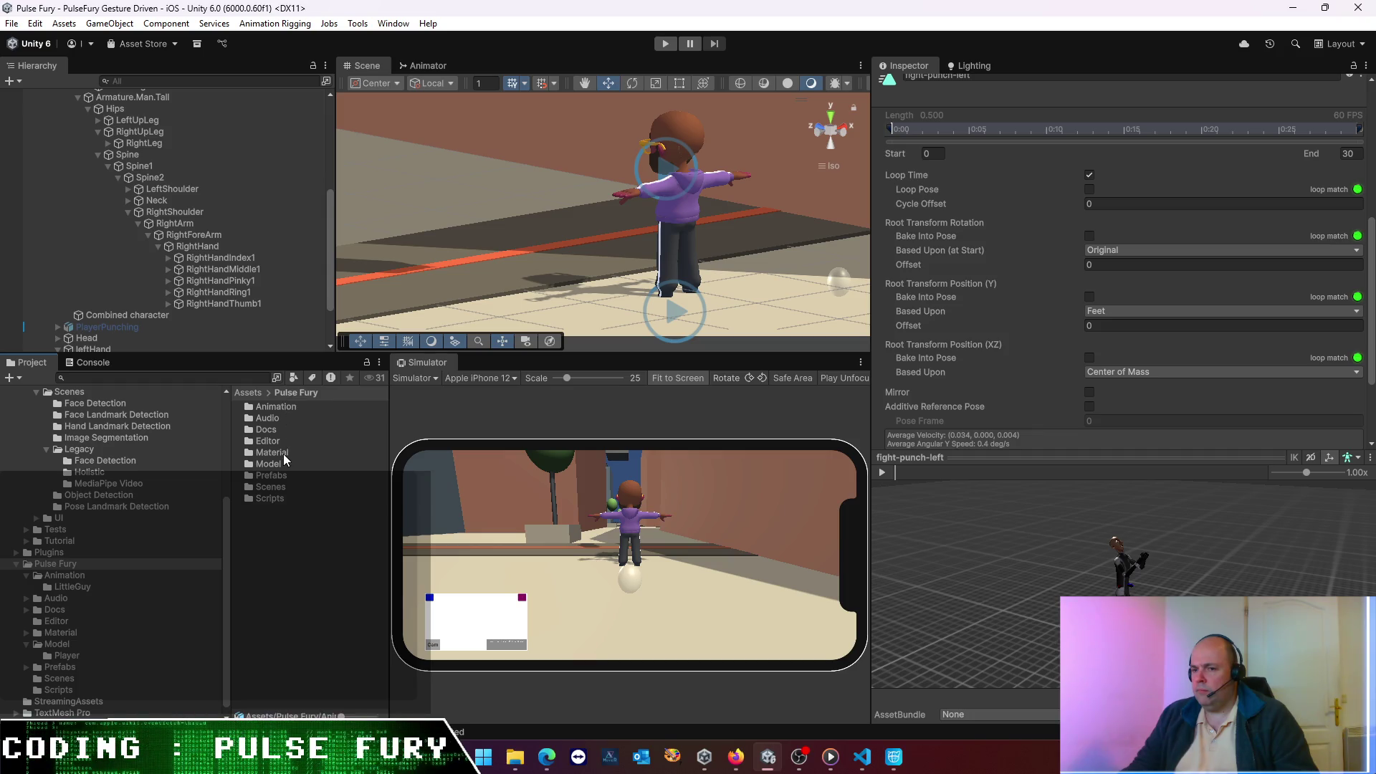
double_click(278, 406)
double_click(277, 407)
left_click(282, 407)
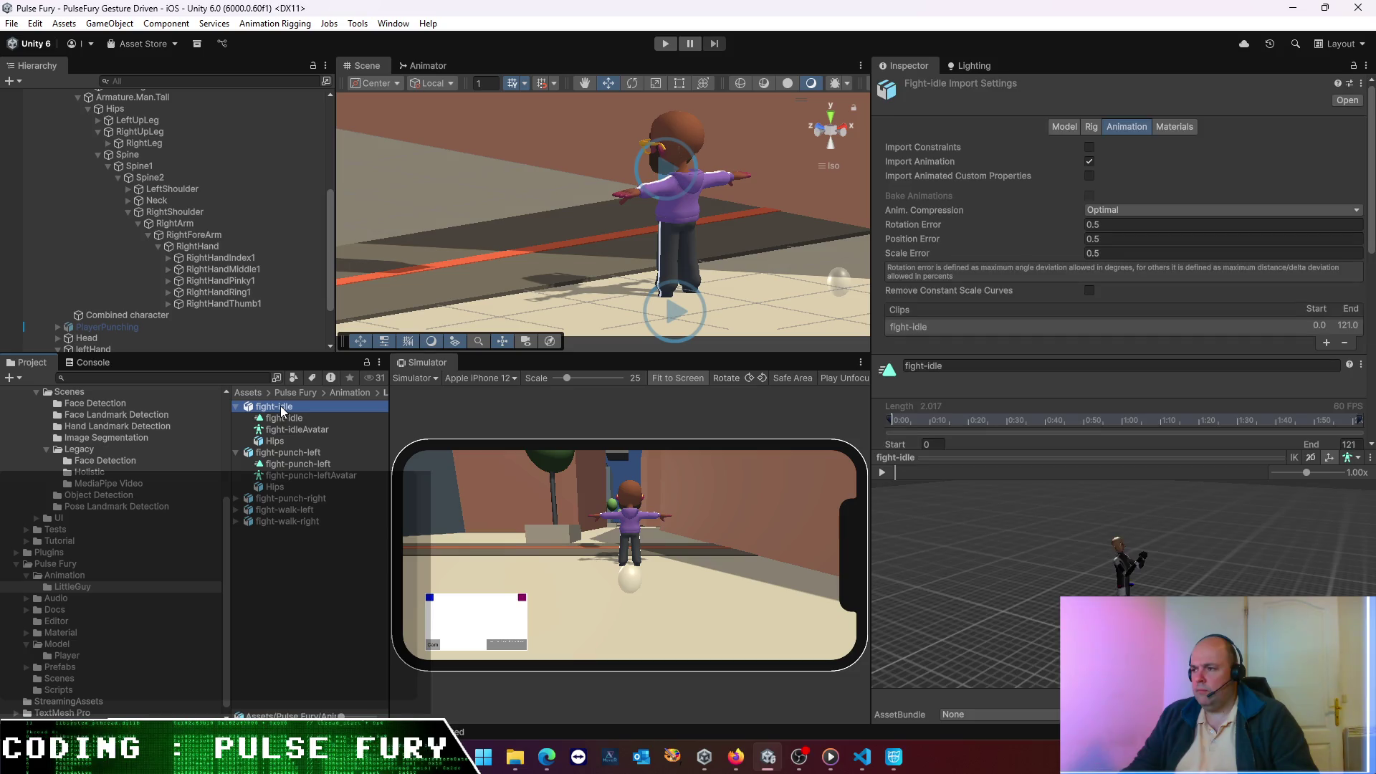
scroll(1115, 272, "down", 5)
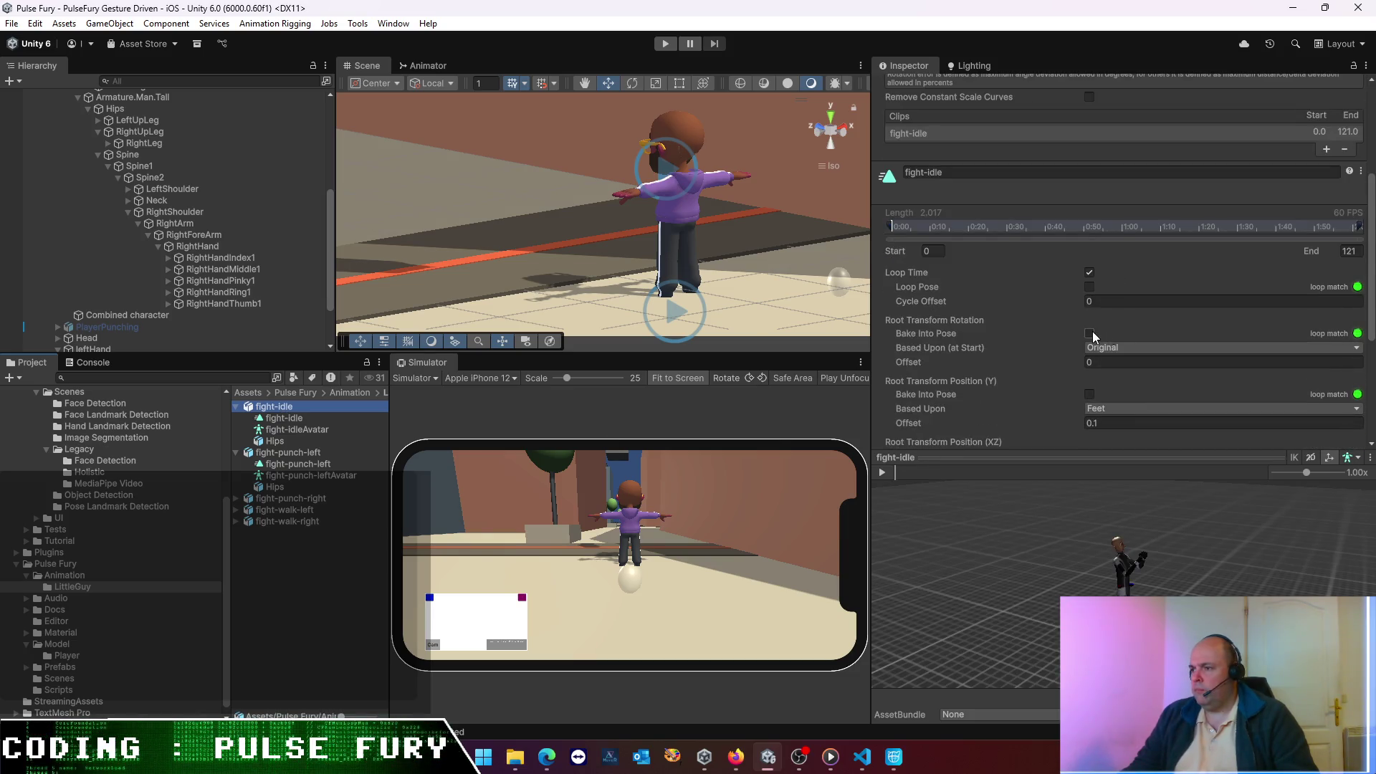
scroll(1098, 331, "down", 2)
scroll(1088, 344, "down", 1)
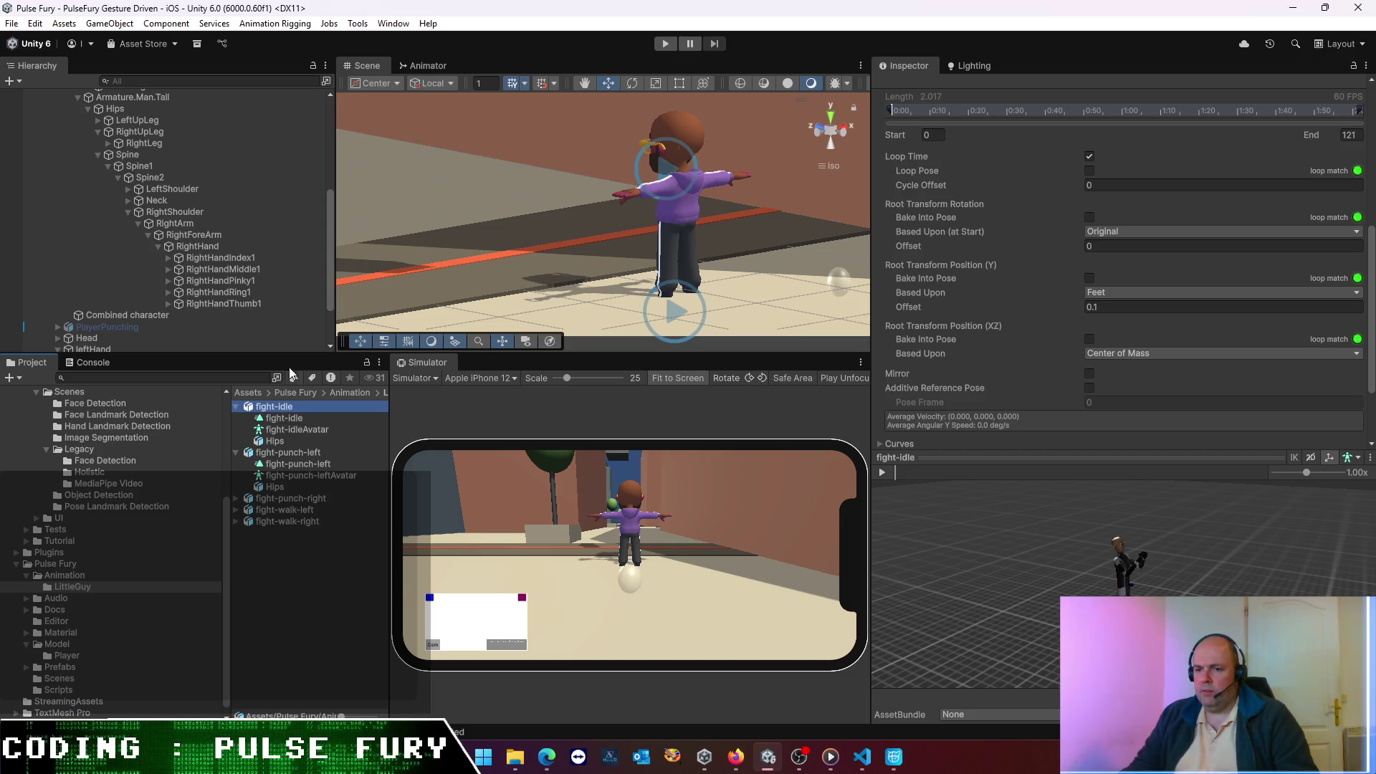
left_click(299, 454)
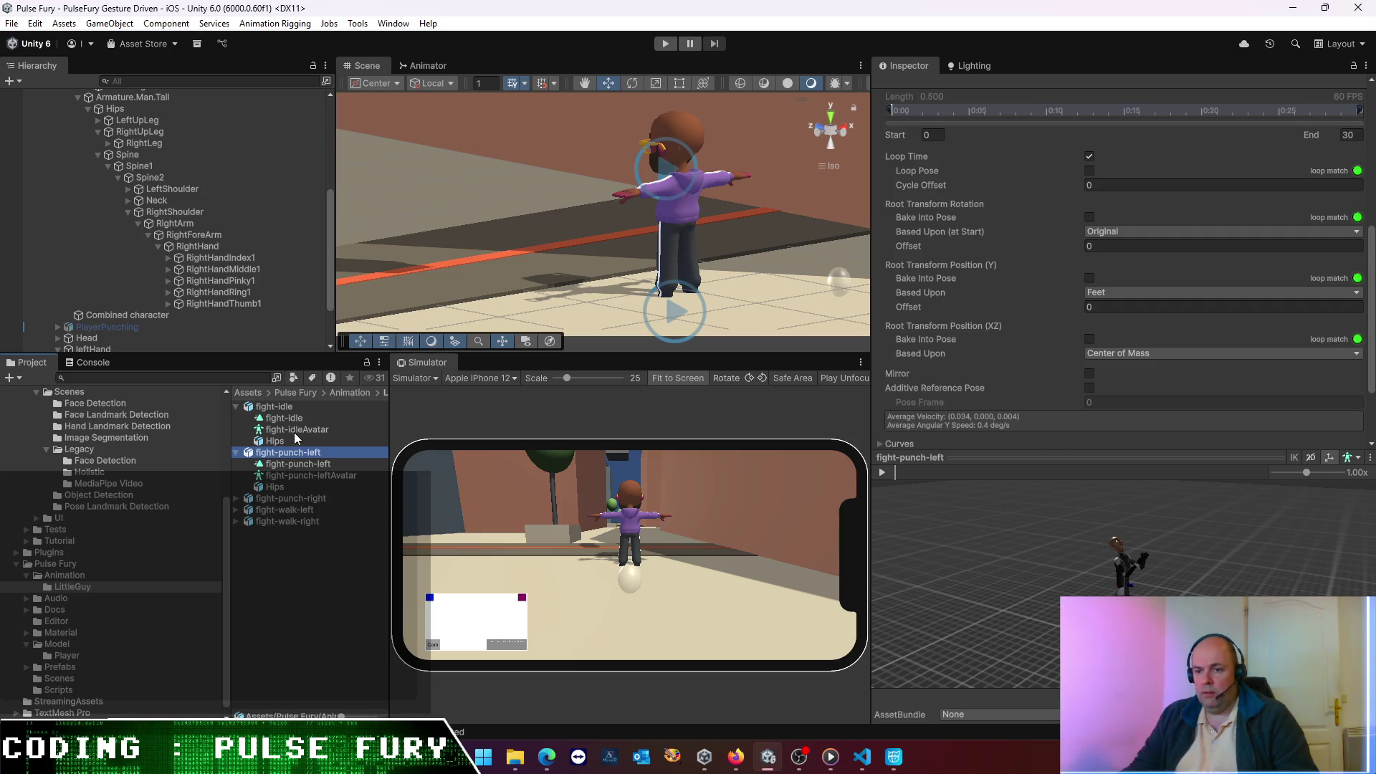
- Base fight-punch-right's root rotation on Original and its root height on Feet, then apply
left_click(290, 498)
left_click(1138, 232)
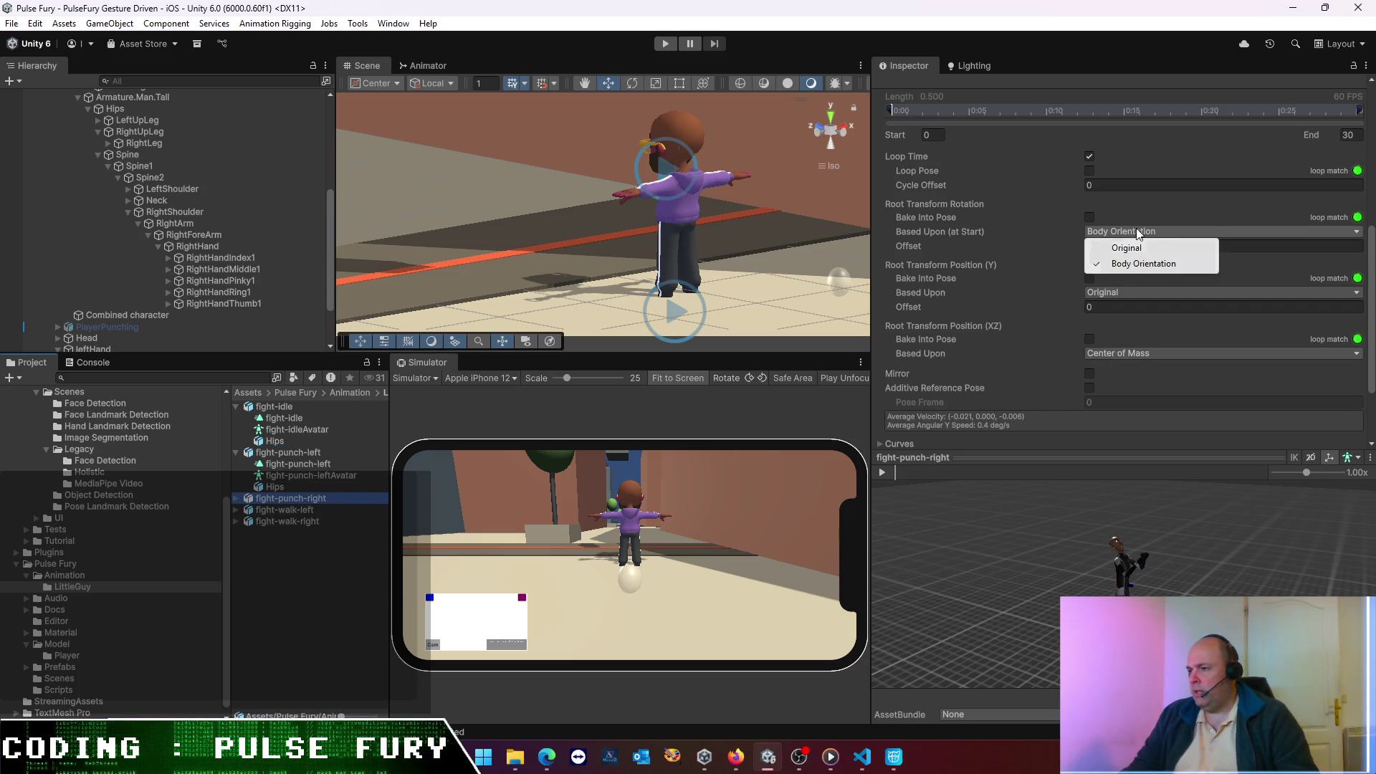
left_click(1136, 247)
left_click(1133, 294)
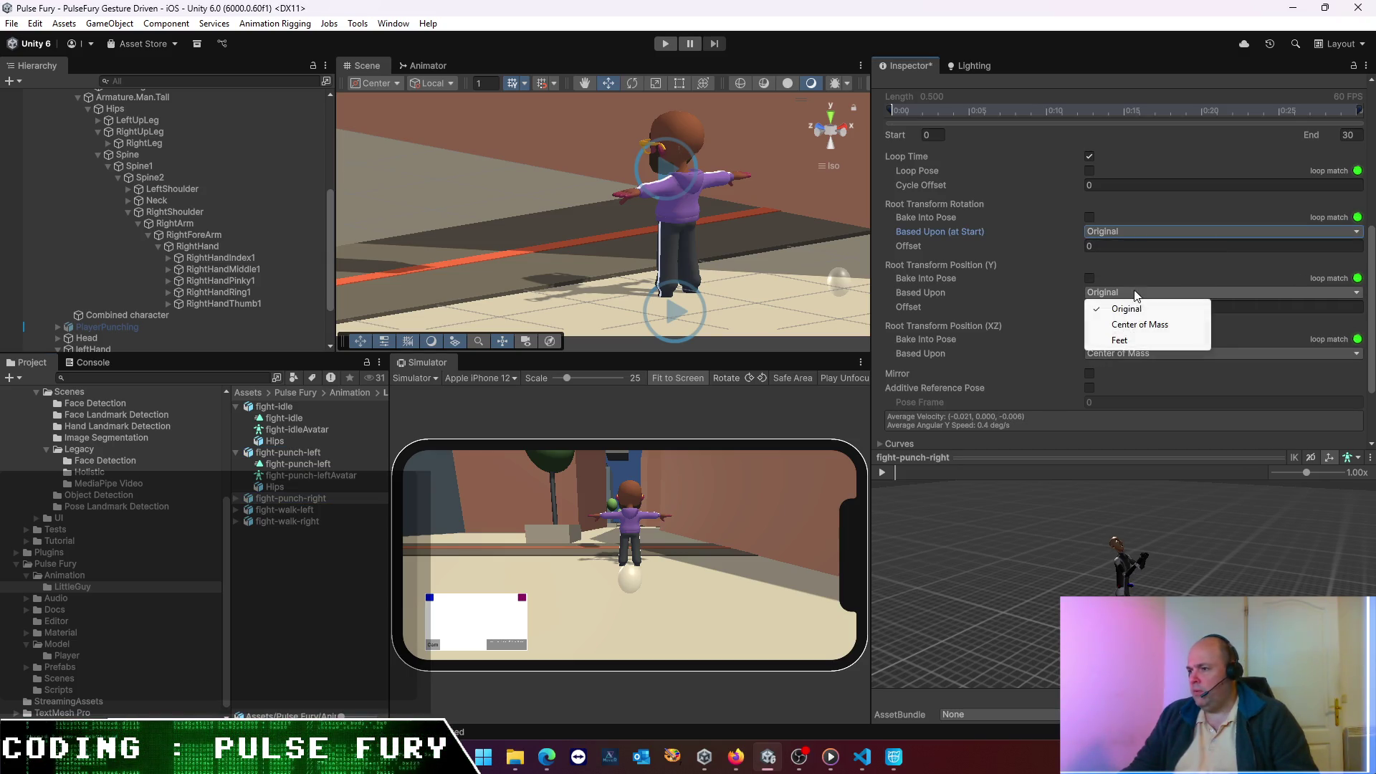
left_click(1132, 341)
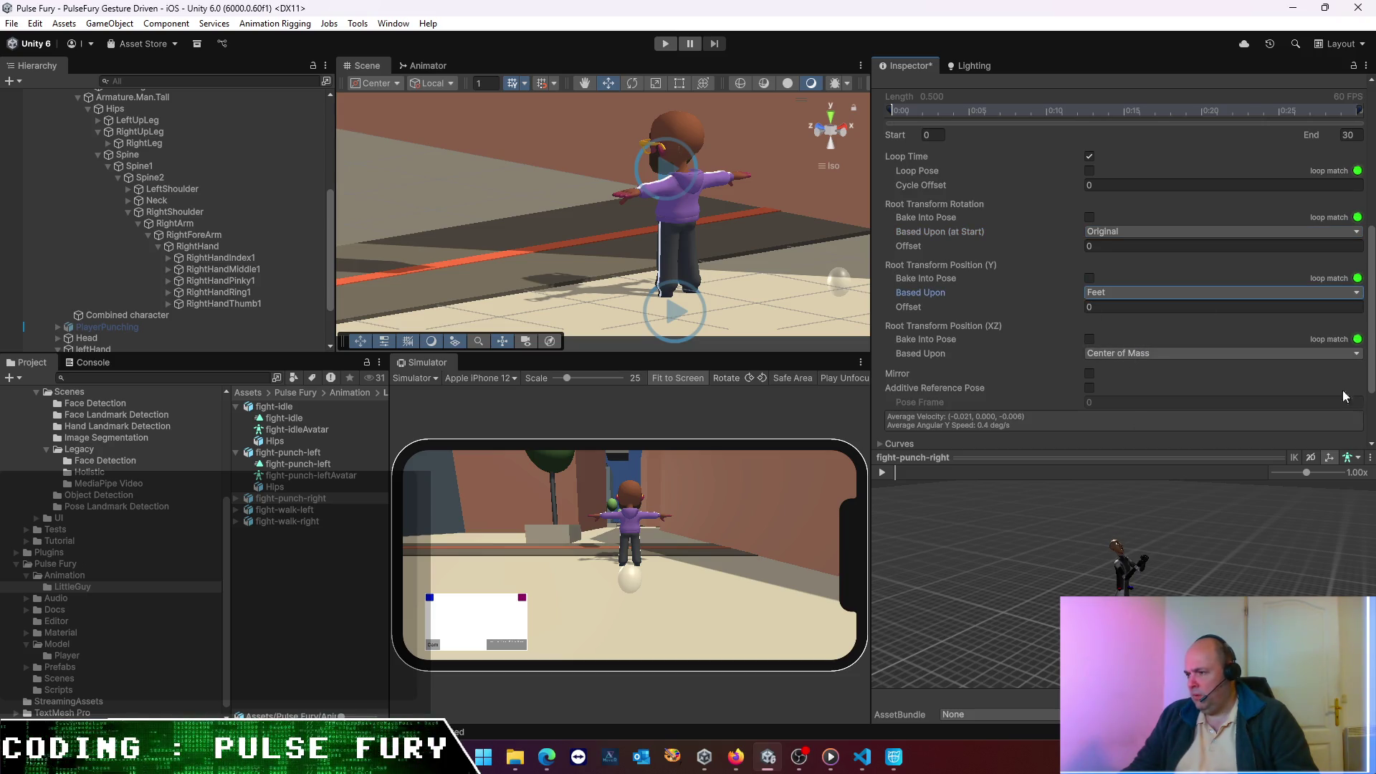
scroll(1327, 391, "down", 3)
left_click(1346, 417)
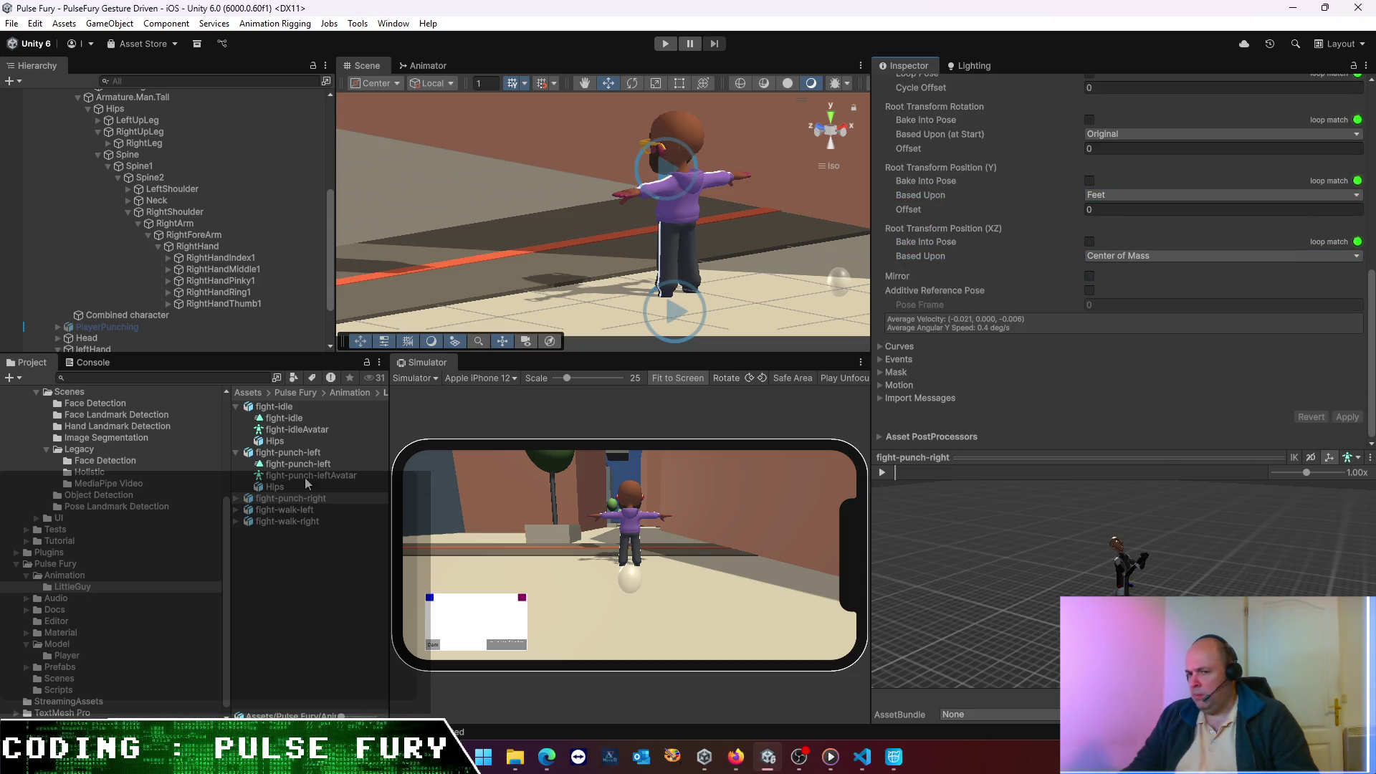
left_click(284, 509)
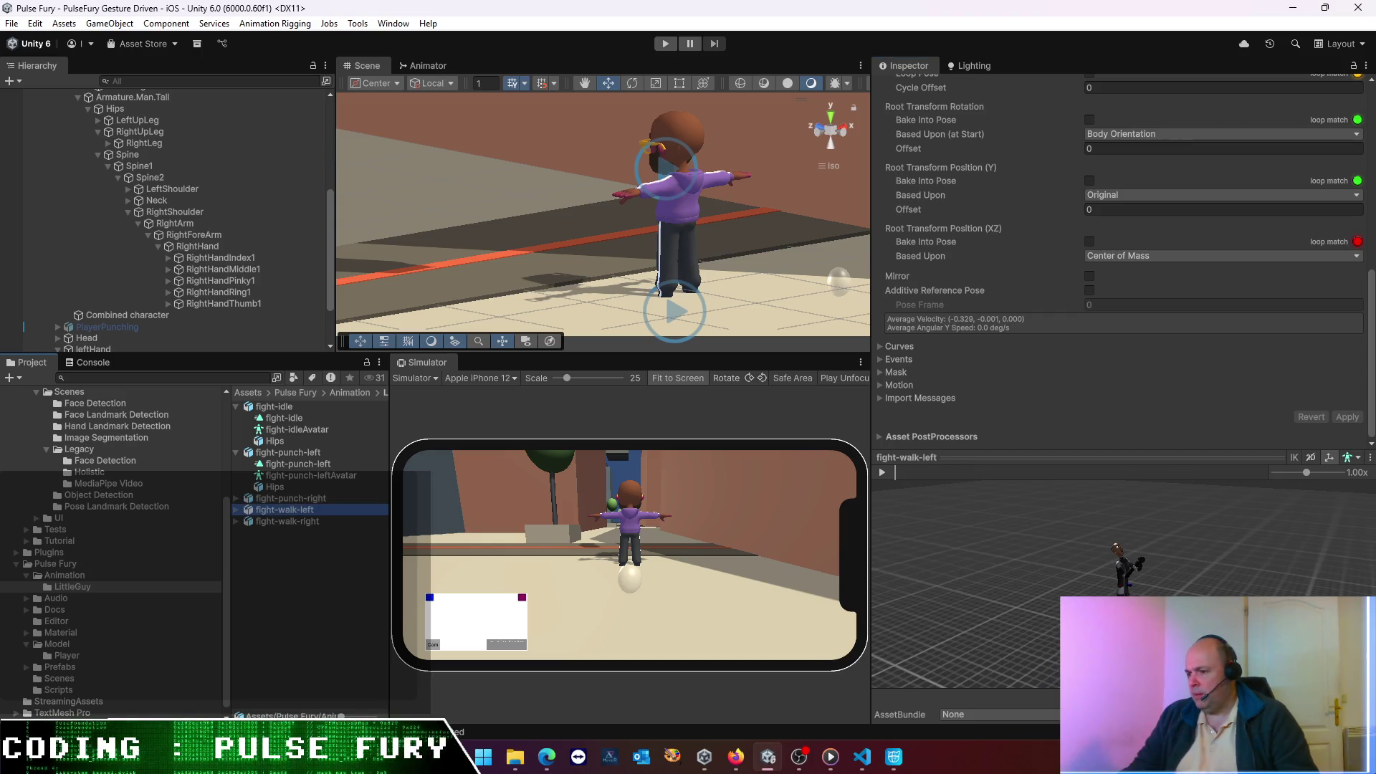
- Keep Center of Mass, base fight-walk-left's root rotation on Original and height on Feet, then apply
left_click(1127, 258)
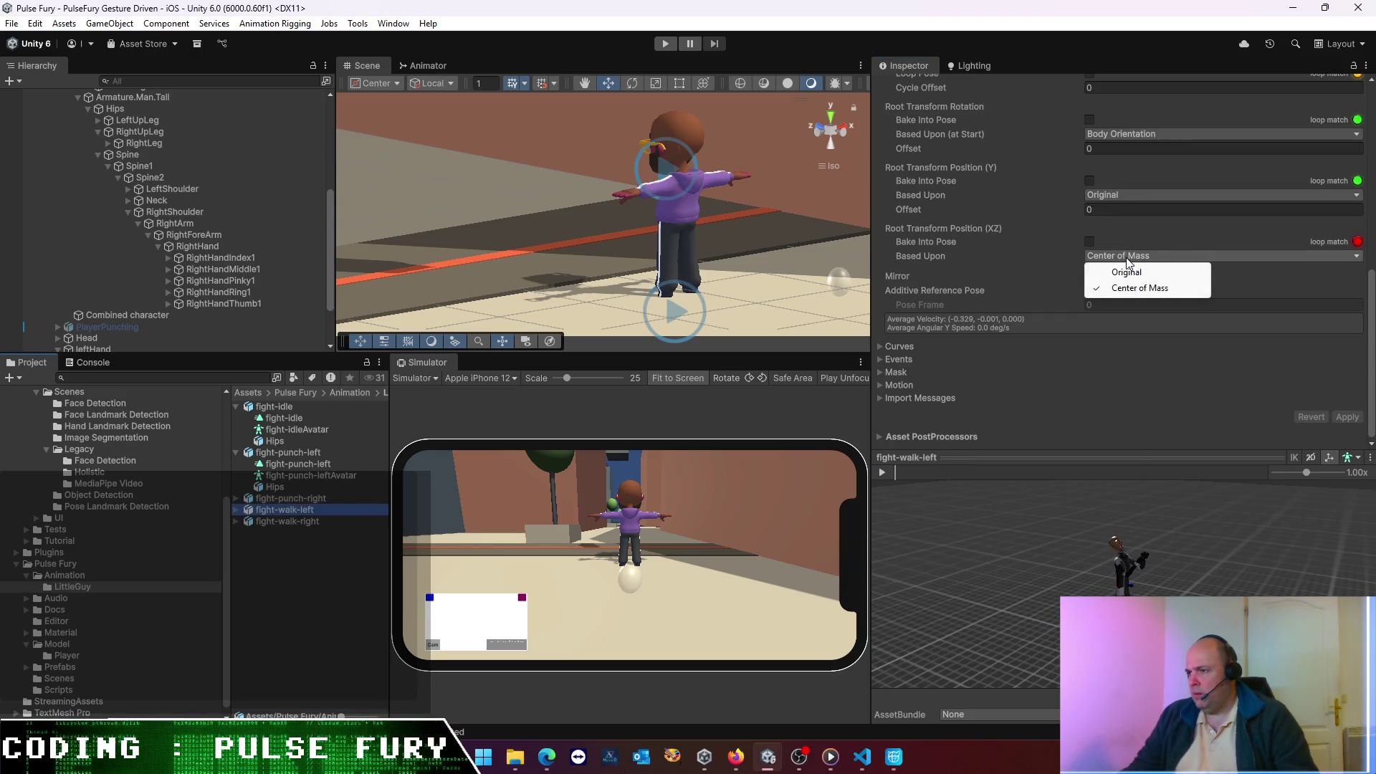
left_click(1125, 239)
left_click(1121, 134)
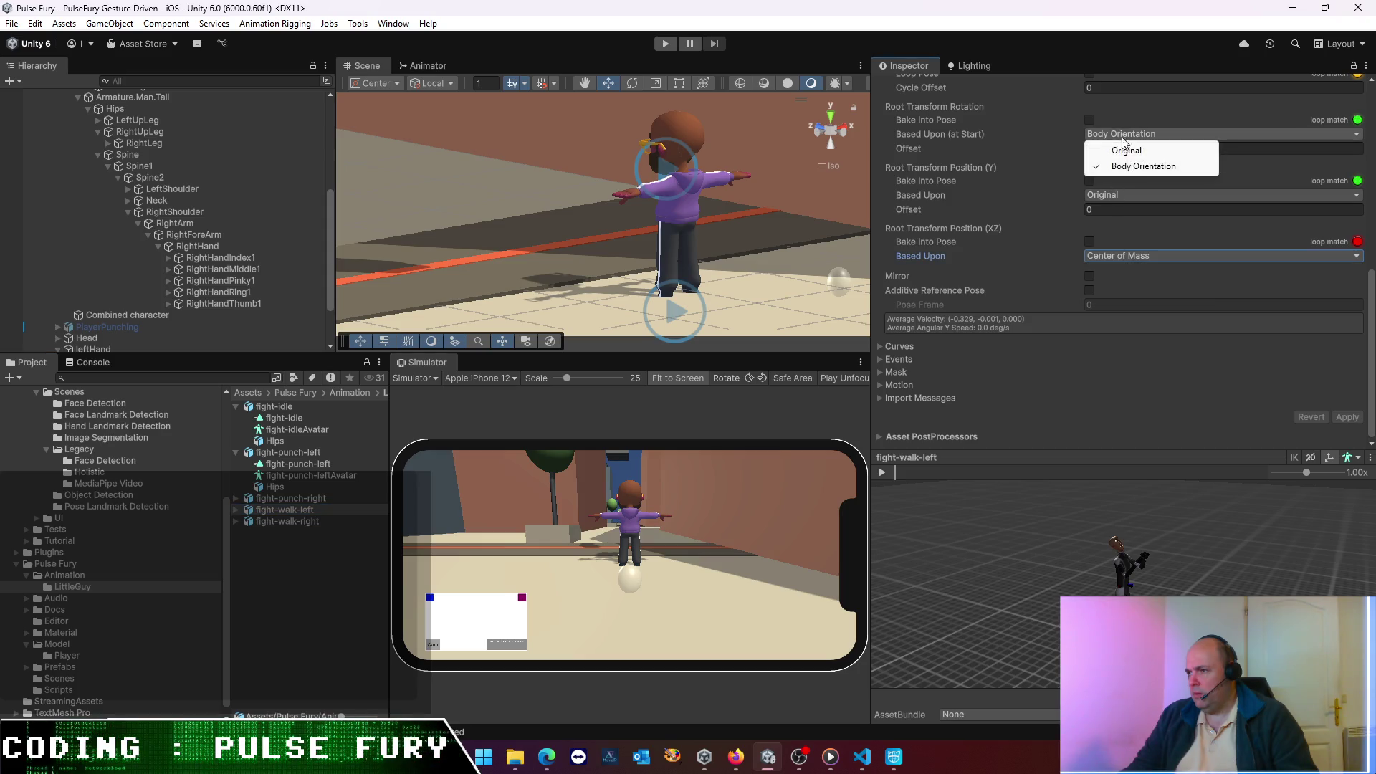
left_click(1126, 150)
left_click(1133, 194)
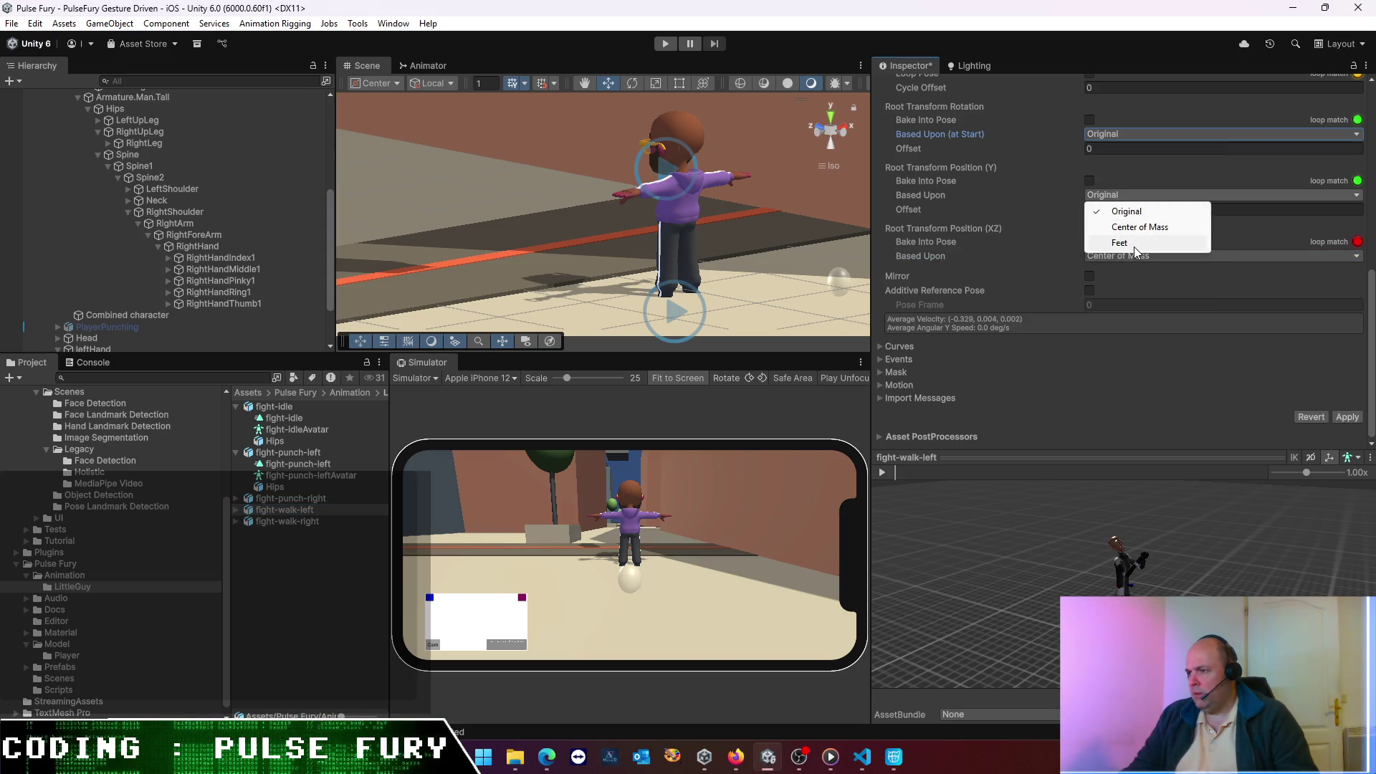
left_click(1134, 244)
left_click(1346, 417)
- Give fight-walk-right the same Original rotation and Feet height settings and apply them
left_click(286, 521)
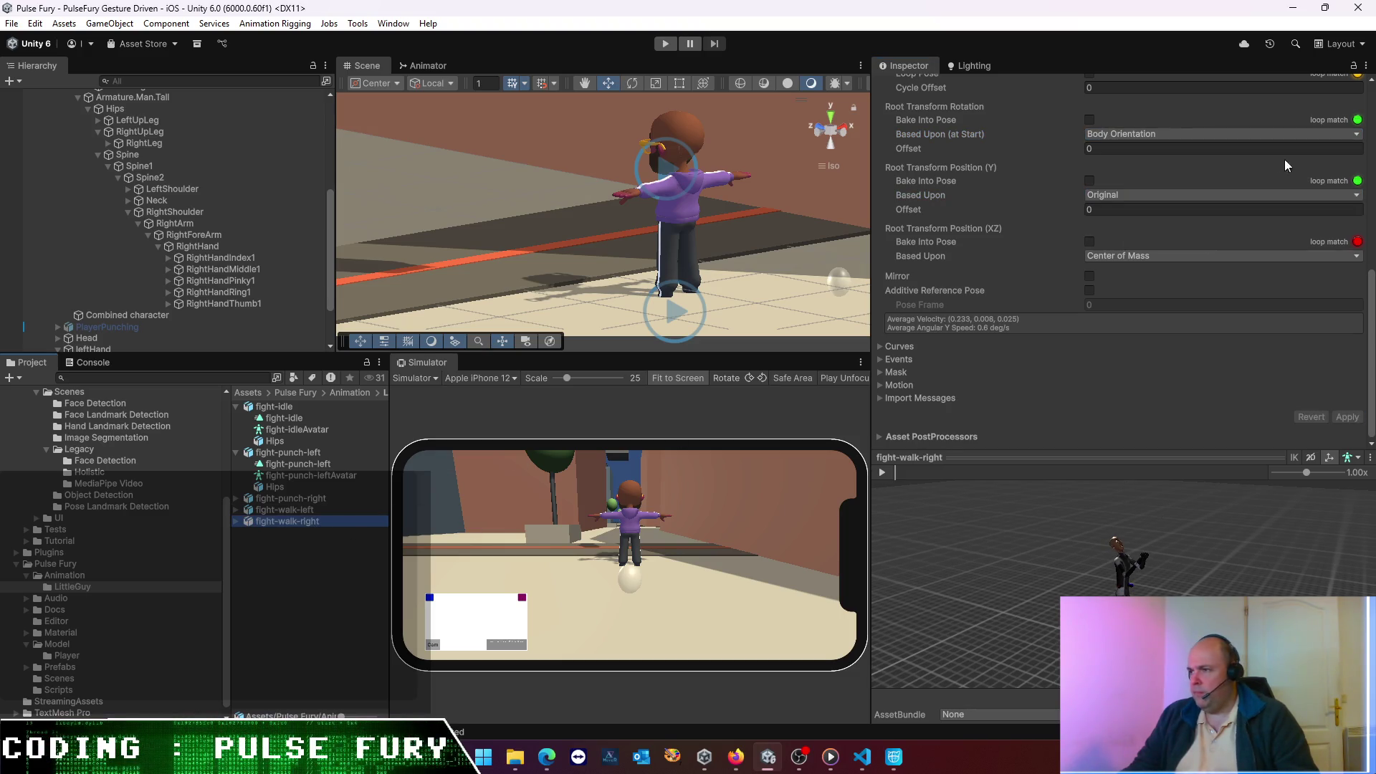
left_click(1167, 136)
left_click(1149, 149)
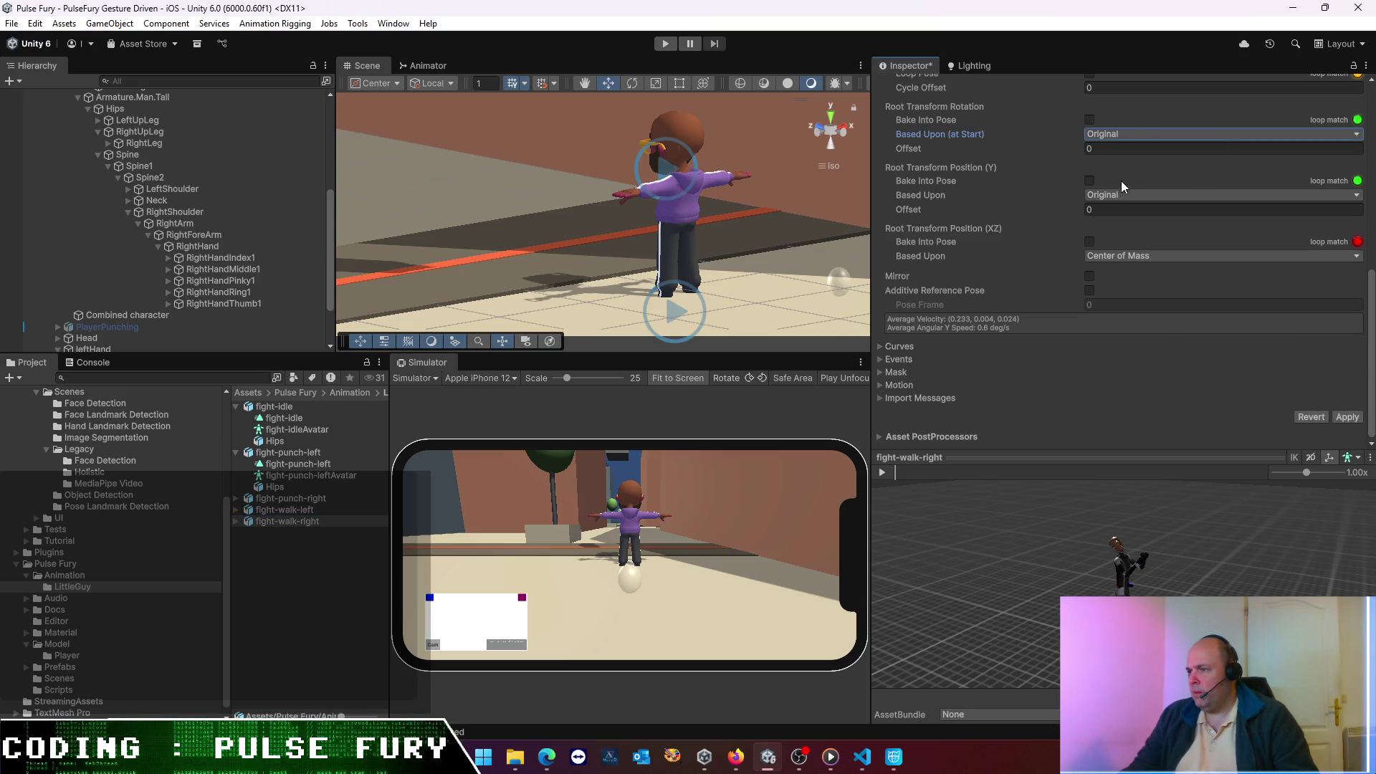
left_click(1121, 194)
left_click(1122, 245)
left_click(1347, 418)
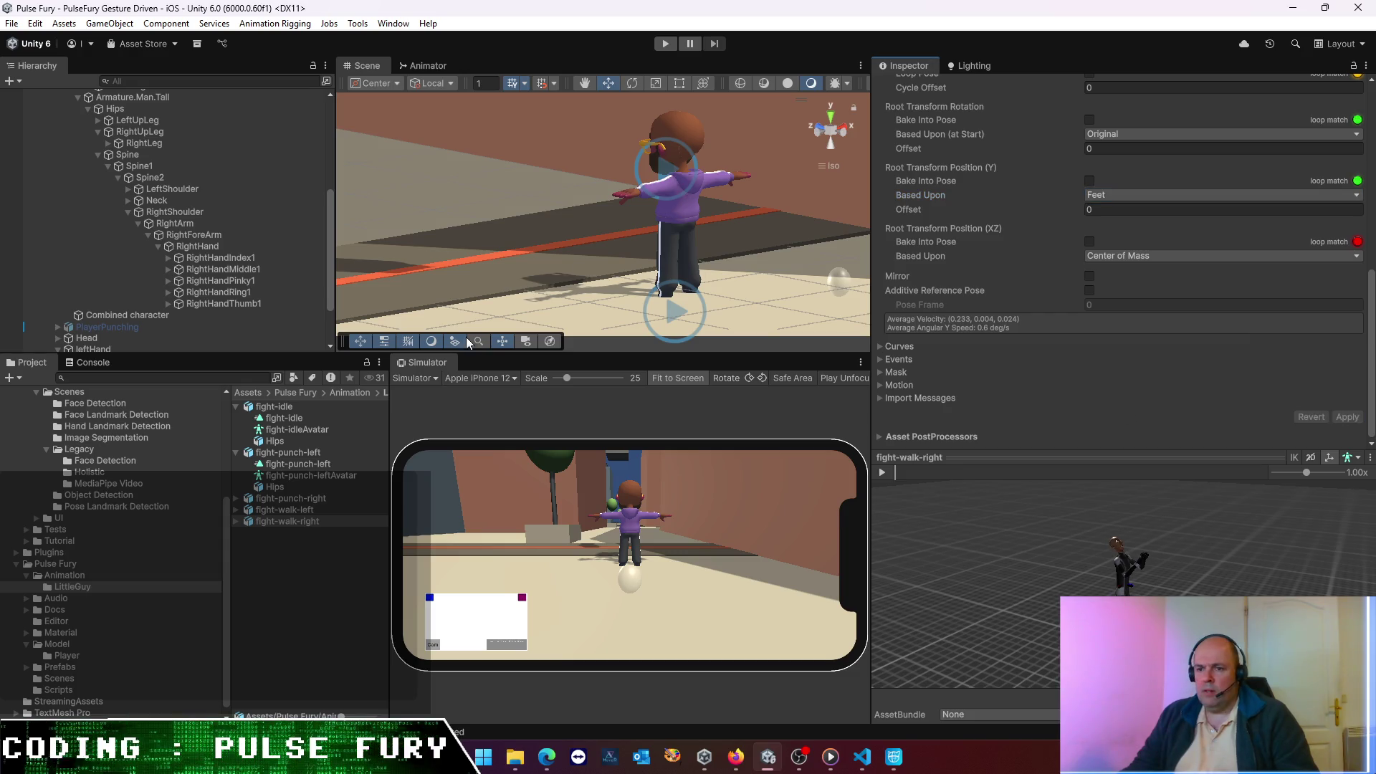
left_click(277, 406)
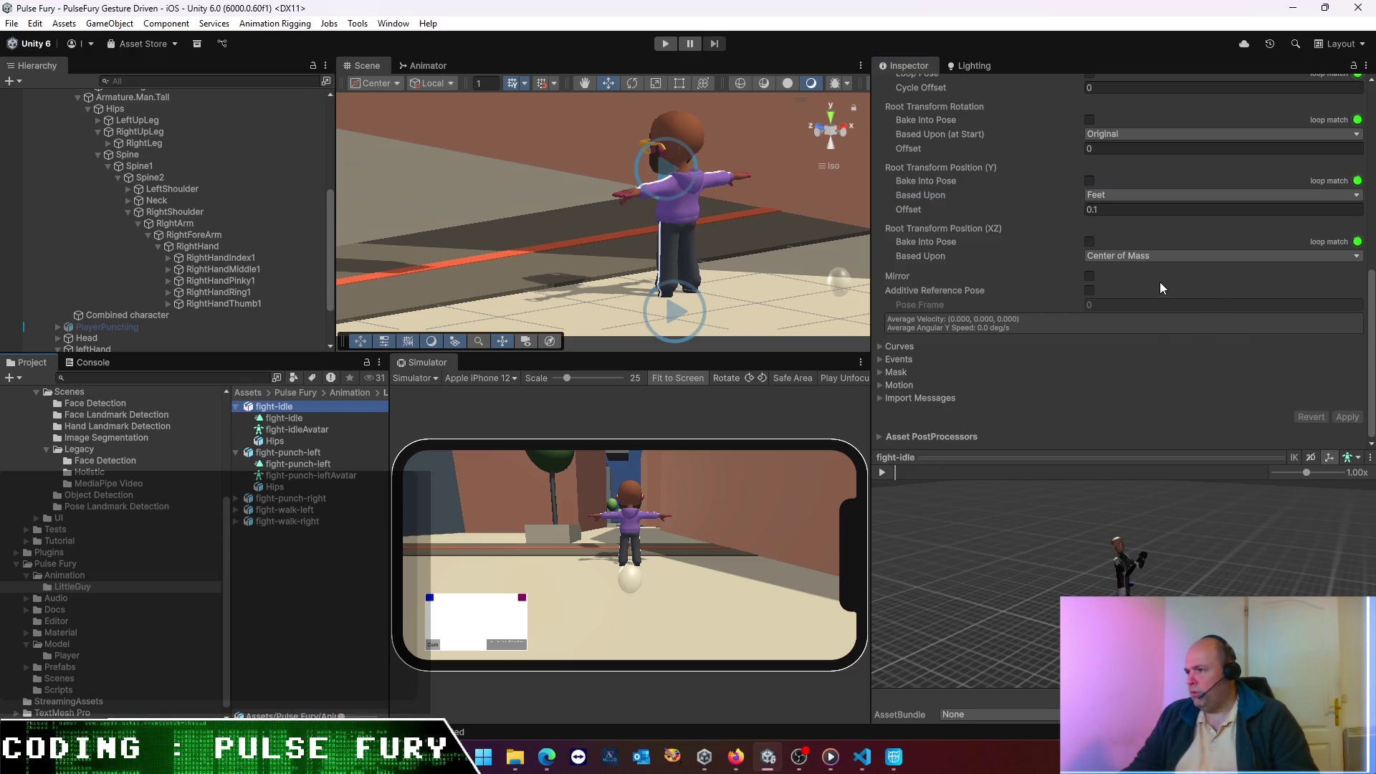
- Compare fight-punch-left and fight-idle import settings and previews, then select the Guy04 Tall object
left_click(298, 453)
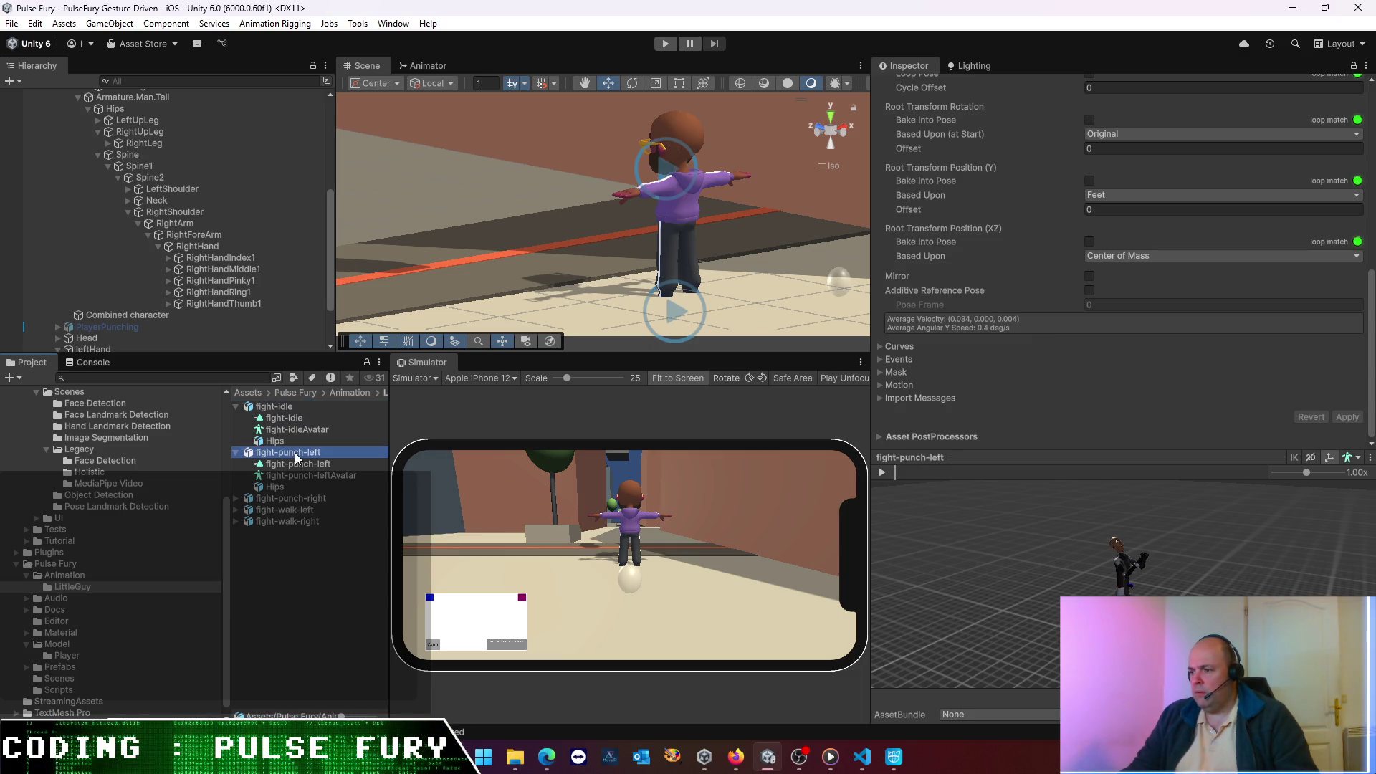
left_click(283, 409)
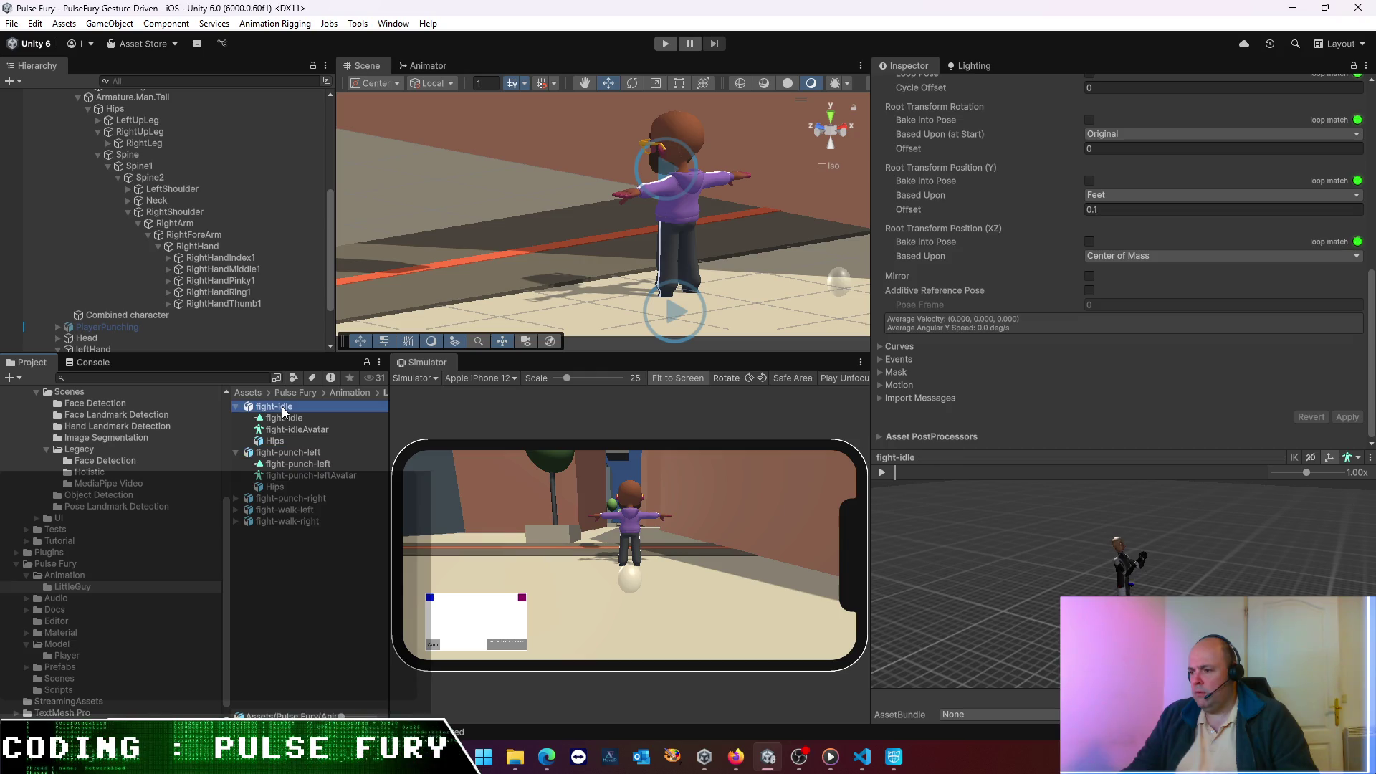
scroll(1165, 569, "up", 8)
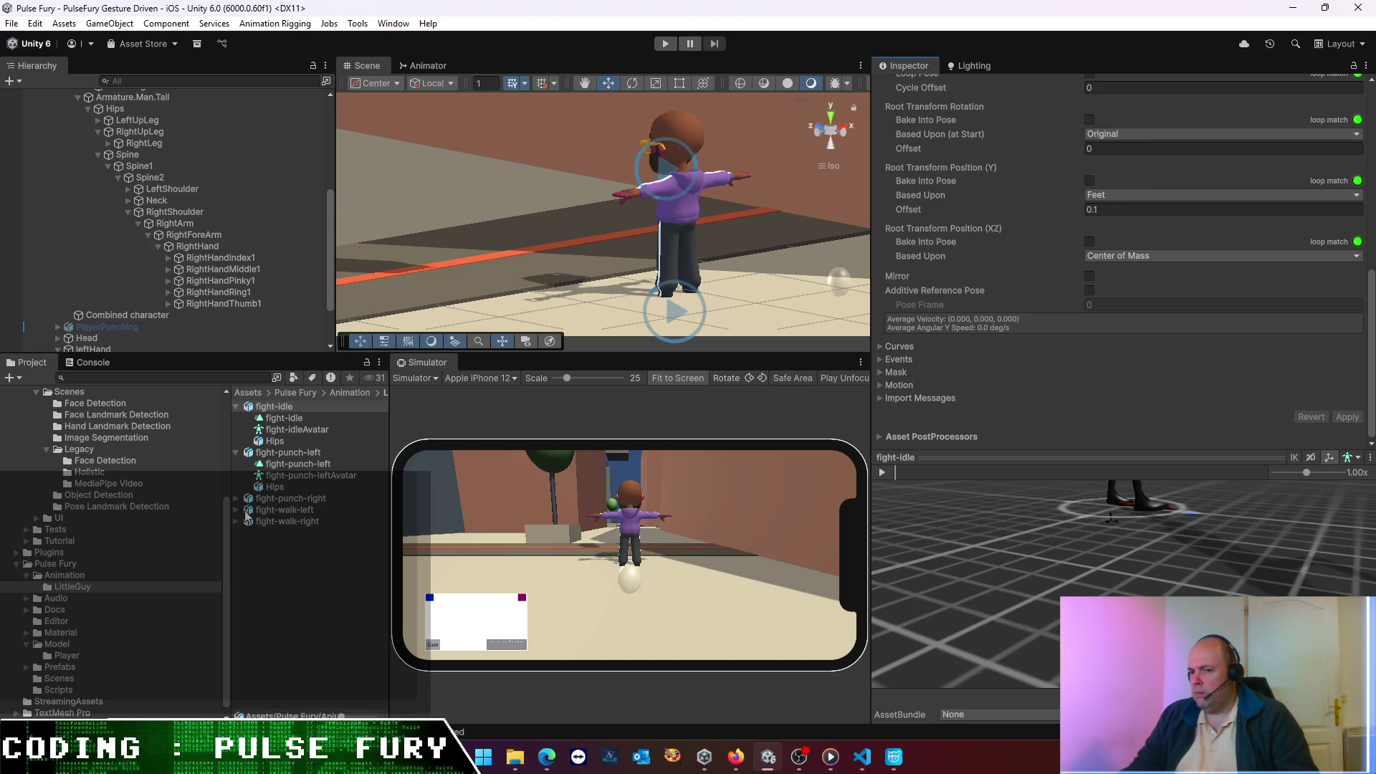
left_click(286, 452)
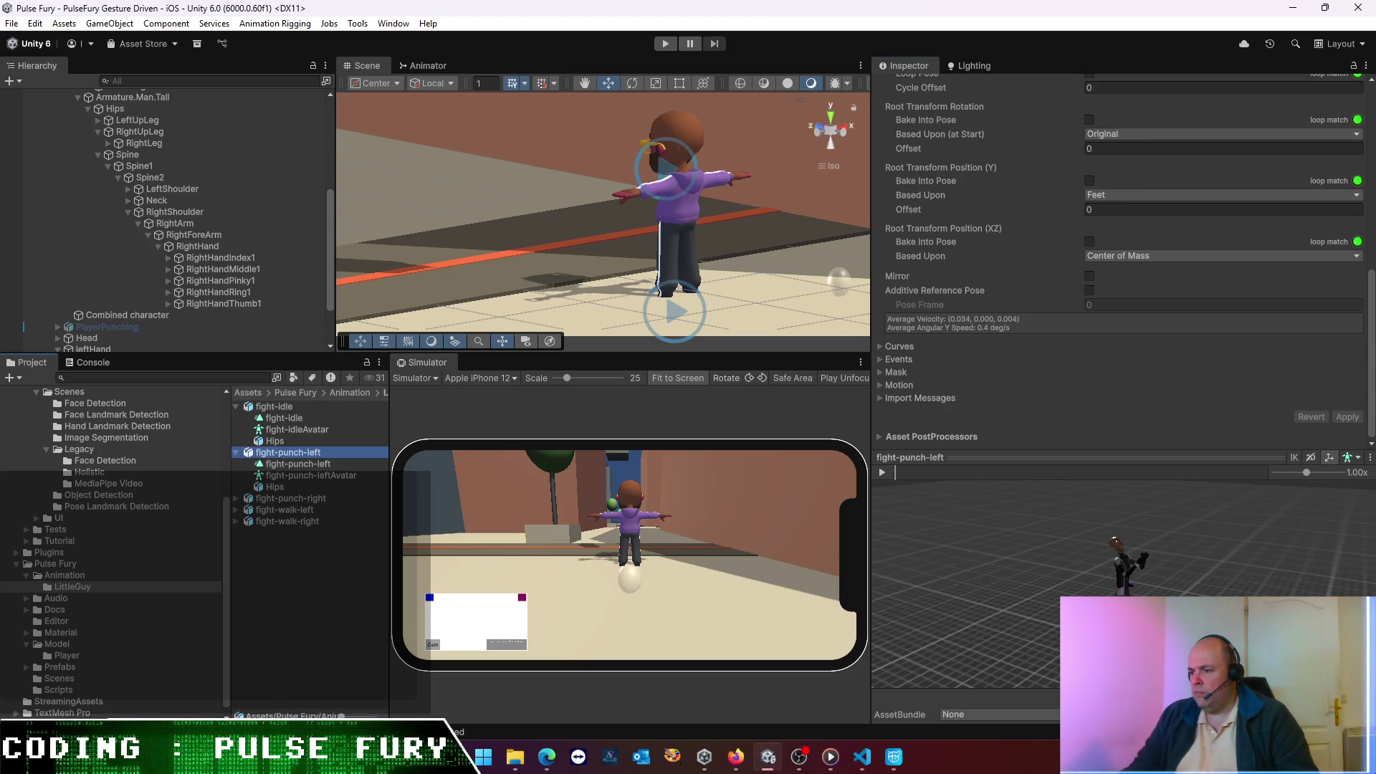
scroll(156, 241, "up", 6)
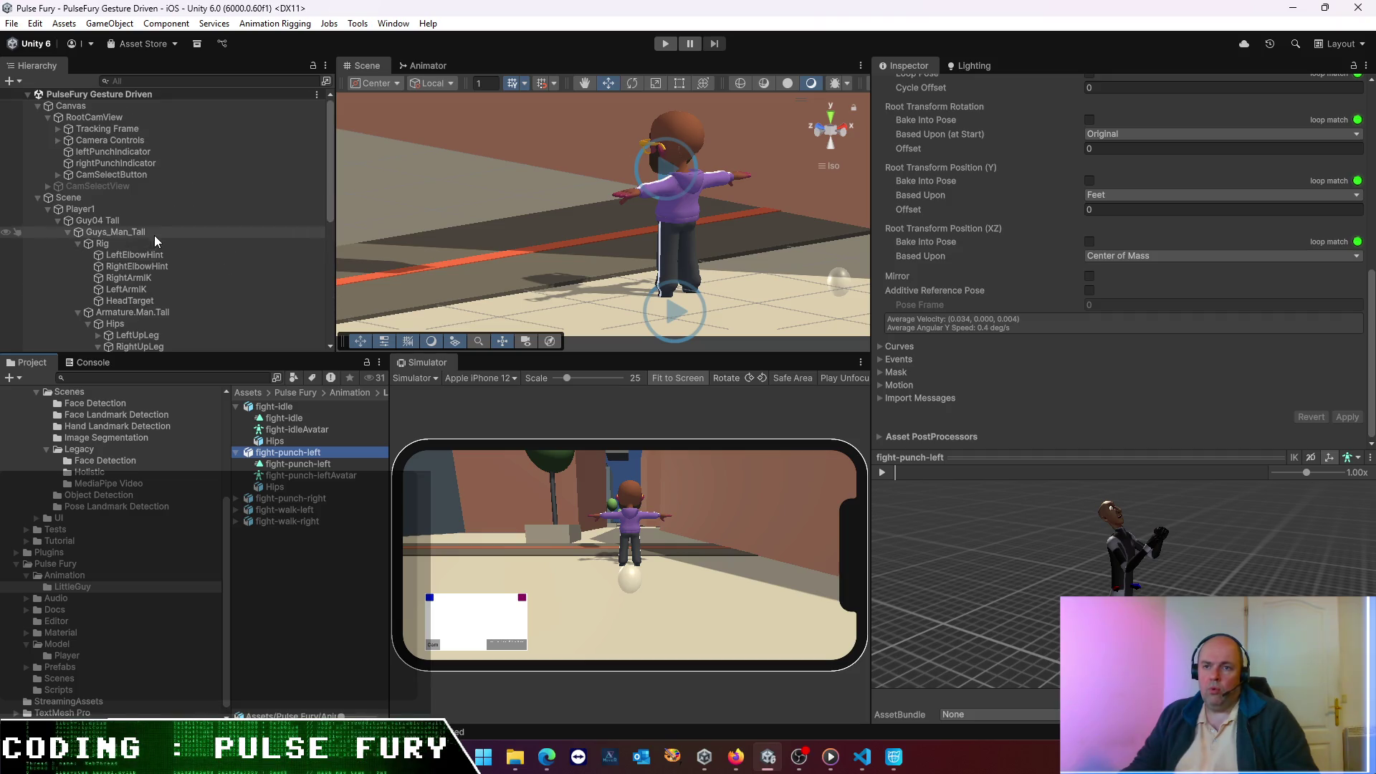
left_click(144, 232)
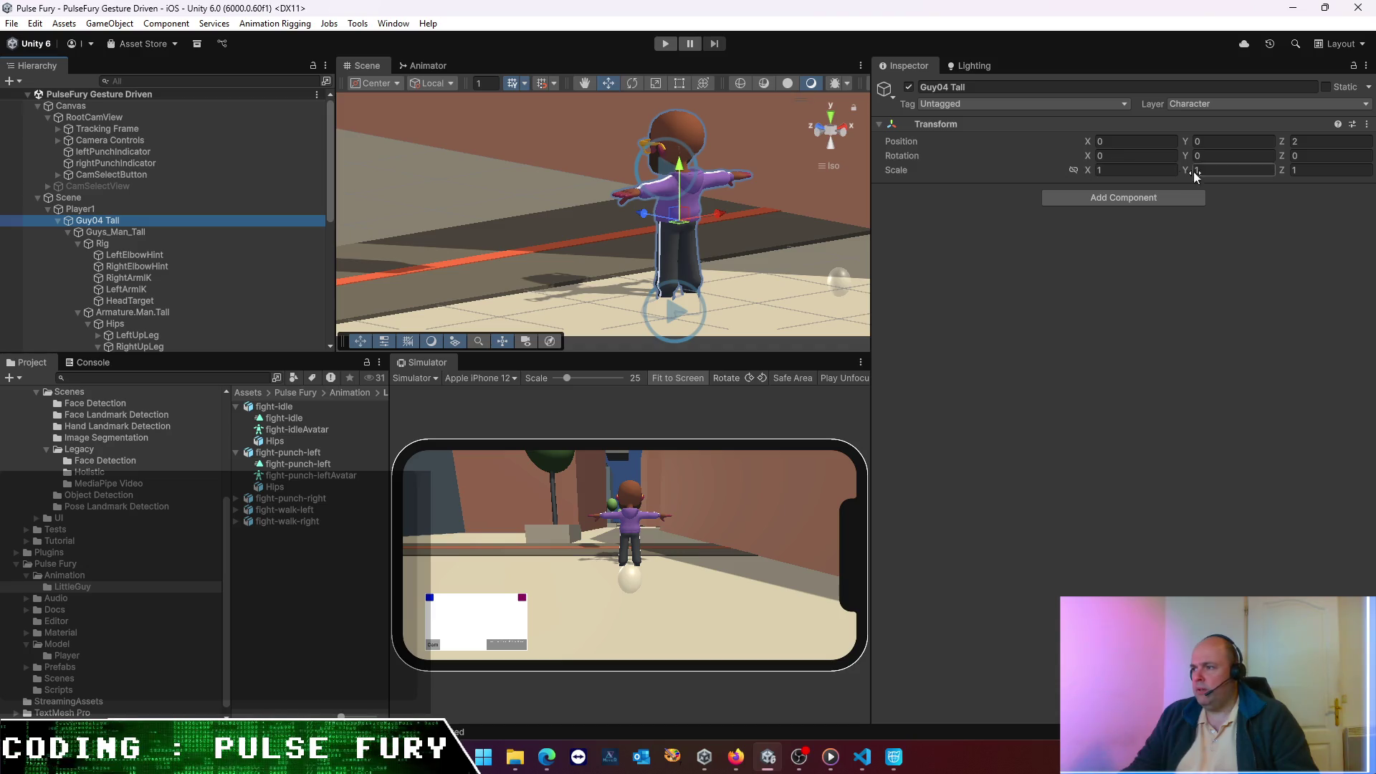
- Inspect the Guys_Man_Tall Animator, the Rig object and the leftHand punch hitbox settings
left_click(116, 237)
left_click(109, 245)
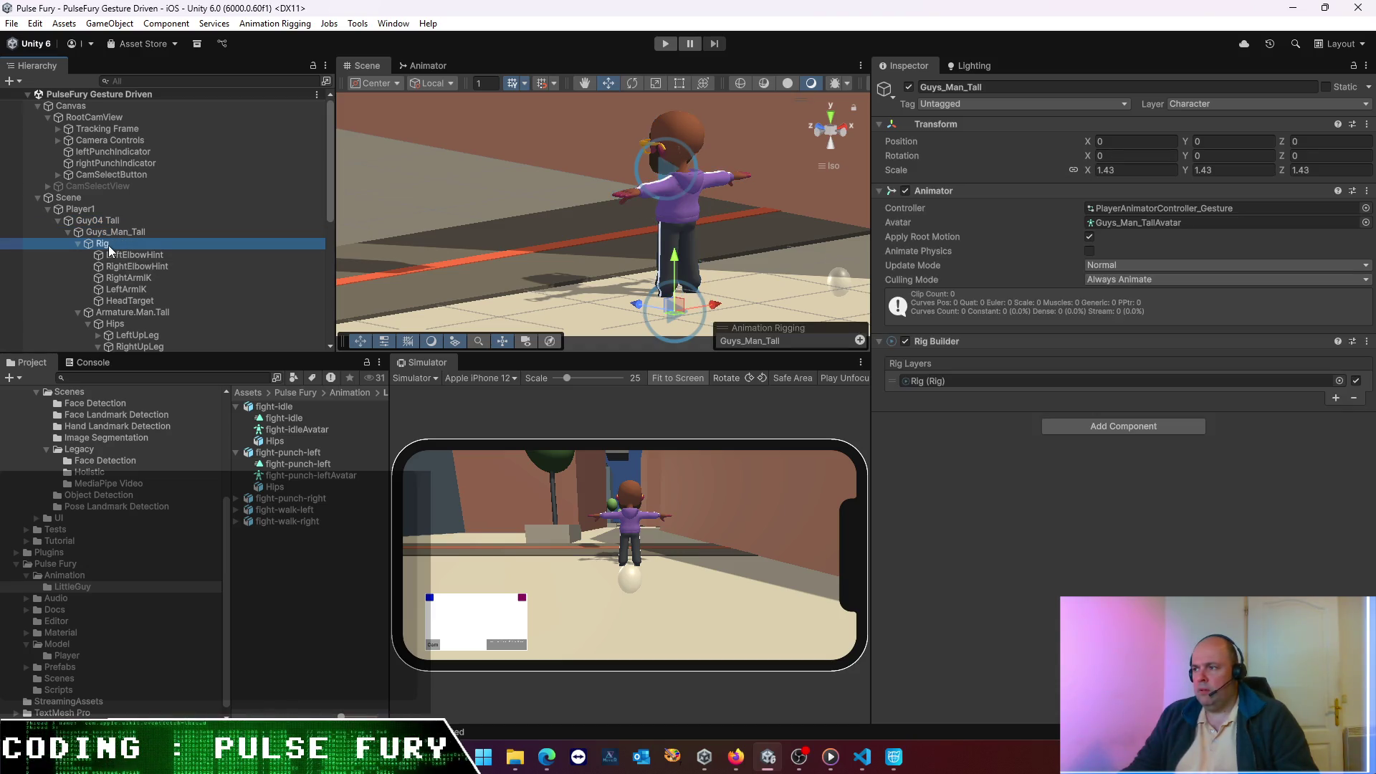
left_click(101, 232)
left_click(68, 233)
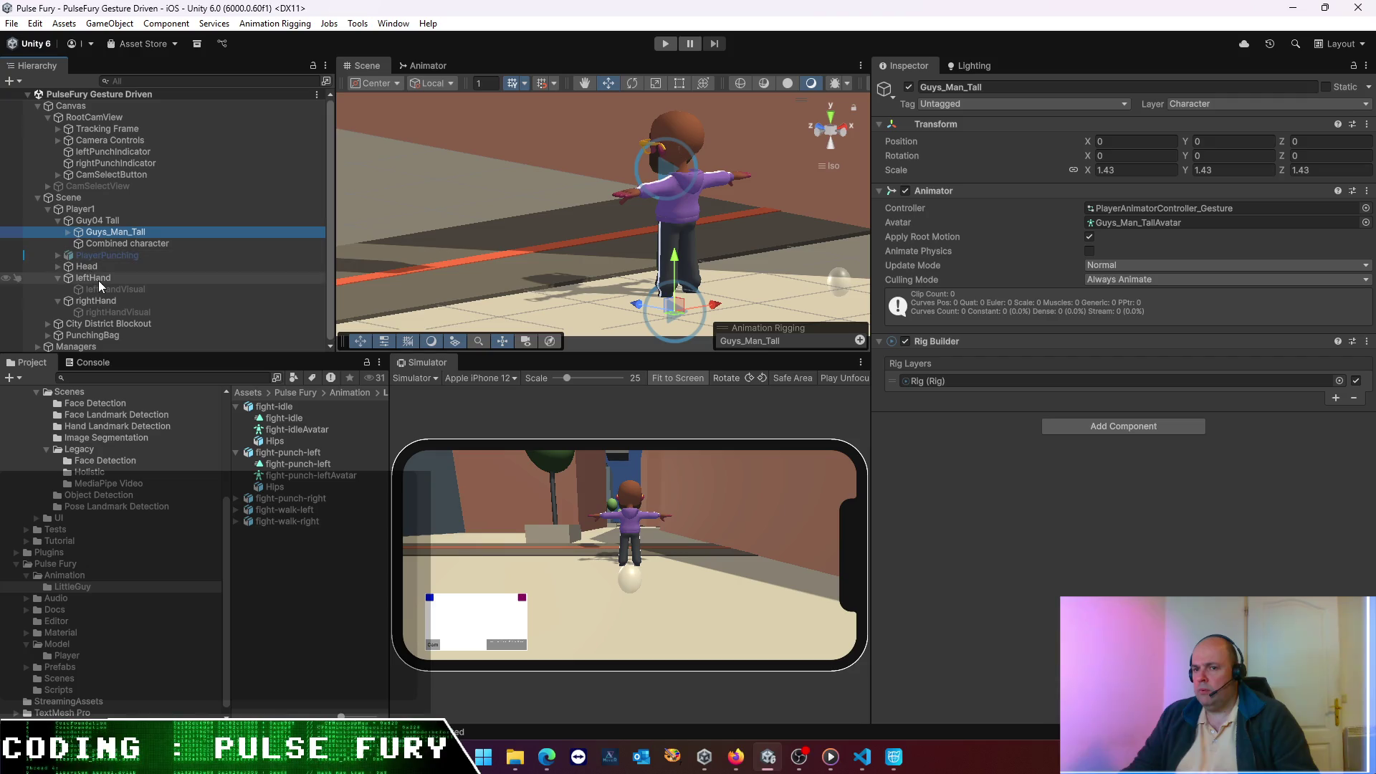
left_click(93, 278)
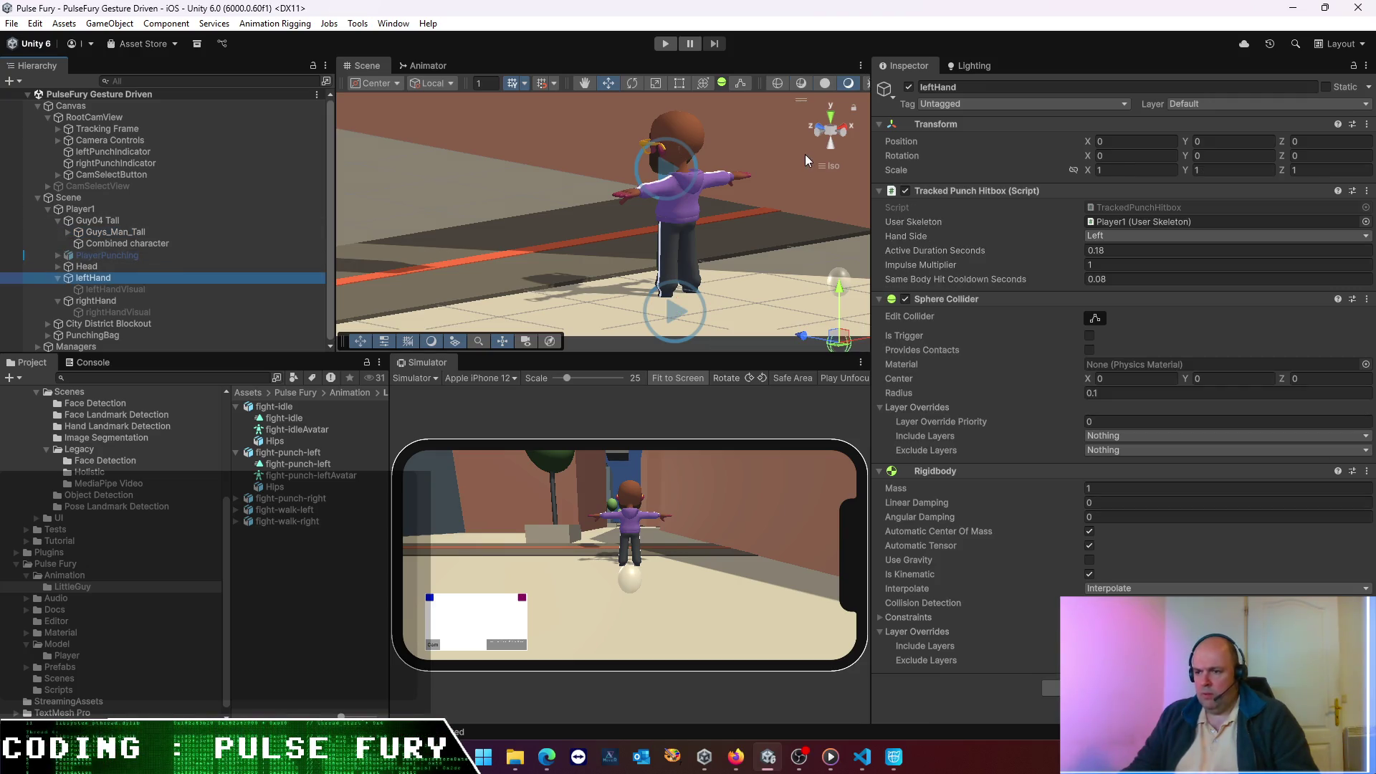
- After a play test, set Player1's Position Y from -0.2 to 0 and play again
left_click(666, 45)
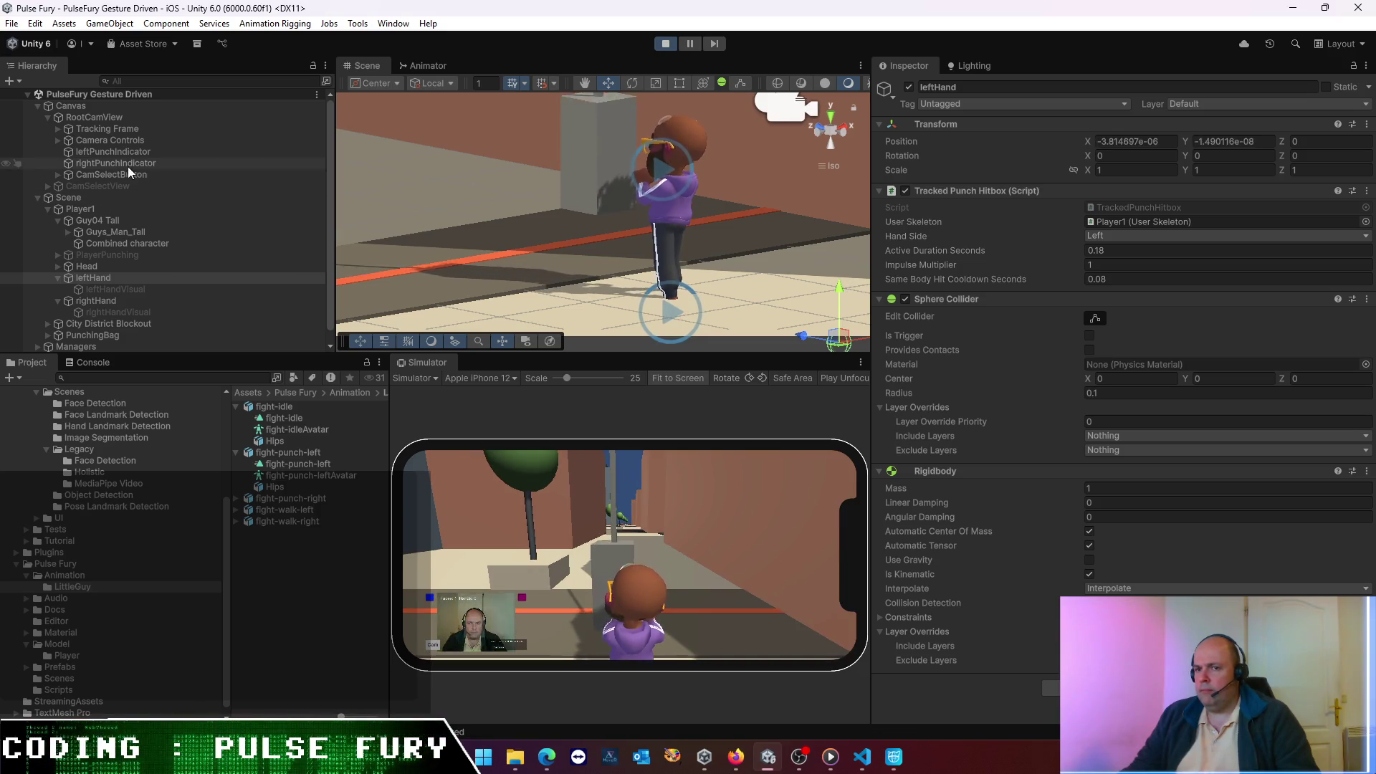
left_click(71, 209)
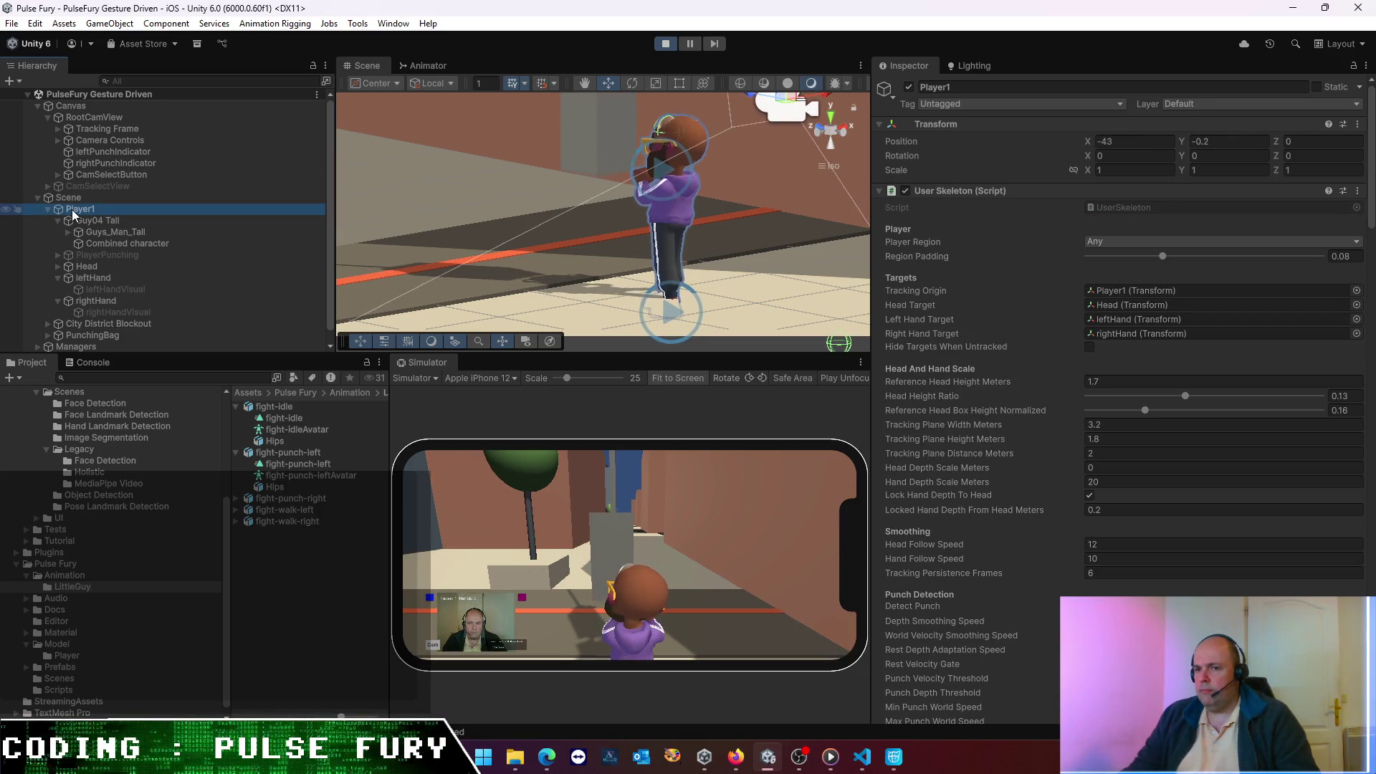
key("ctrl+p")
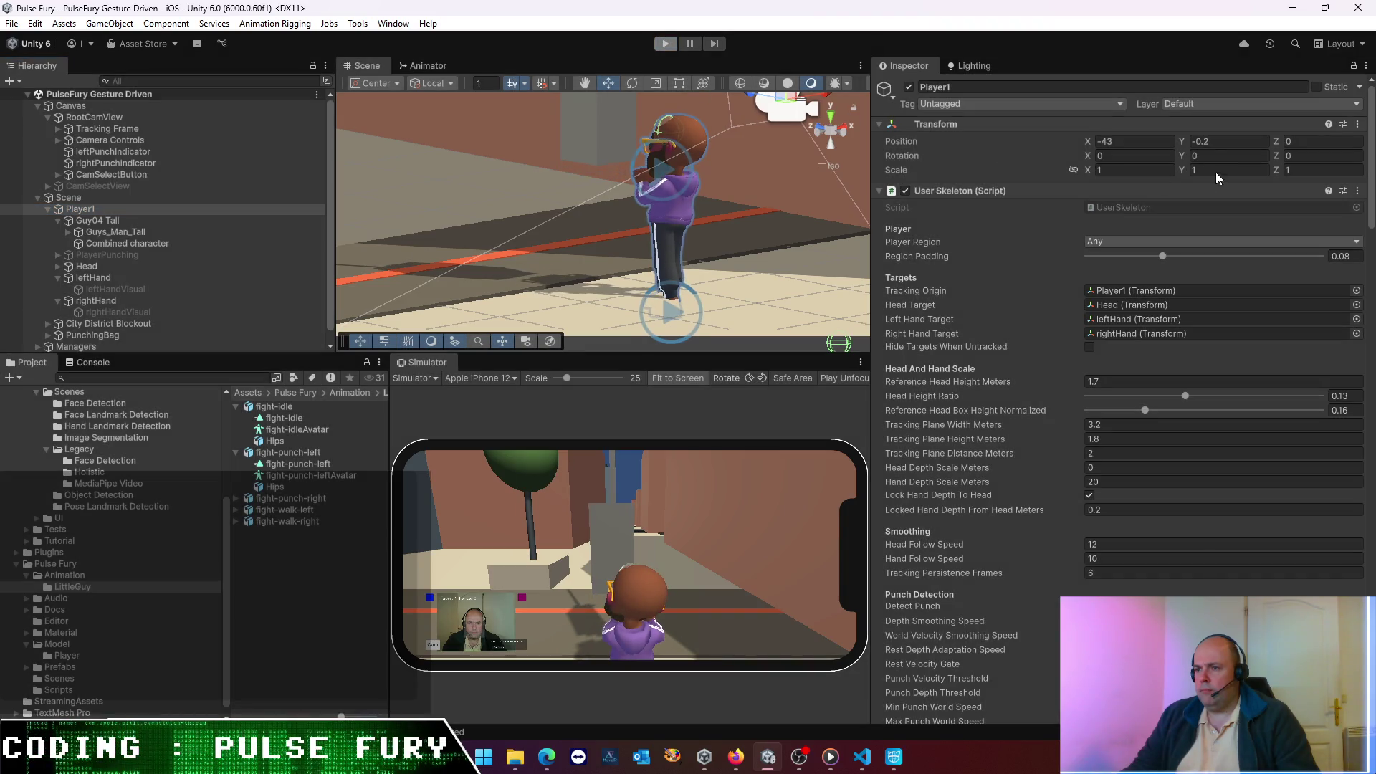
left_click(1214, 140)
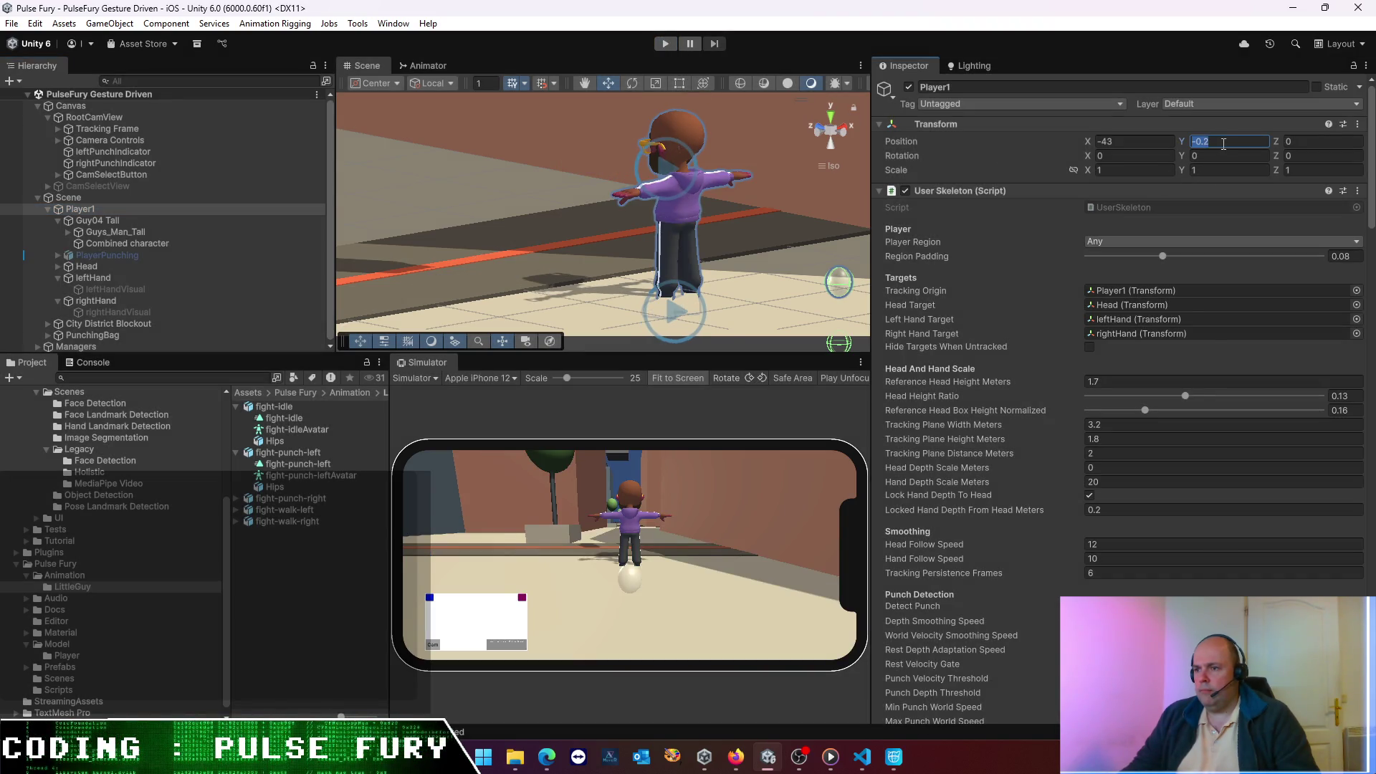
type("0")
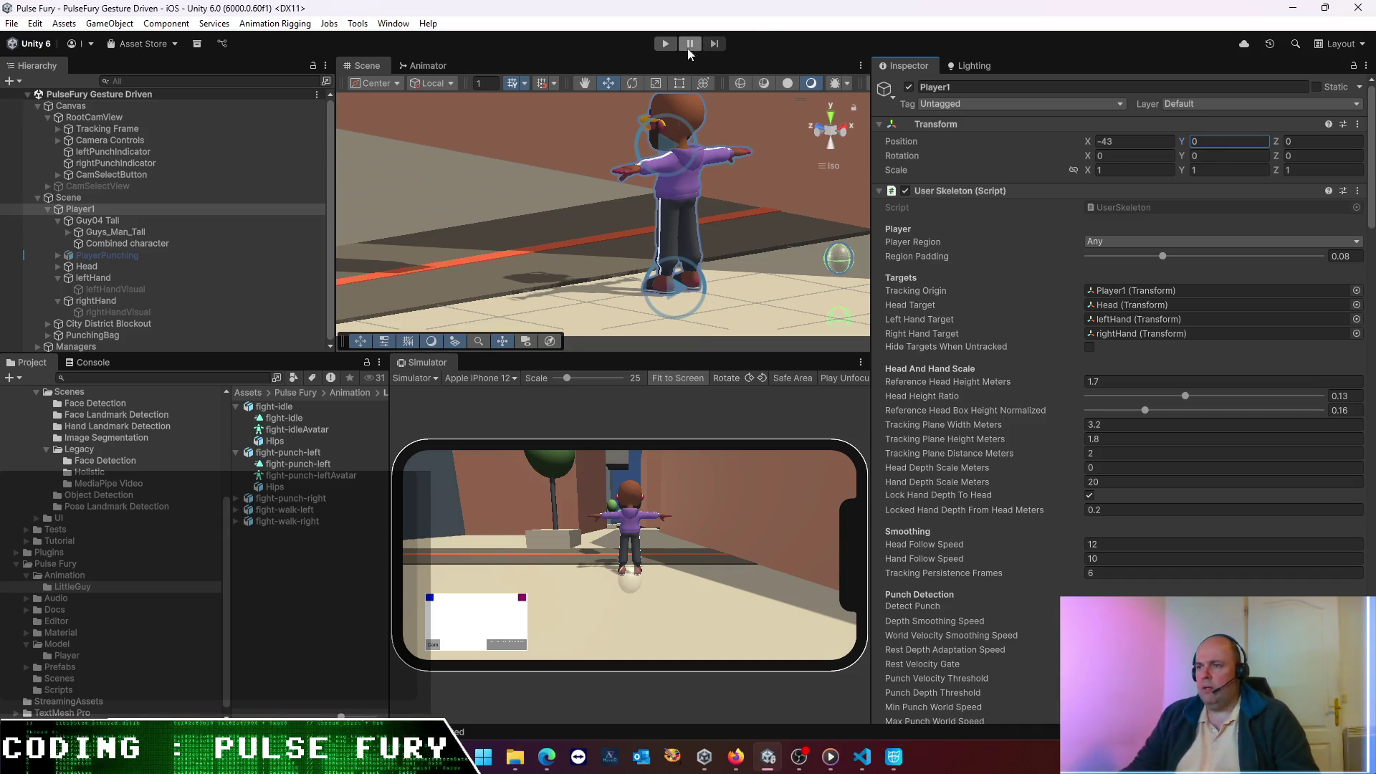
left_click(665, 45)
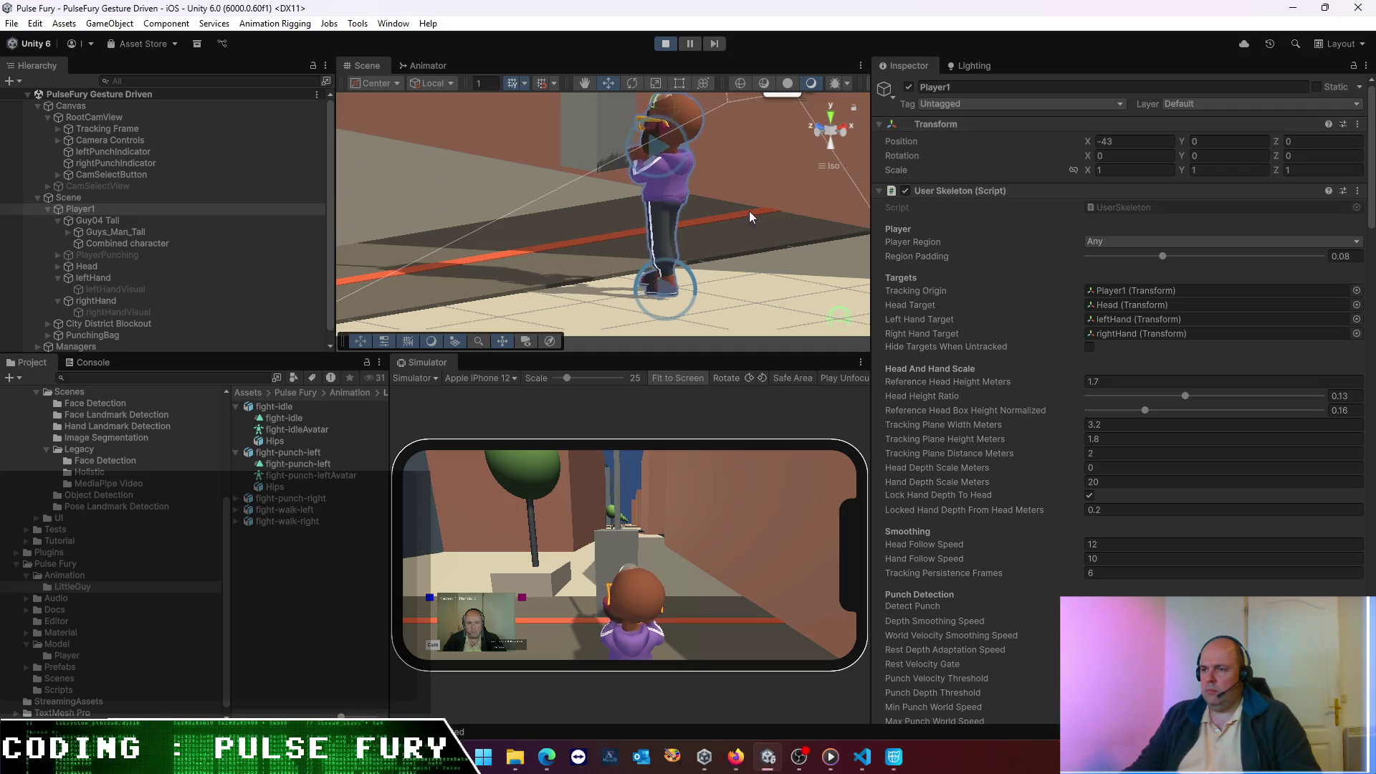
- Orbit the Scene view around the raised player, stop the game, and bring up the MediaPipeUnityPlugin changelog
scroll(739, 225, "up", 2)
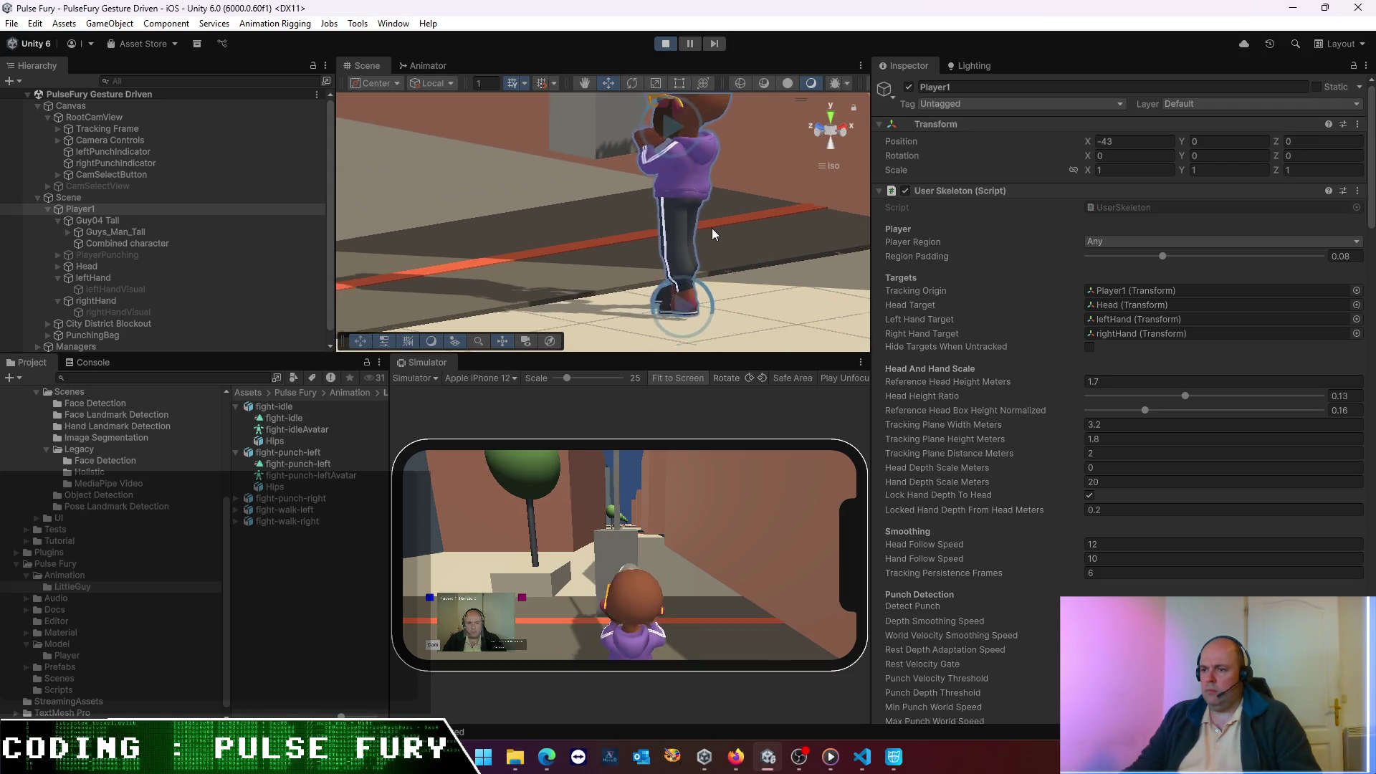
scroll(711, 228, "down", 1)
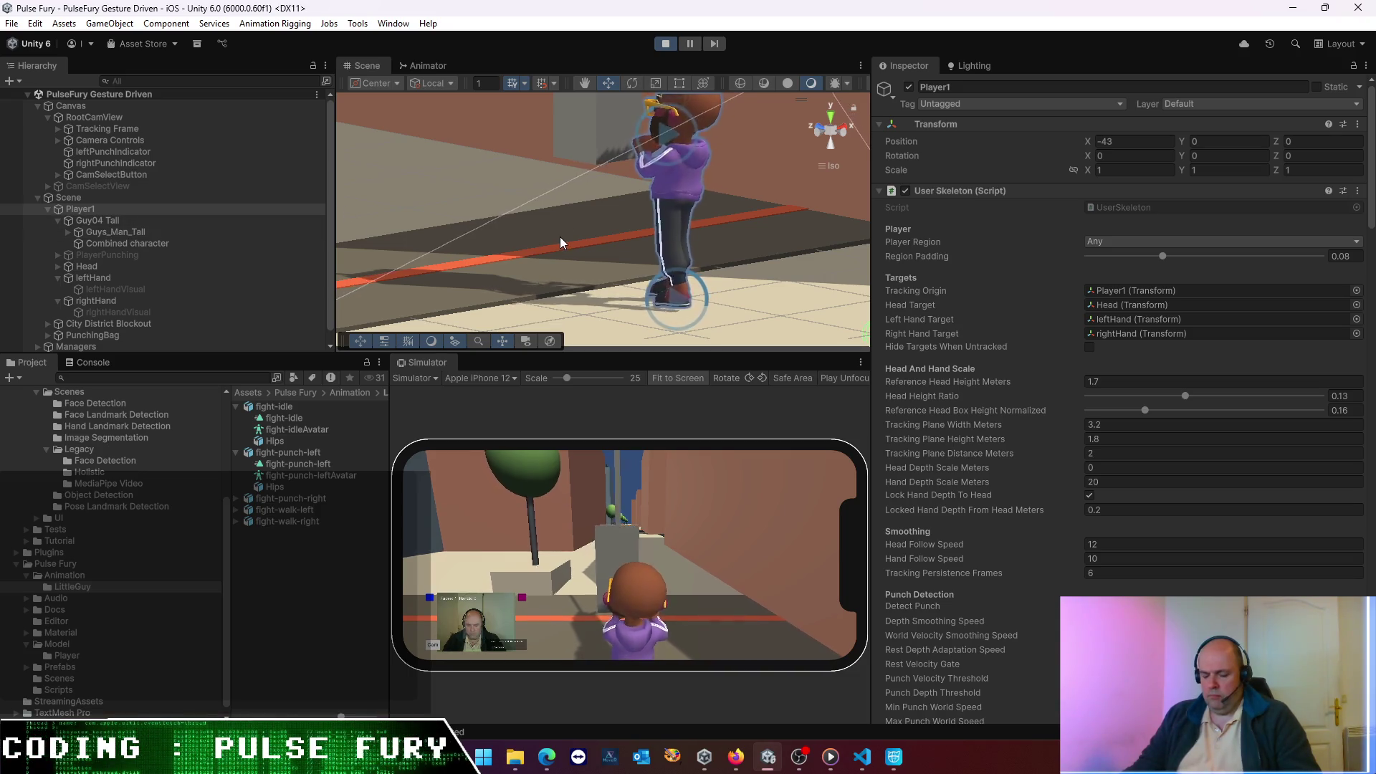
mouse_move(527, 218)
left_mouse_down()
mouse_move(900, 344)
mouse_move(1040, 243)
mouse_move(1256, 223)
mouse_move(1193, 234)
mouse_move(852, 121)
mouse_move(767, 171)
left_mouse_up()
mouse_move(450, 196)
left_mouse_down()
mouse_move(570, 256)
mouse_move(750, 226)
left_mouse_up()
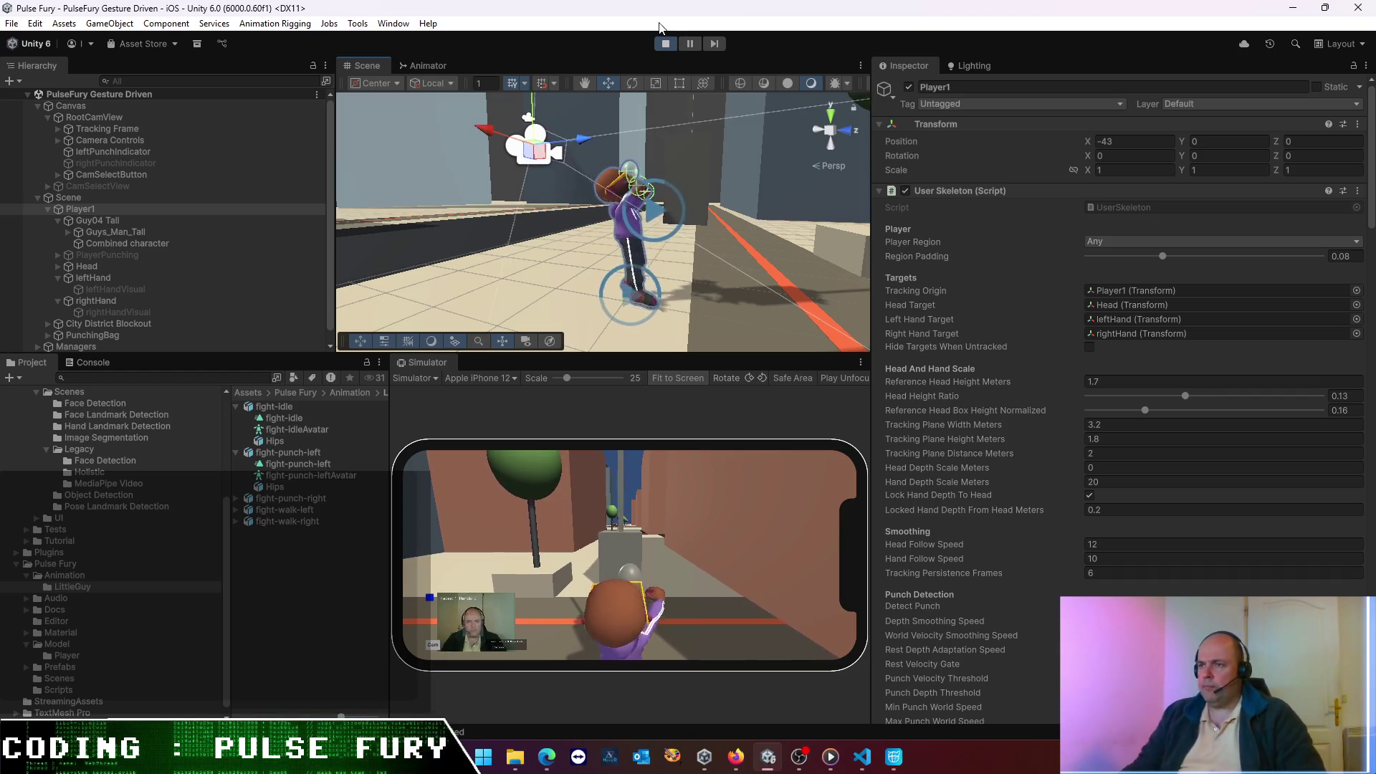
left_click(663, 48)
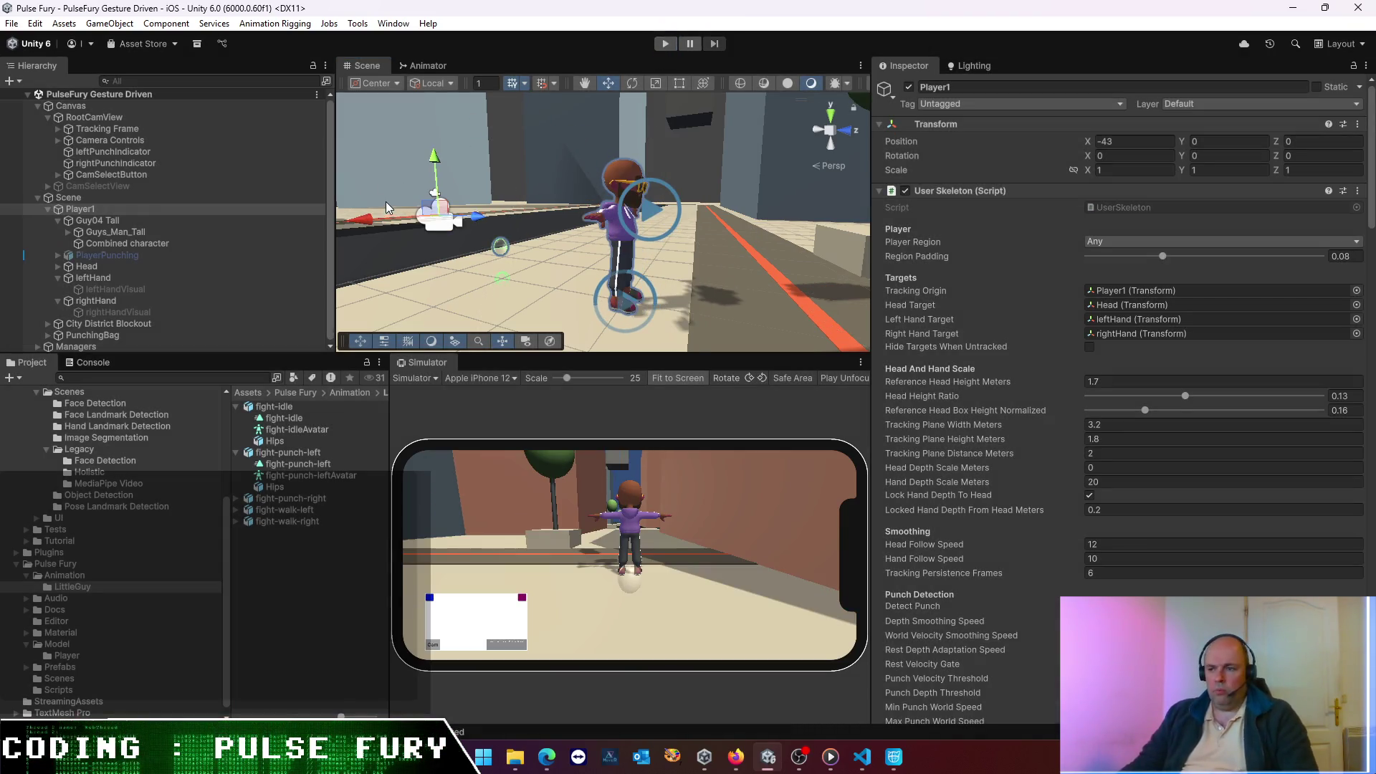
mouse_move(548, 754)
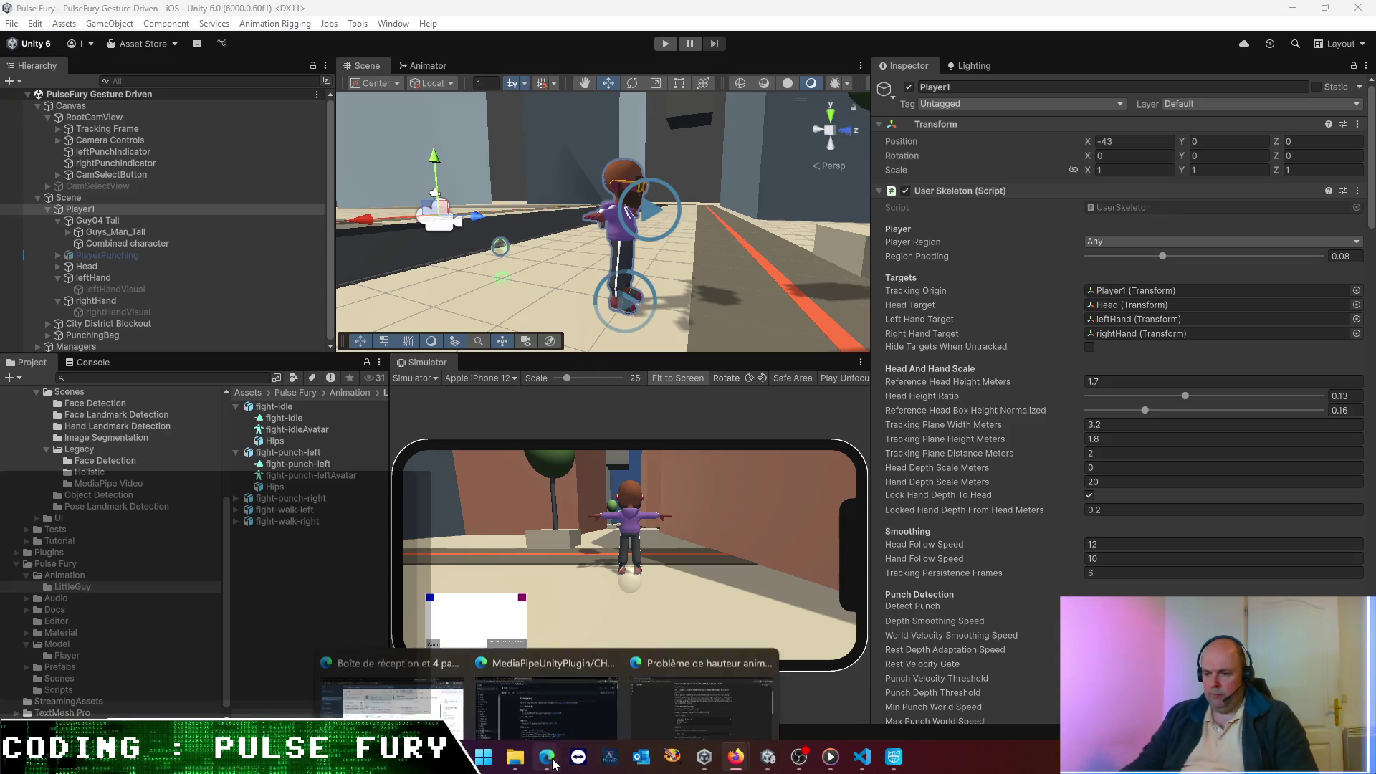
left_click(569, 699)
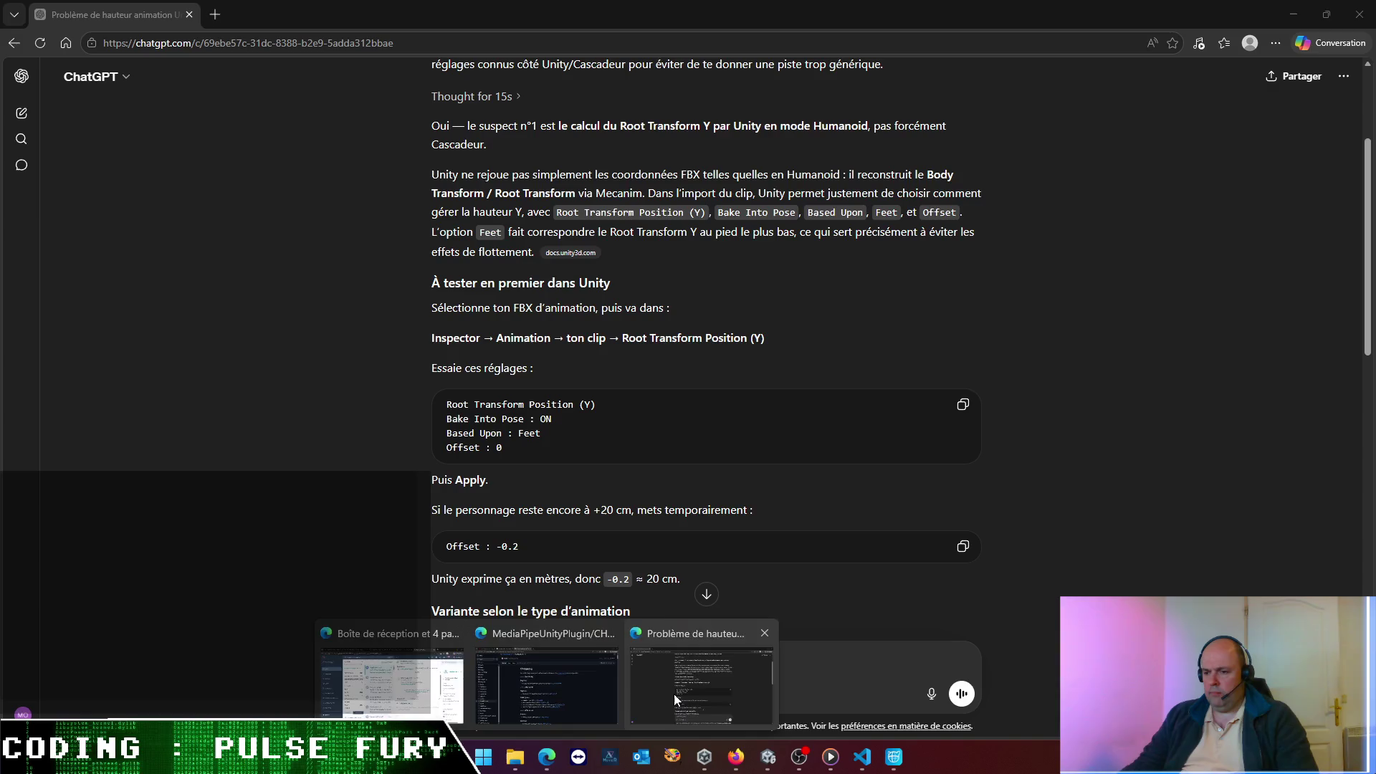
- Reread ChatGPT's 'Troisième point : Preserve Hierarchy' advice, then switch back to Unity
left_click(673, 694)
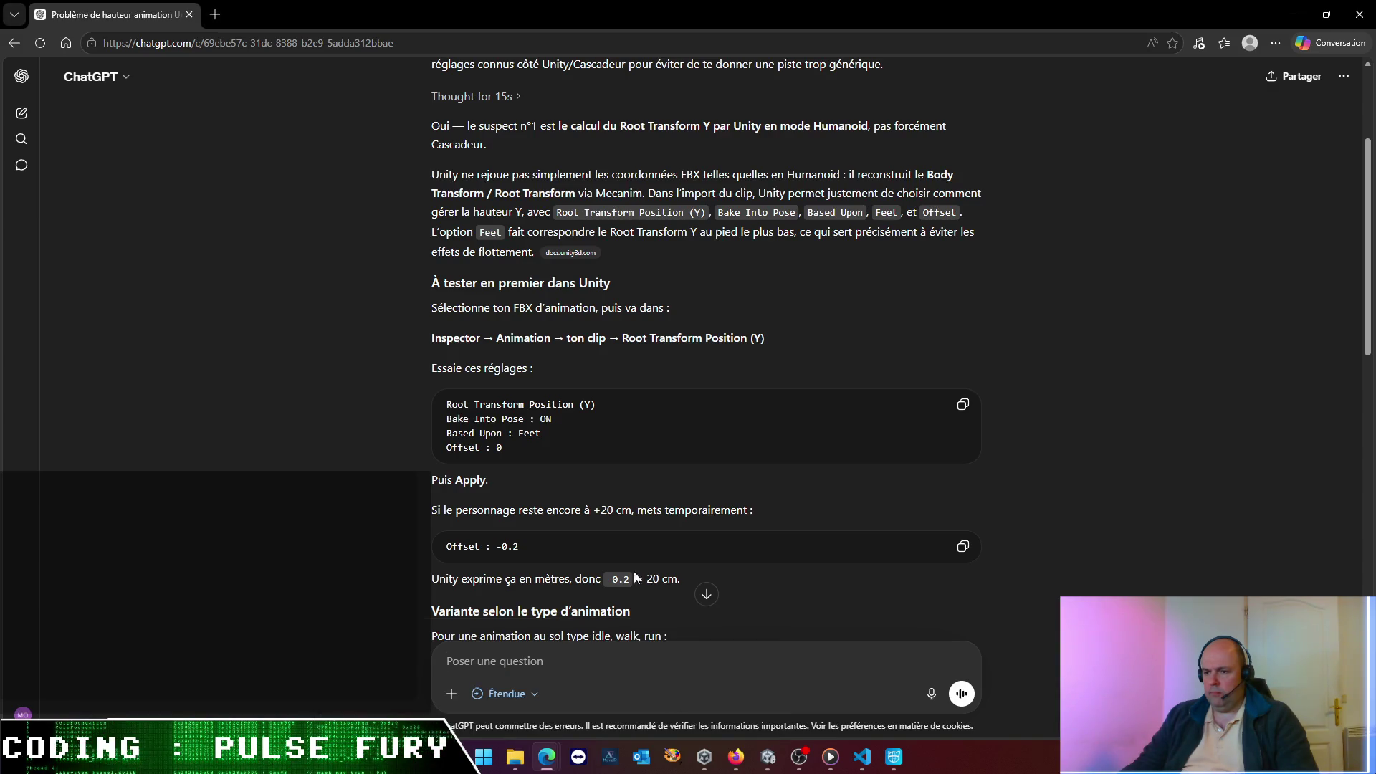
scroll(639, 560, "down", 13)
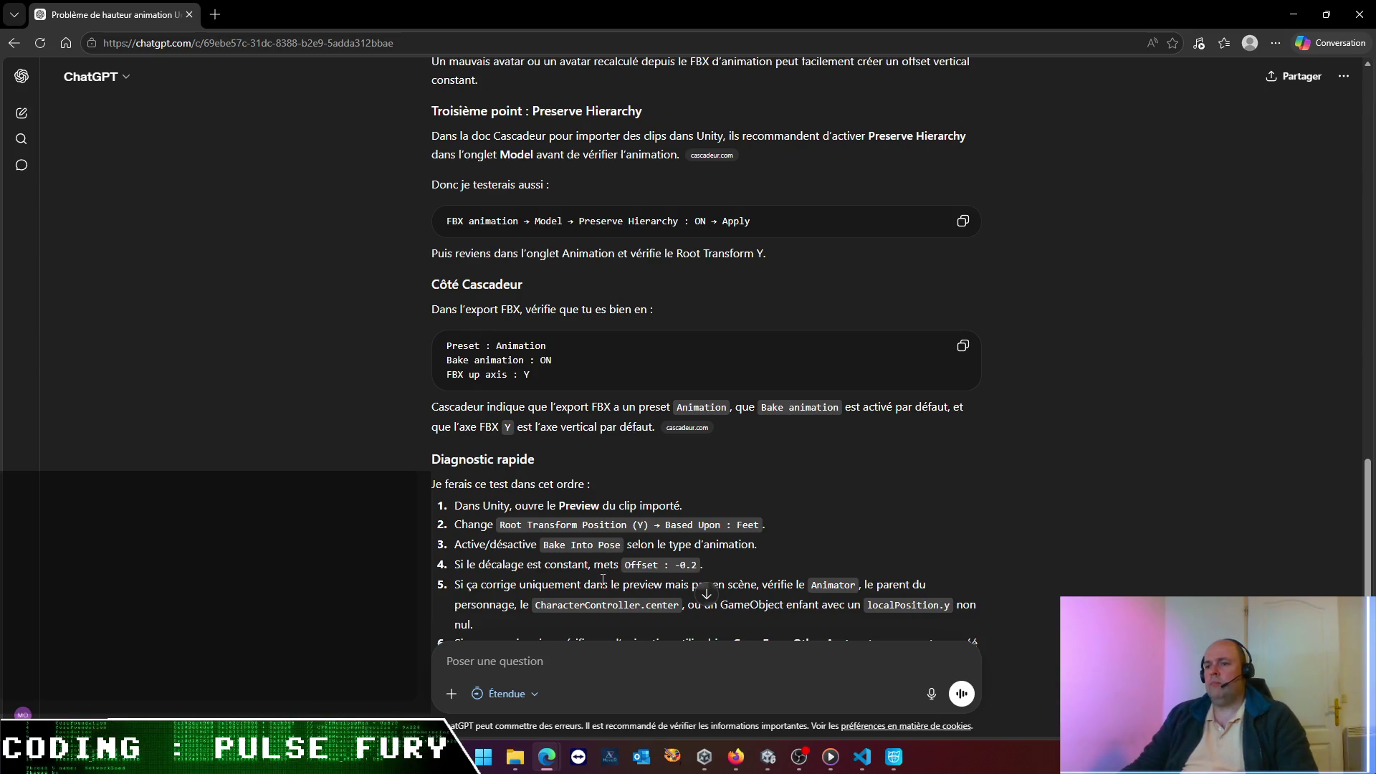
scroll(603, 578, "up", 1)
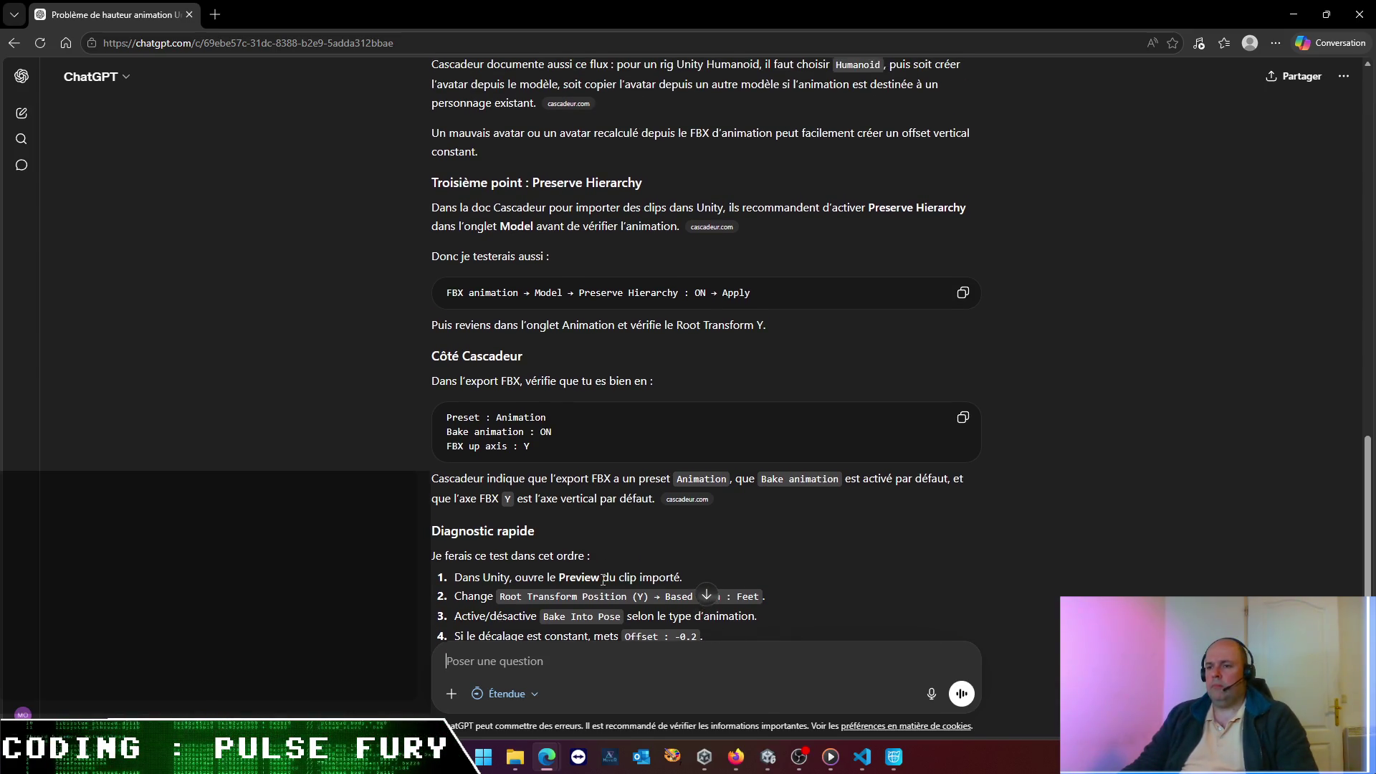
scroll(602, 579, "up", 2)
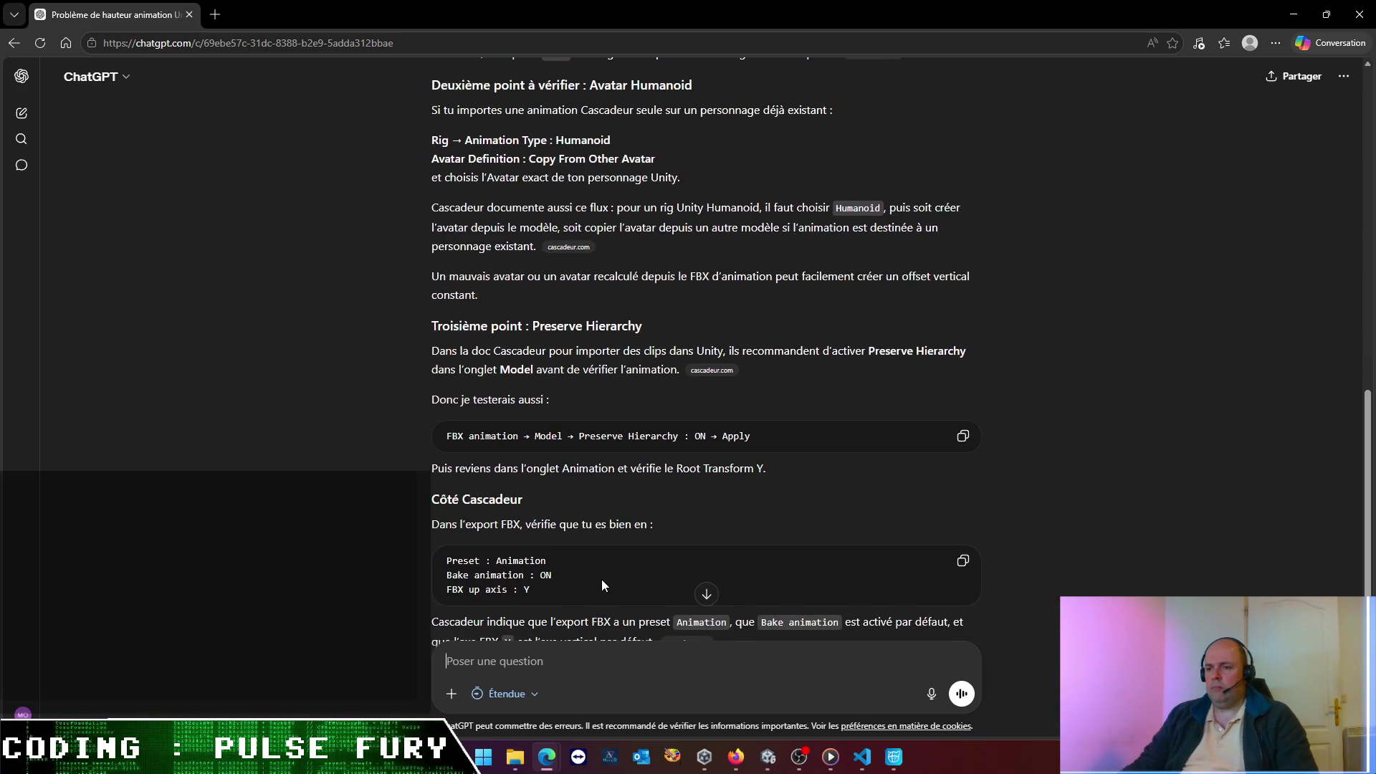
left_click_drag(599, 353, 808, 369)
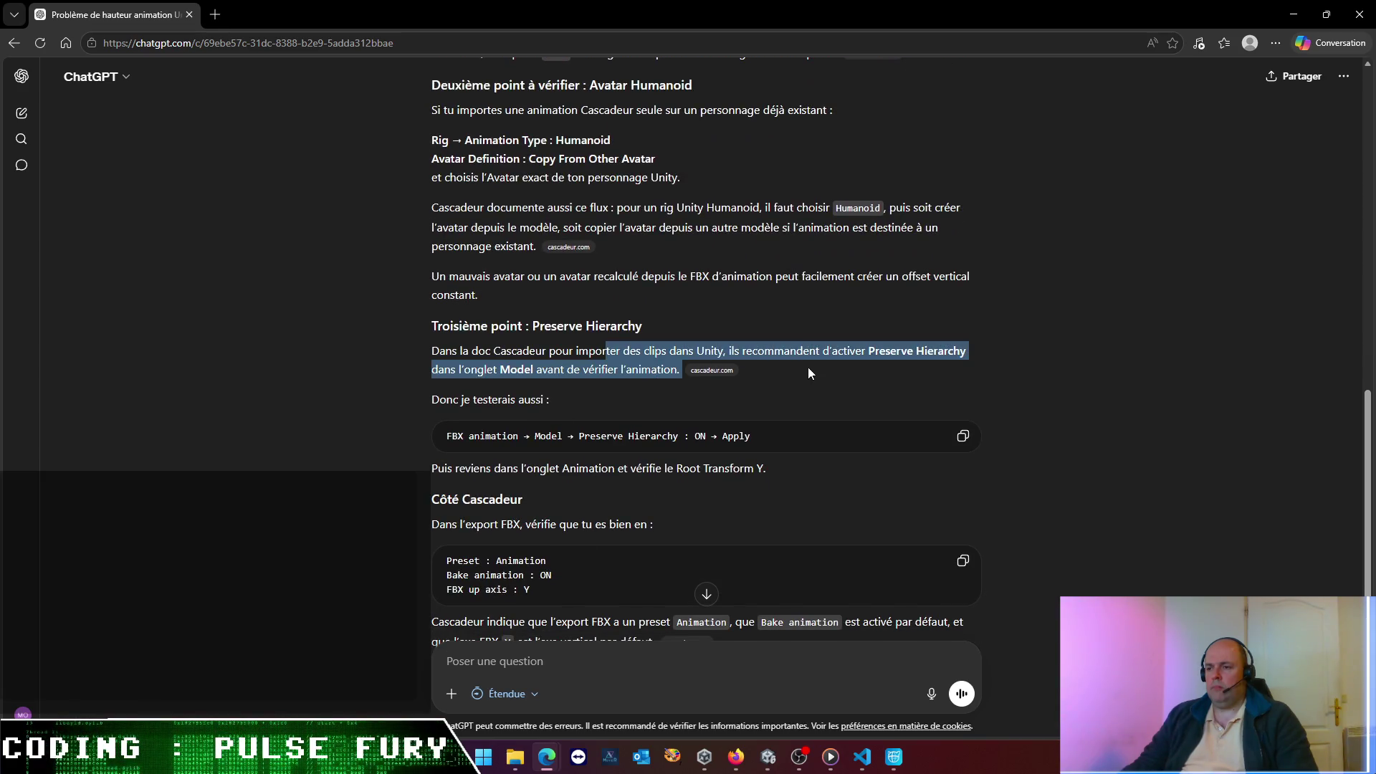
left_click(665, 393)
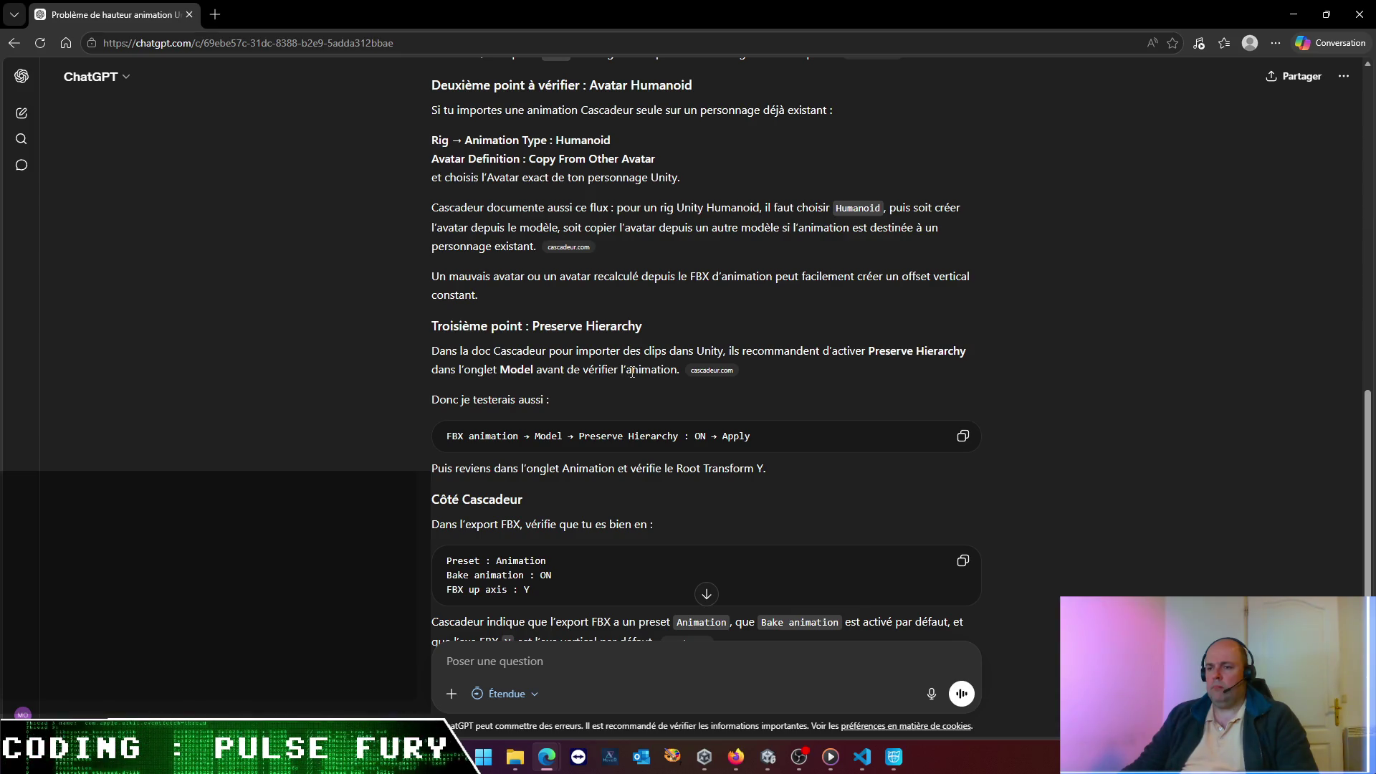
key("alt+Tab")
key("alt+Tab")
key("alt+Tab")
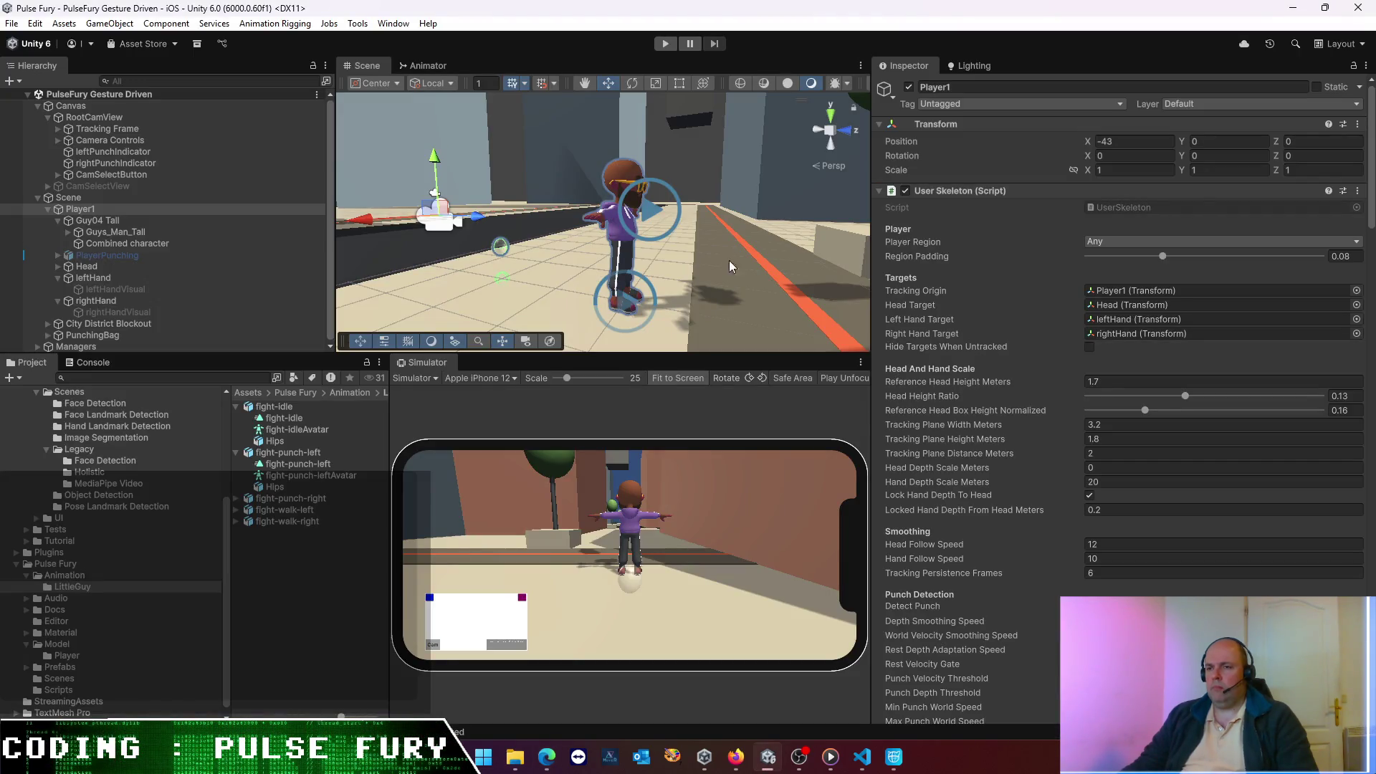
- Apply fight-idle's Model import settings with Preserve Hierarchy enabled
left_click(274, 406)
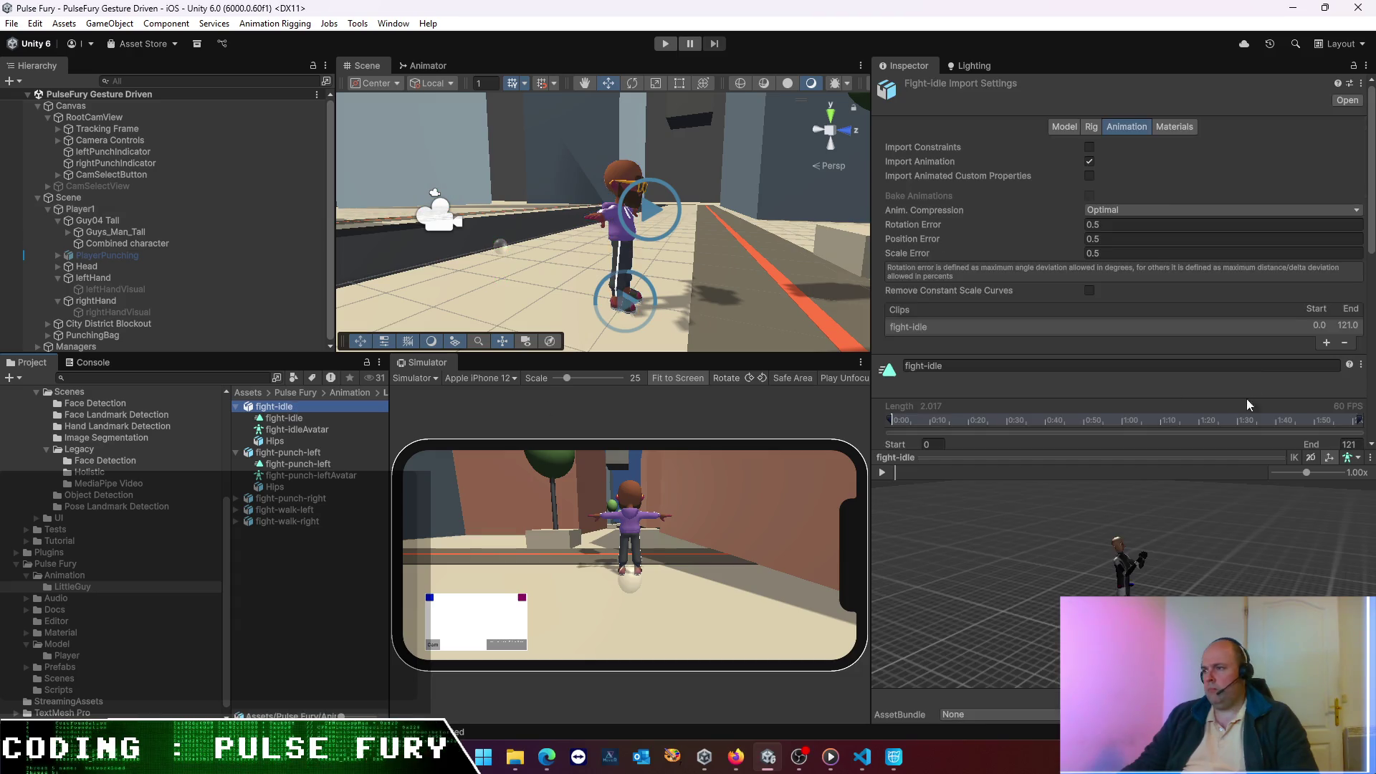
left_click(1066, 127)
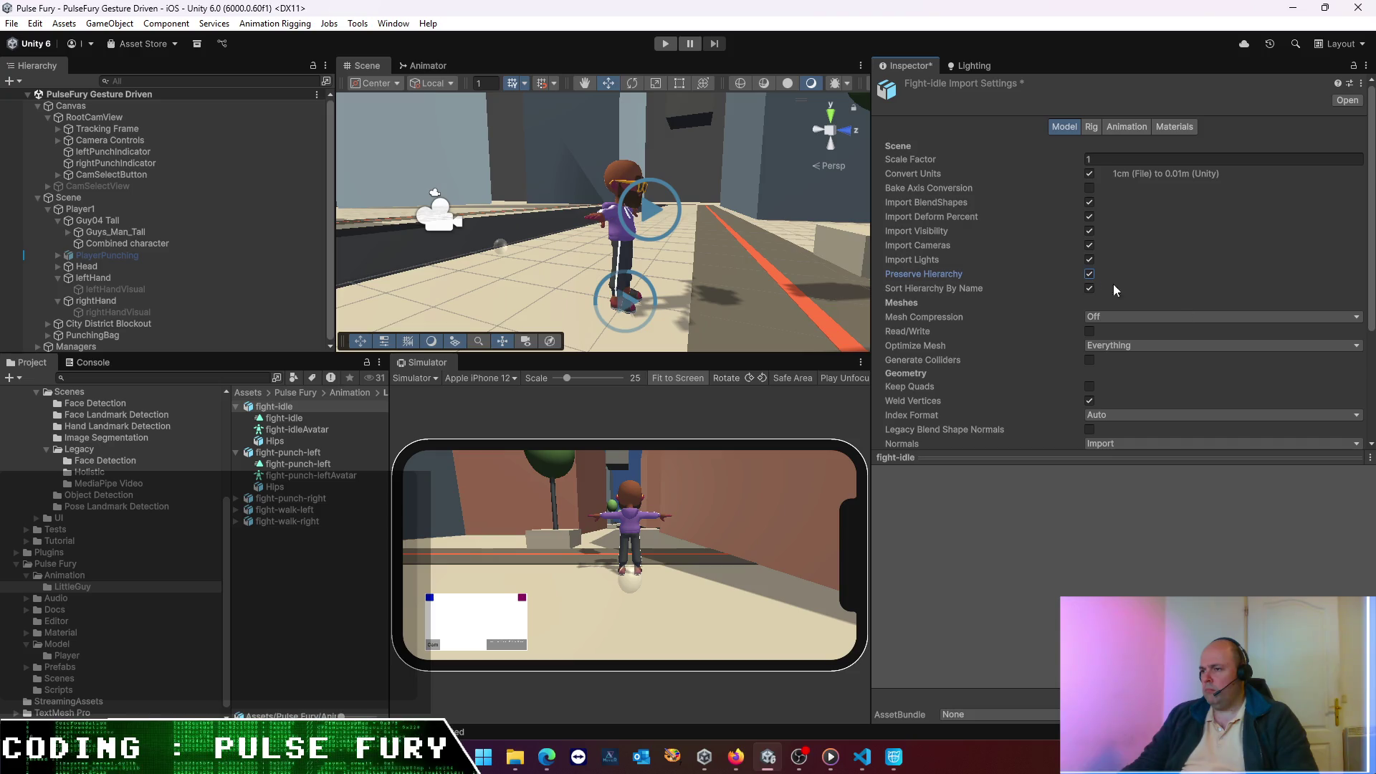
scroll(1349, 436, "down", 5)
left_click(1349, 420)
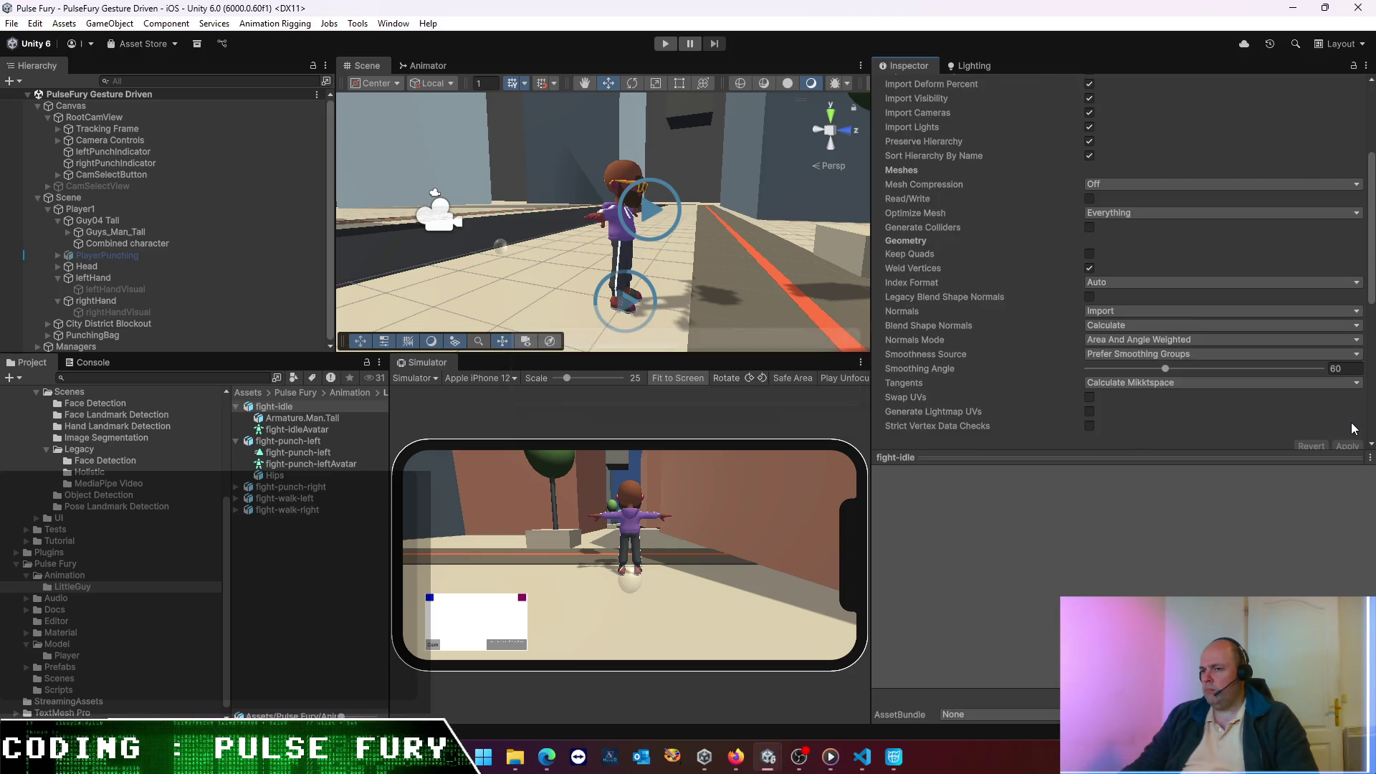
- Enable Preserve Hierarchy on fight-punch-left, fight-punch-right, fight-walk-left and fight-walk-right, and reimport
left_click(298, 440)
left_click(288, 488, "ctrl")
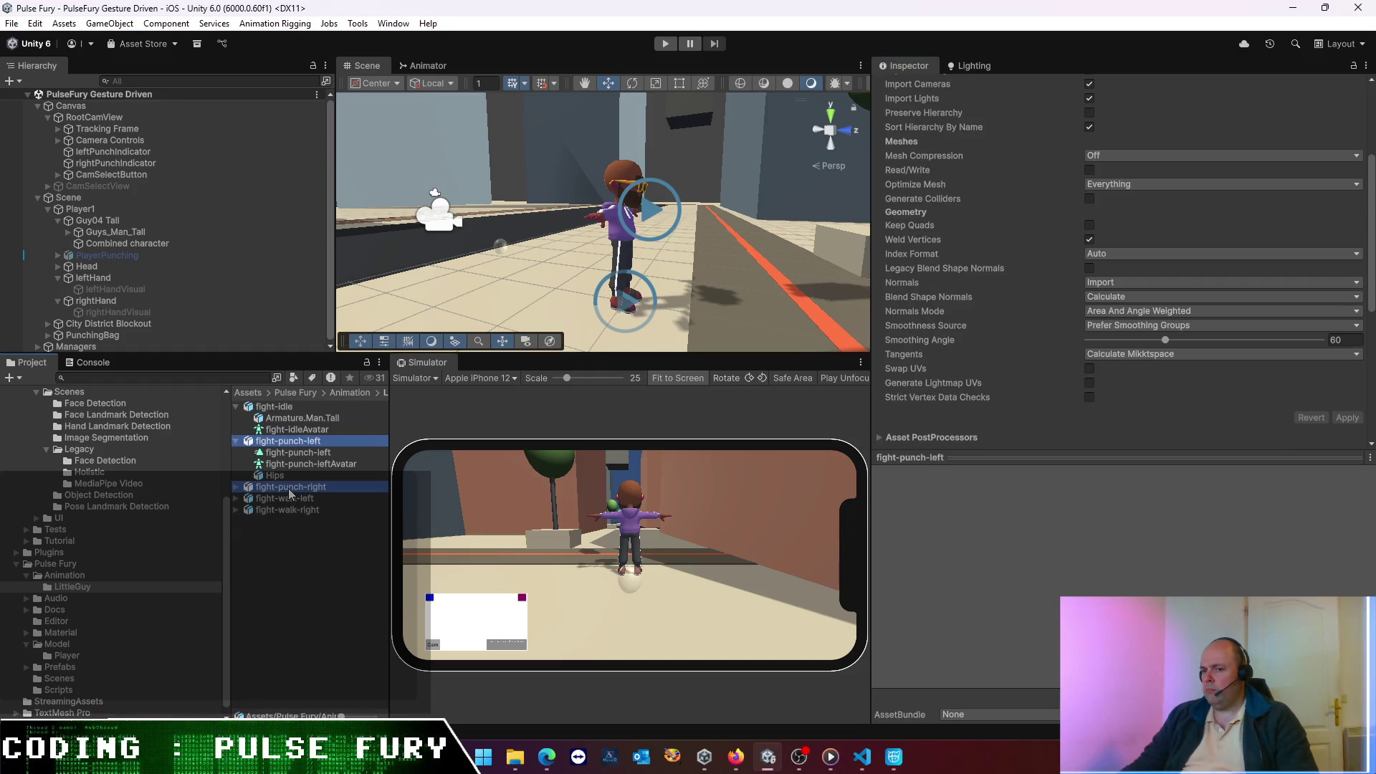
left_click(290, 498, "ctrl")
left_click(295, 509, "ctrl")
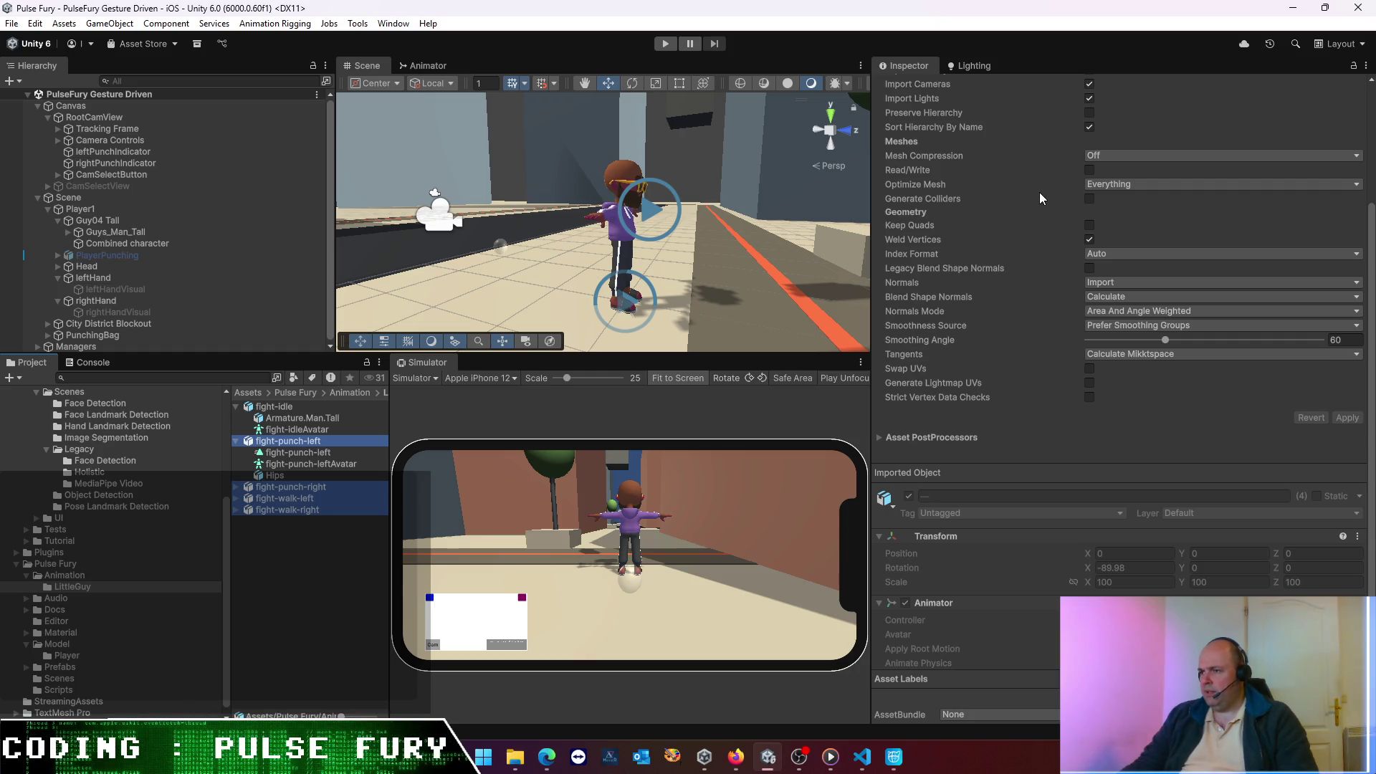
left_click(1089, 112)
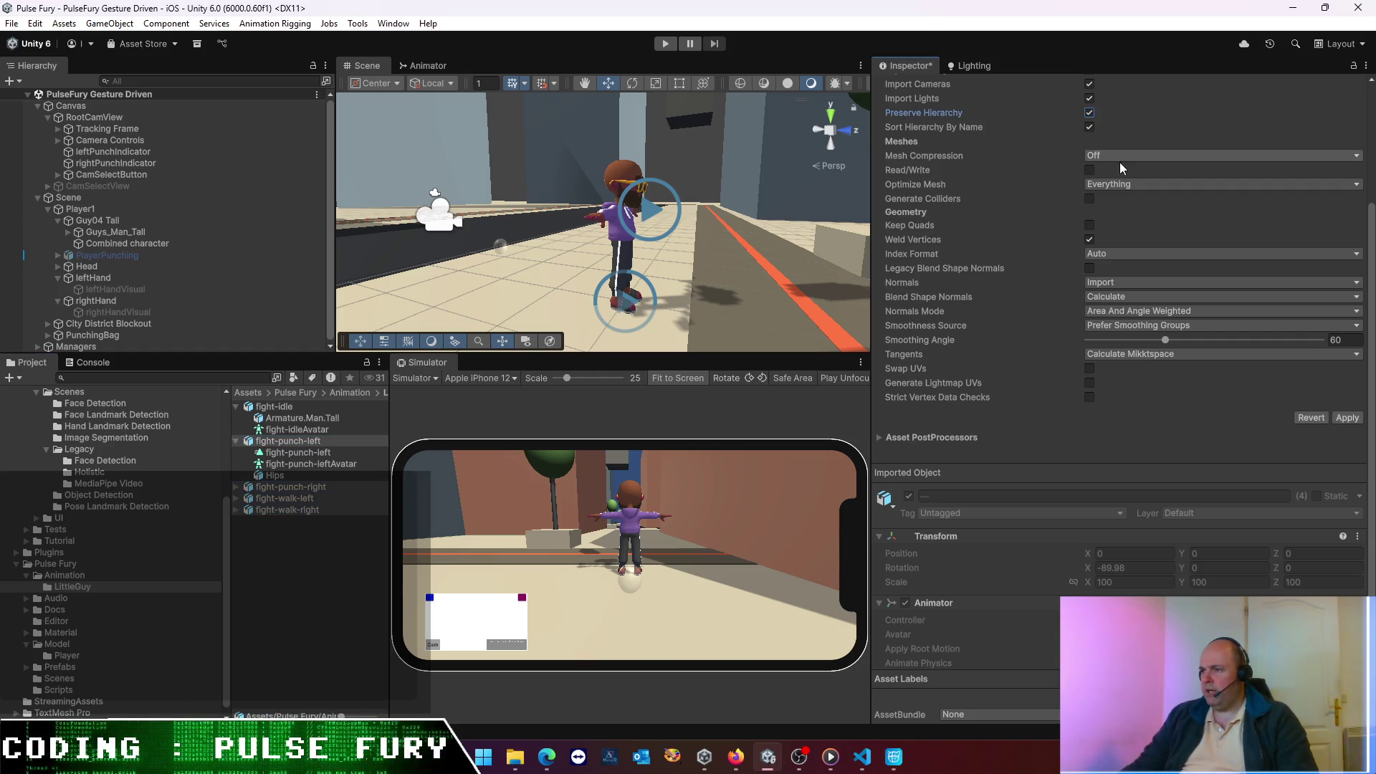
left_click(1347, 419)
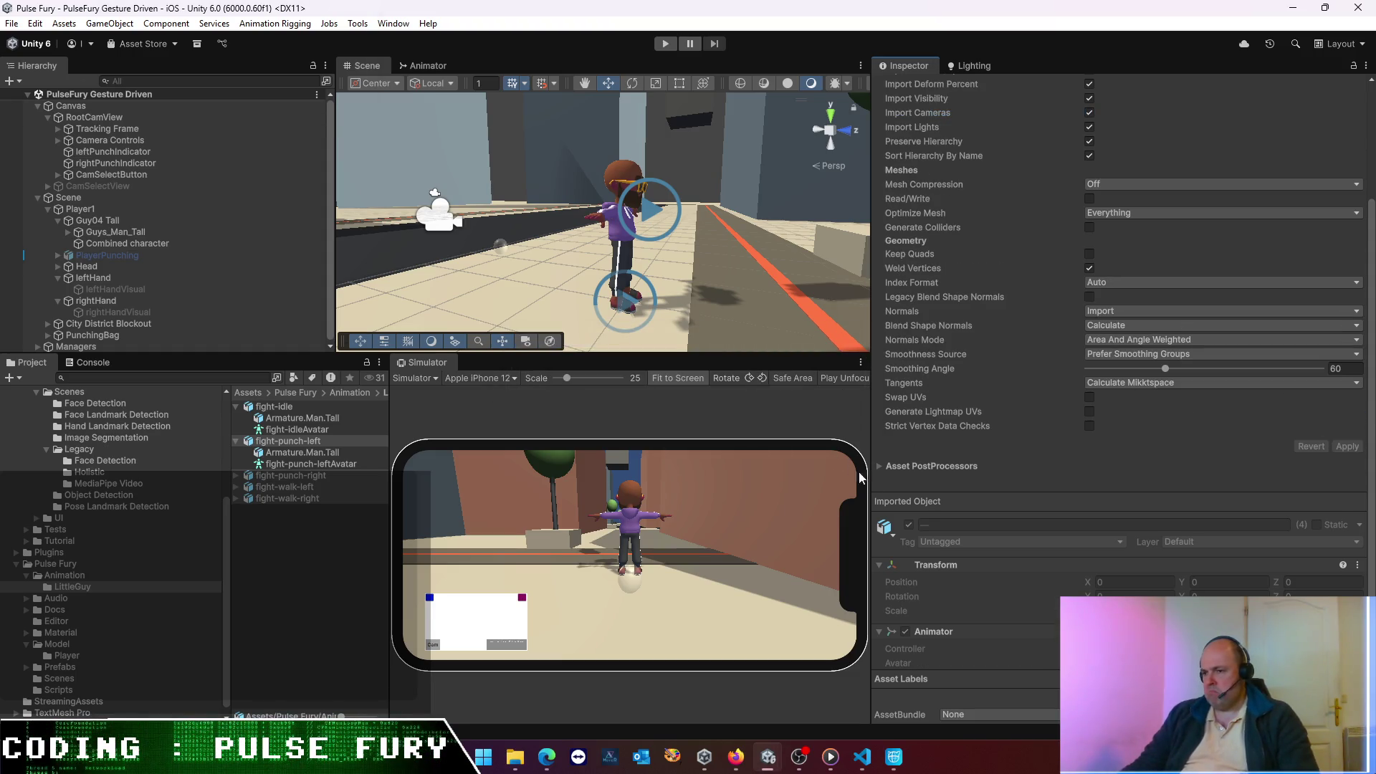
- Review fight-punch-right's Animation and Rig settings and print its rig import error to the Console
left_click(310, 560)
left_click(304, 475)
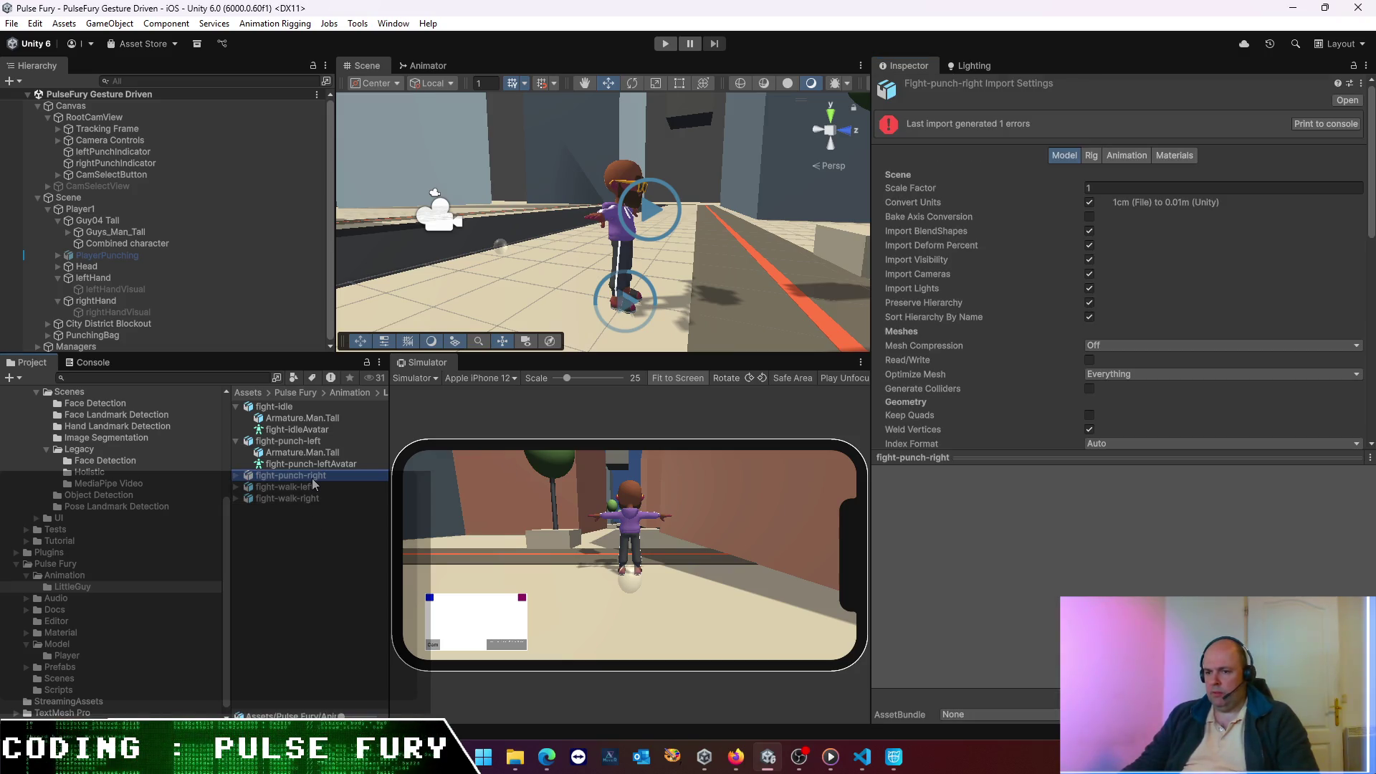
left_click(1136, 157)
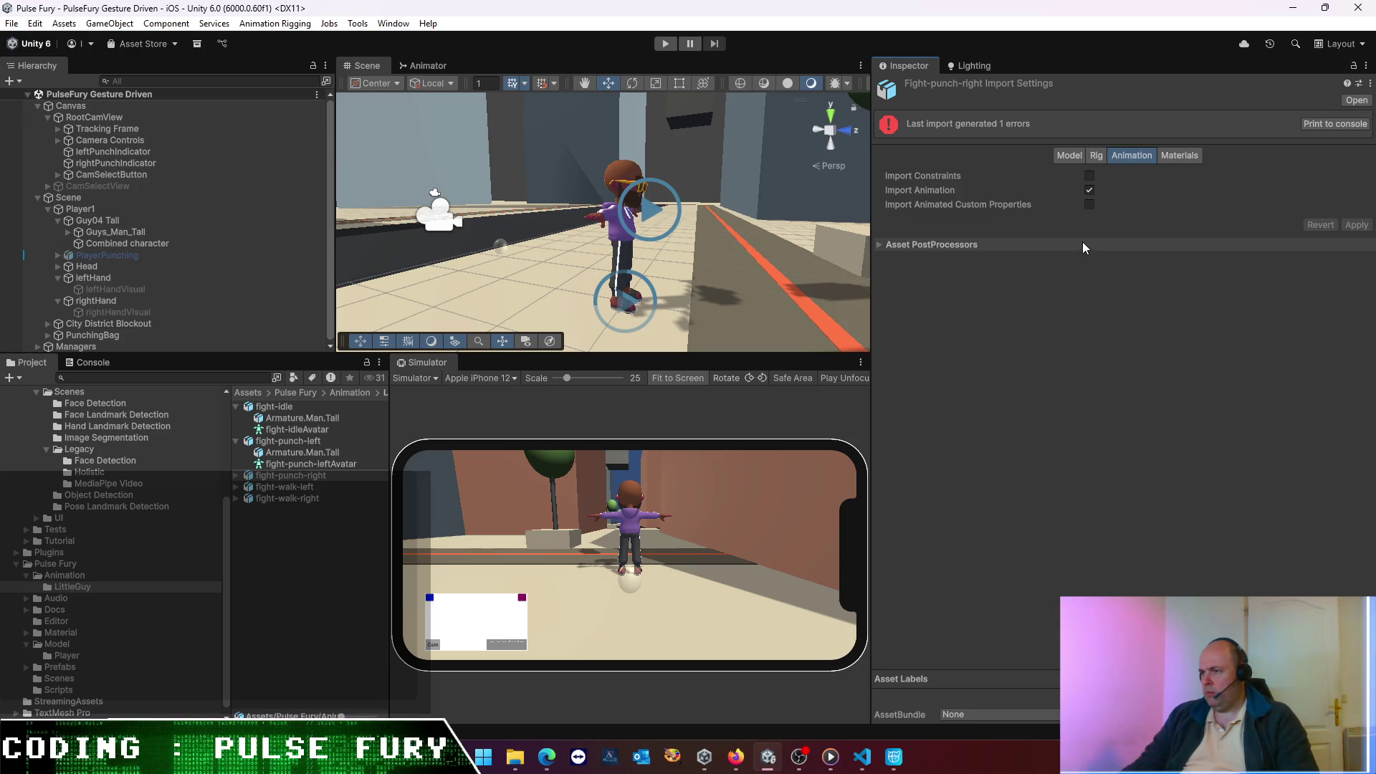
left_click(1098, 157)
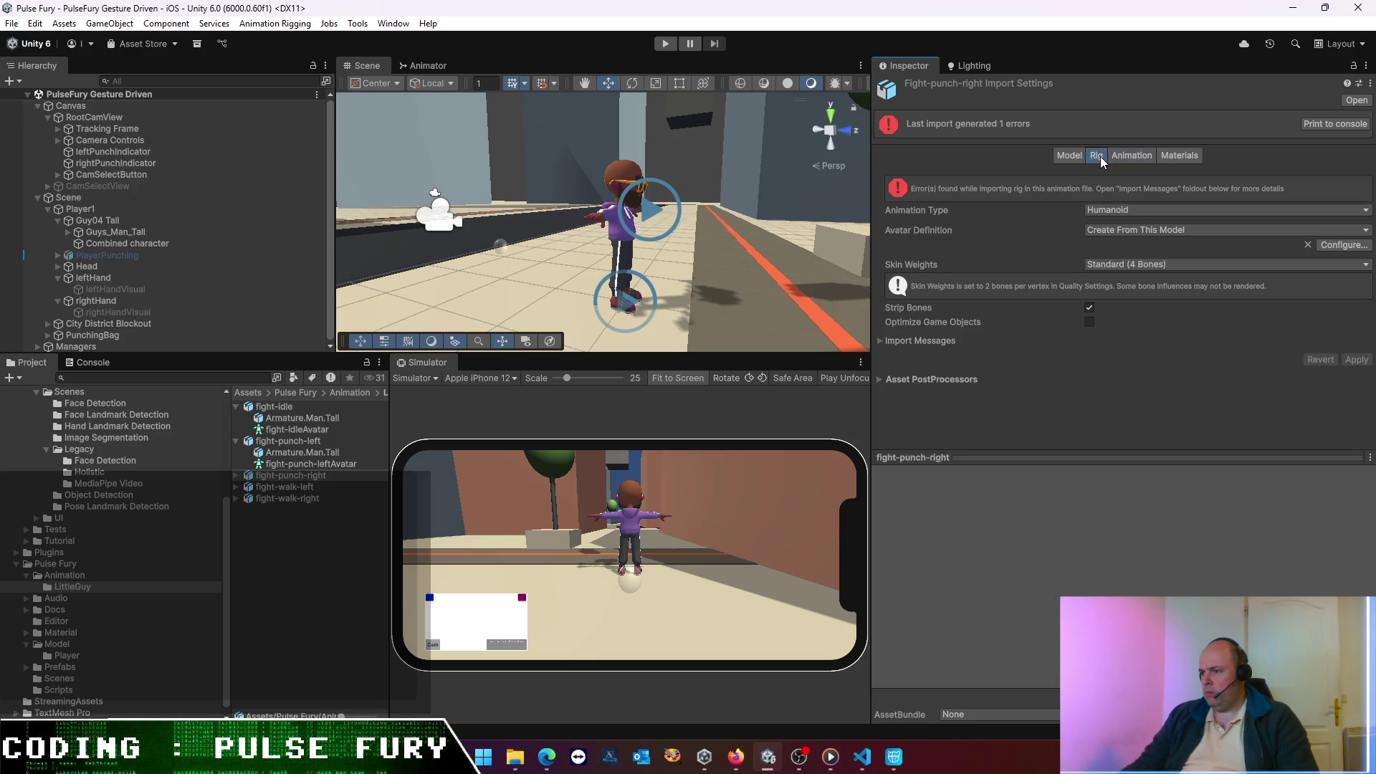
left_click(1128, 158)
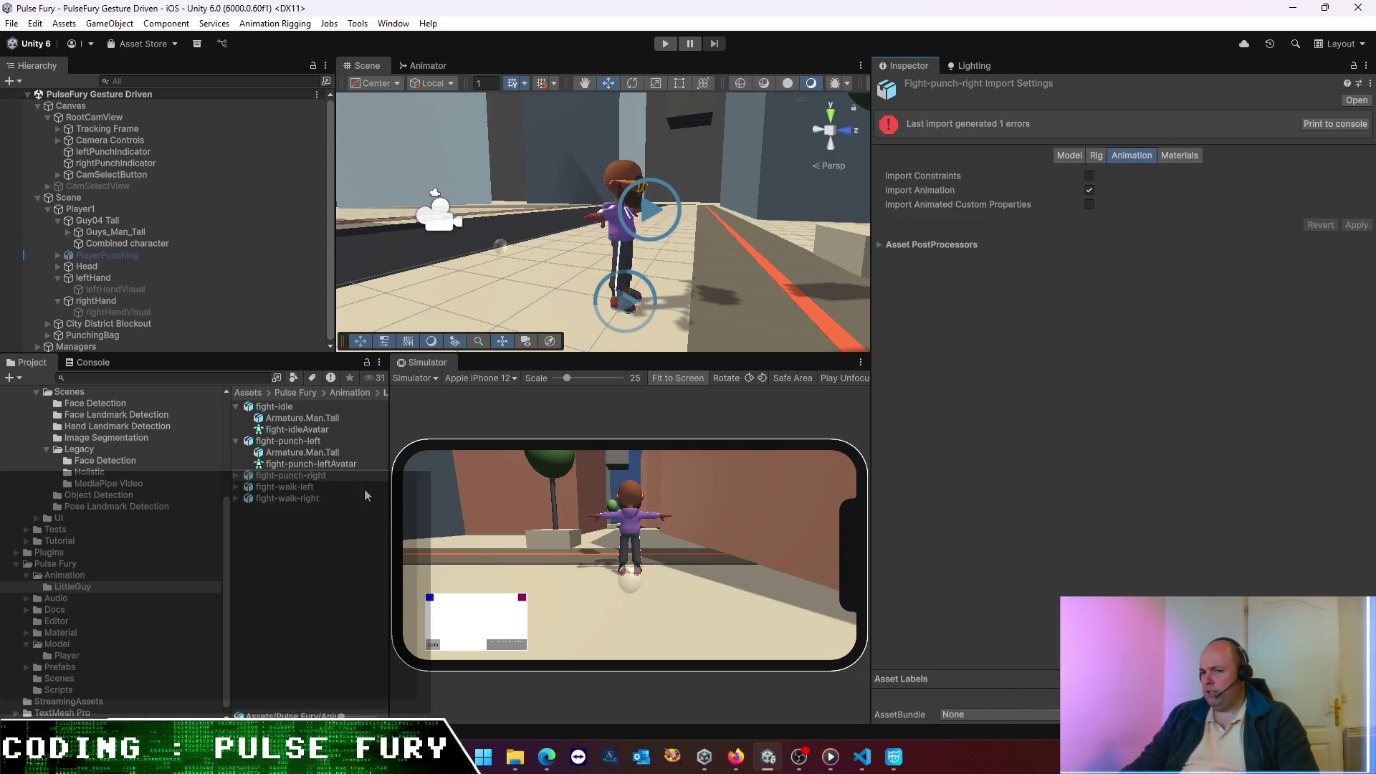
left_click(238, 476)
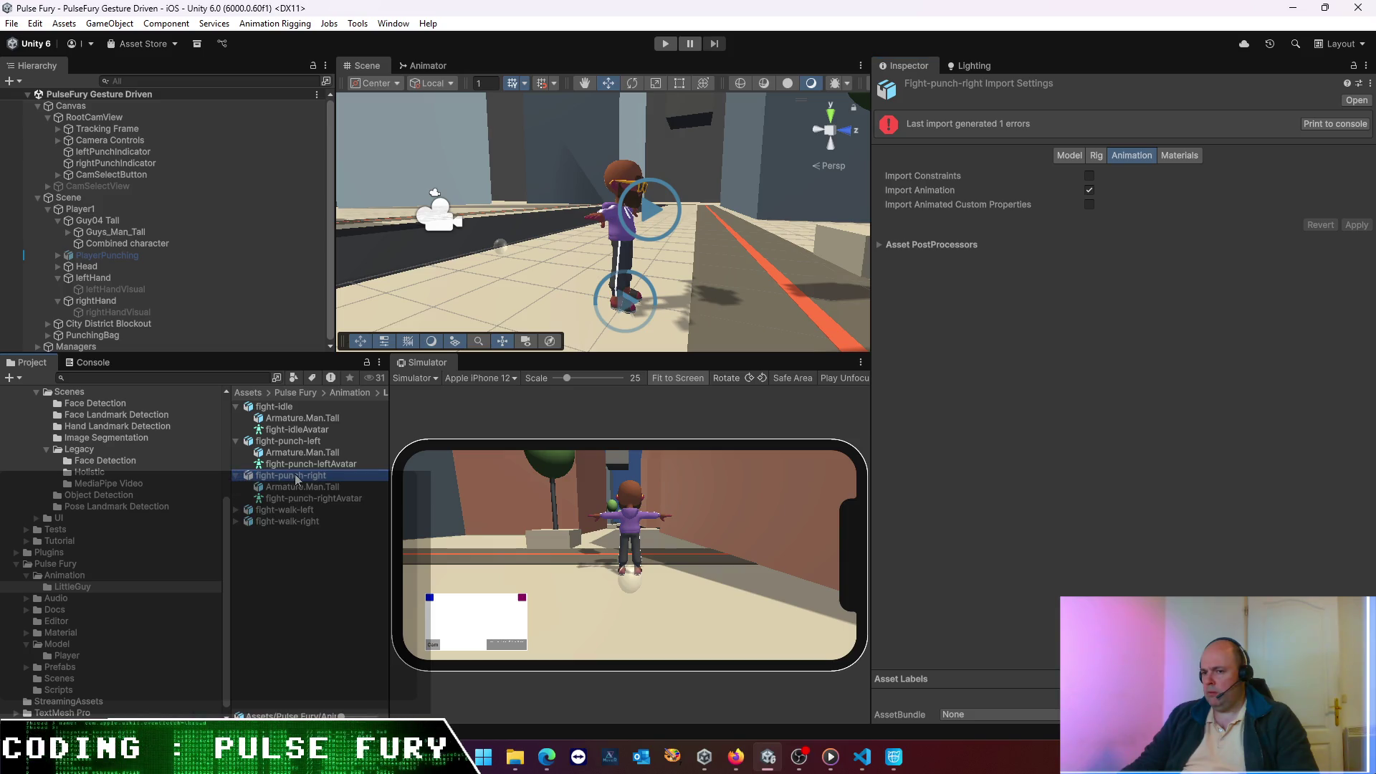
key("Escape")
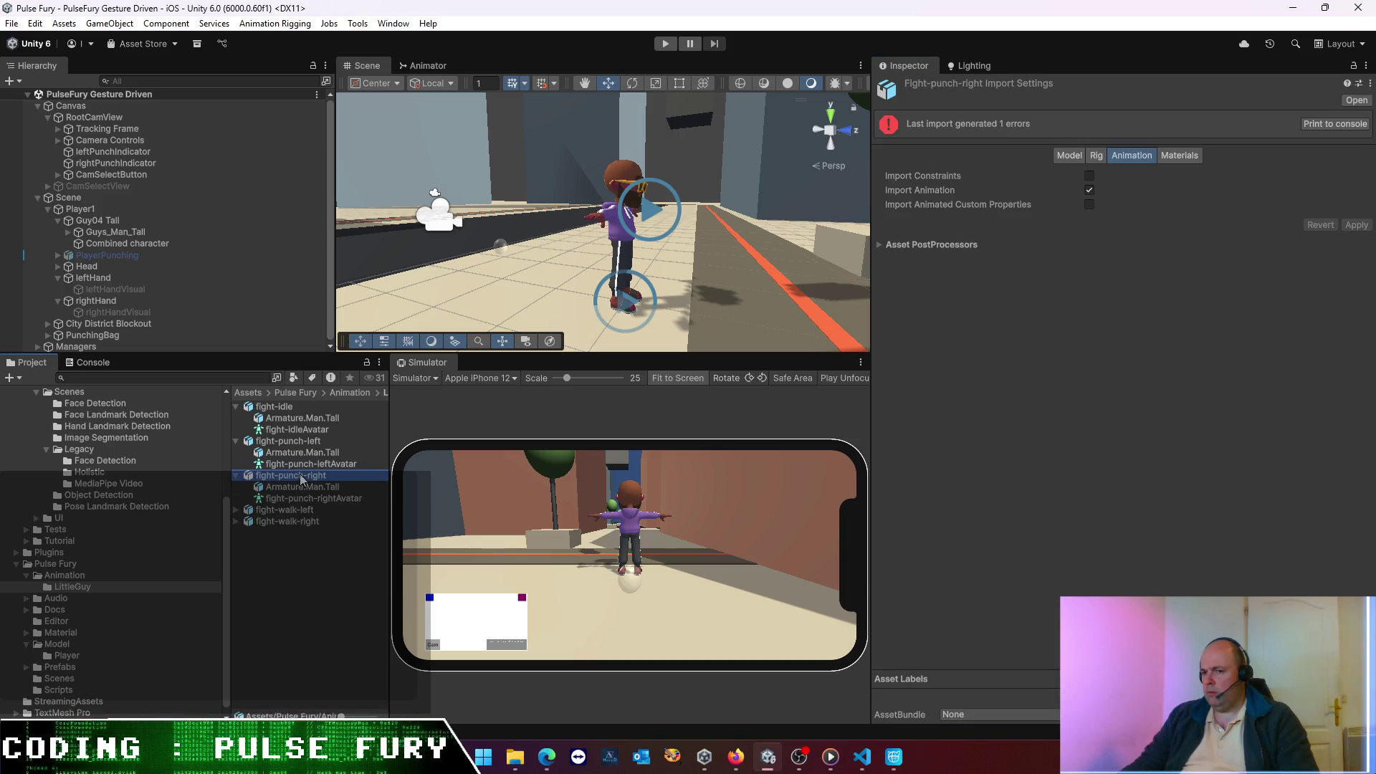
left_click(1346, 126)
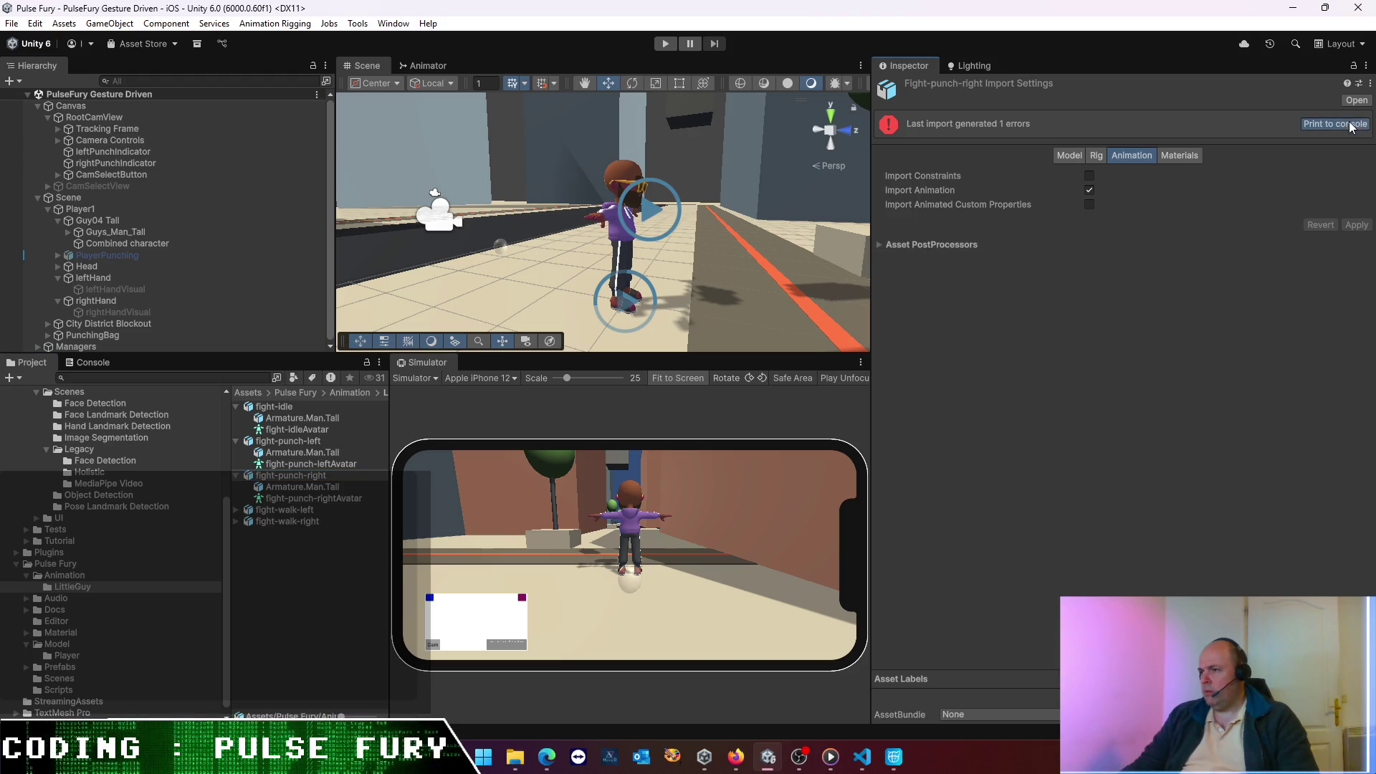
- Read the 'Avatar creation failed' error details, clear the Console, and dock it below the Project panel
left_click(75, 346)
left_click(105, 364)
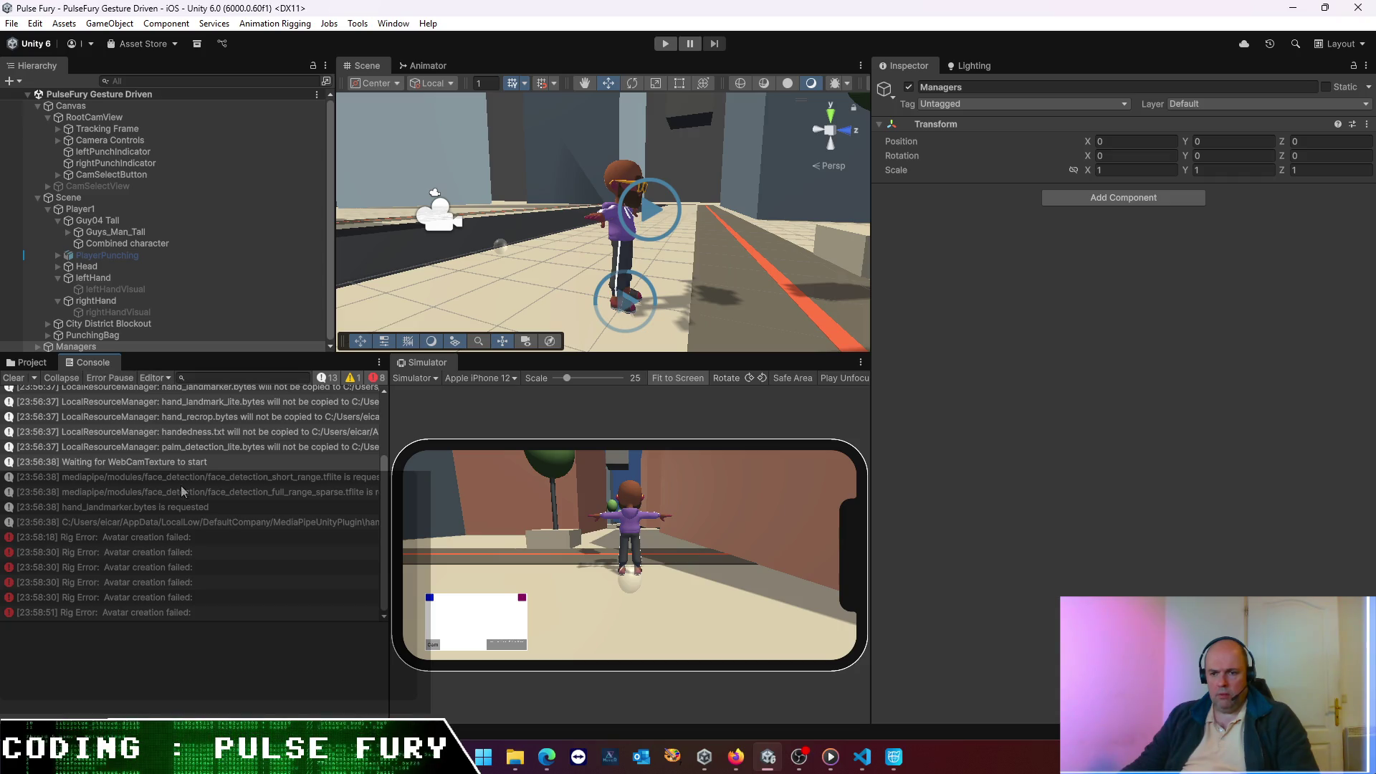
left_click(166, 536)
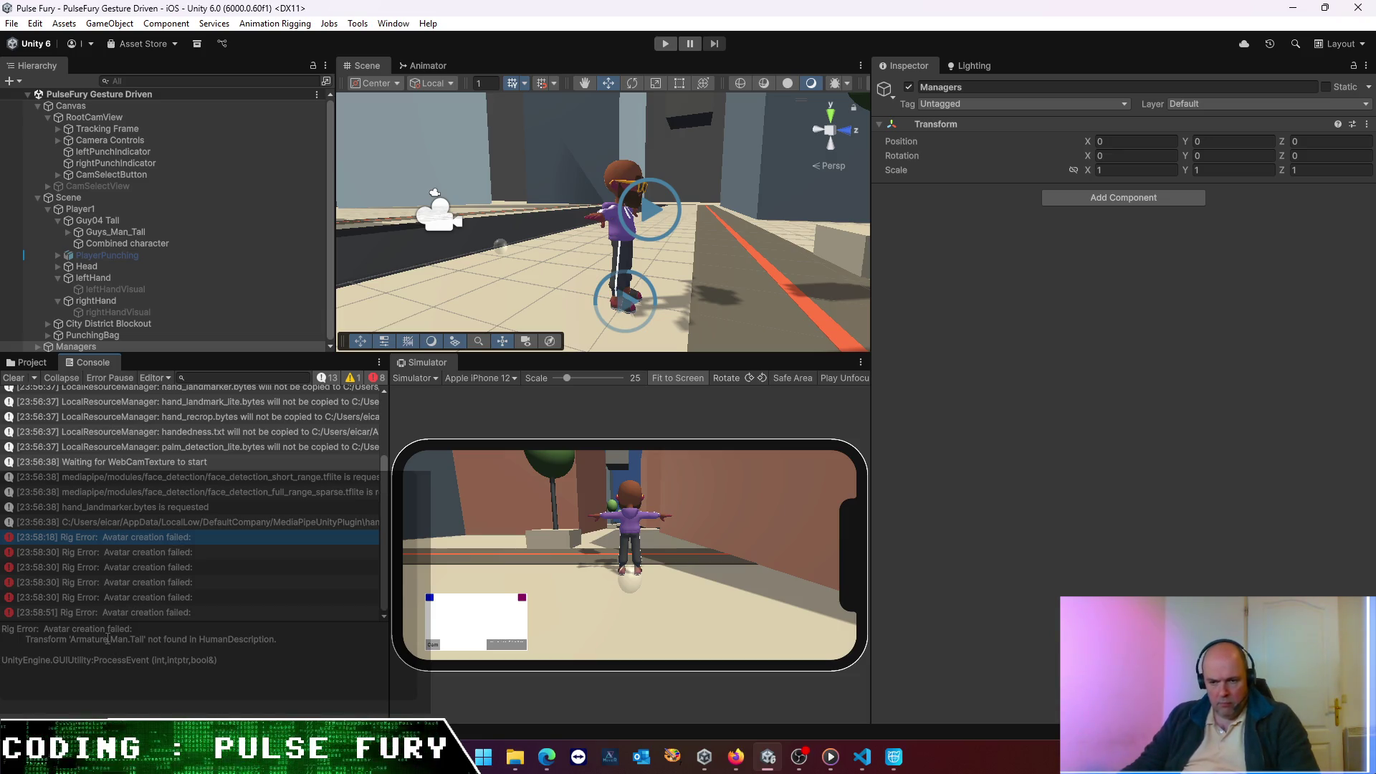
left_click(13, 378)
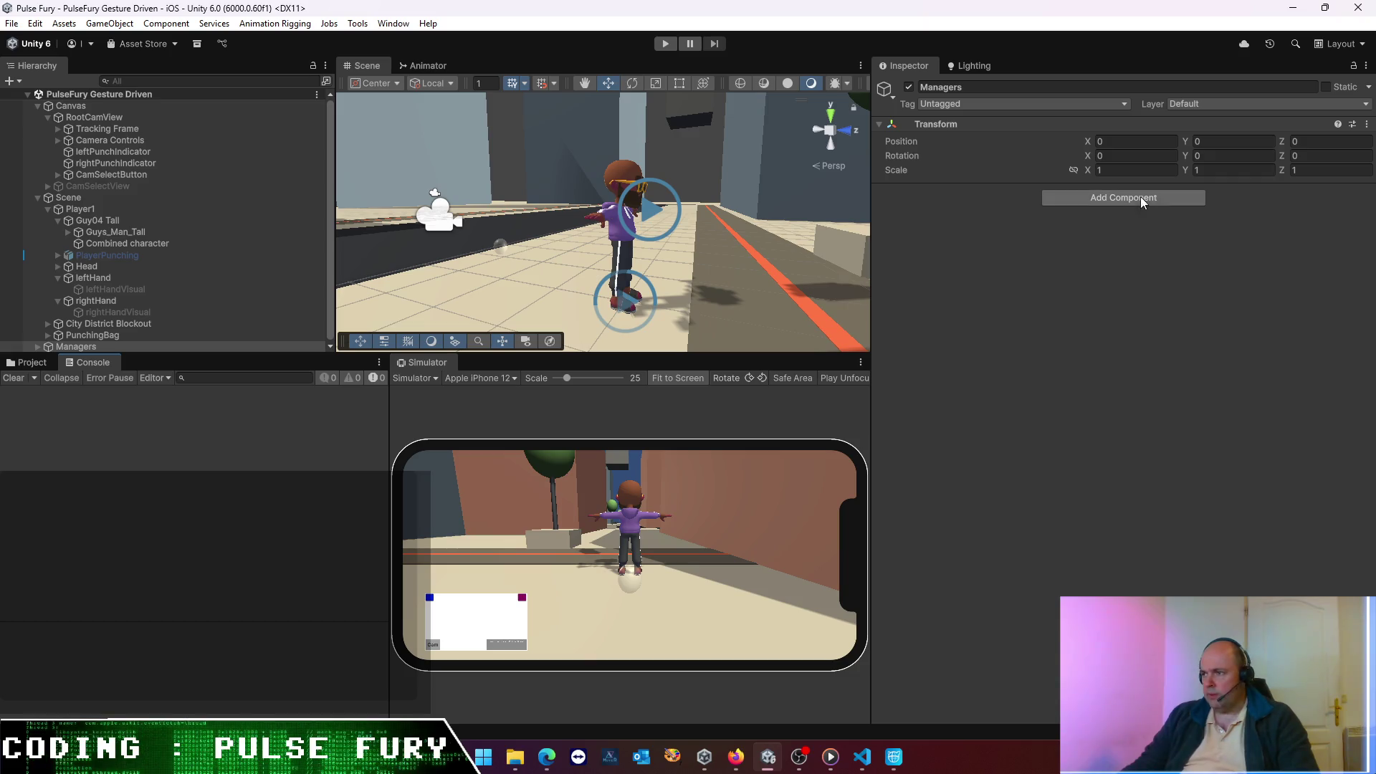
mouse_move(67, 366)
left_mouse_down()
mouse_move(573, 573)
mouse_move(600, 600)
mouse_move(291, 616)
left_mouse_up()
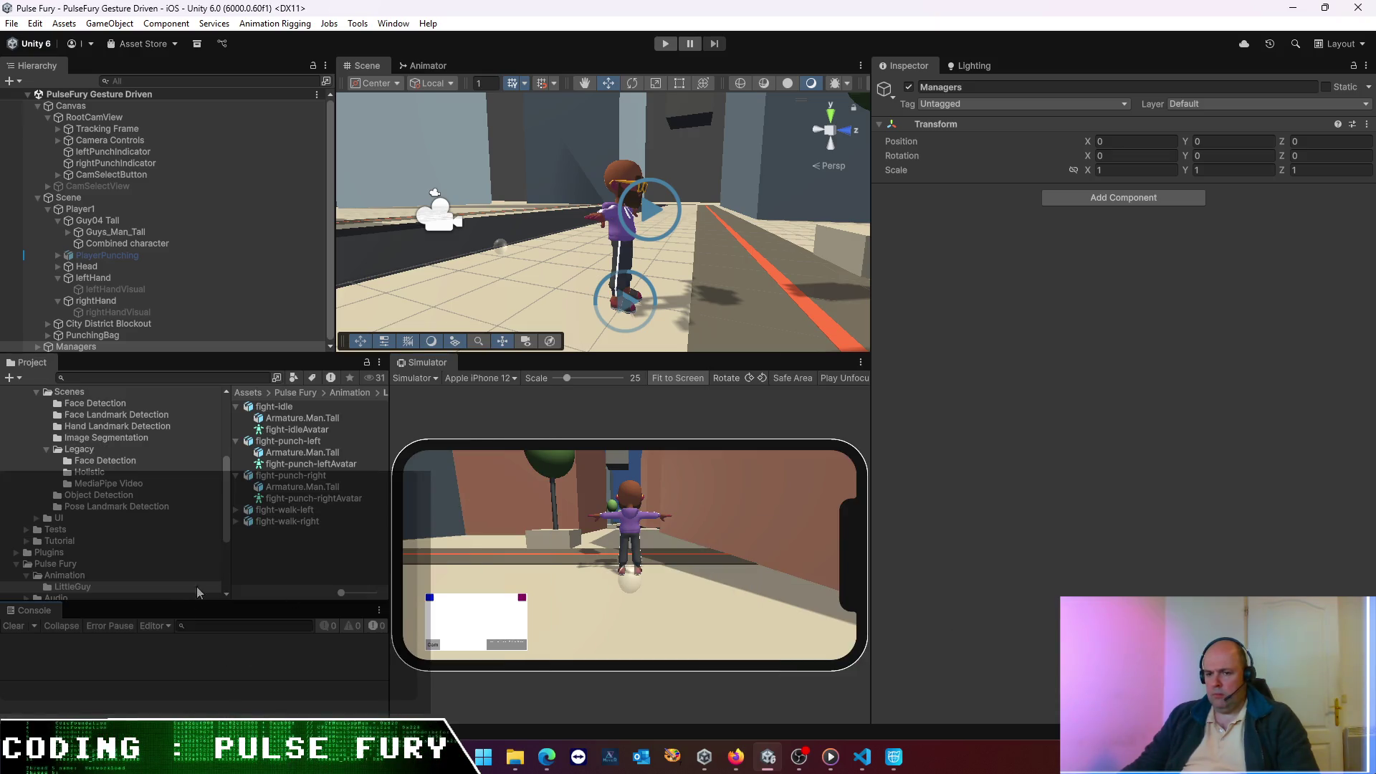
- Enlarge the Console area and show fight-idle's Model import settings with Preserve Hierarchy on
mouse_move(191, 603)
left_mouse_down()
mouse_move(201, 548)
mouse_move(204, 578)
left_mouse_up()
left_click(288, 406)
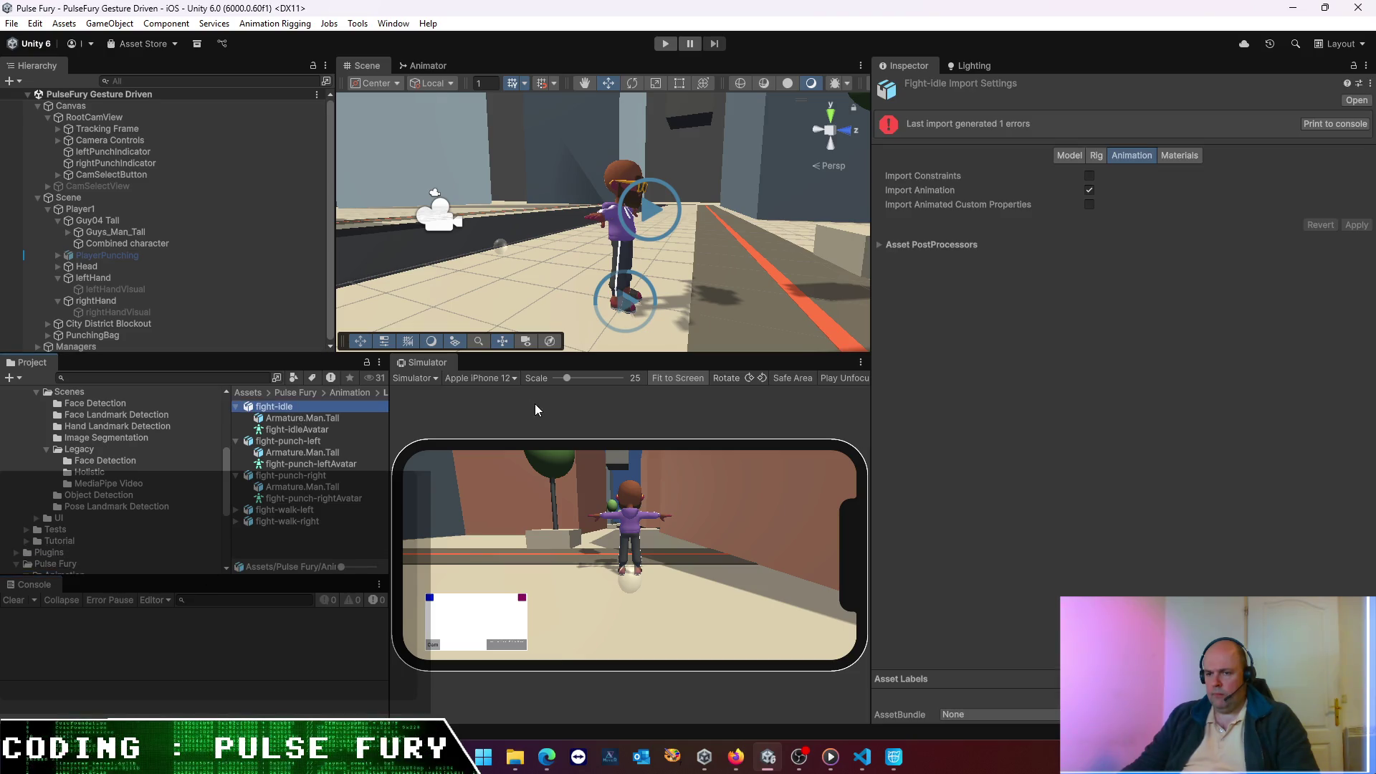
left_click(1072, 153)
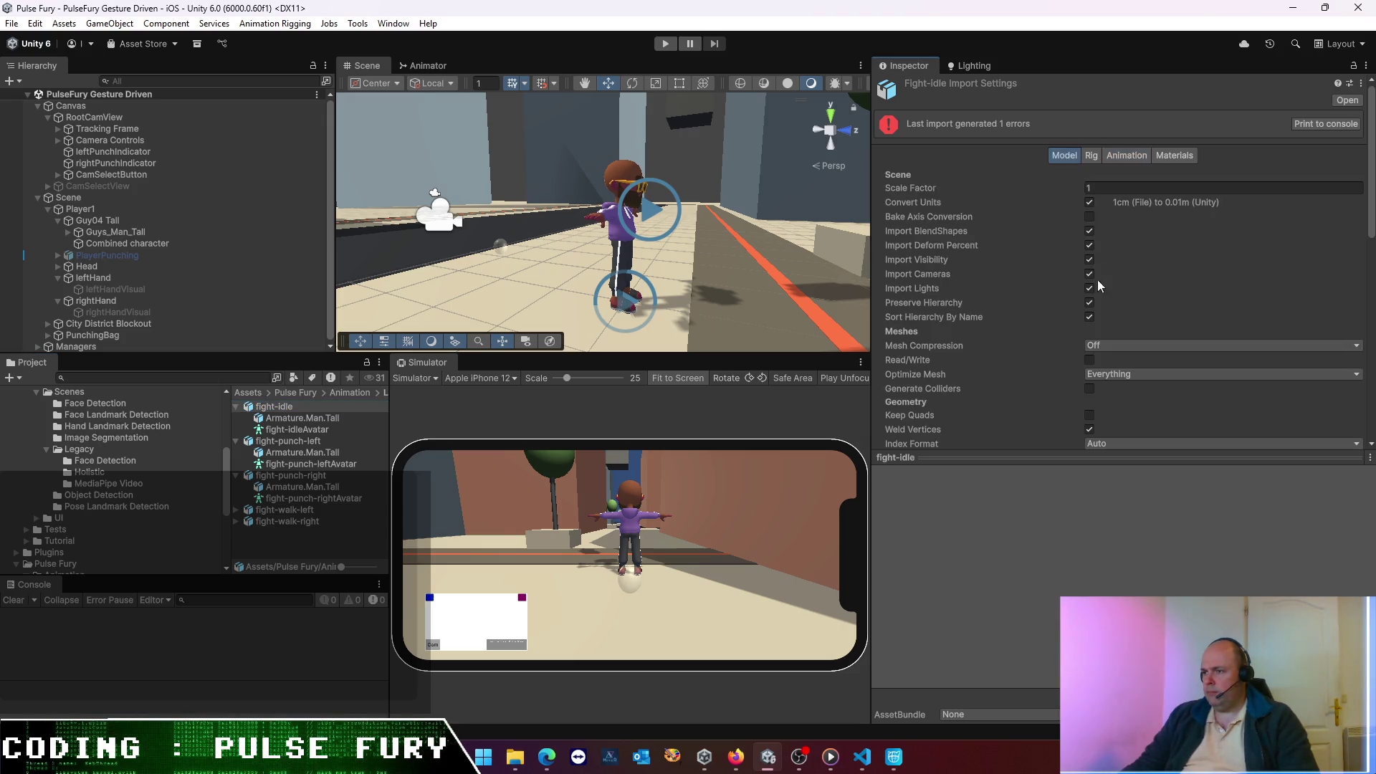